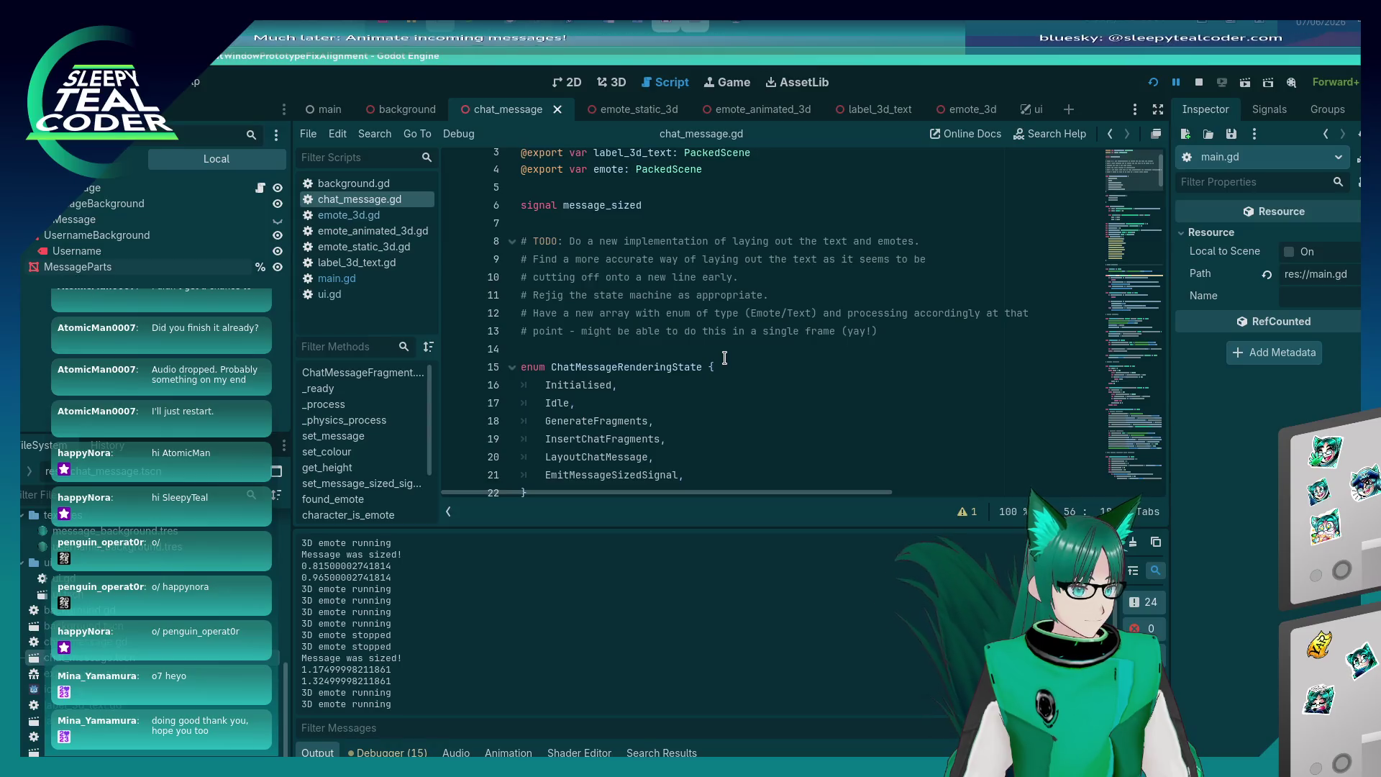
# Delete the outdated TODO comment lines 11–13 from chat_message.gd.
pyautogui.click(909, 338)
pyautogui.hotkey('shift', 'Up')
pyautogui.hotkey('shift', 'Up')
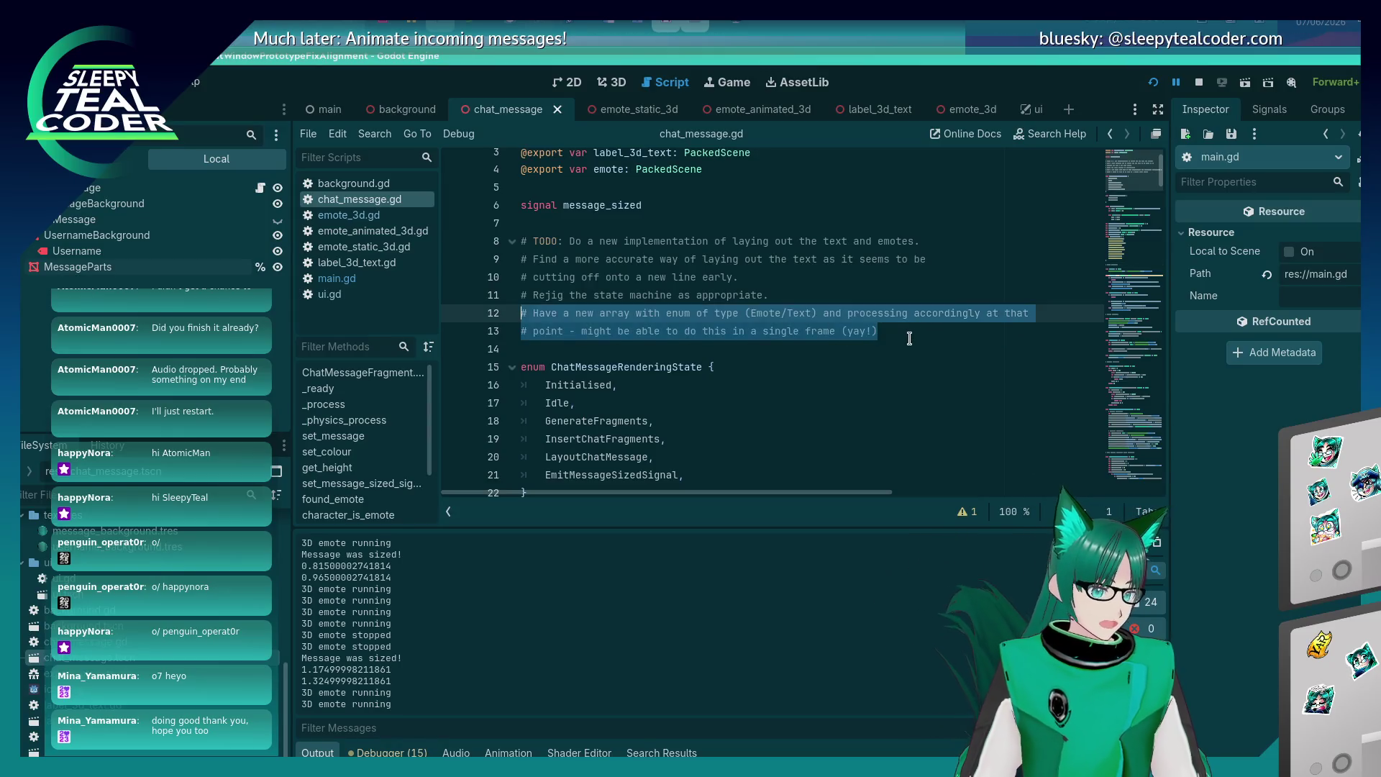
pyautogui.press('BackSpace')
pyautogui.hotkey('shift', 'Up')
pyautogui.press('BackSpace')
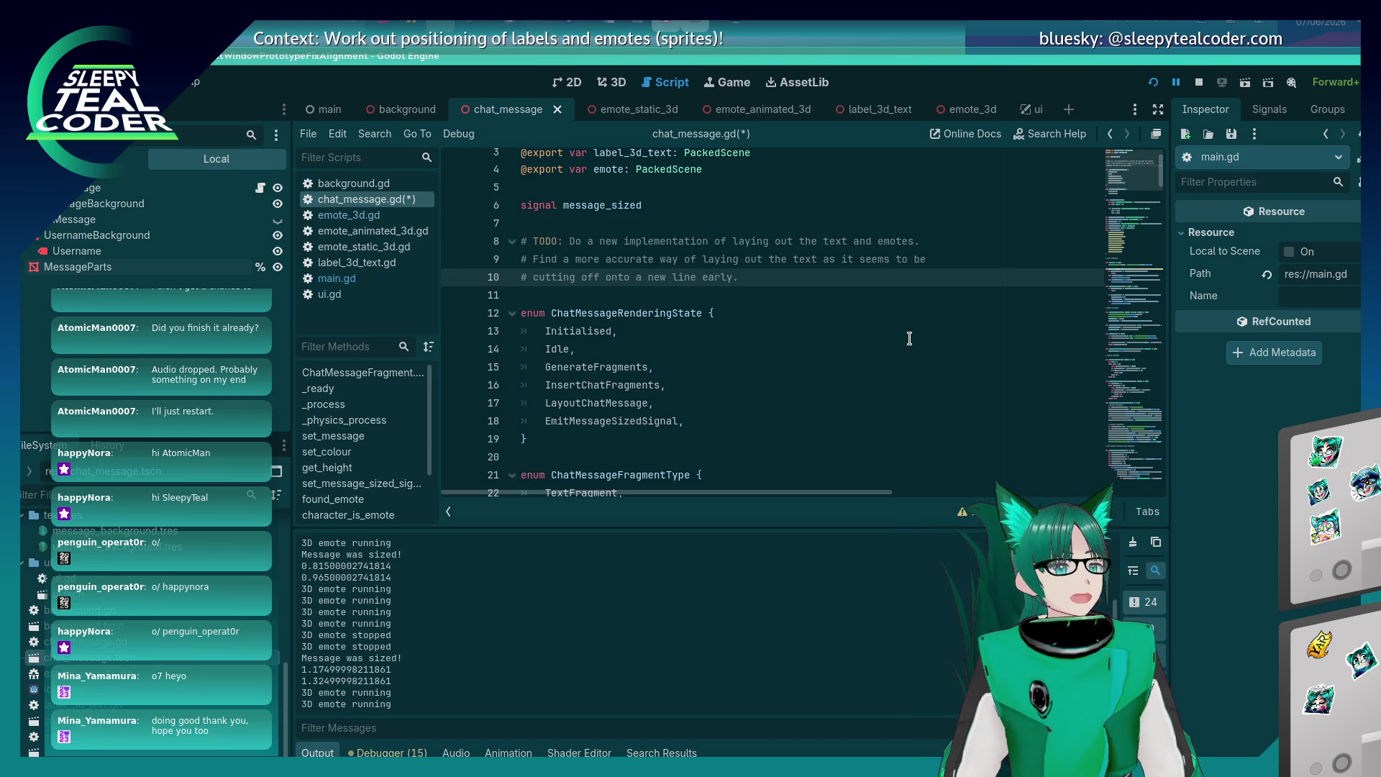
# Save chat_message.gd and bring the running chat prototype window forward.
pyautogui.hotkey('ctrl', 's')
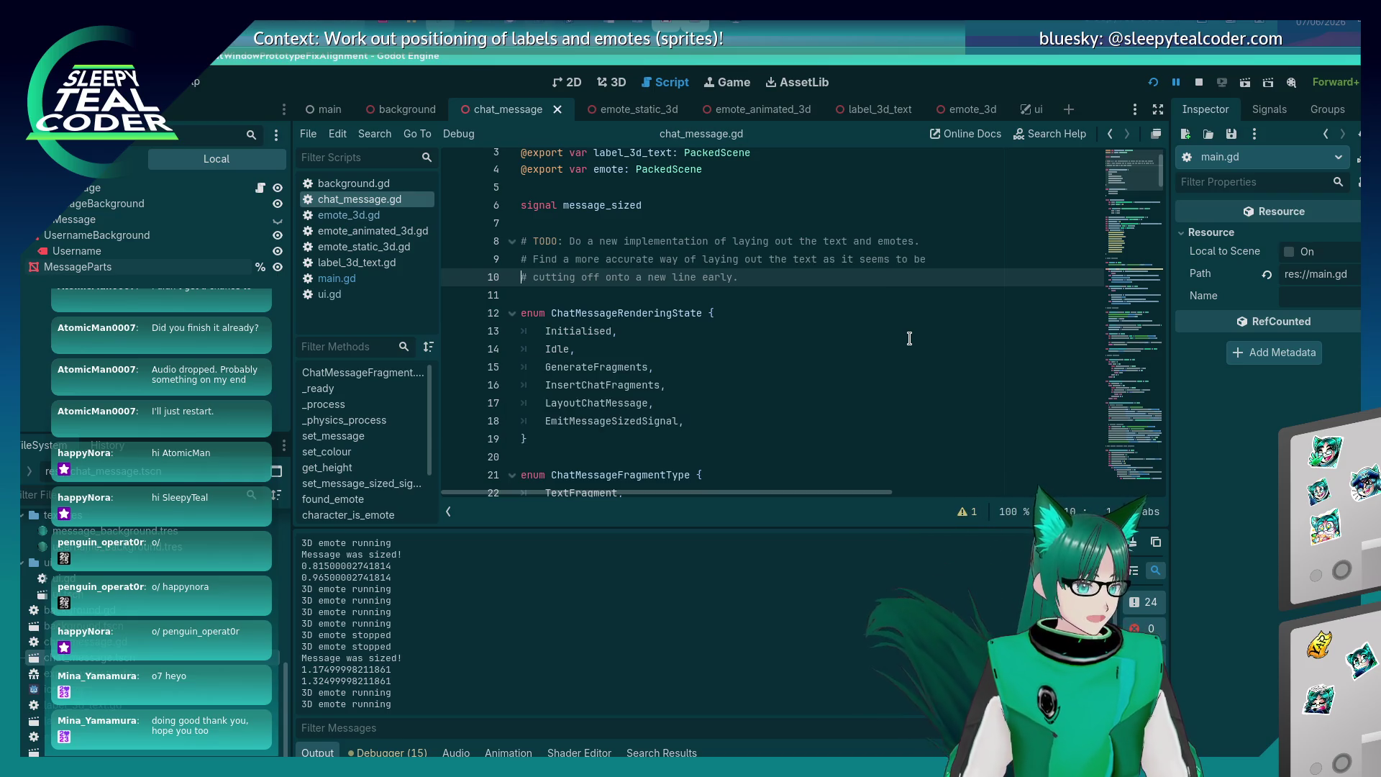
pyautogui.scroll(-20, 766, 243)
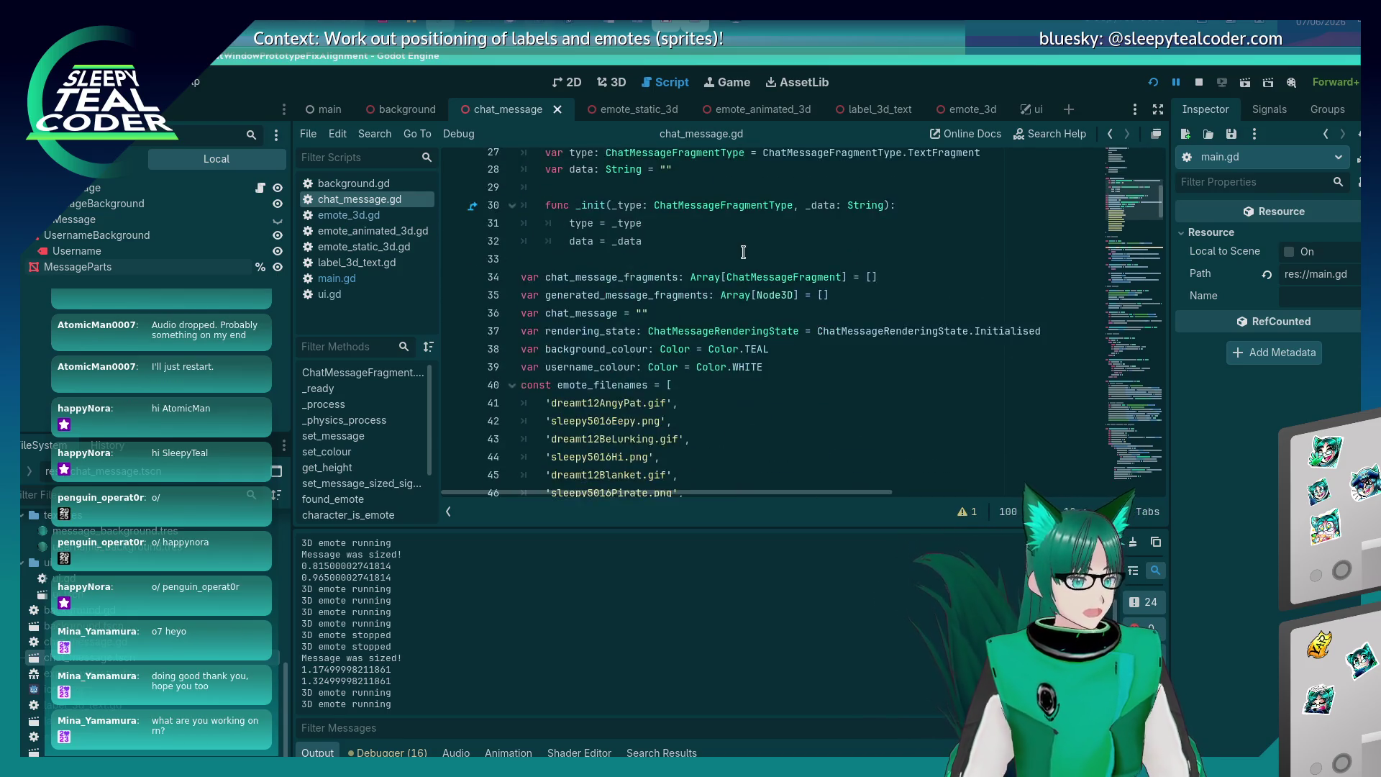
pyautogui.scroll(-20, 743, 254)
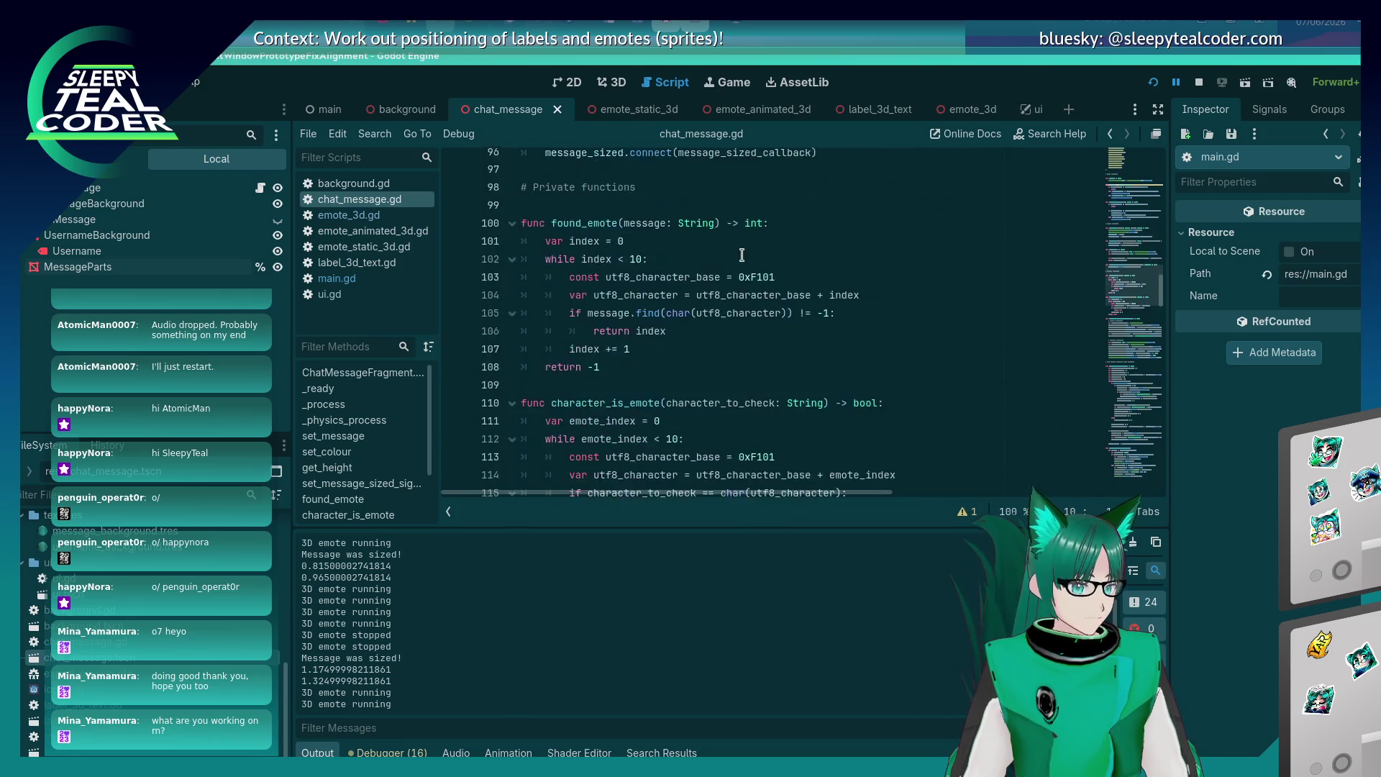
pyautogui.scroll(-11, 737, 259)
pyautogui.hotkey('alt', 'Tab')
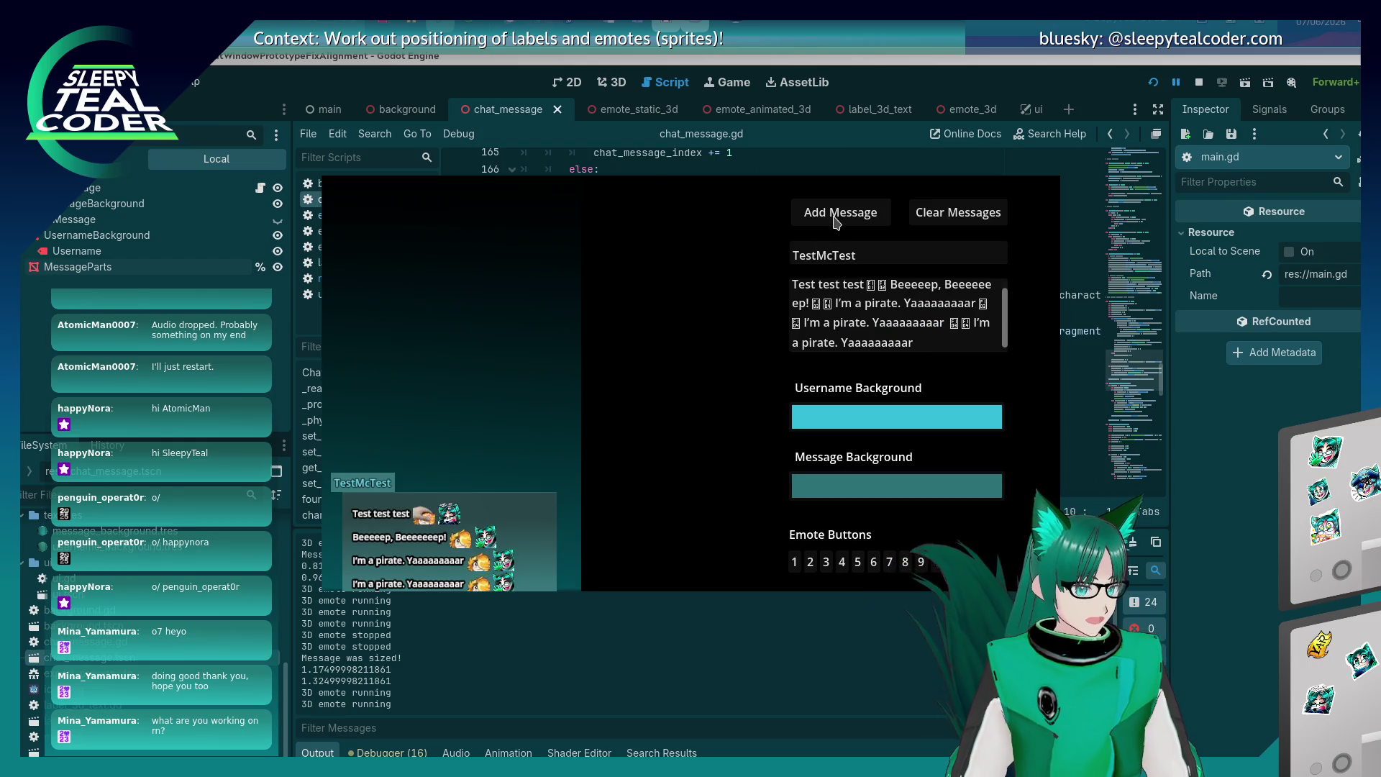
# Add a second TestMcTest message with the Add Message button in the running prototype.
pyautogui.hotkey('alt', 'Tab')
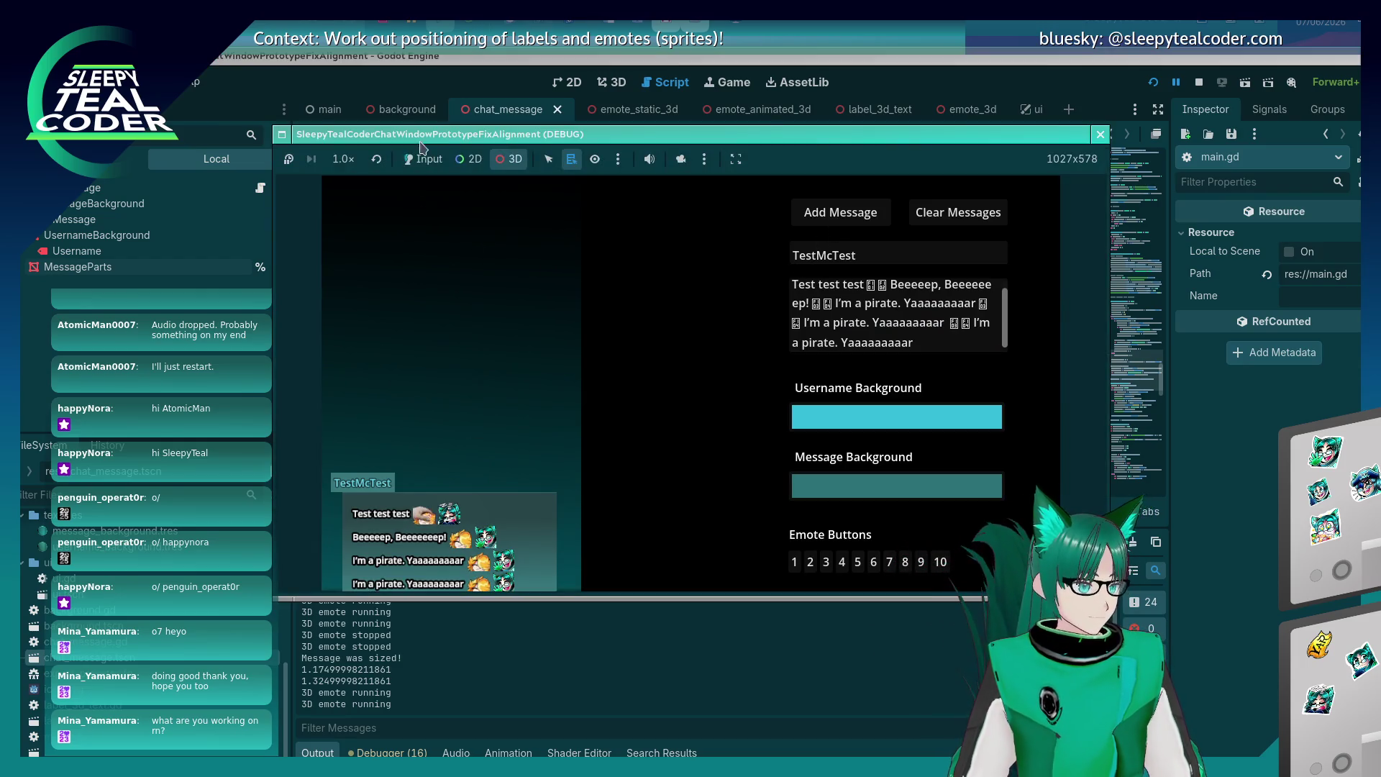
pyautogui.click(838, 211)
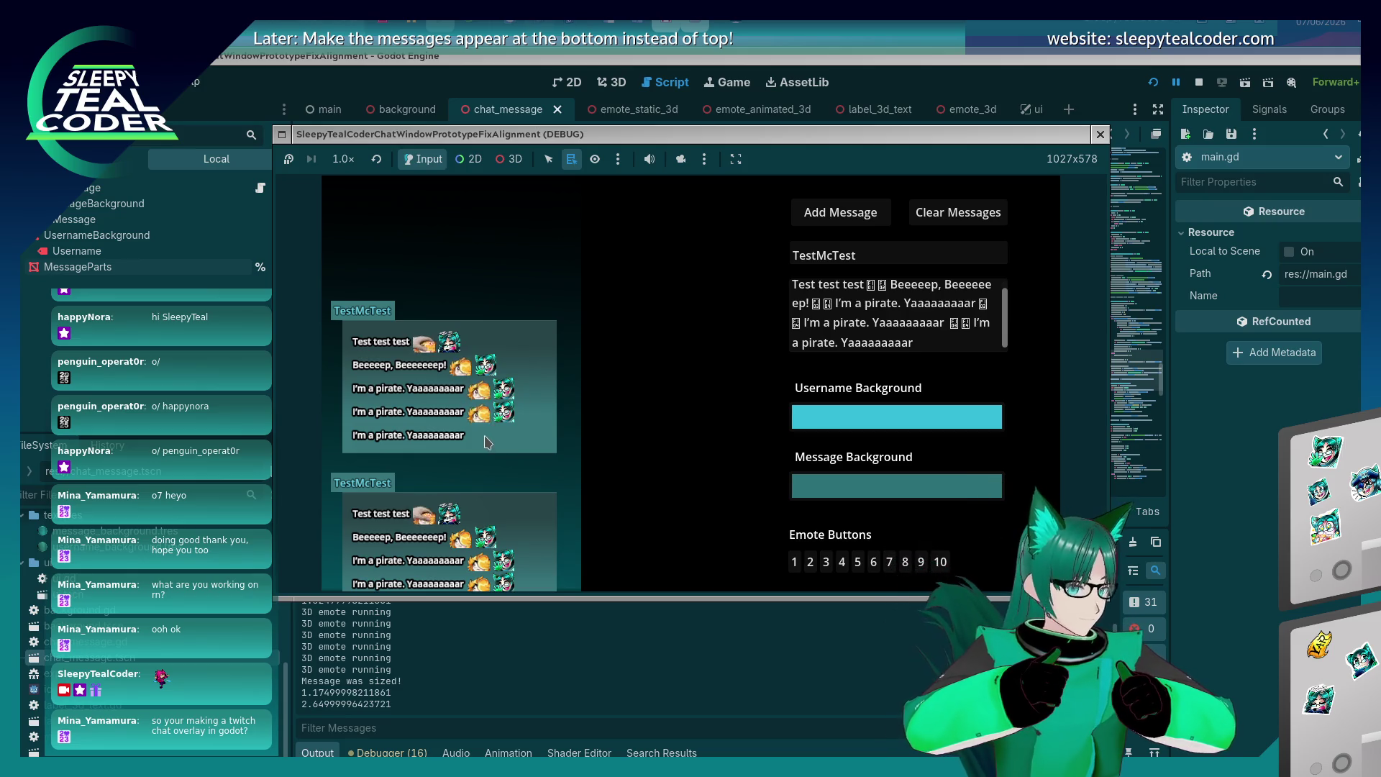
# Replace the message text with 'Test test test' and 'Yarrrrrrrrr', with emotes between and after them.
pyautogui.click(934, 342)
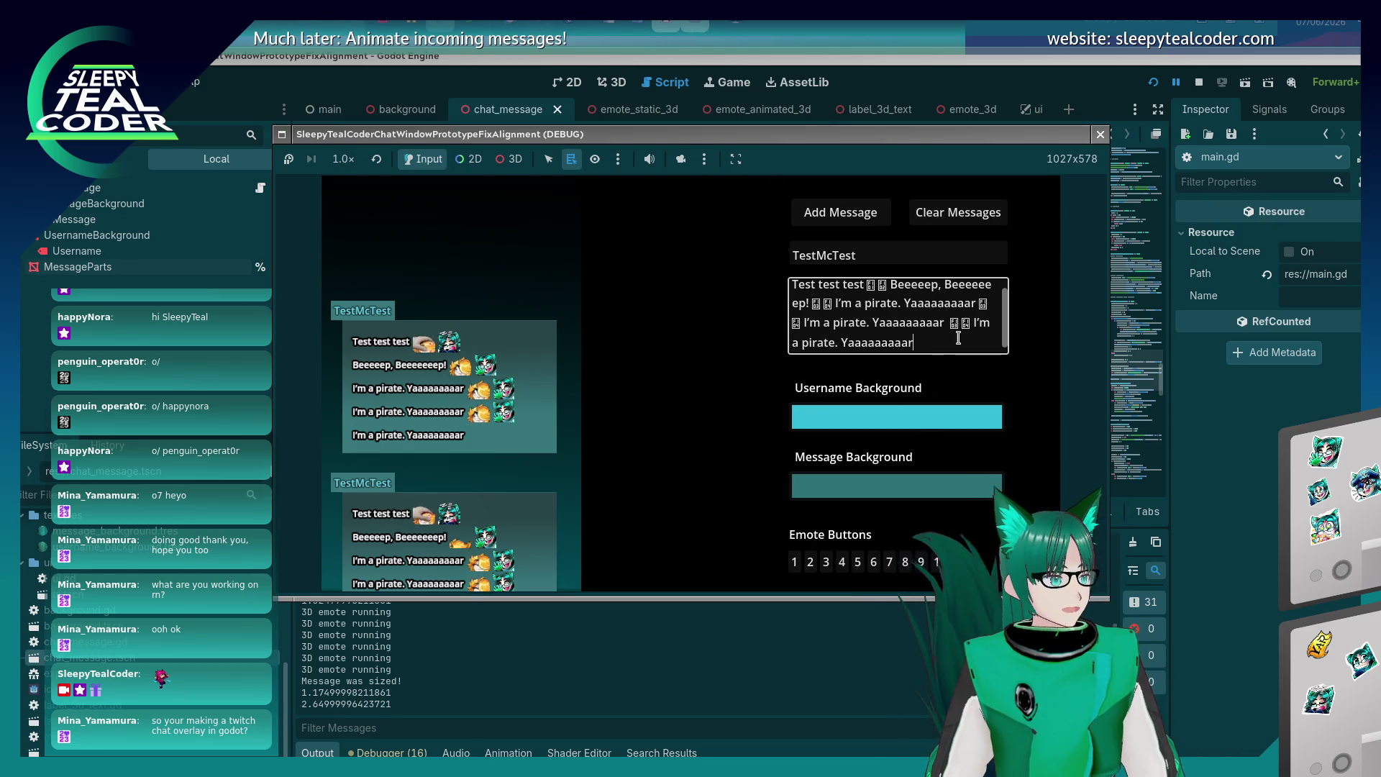
pyautogui.moveTo(935, 342)
pyautogui.mouseDown()
pyautogui.moveTo(865, 328)
pyautogui.moveTo(837, 304)
pyautogui.mouseUp()
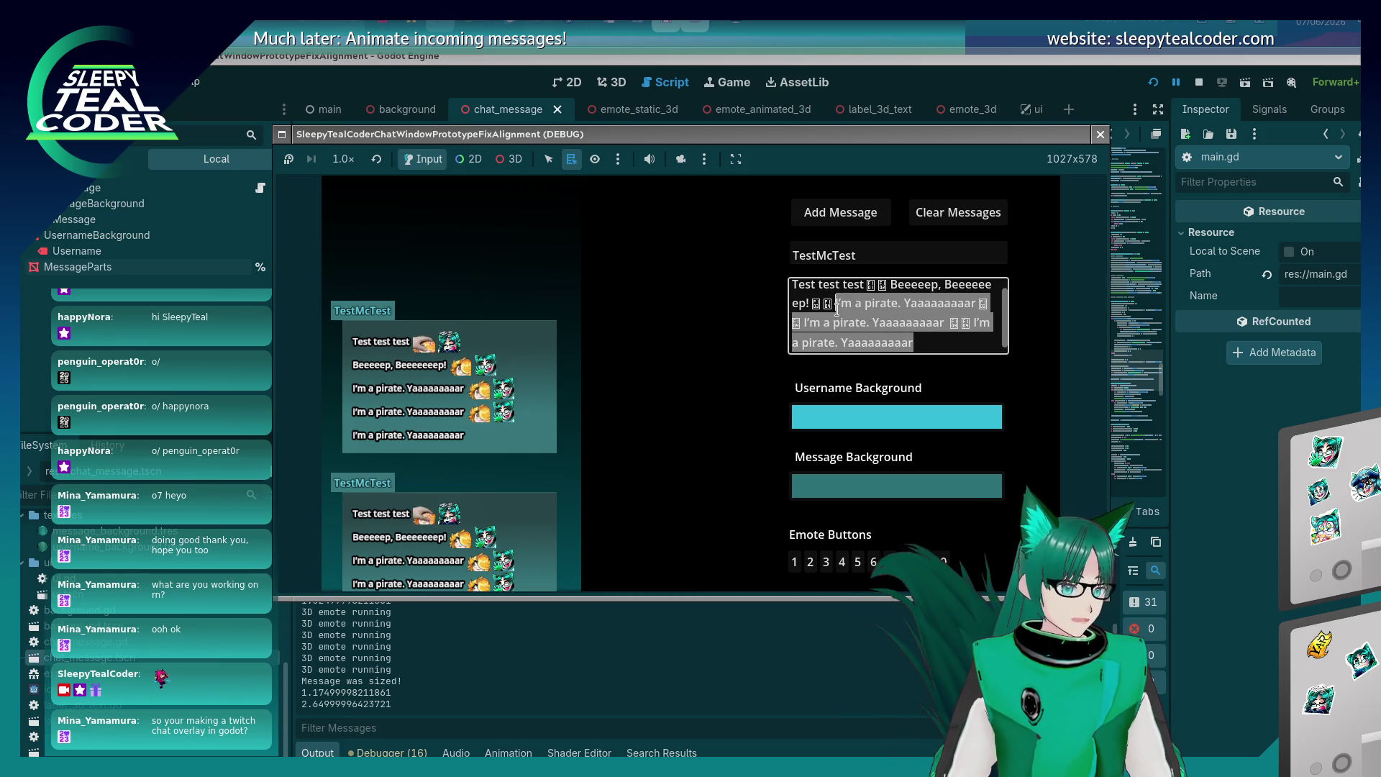
pyautogui.click(931, 347)
pyautogui.hotkey('ctrl', 'a')
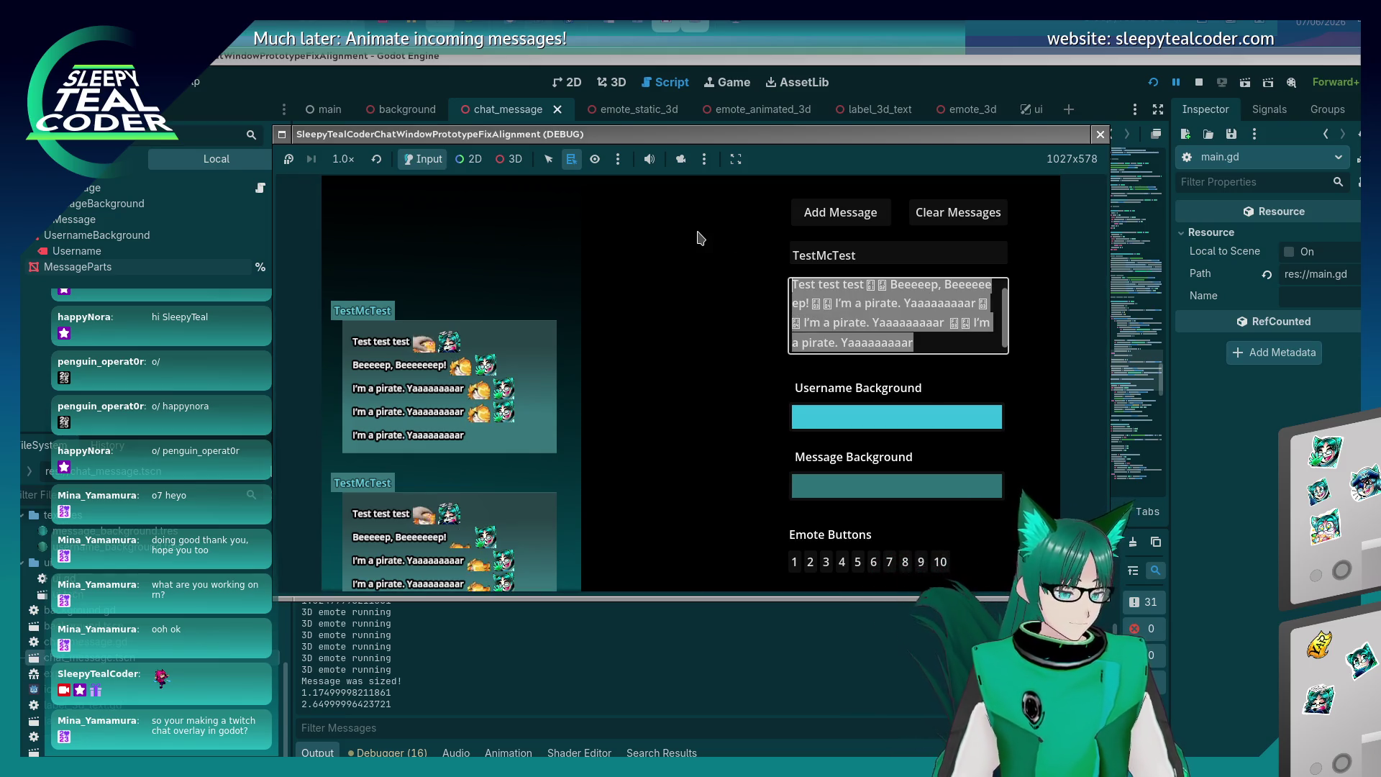
pyautogui.write('Test test test')
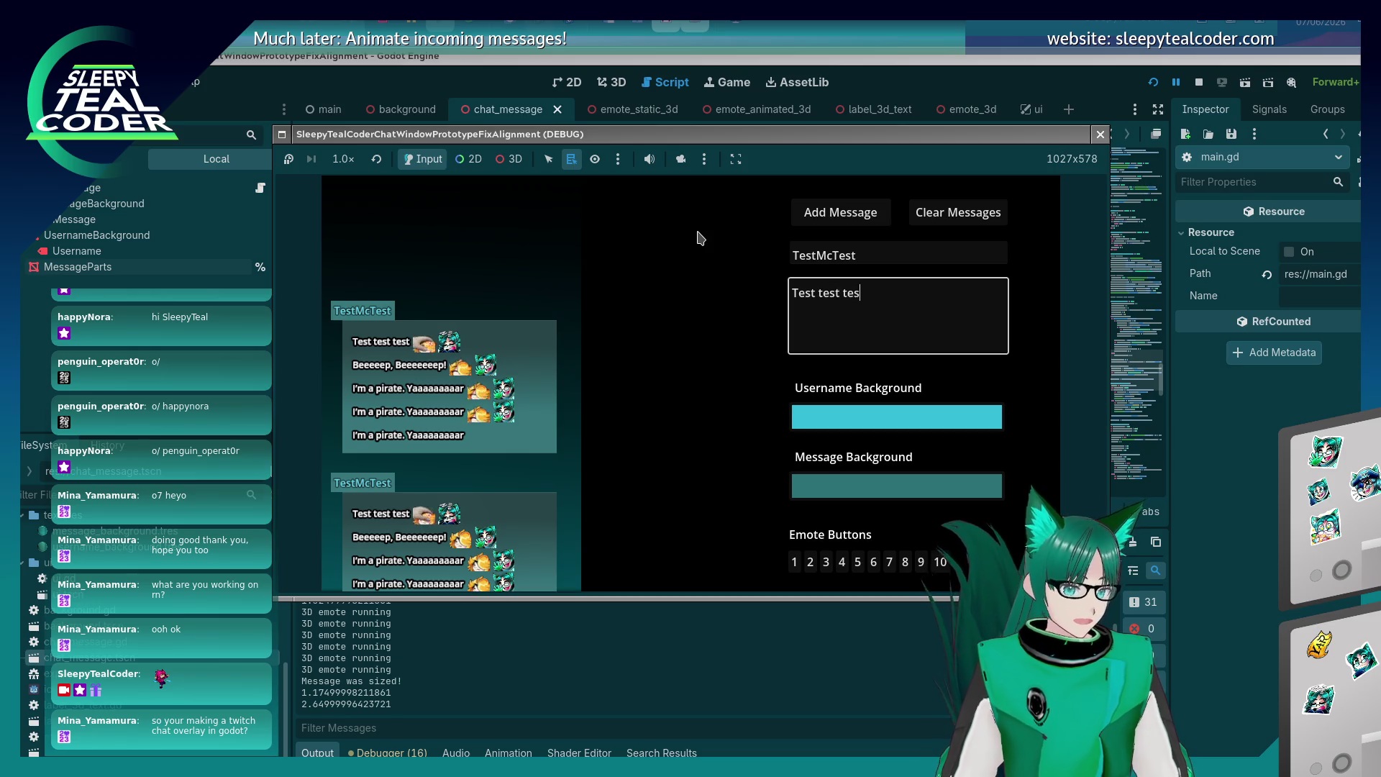
pyautogui.click(874, 563)
pyautogui.click(914, 299)
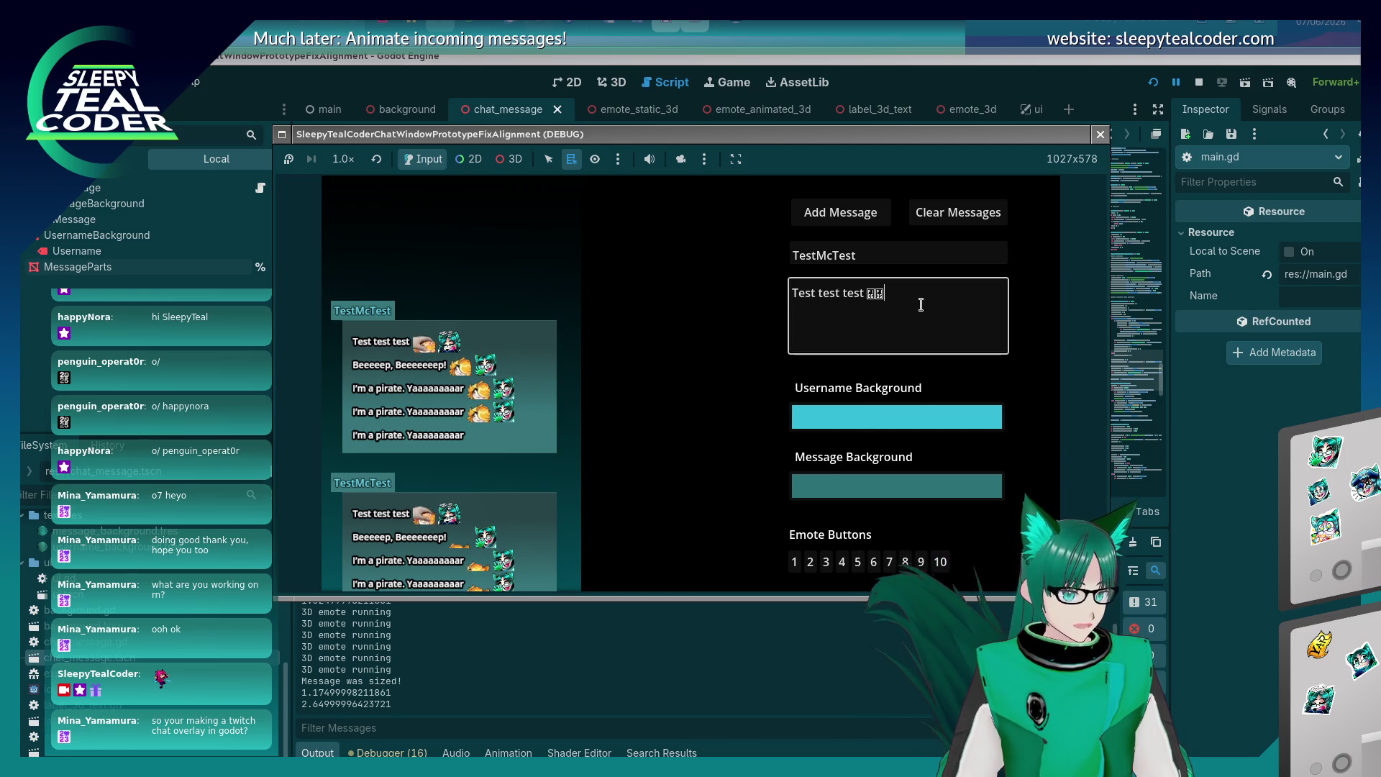
pyautogui.write('Yarrrrrrrrr')
pyautogui.click(858, 562)
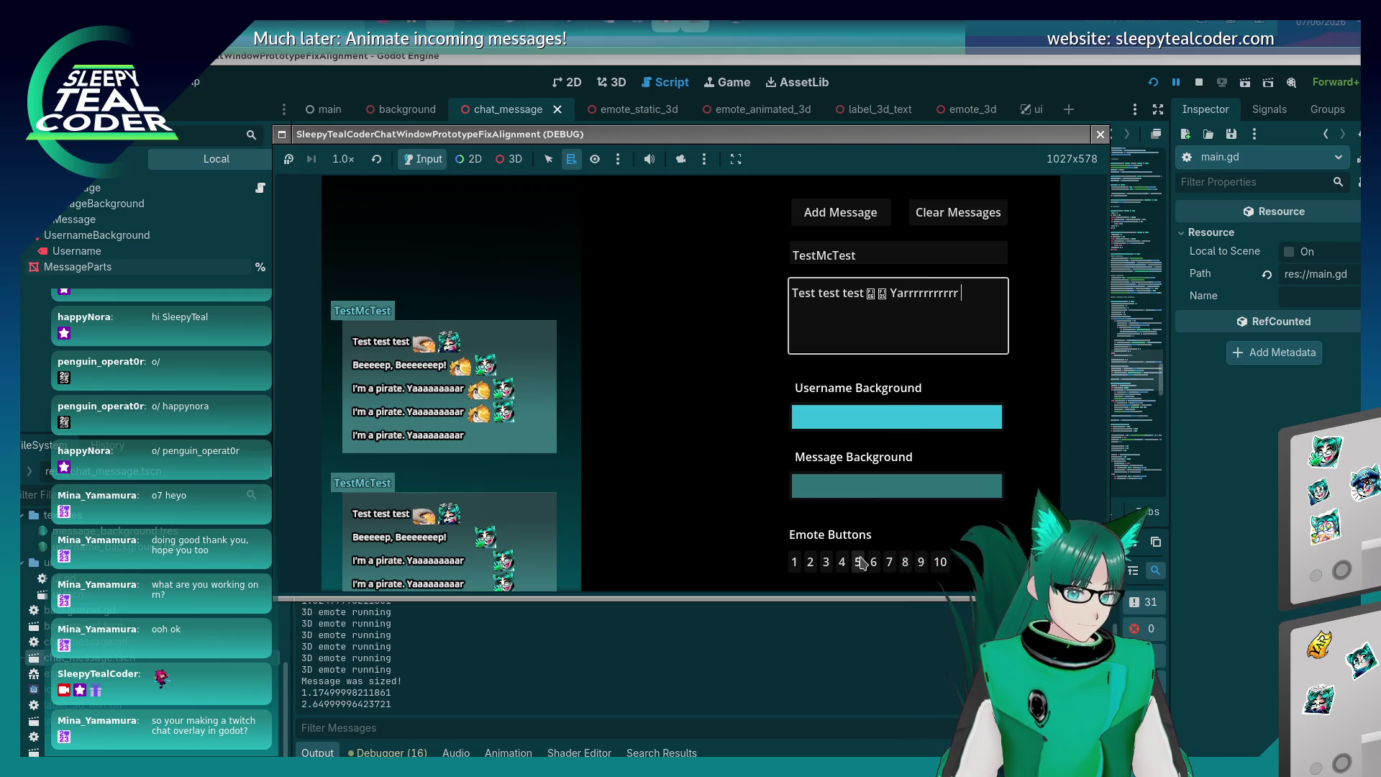
pyautogui.click(995, 307)
pyautogui.click(905, 562)
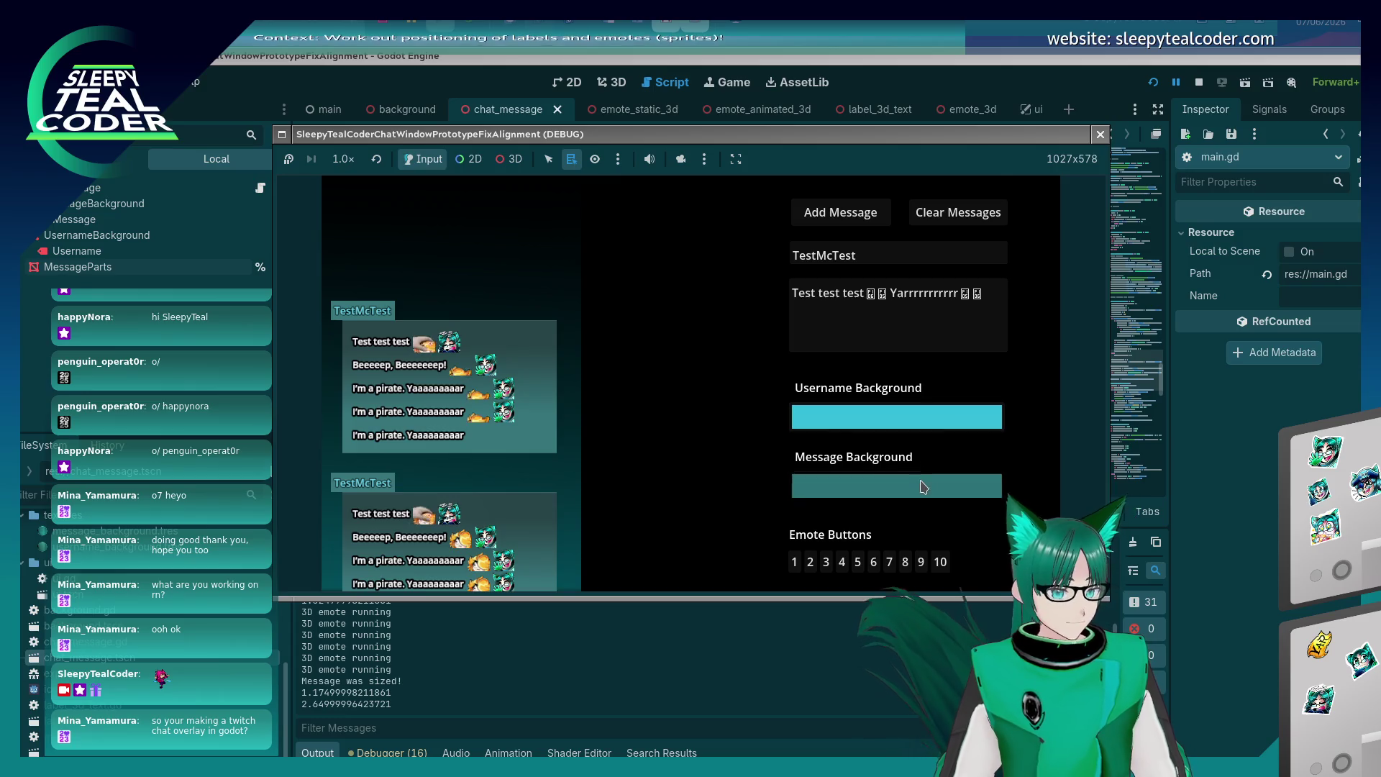
# Set the message background to yellow and the username background to magenta, then post it.
pyautogui.click(923, 487)
pyautogui.click(991, 207)
pyautogui.click(954, 207)
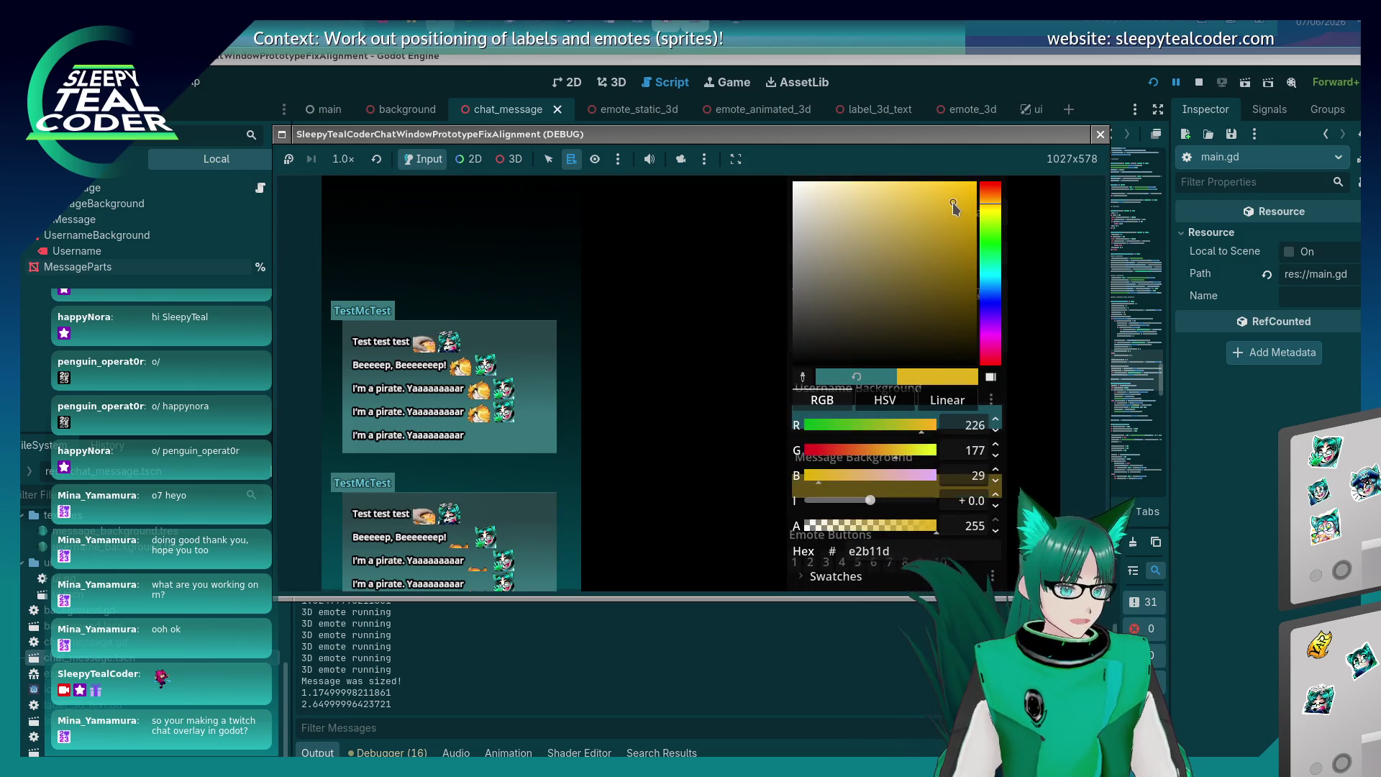
pyautogui.click(721, 307)
pyautogui.click(912, 418)
pyautogui.click(996, 314)
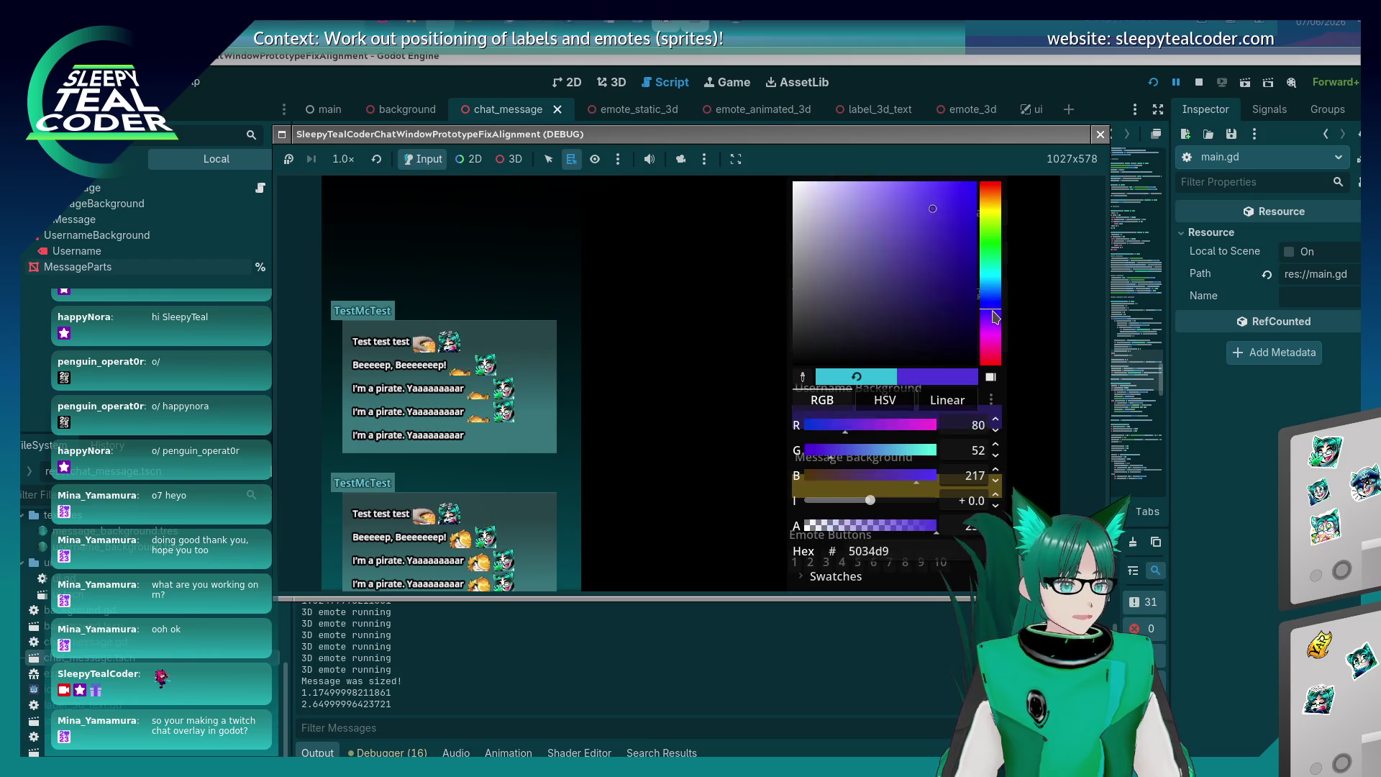
pyautogui.click(994, 337)
pyautogui.click(722, 376)
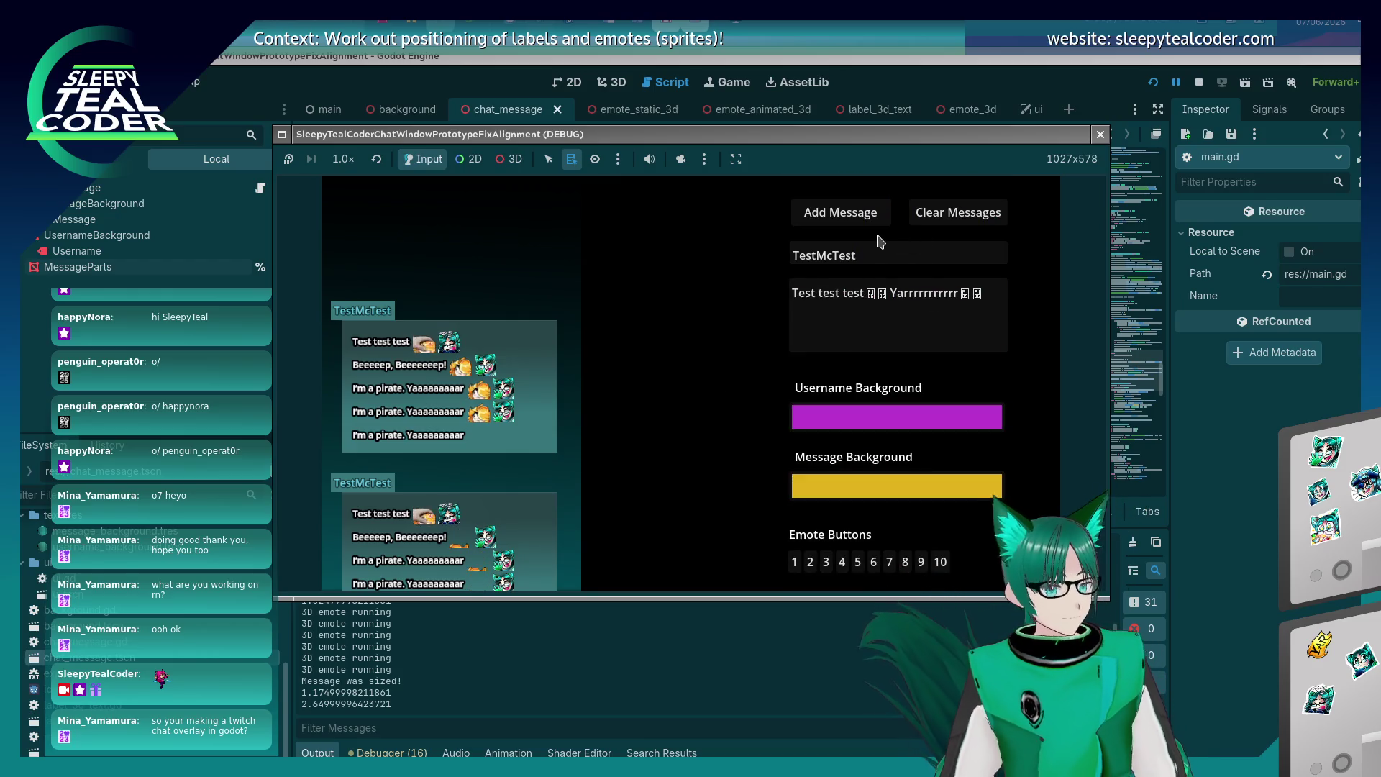
pyautogui.click(808, 211)
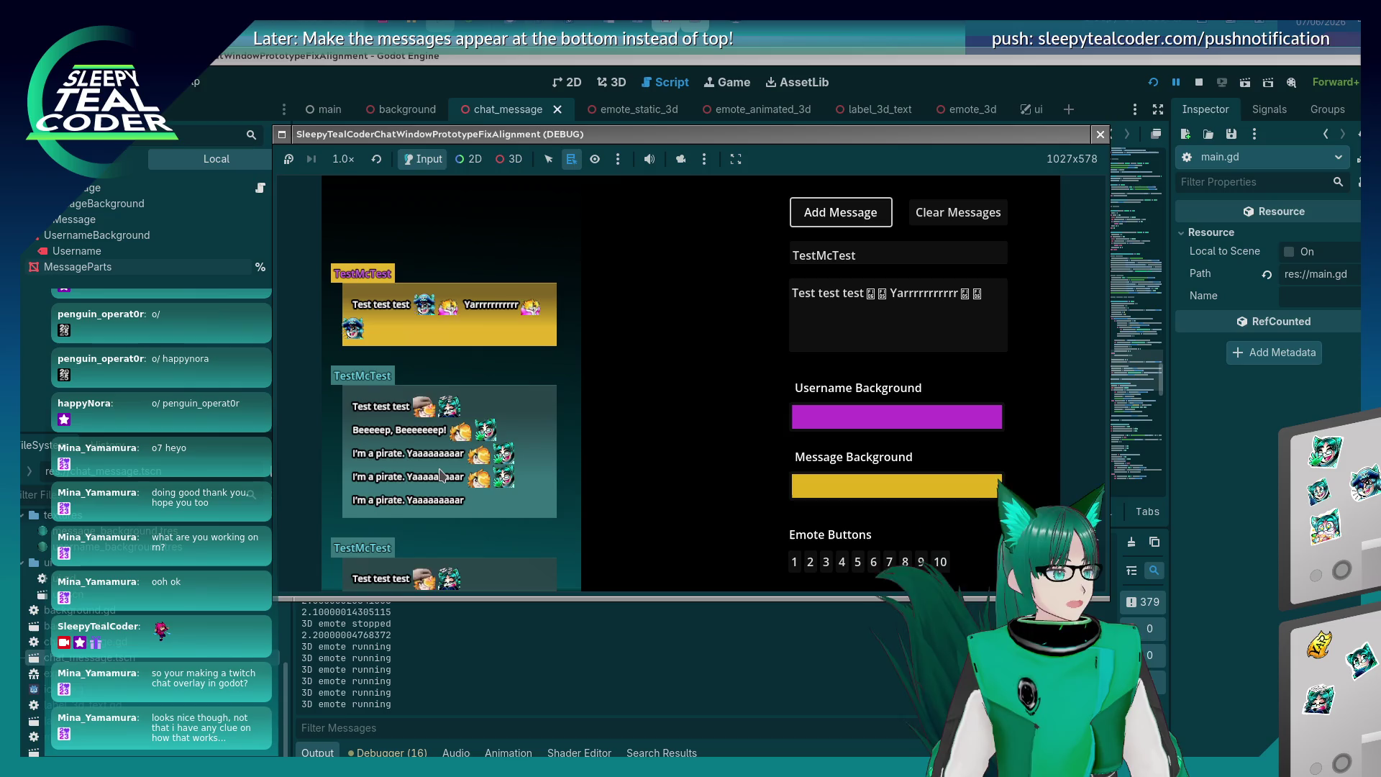
pyautogui.press('F8')
pyautogui.scroll(-3, 785, 384)
pyautogui.scroll(-5, 785, 385)
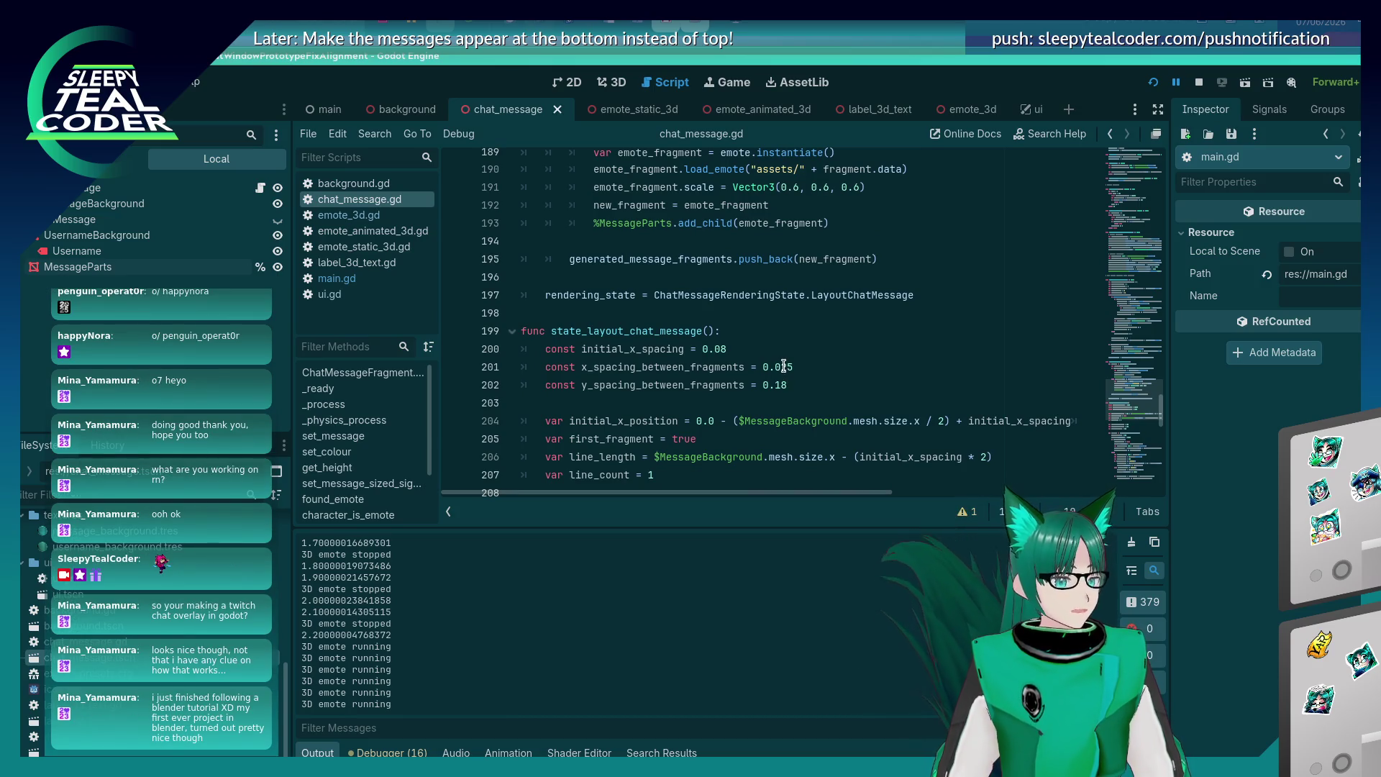
pyautogui.scroll(-2, 846, 363)
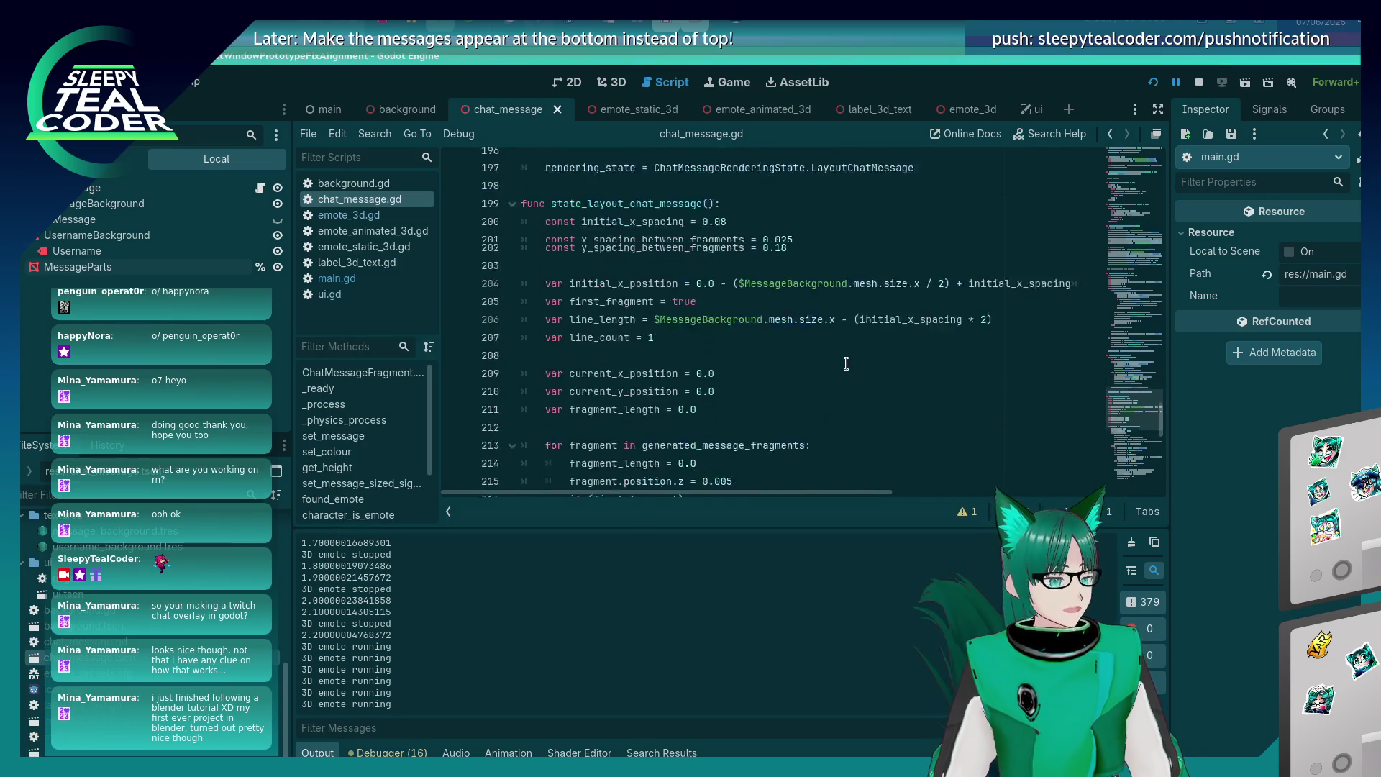
pyautogui.scroll(-14, 846, 363)
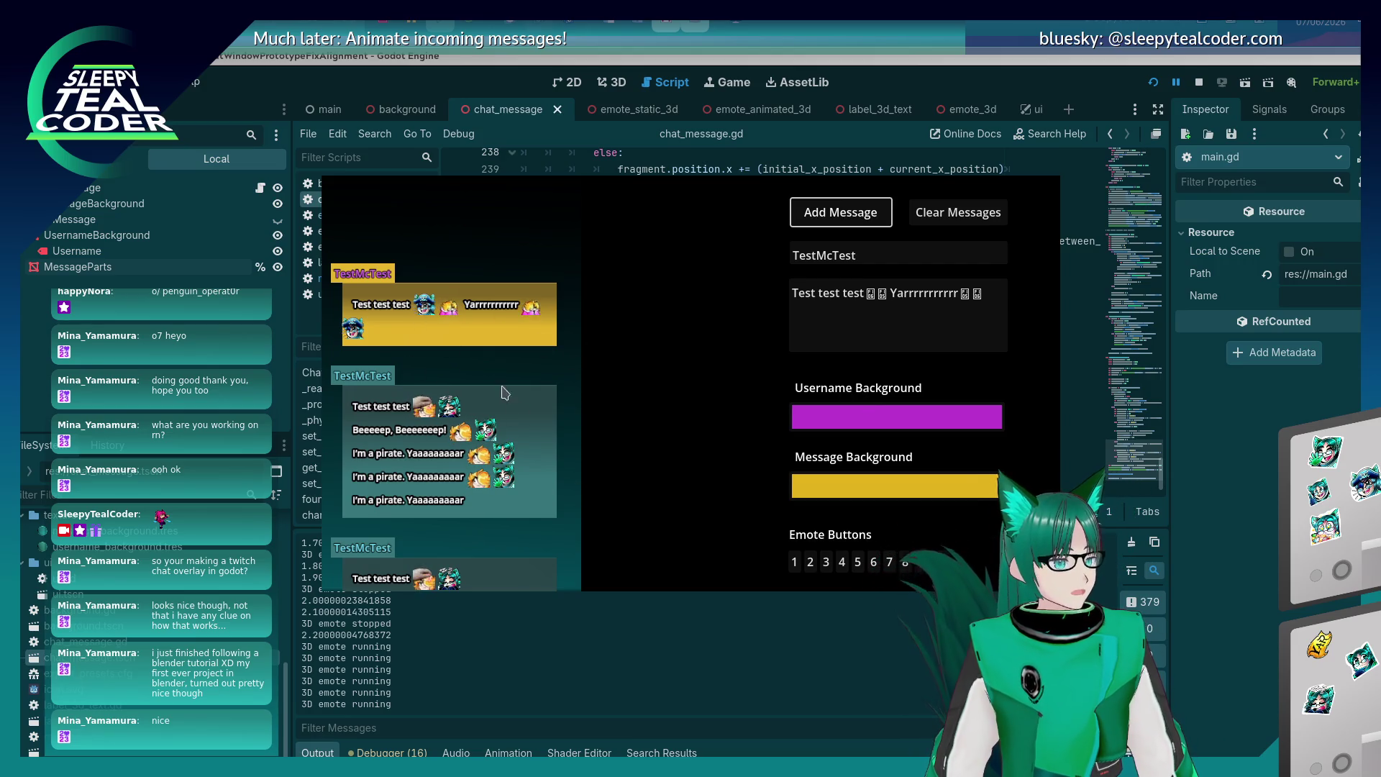
# Take 3D camera control of the debug game and orbit to view the message panels at an angle.
pyautogui.hotkey('alt', 'Tab')
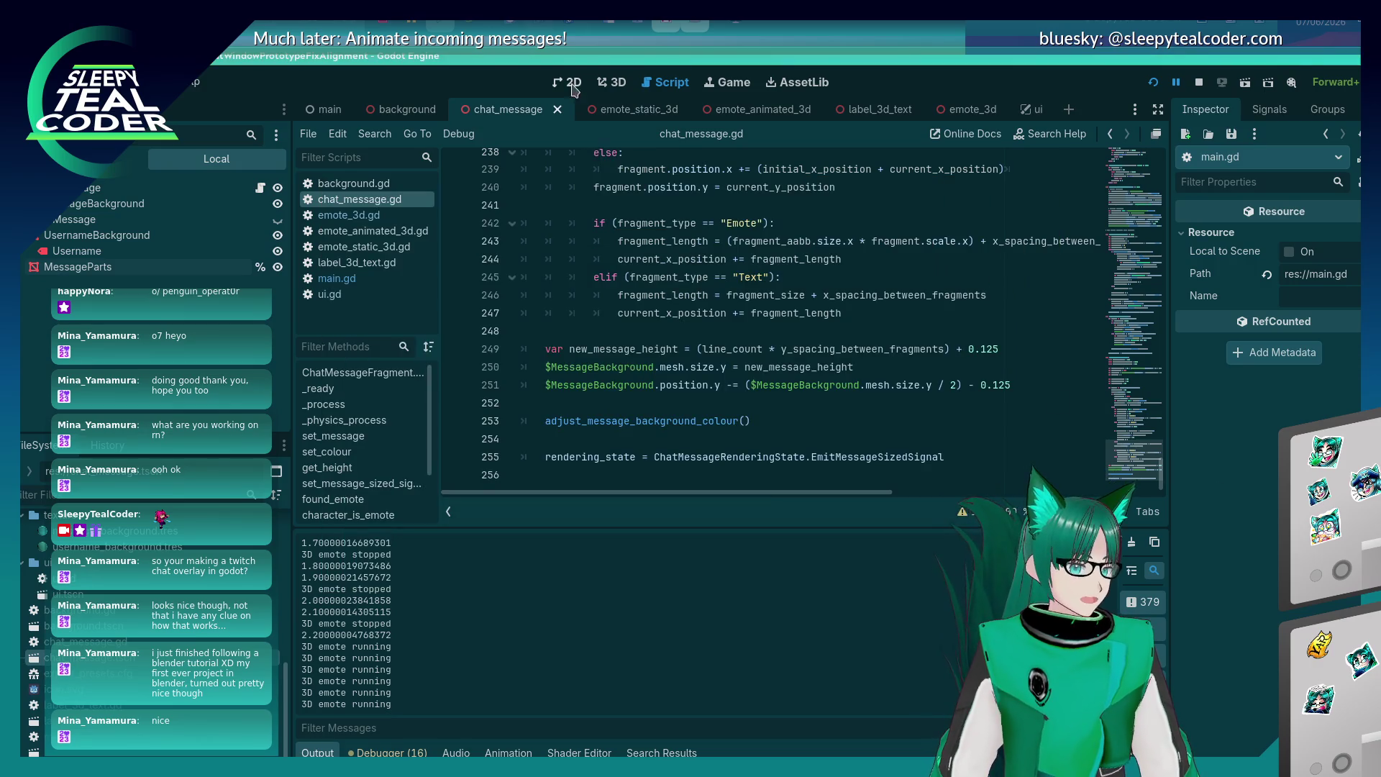
pyautogui.hotkey('alt', 'Tab')
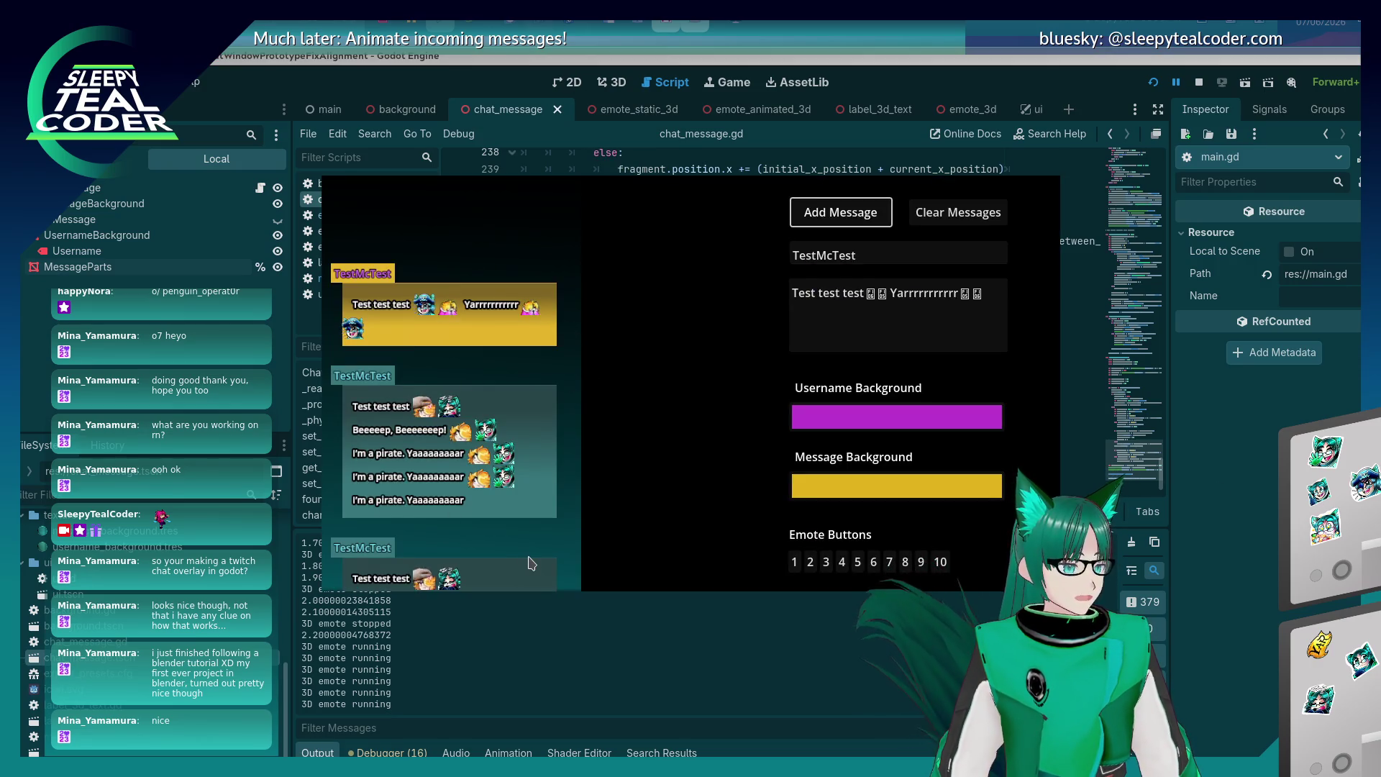
pyautogui.hotkey('alt', 'Tab')
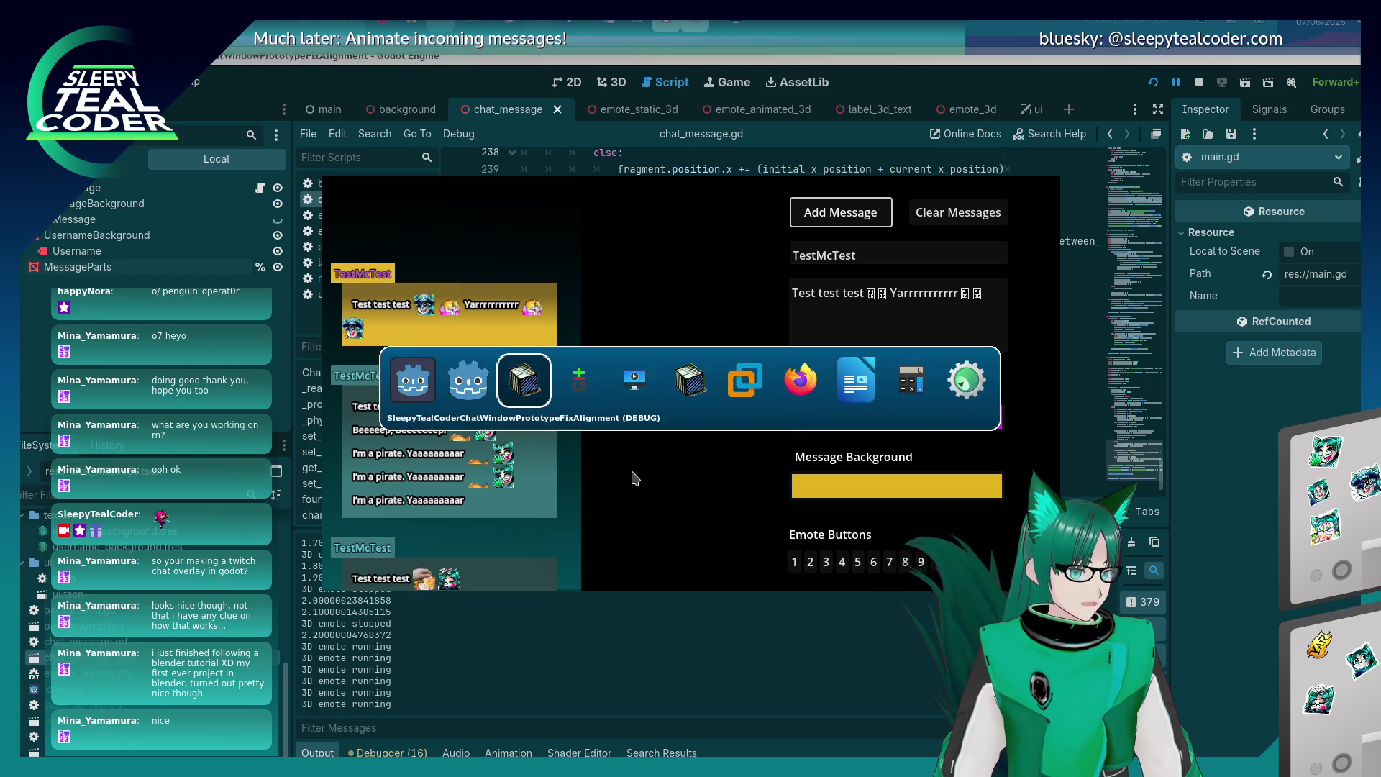
pyautogui.click(680, 159)
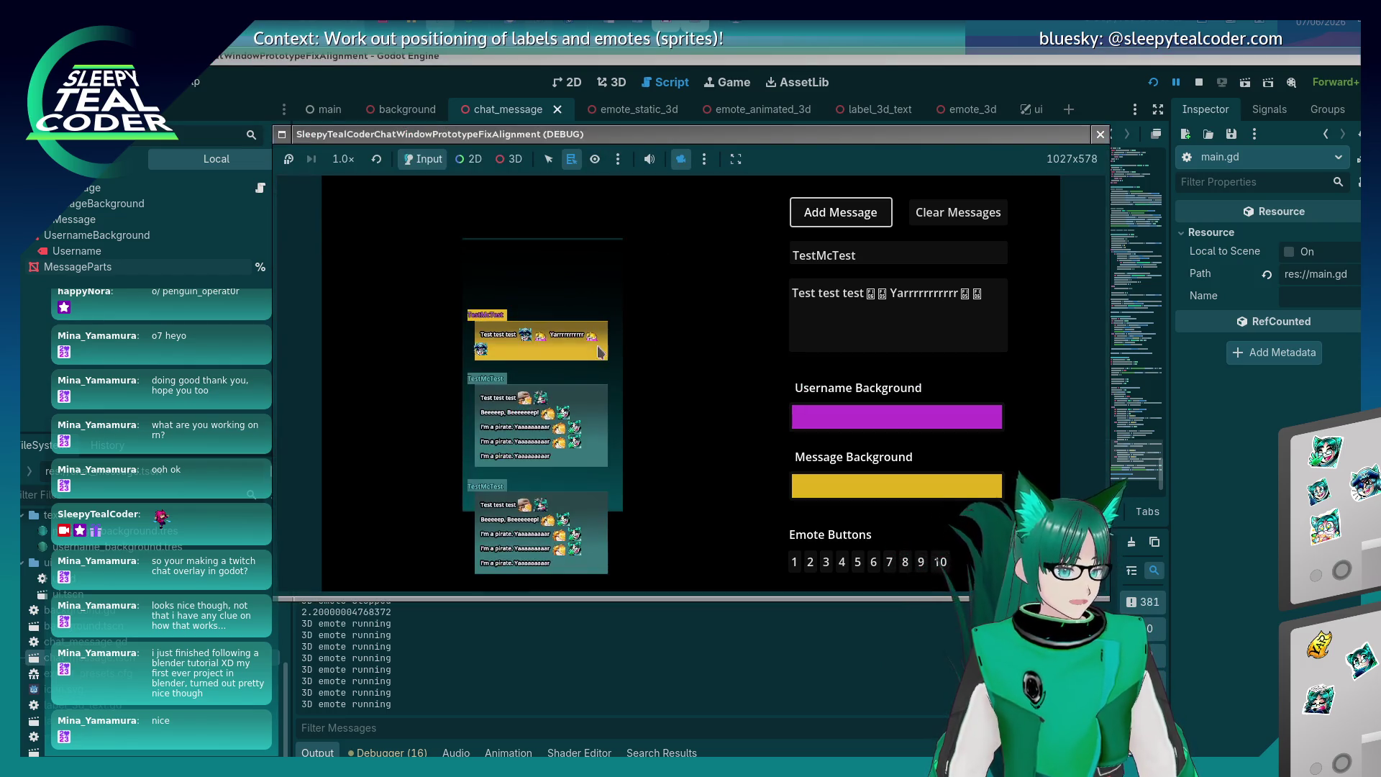
pyautogui.click(510, 161)
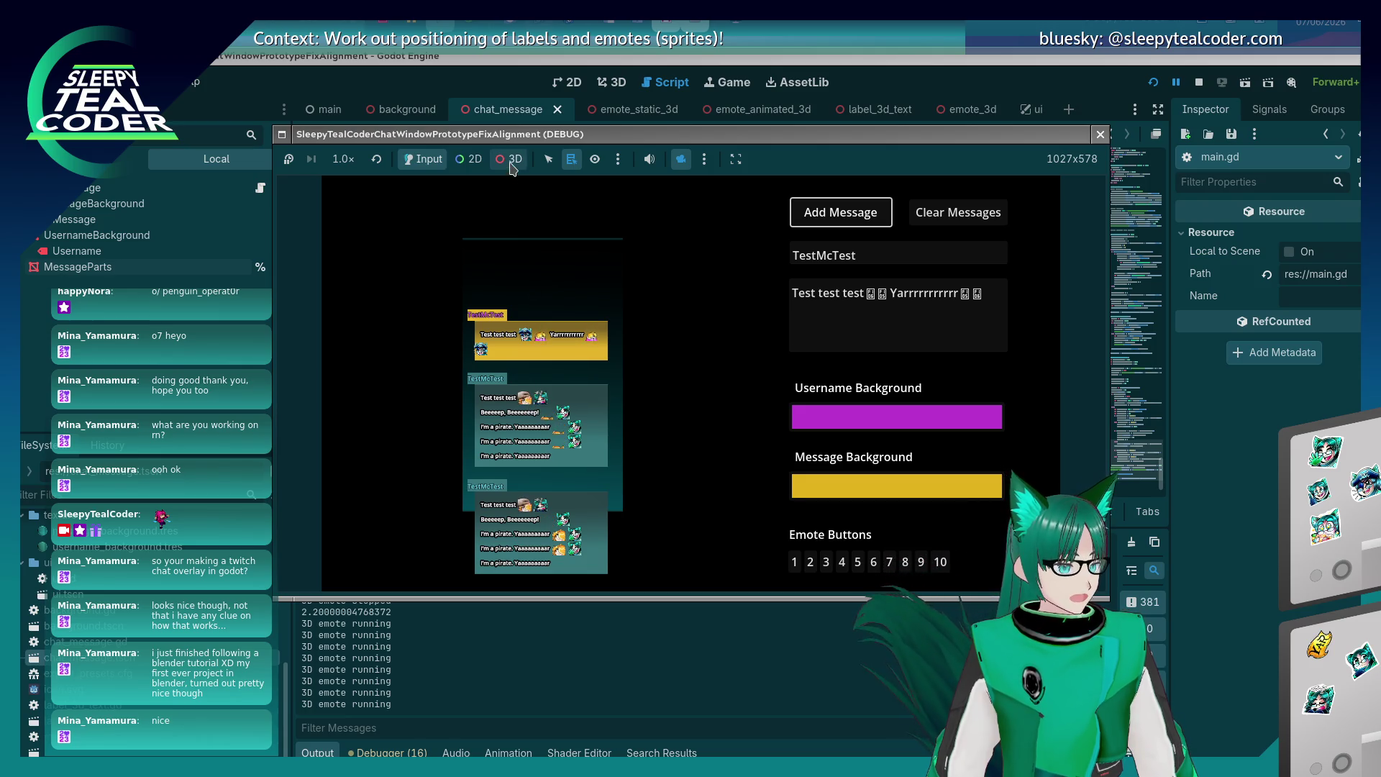
pyautogui.moveTo(522, 349)
pyautogui.mouseDown()
pyautogui.moveTo(597, 368)
pyautogui.moveTo(589, 315)
pyautogui.moveTo(616, 426)
pyautogui.moveTo(588, 381)
pyautogui.moveTo(634, 376)
pyautogui.moveTo(608, 351)
pyautogui.moveTo(617, 390)
pyautogui.mouseUp()
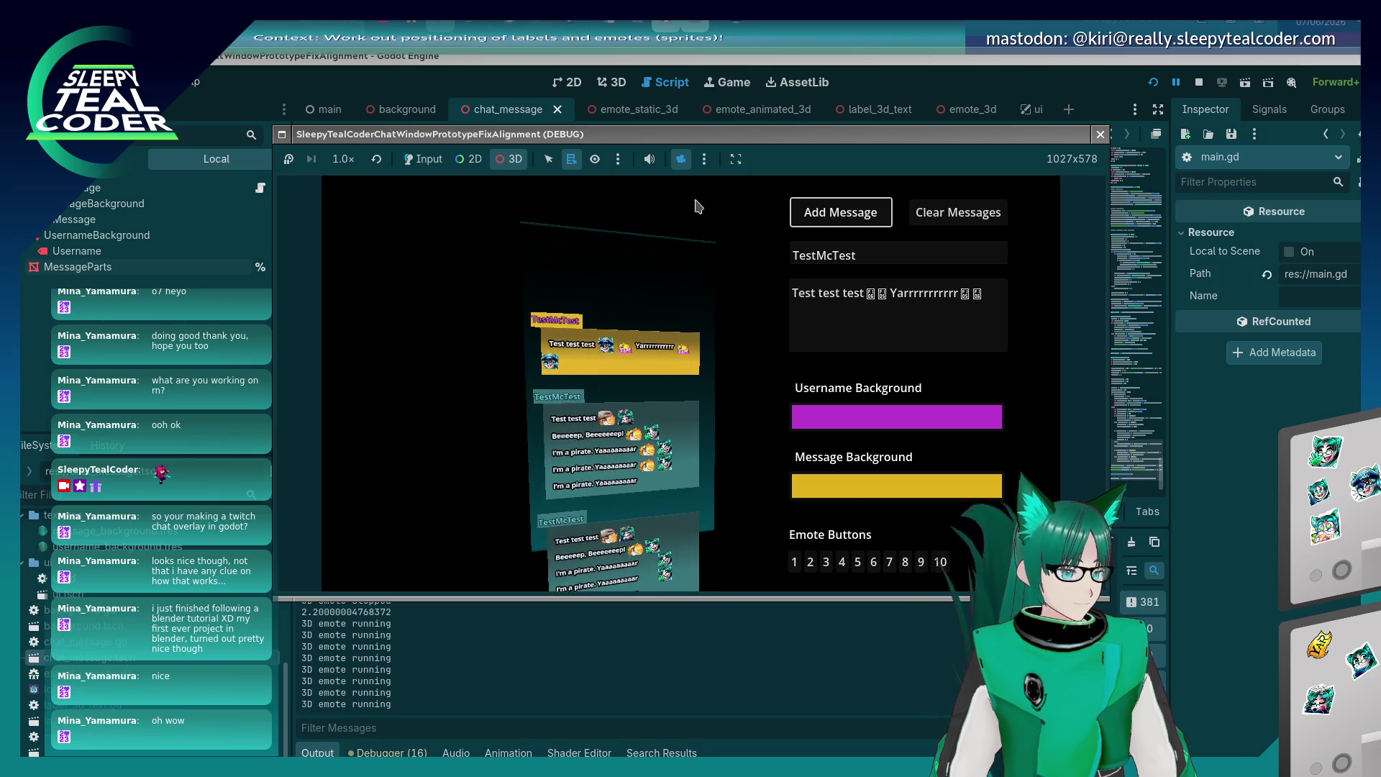
# Reset the 3D camera, restore the game camera, and return to chat_message.gd.
pyautogui.click(704, 159)
pyautogui.click(720, 199)
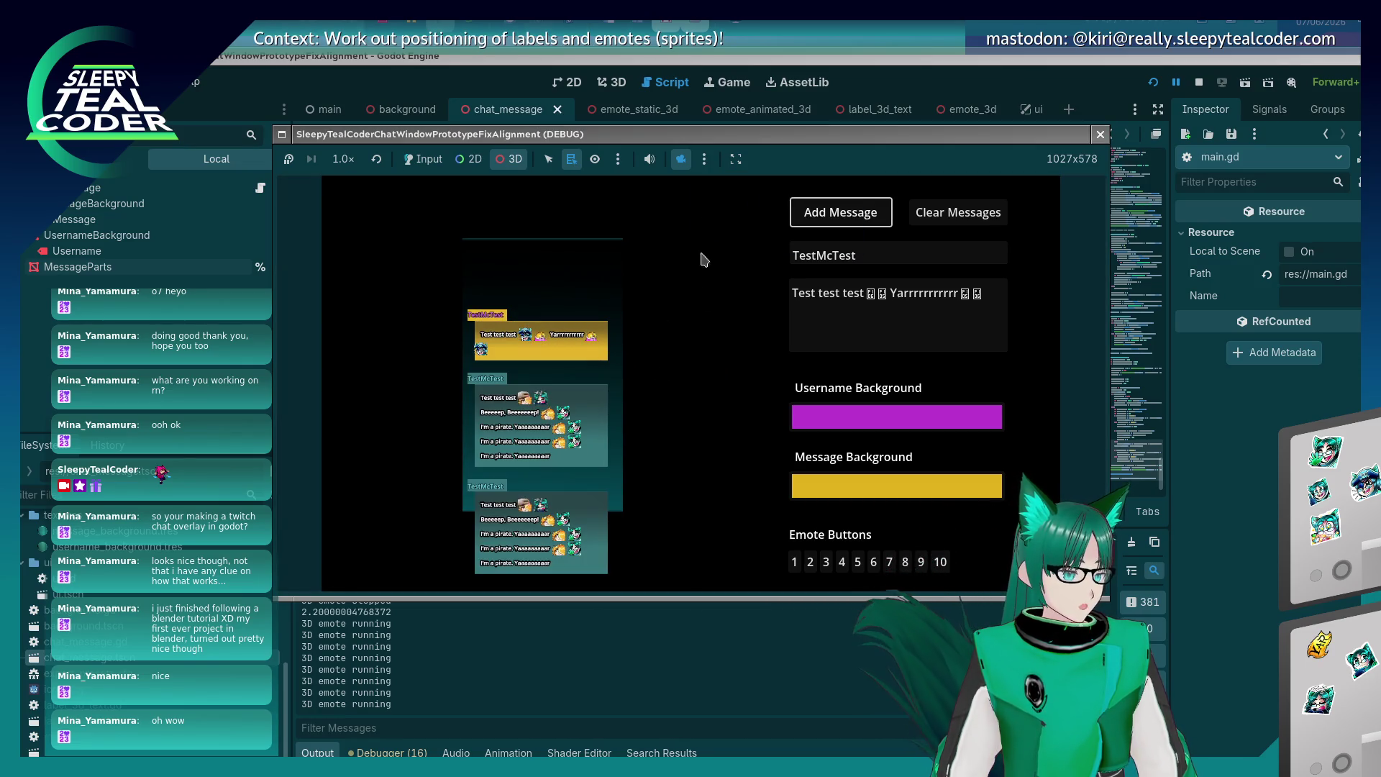
pyautogui.click(681, 159)
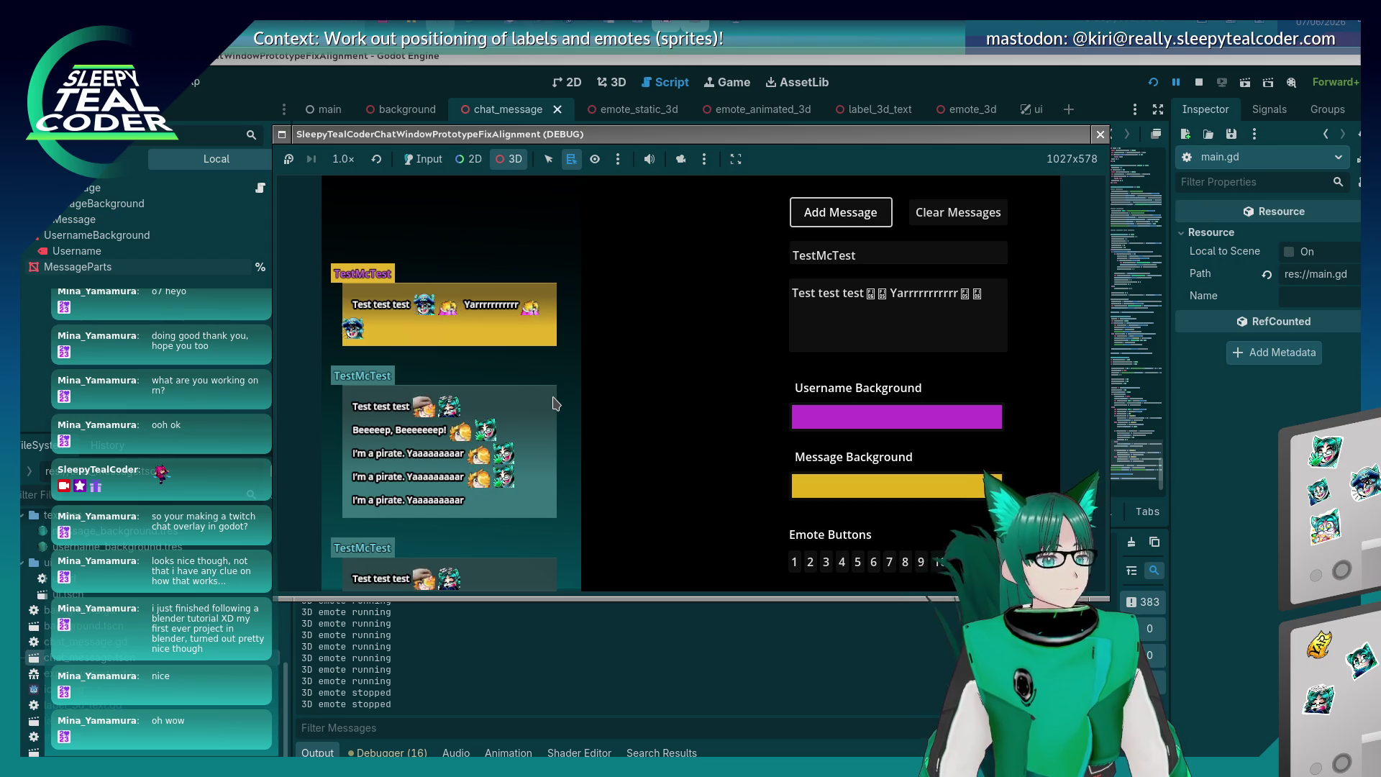
pyautogui.click(1223, 470)
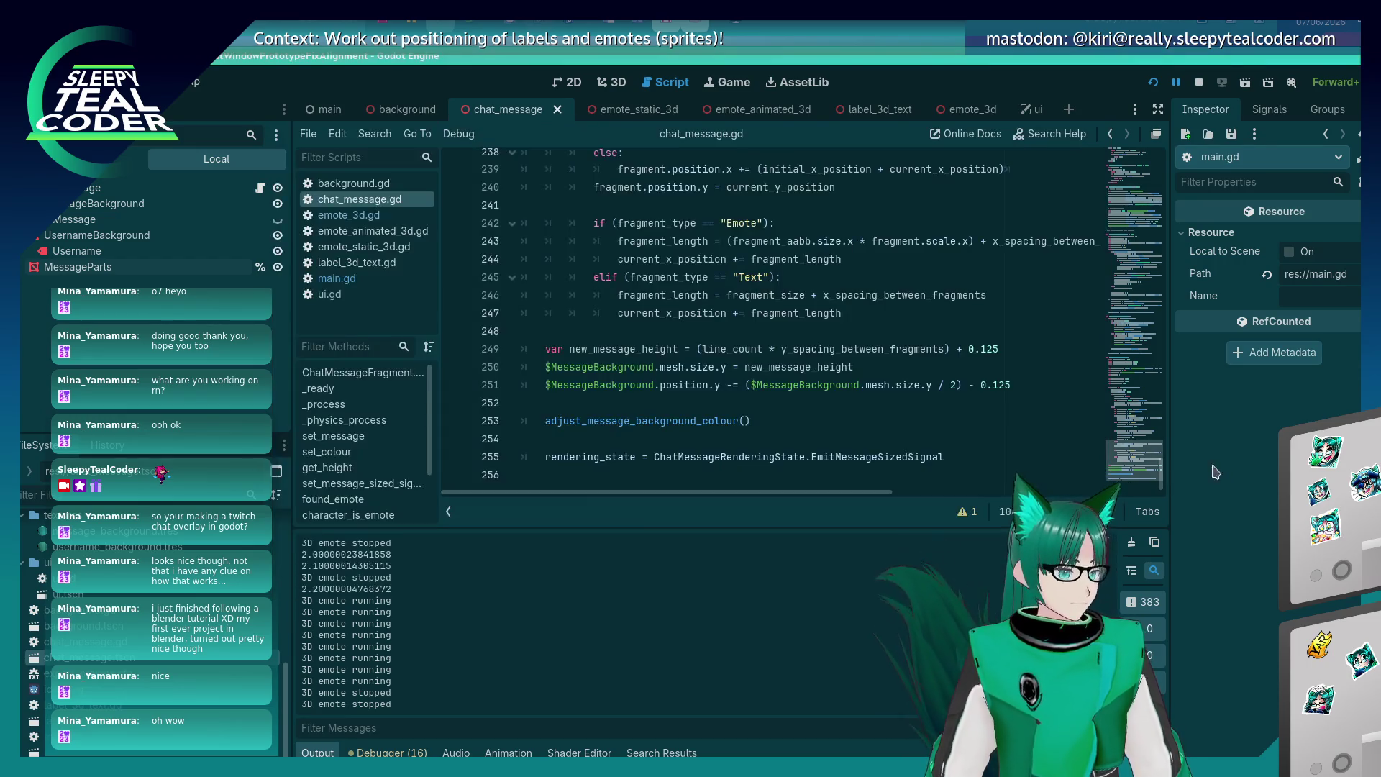
pyautogui.click(861, 407)
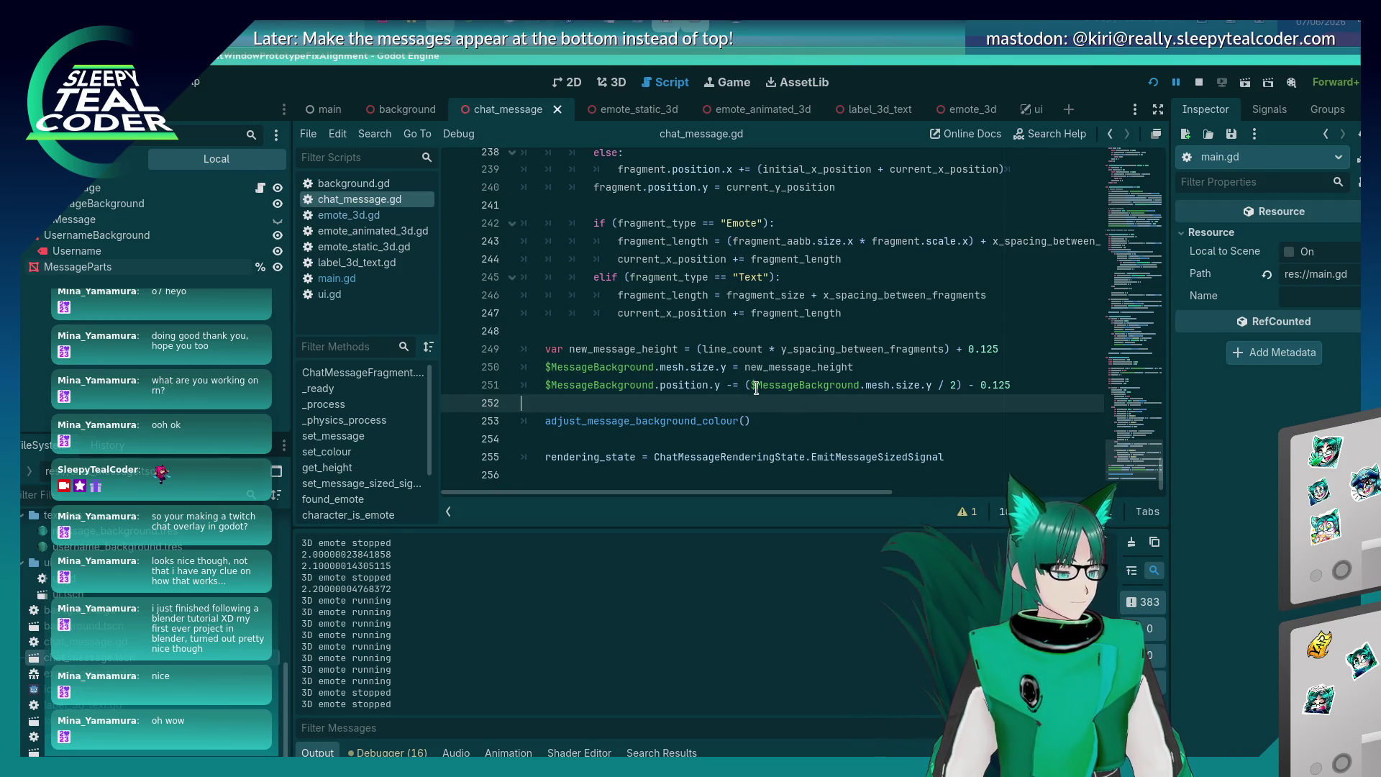
pyautogui.scroll(7, 756, 388)
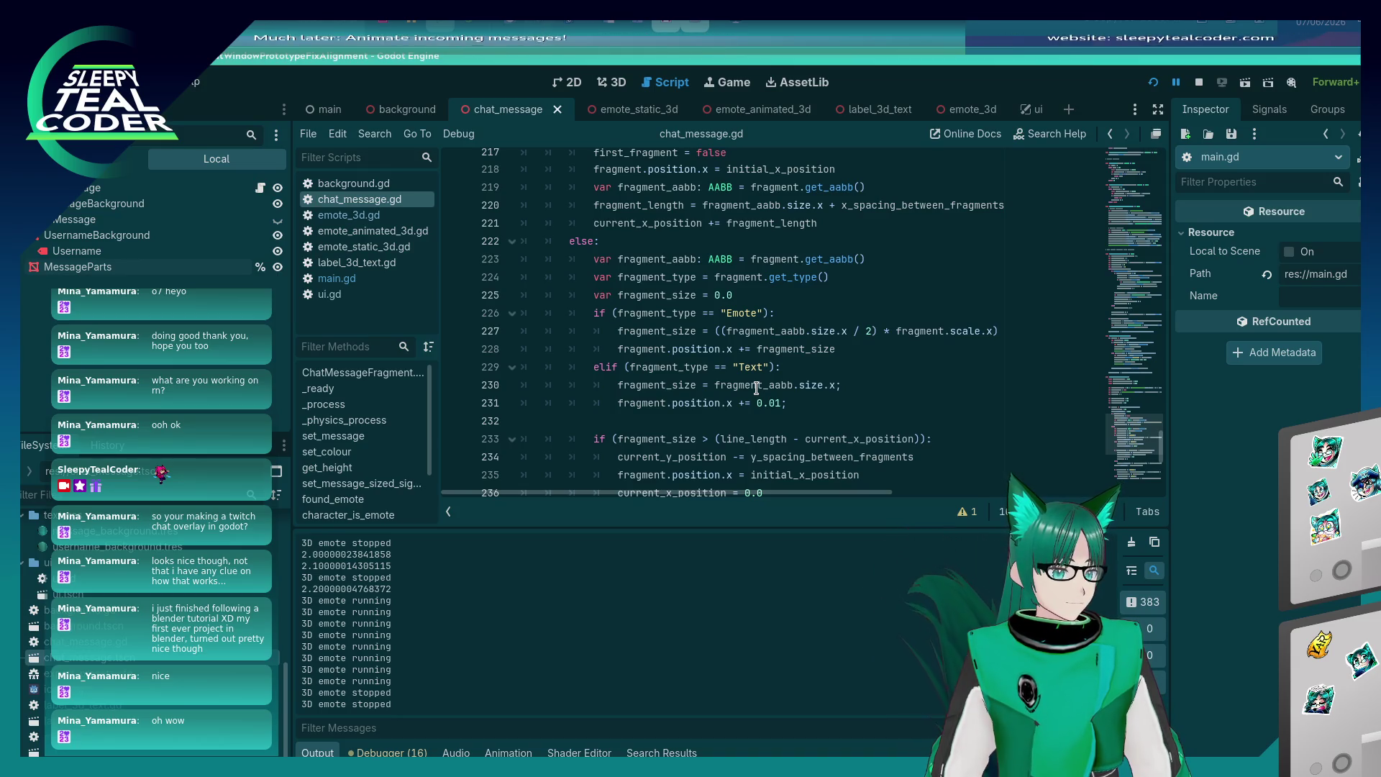
pyautogui.click(719, 332)
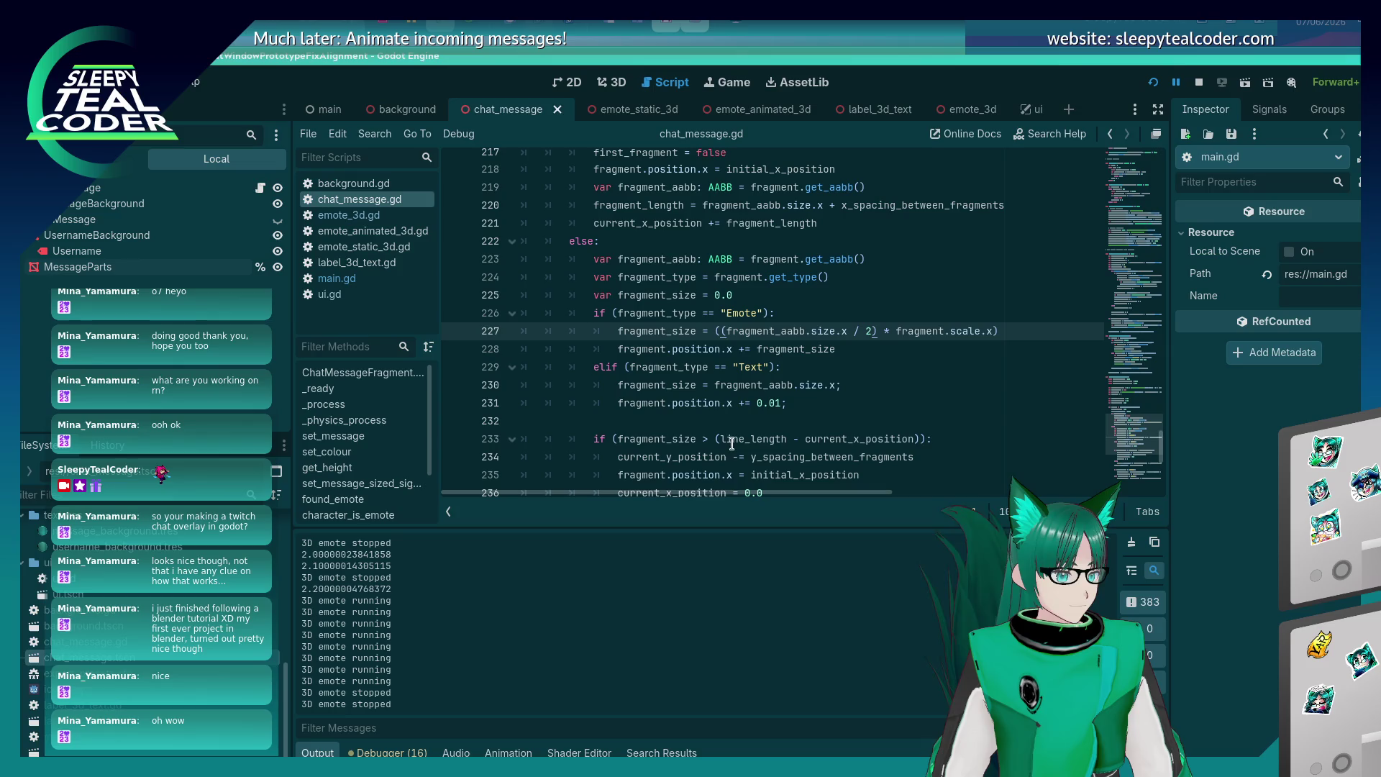
pyautogui.scroll(2, 729, 416)
pyautogui.scroll(5, 729, 416)
pyautogui.scroll(-5, 729, 416)
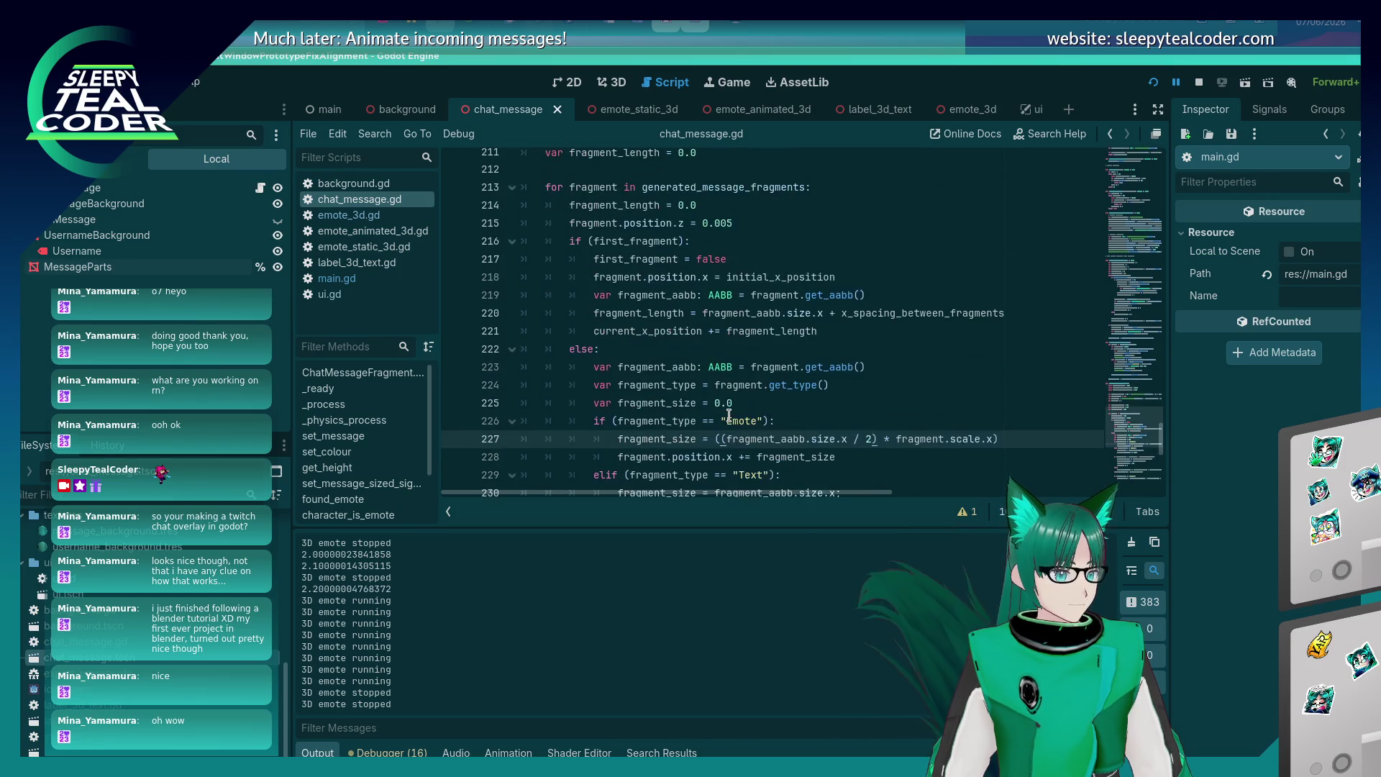
pyautogui.scroll(-1, 729, 416)
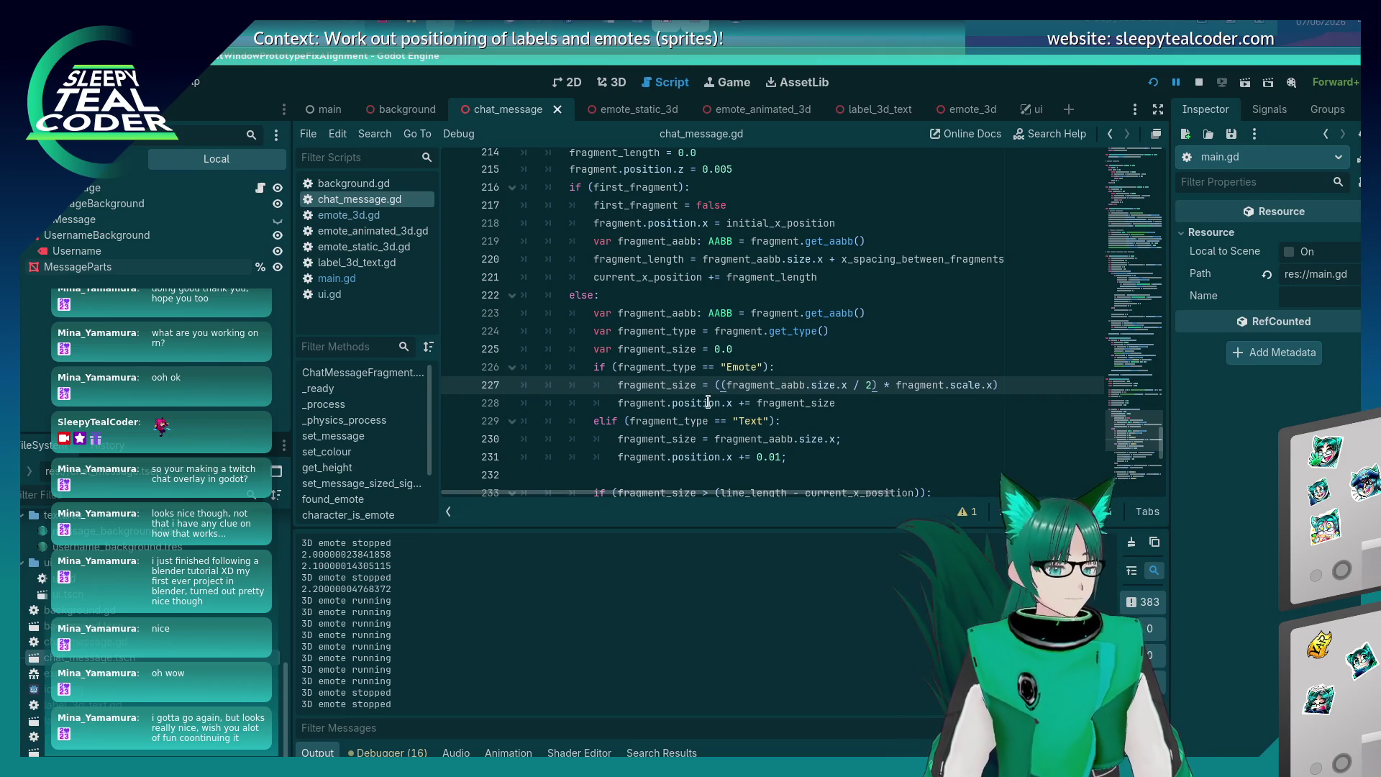
pyautogui.click(709, 401)
pyautogui.scroll(-2, 709, 401)
pyautogui.scroll(1, 704, 403)
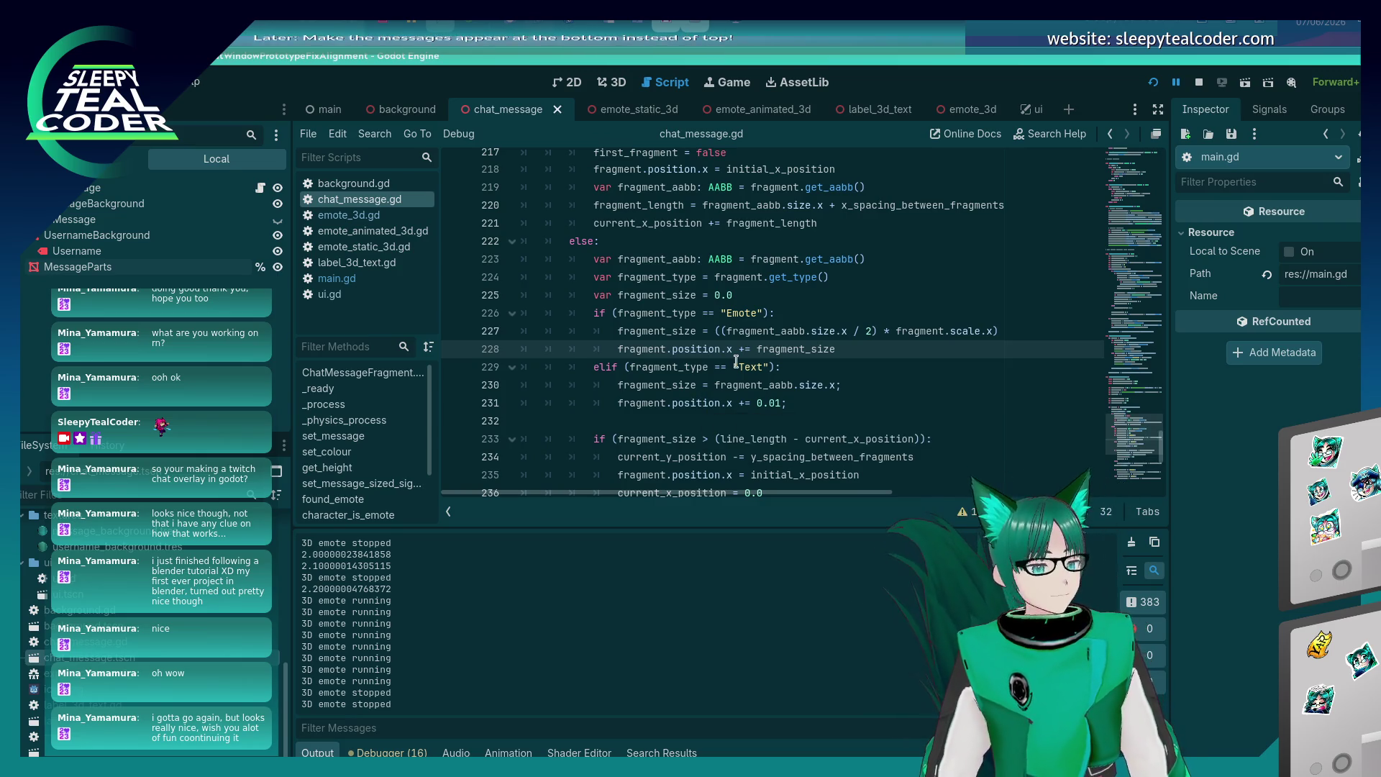
pyautogui.scroll(-2, 736, 360)
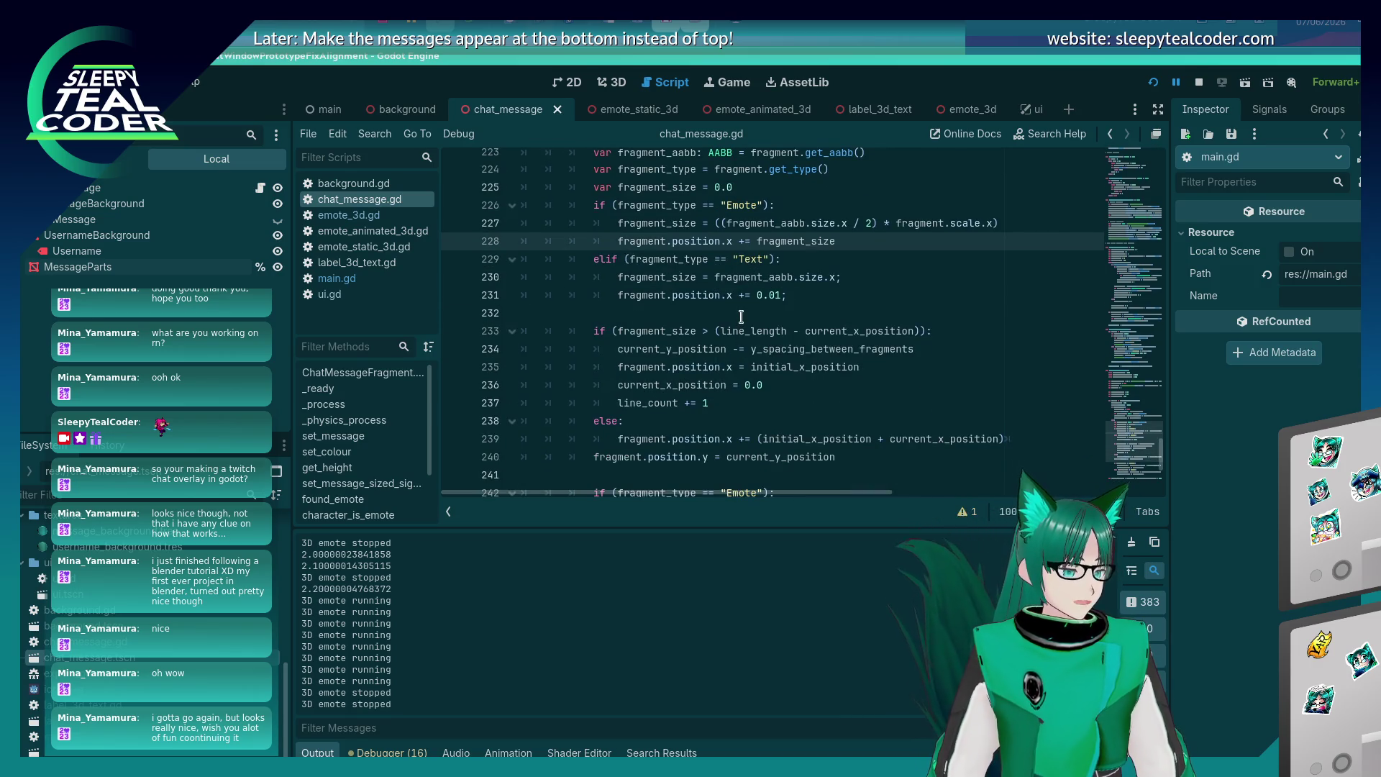
pyautogui.scroll(1, 741, 316)
pyautogui.scroll(1, 741, 316)
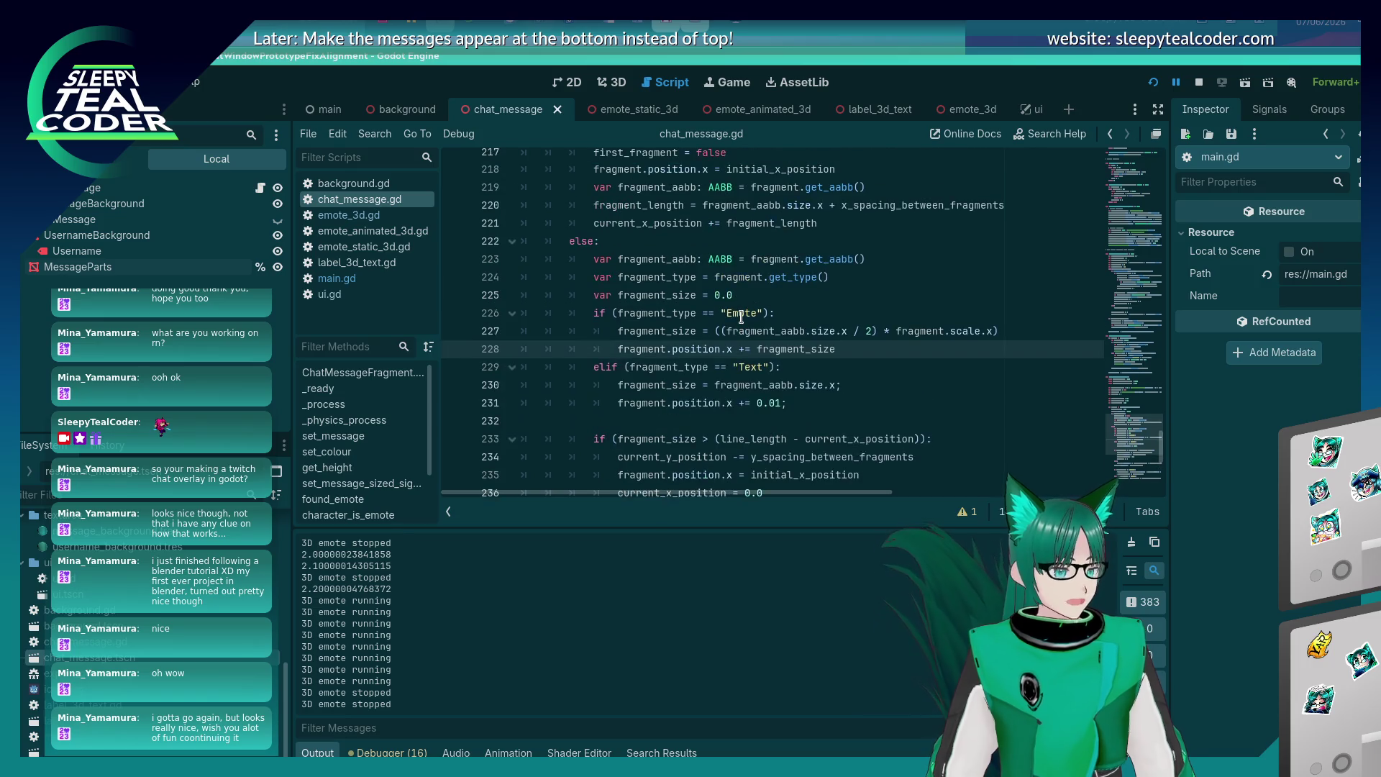
pyautogui.scroll(8, 741, 320)
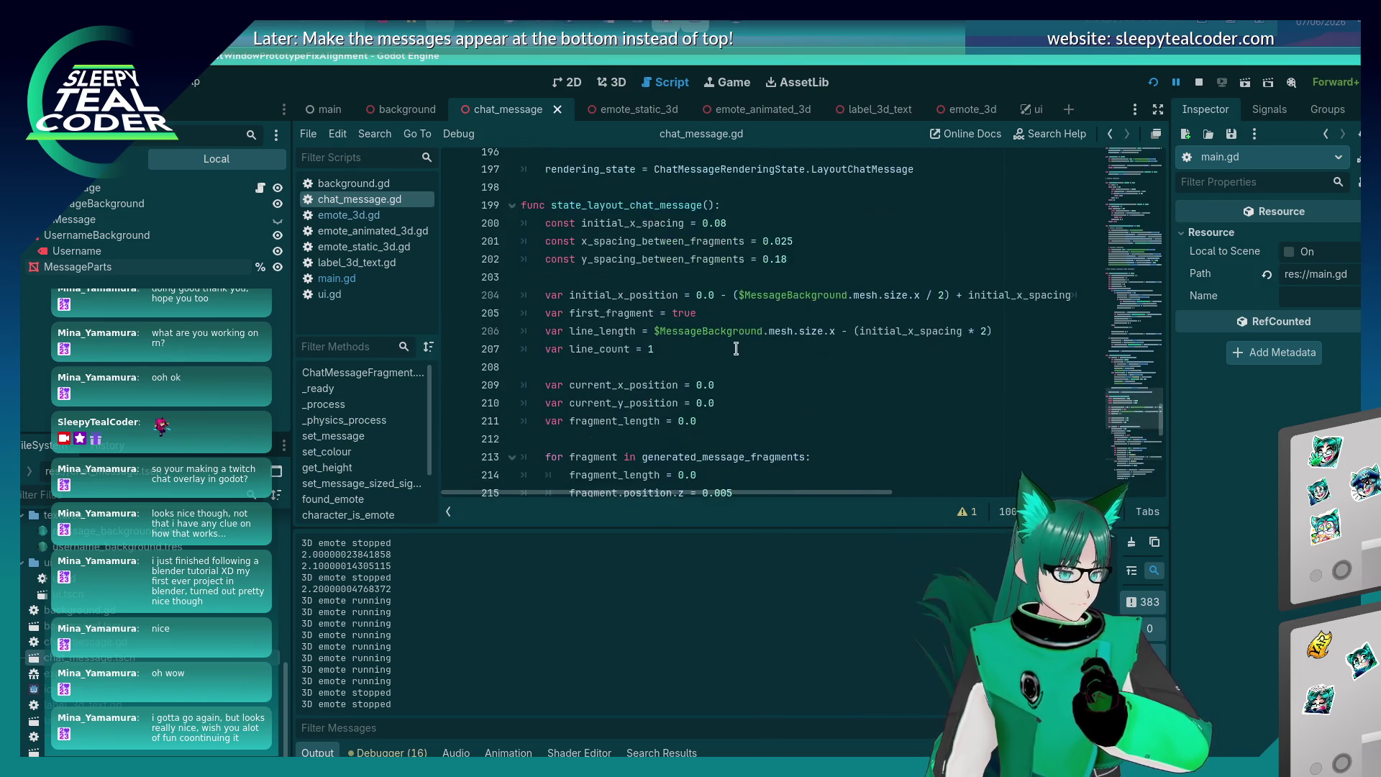
pyautogui.scroll(-7, 736, 348)
pyautogui.hotkey('alt', 'Tab')
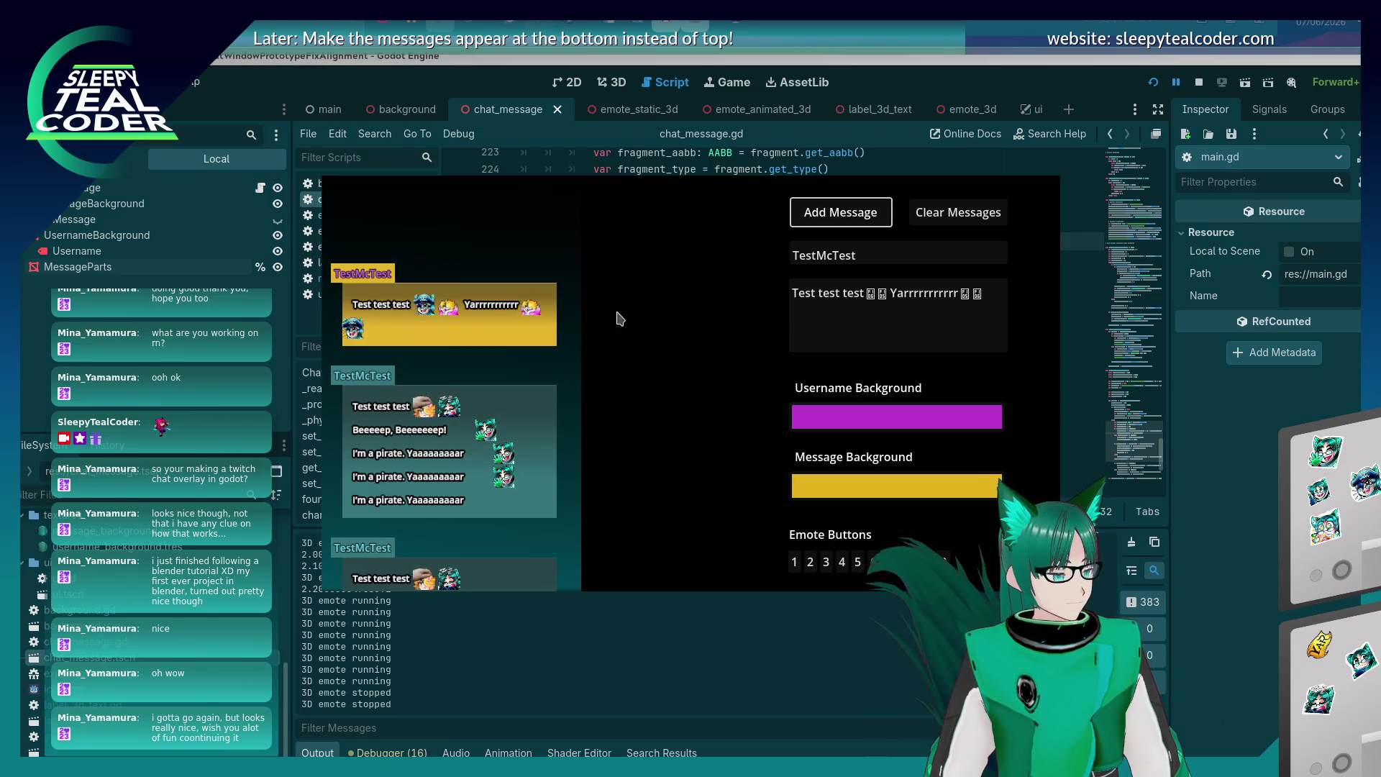
# Delete the extra opening bracket from the emote size formula on line 227.
pyautogui.hotkey('alt', 'Tab')
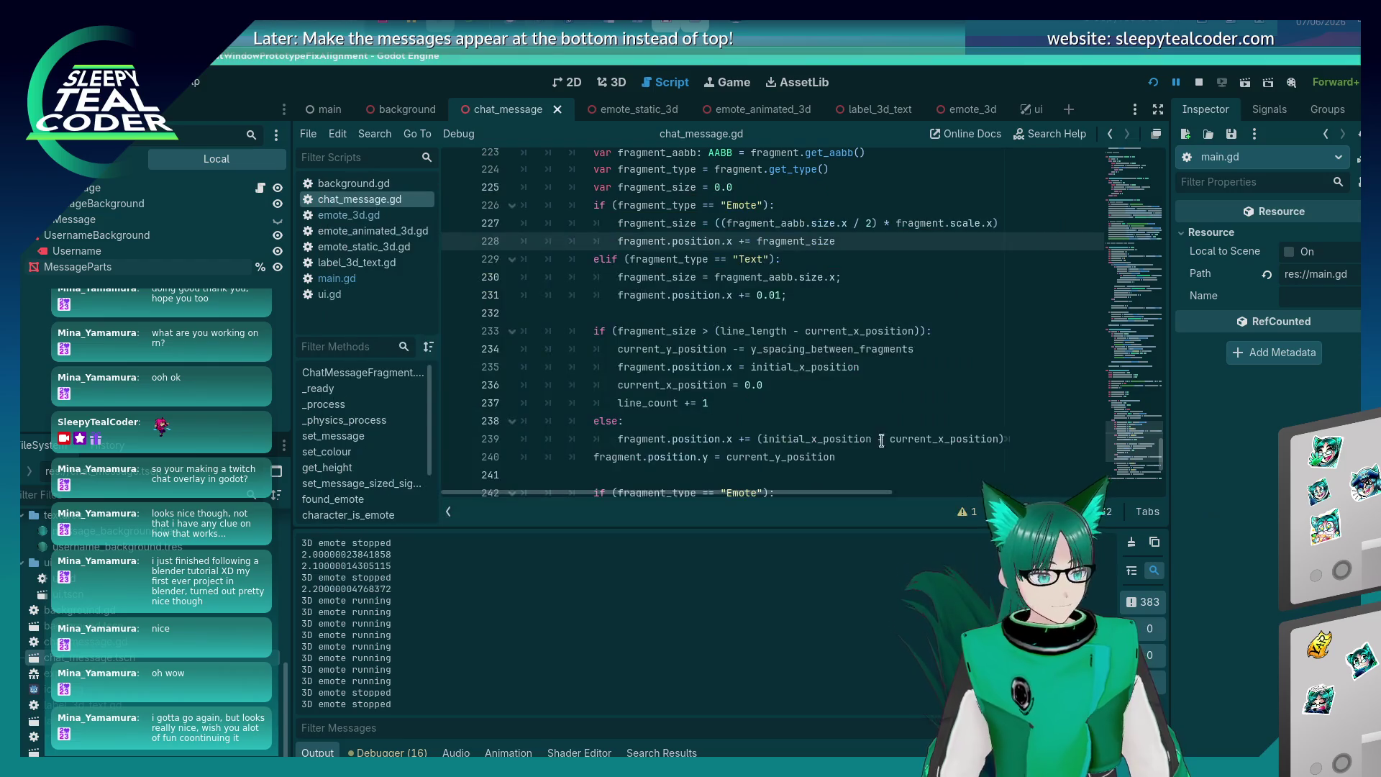
pyautogui.click(785, 332)
pyautogui.scroll(2, 746, 419)
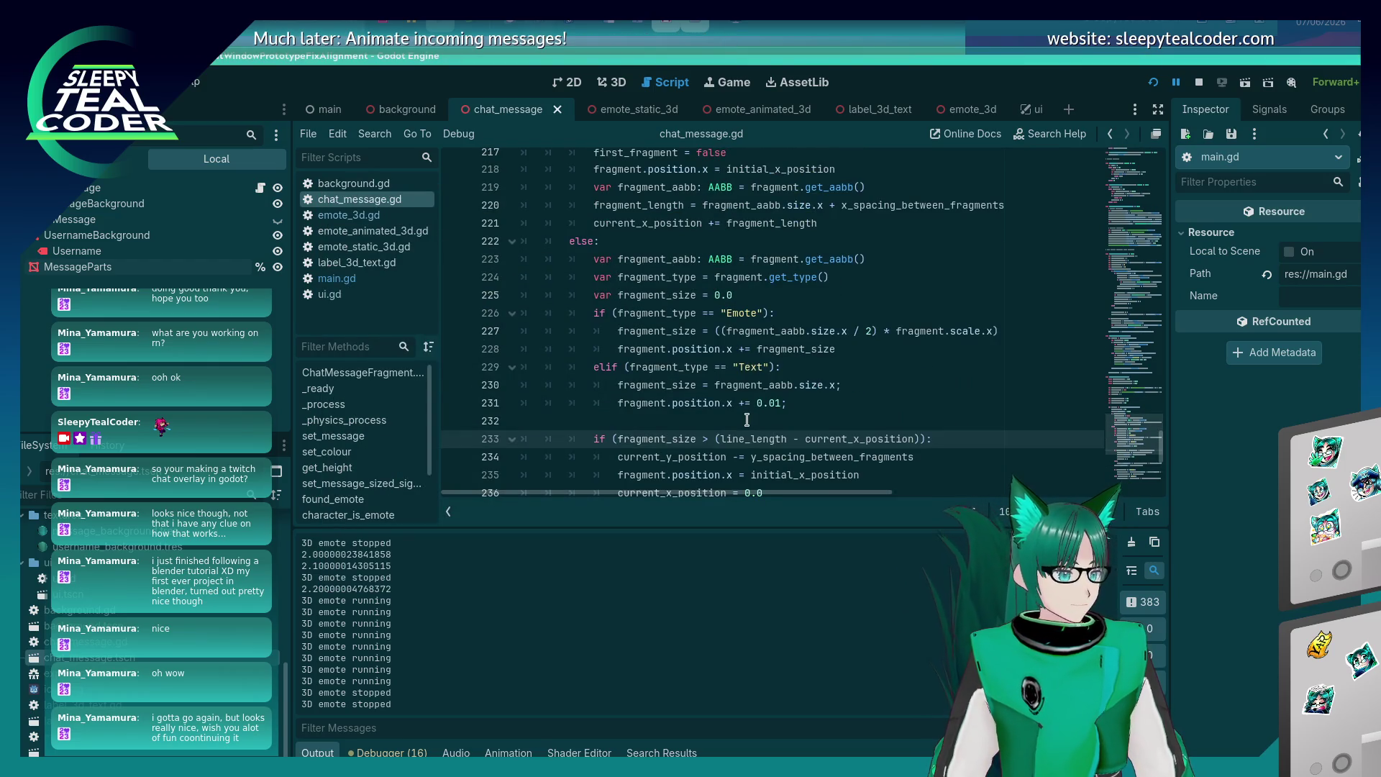
pyautogui.click(722, 330)
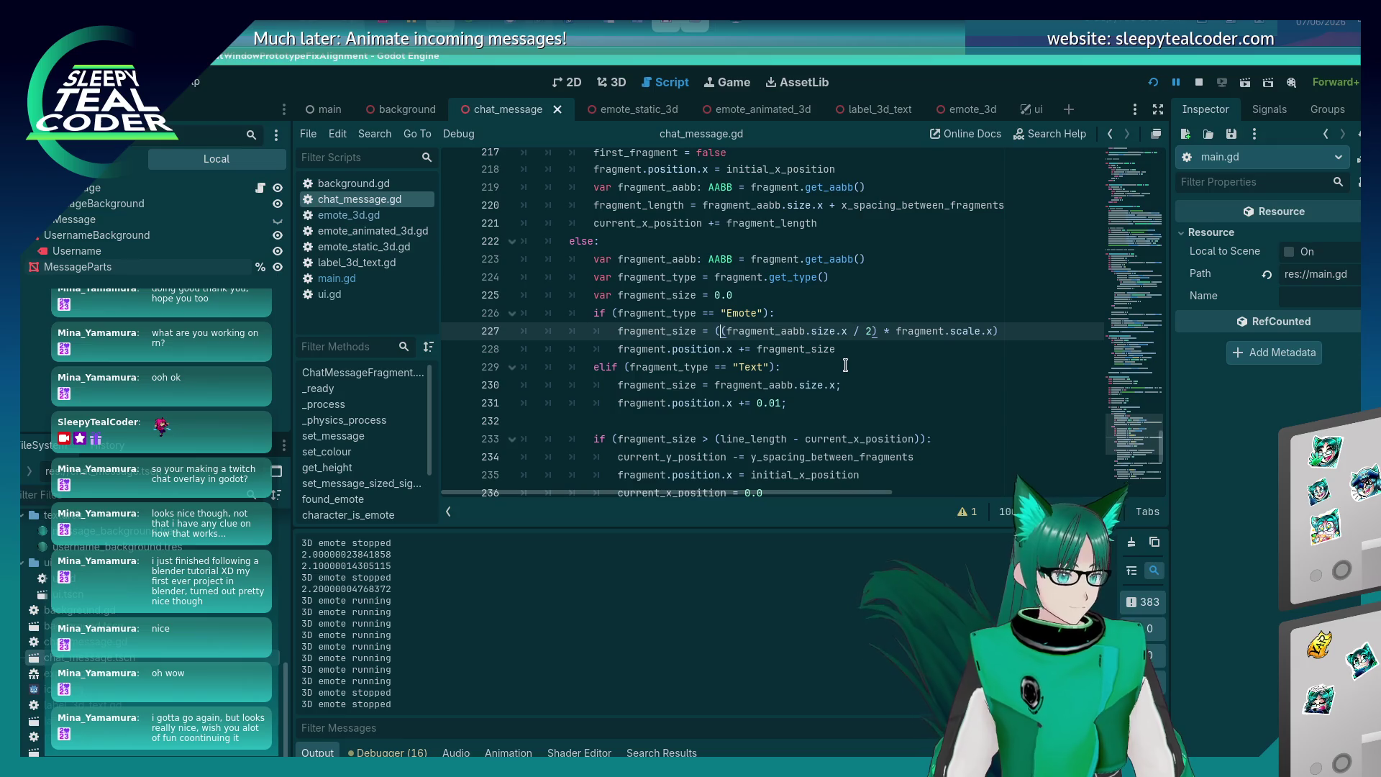
pyautogui.press('Delete')
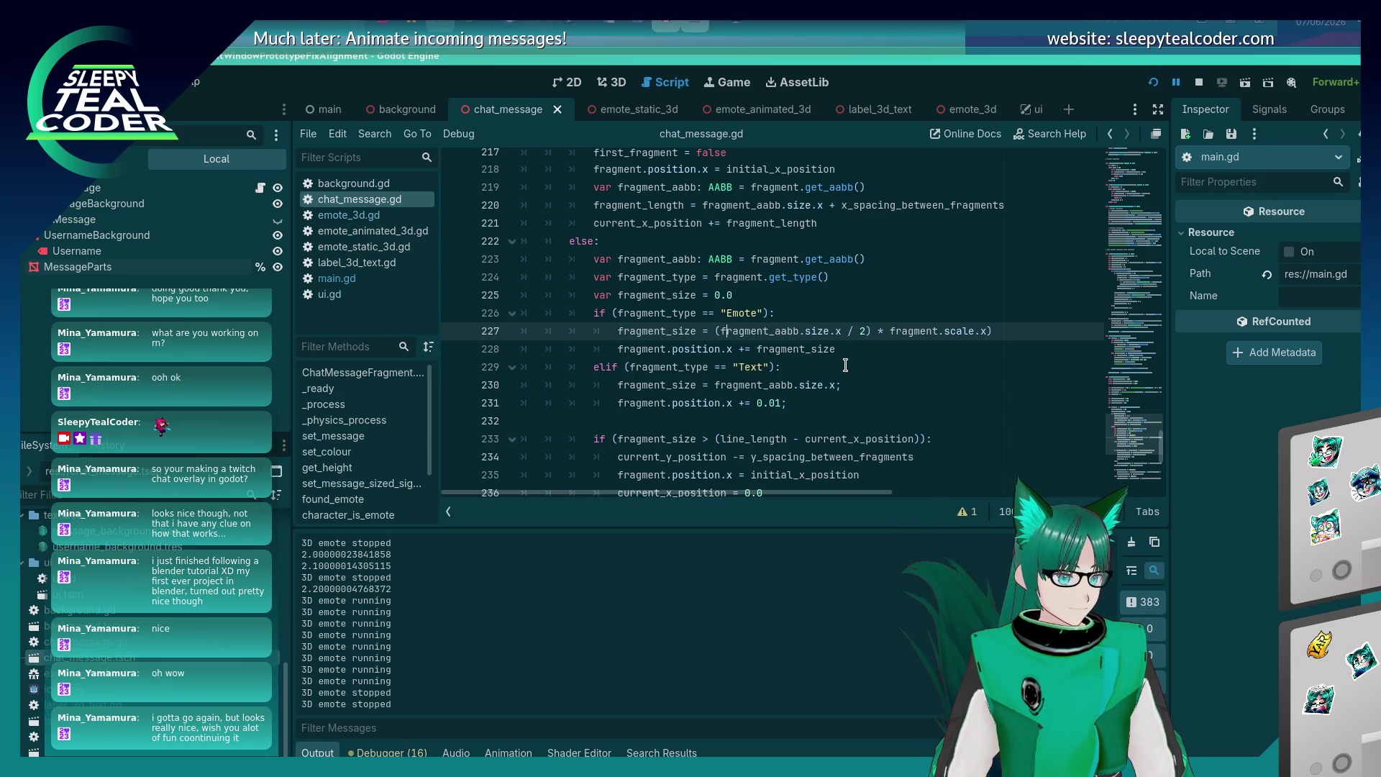
# Remove the divide-by-two from the line 227 emote width, then test-run with a chat message.
pyautogui.press('Right')
pyautogui.press('Right')
pyautogui.press('Right')
pyautogui.press('Delete')
pyautogui.press('Delete')
pyautogui.press('Delete')
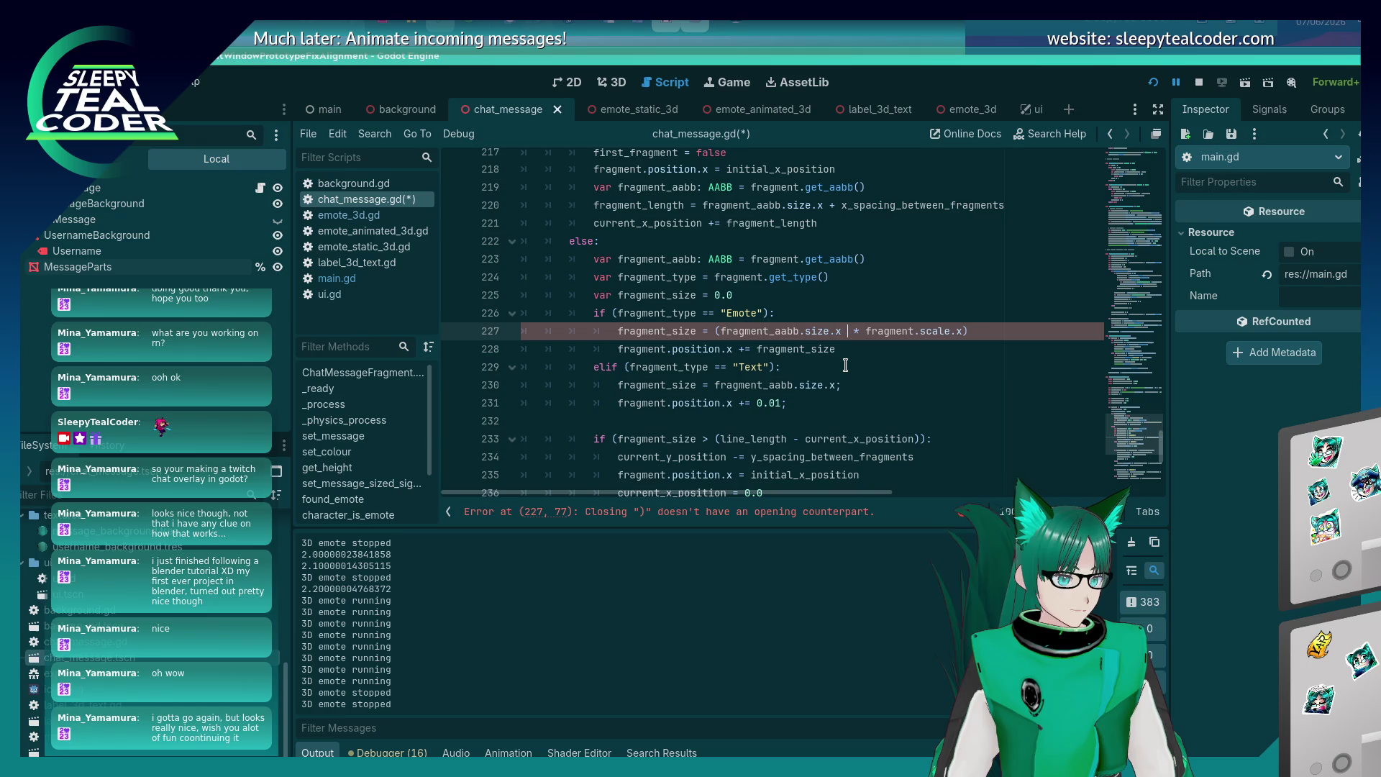
pyautogui.press('F5')
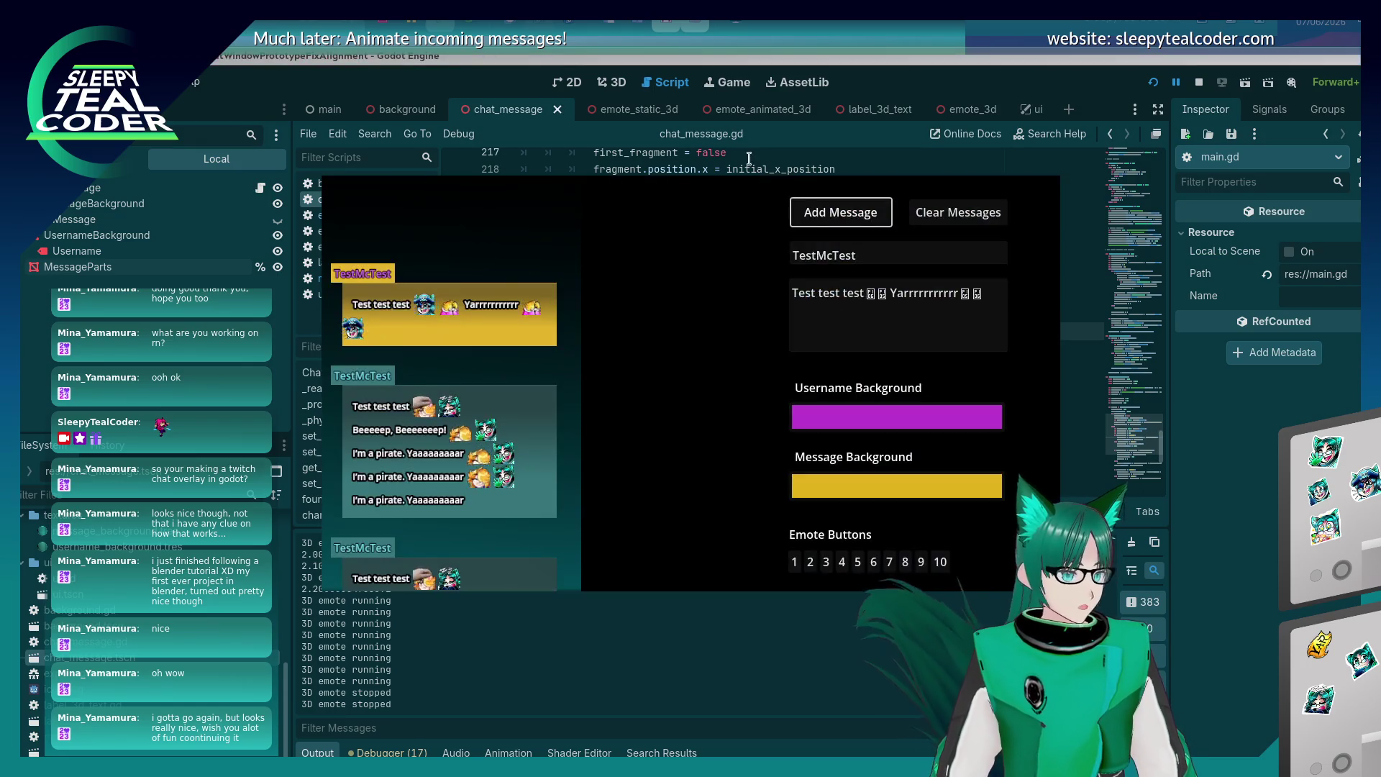
pyautogui.hotkey('alt', 'Tab')
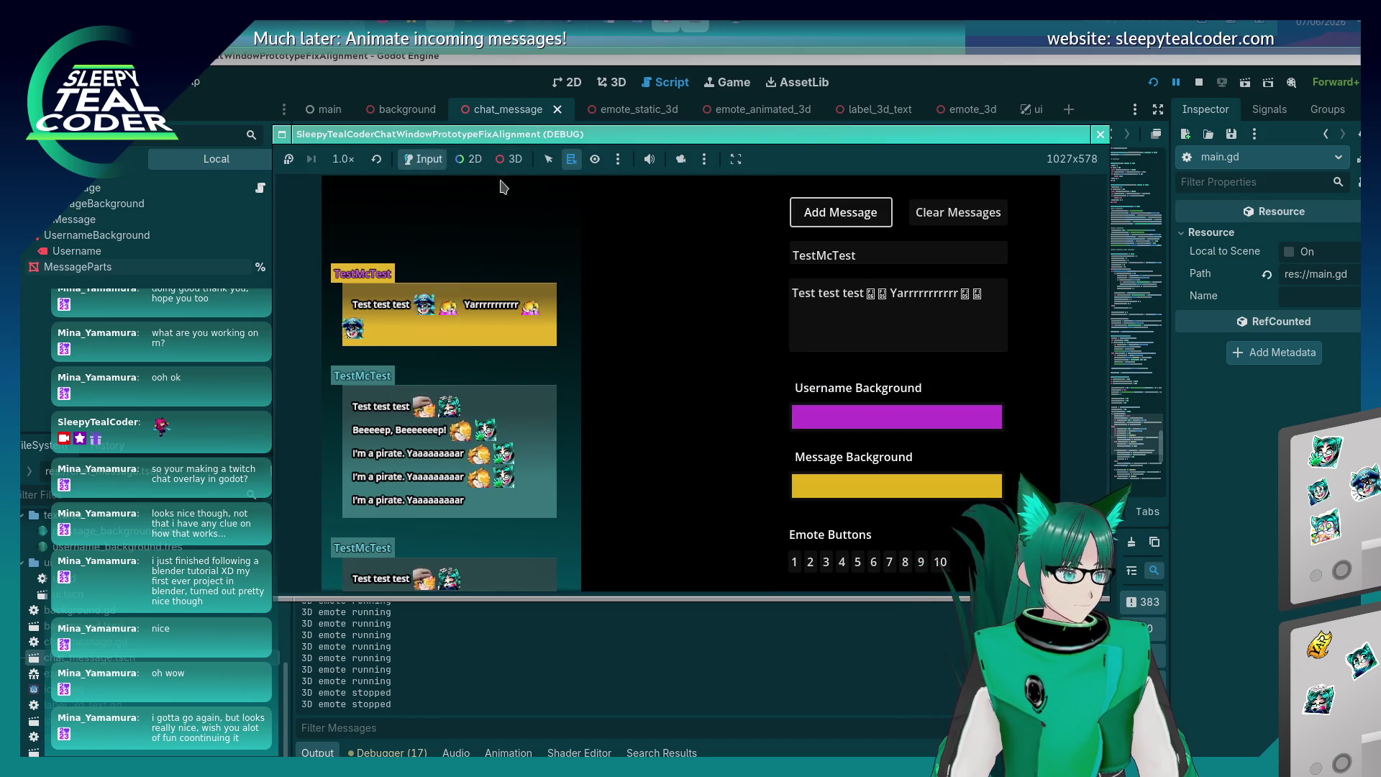
pyautogui.click(814, 207)
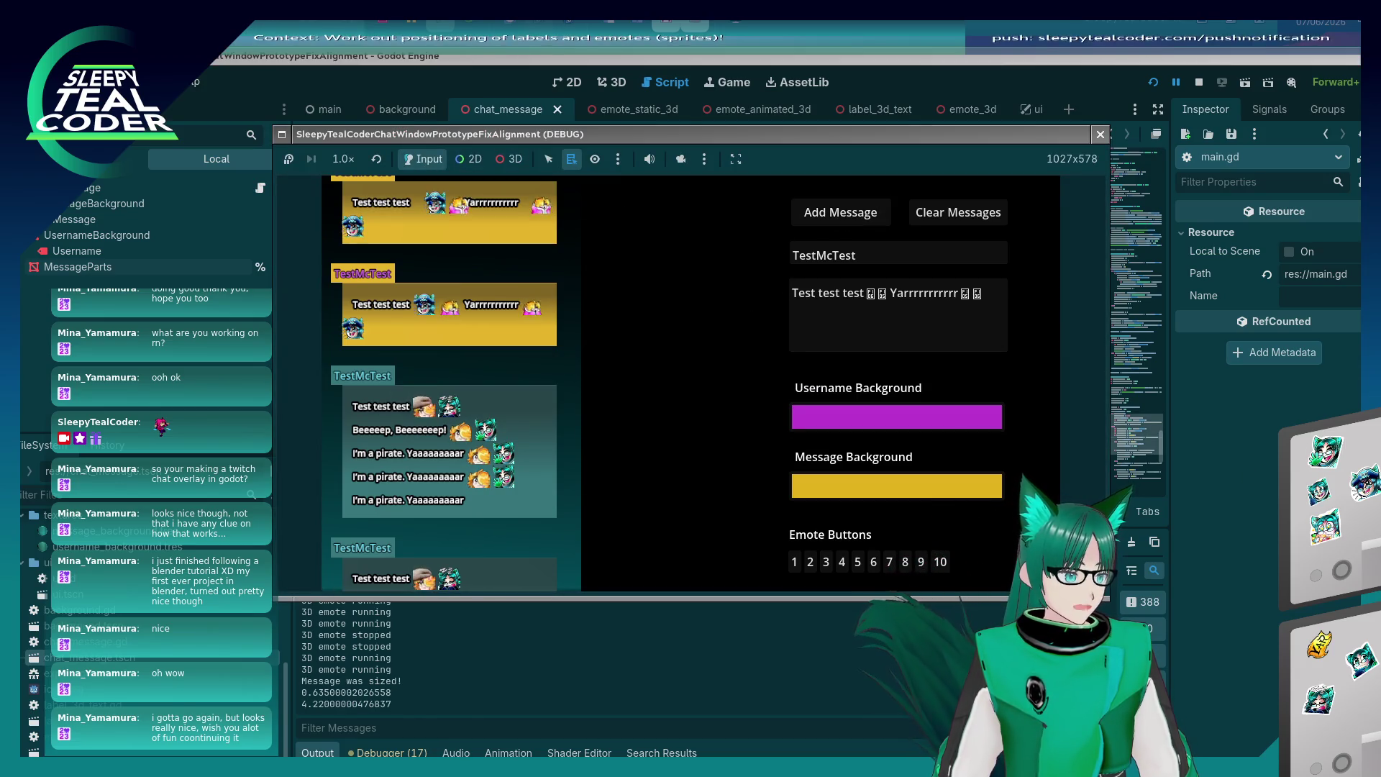
pyautogui.press('F8')
# Restore the '/ 2)' halving in the emote size formula, save, and review the wrap branch.
pyautogui.click(917, 374)
pyautogui.press('Up')
pyautogui.press('Up')
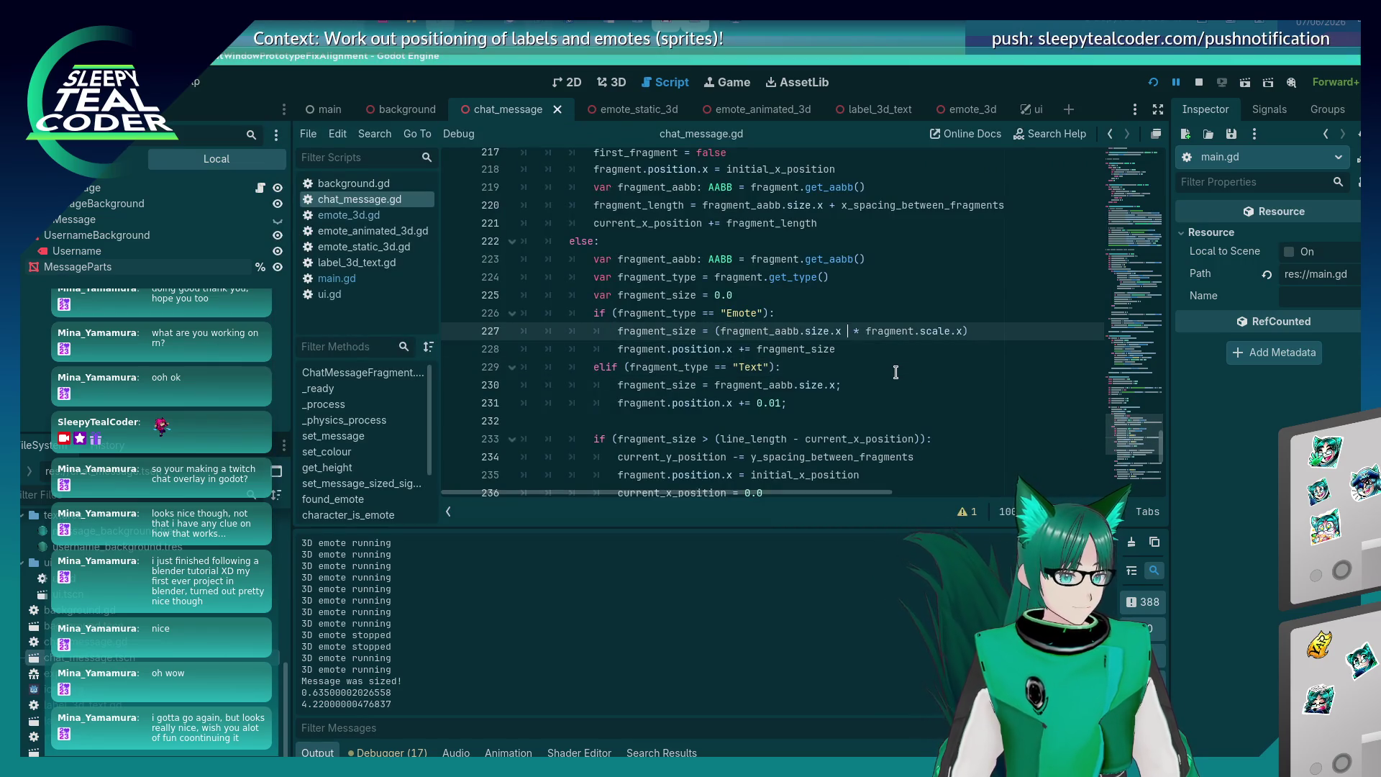
pyautogui.write('/ 2)(')
pyautogui.hotkey('ctrl', 's')
pyautogui.scroll(-1, 755, 362)
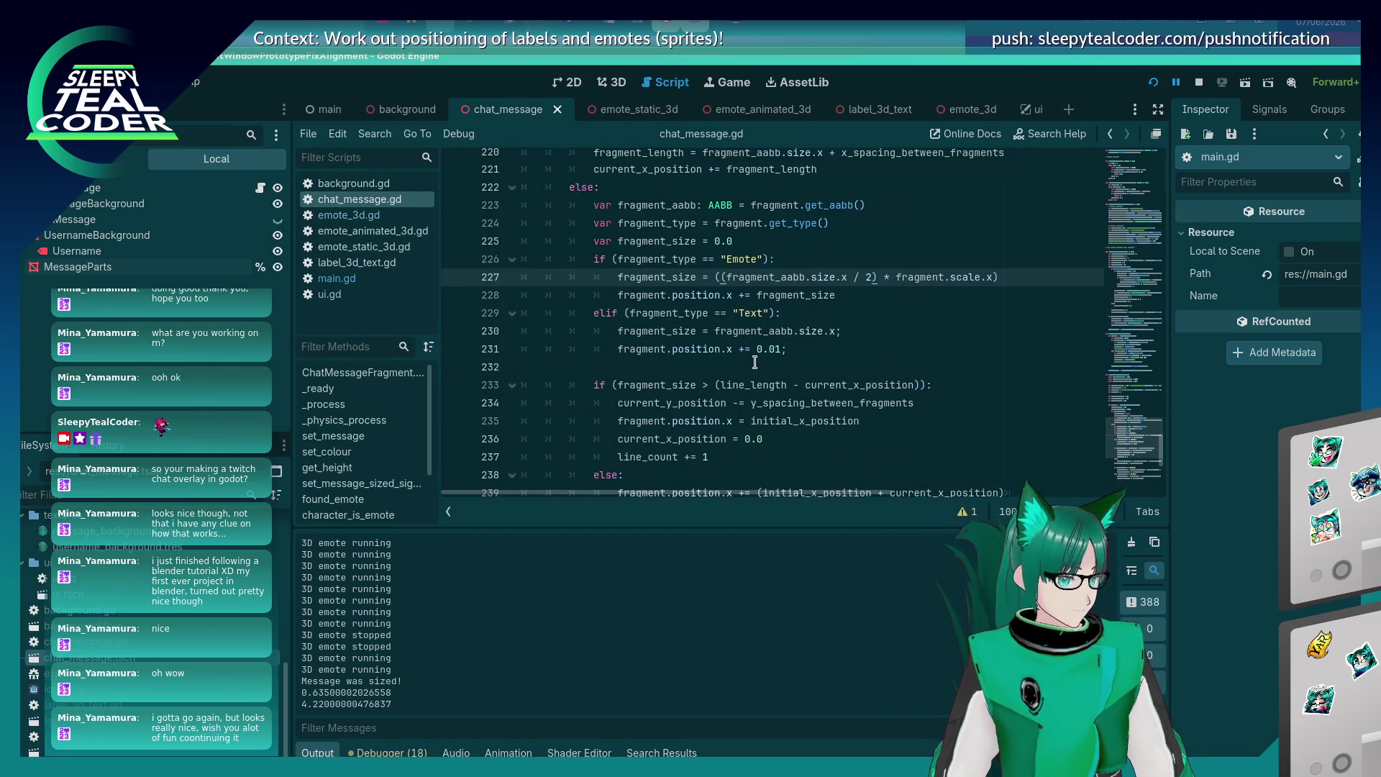
pyautogui.scroll(-5, 755, 362)
pyautogui.scroll(9, 754, 364)
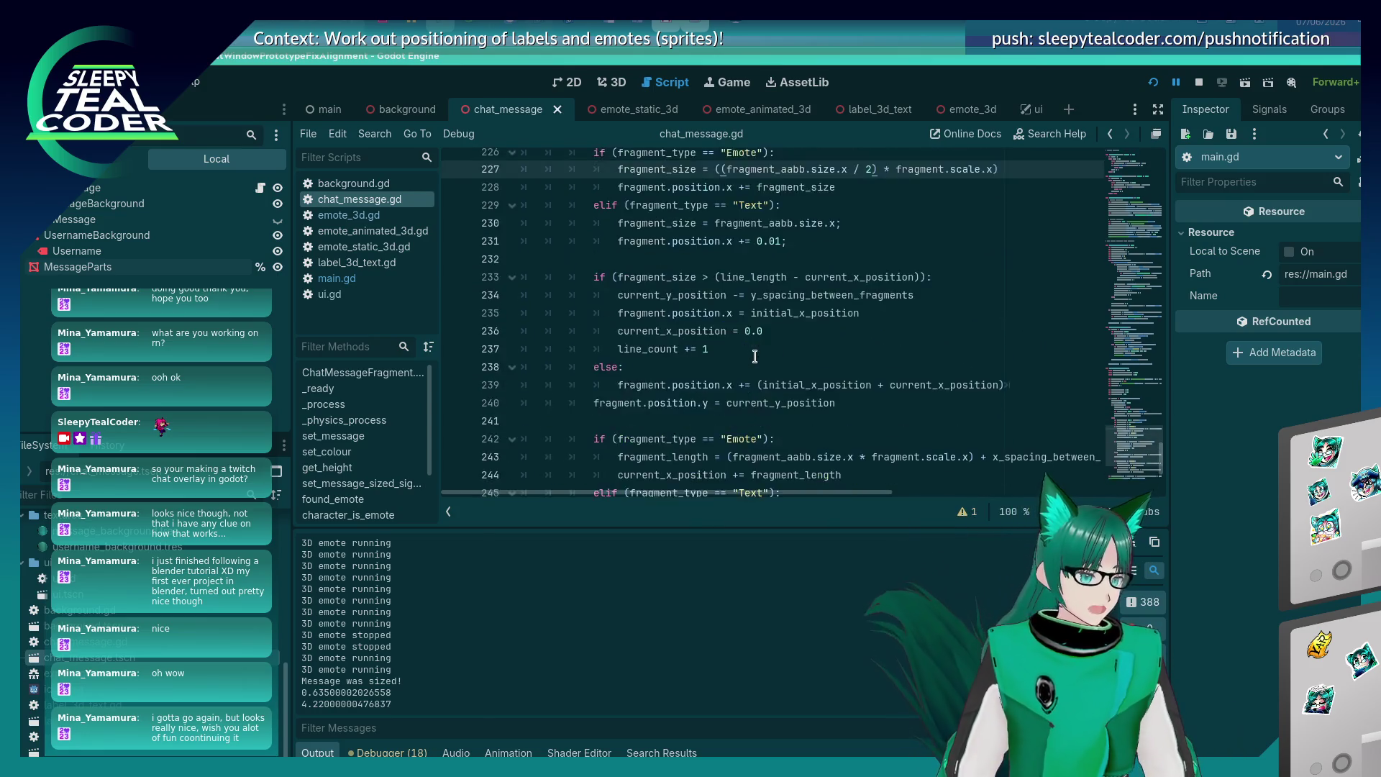
pyautogui.scroll(1, 753, 367)
pyautogui.scroll(6, 745, 371)
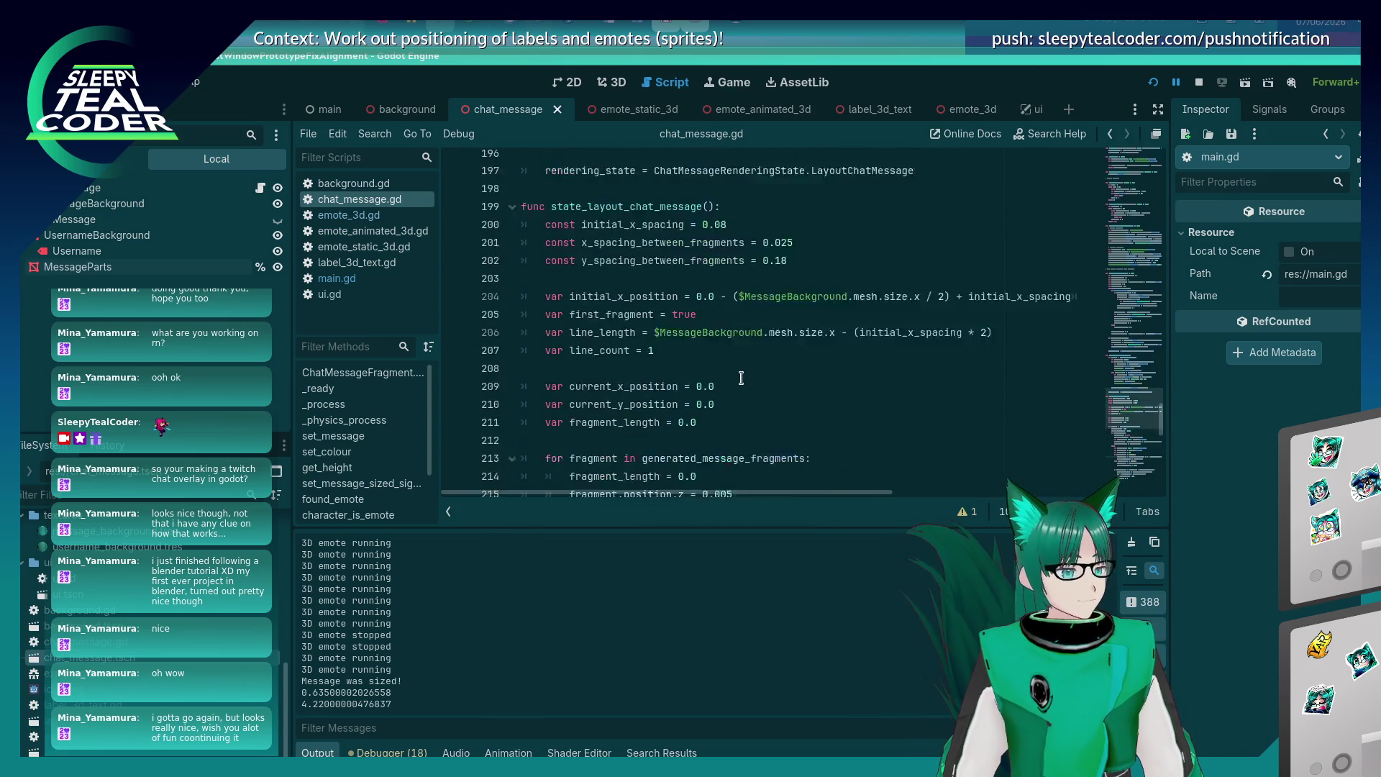
pyautogui.scroll(-11, 741, 377)
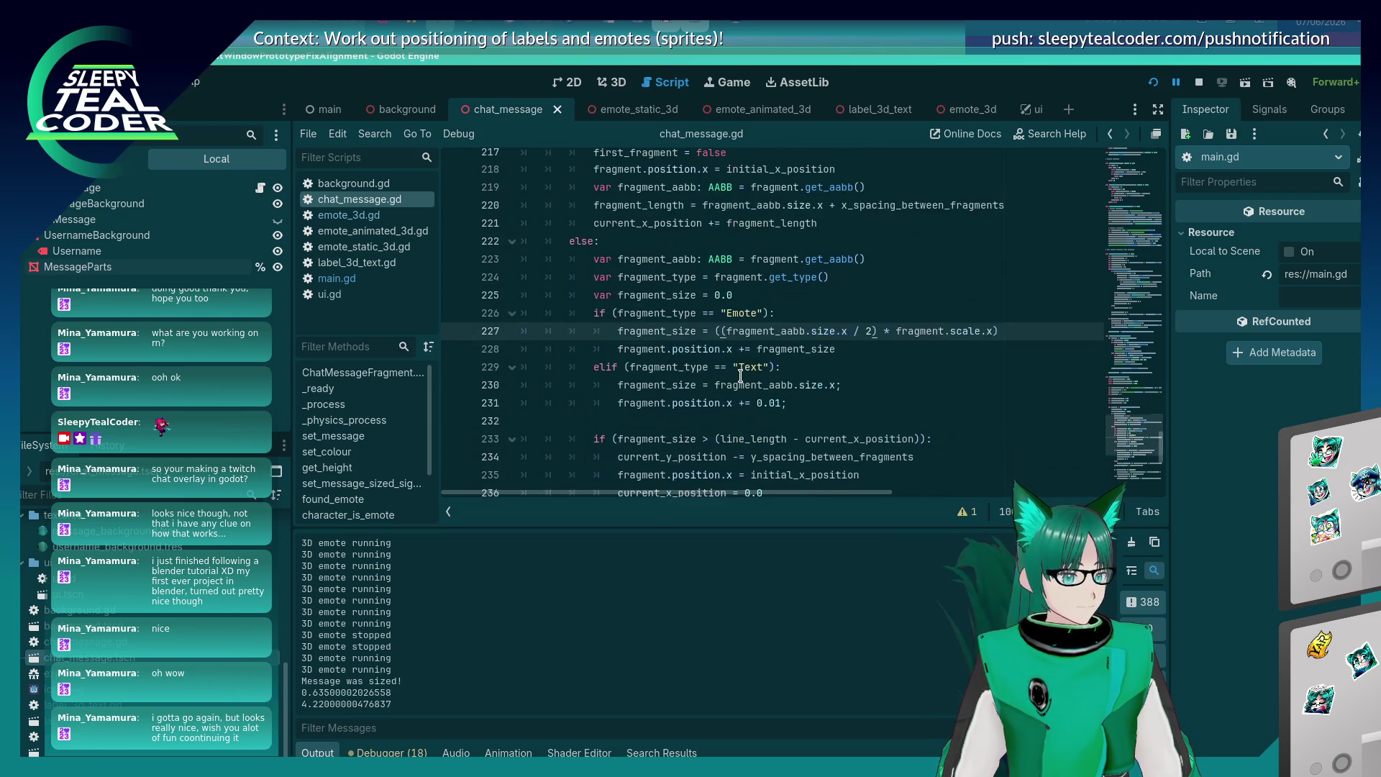
pyautogui.scroll(-1, 741, 374)
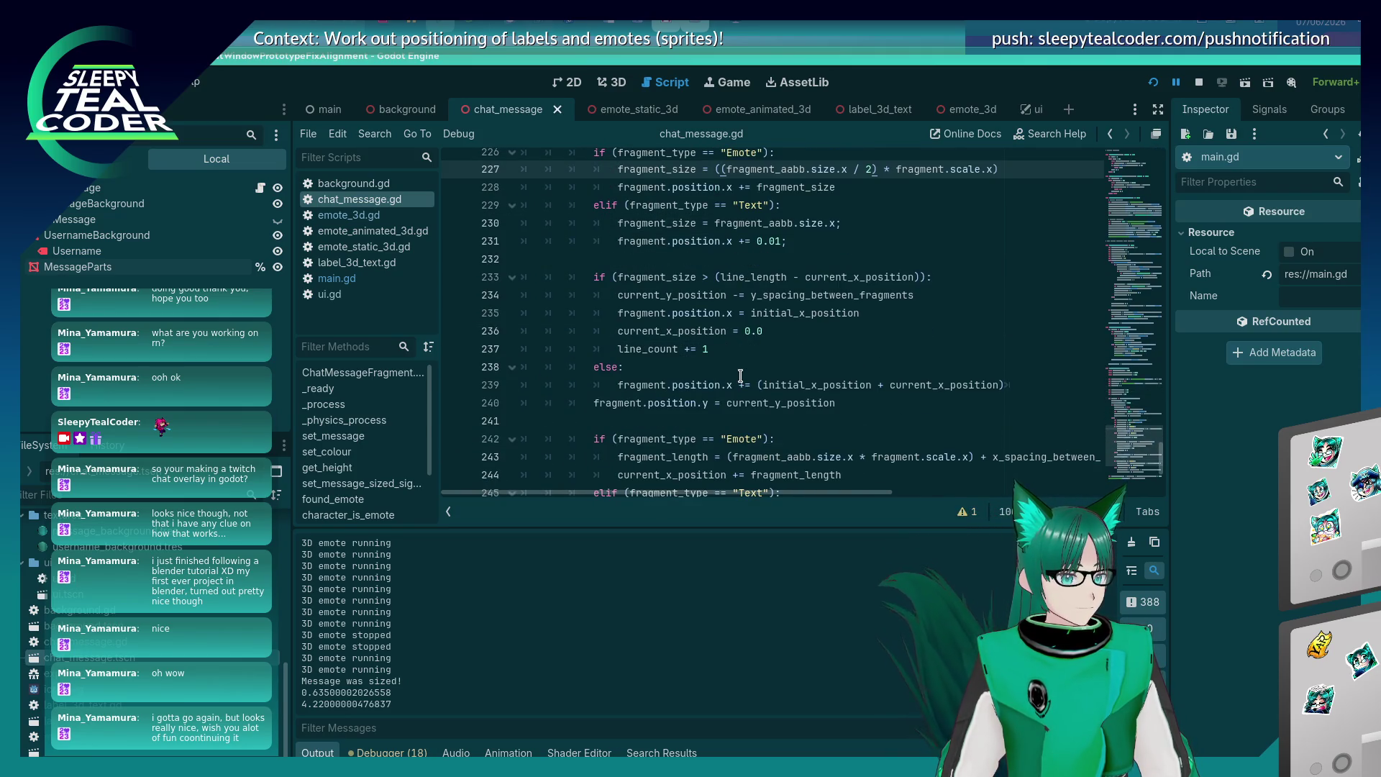
pyautogui.scroll(-5, 740, 376)
pyautogui.scroll(6, 740, 376)
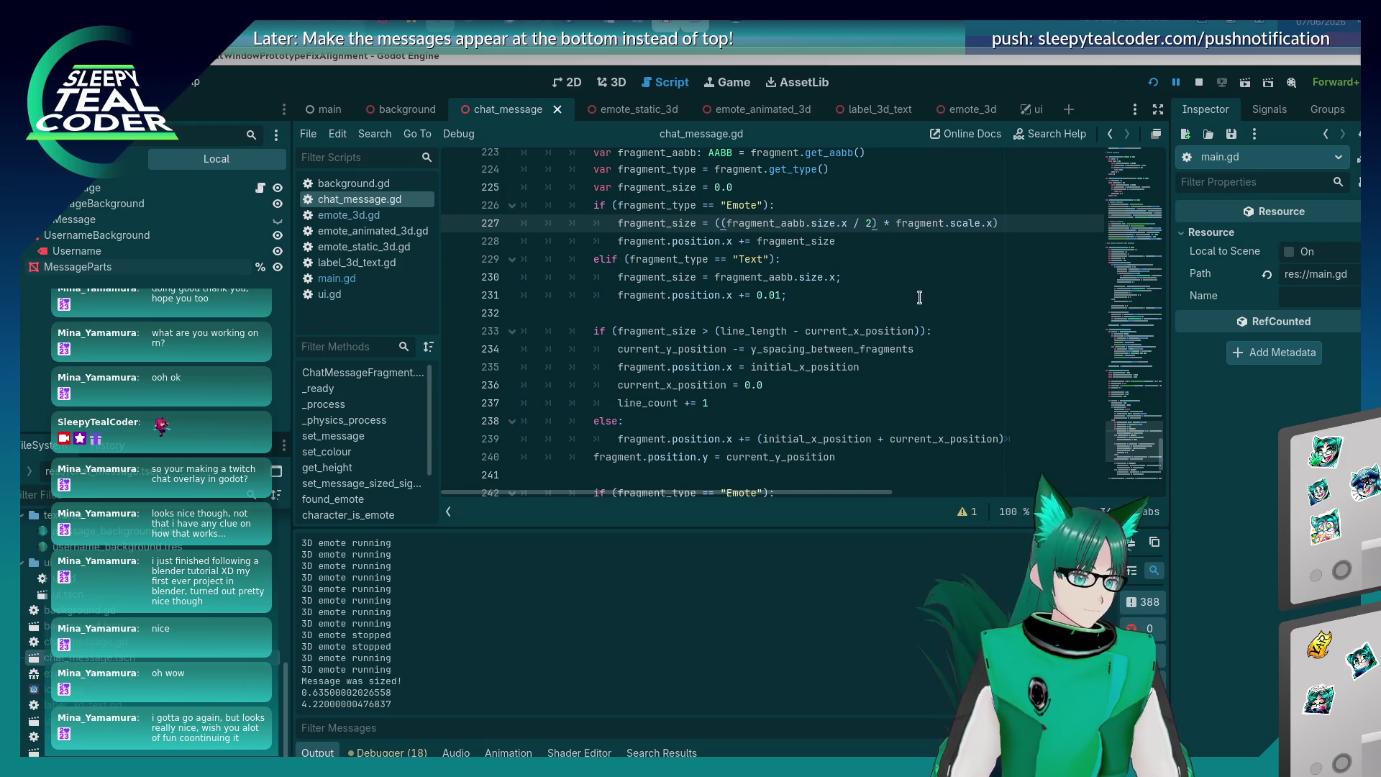
# Rerun the overlay, clear all messages, add a fresh TestMcTest message, and stop the game.
pyautogui.click(926, 348)
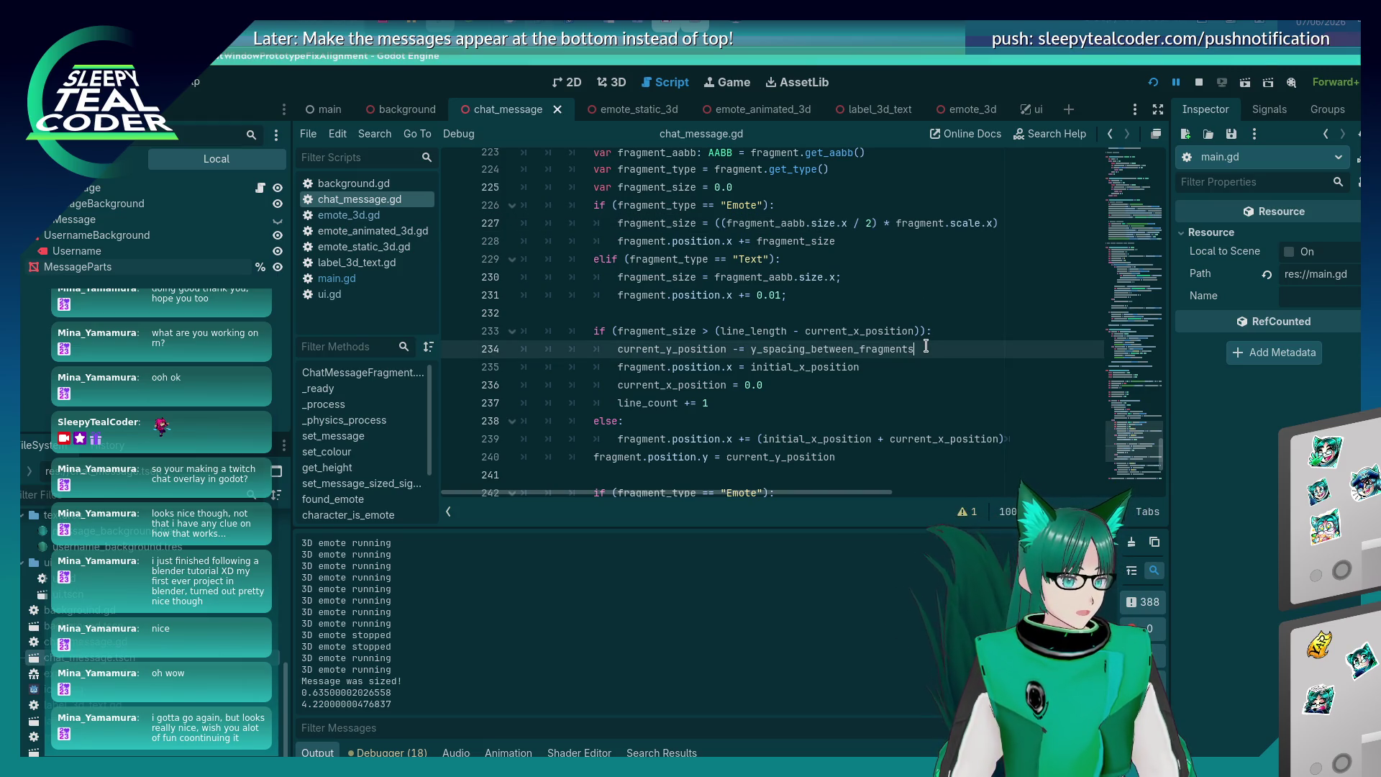
pyautogui.hotkey('alt', 'Tab')
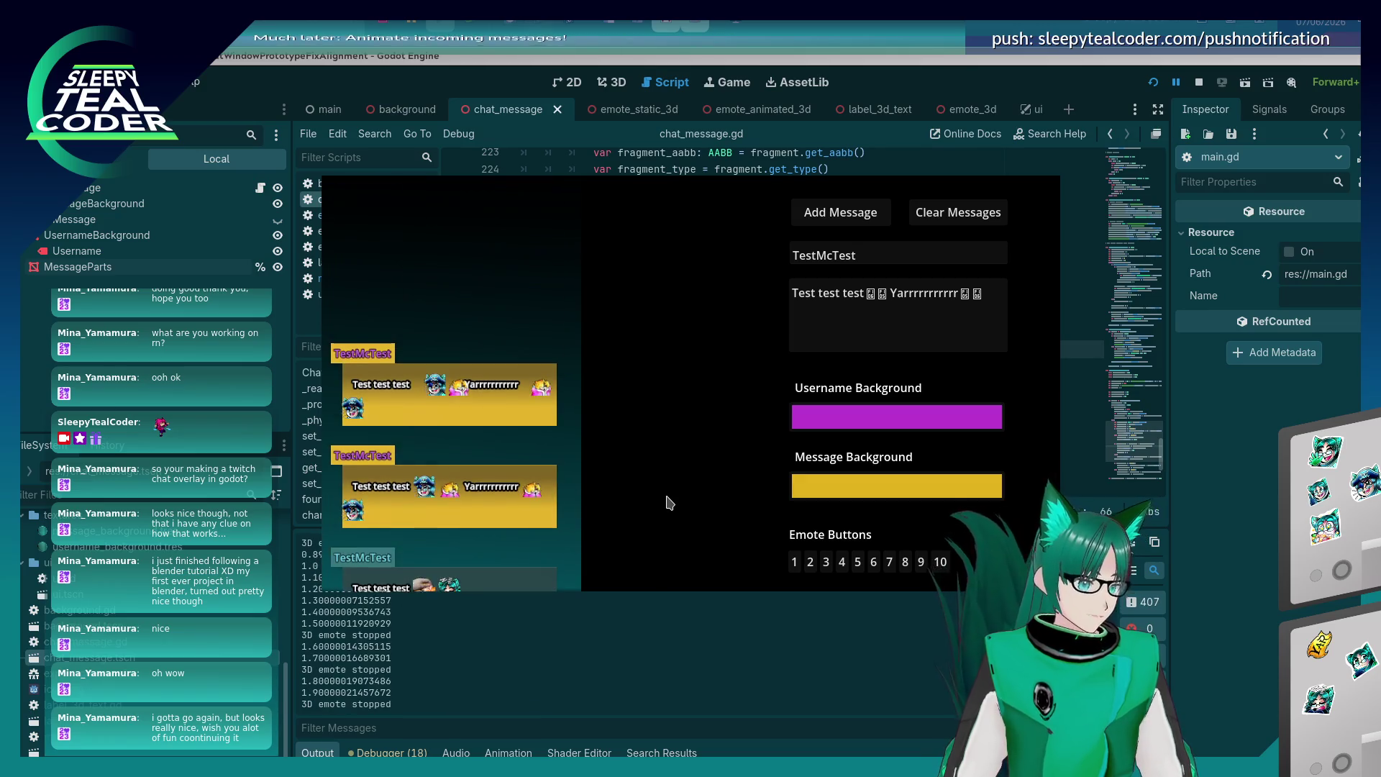
pyautogui.click(935, 214)
pyautogui.click(880, 227)
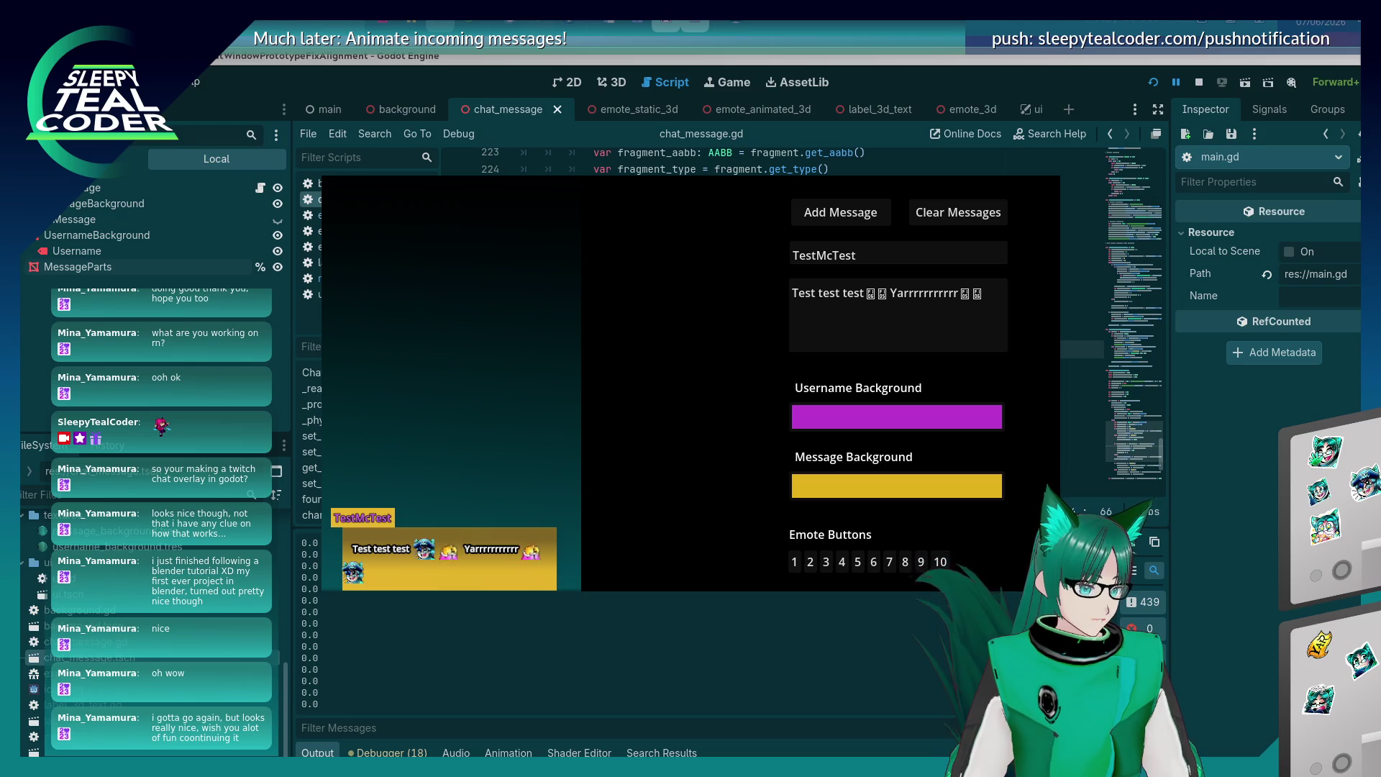
pyautogui.press('F8')
pyautogui.click(938, 334)
pyautogui.click(941, 347)
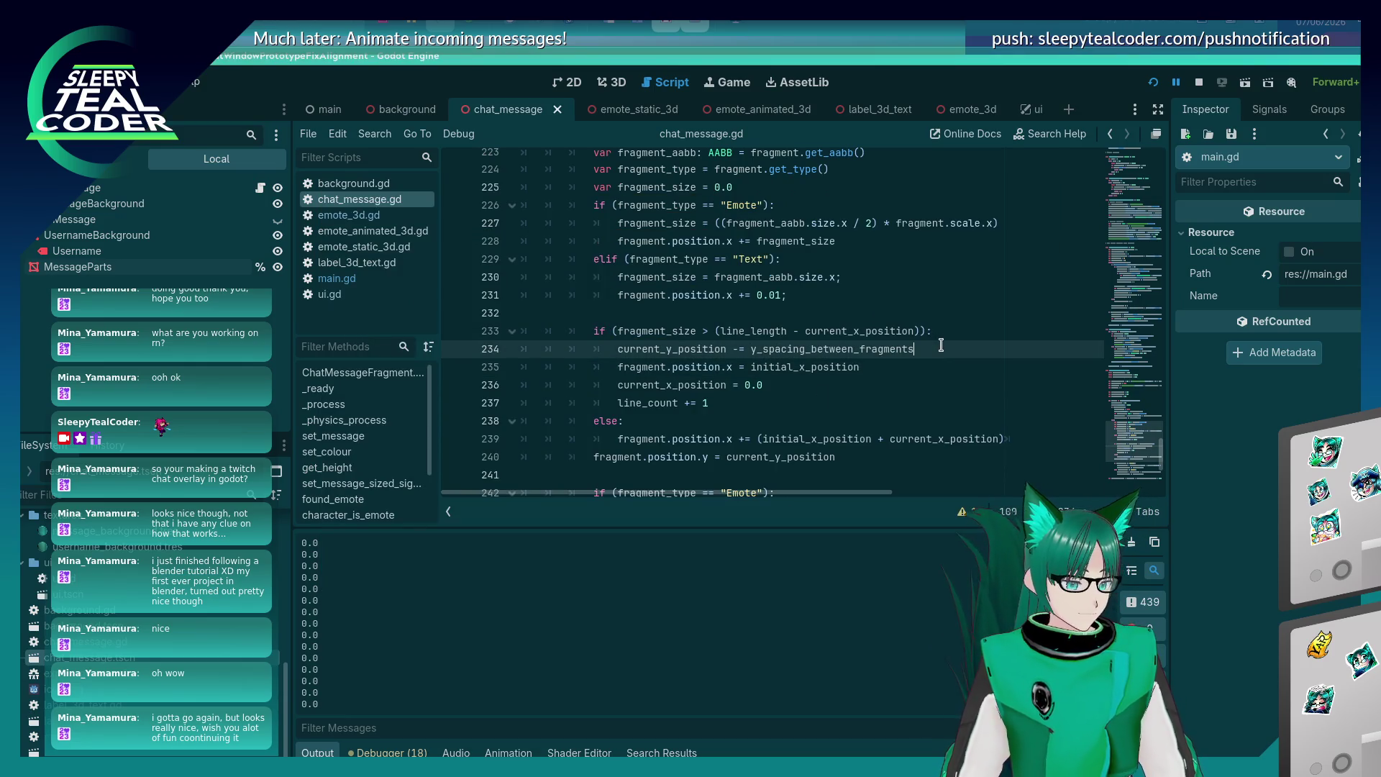
pyautogui.hotkey('alt', 'Tab')
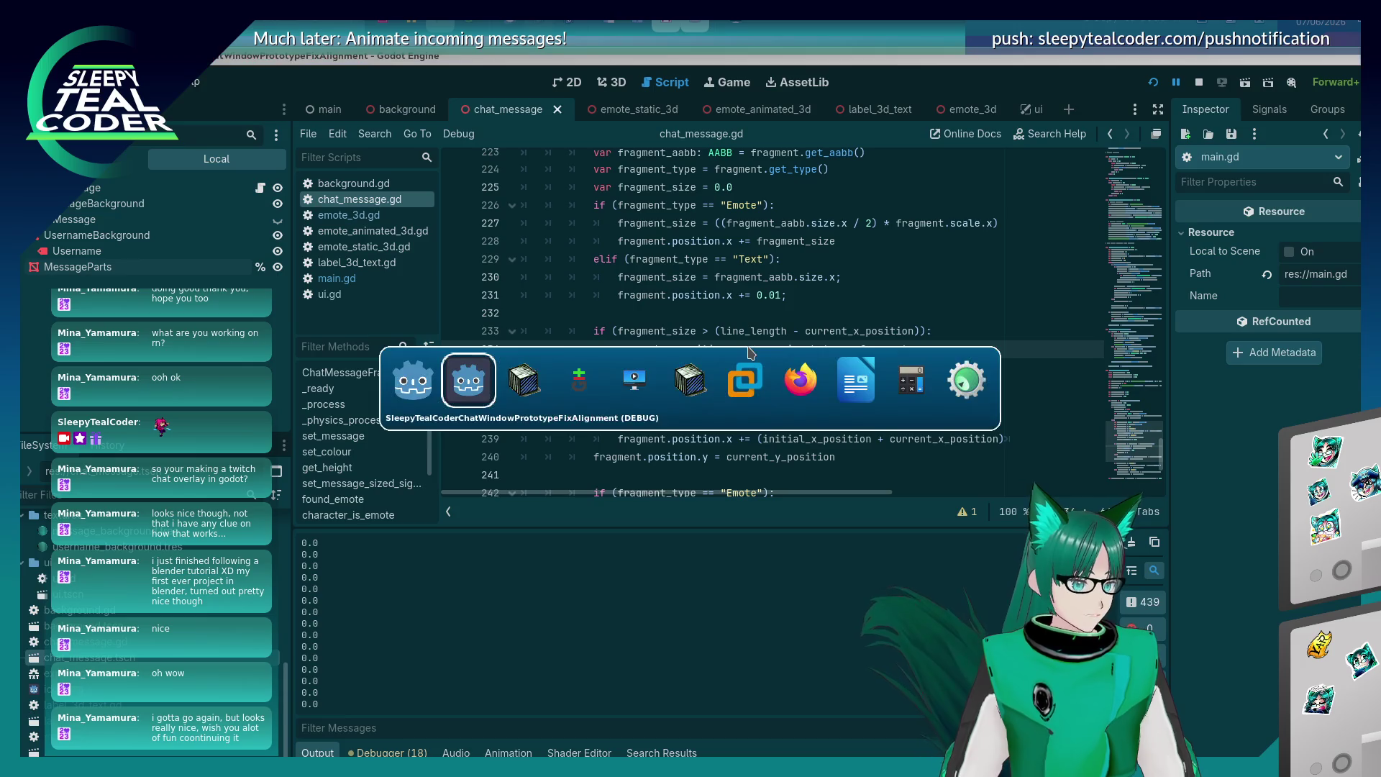
# Stage and commit chat_message.gd as 'Refactor of chat message getting rid of "Version 1" state machine', then close Git Gui.
pyautogui.hotkey('alt', 'Tab')
pyautogui.hotkey('alt', 'Tab')
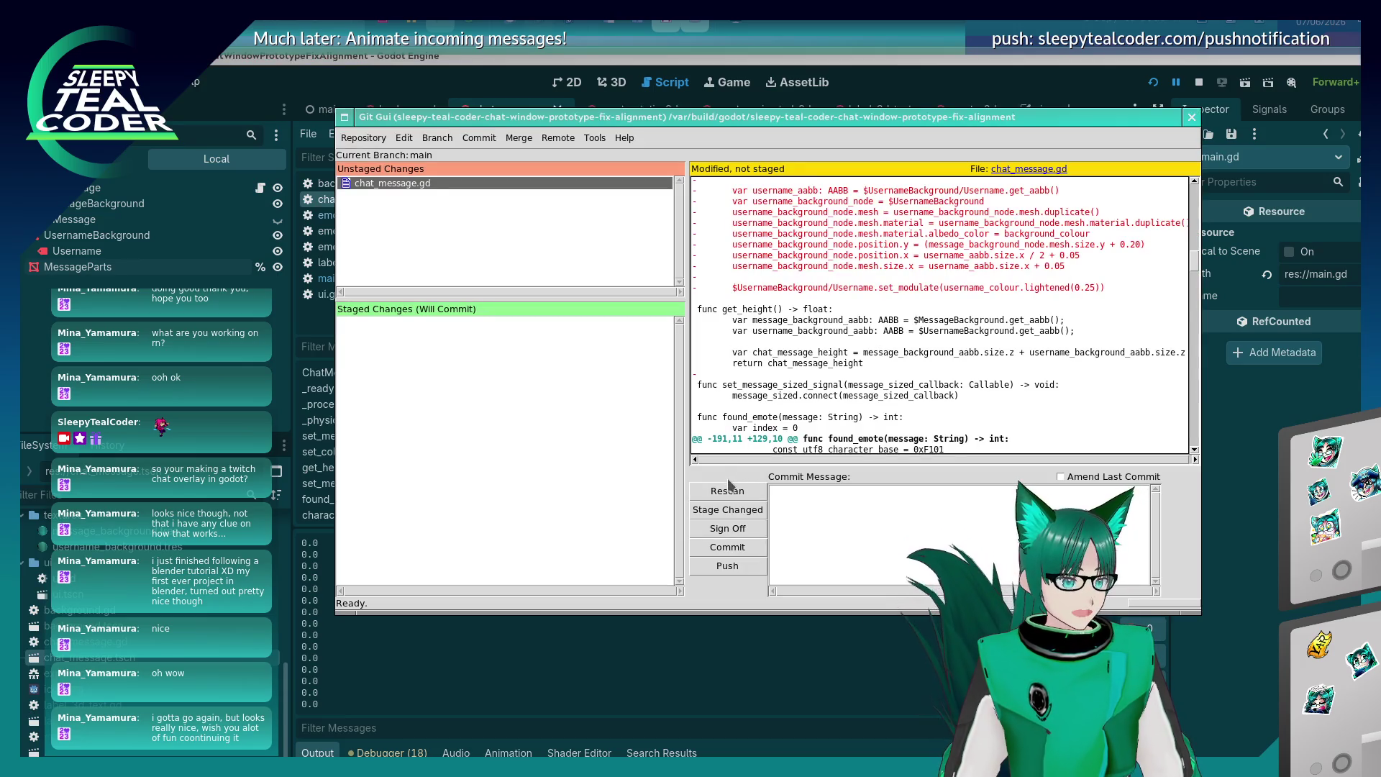
pyautogui.click(728, 490)
pyautogui.click(728, 509)
pyautogui.write('Refactor')
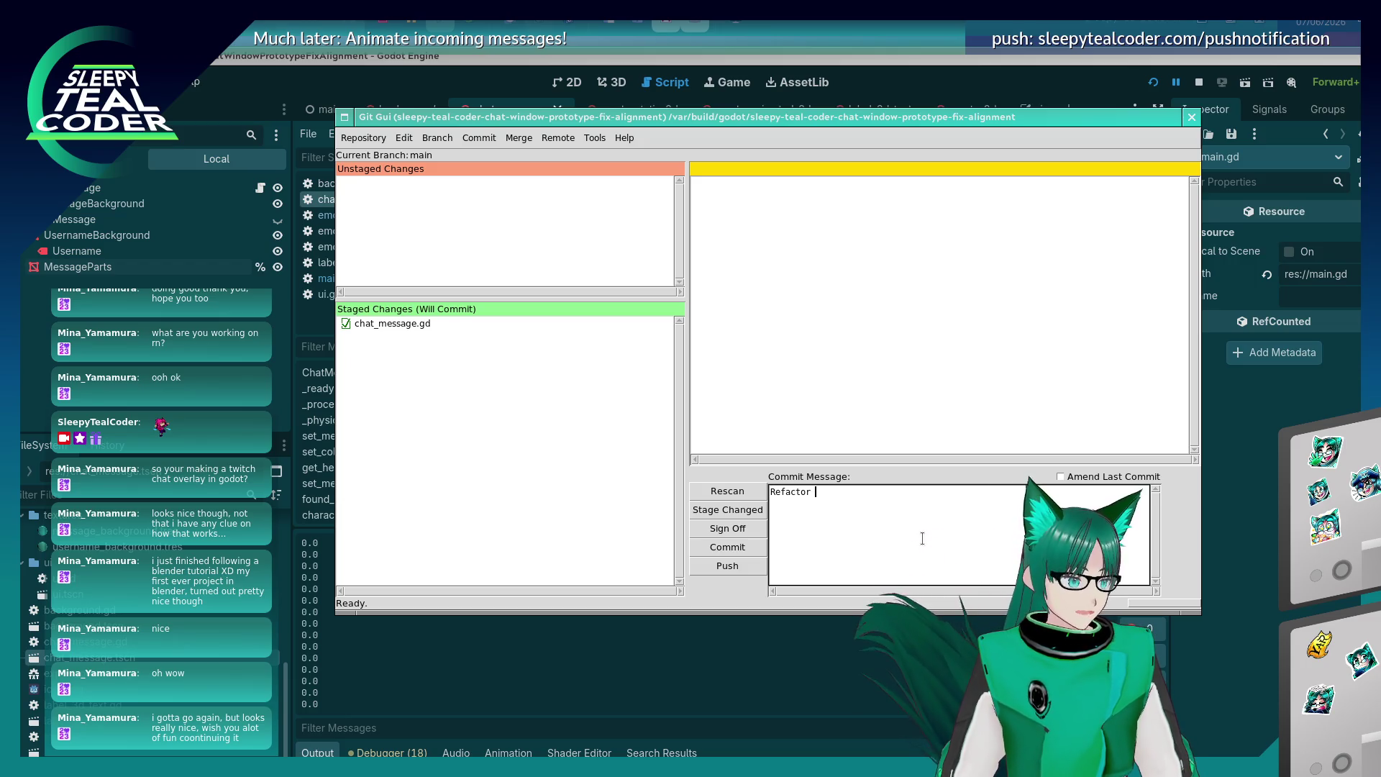
pyautogui.write('of')
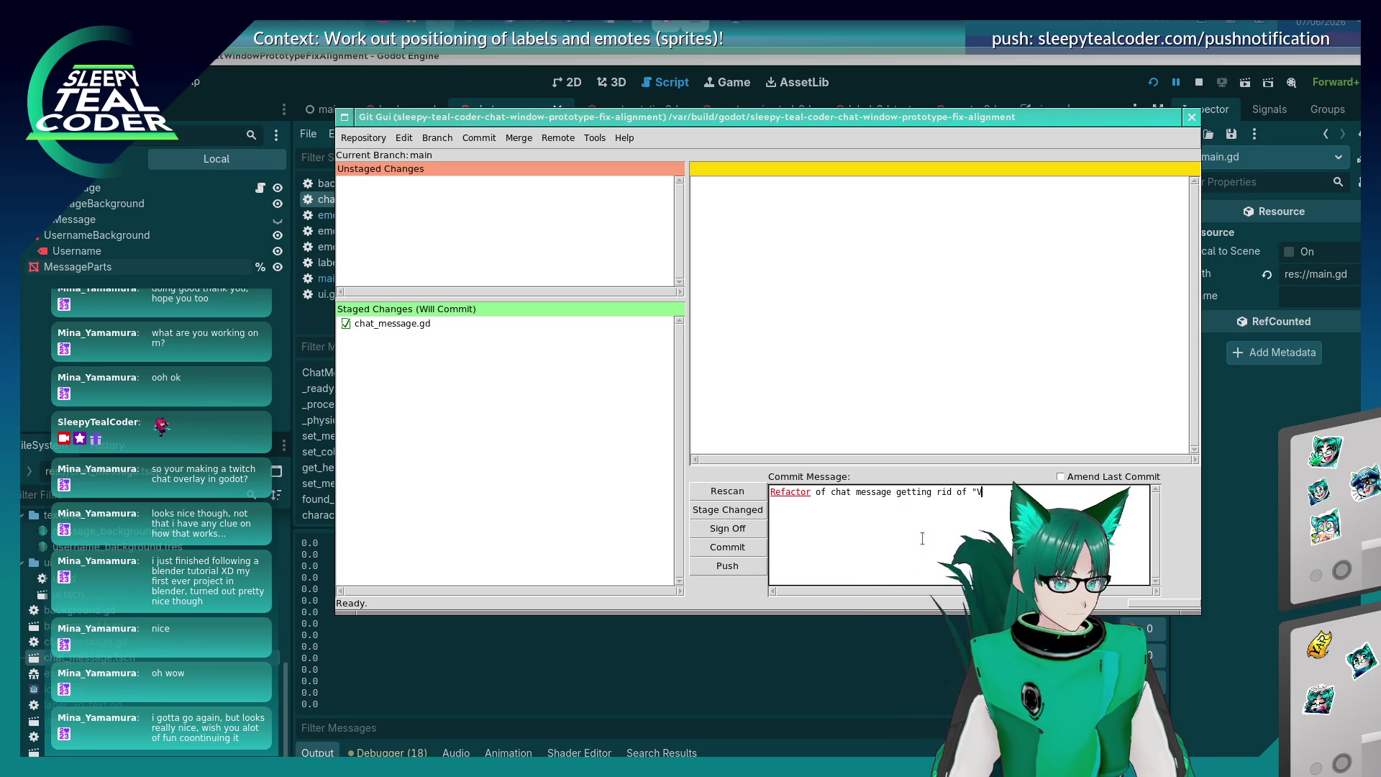
pyautogui.write('ate machine')
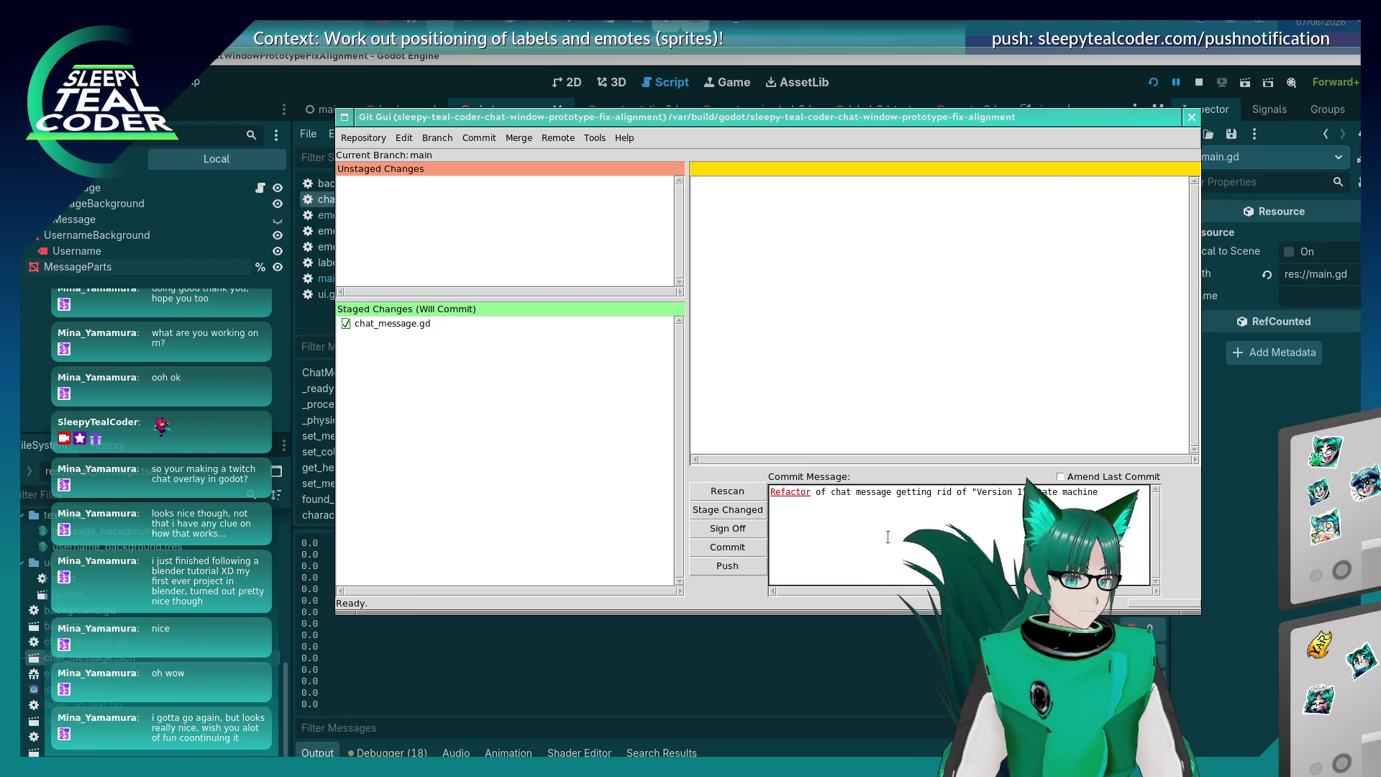
pyautogui.click(745, 550)
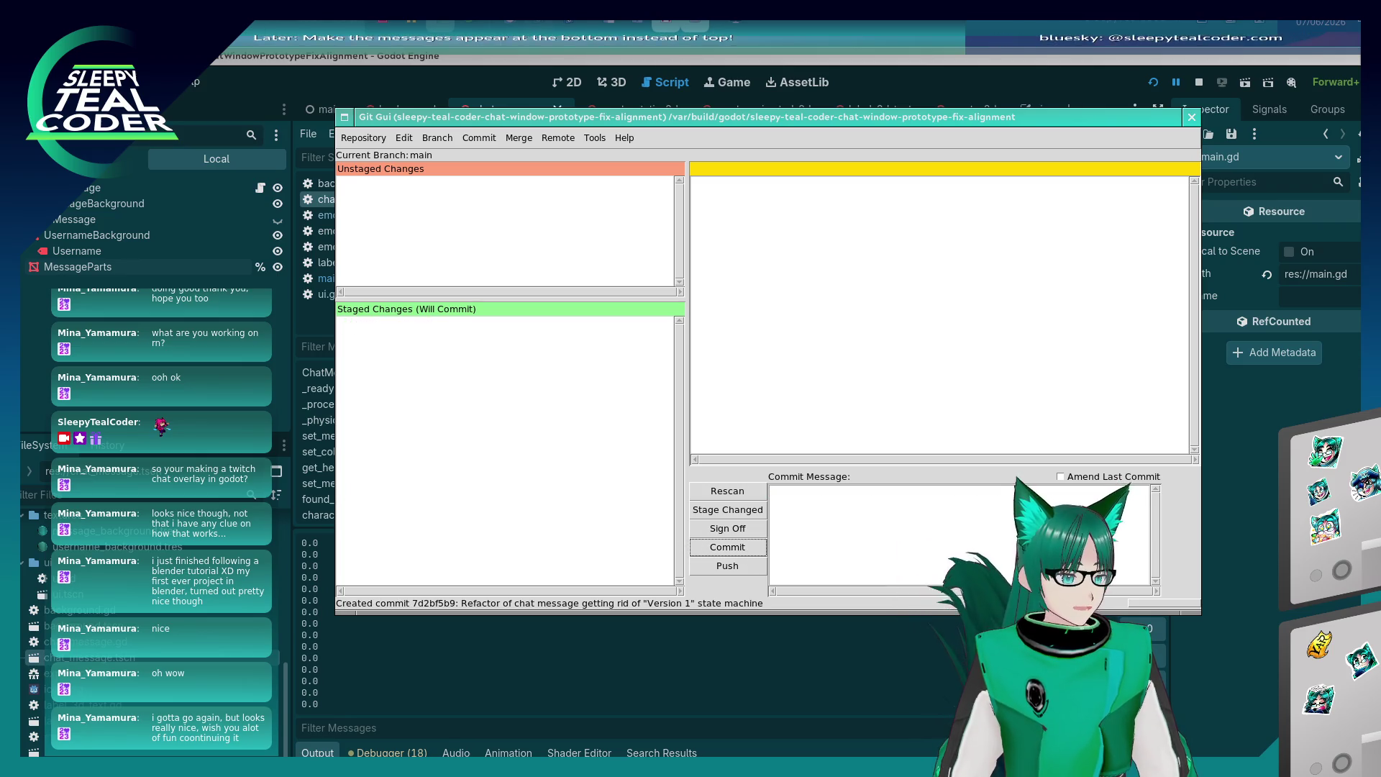
pyautogui.hotkey('ctrl', 'q')
pyautogui.click(940, 349)
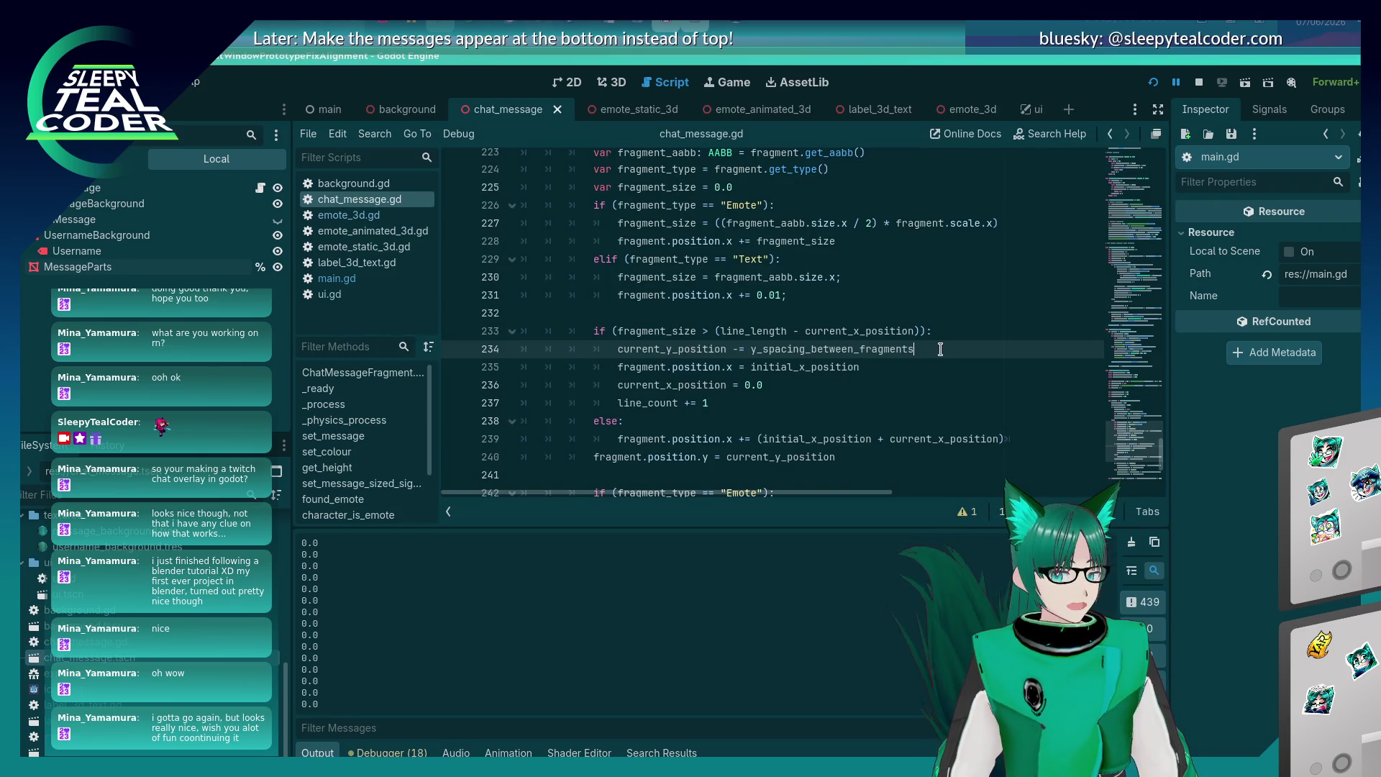
# Add if/elif branches on fragment_type 'Emote' and 'Text' inside the wrap branch, each resetting fragment.position.x.
pyautogui.press('Return')
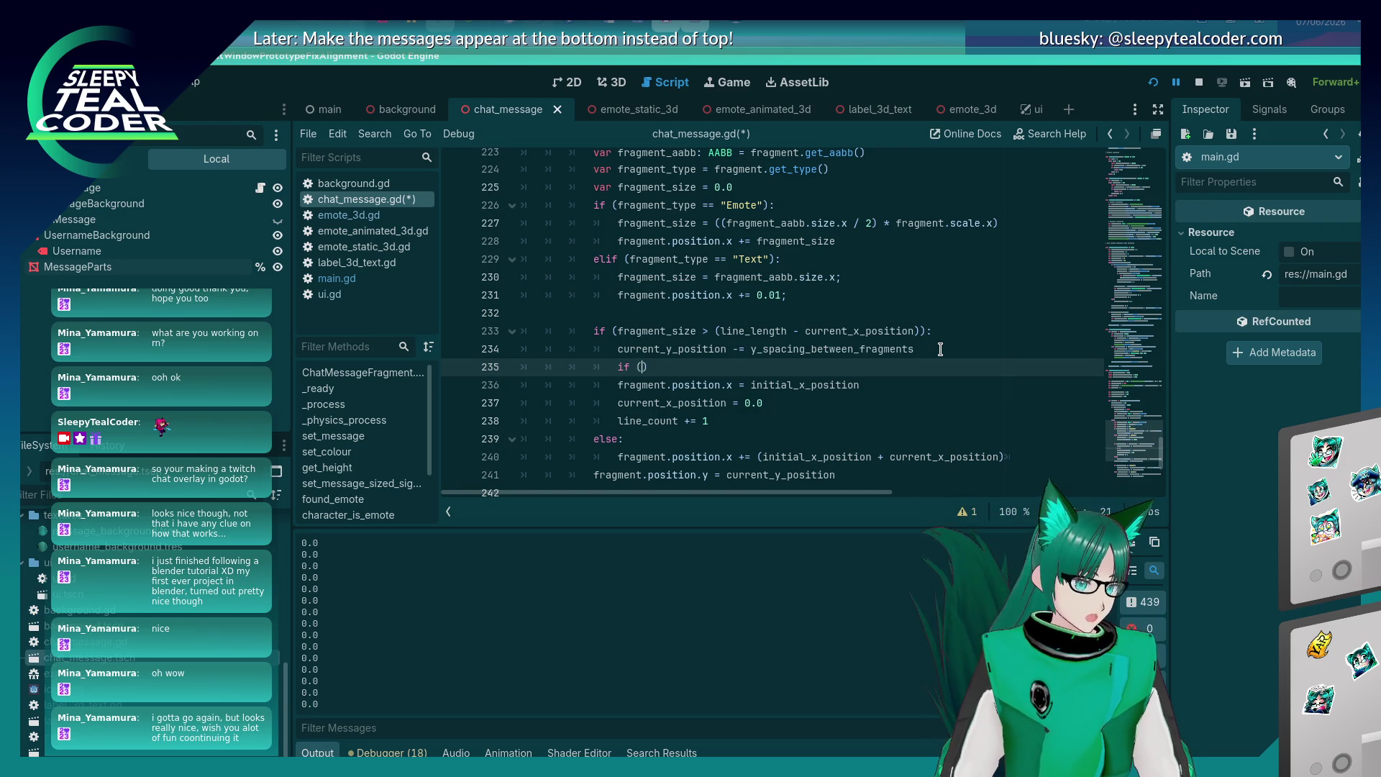
pyautogui.write('fragment_type == "')
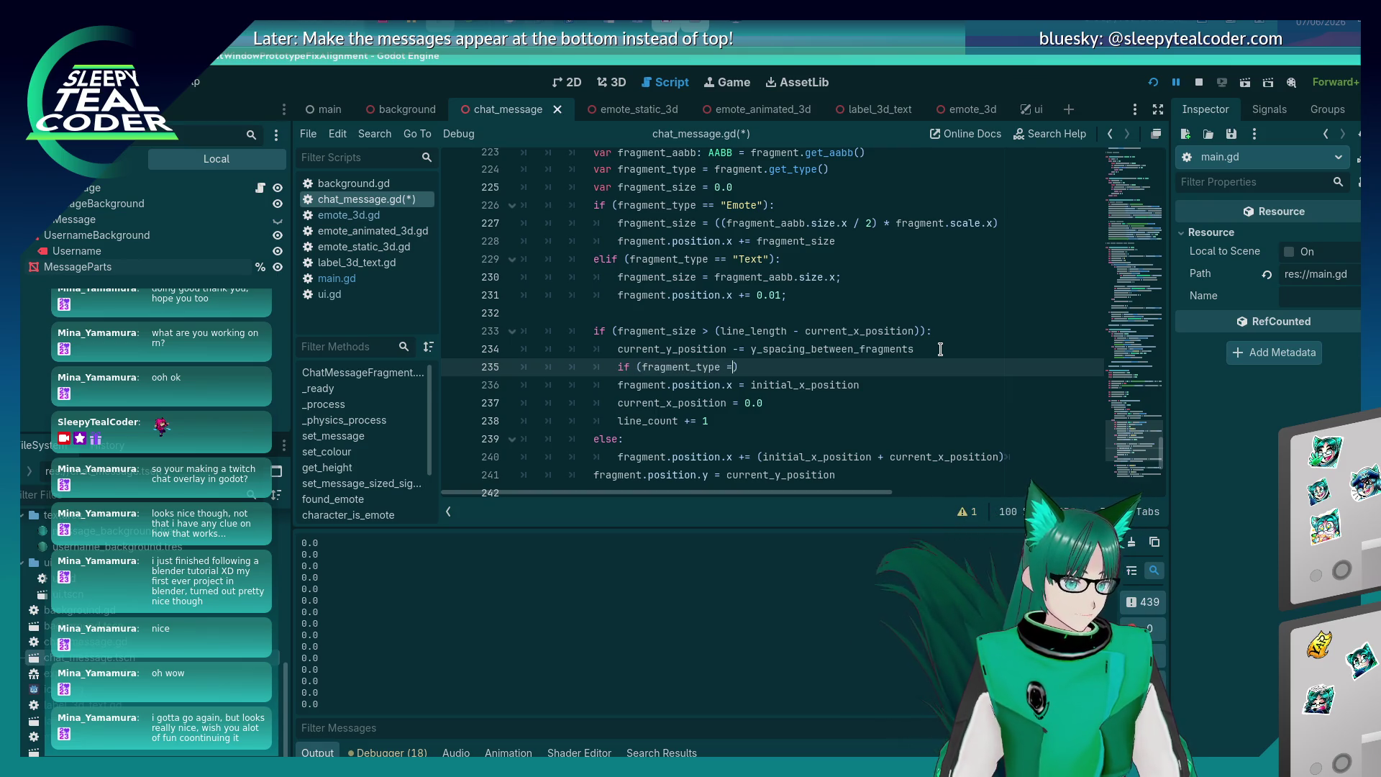
pyautogui.write('Emote":')
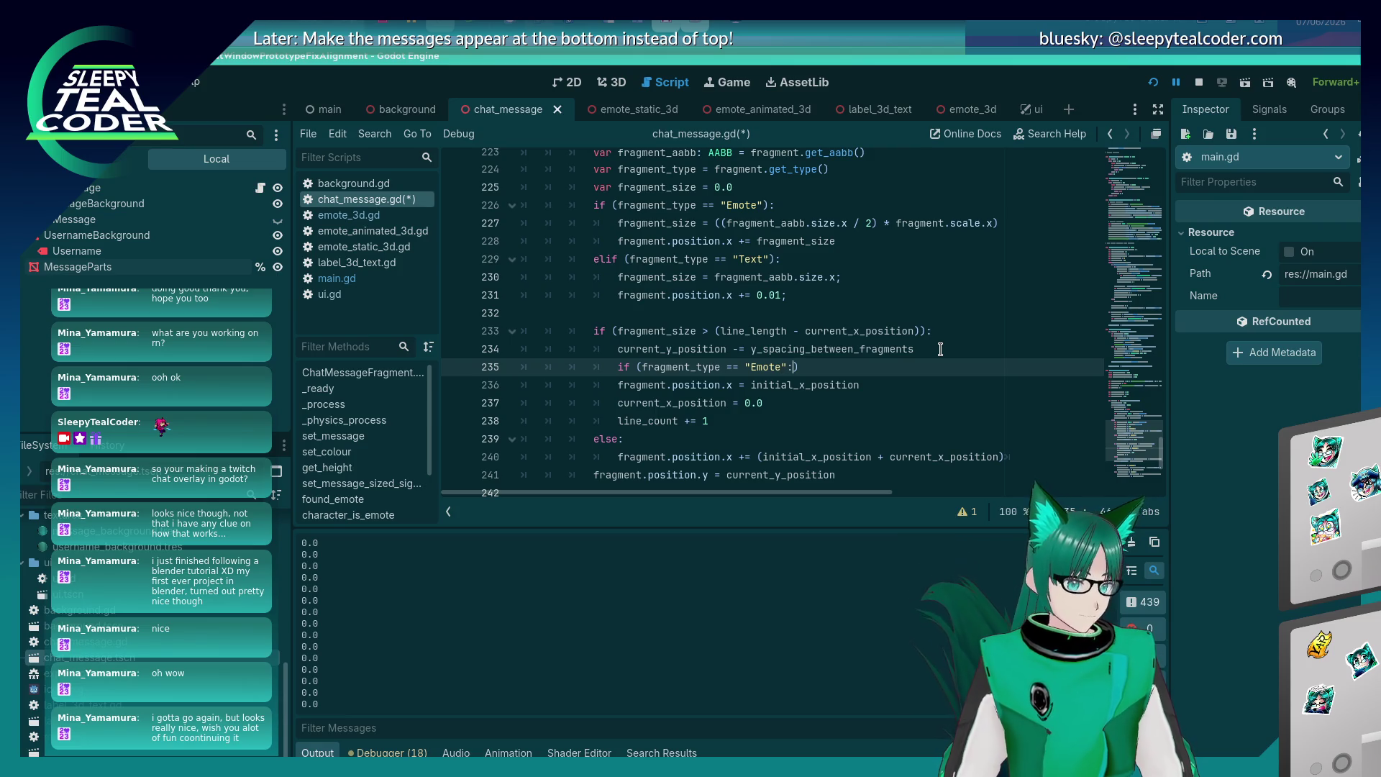
pyautogui.press('Return')
pyautogui.press('Return')
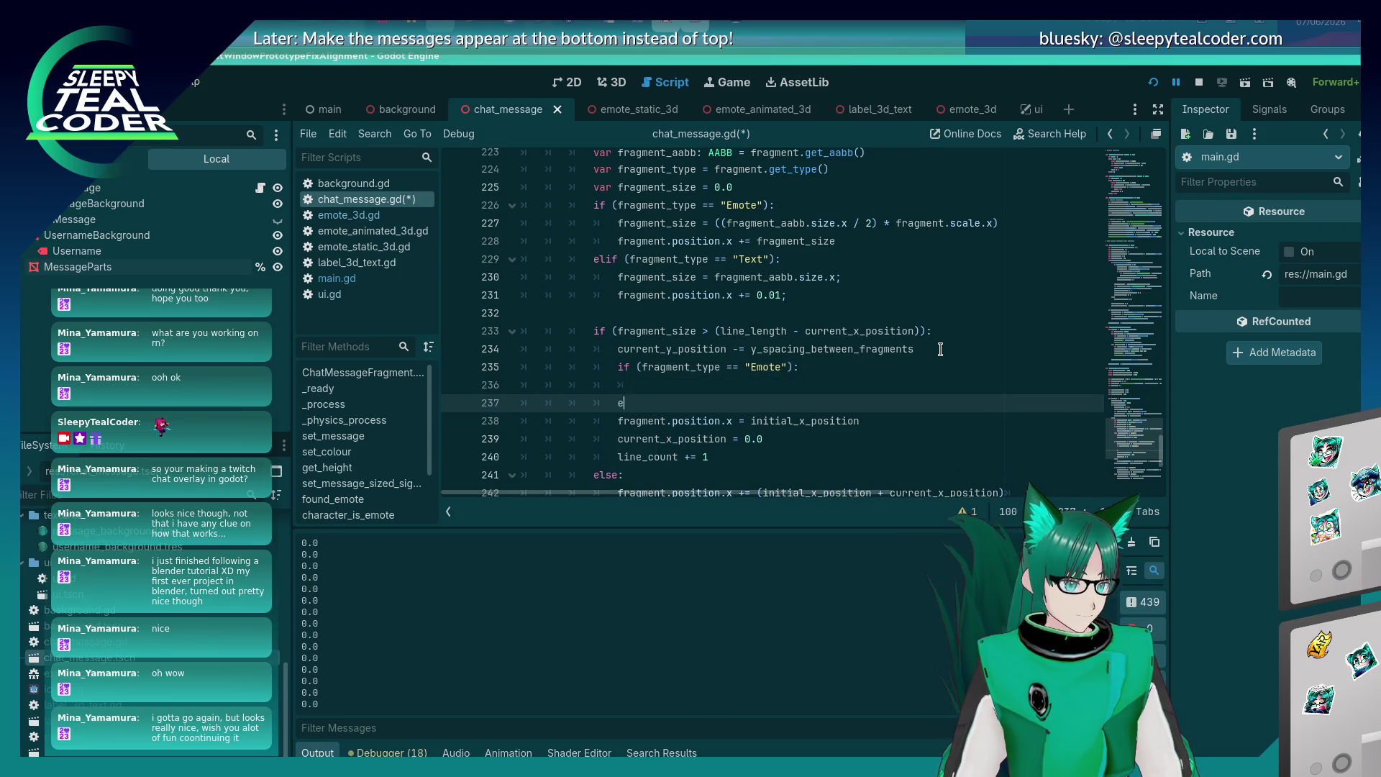
pyautogui.write('lif (fragment_')
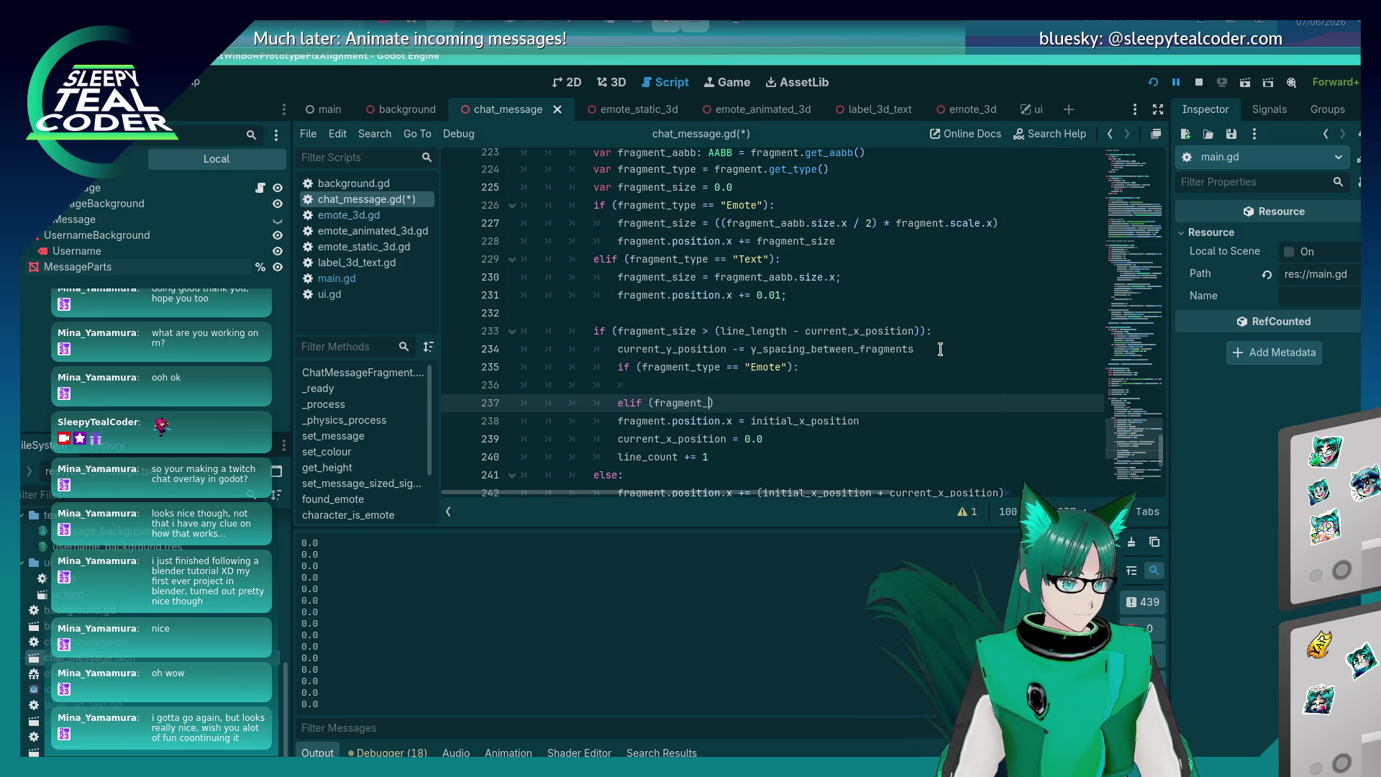
pyautogui.write('type == "Text")')
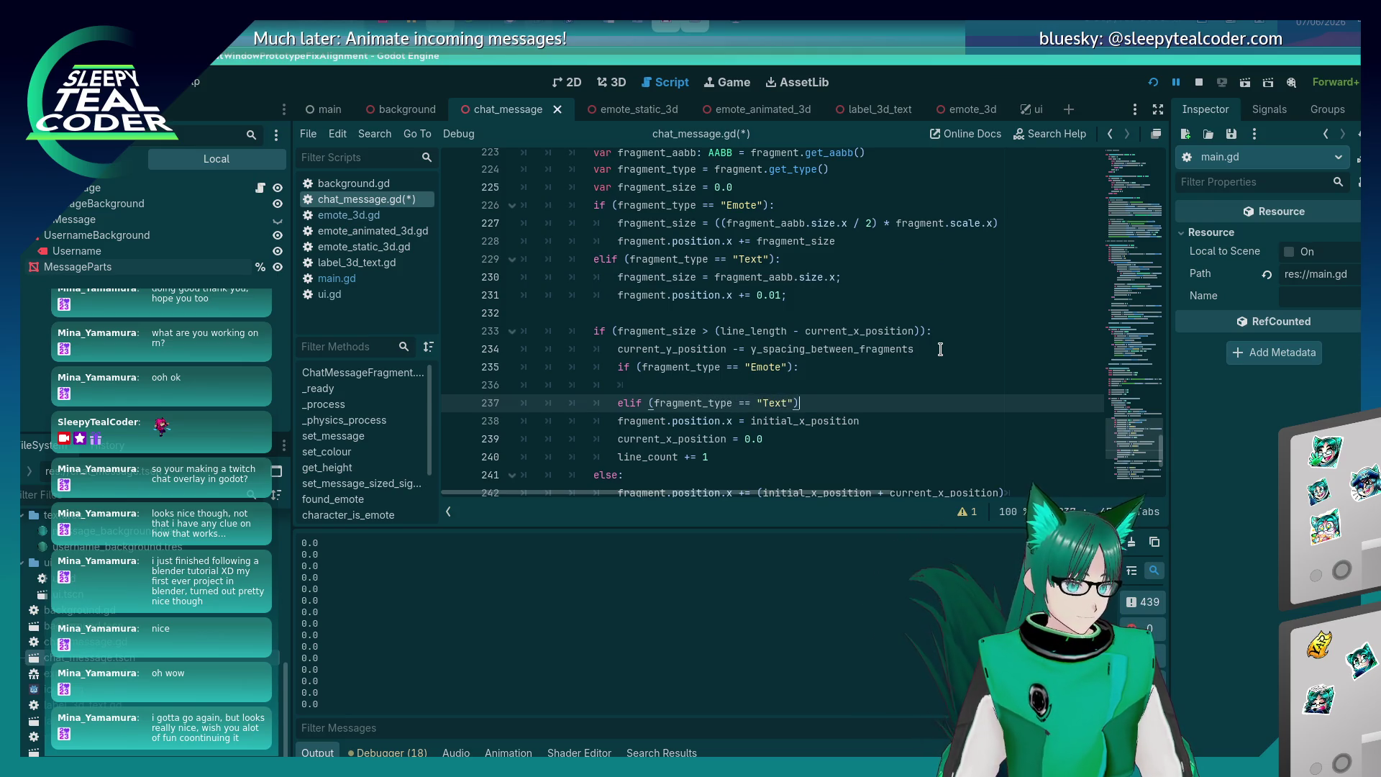
pyautogui.write(':')
pyautogui.press('Down')
pyautogui.hotkey('shift', 'End')
pyautogui.hotkey('ctrl', 'c')
pyautogui.press('Tab')
pyautogui.press('Up')
pyautogui.press('Up')
pyautogui.hotkey('ctrl', 'v')
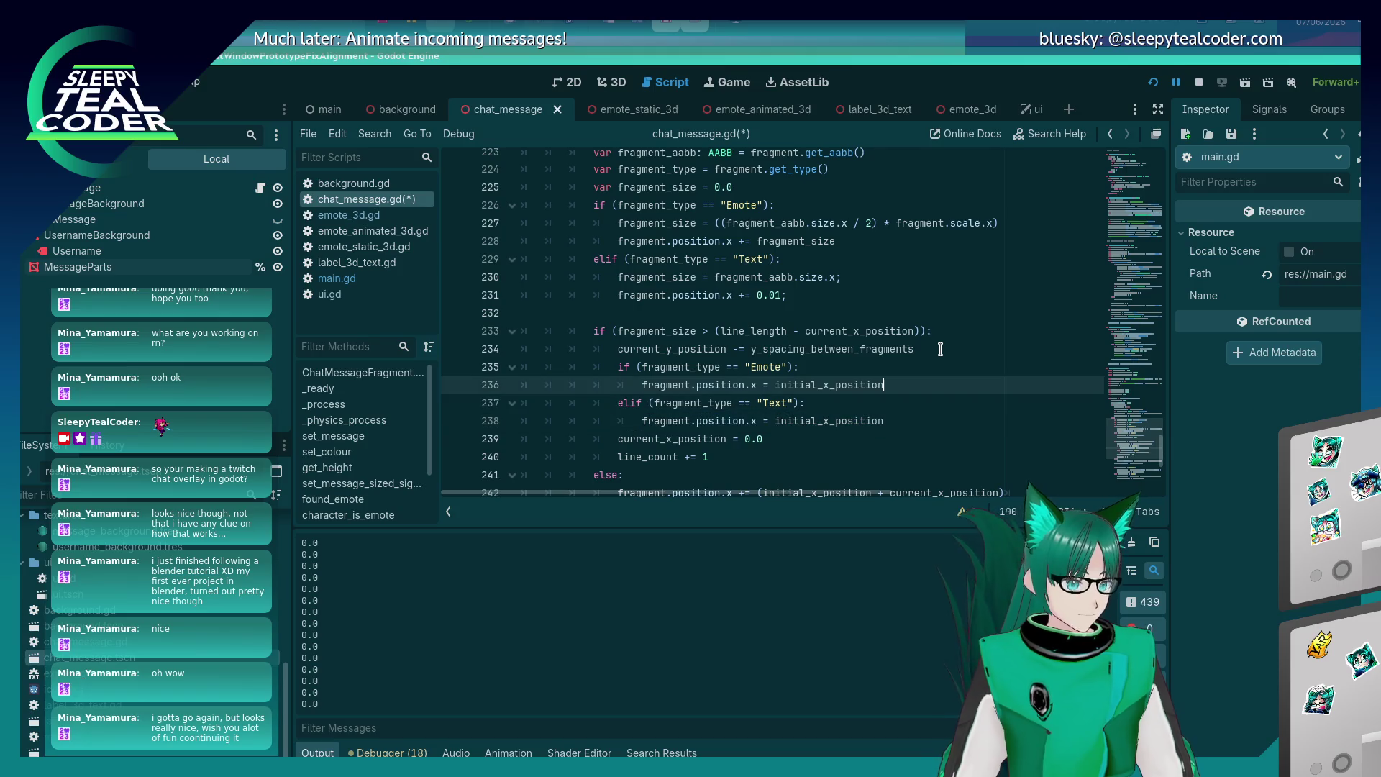
pyautogui.press('BackSpace')
pyautogui.press('BackSpace')
pyautogui.press('BackSpace')
pyautogui.write('()')
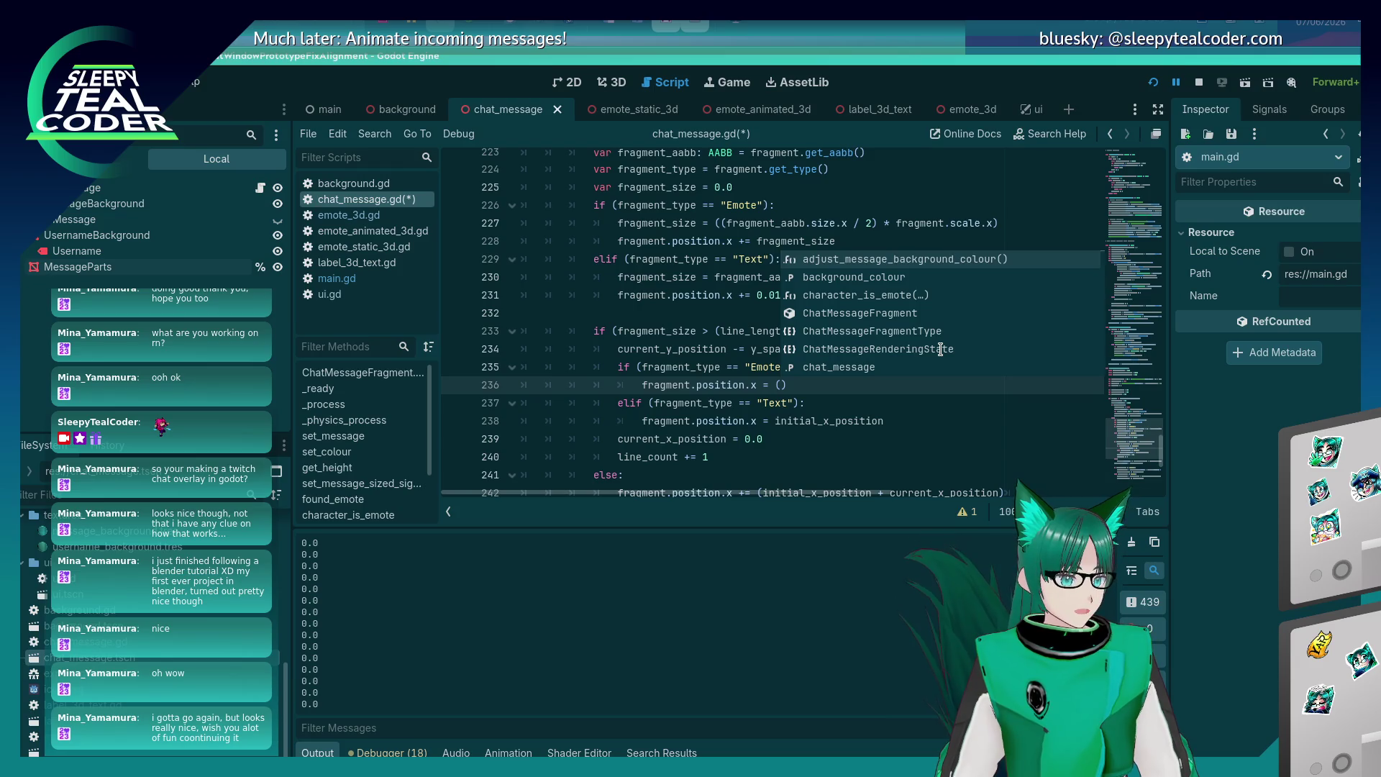
pyautogui.press('Escape')
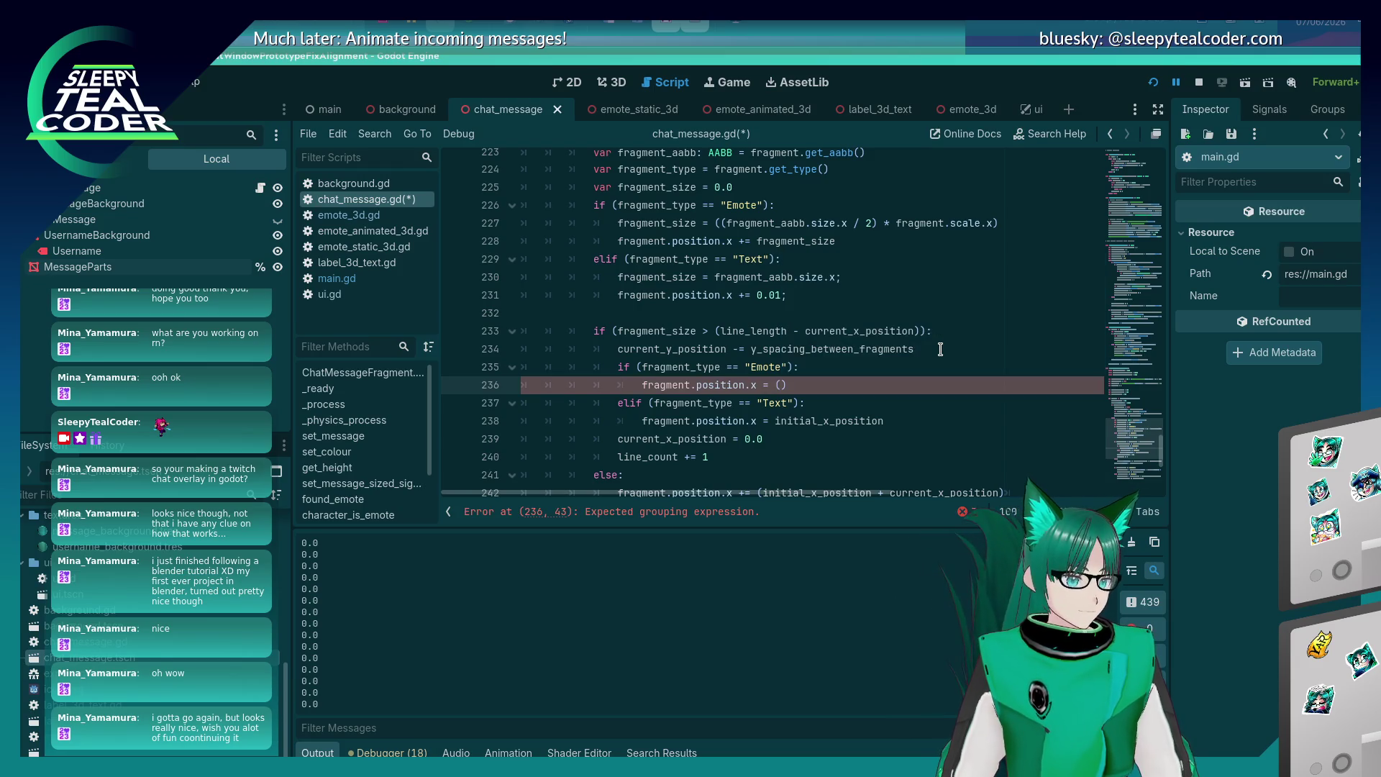
# Set the Emote branch's x to the half-width expression copied from line 227, and save.
pyautogui.click(718, 224)
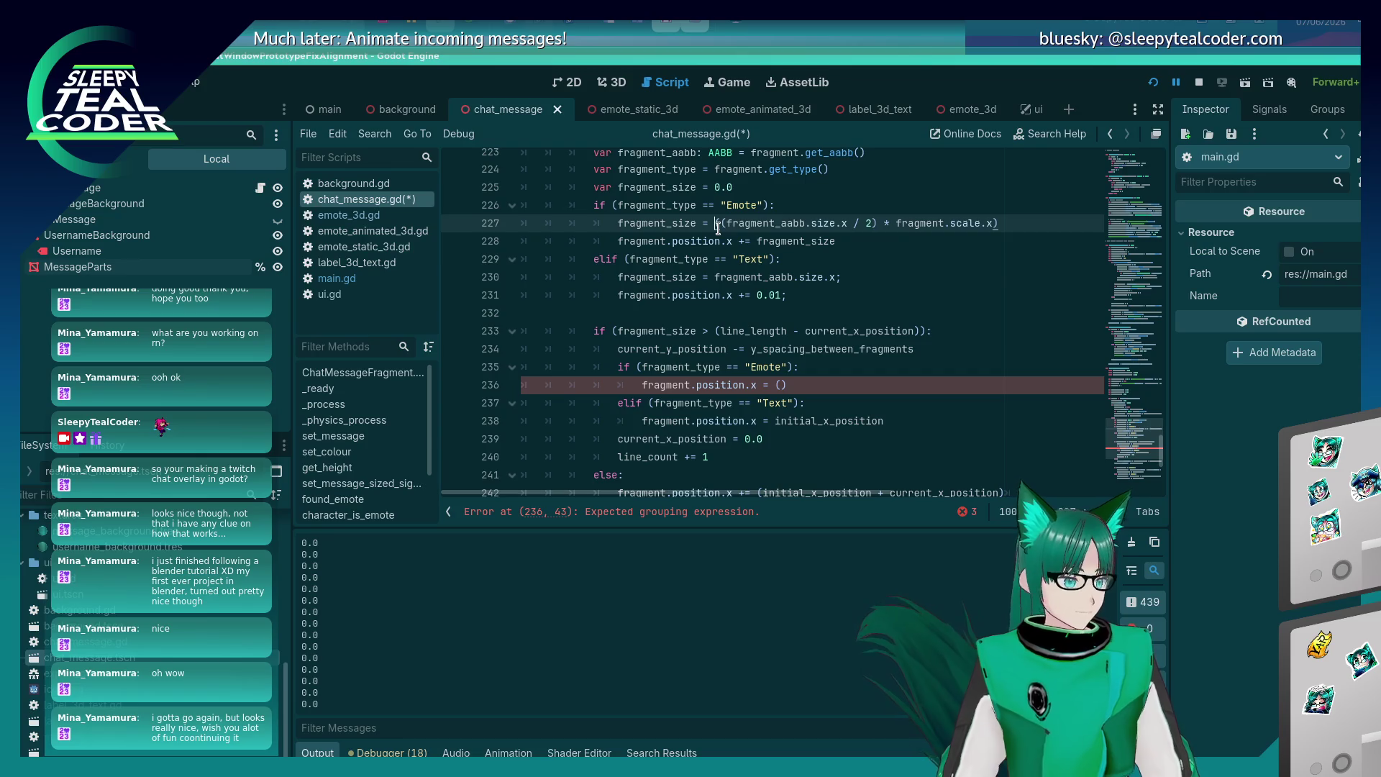
pyautogui.moveTo(717, 225); pyautogui.dragTo(999, 224)
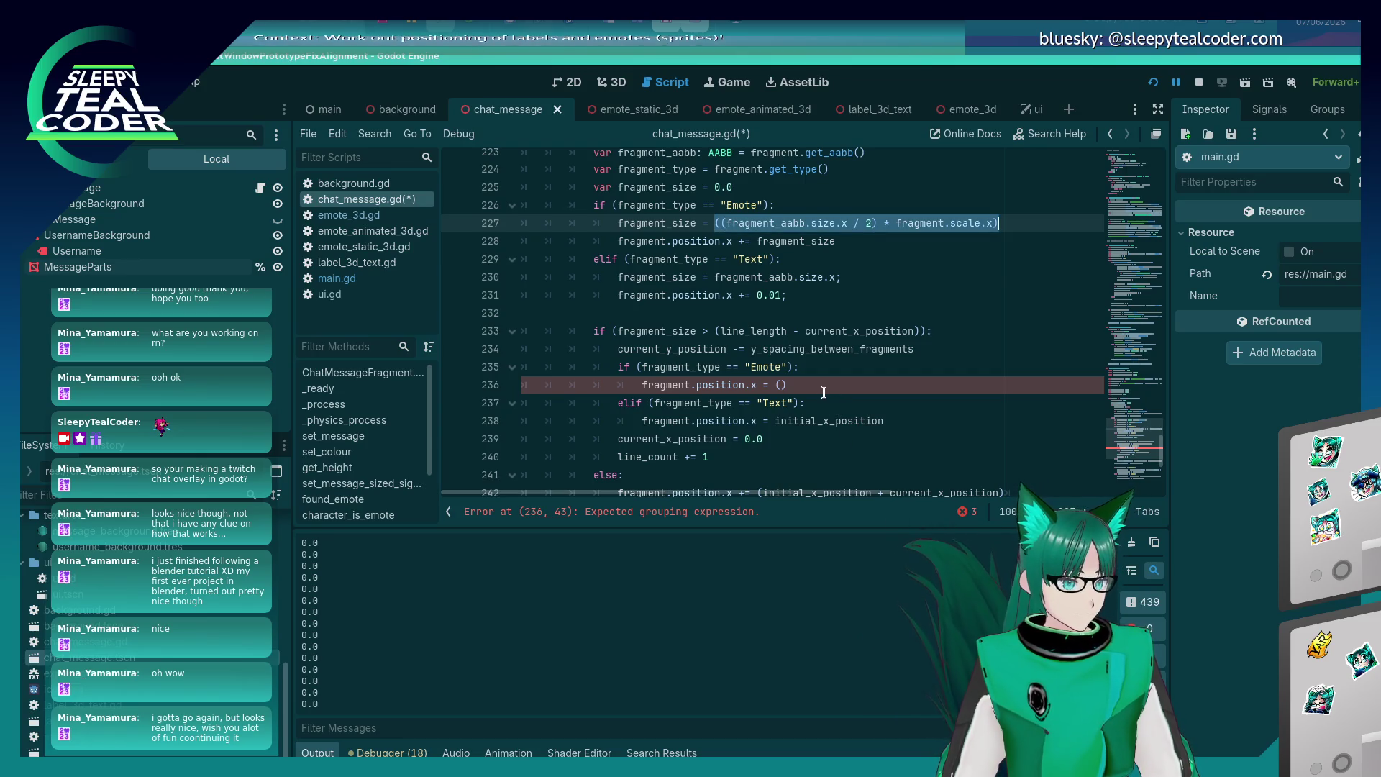
pyautogui.hotkey('ctrl', 'c')
pyautogui.click(824, 391)
pyautogui.press('BackSpace')
pyautogui.press('BackSpace')
pyautogui.hotkey('ctrl', 'v')
pyautogui.hotkey('ctrl', 's')
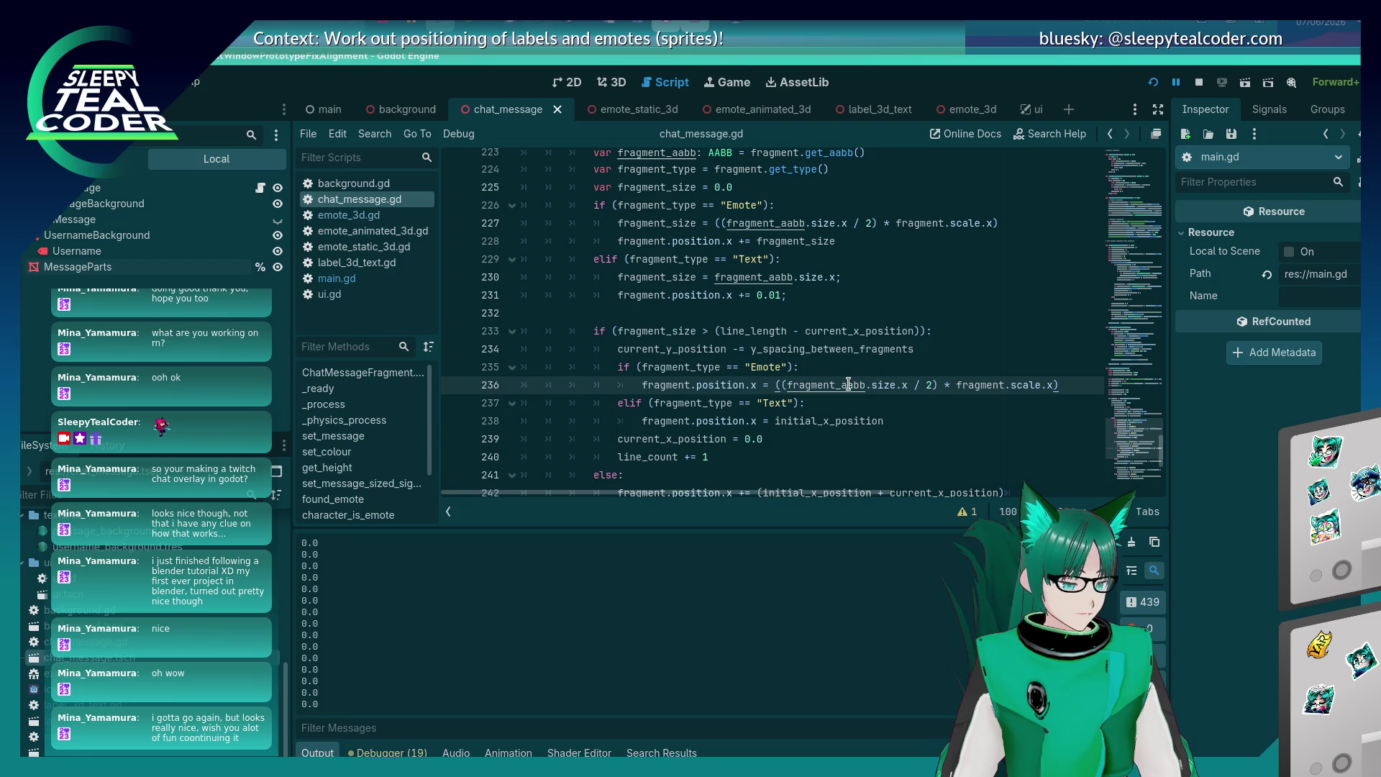
pyautogui.hotkey('alt', 'Tab')
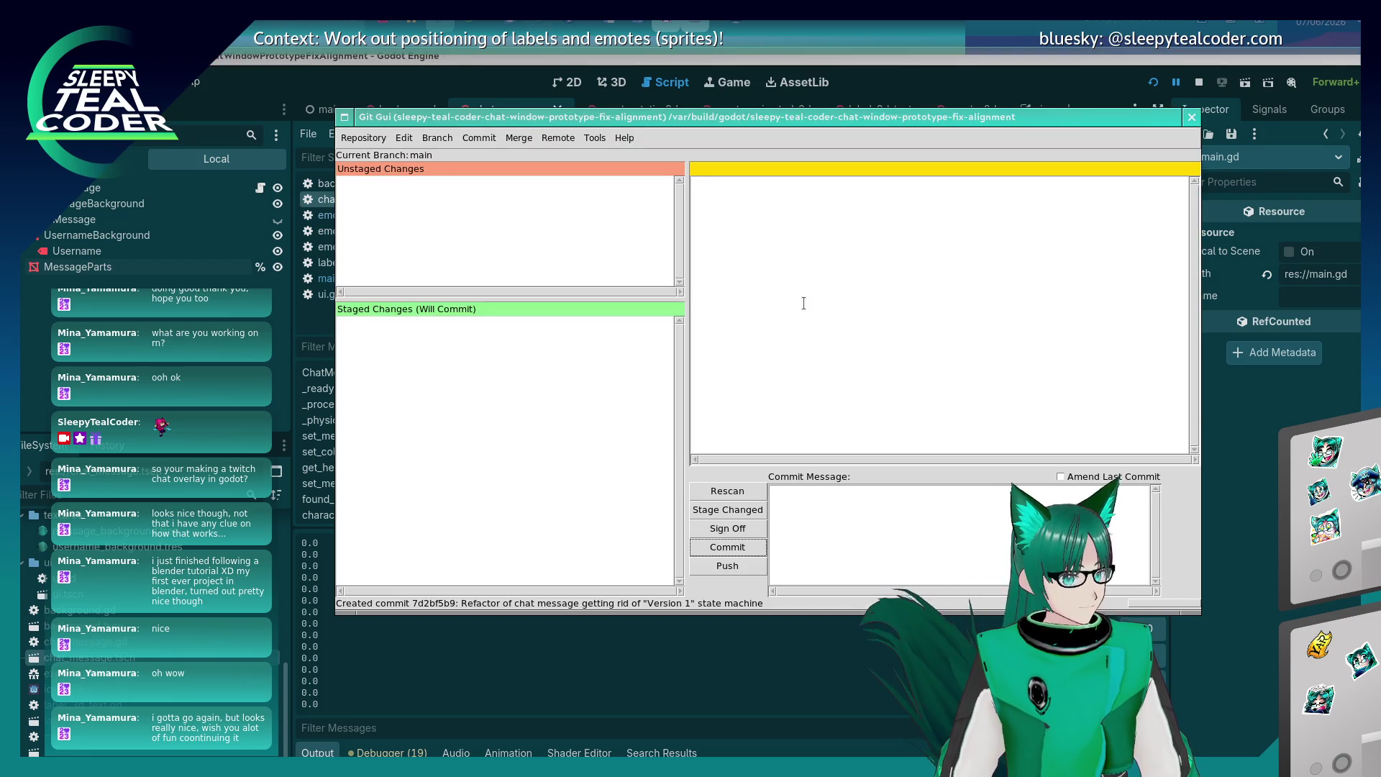
# Clear the prototype's chat messages and add a test message to preview the wrapping.
pyautogui.hotkey('alt', 'Tab')
pyautogui.press('Tab')
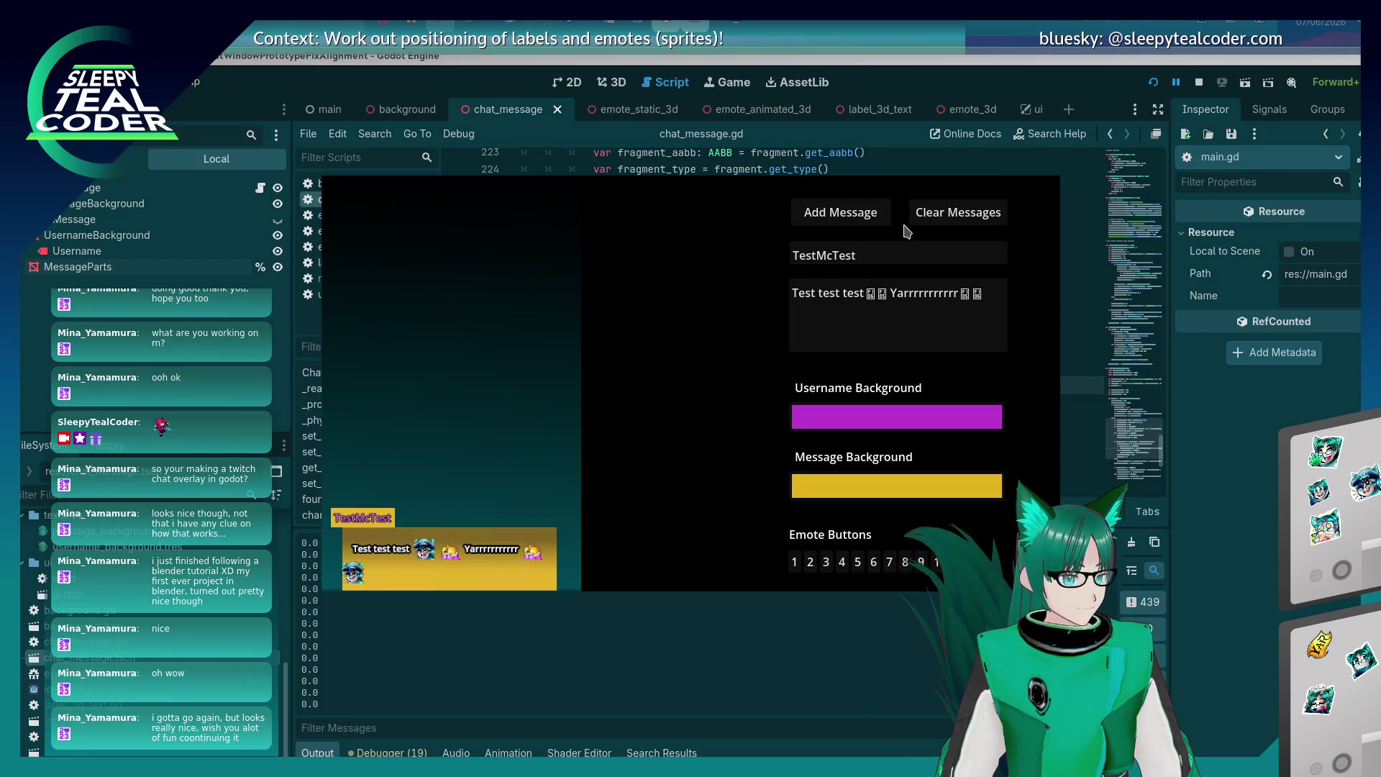
pyautogui.click(928, 215)
pyautogui.click(840, 215)
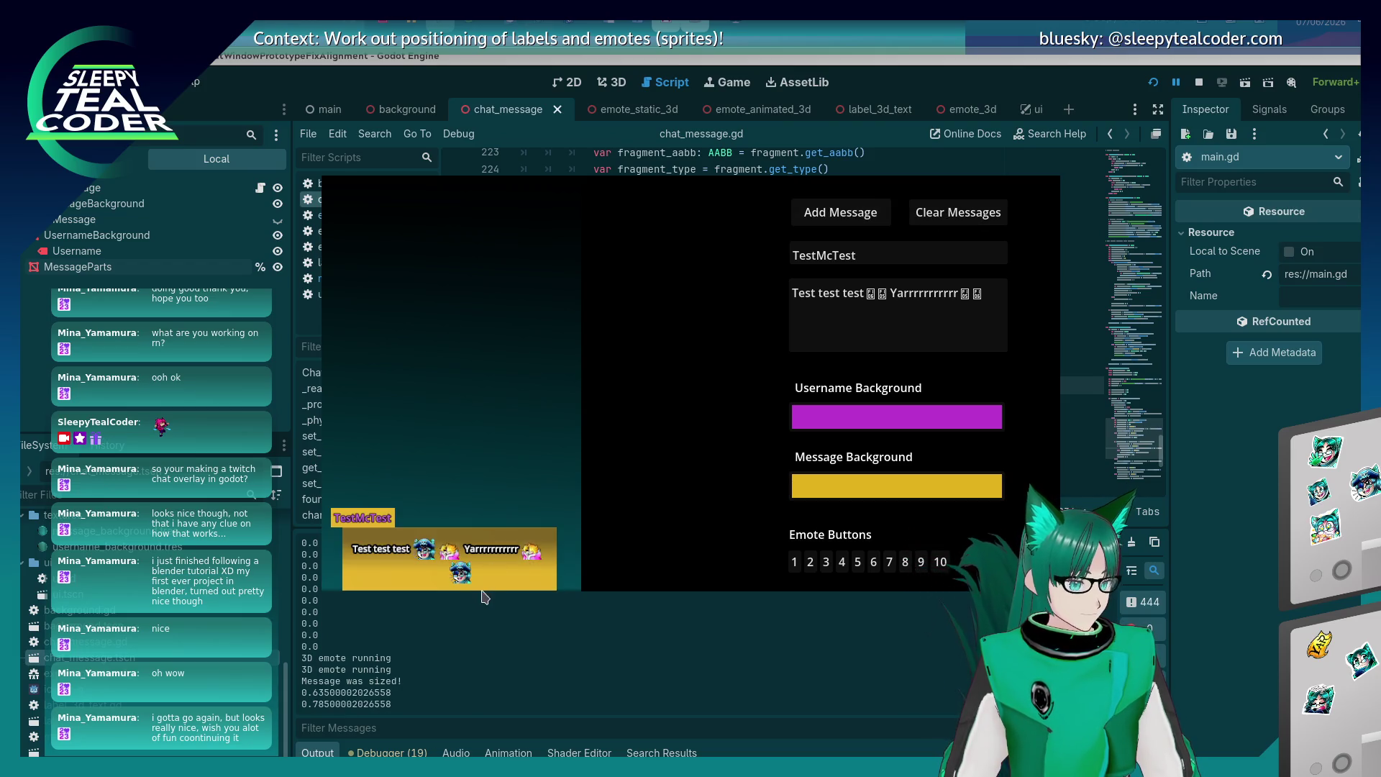
pyautogui.hotkey('alt', 'Tab')
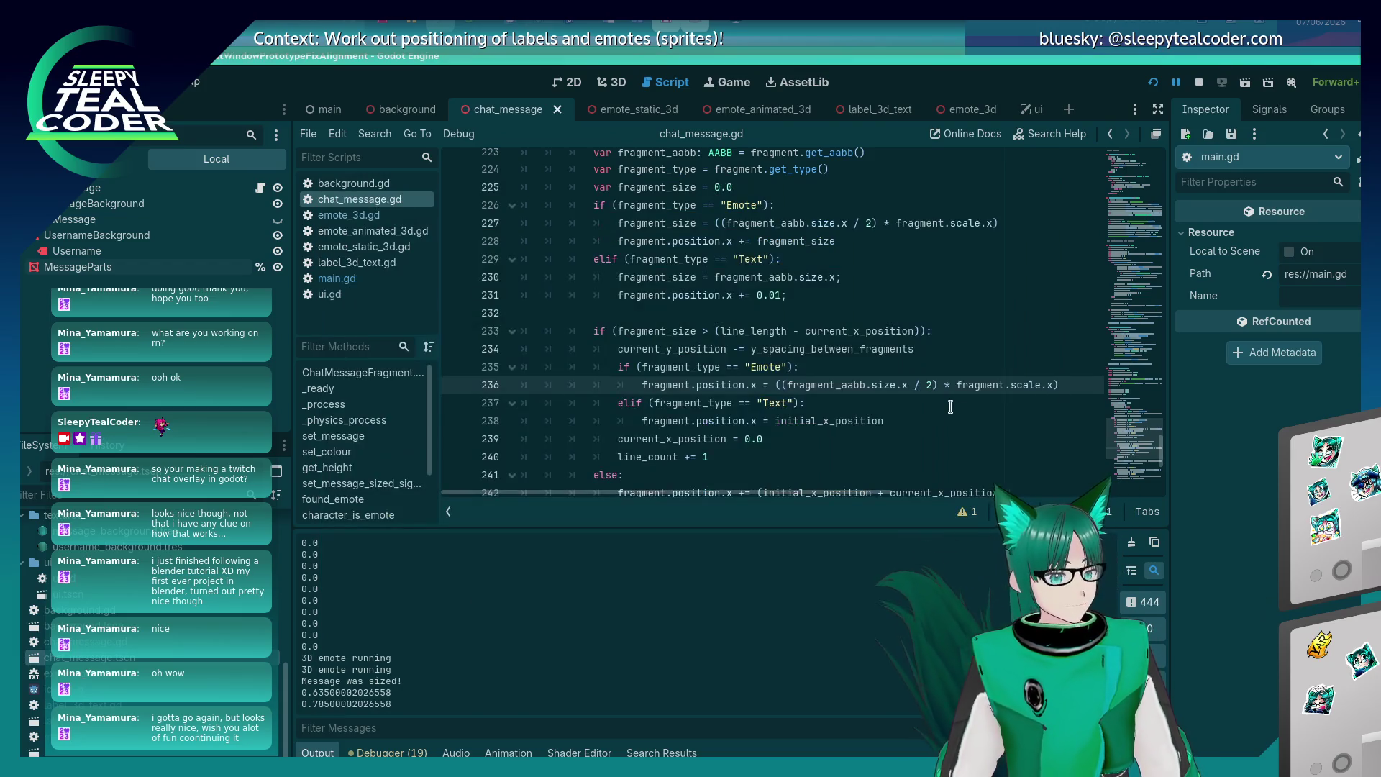
# Prefix line 236's emote x with 'initial_x_position +', rerun, and add another test message.
pyautogui.click(951, 406)
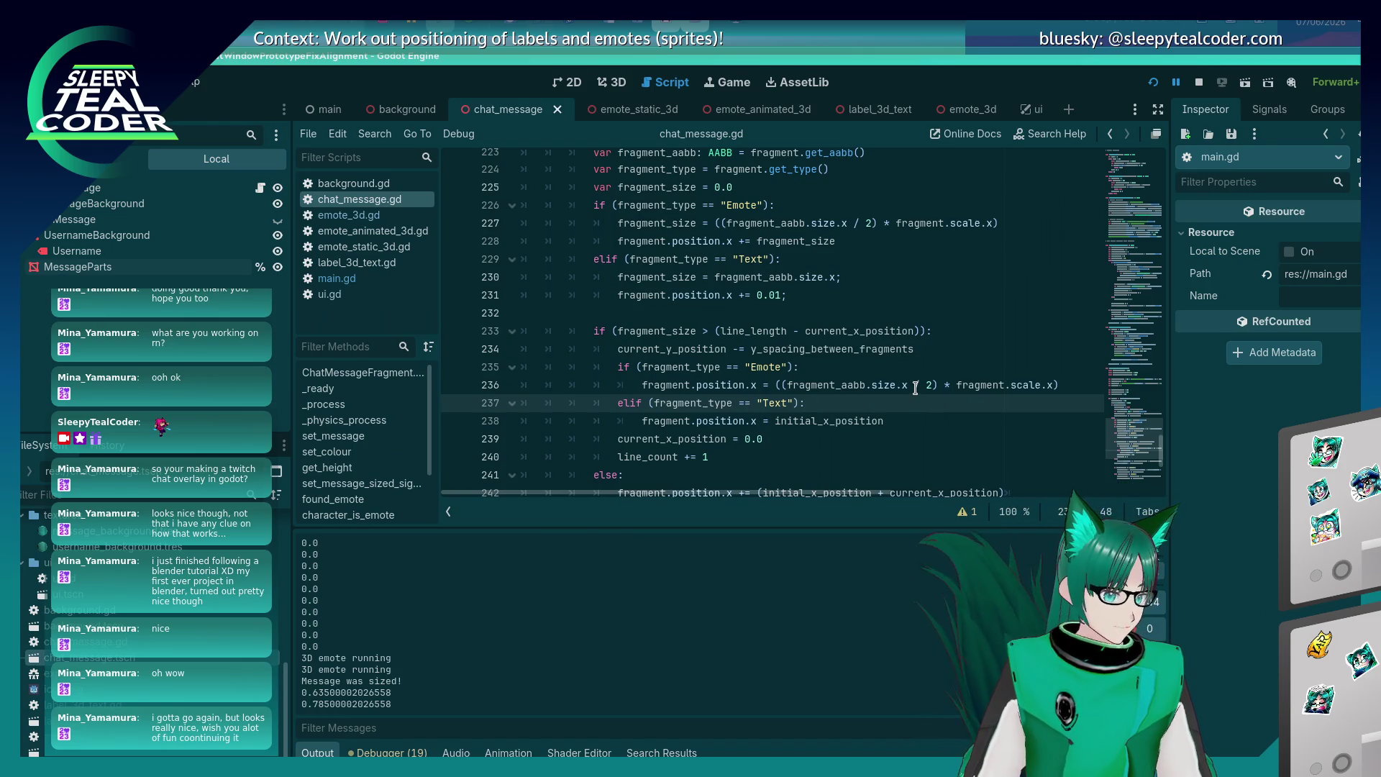
pyautogui.click(647, 386)
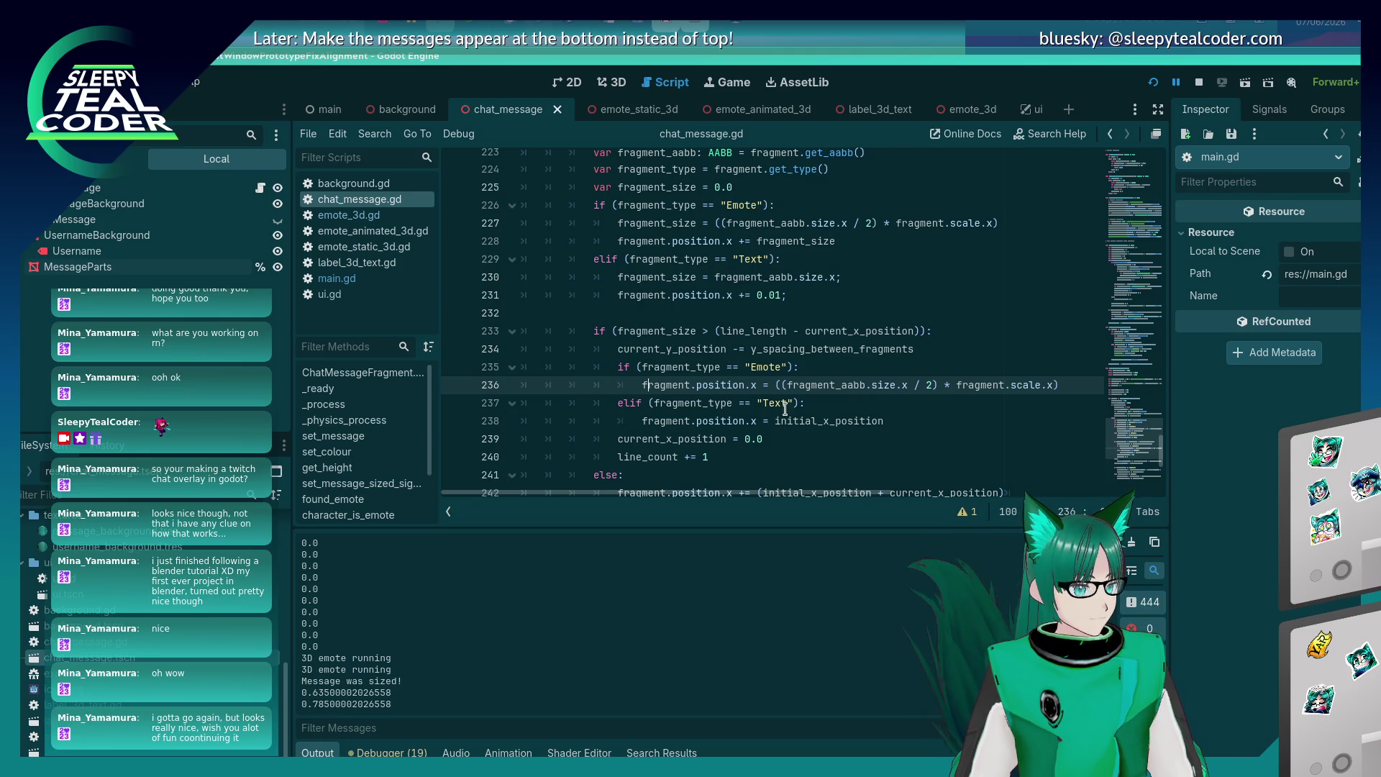
pyautogui.click(778, 388)
pyautogui.write('initial_x_')
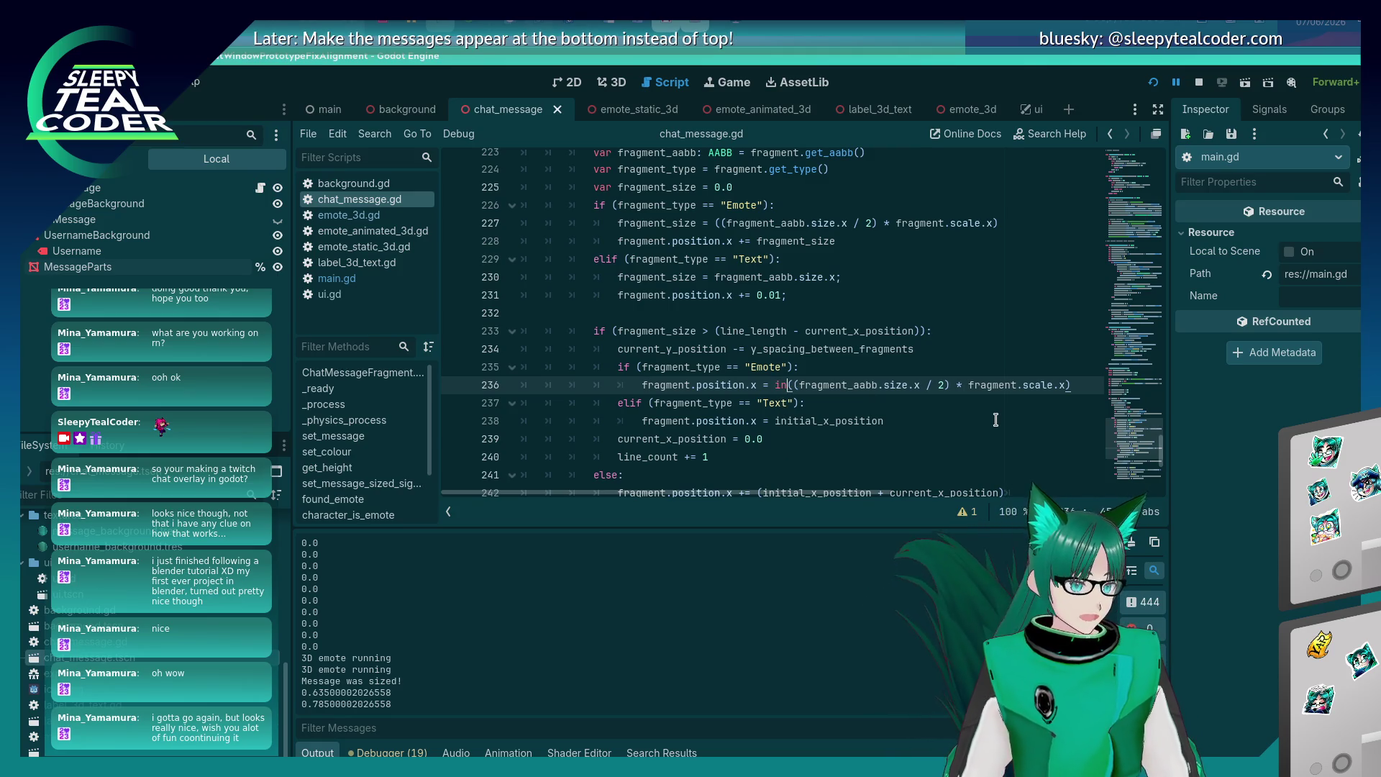
pyautogui.write('position +')
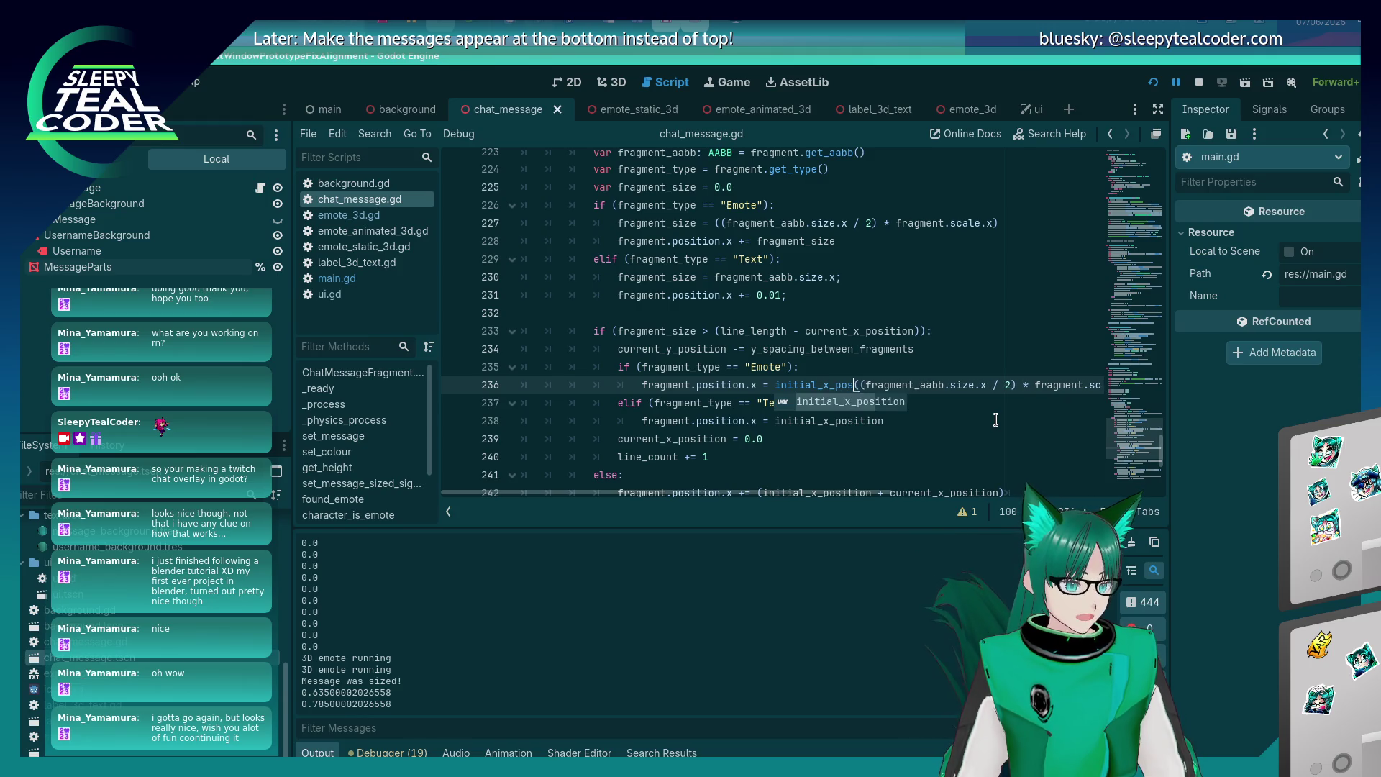
pyautogui.press('F5')
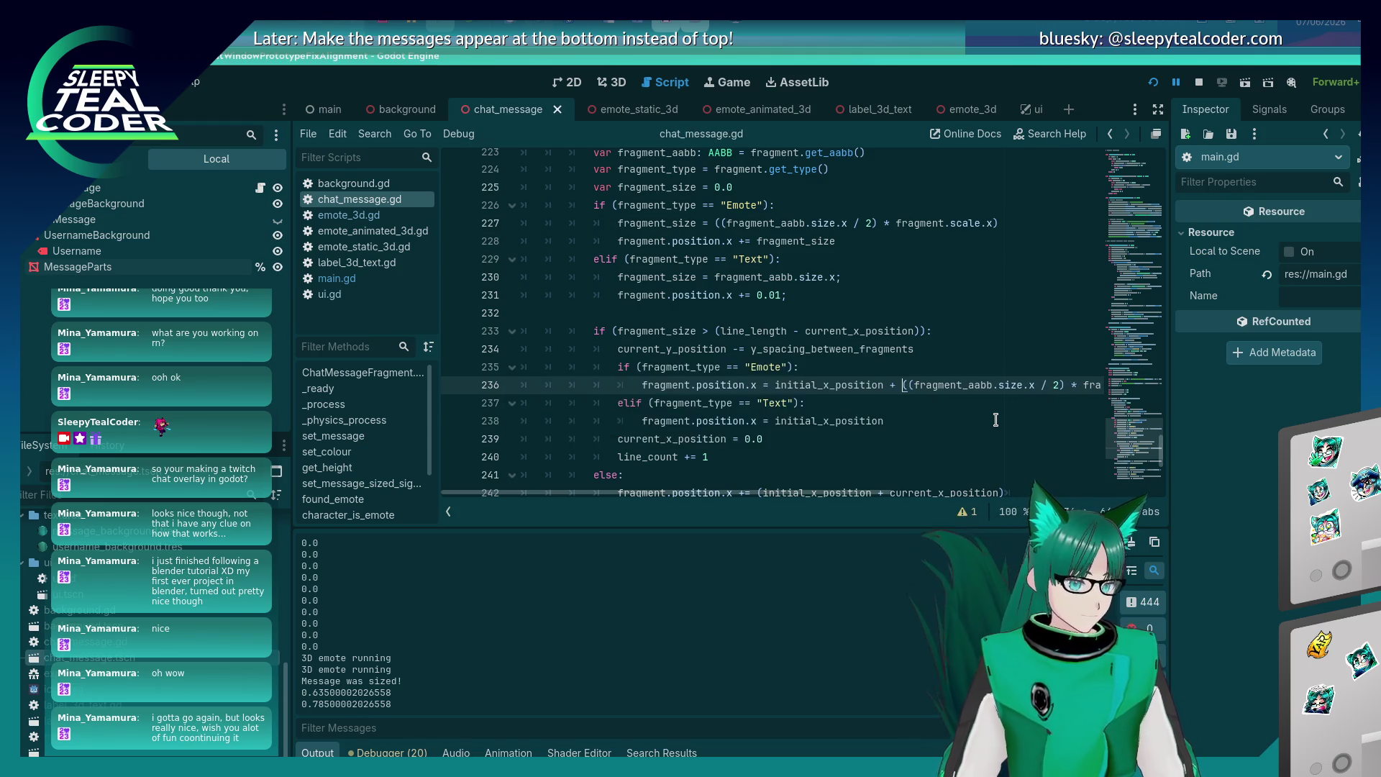
pyautogui.click(858, 214)
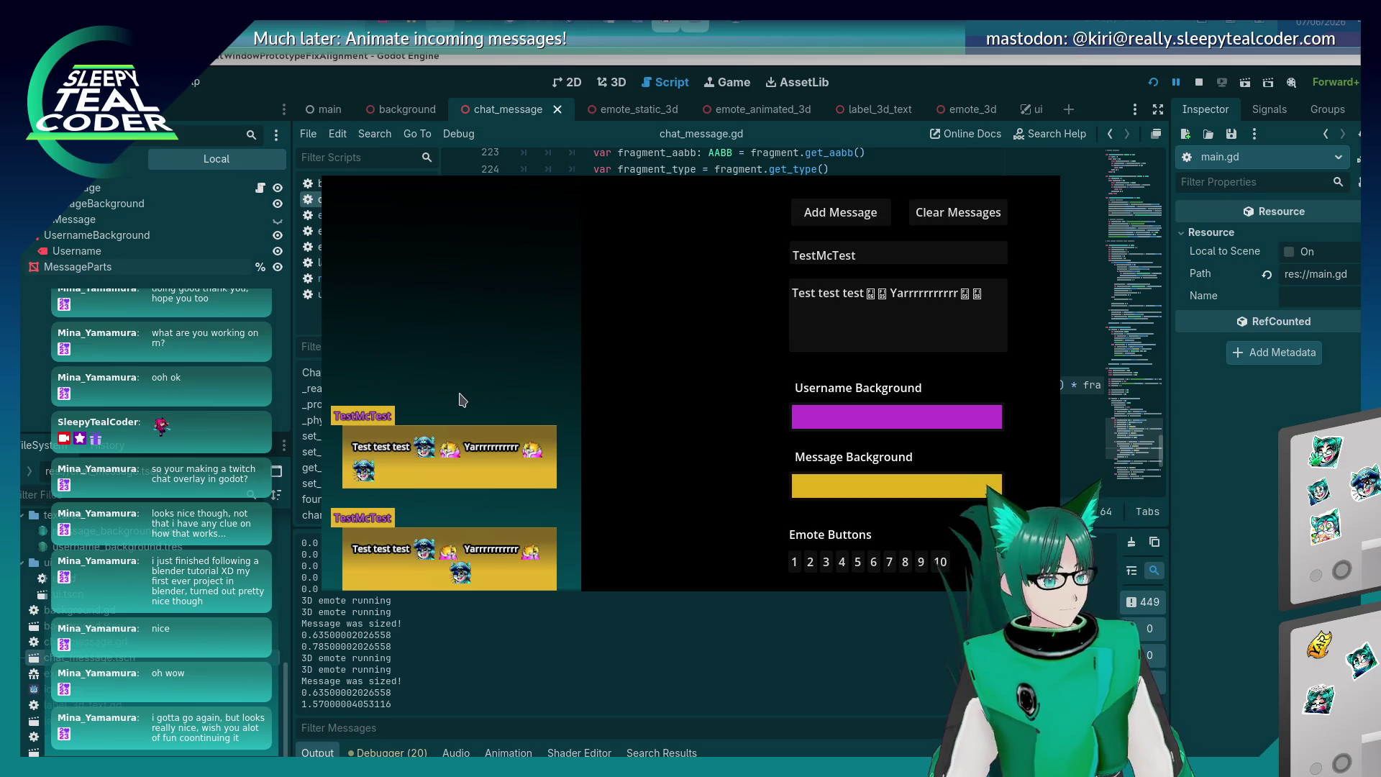
pyautogui.click(991, 301)
pyautogui.moveTo(991, 301); pyautogui.dragTo(874, 295)
# Swap the Yarrrrrrrrrr text for an emote, post the message, and stop the game.
pyautogui.press('BackSpace')
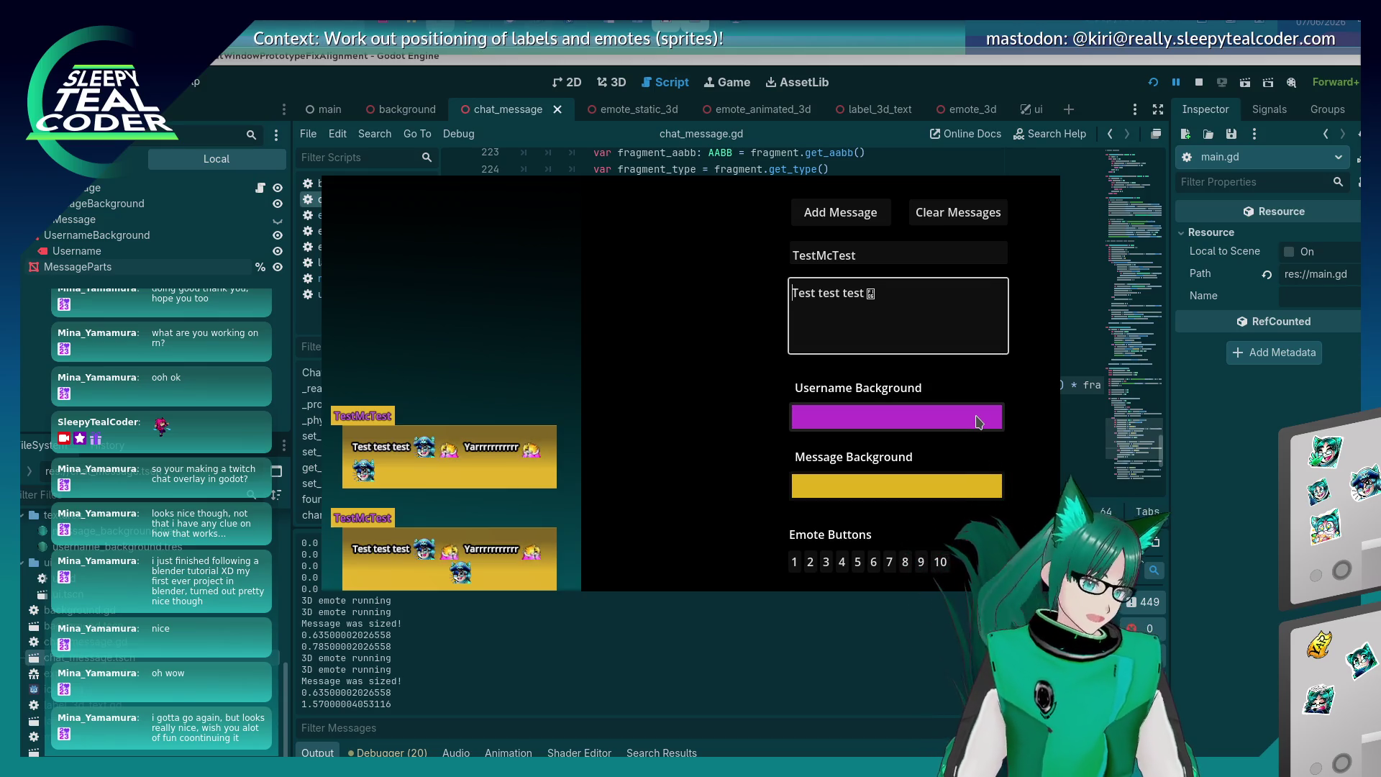
pyautogui.click(810, 565)
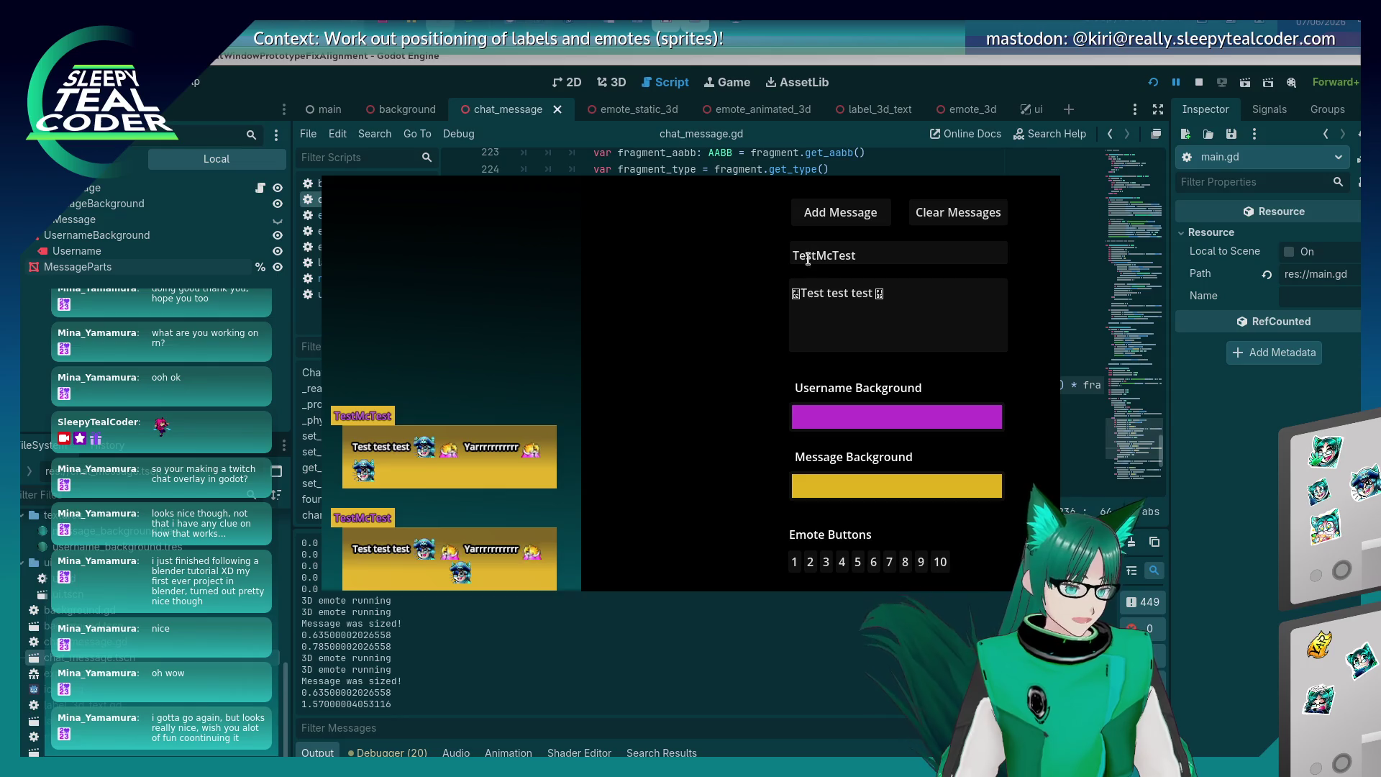
pyautogui.click(801, 293)
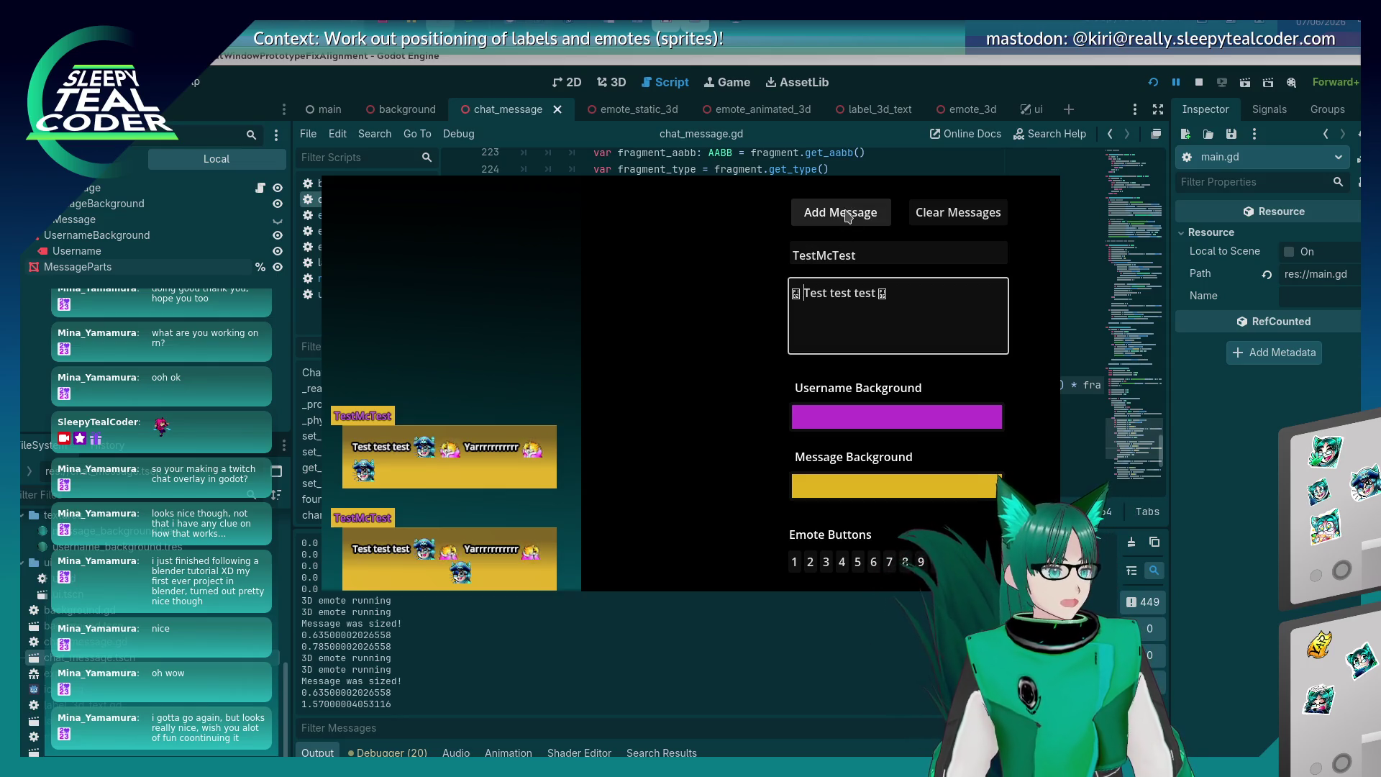
pyautogui.click(847, 216)
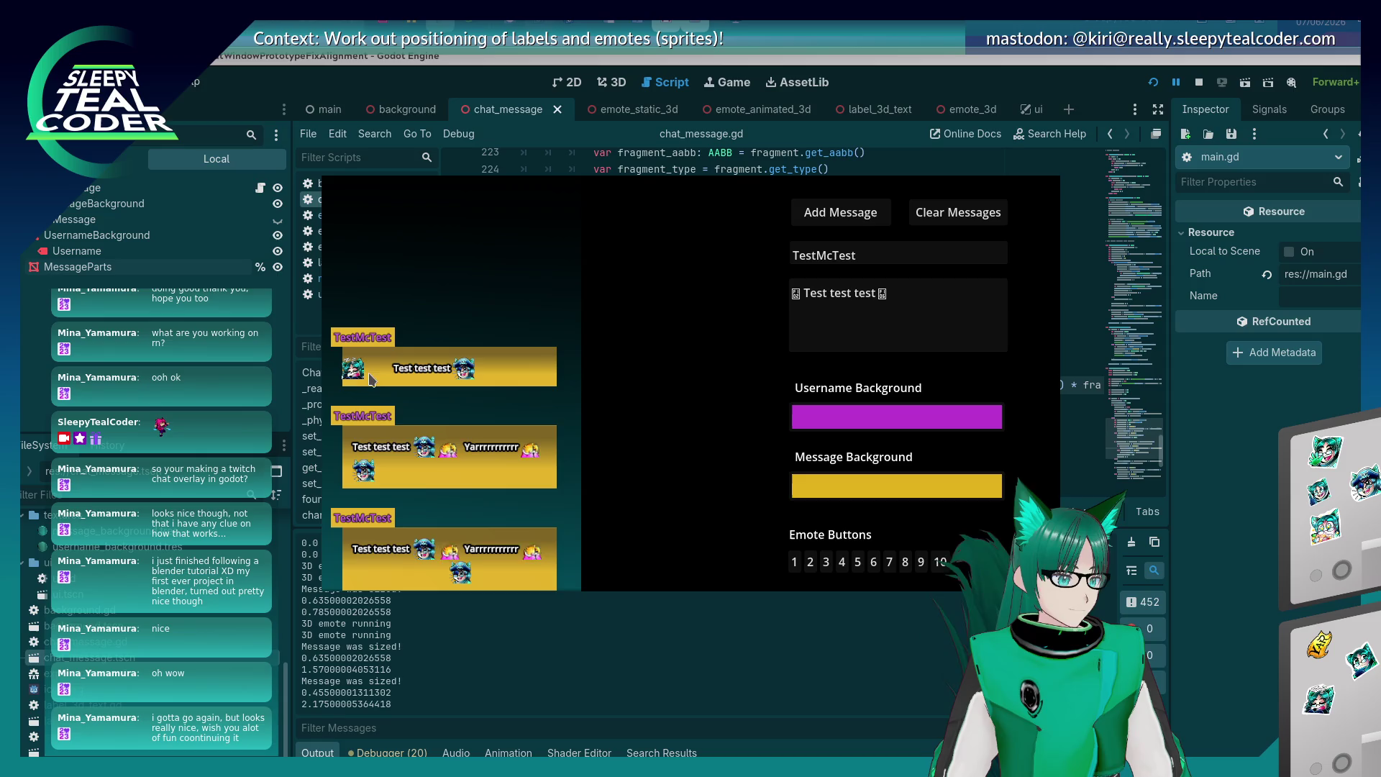
pyautogui.press('F8')
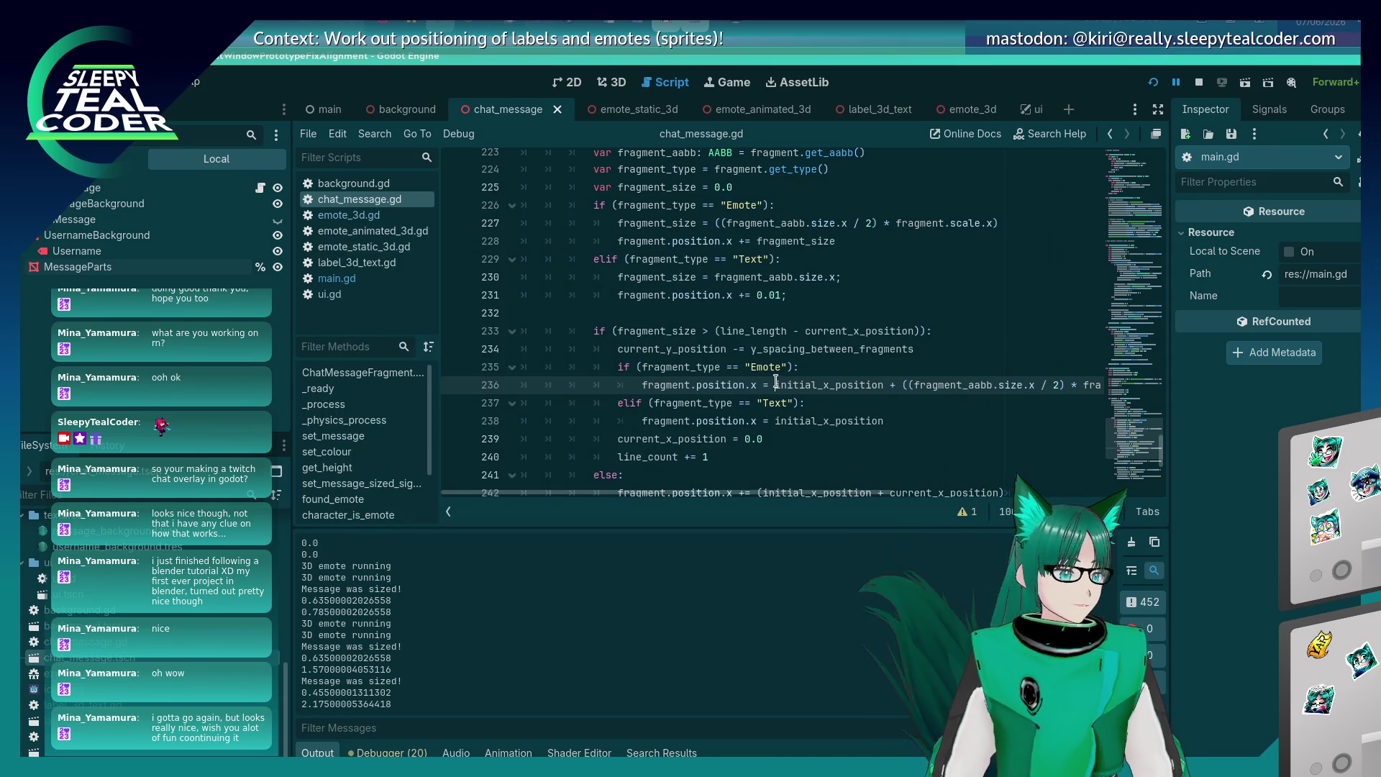
# Add an elif (fragment_type == "Text"): condition after line 219 and indent the fragment_length line under it.
pyautogui.scroll(5, 776, 381)
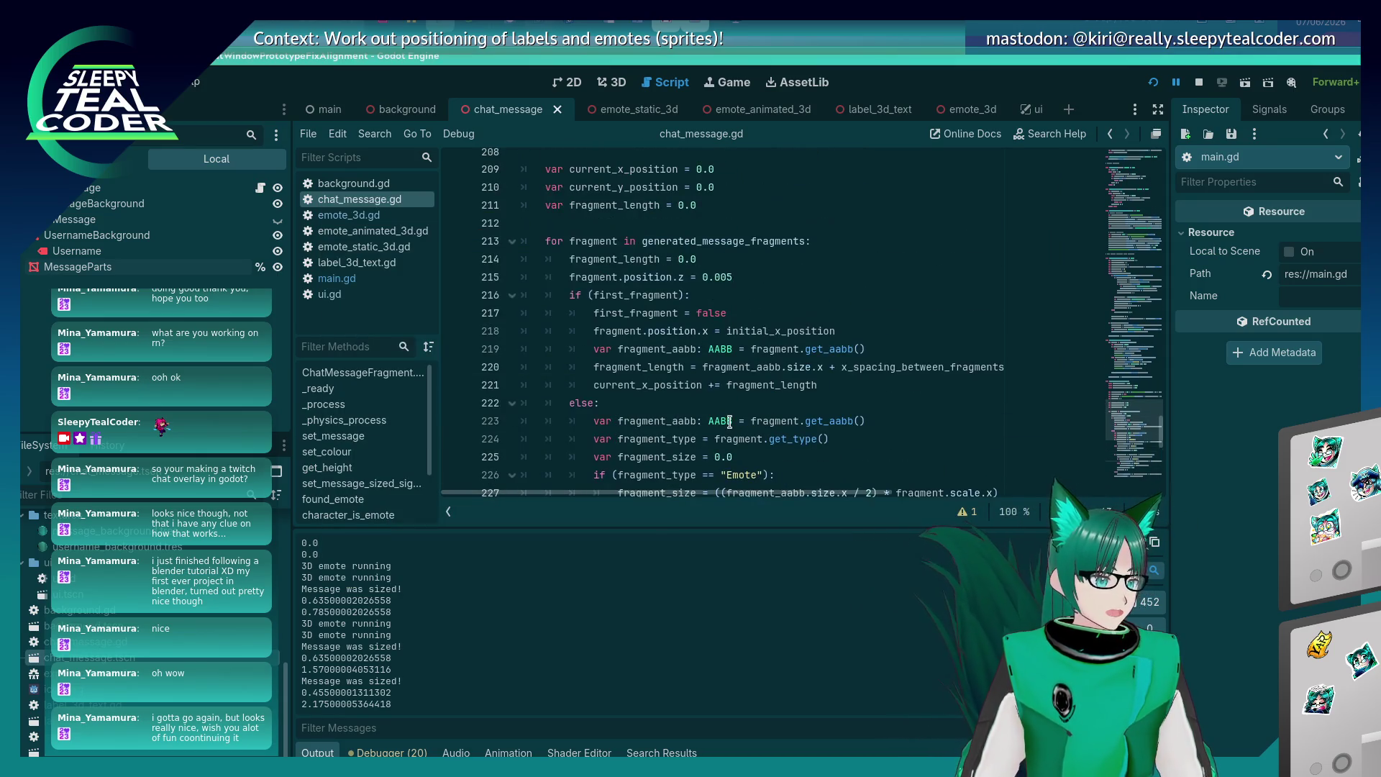
pyautogui.click(907, 348)
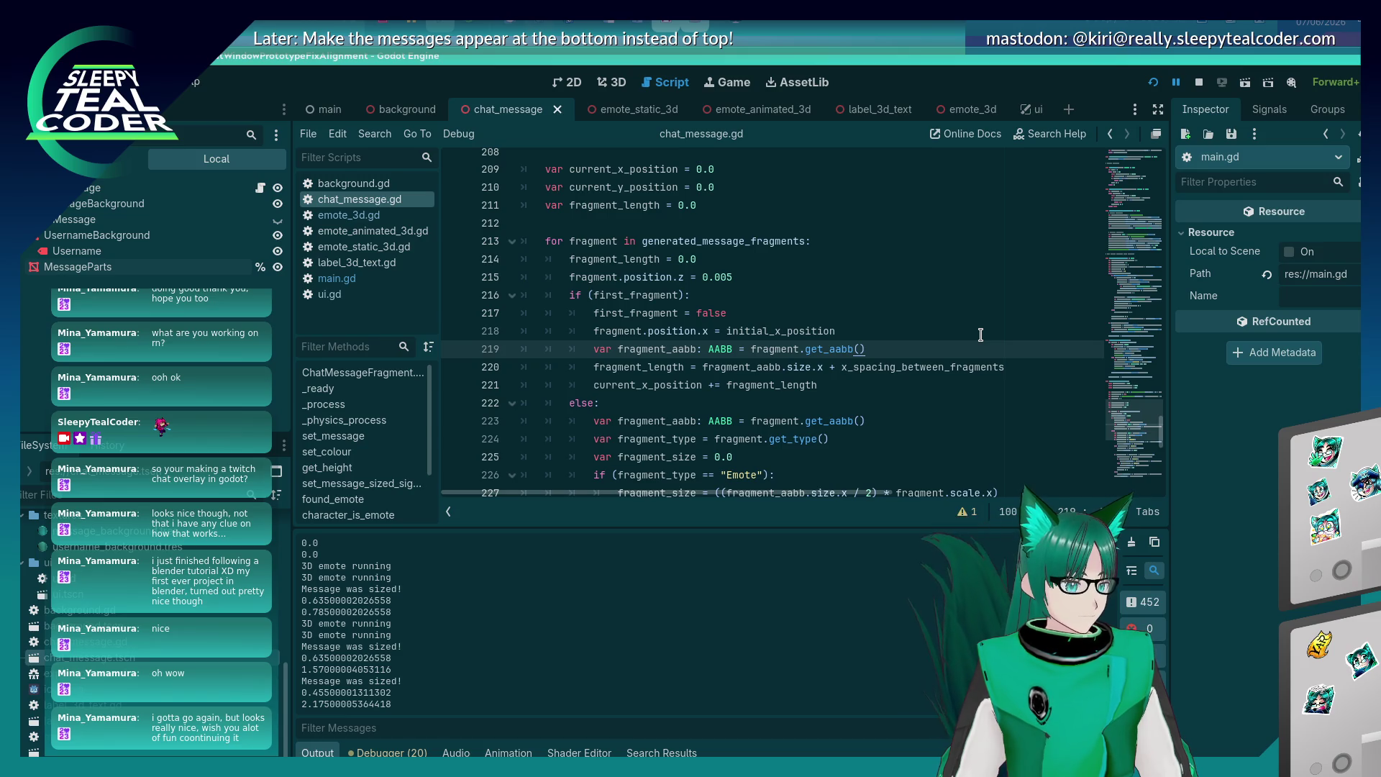
pyautogui.scroll(-2, 980, 334)
pyautogui.scroll(2, 911, 372)
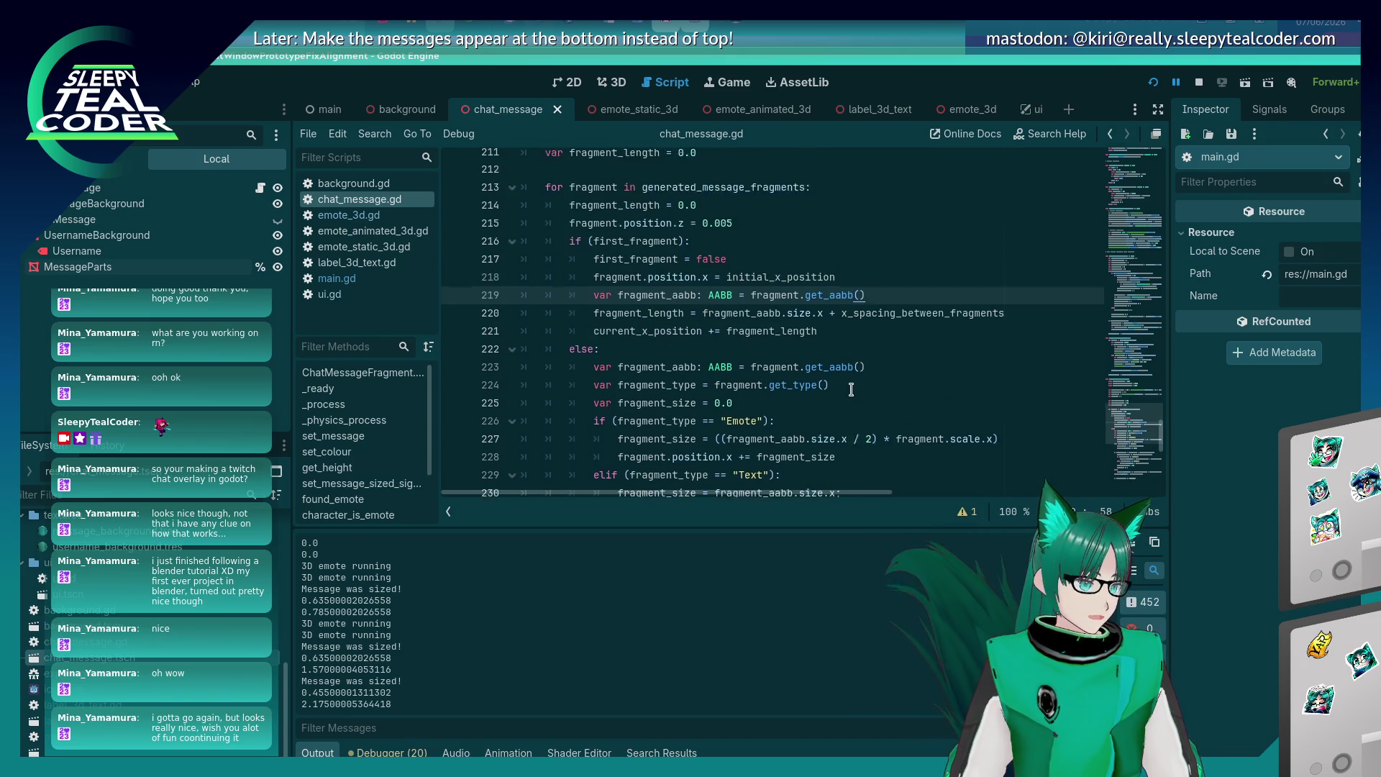
pyautogui.press('Return')
pyautogui.write('if (frag')
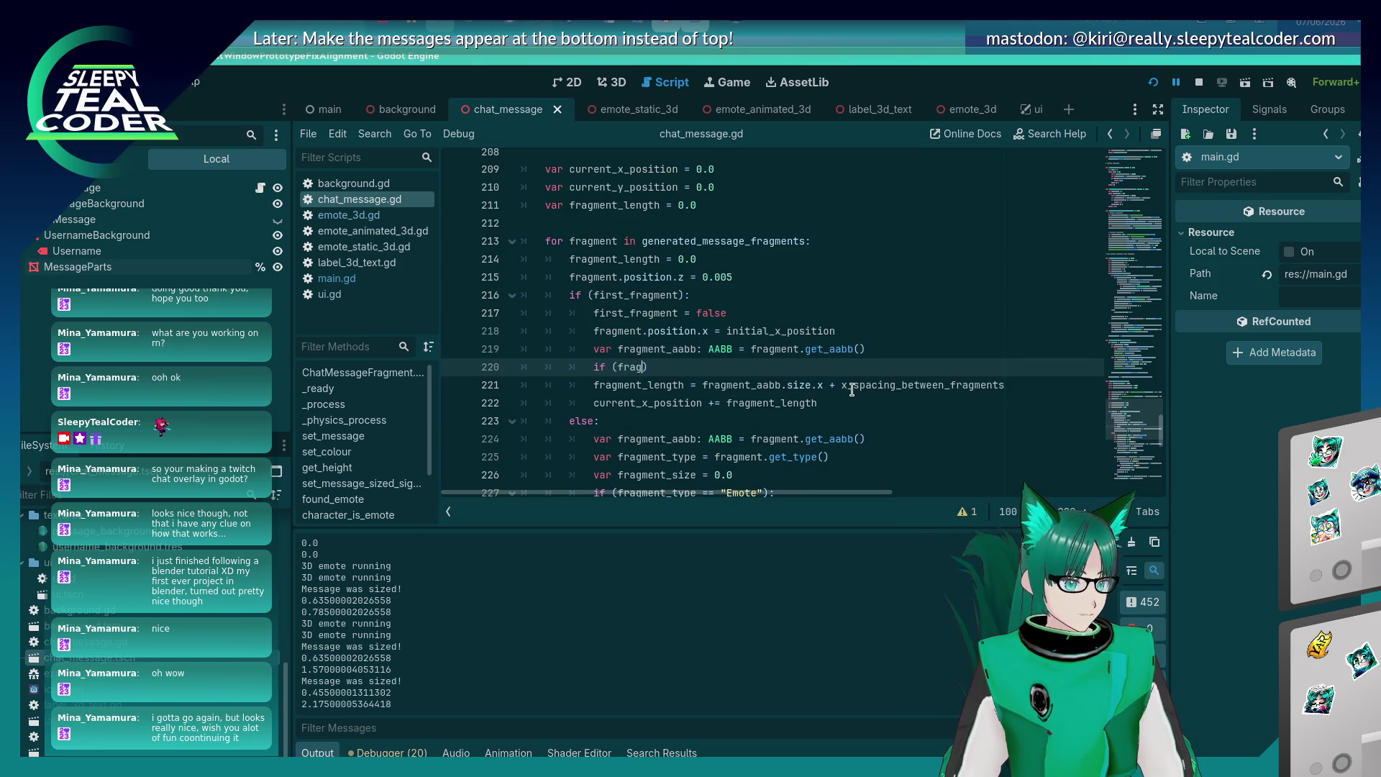
pyautogui.write('ment_type == ')
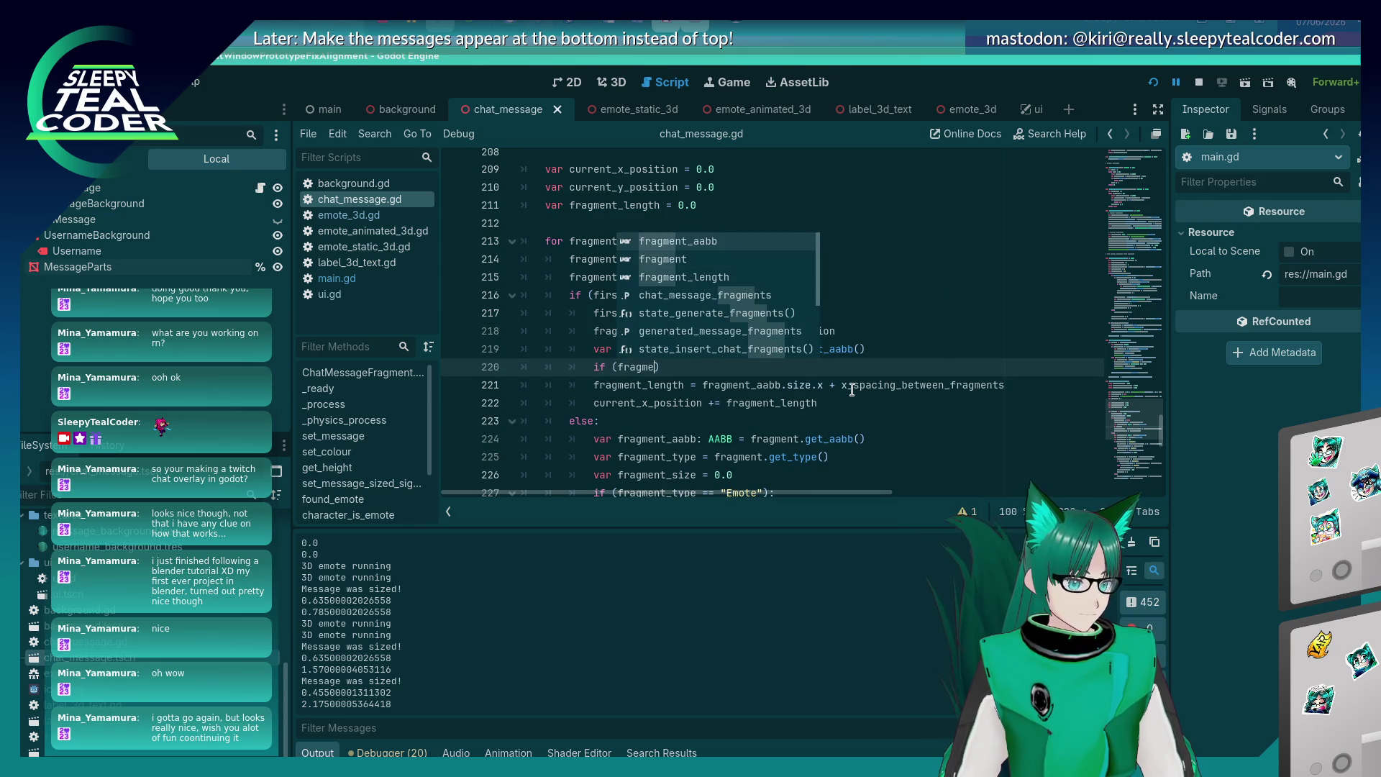
pyautogui.write('"Text"):')
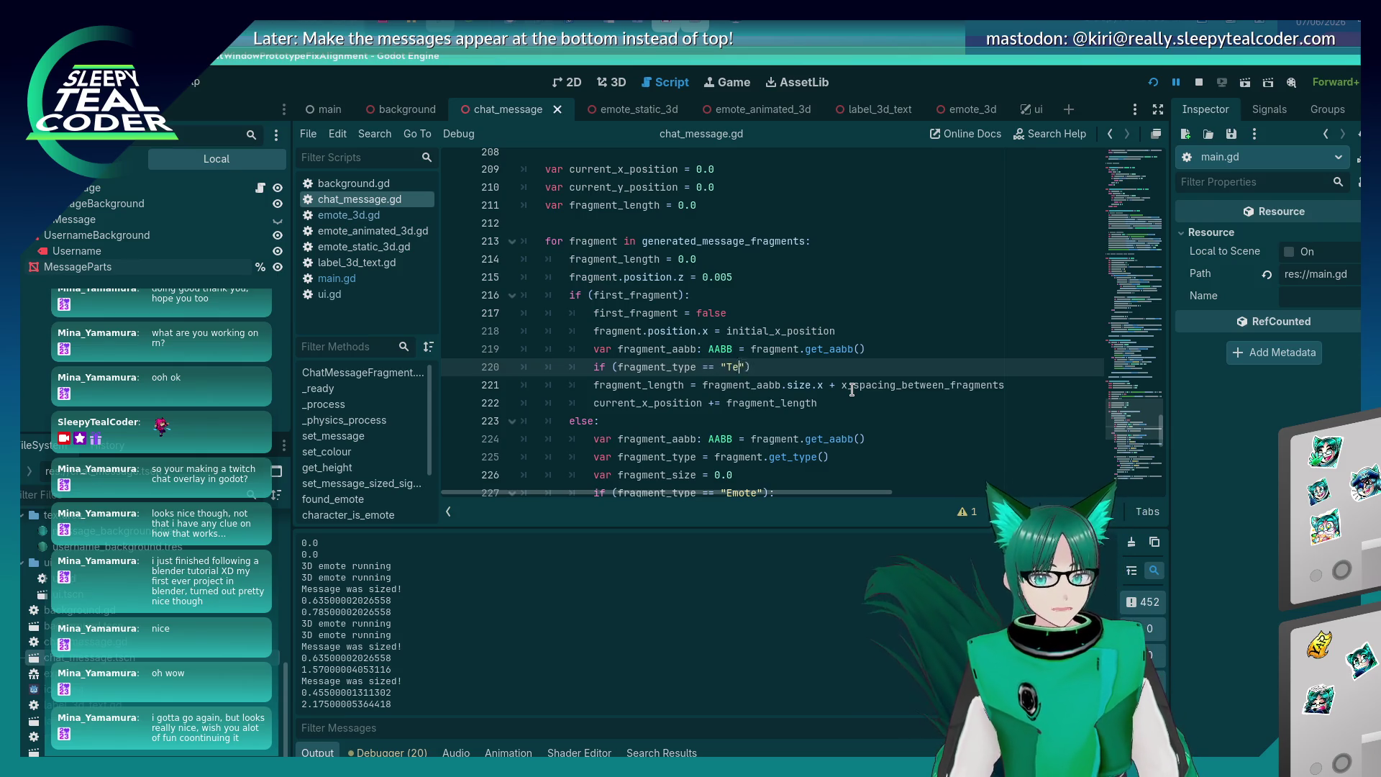
pyautogui.press('Down')
pyautogui.press('Down')
pyautogui.press('Down')
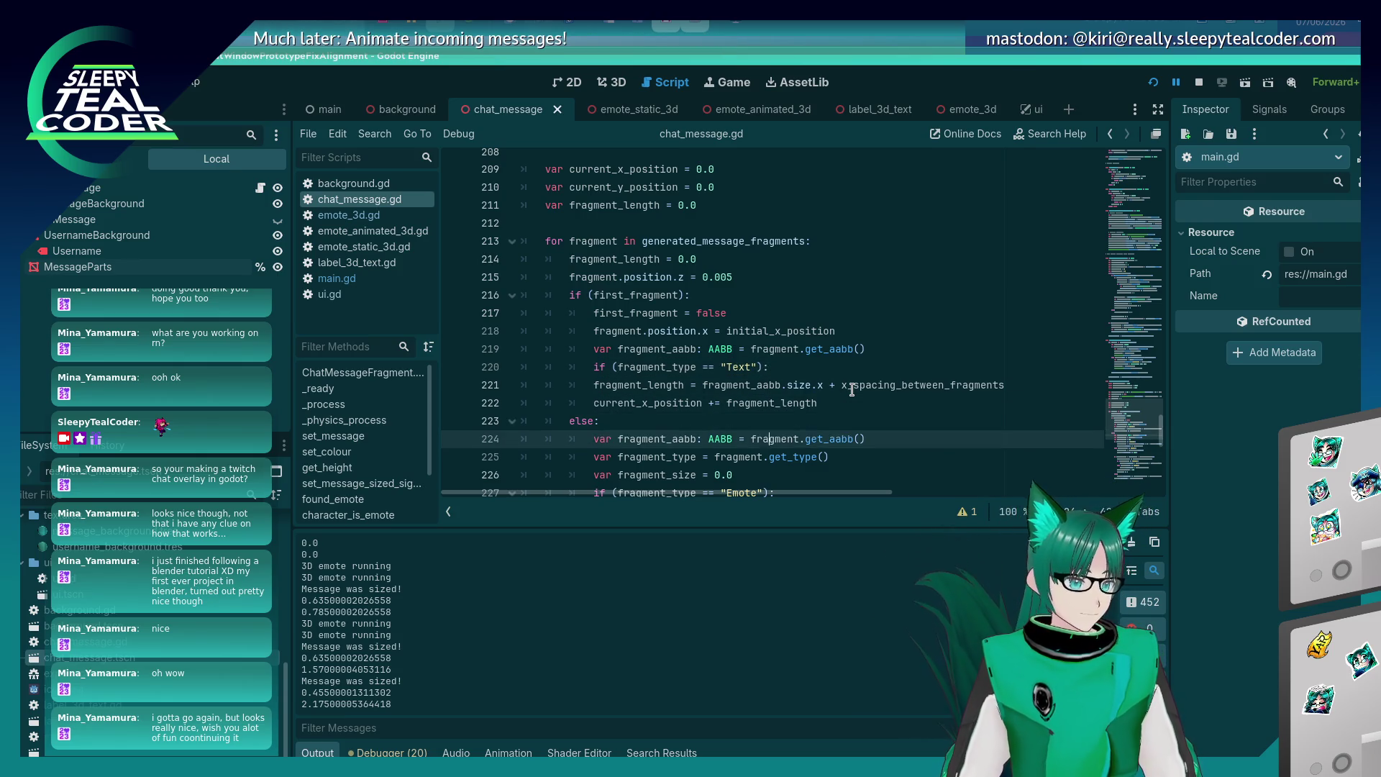
pyautogui.press('Up')
pyautogui.press('Up')
pyautogui.press('Up')
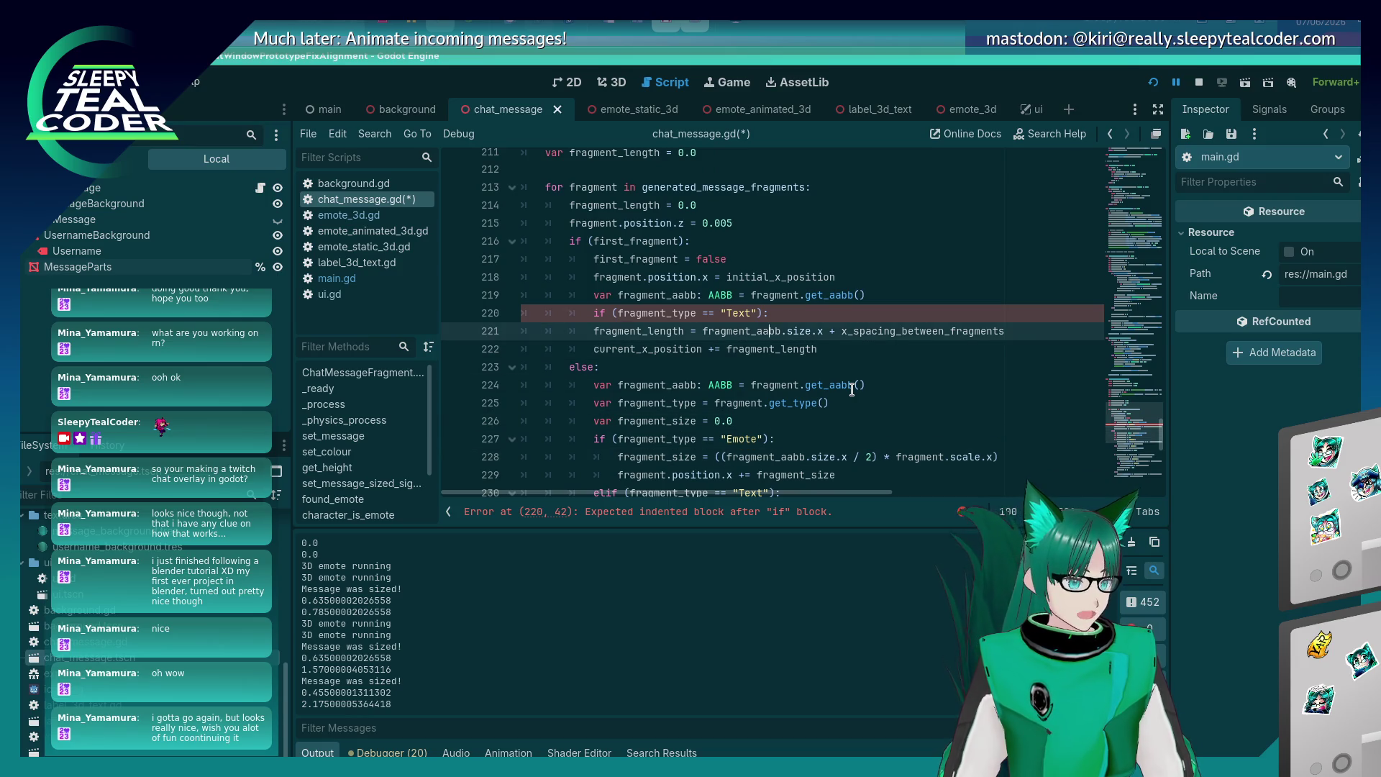
pyautogui.press('Home')
pyautogui.press('Tab')
pyautogui.press('Up')
pyautogui.write('el')
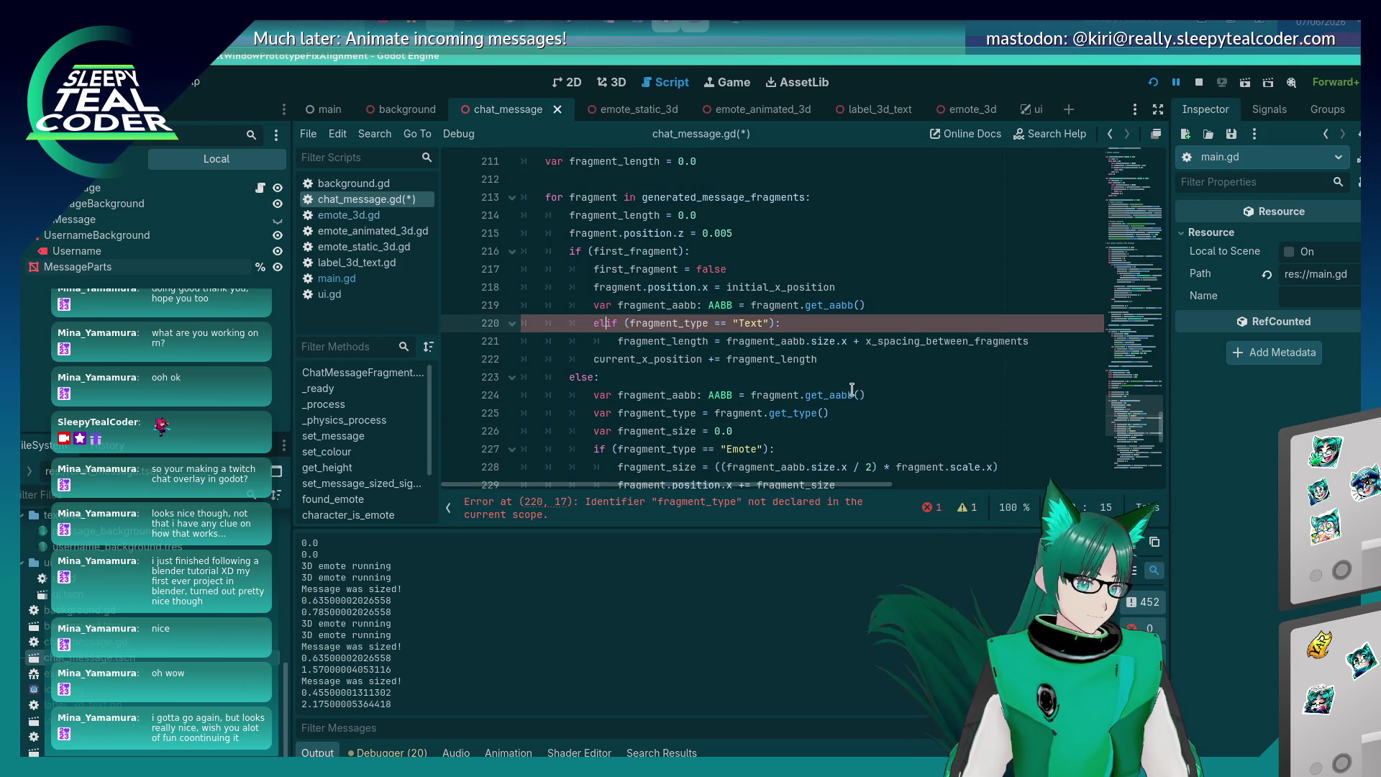
# Insert an if (fragment_type == "Emote"): check above the elif, with an empty indented line beneath.
pyautogui.press('Home')
pyautogui.press('Return')
pyautogui.press('Up')
pyautogui.write('fragment_type == "Emote"):')
pyautogui.press('Return')
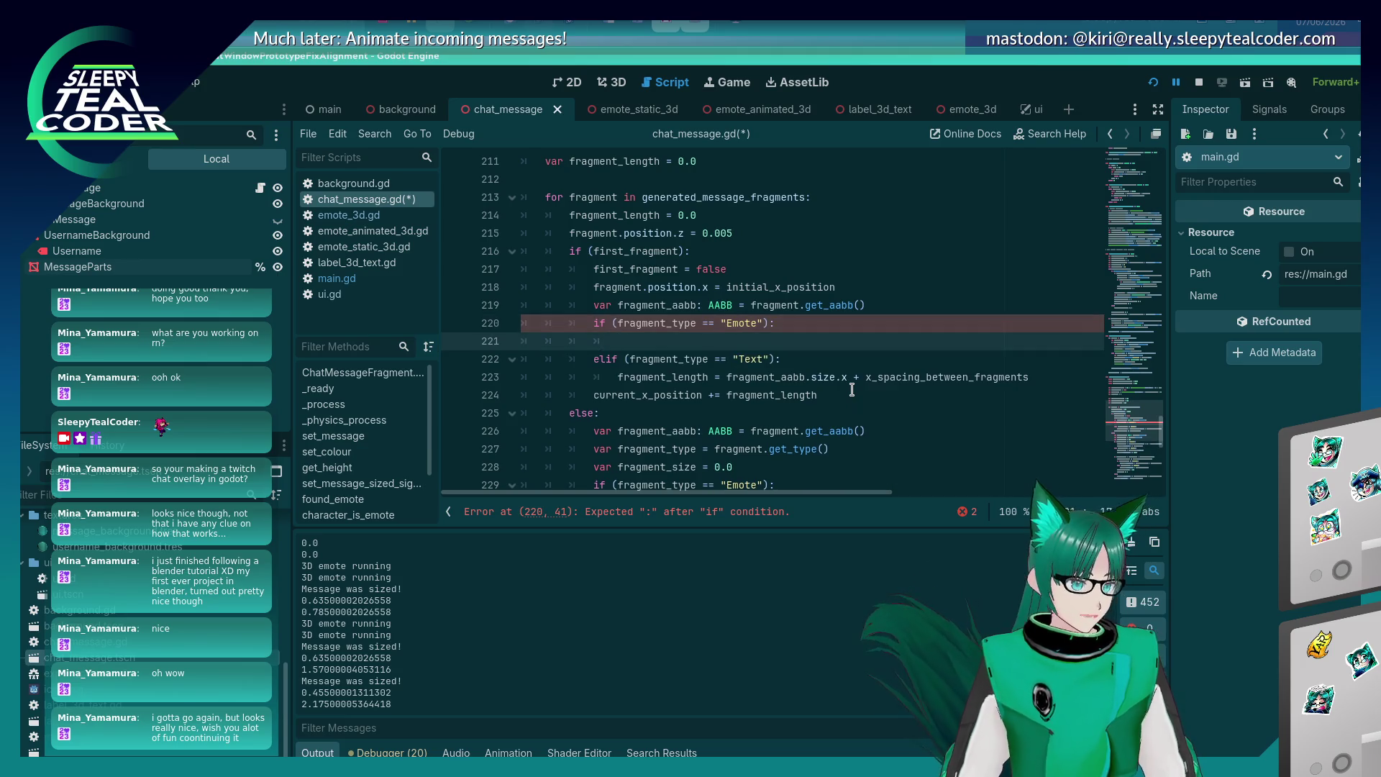
pyautogui.press('Down')
pyautogui.press('Down')
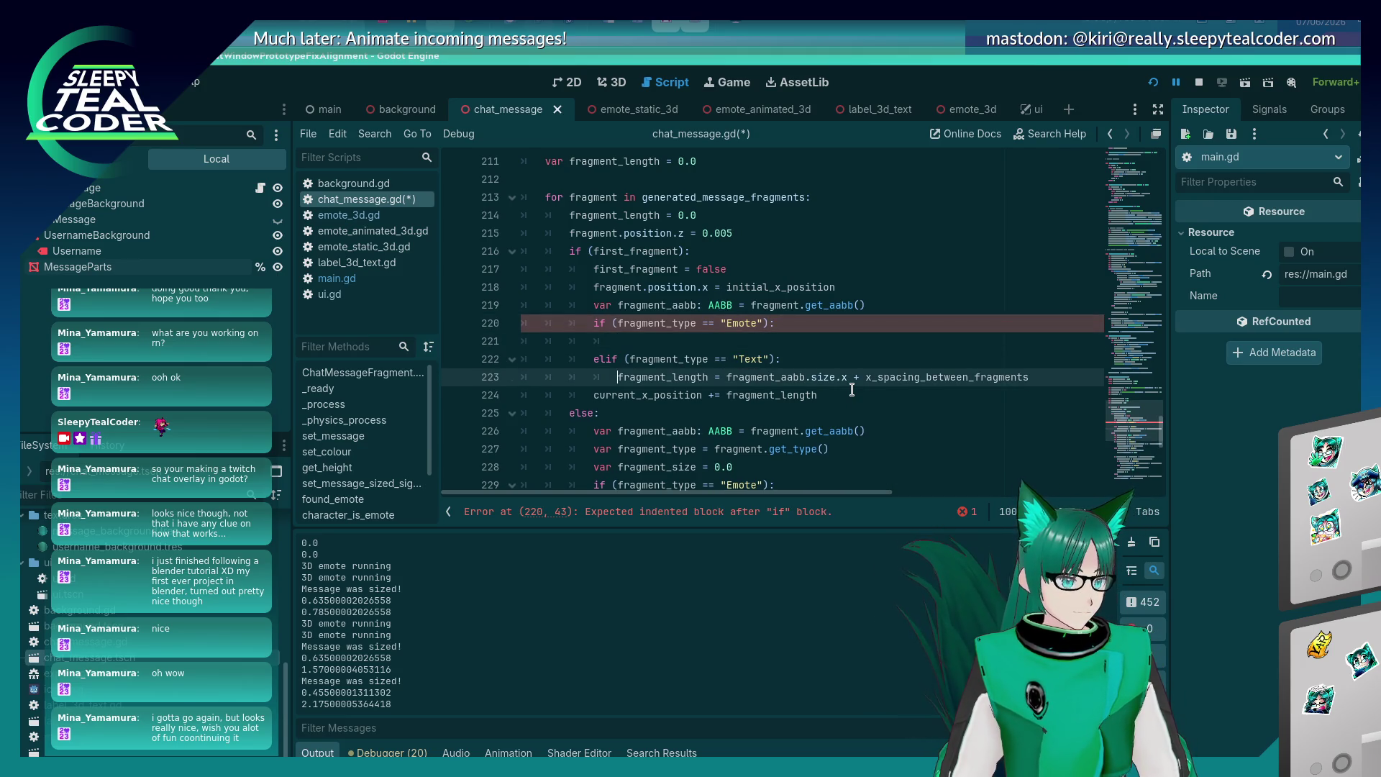
pyautogui.press('Right')
pyautogui.press('Right')
pyautogui.press('Right')
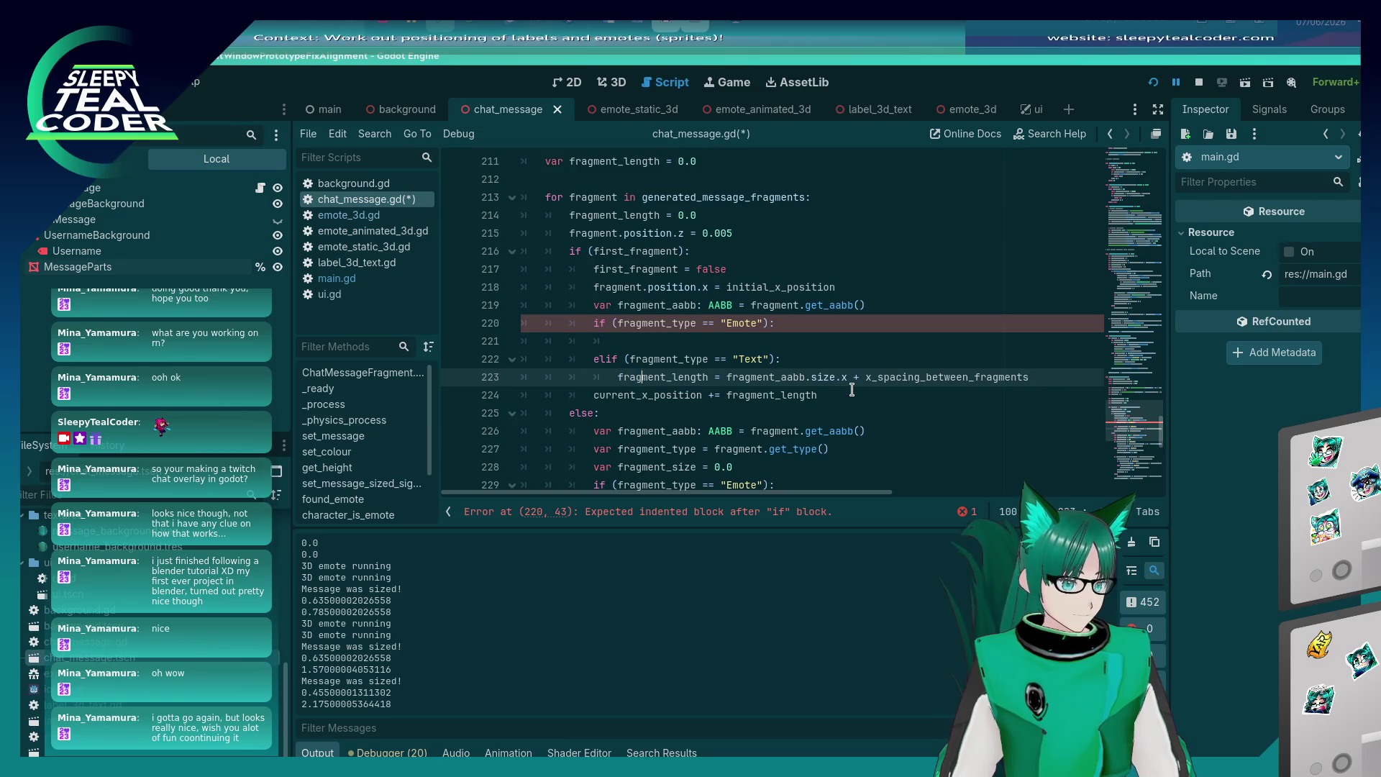
pyautogui.scroll(-2, 842, 377)
# Copy the emote size expression from line 230 for the new Emote branch.
pyautogui.click(617, 395)
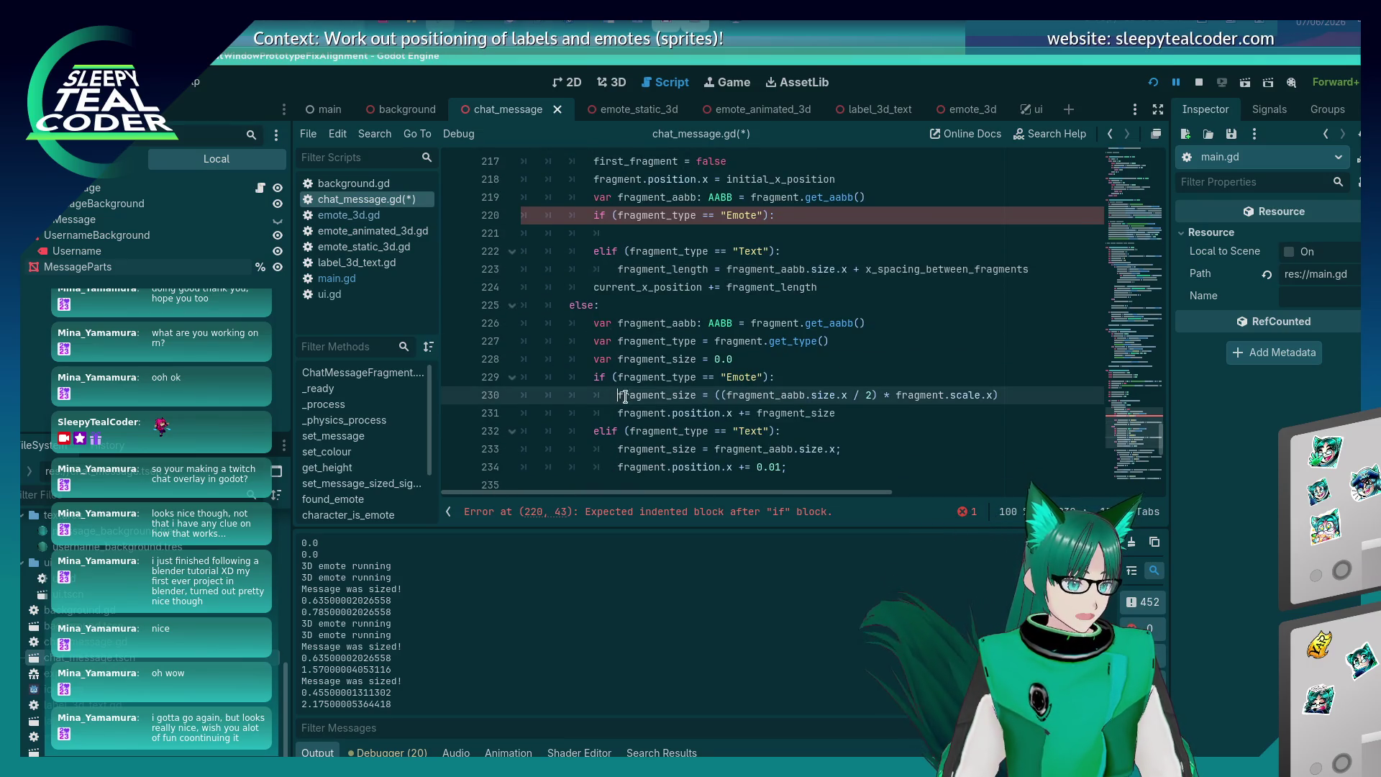
pyautogui.hotkey('shift', 'End')
pyautogui.hotkey('ctrl', 'c')
pyautogui.click(691, 232)
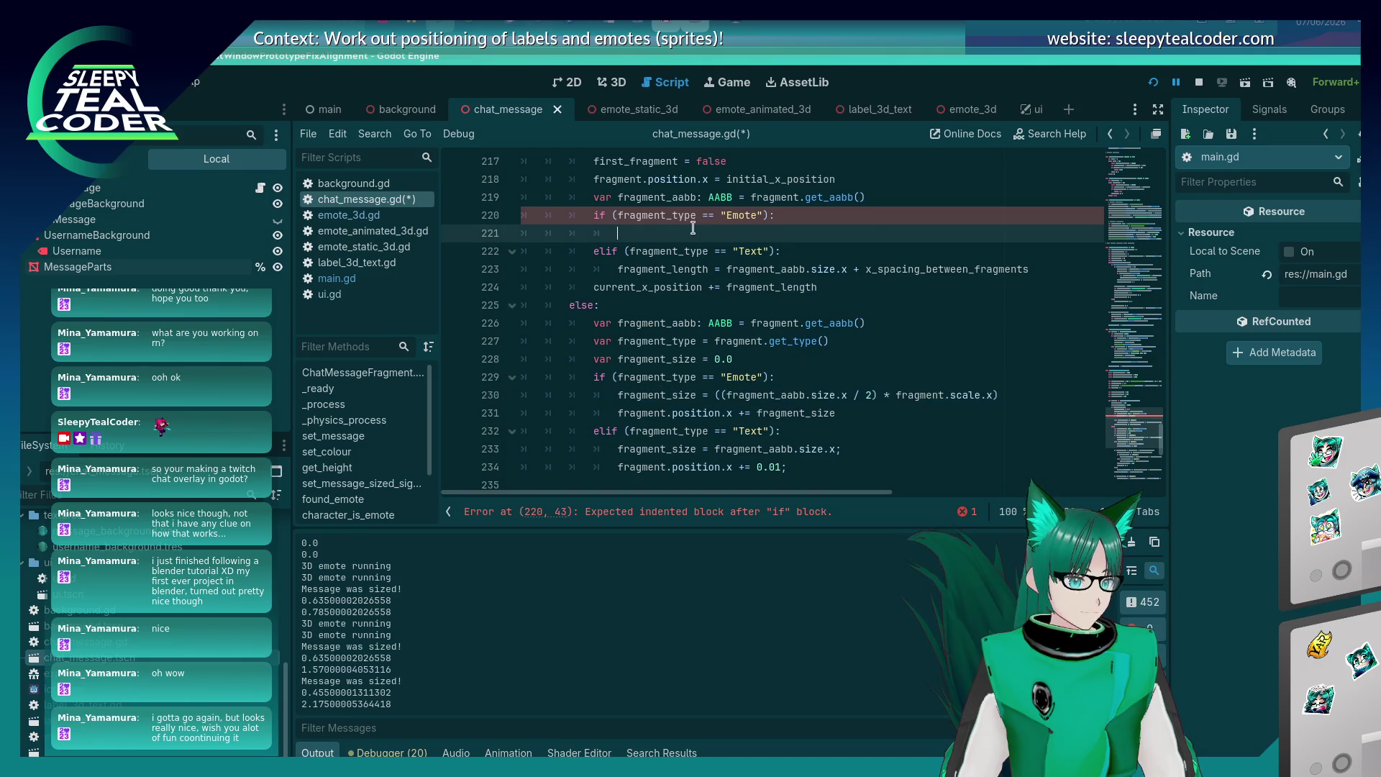
# Paste the emote size line under the Emote branch and rename fragment_size to fragment_length.
pyautogui.hotkey('ctrl', 'v')
pyautogui.hotkey('ctrl', 's')
pyautogui.scroll(1, 707, 400)
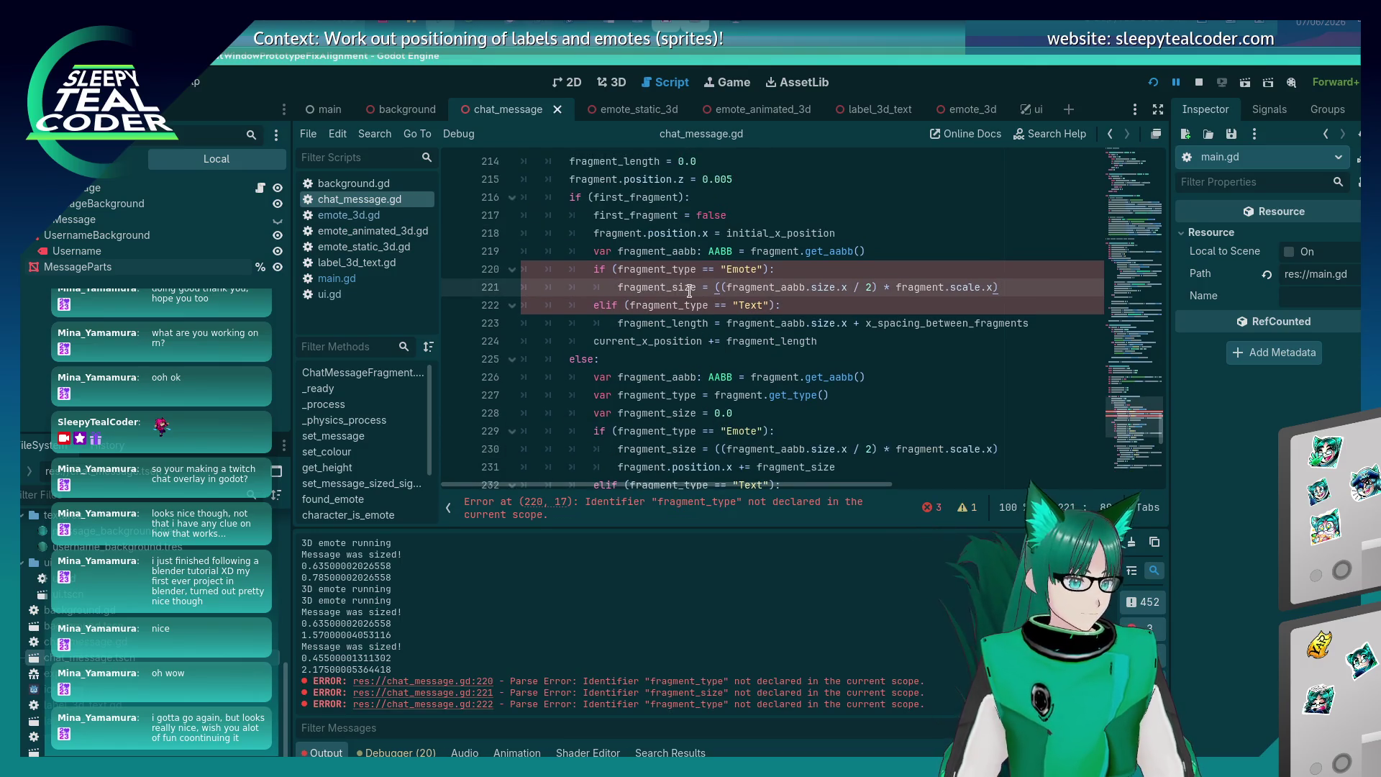
pyautogui.doubleClick(657, 287)
pyautogui.write('fragment_length')
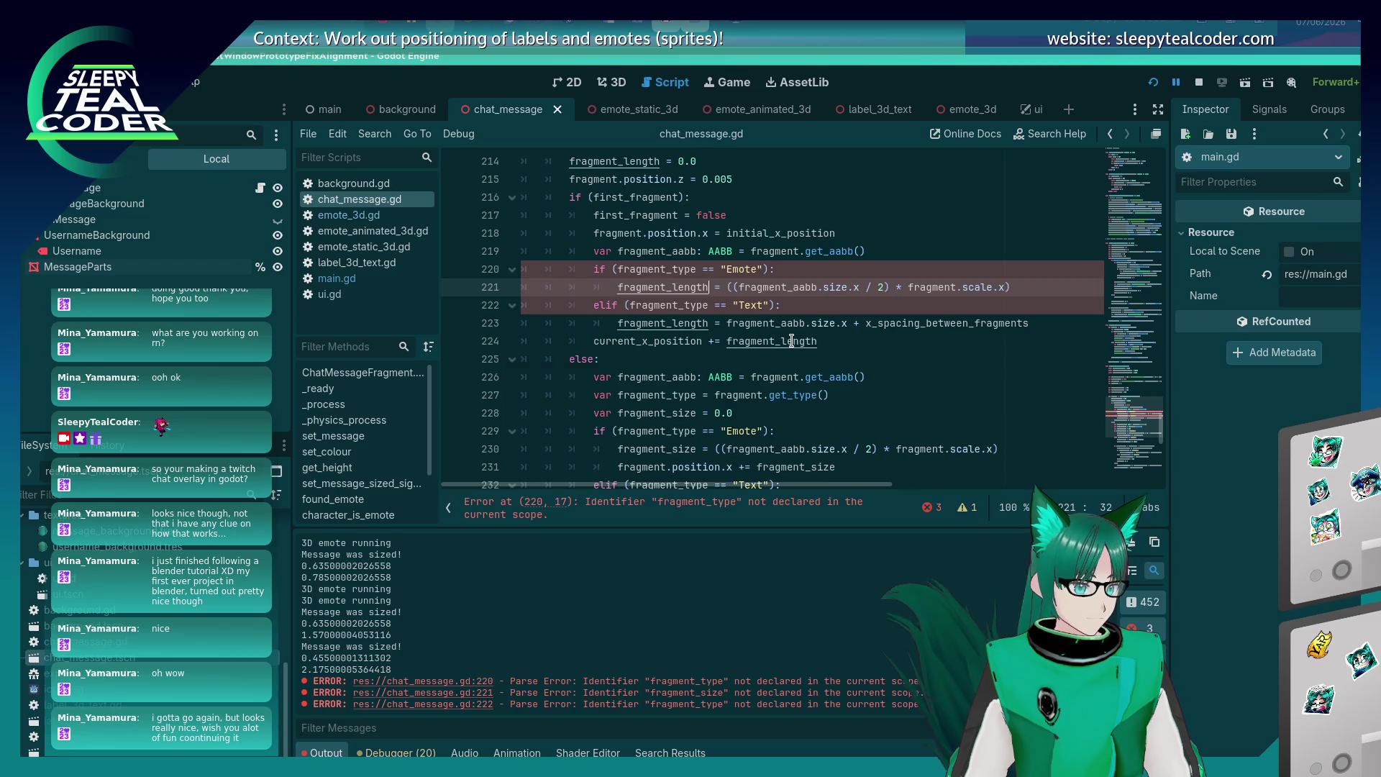
pyautogui.click(816, 343)
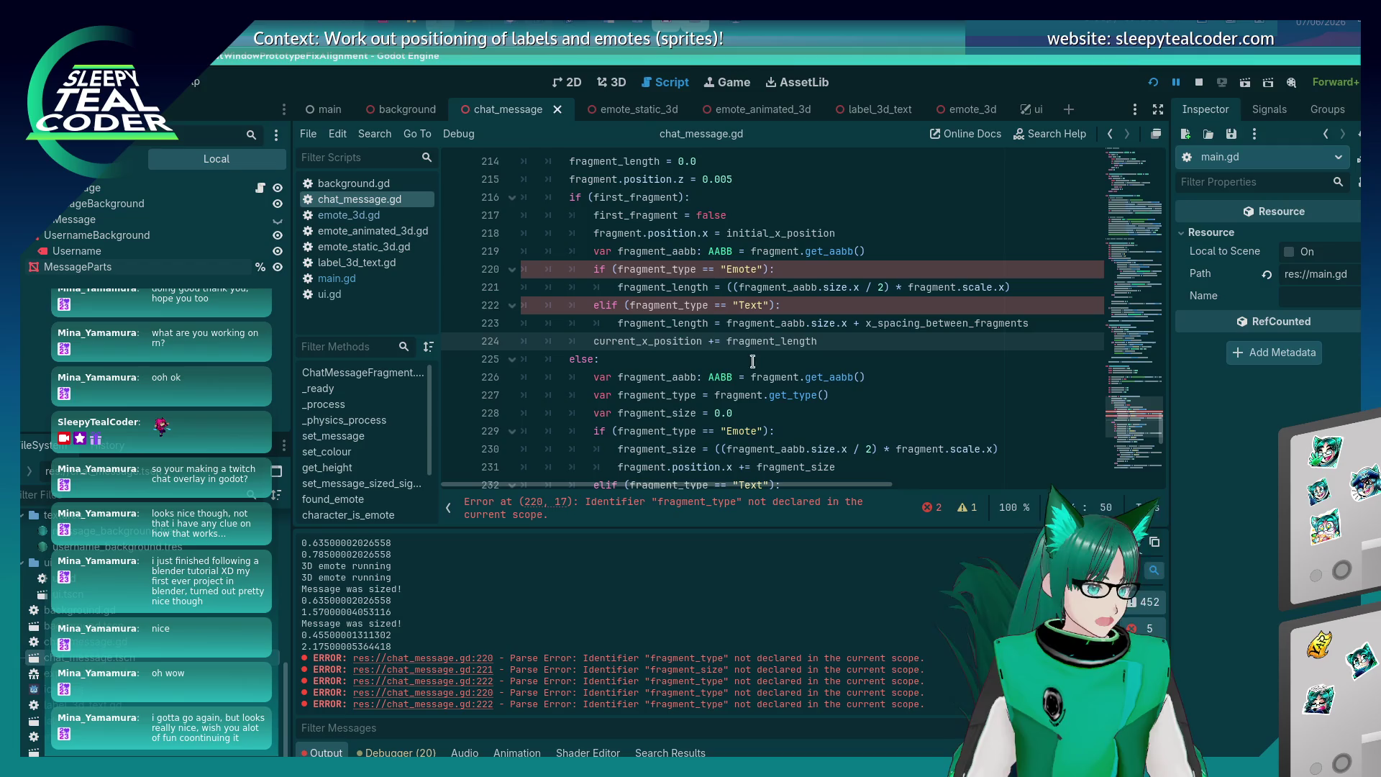
# Move the fragment_type declaration from the else branch to line 216 and save the script.
pyautogui.moveTo(687, 333)
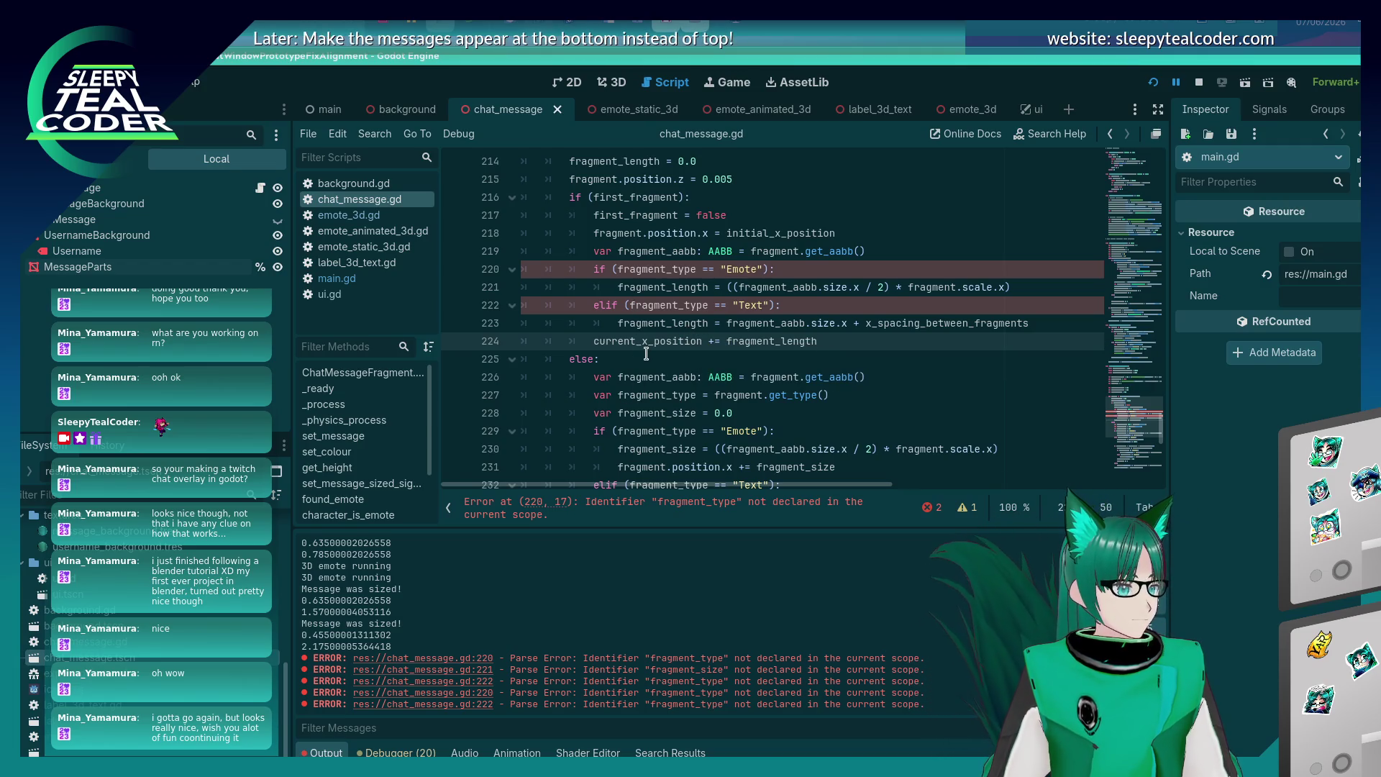
pyautogui.scroll(1, 646, 354)
pyautogui.scroll(-1, 646, 349)
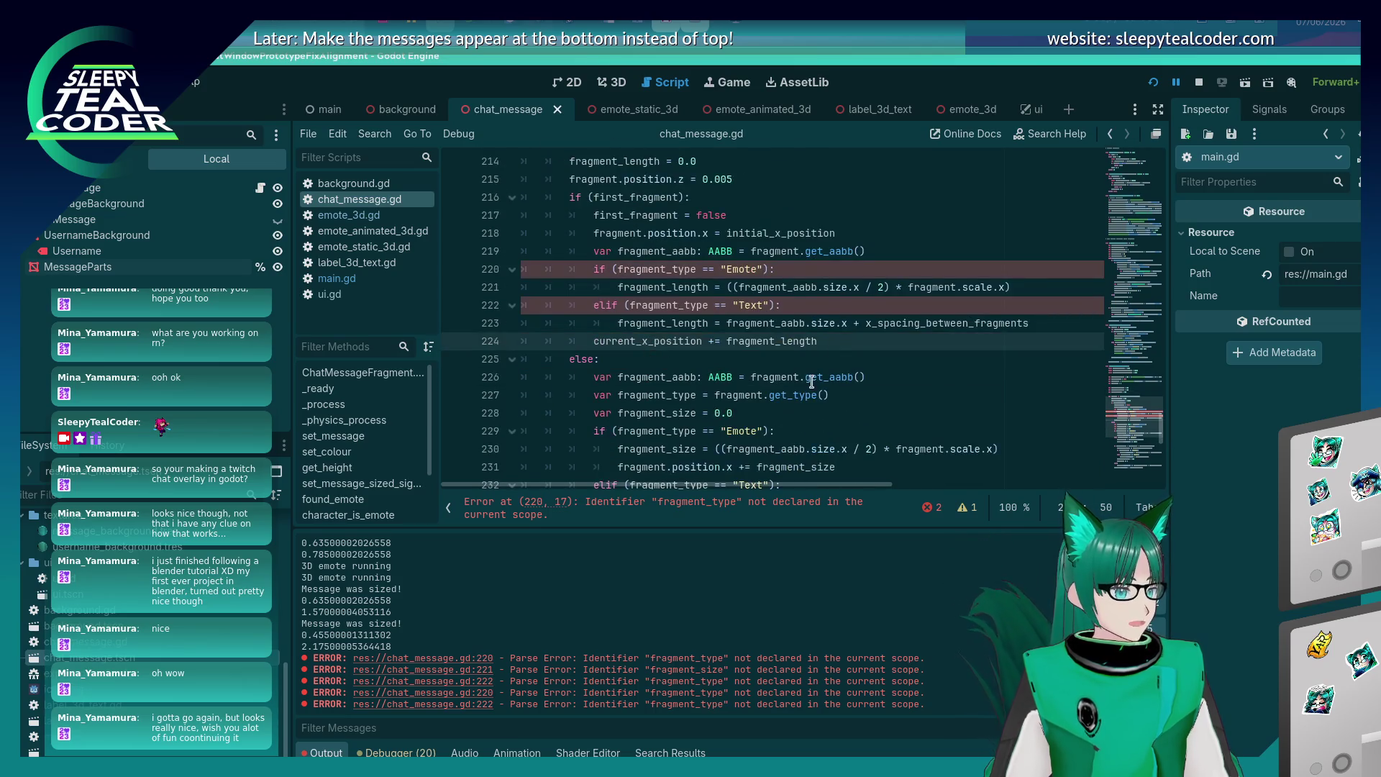
pyautogui.click(856, 394)
pyautogui.hotkey('shift', 'Home')
pyautogui.hotkey('shift', 'Home')
pyautogui.press('BackSpace')
pyautogui.press('BackSpace')
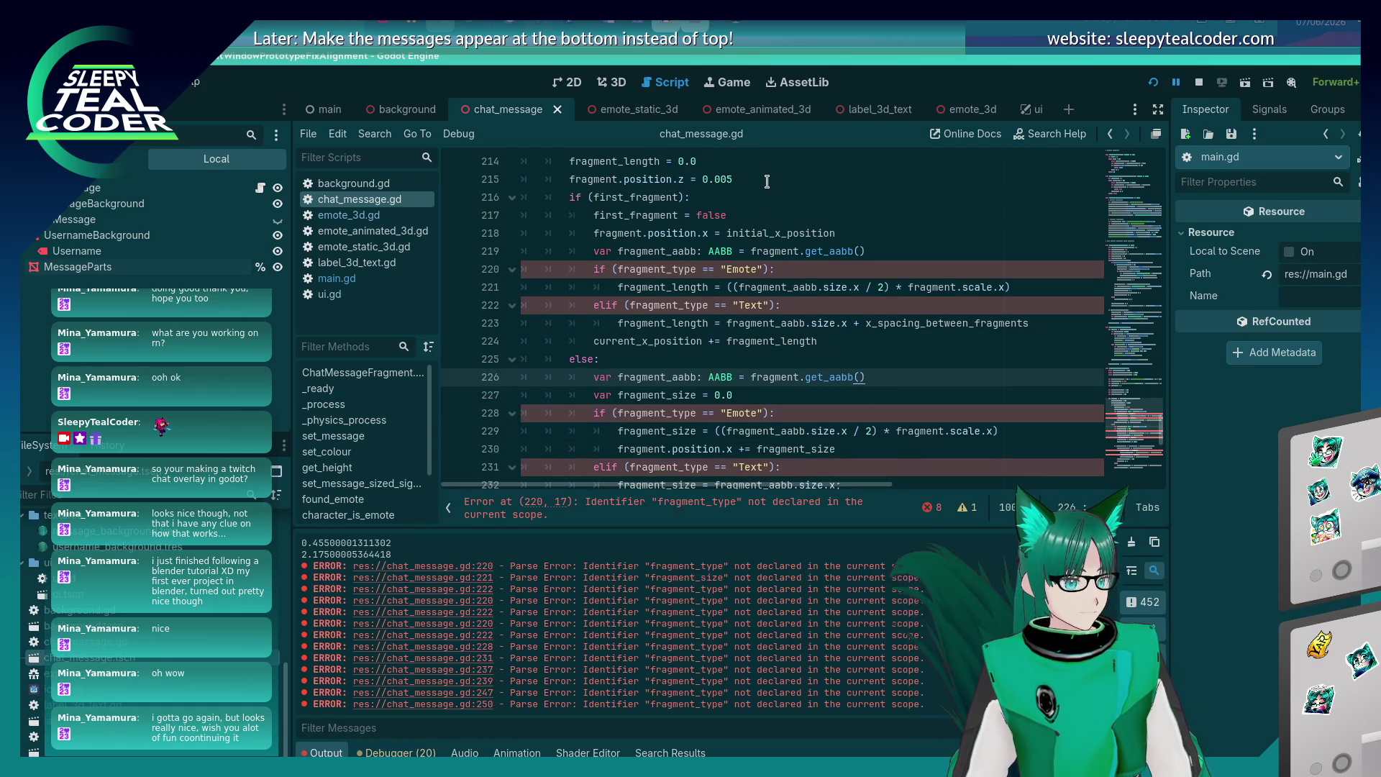
pyautogui.click(767, 180)
pyautogui.press('Return')
pyautogui.hotkey('ctrl', 'v')
pyautogui.press('Home')
pyautogui.press('BackSpace')
pyautogui.press('BackSpace')
pyautogui.hotkey('ctrl', 's')
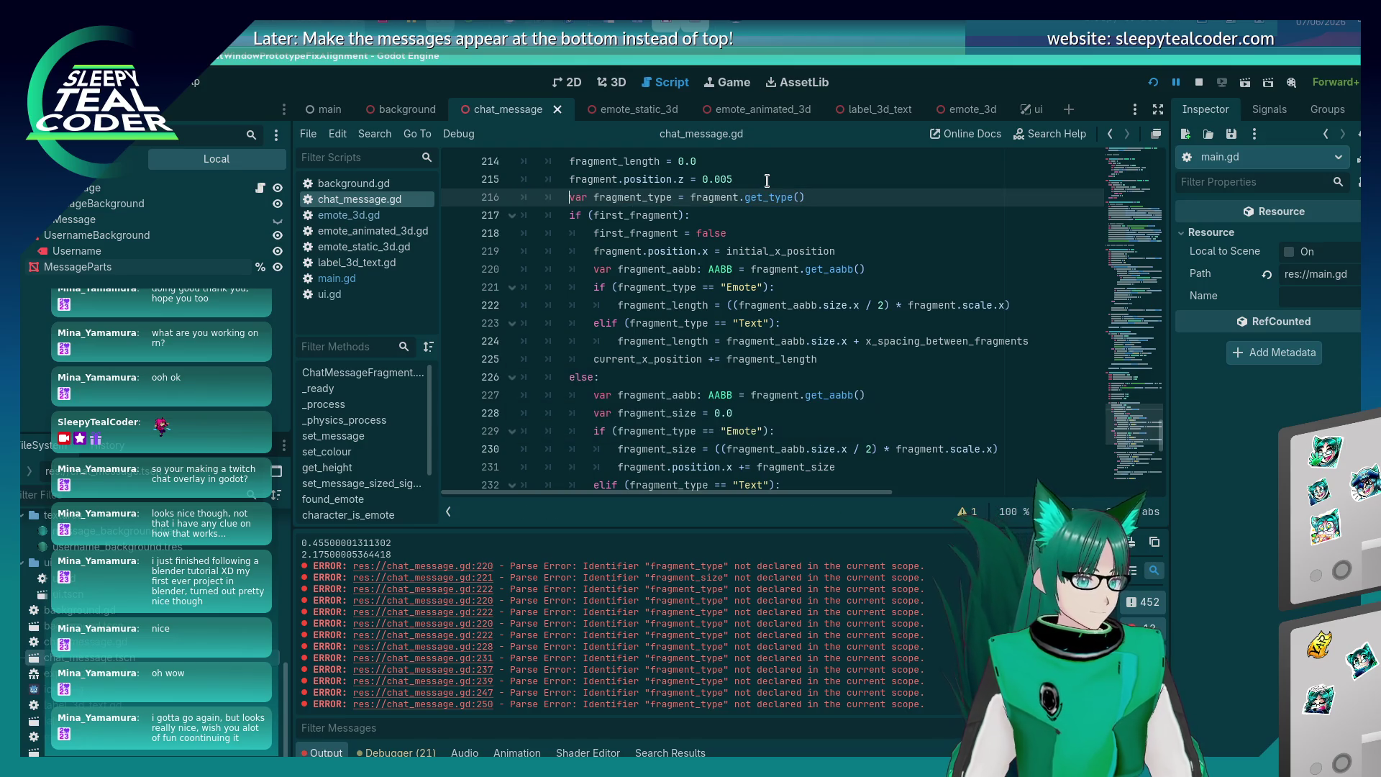
# Run the game with F5 to test the layout.
pyautogui.scroll(-2, 775, 389)
pyautogui.scroll(5, 774, 389)
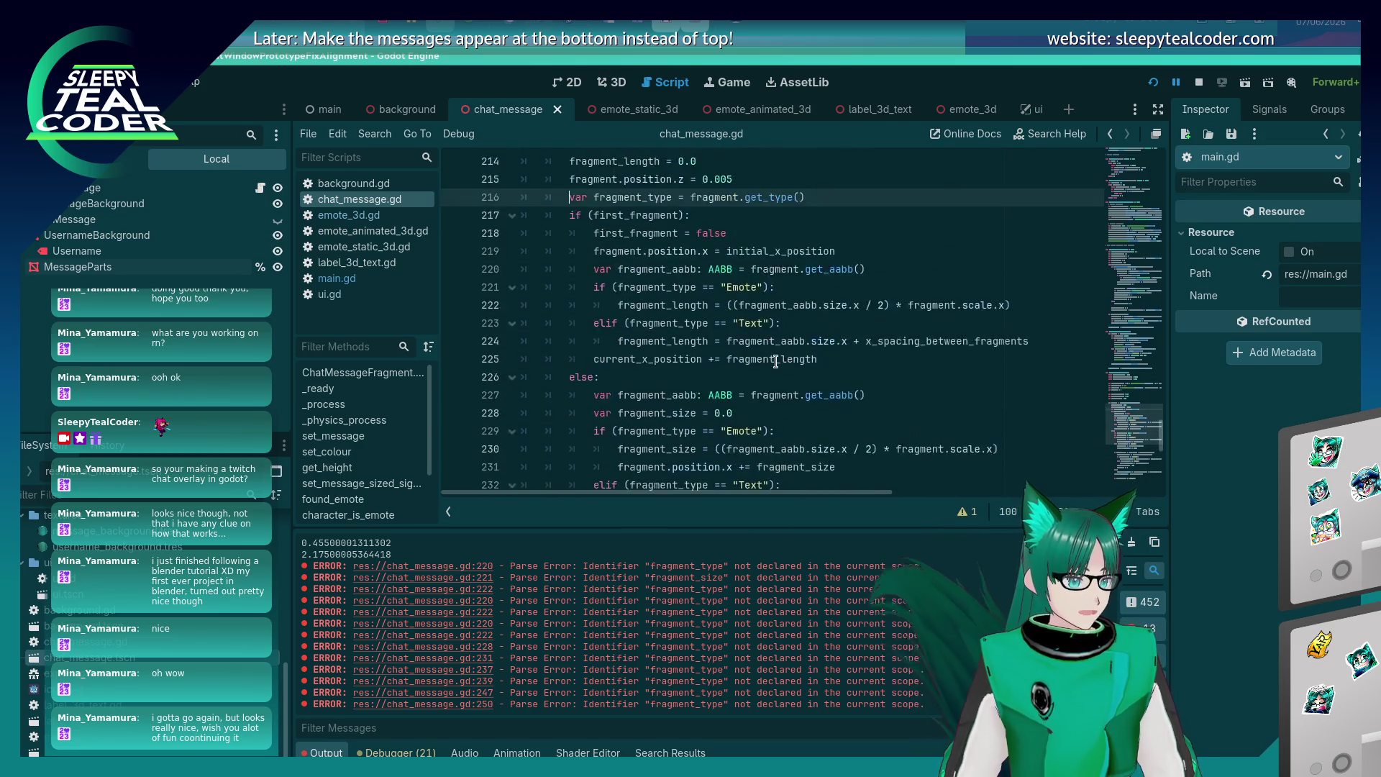
pyautogui.press('F5')
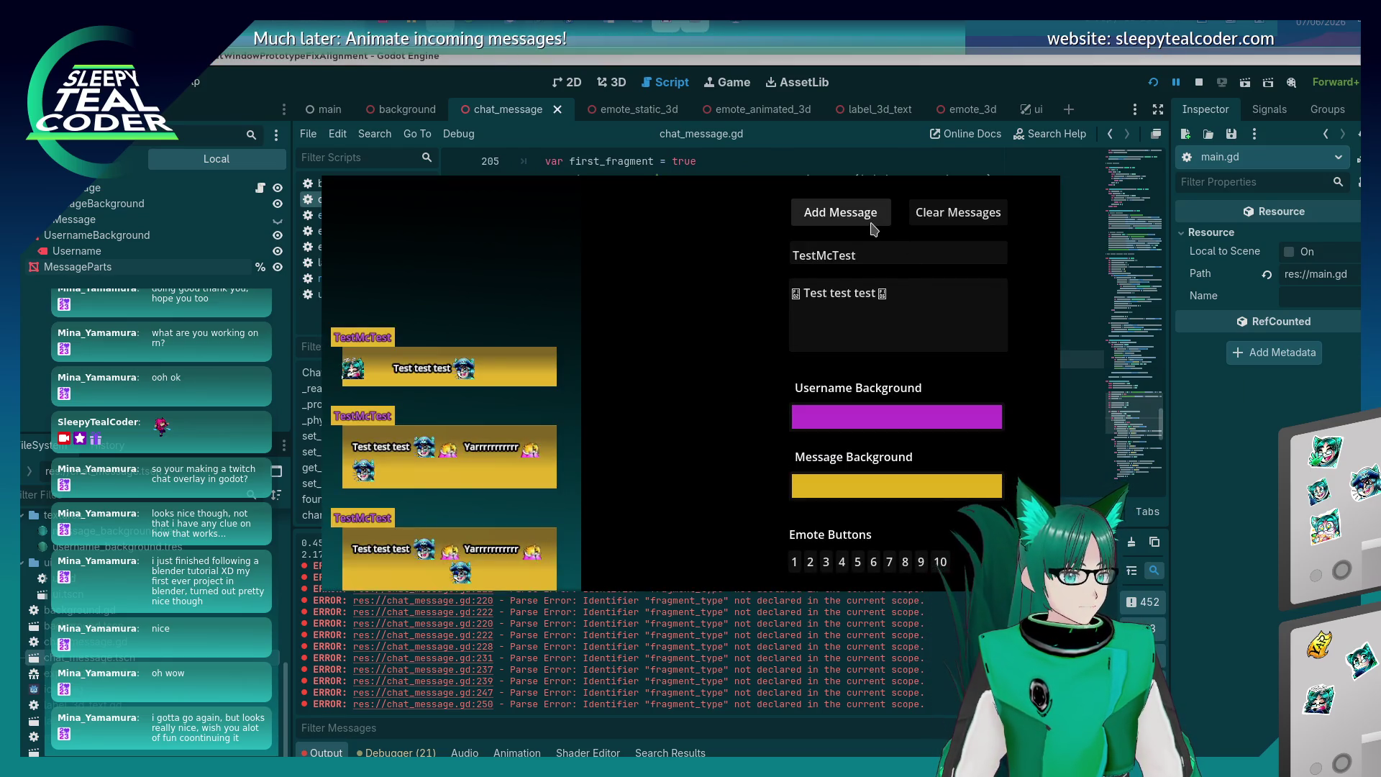
# Post another test chat message in the running game, then stop it with F8.
pyautogui.click(872, 223)
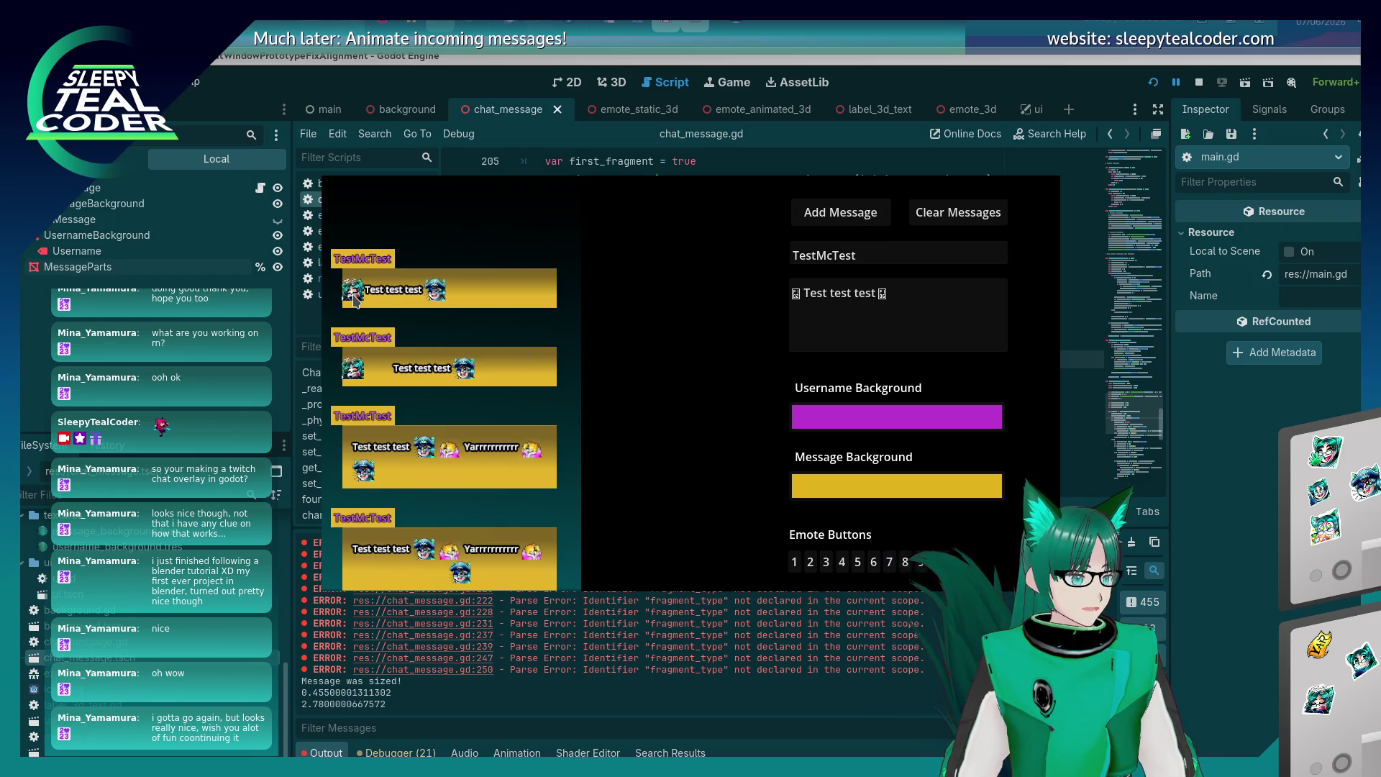
pyautogui.press('F8')
pyautogui.scroll(-5, 824, 370)
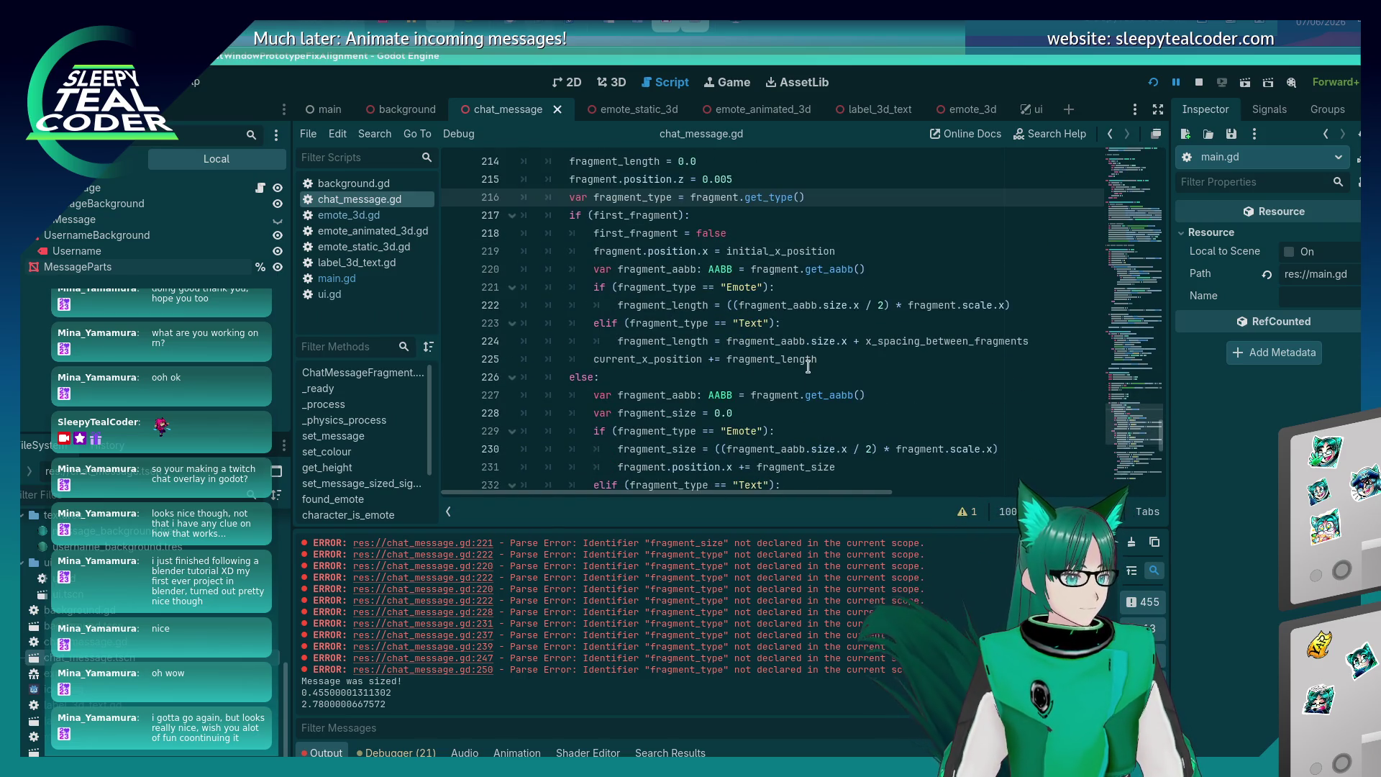
# Review the Emote/Text branches in chat_message.gd, then bring the running chat overlay window forward.
pyautogui.scroll(-7, 808, 367)
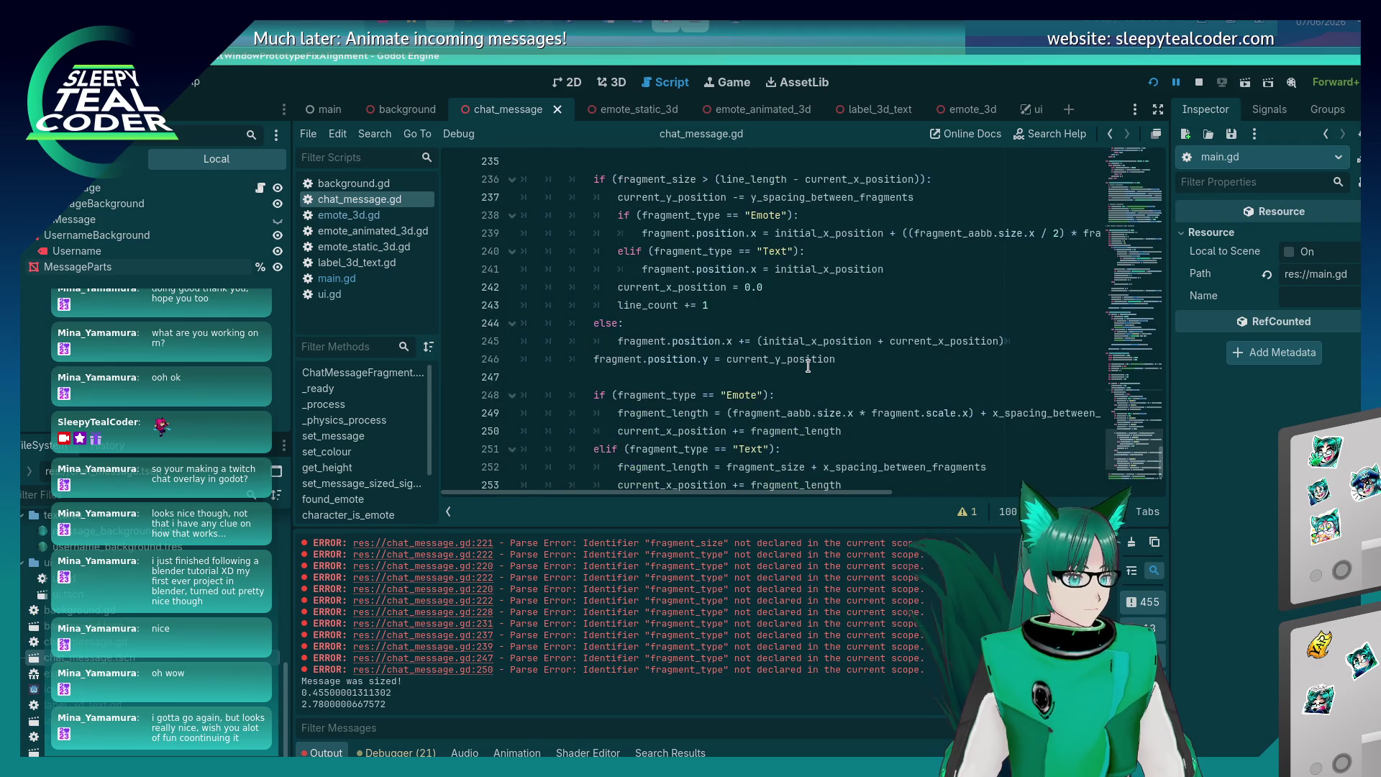
pyautogui.scroll(-3, 808, 366)
pyautogui.scroll(8, 808, 367)
pyautogui.scroll(-5, 807, 367)
pyautogui.scroll(-4, 808, 367)
pyautogui.scroll(15, 807, 367)
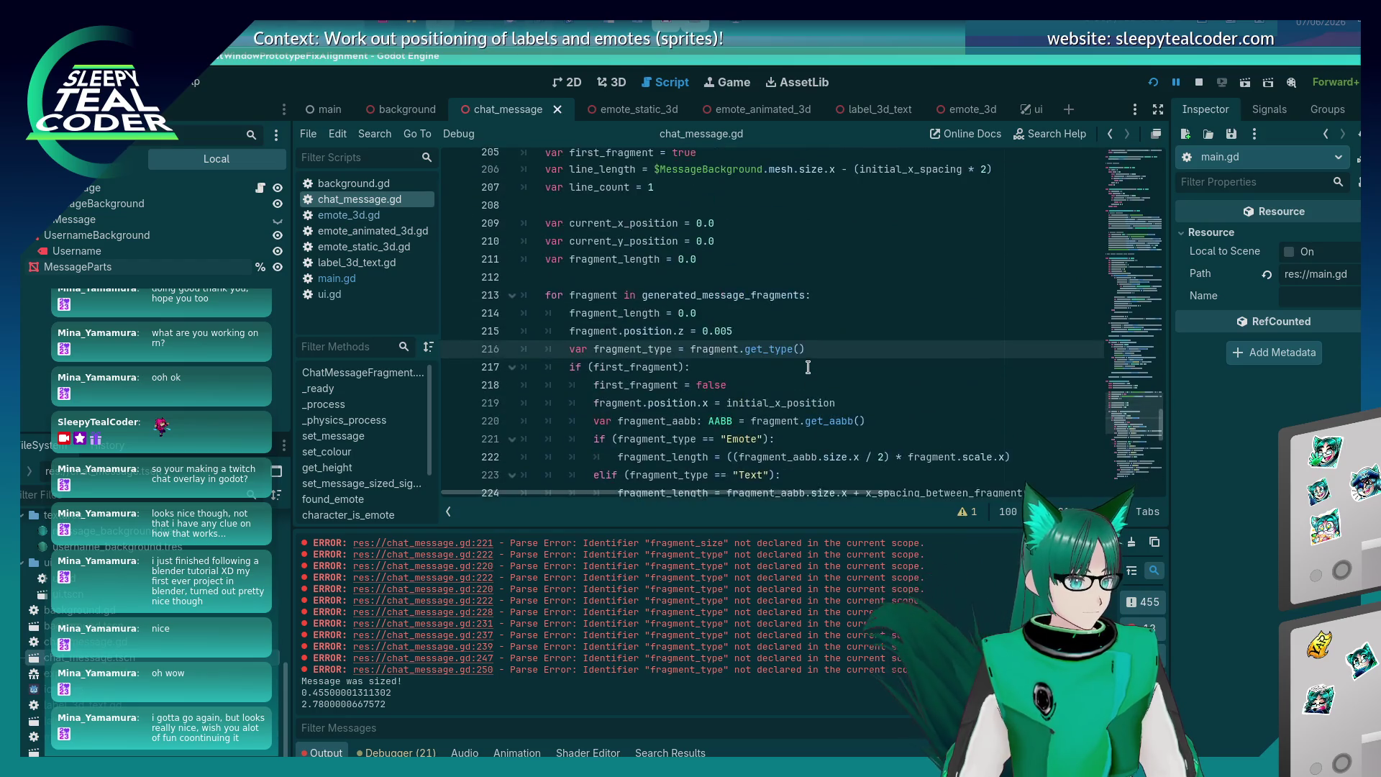
pyautogui.hotkey('alt', 'Tab')
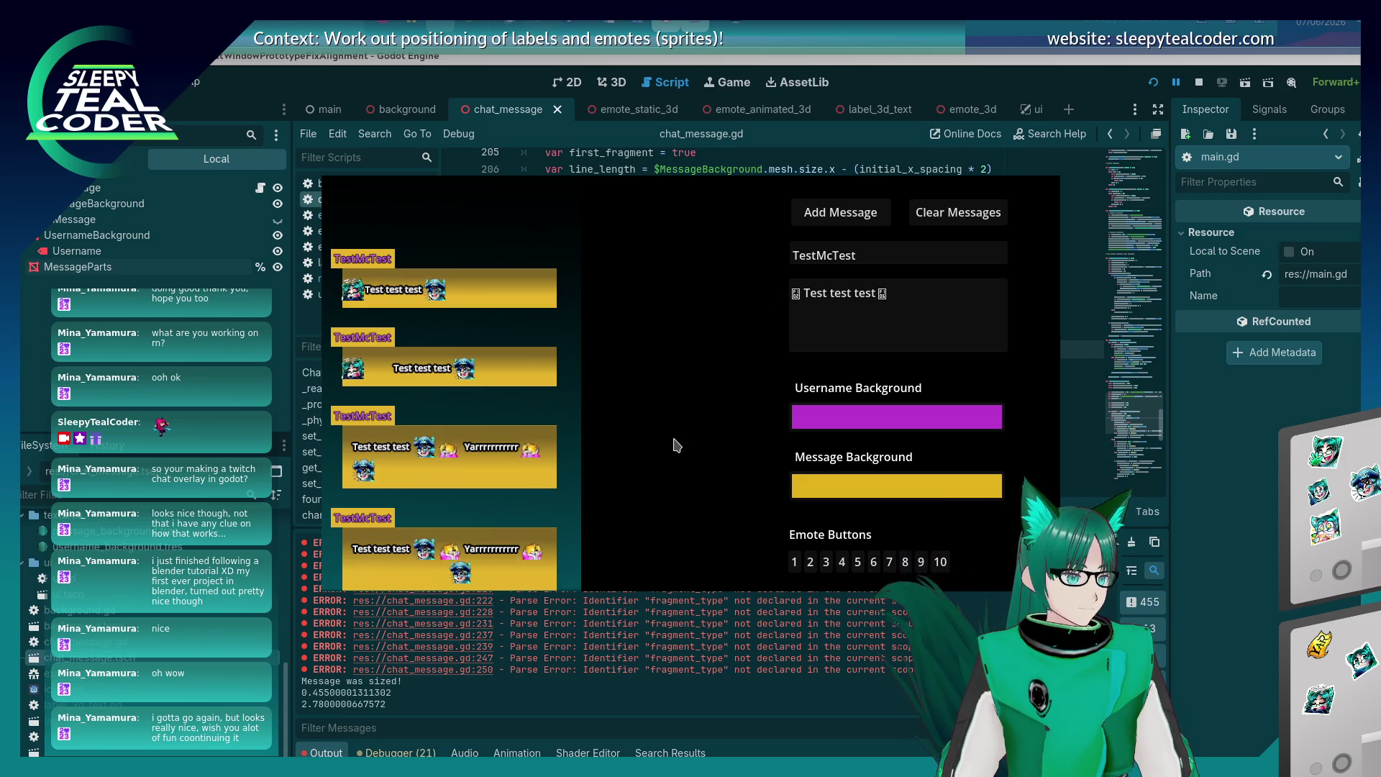
# Remove "(" and " / 2)" on line 222 so the emote length is its full scaled width, and save.
pyautogui.hotkey('alt', 'Tab')
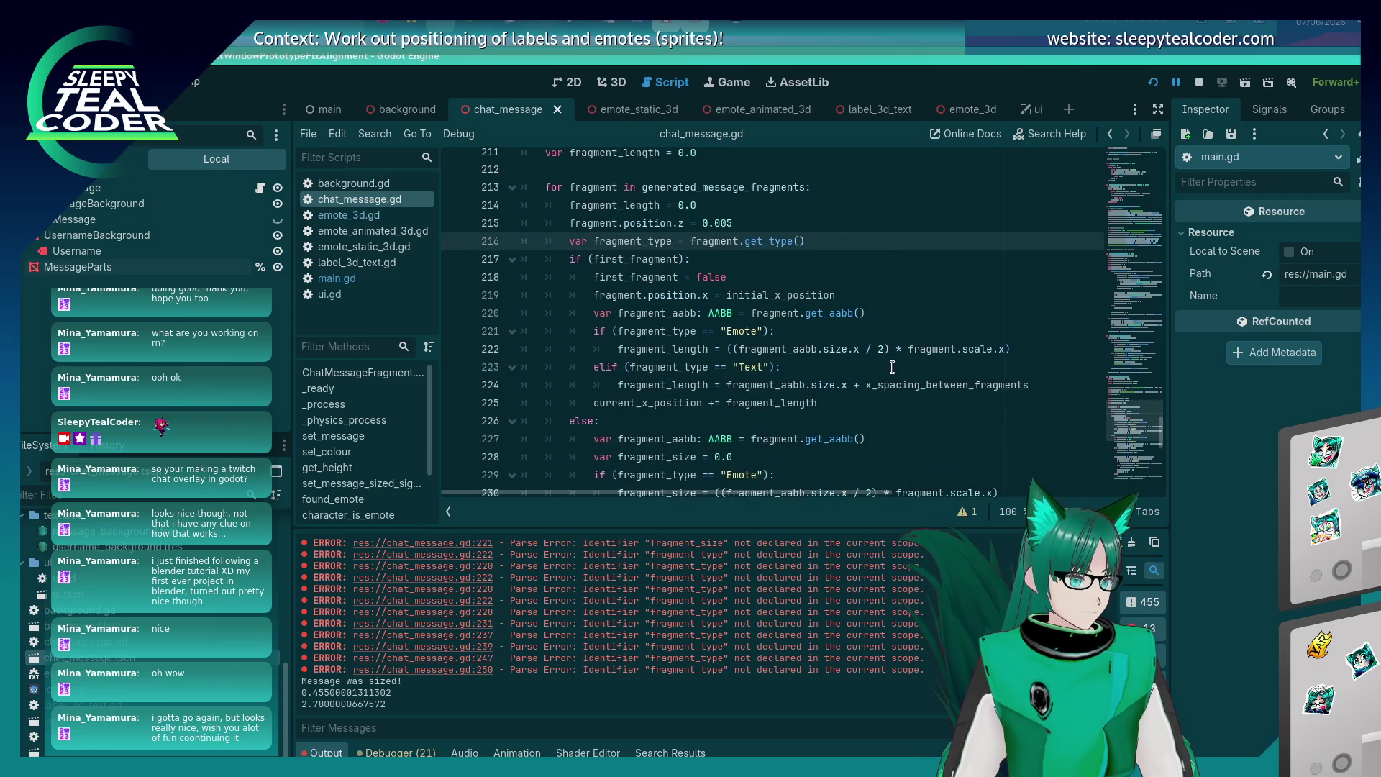
pyautogui.scroll(-1, 892, 367)
pyautogui.click(740, 296)
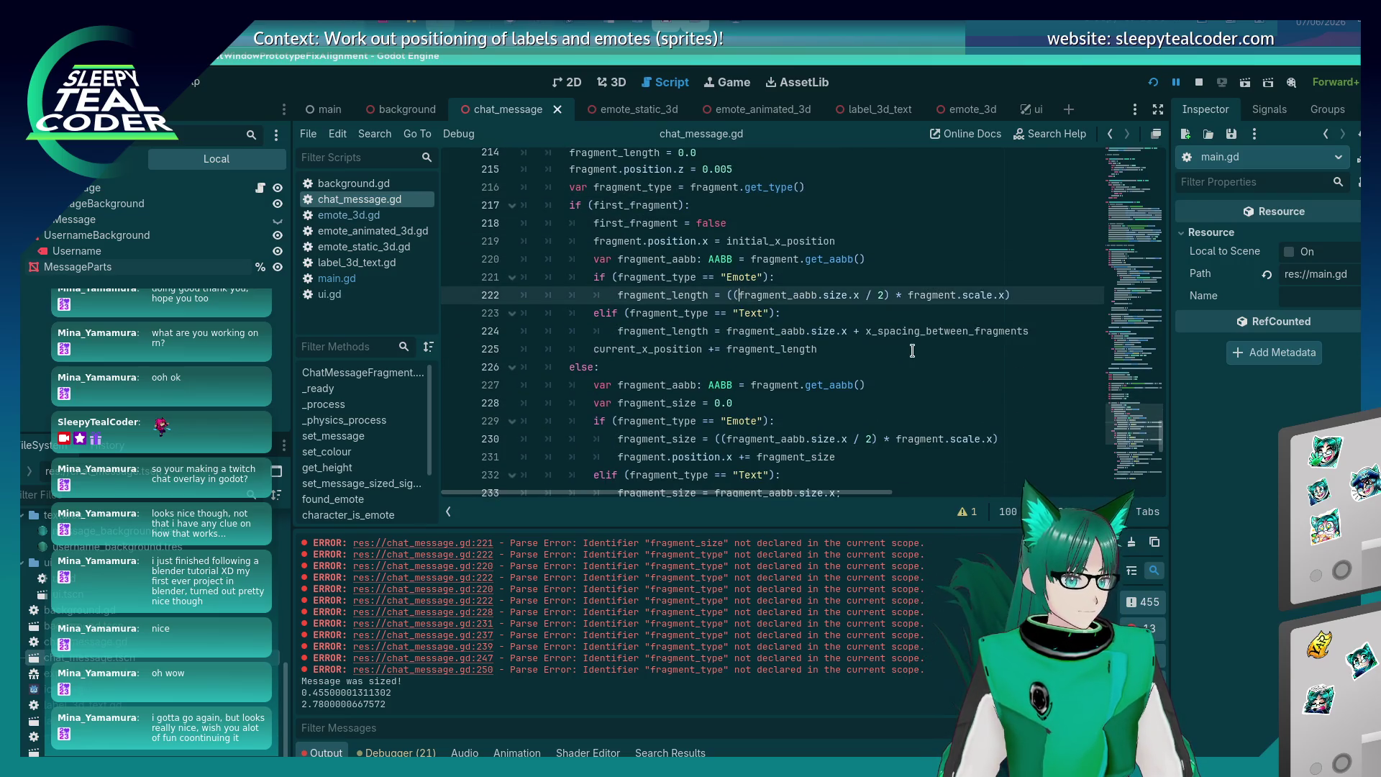
pyautogui.press('BackSpace')
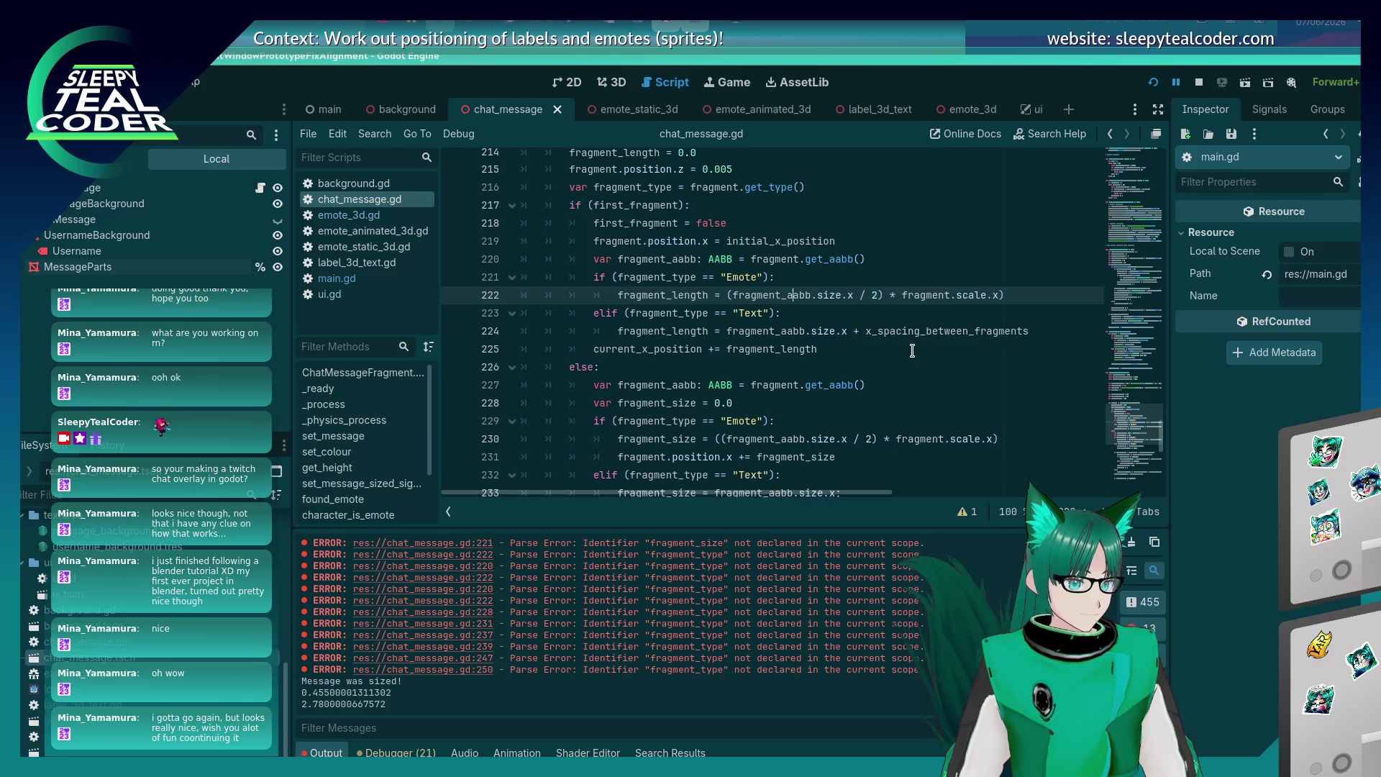
pyautogui.press('Right')
pyautogui.press('Right')
pyautogui.press('Right')
pyautogui.press('Delete')
pyautogui.press('Delete')
pyautogui.press('Delete')
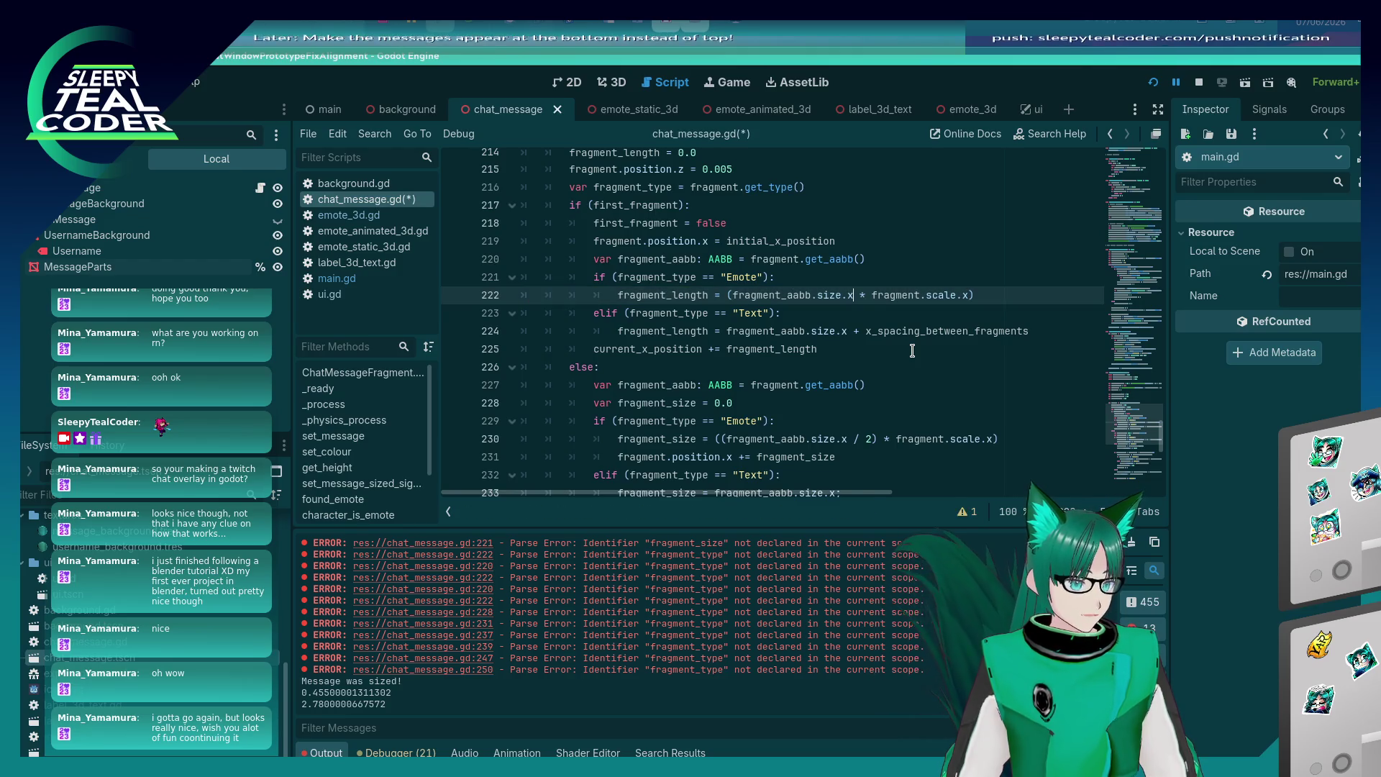
pyautogui.hotkey('ctrl', 's')
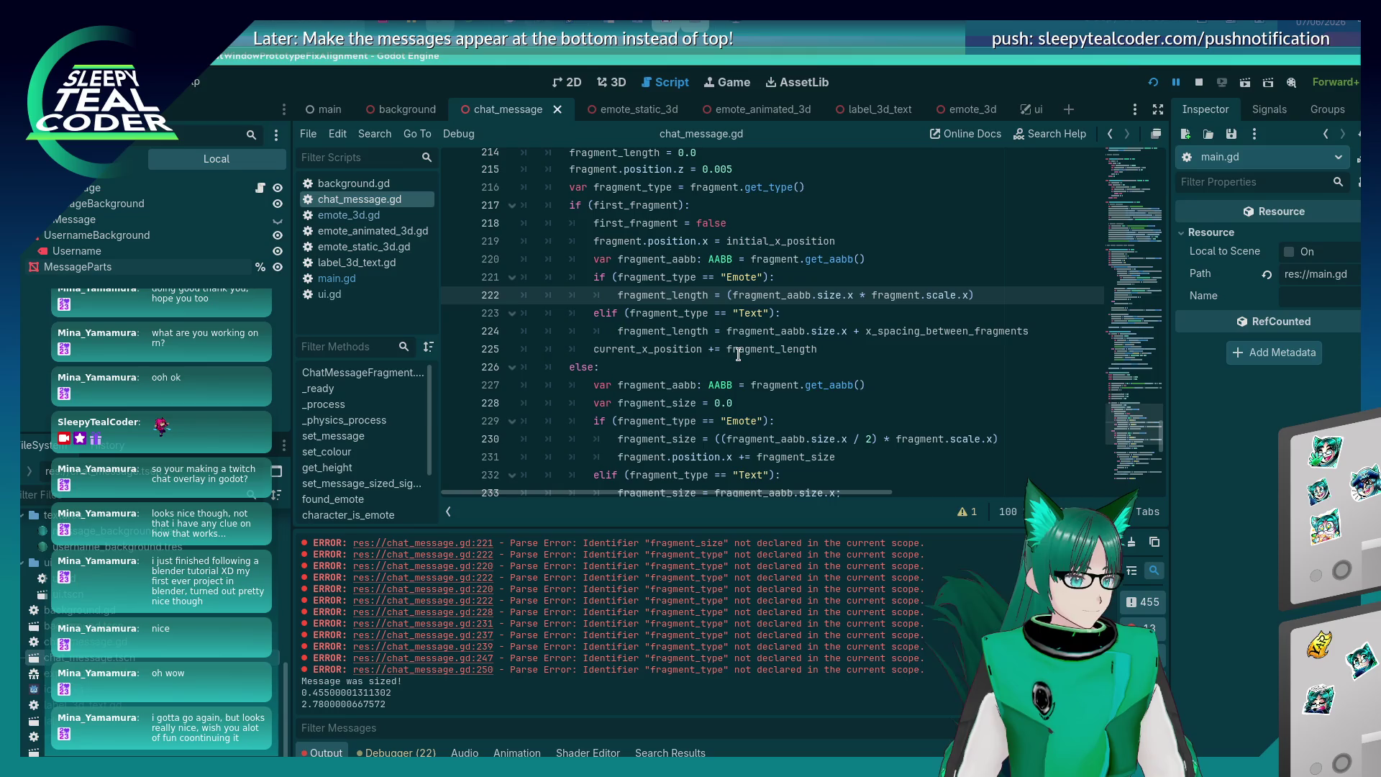
# Add a test chat message in the running game, then return to line 219 of the script.
pyautogui.hotkey('alt', 'Tab')
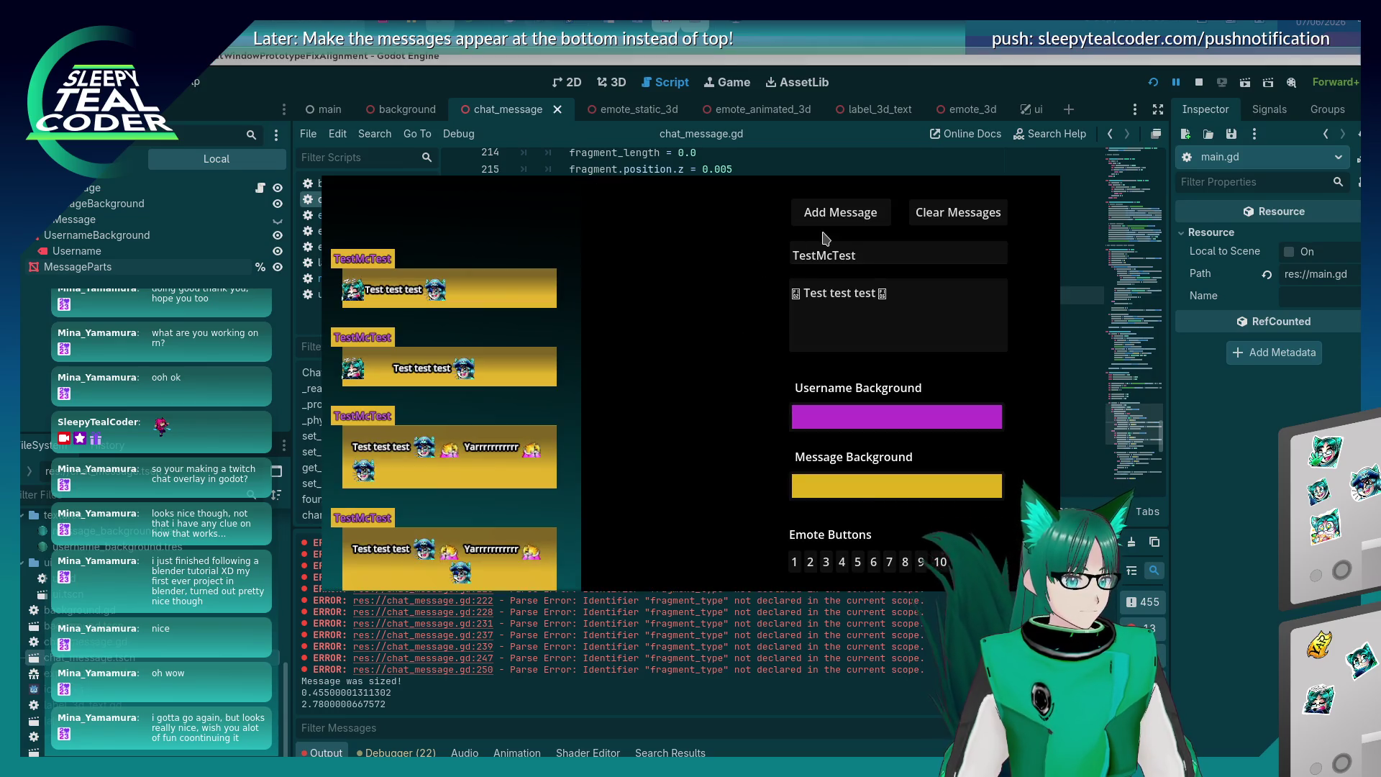
pyautogui.click(823, 213)
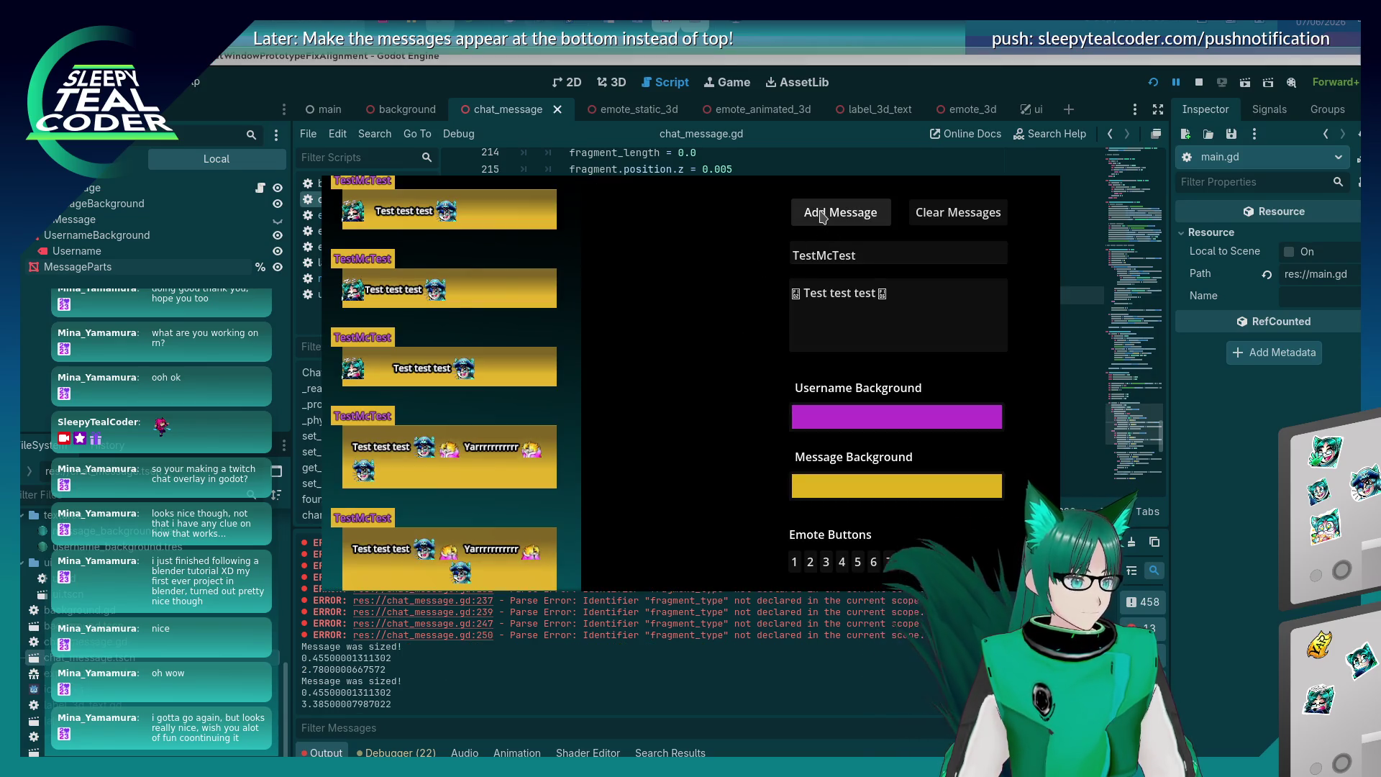
pyautogui.click(1251, 430)
pyautogui.click(744, 245)
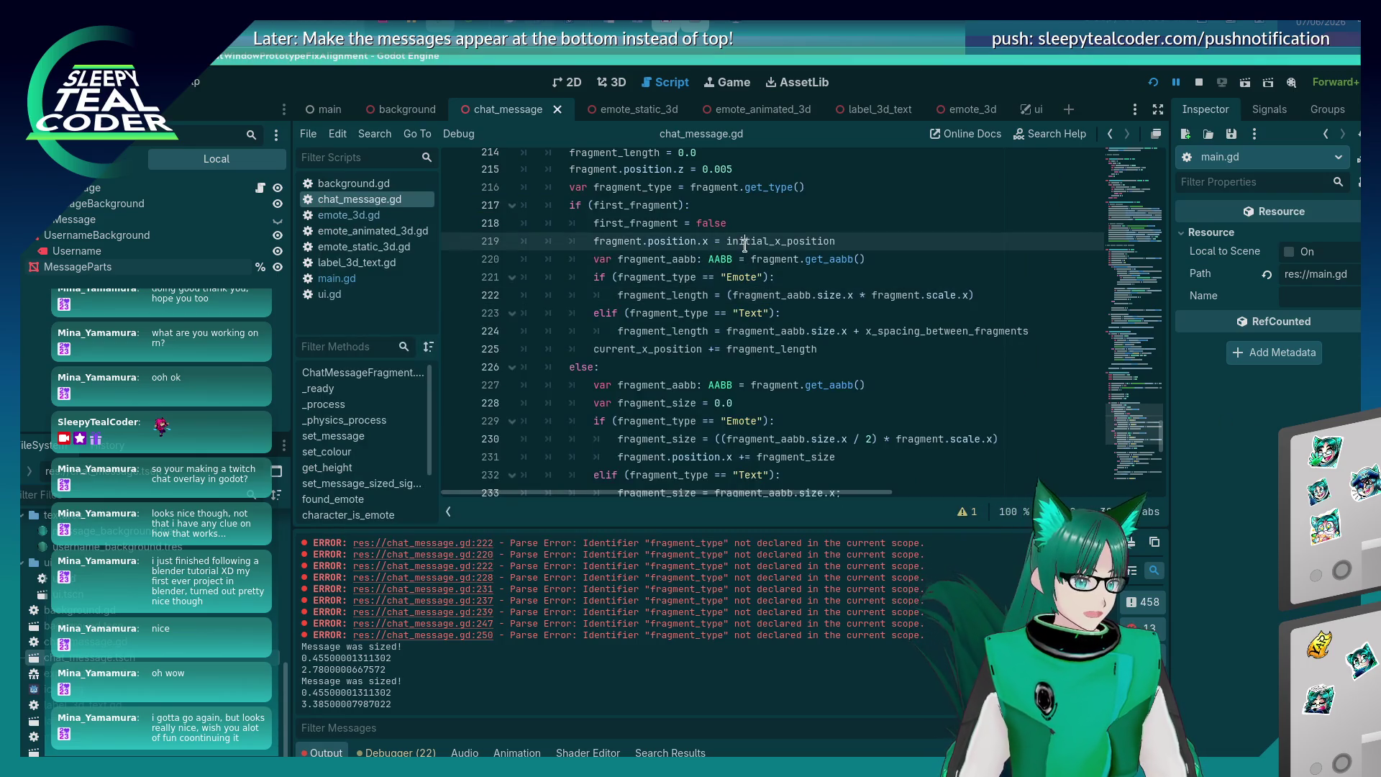
# Move the initial_x_position assignment into both the Text and Emote branches.
pyautogui.hotkey('shift', 'Home')
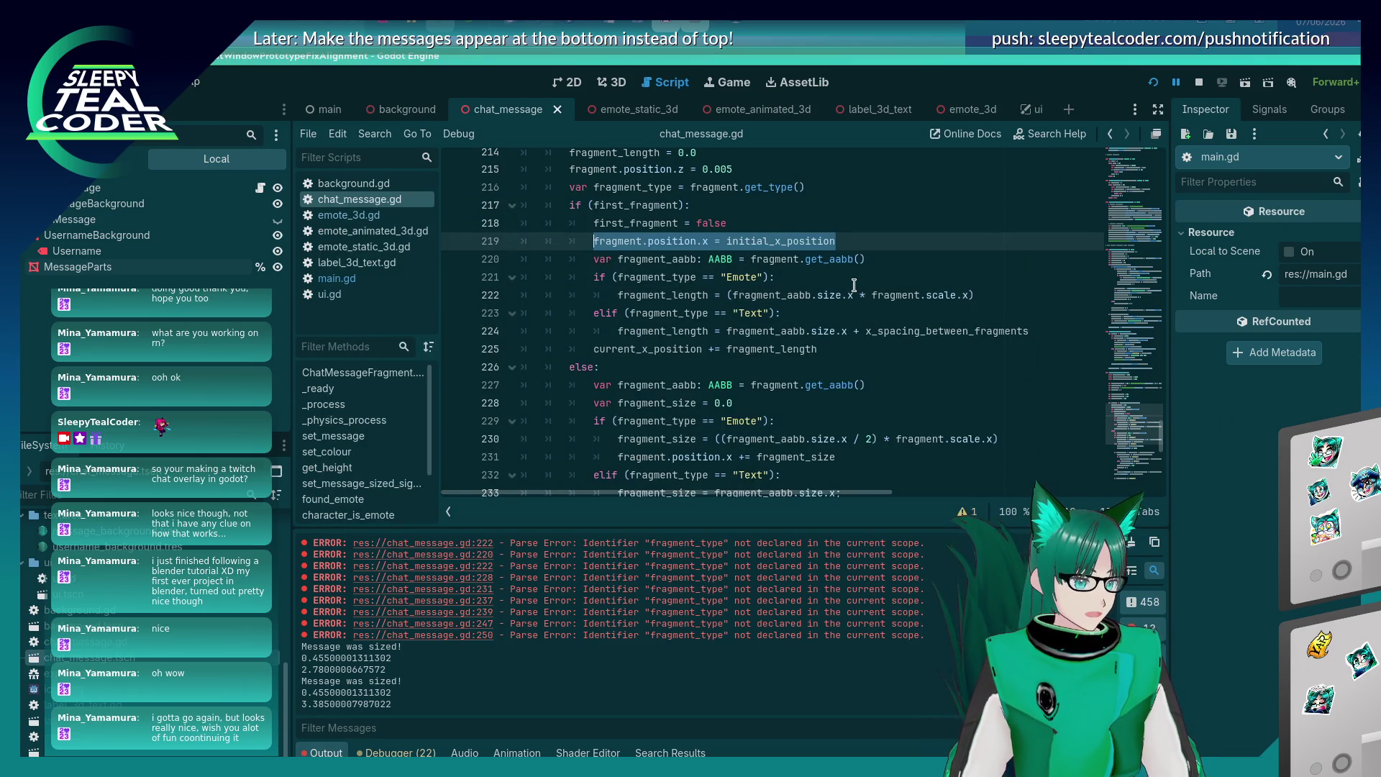
pyautogui.hotkey('ctrl', 'x')
pyautogui.press('BackSpace')
pyautogui.press('Down')
pyautogui.press('Down')
pyautogui.press('Down')
pyautogui.press('End')
pyautogui.press('Return')
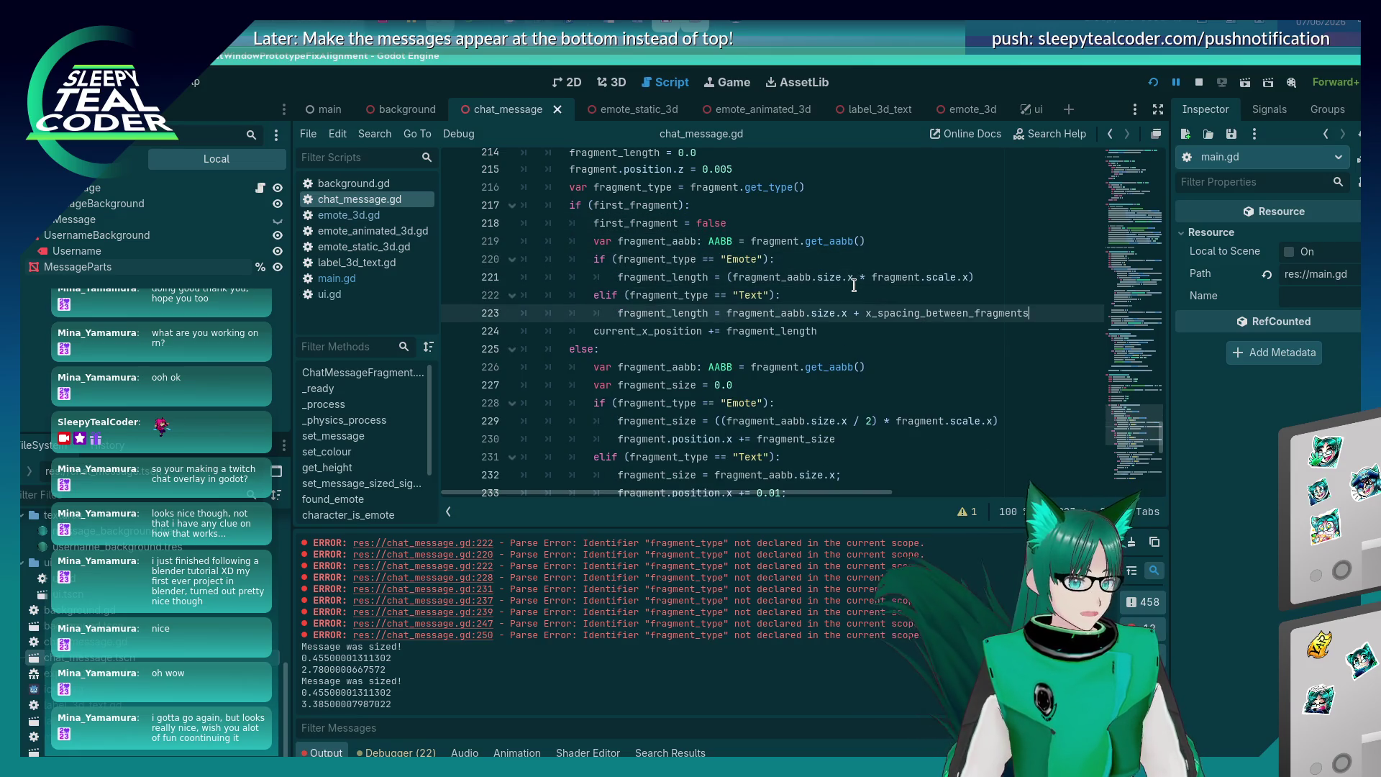
pyautogui.hotkey('ctrl', 'v')
pyautogui.click(854, 284)
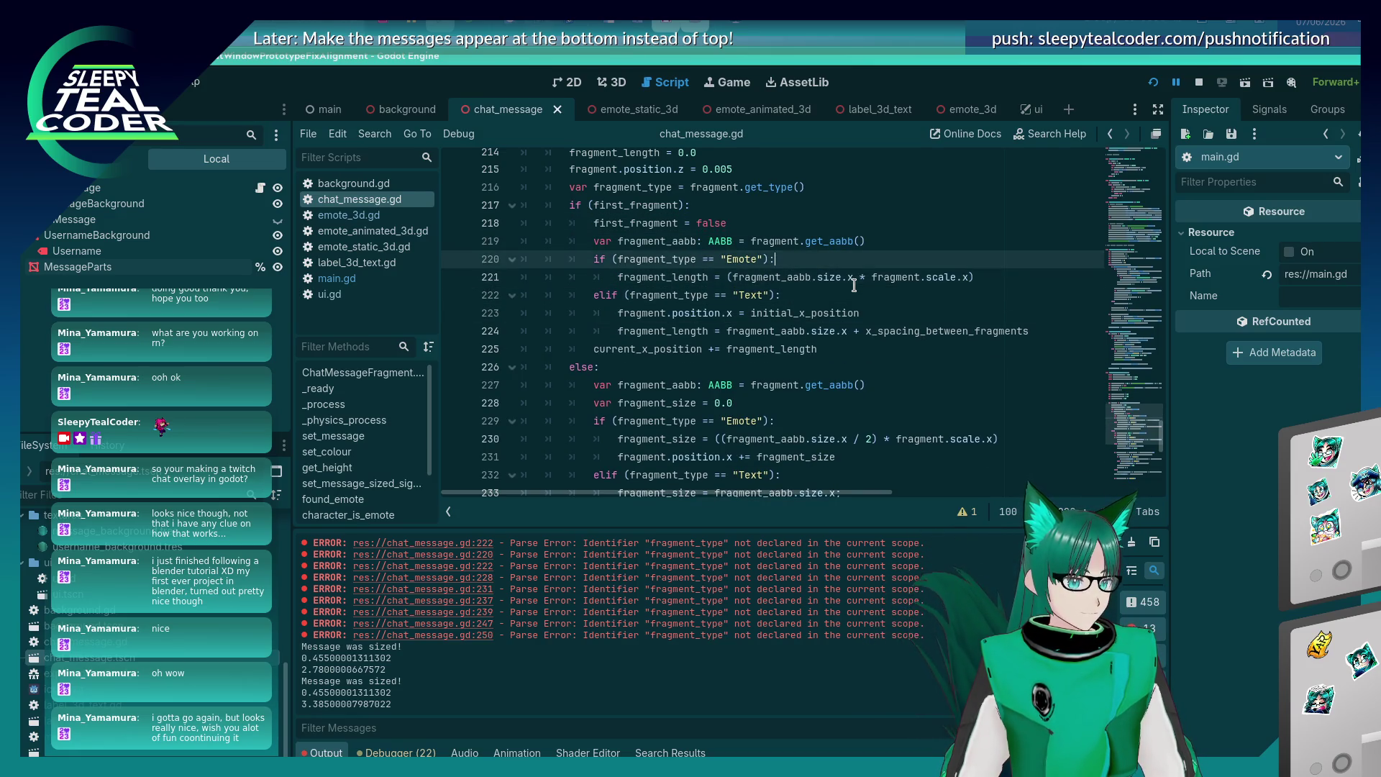
pyautogui.hotkey('ctrl', 'shift', 'Return')
pyautogui.hotkey('ctrl', 'v')
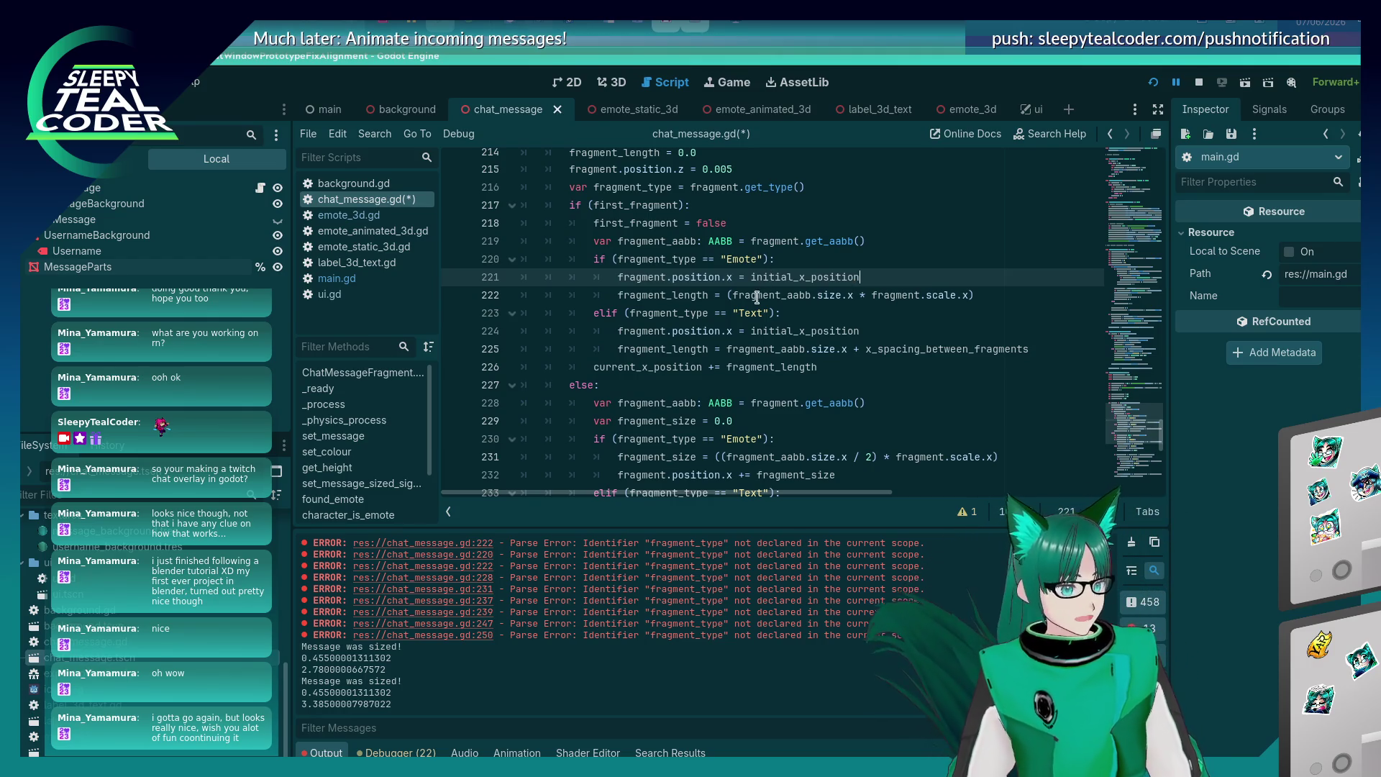
# Set the emote's position to (fragment_aabb scaled size.x / 2) and save the script.
pyautogui.click(722, 296)
pyautogui.hotkey('shift', 'End')
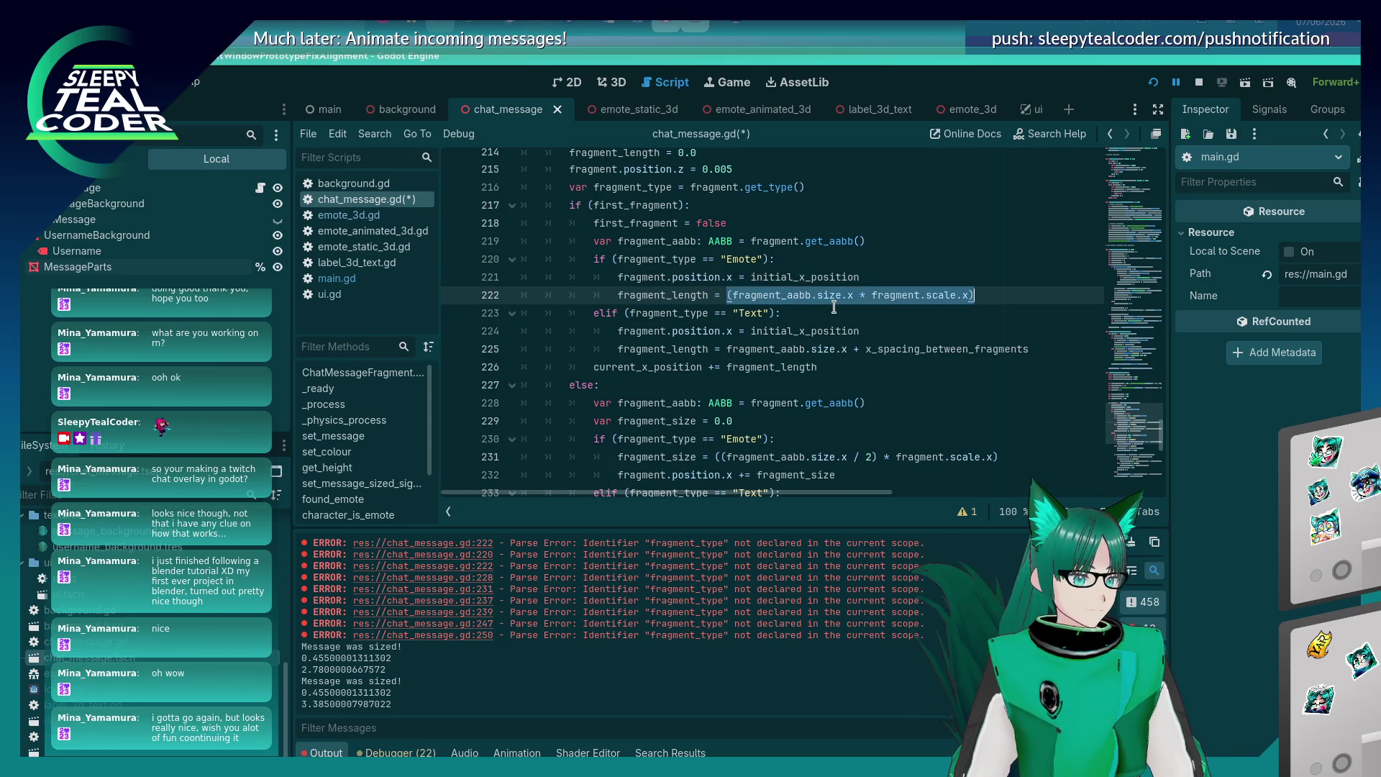
pyautogui.press('Up')
pyautogui.hotkey('shift', 'End')
pyautogui.hotkey('ctrl', 'v')
pyautogui.click(761, 280)
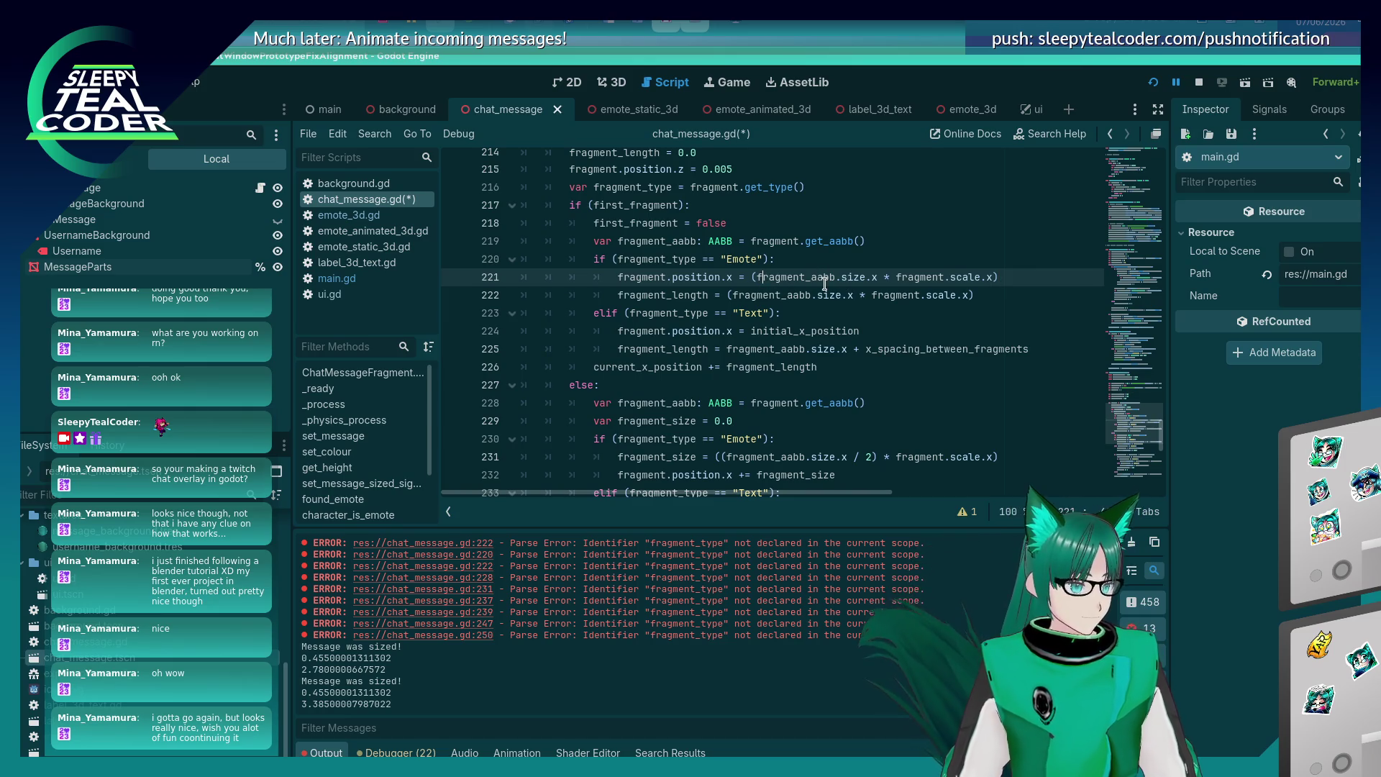
pyautogui.write('(')
pyautogui.hotkey('ctrl', 'Right')
pyautogui.hotkey('ctrl', 'Right')
pyautogui.hotkey('ctrl', 'Right')
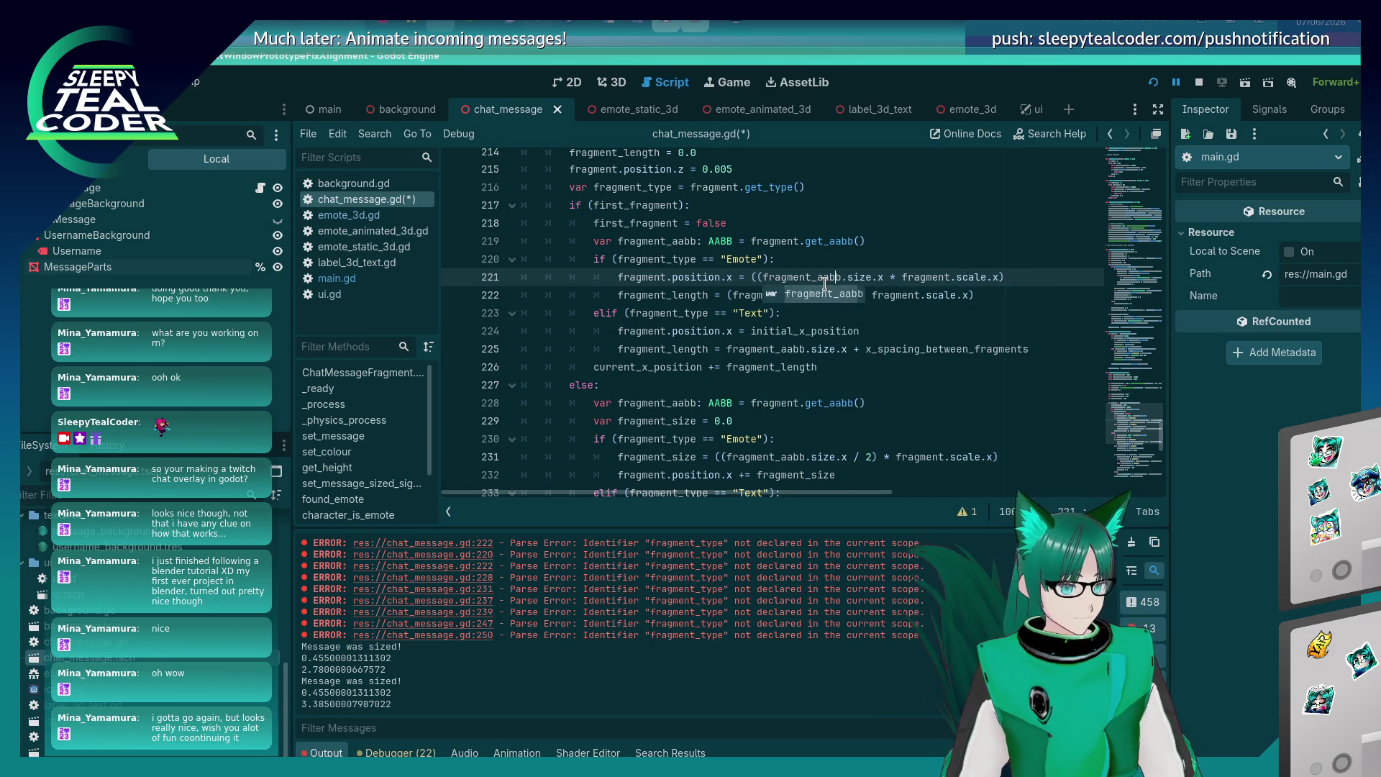
pyautogui.write('/ 2)')
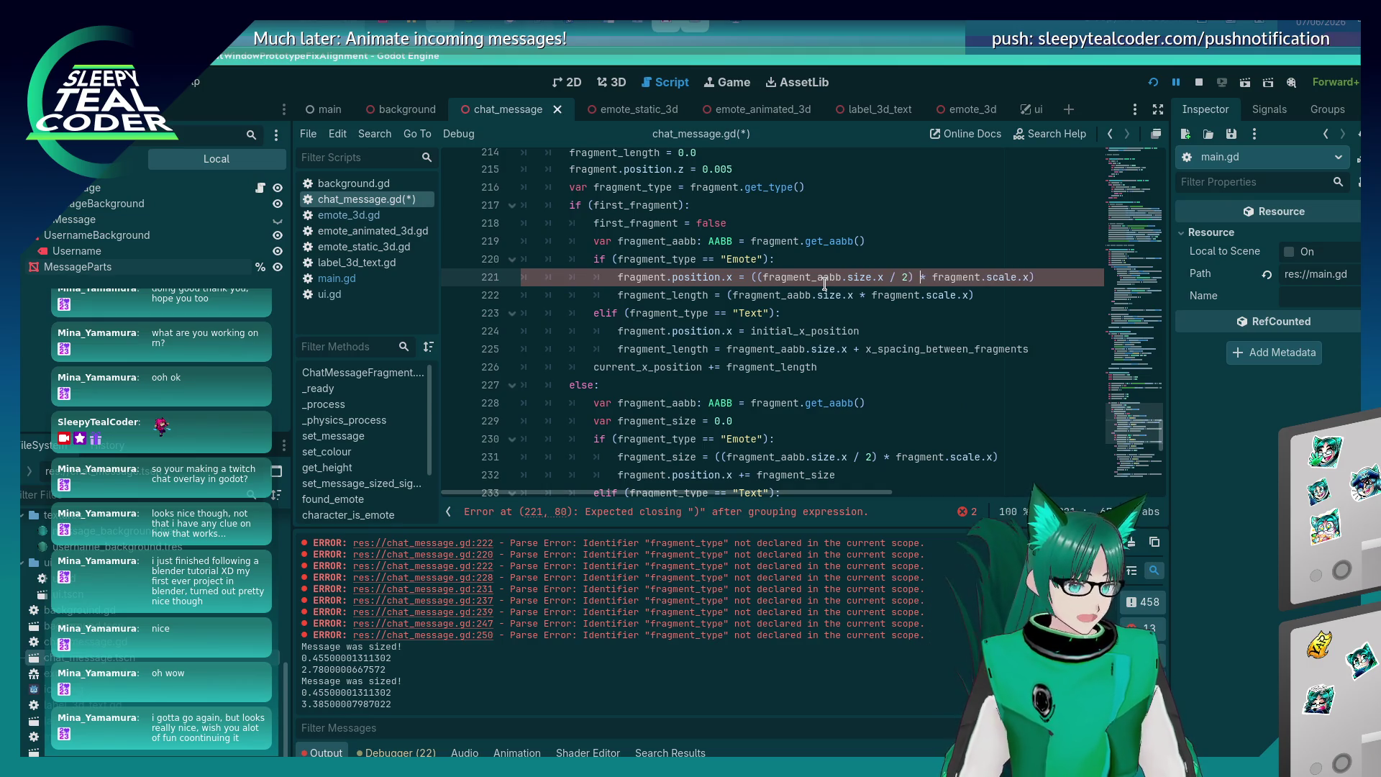
pyautogui.hotkey('ctrl', 's')
# Run the game, clear old chat messages, and add a fresh test message.
pyautogui.press('F5')
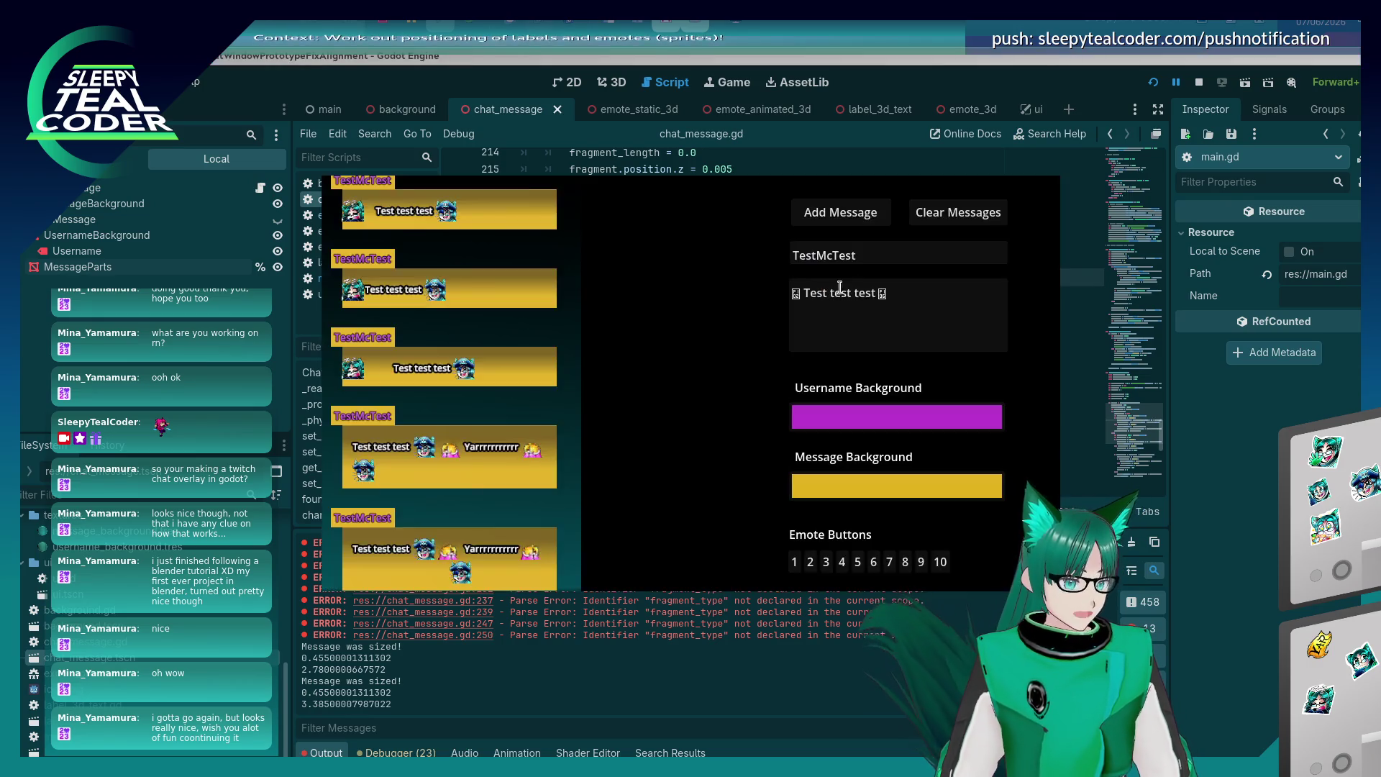
pyautogui.click(933, 221)
pyautogui.click(856, 220)
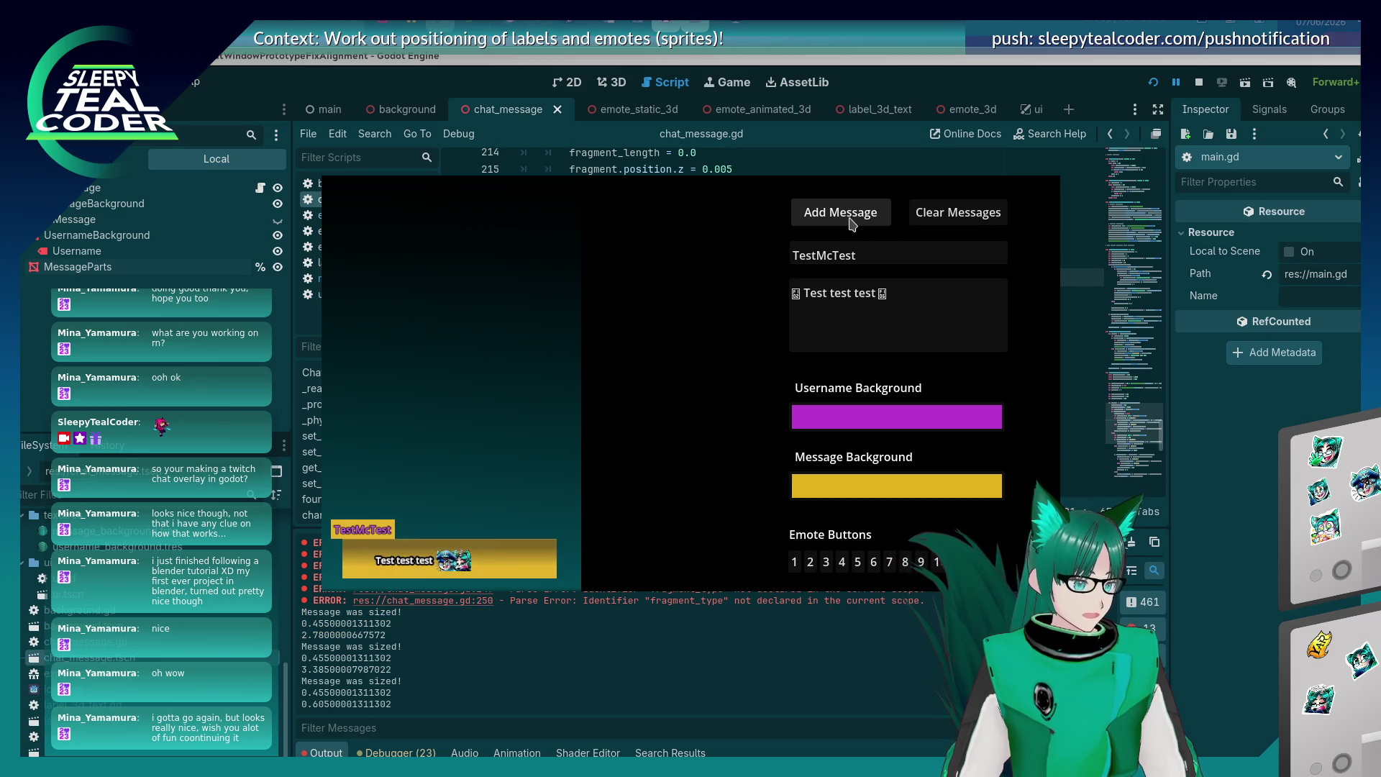
# Prefix the emote position with initial_x_position + and retest with a new message.
pyautogui.hotkey('alt', 'Tab')
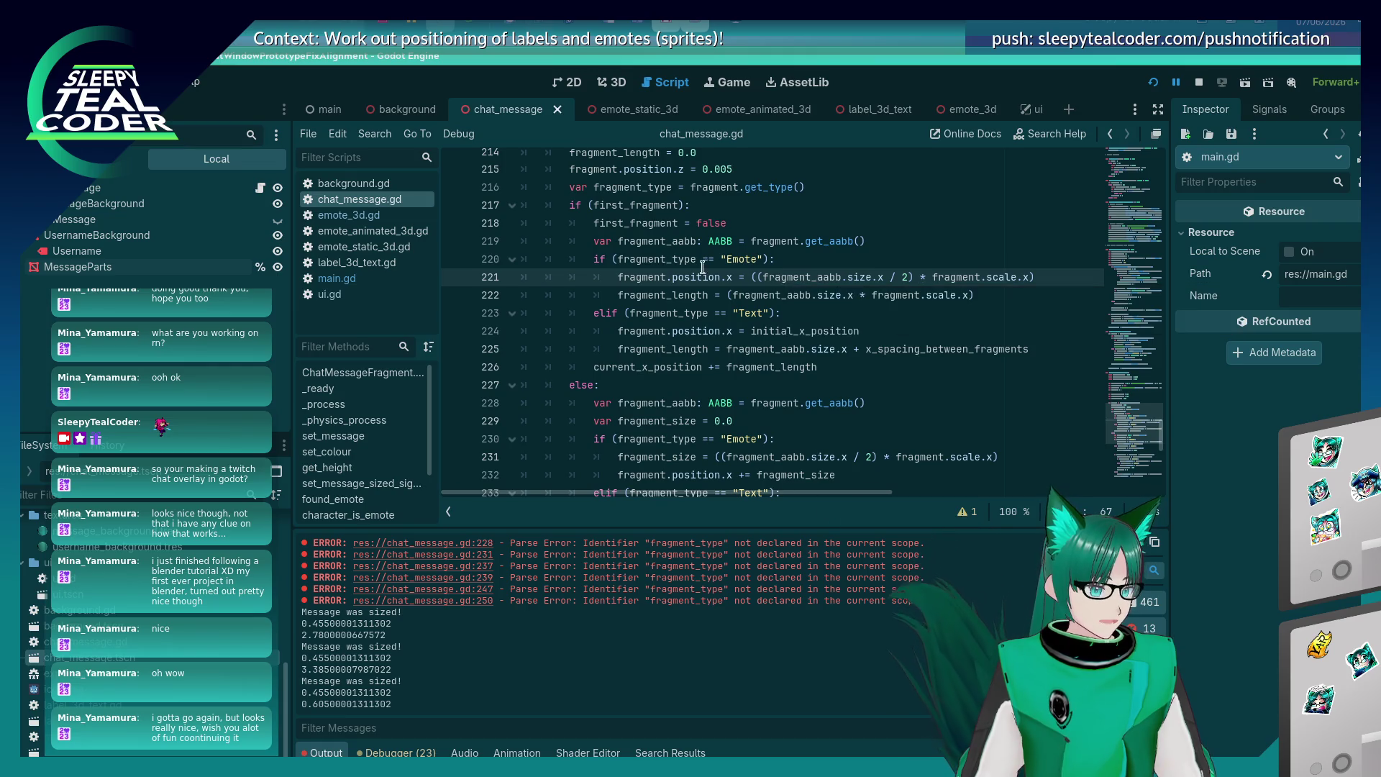
pyautogui.write('initial_x')
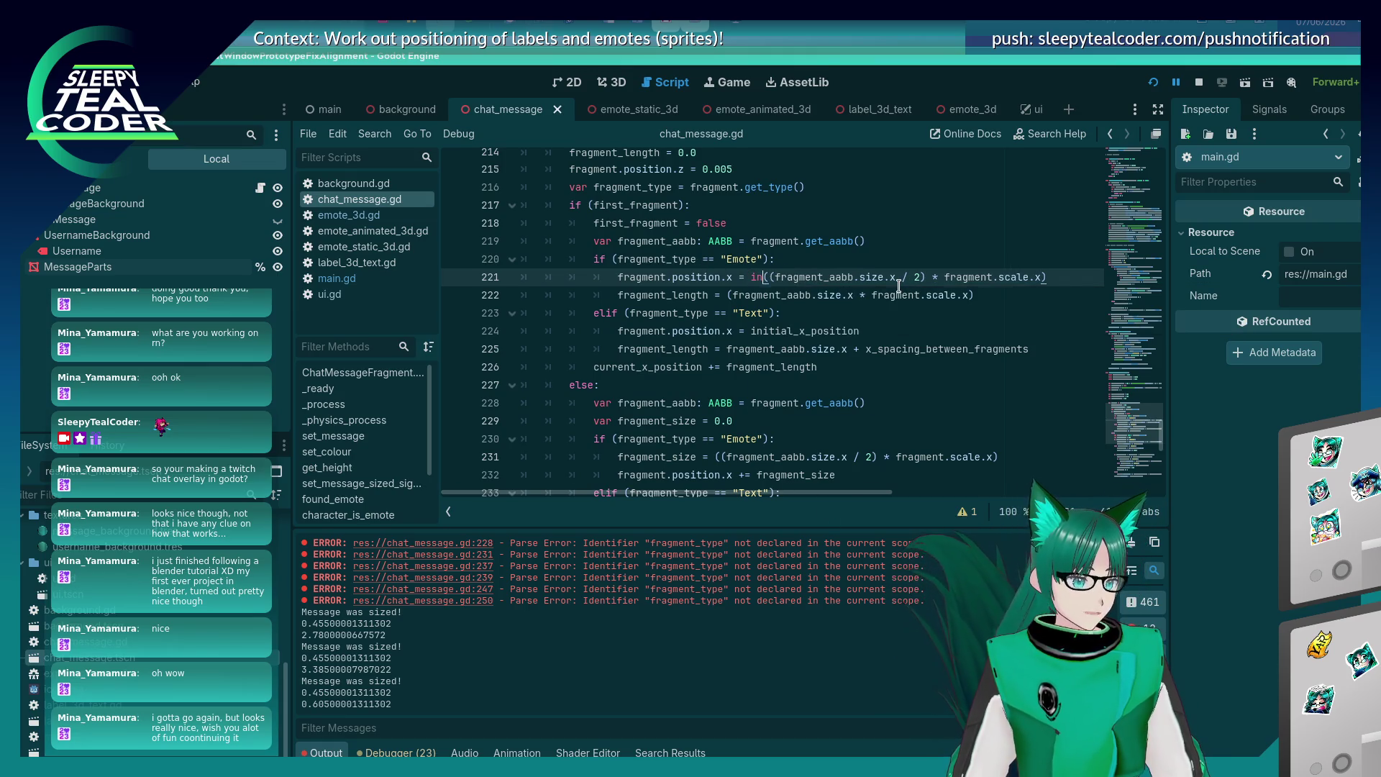
pyautogui.press('Return')
pyautogui.write('+')
pyautogui.press('F5')
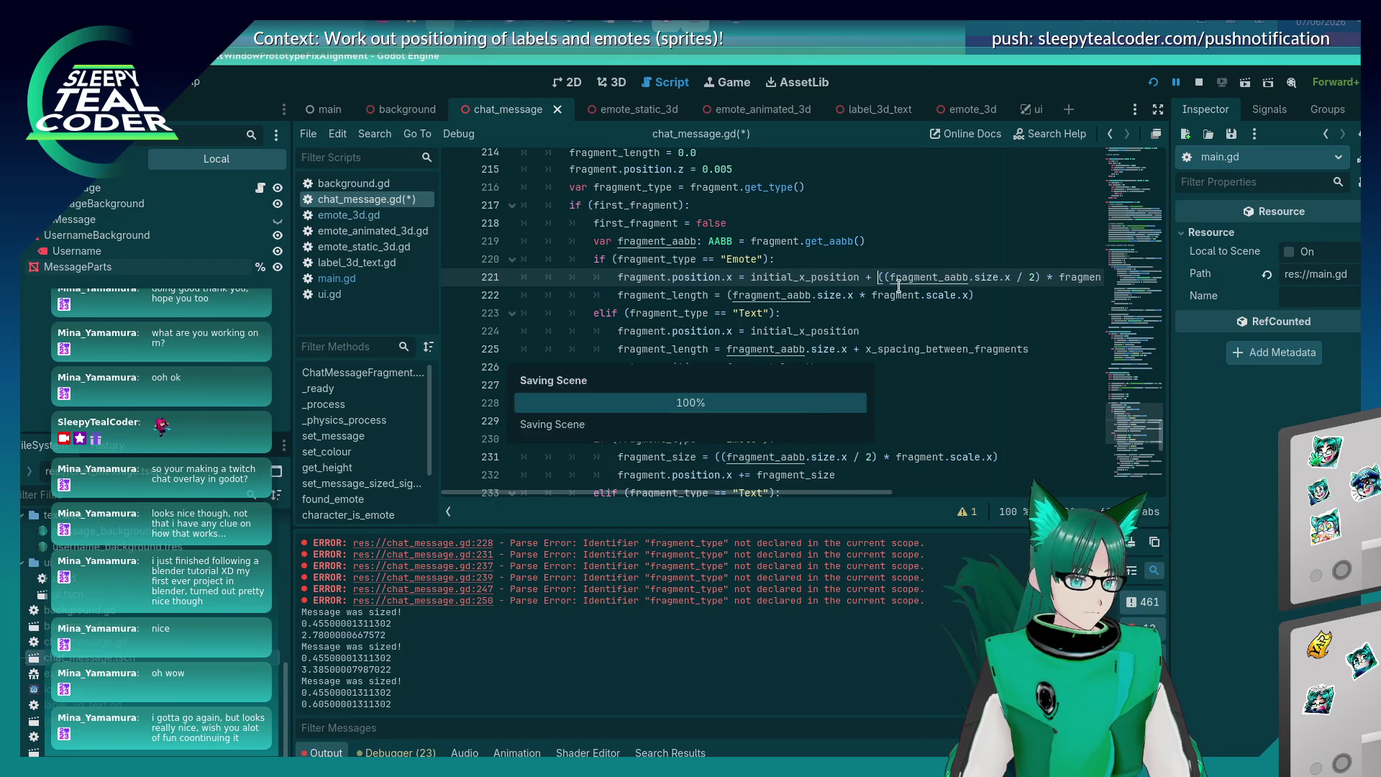
pyautogui.click(951, 221)
pyautogui.click(840, 212)
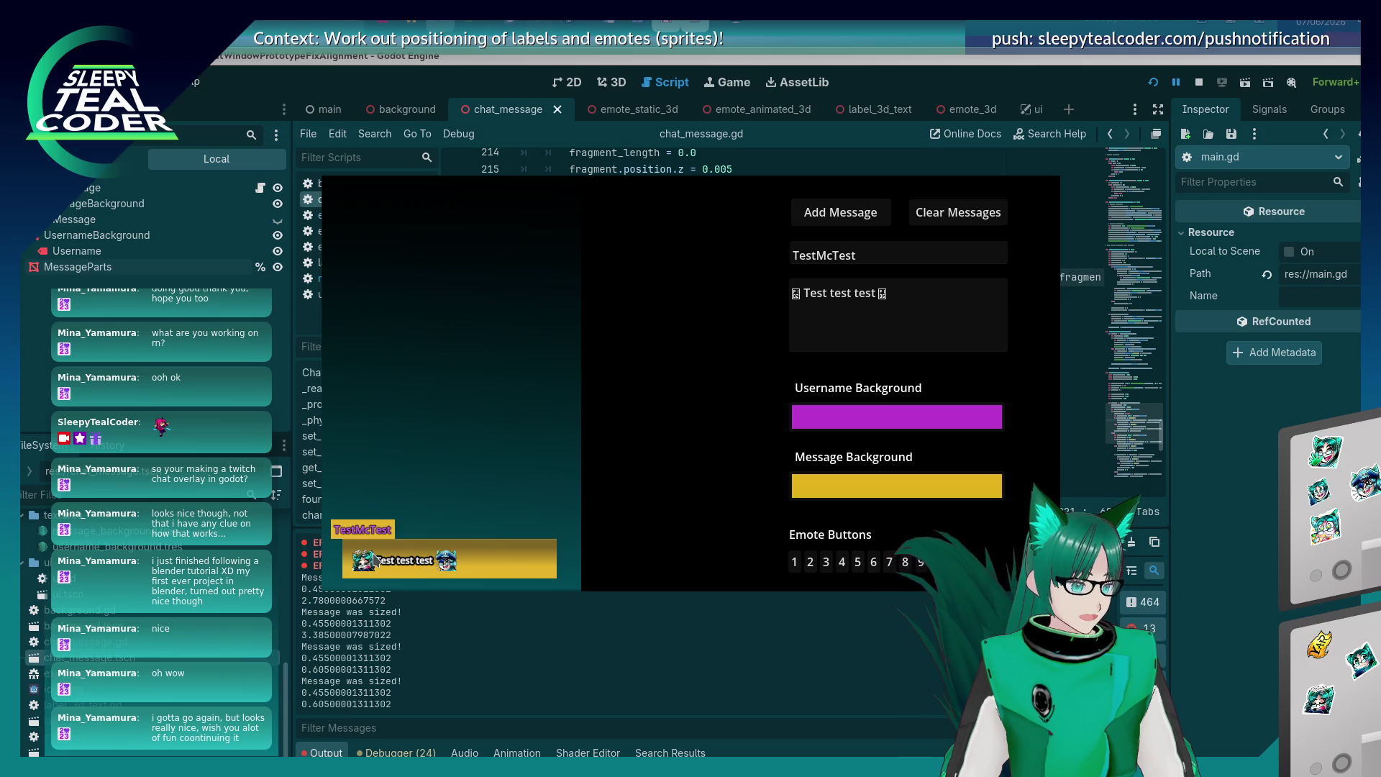
pyautogui.press('F8')
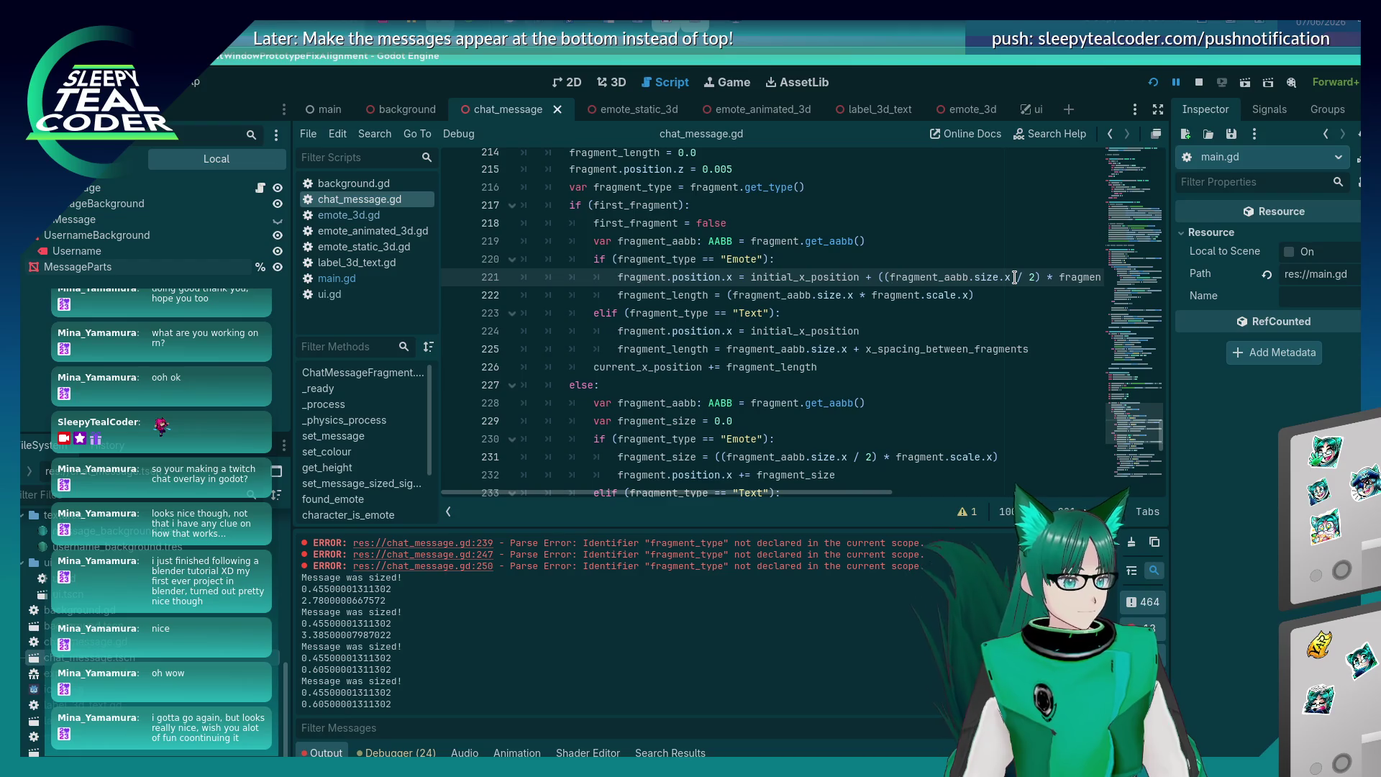
# Add x_spacing_between_fragments to the emote's fragment_length and rerun the game.
pyautogui.press('Down')
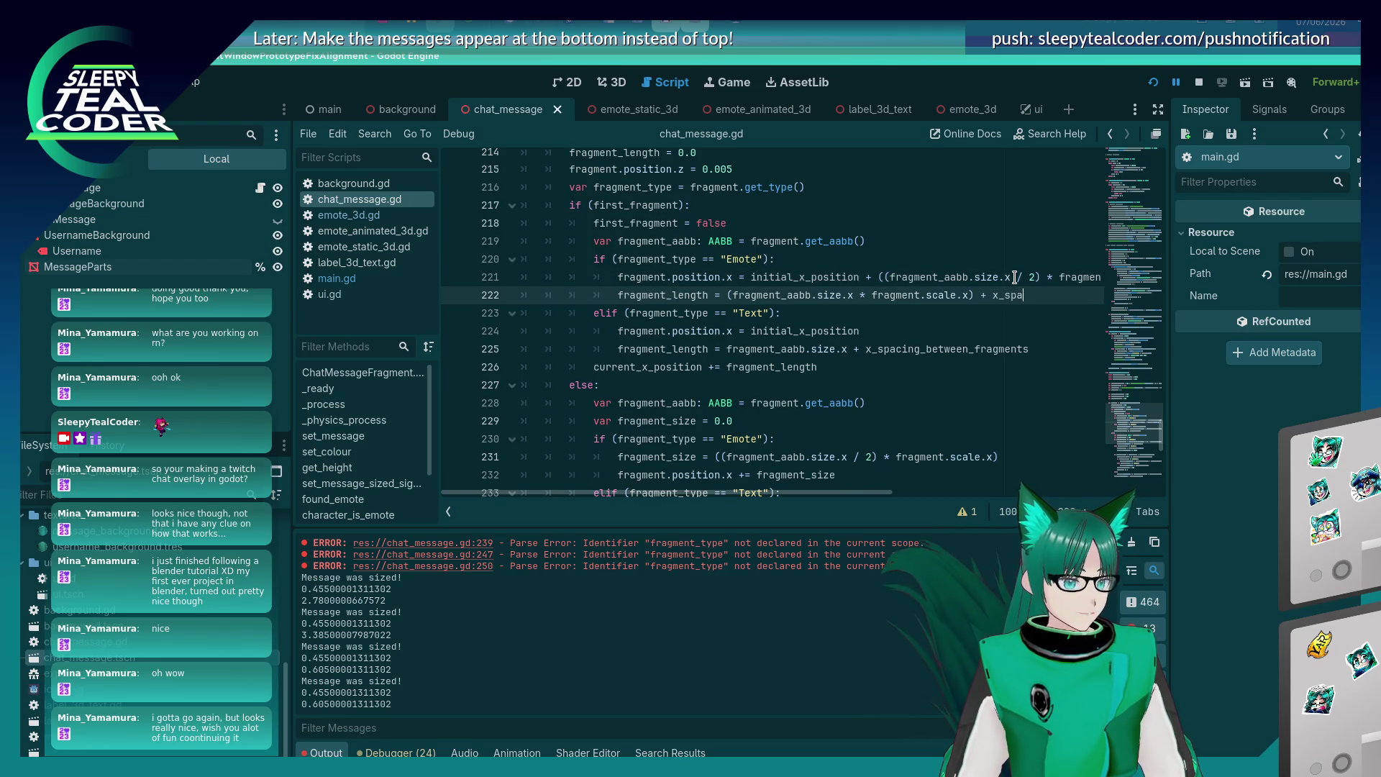
pyautogui.write('cing_betw')
pyautogui.press('Return')
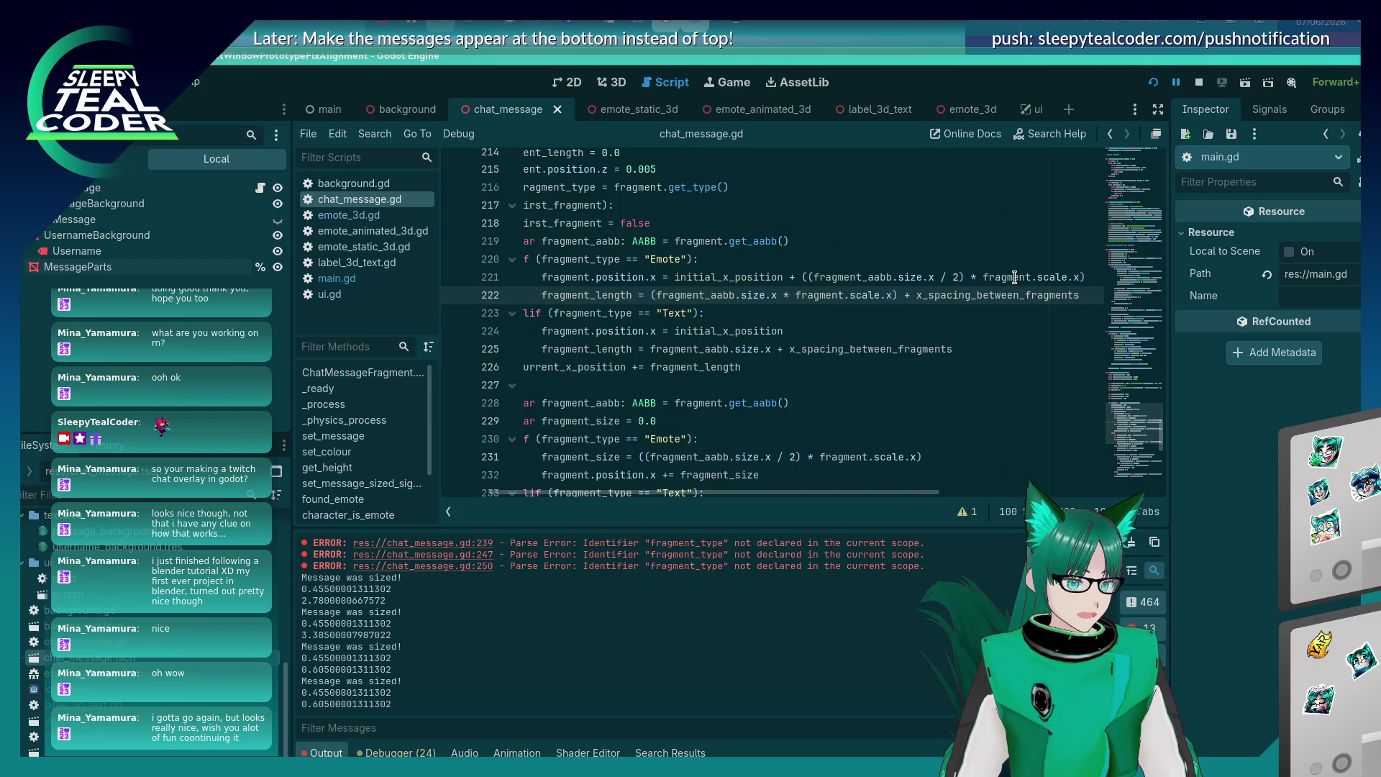
pyautogui.press('F5')
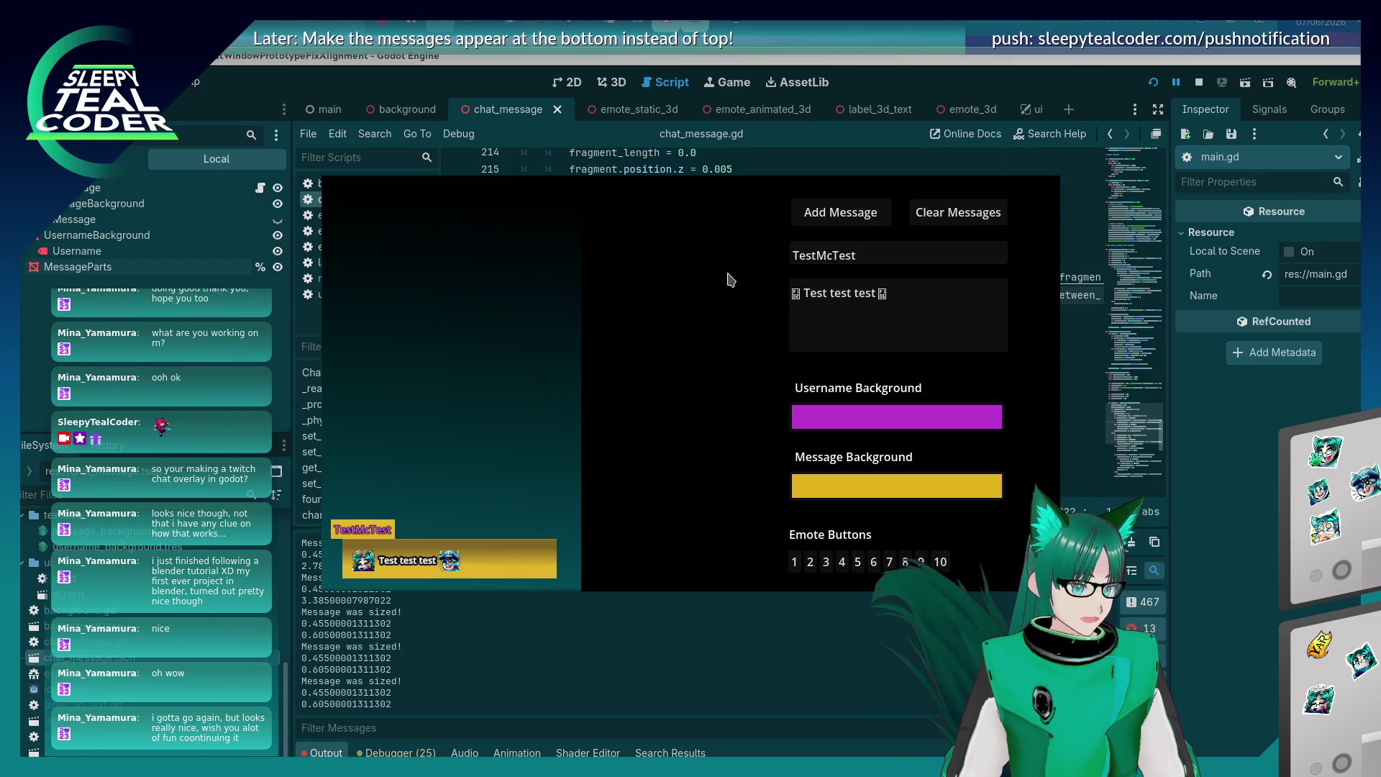
# Post a test message that starts with three emotes.
pyautogui.click(806, 296)
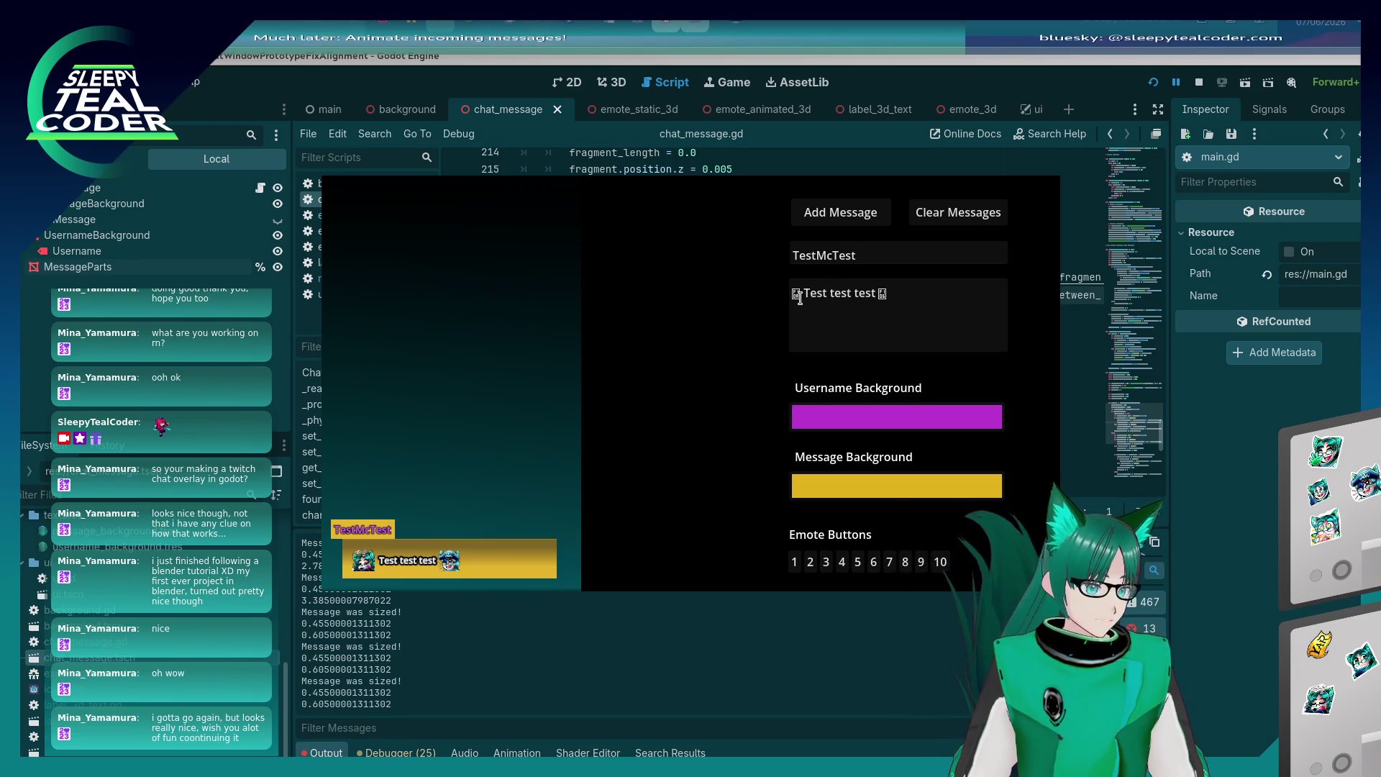
pyautogui.click(920, 562)
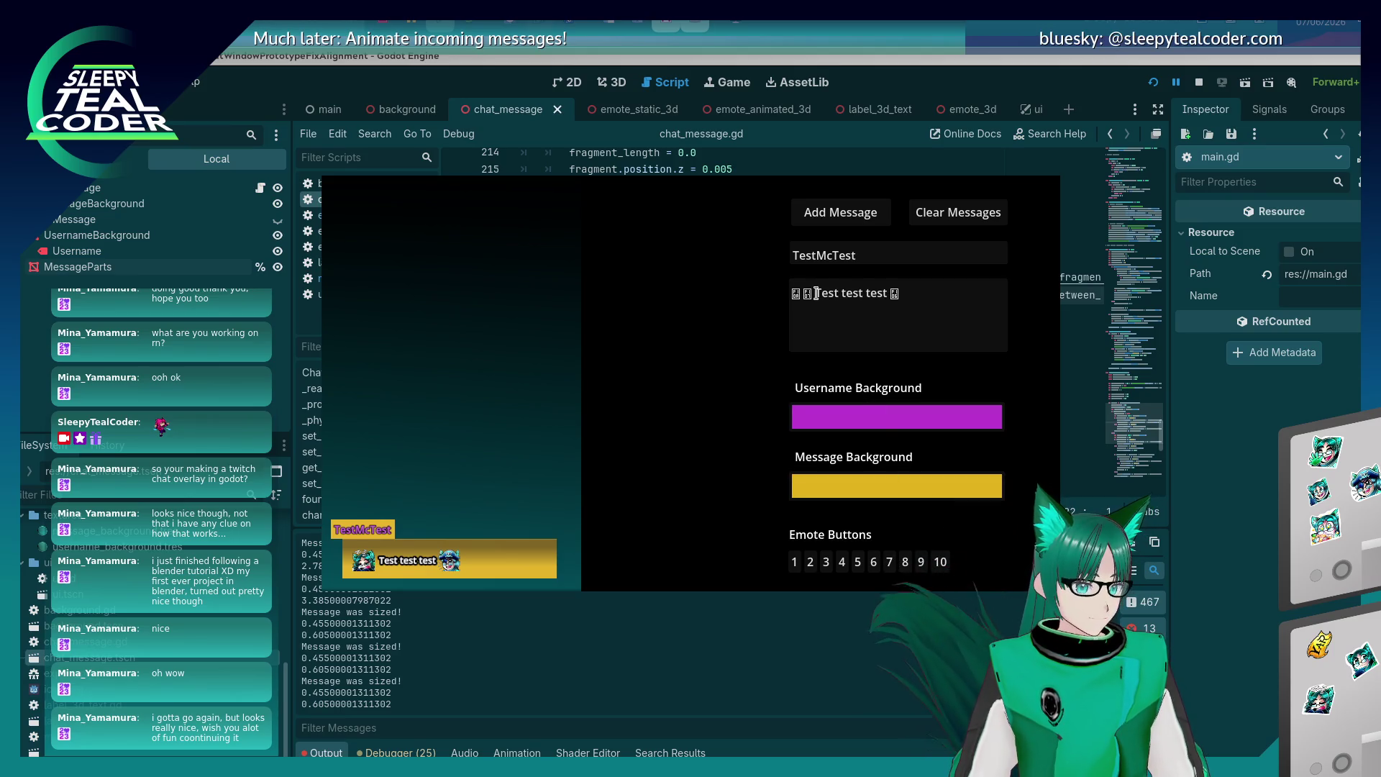
pyautogui.click(857, 561)
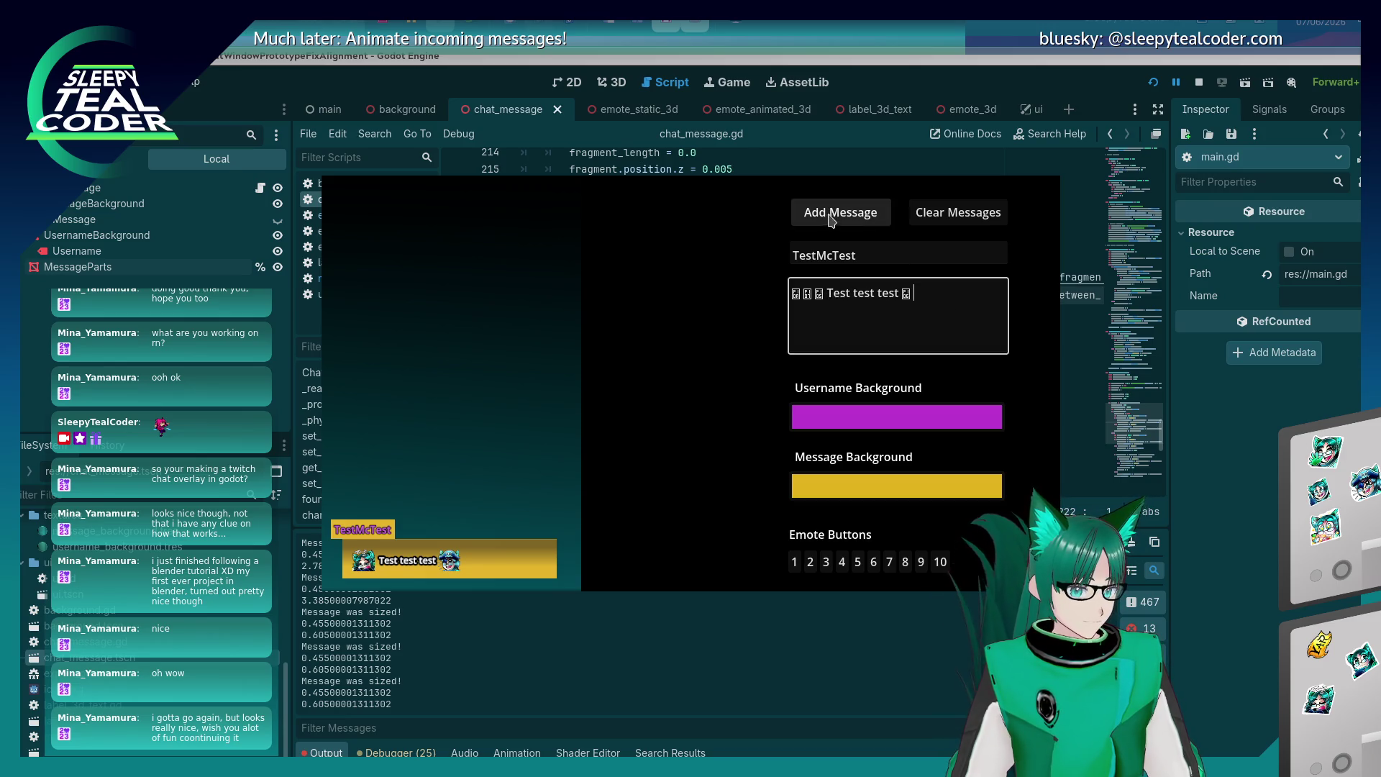
pyautogui.click(838, 214)
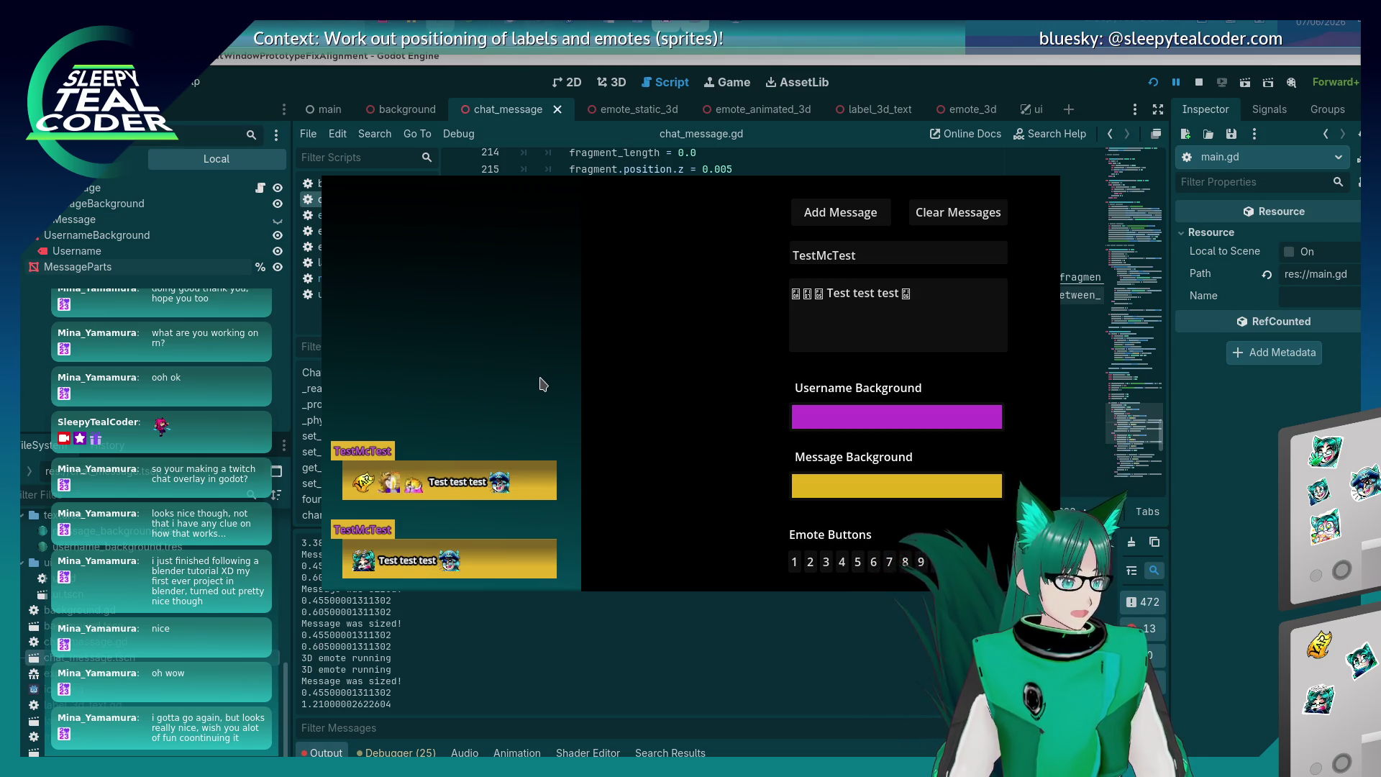
# Set Message Background to magenta and Username Background to light cyan, then add another message.
pyautogui.click(896, 486)
pyautogui.click(991, 339)
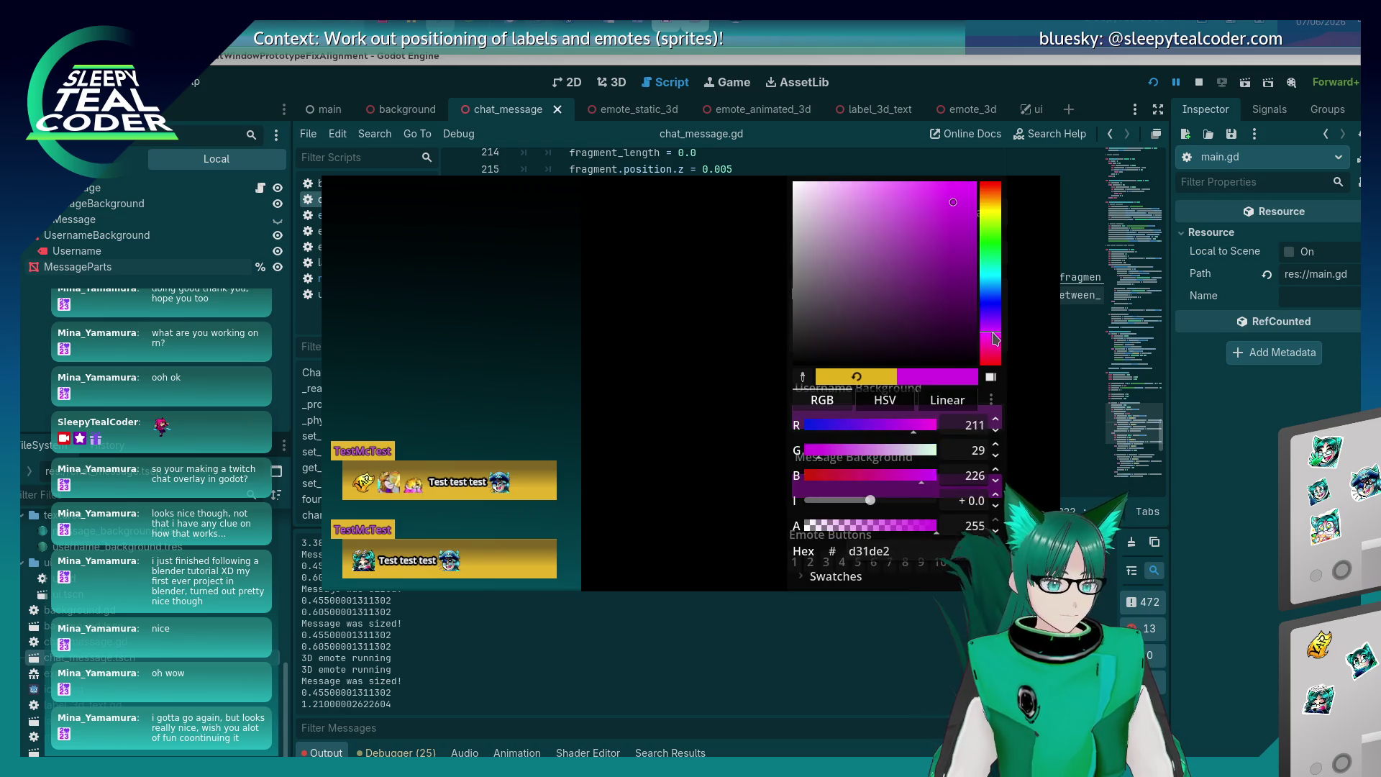
pyautogui.click(647, 330)
pyautogui.click(892, 426)
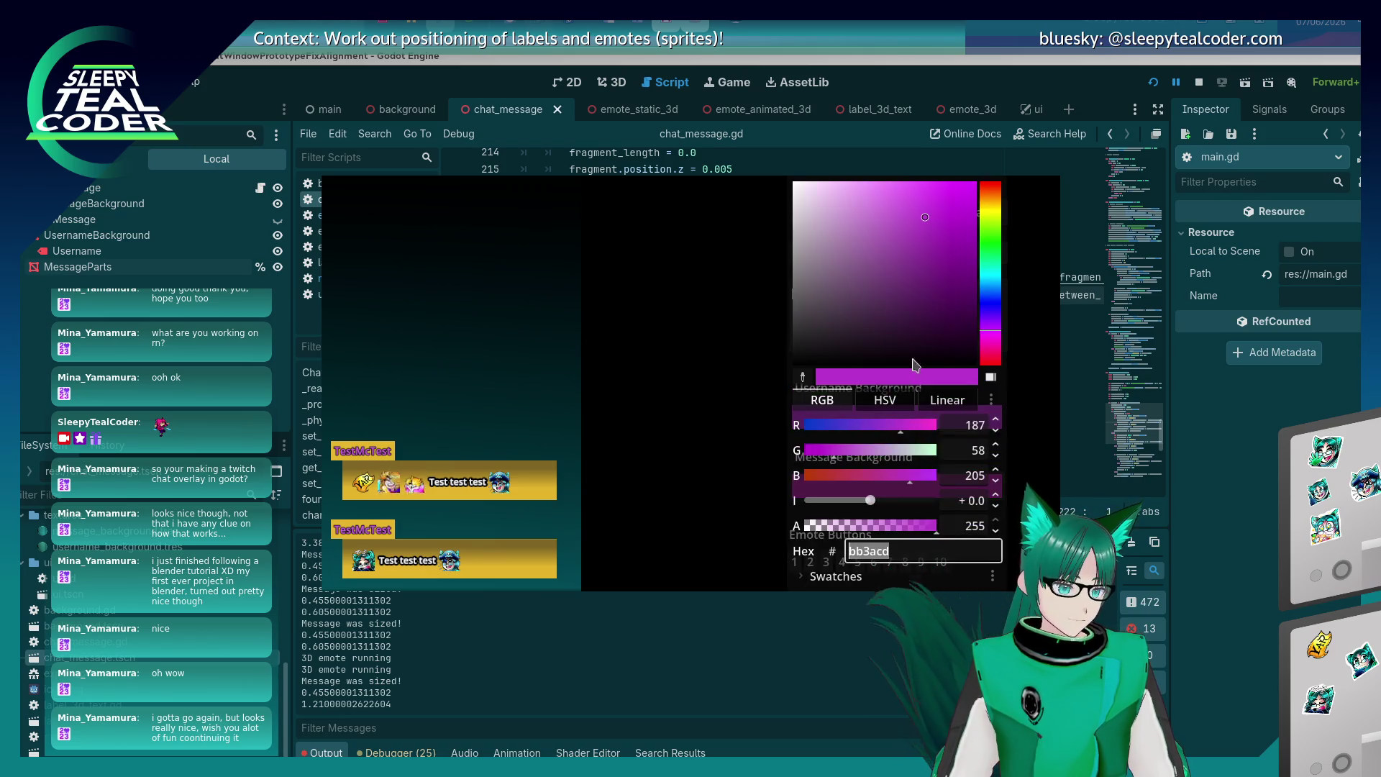
pyautogui.moveTo(995, 226); pyautogui.dragTo(993, 272)
pyautogui.moveTo(870, 194); pyautogui.dragTo(873, 213)
pyautogui.click(666, 308)
pyautogui.click(840, 212)
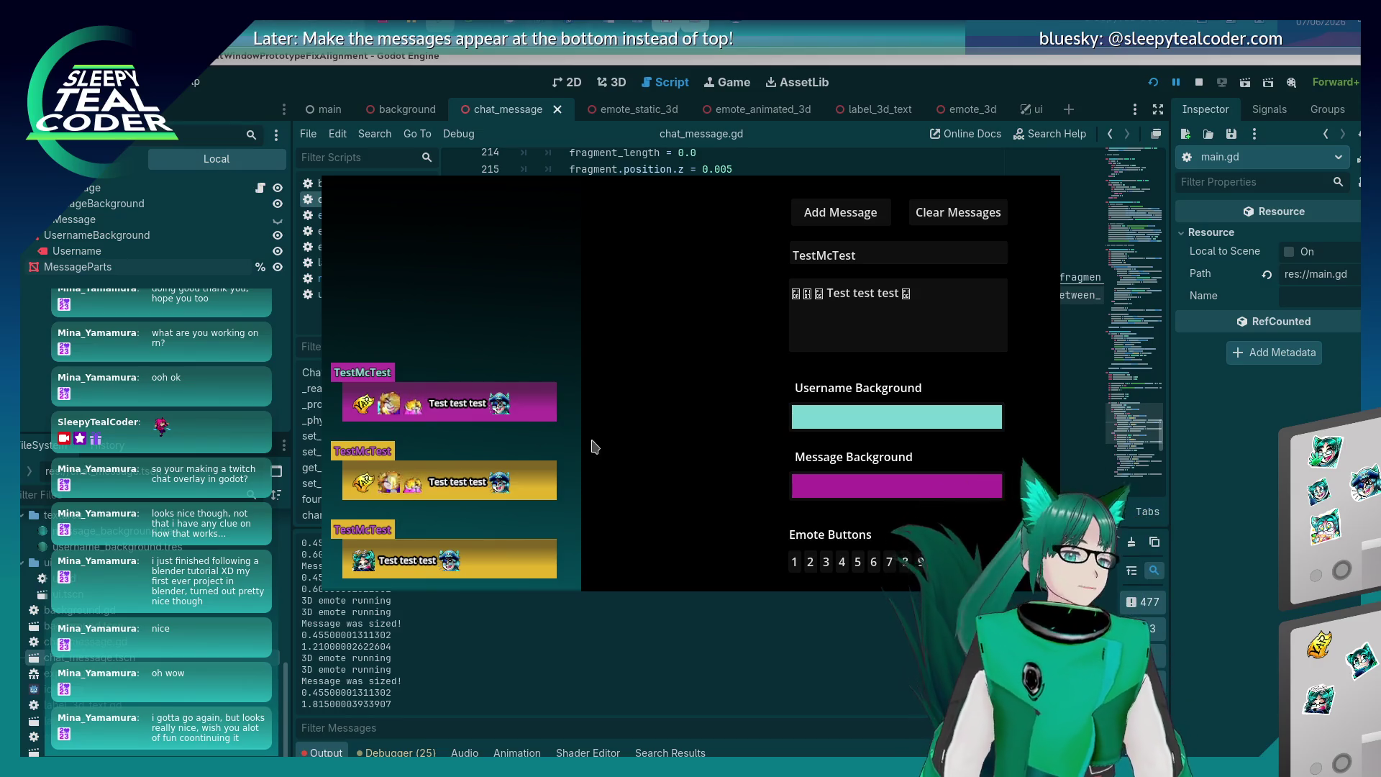
# Check line 224 of chat_message.gd, then switch back toward the game window.
pyautogui.hotkey('alt', 'Tab')
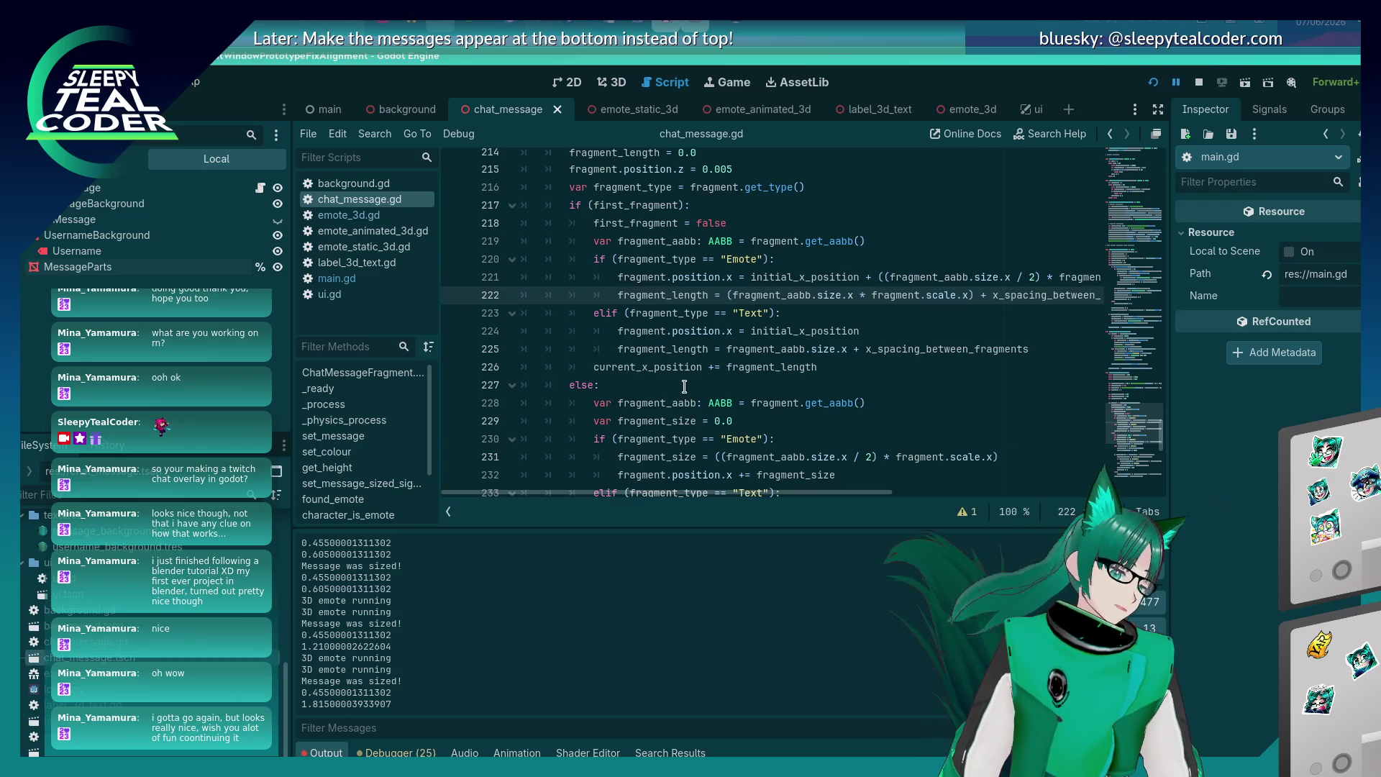
pyautogui.click(695, 325)
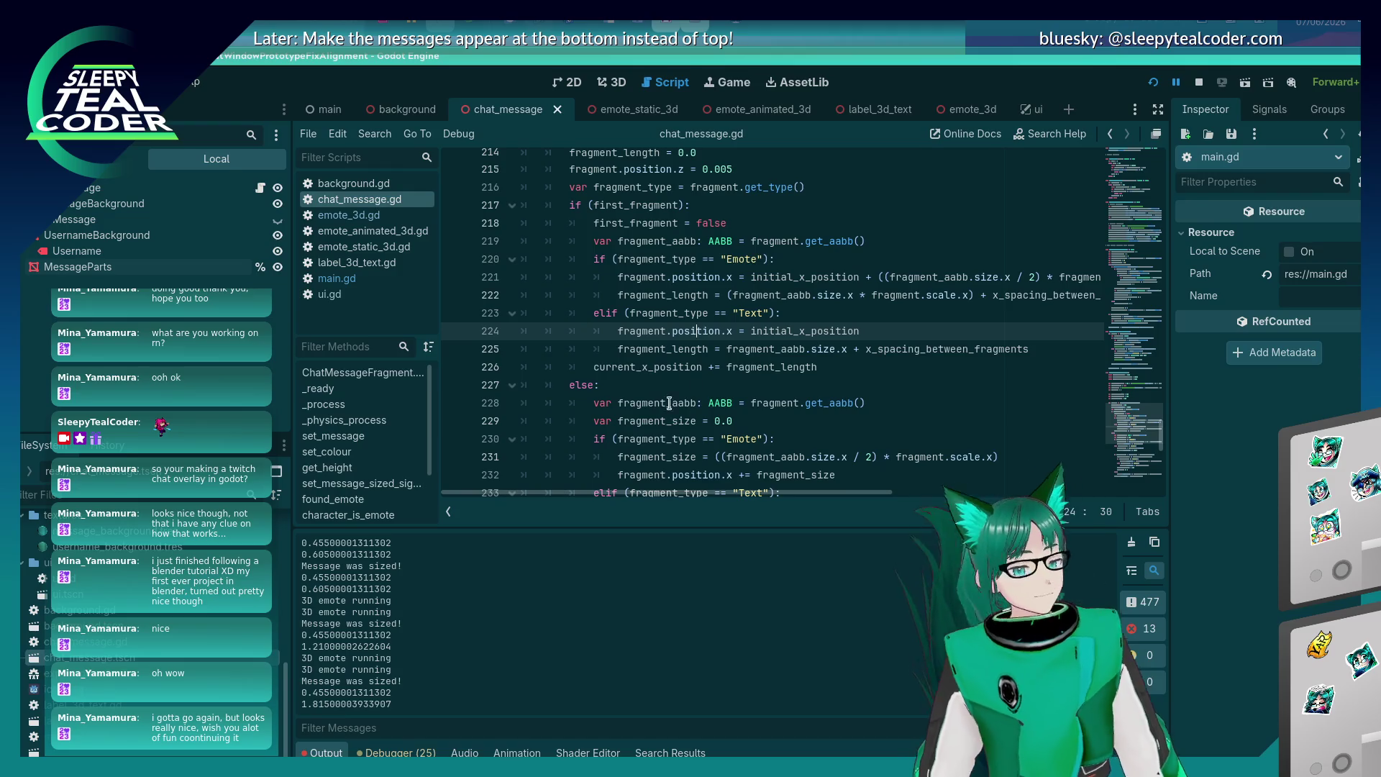
pyautogui.hotkey('alt', 'Tab')
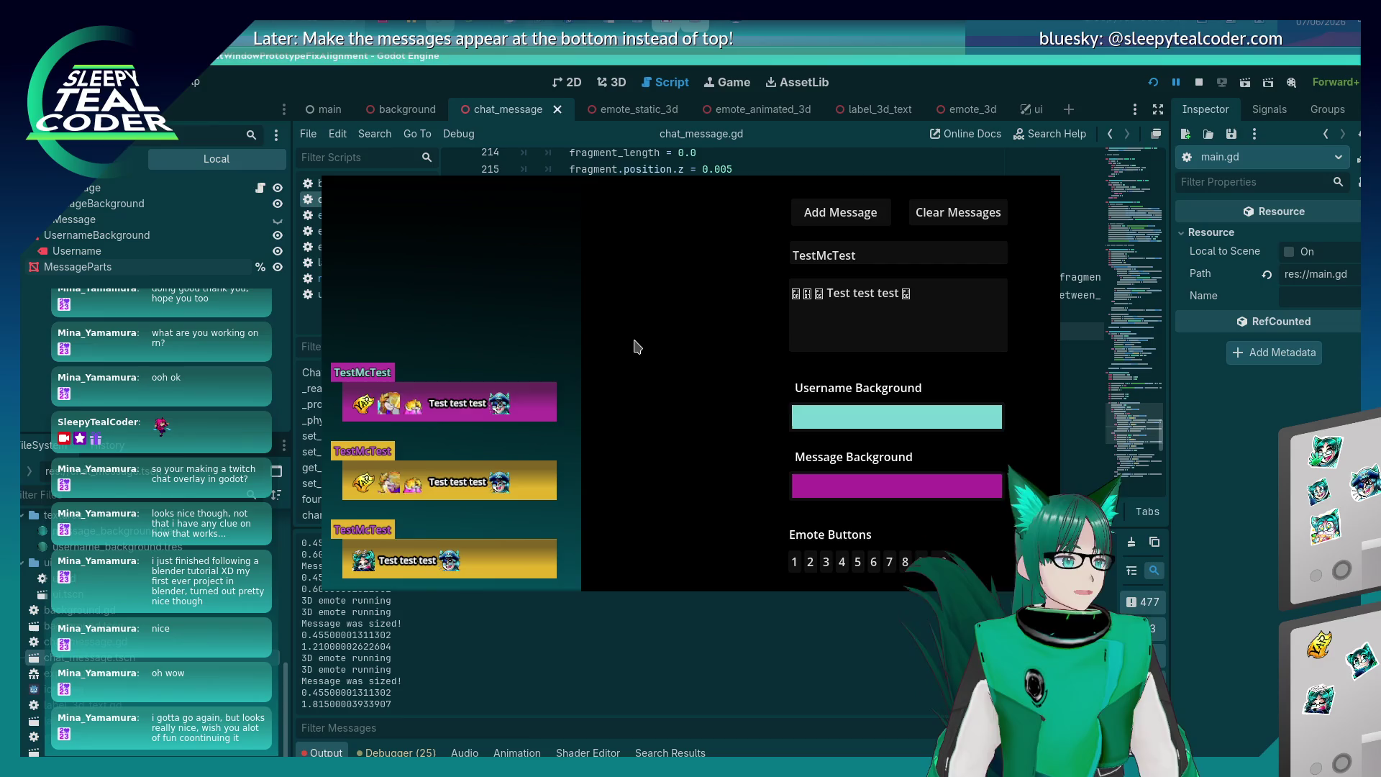
pyautogui.hotkey('alt', 'Tab')
pyautogui.hotkey('alt', 'Tab')
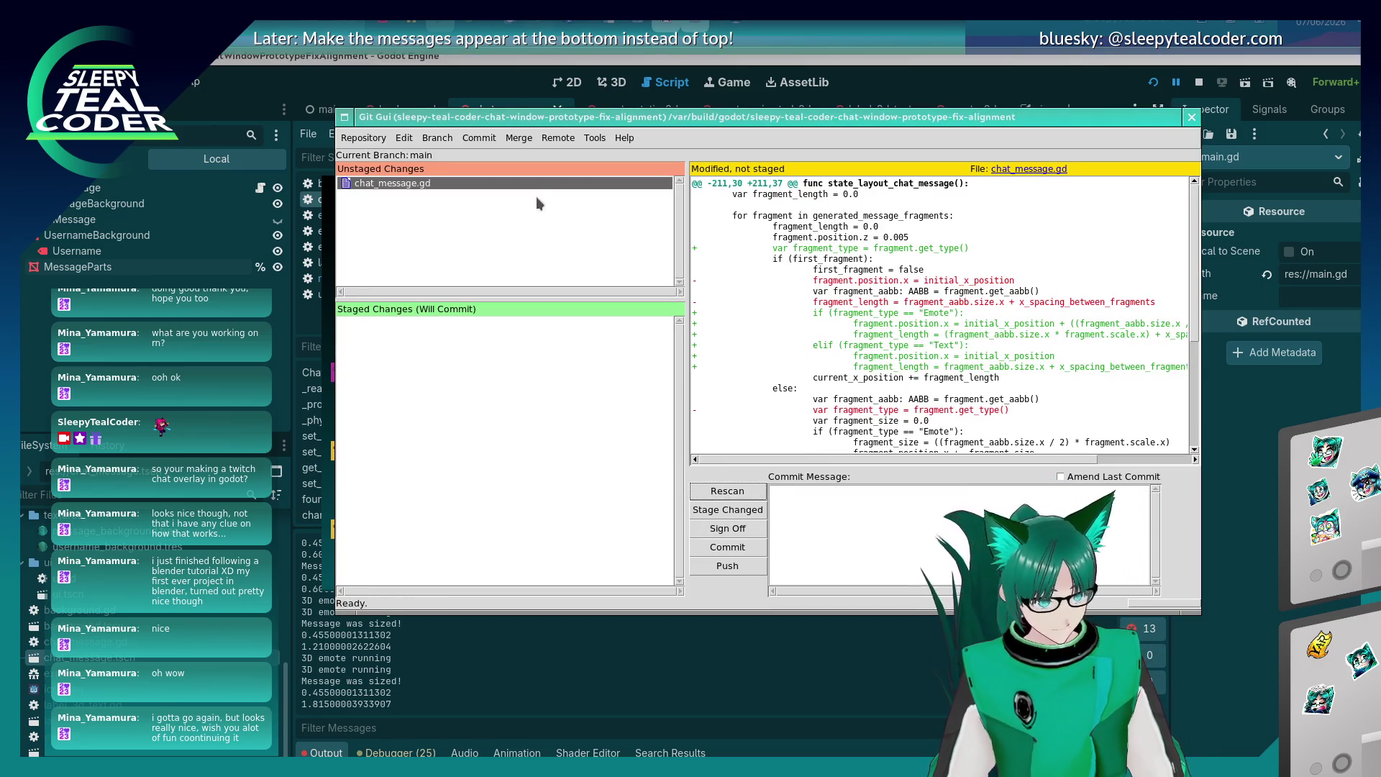
# Stage chat_message.gd and commit it as "Stop chat message breaking when emote is the first fragment".
pyautogui.click(346, 184)
pyautogui.click(830, 510)
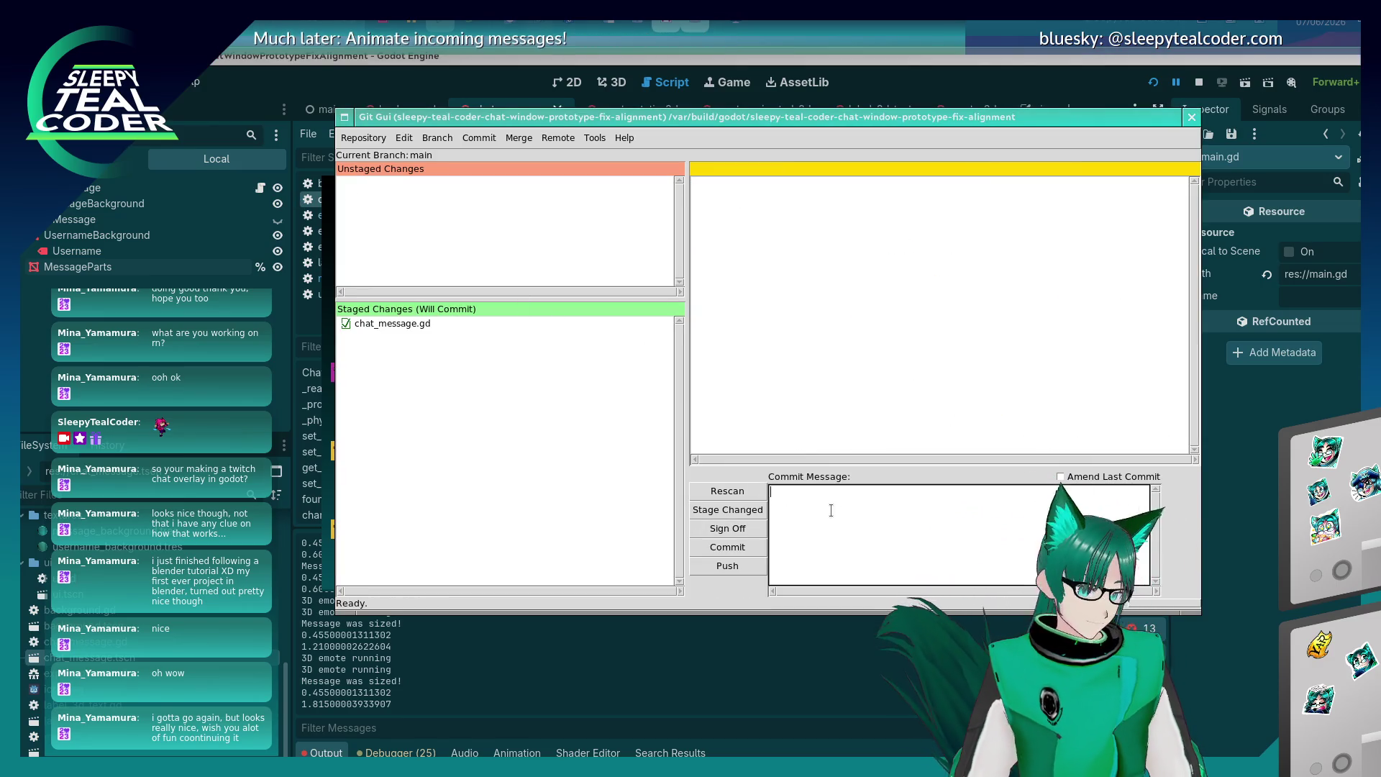
pyautogui.click(481, 324)
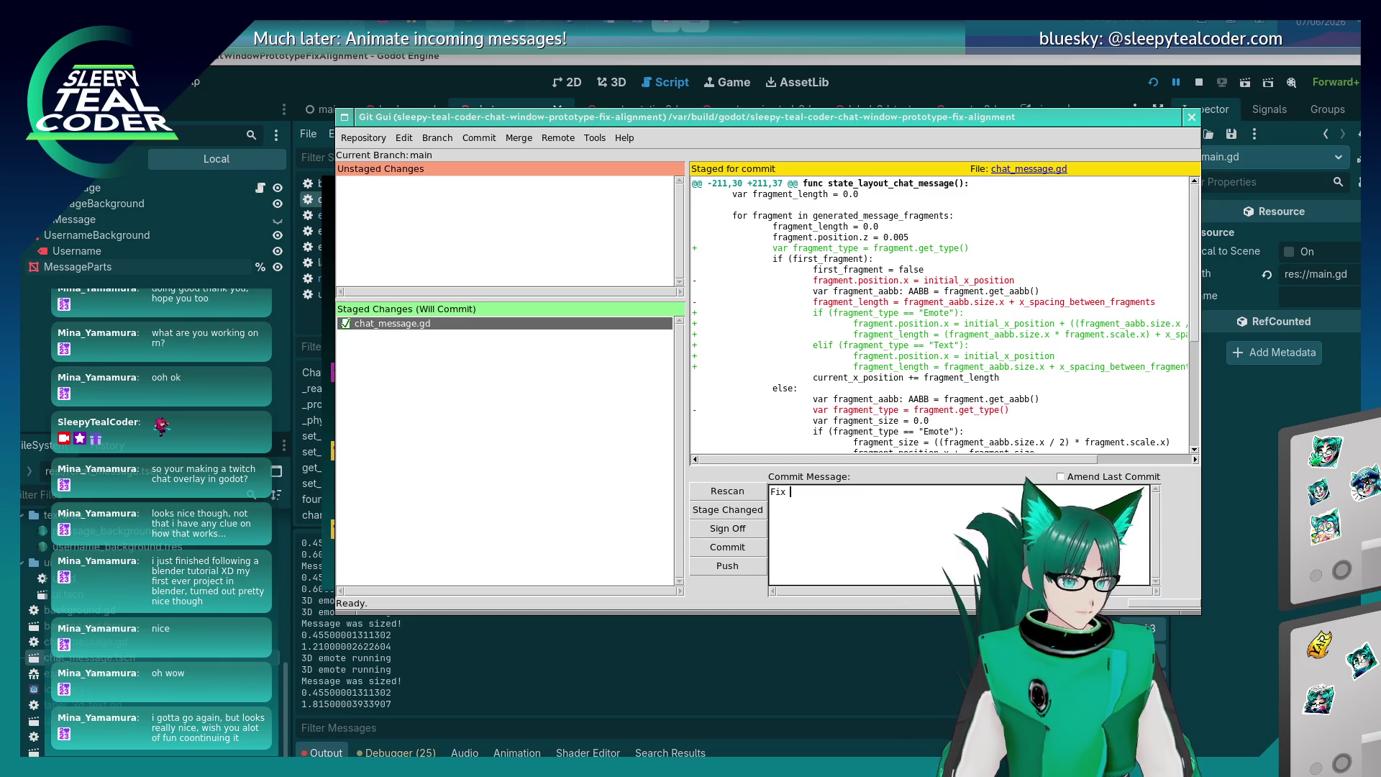
pyautogui.write('Fix chat message whe')
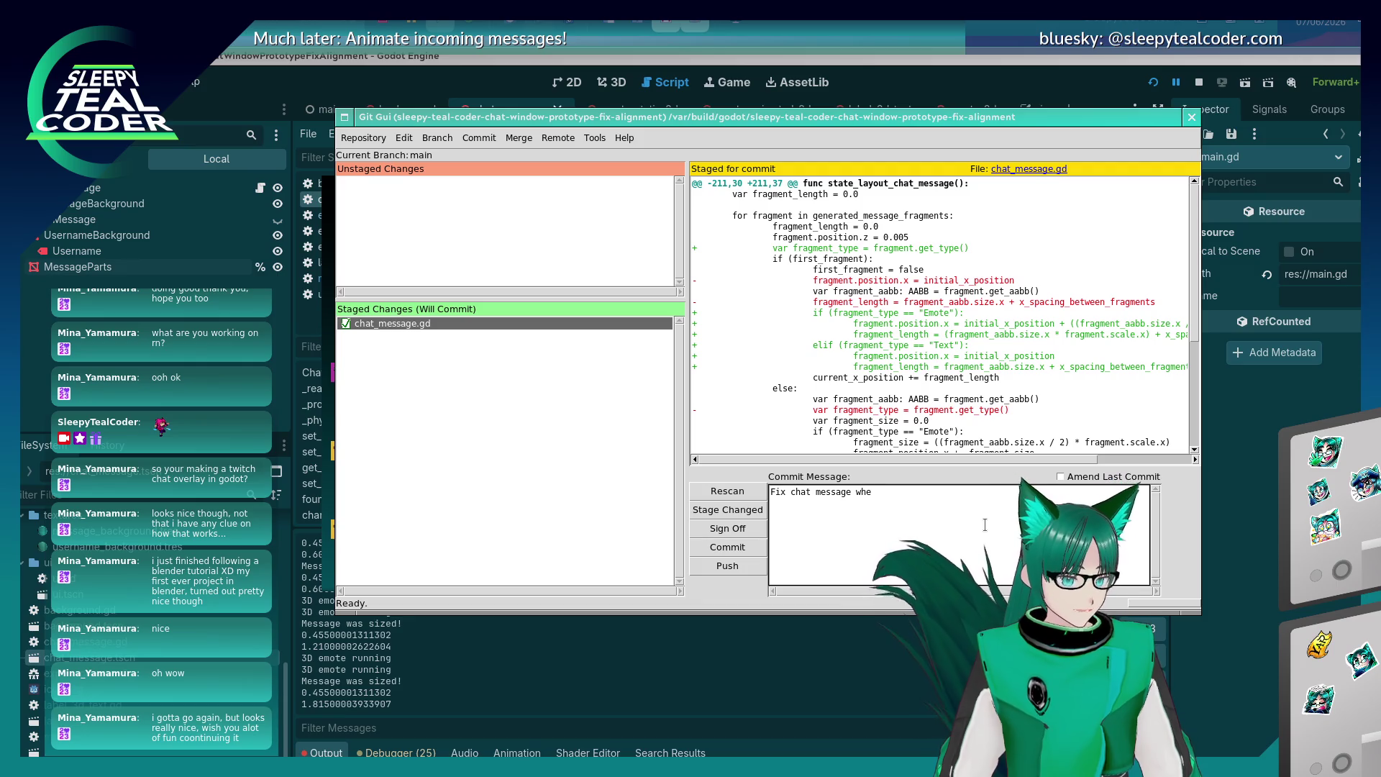
pyautogui.write('n emote is the first fragment')
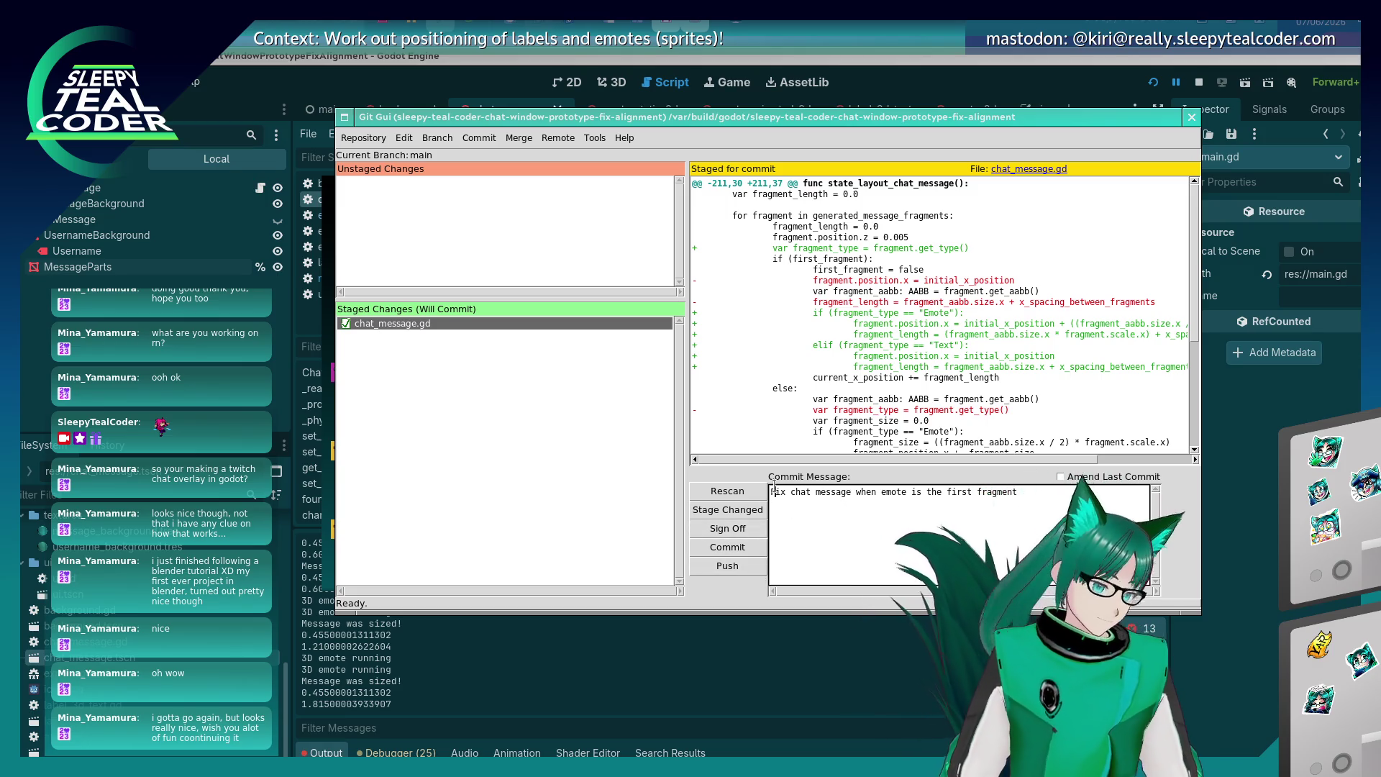
pyautogui.press('Delete')
pyautogui.press('Delete')
pyautogui.press('Delete')
pyautogui.write('Stop')
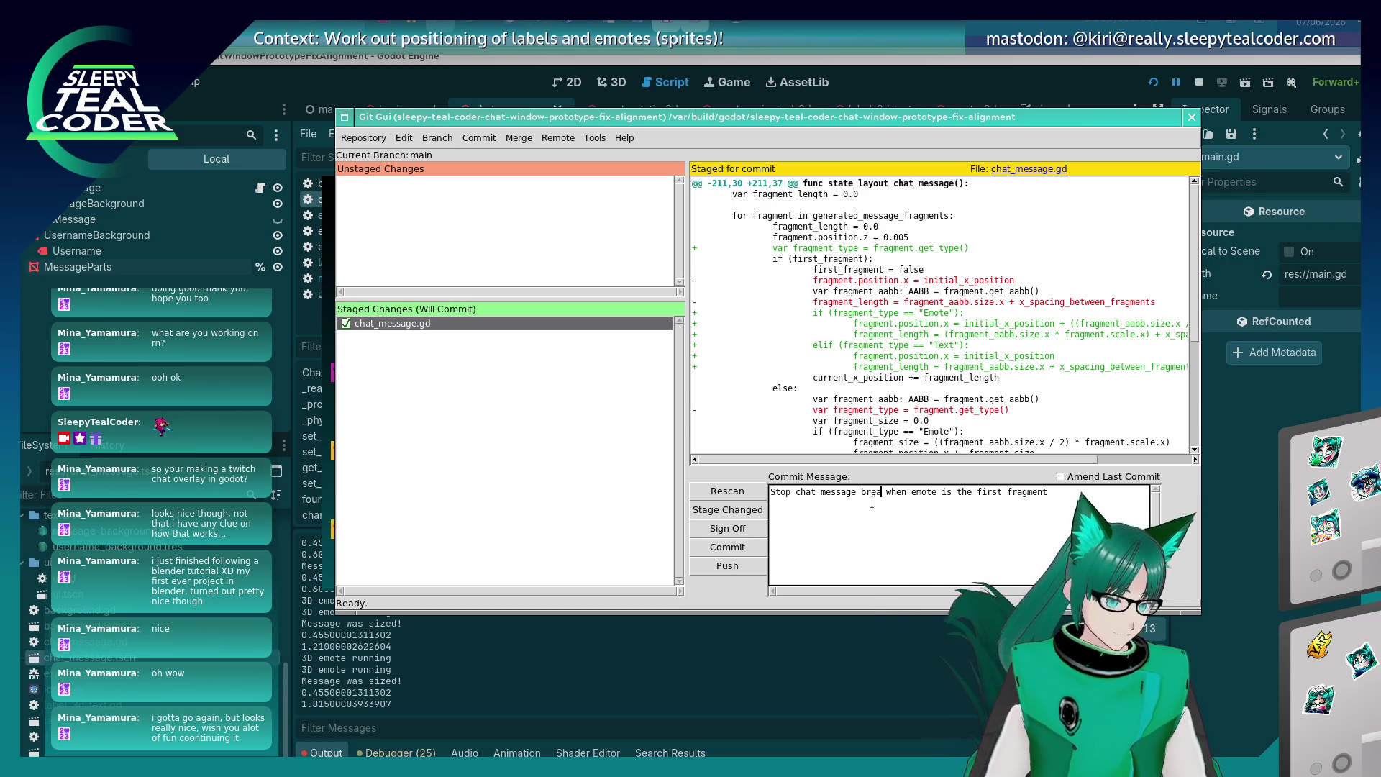
pyautogui.write('king')
pyautogui.click(744, 545)
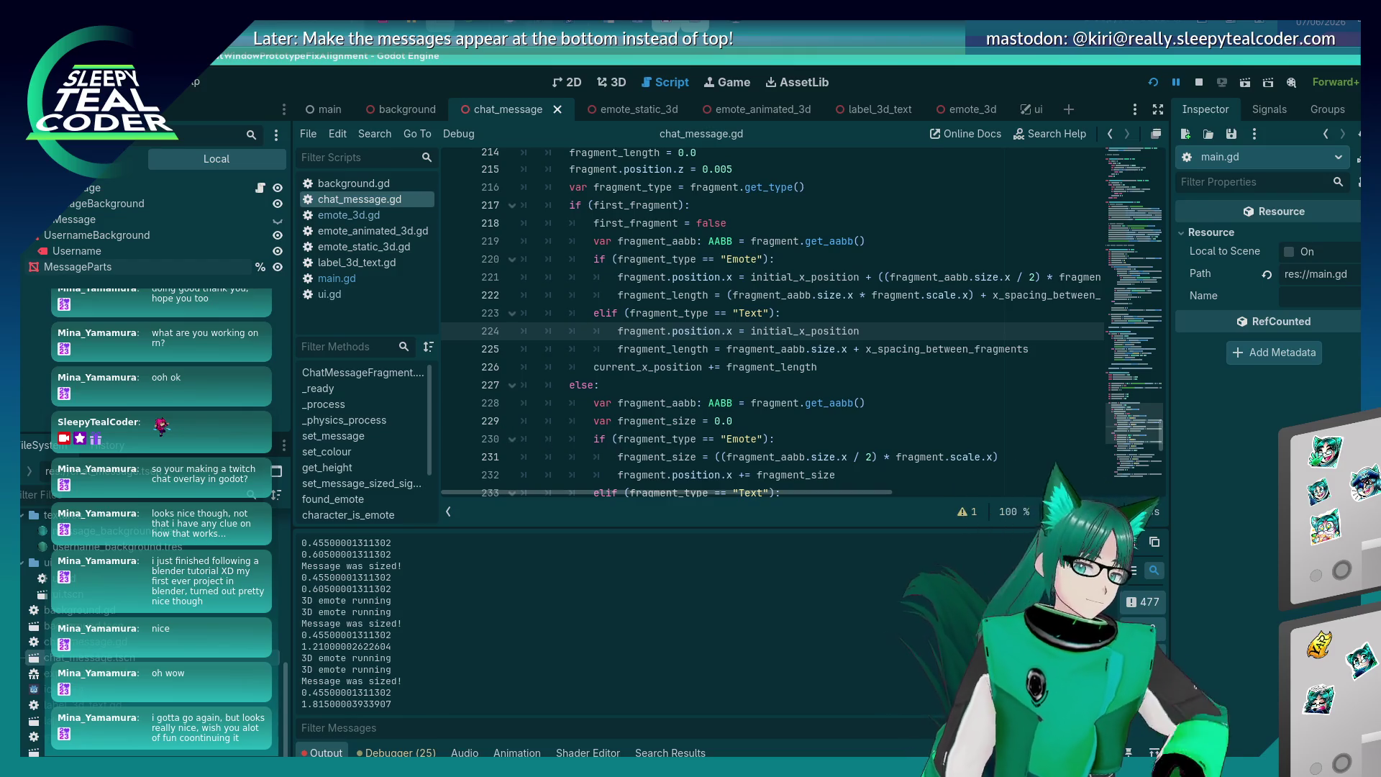
# Save the script and scene in Godot, then switch between Git Gui and the script editor.
pyautogui.click(750, 359)
pyautogui.hotkey('ctrl', 's')
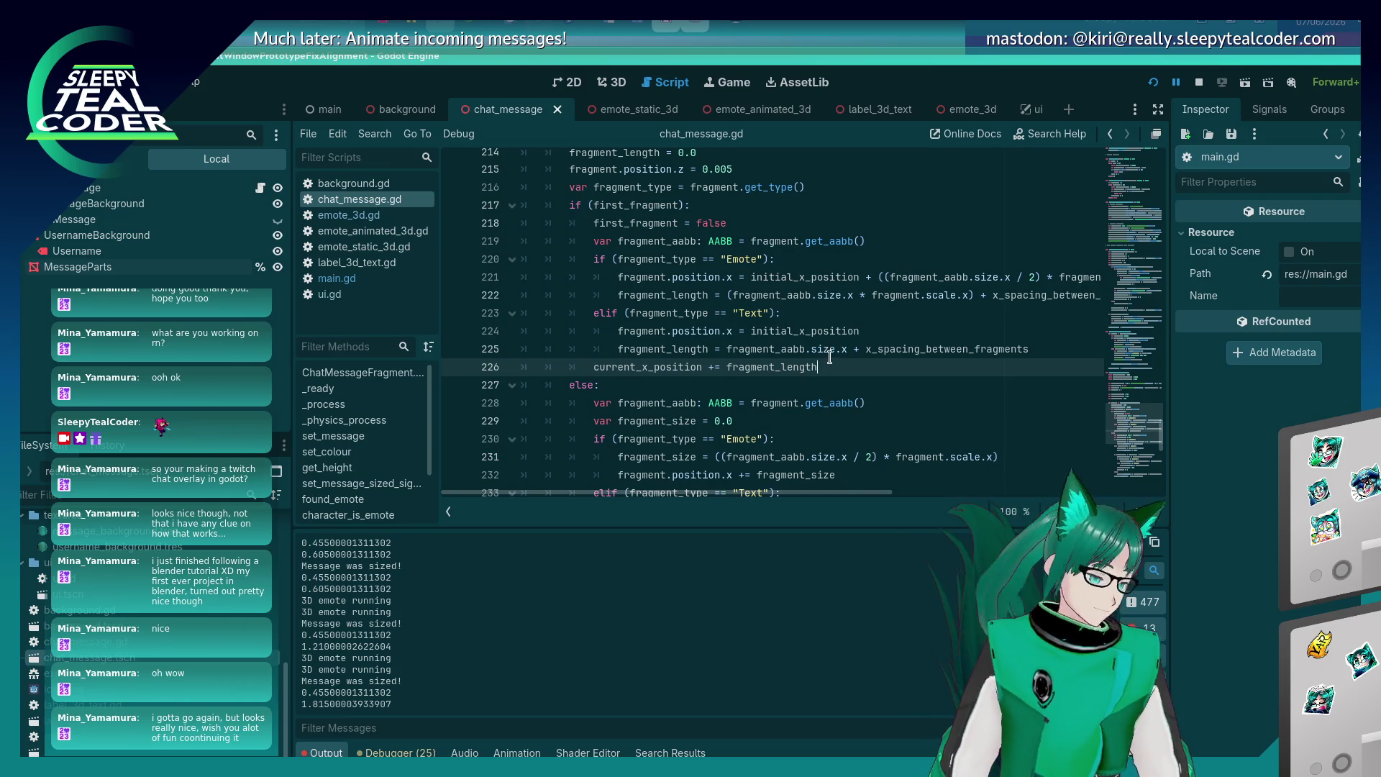
pyautogui.moveTo(827, 356)
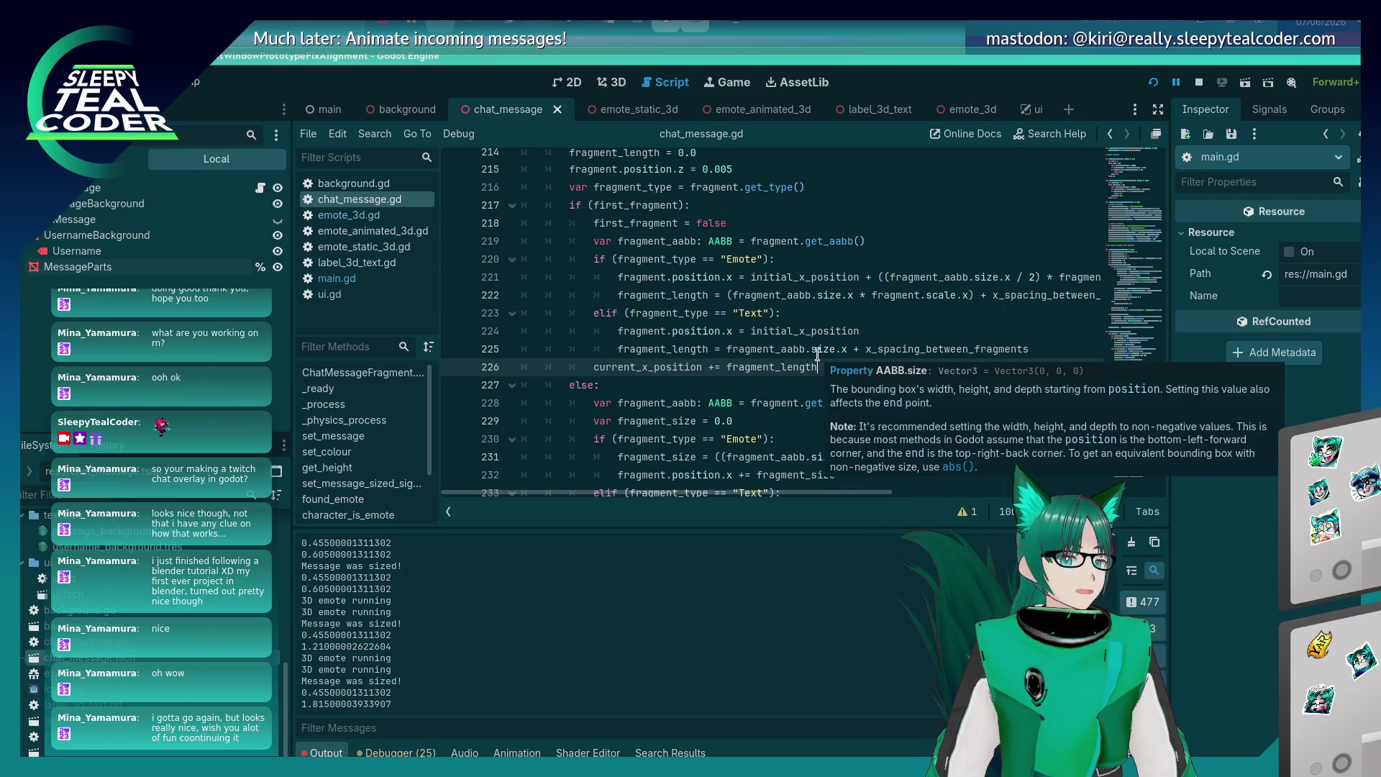
pyautogui.hotkey('alt', 'Tab')
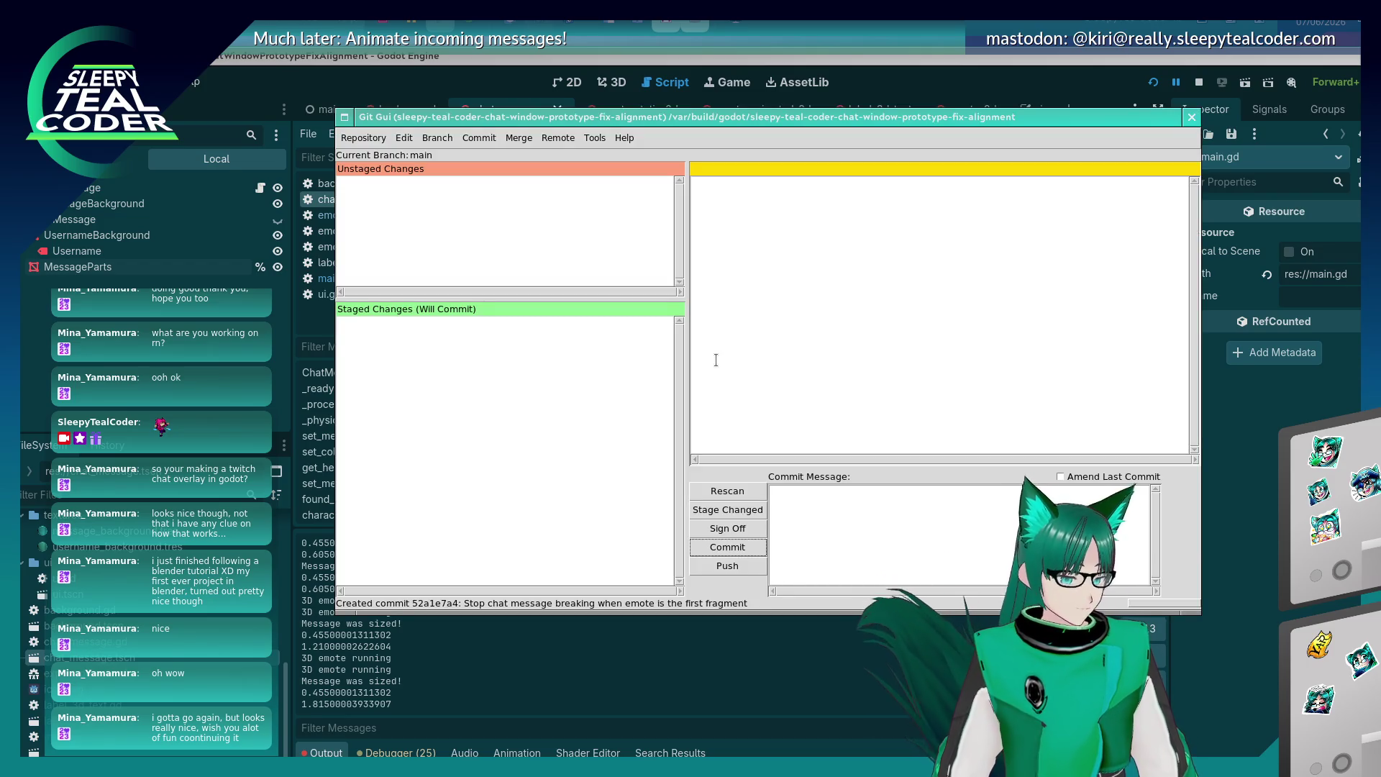
pyautogui.hotkey('alt', 'Tab')
# Add another test chat message, then restart the running game with F5.
pyautogui.scroll(-8, 741, 374)
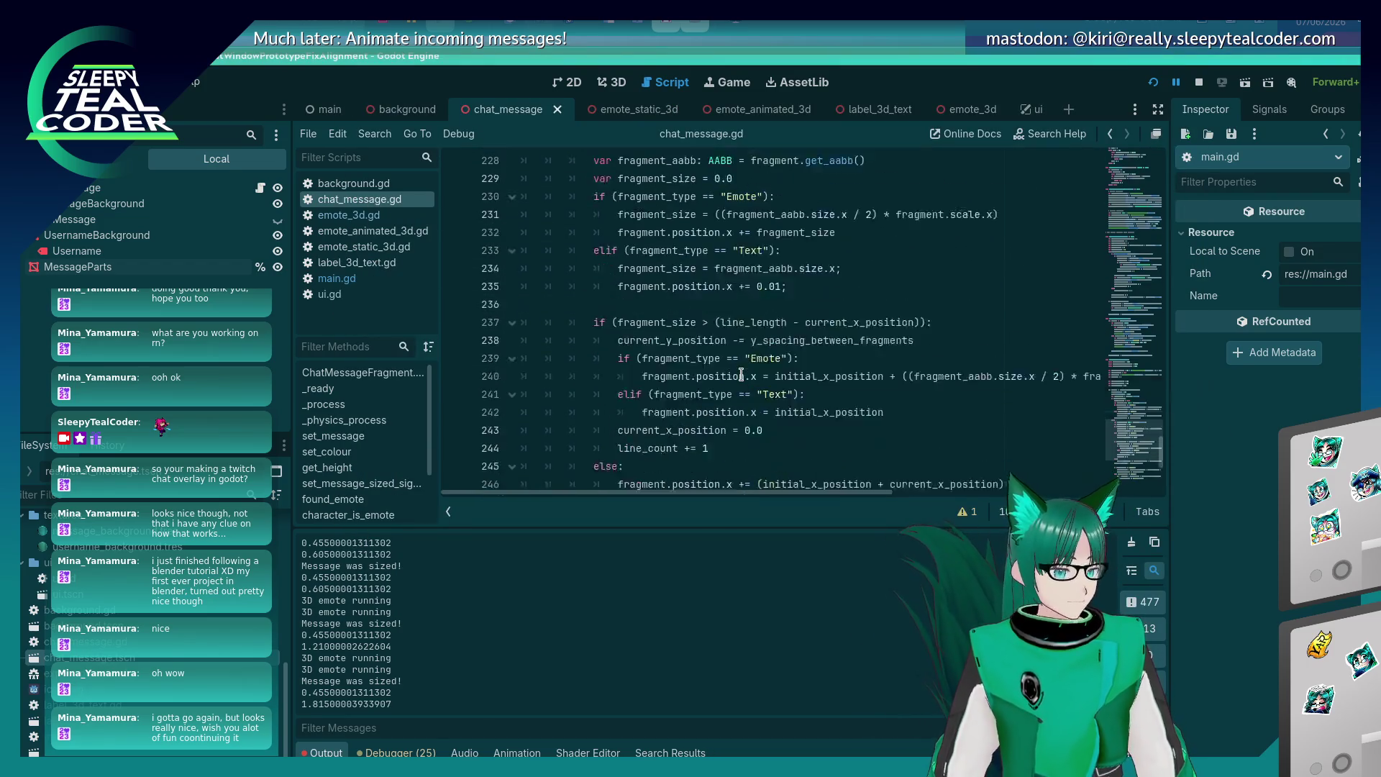
pyautogui.scroll(2, 742, 373)
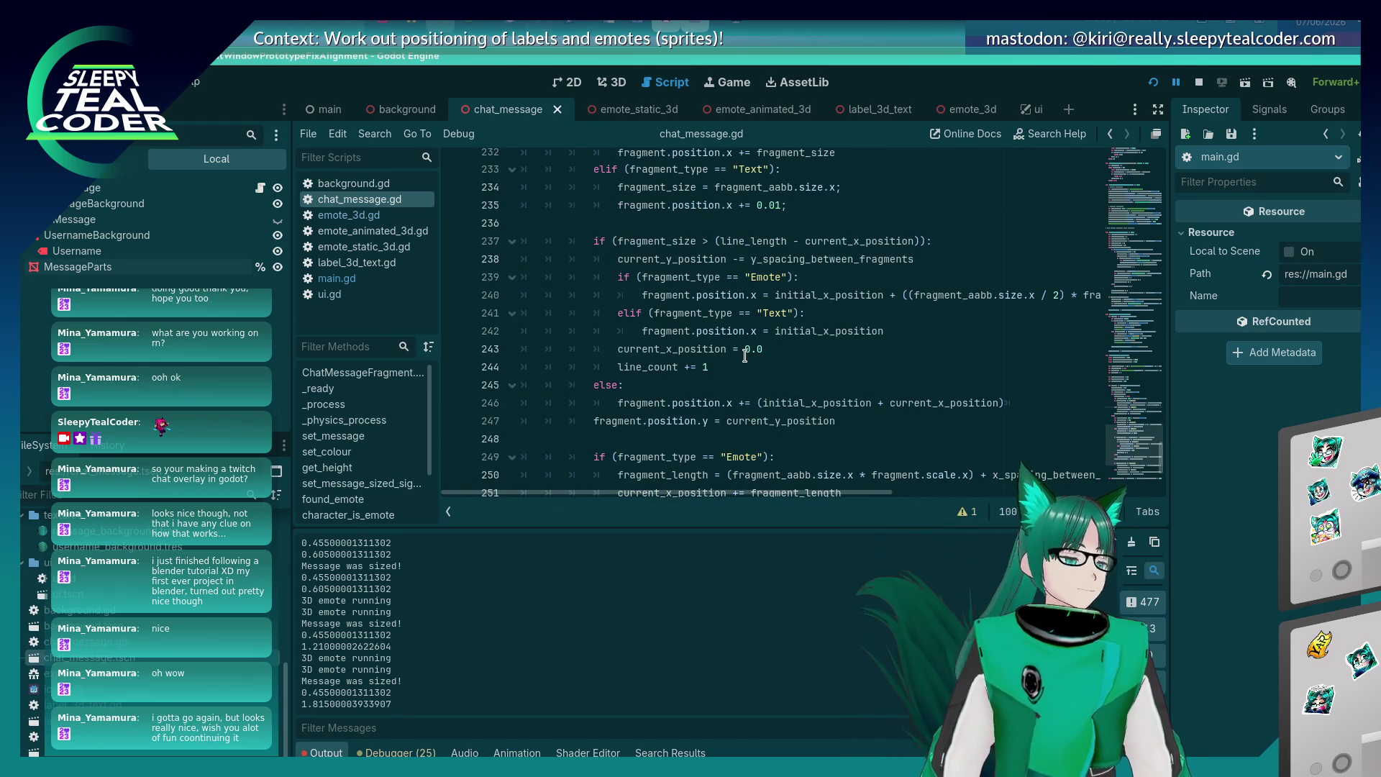
pyautogui.scroll(4, 744, 355)
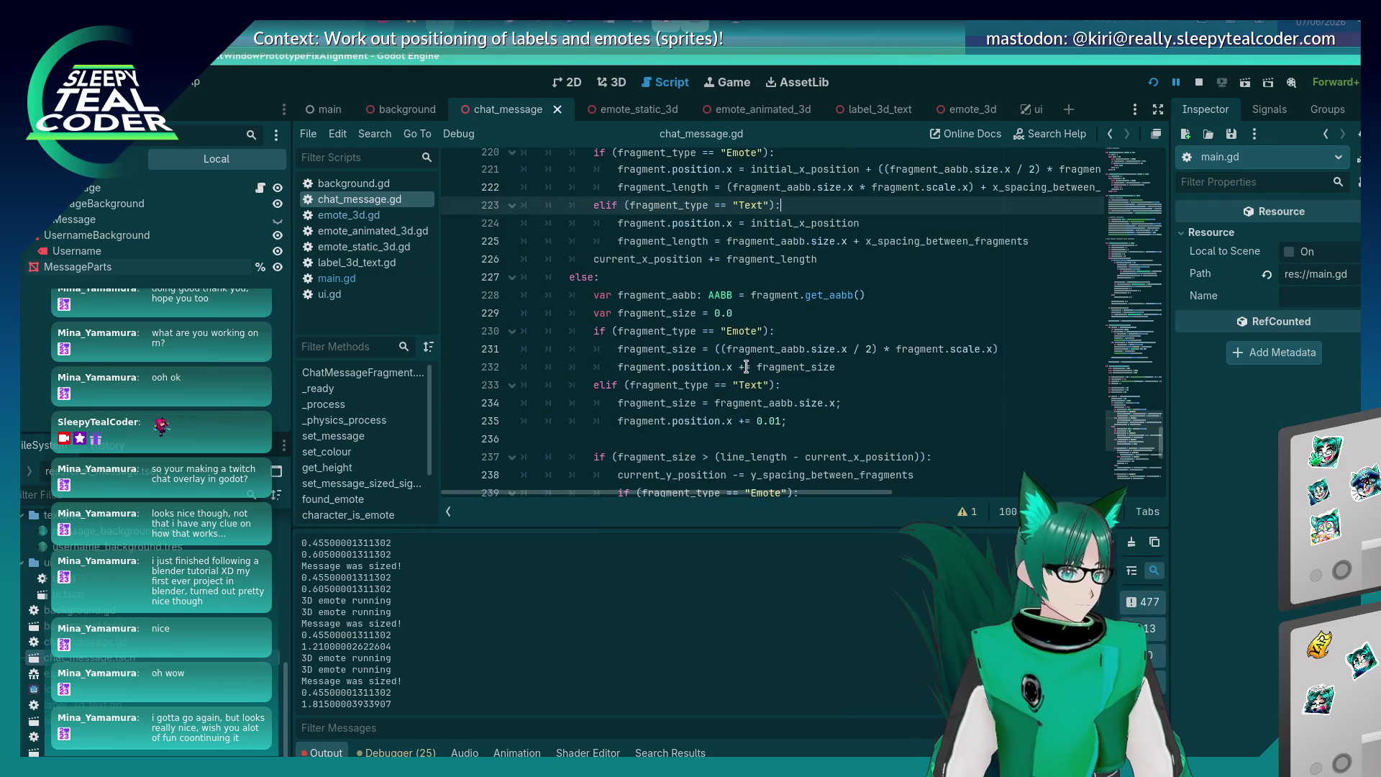
pyautogui.hotkey('alt', 'Tab')
pyautogui.hotkey('alt', 'Tab')
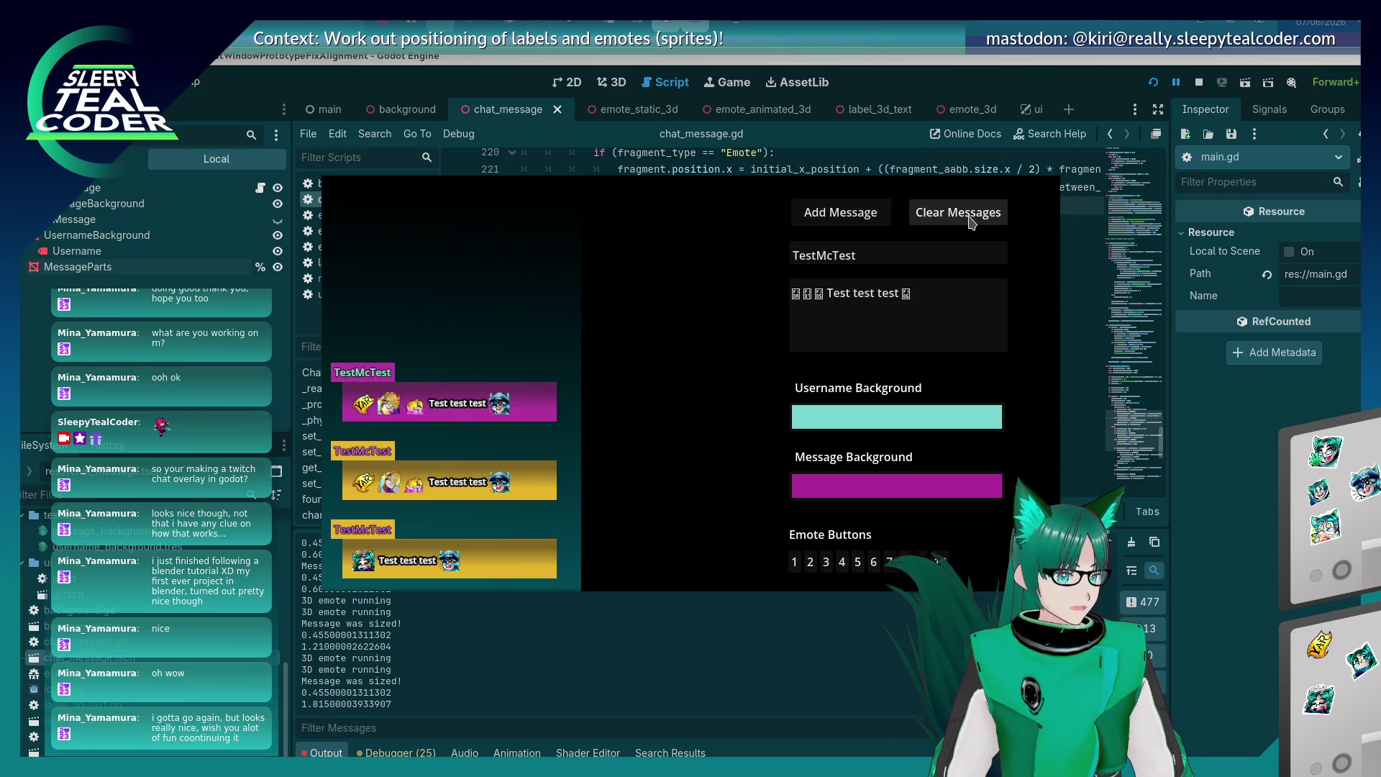
pyautogui.click(860, 216)
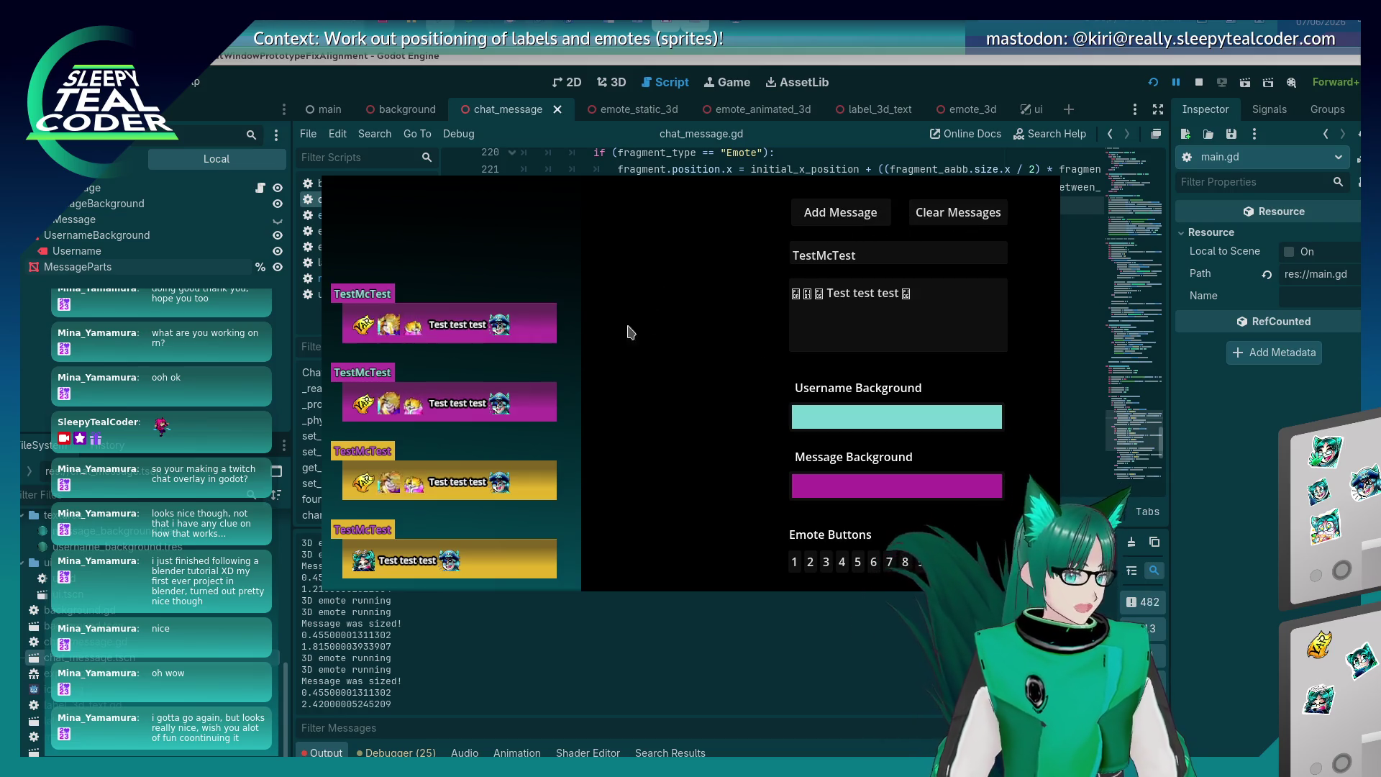
pyautogui.click(950, 309)
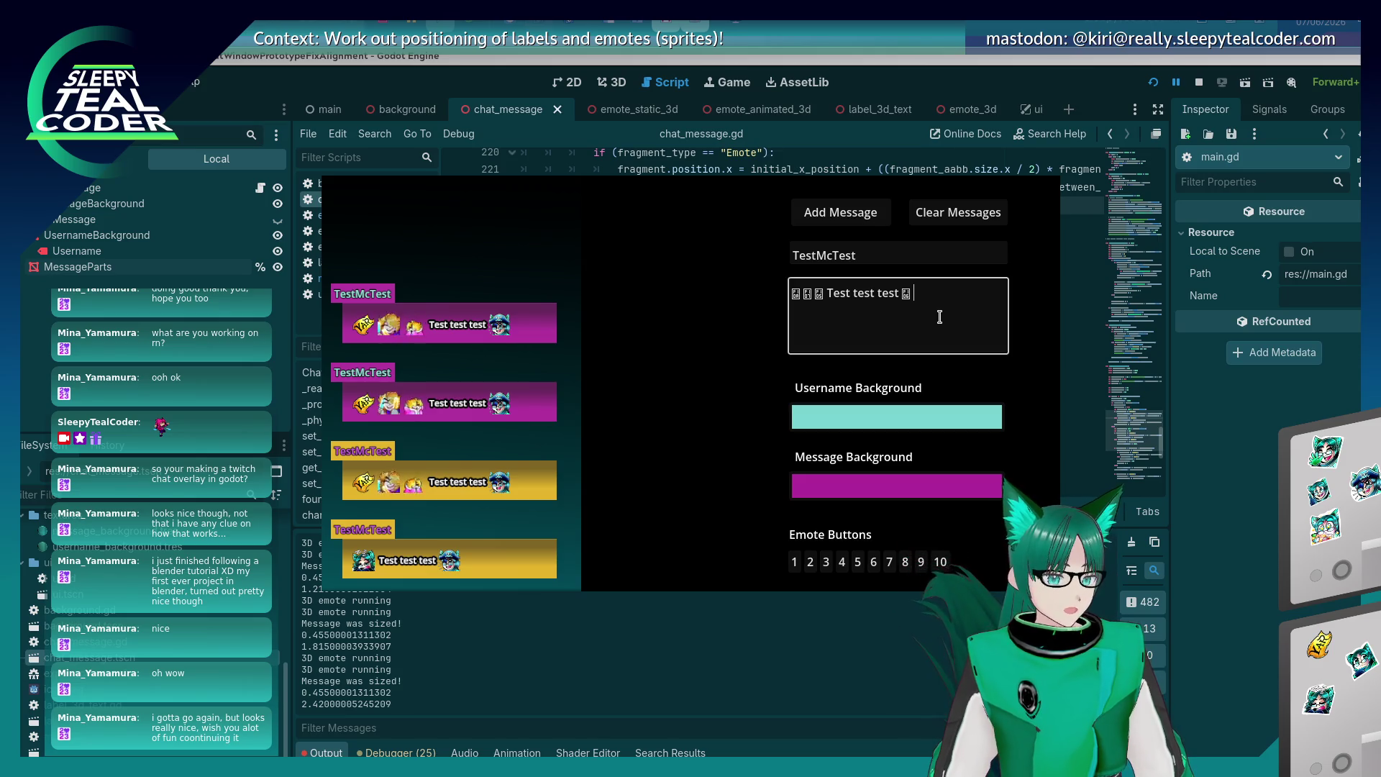
pyautogui.press('F5')
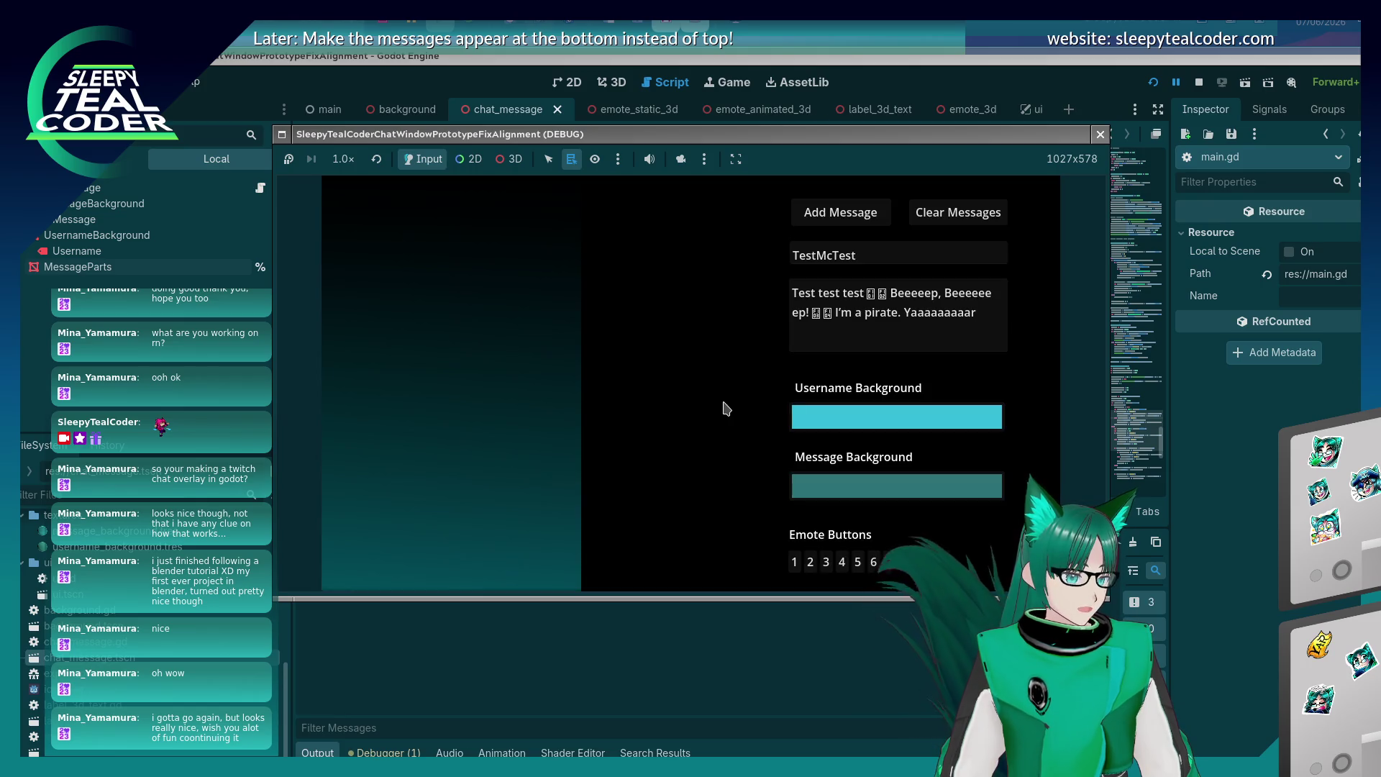
# Give the message a magenta background and the username a pale orange background, then post it.
pyautogui.click(941, 502)
pyautogui.click(993, 336)
pyautogui.click(939, 229)
pyautogui.press('Escape')
pyautogui.click(899, 415)
pyautogui.click(991, 219)
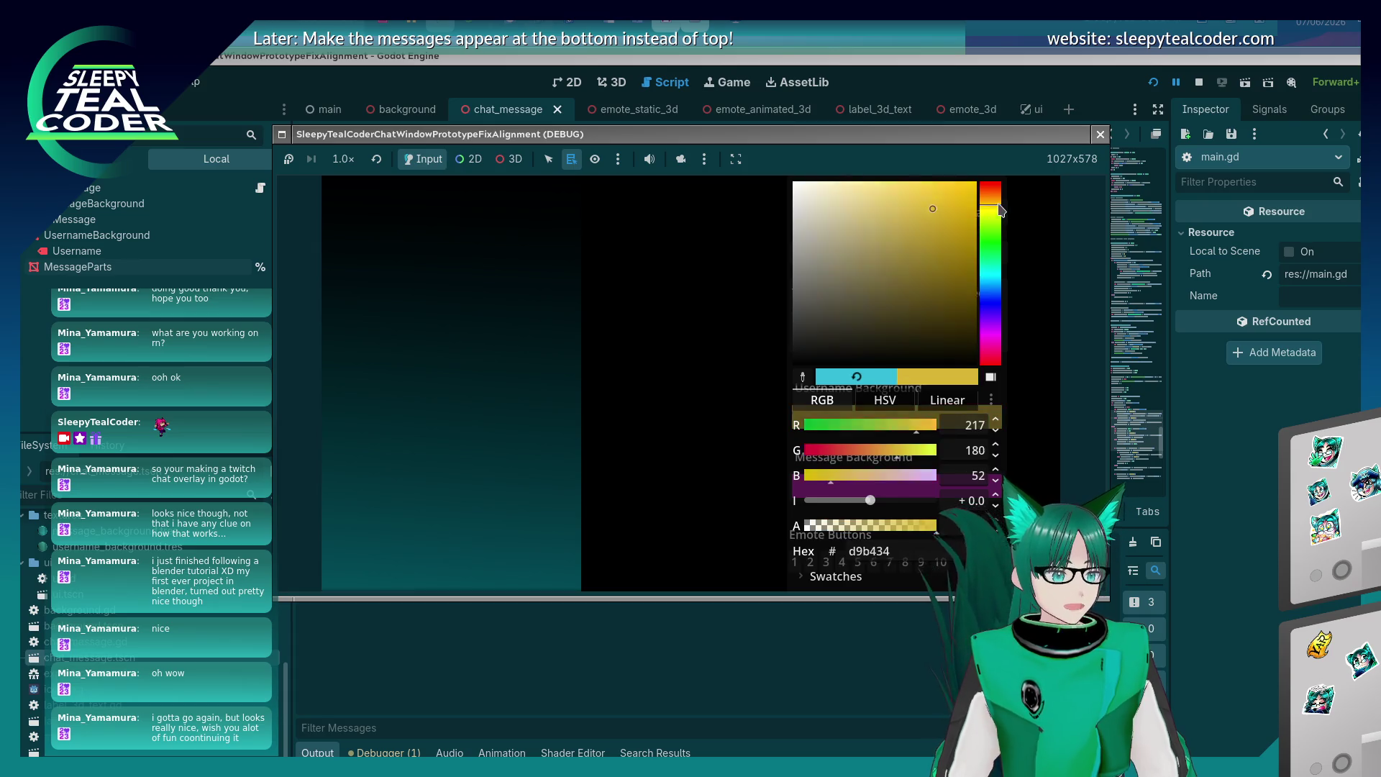
pyautogui.click(995, 200)
pyautogui.moveTo(933, 209); pyautogui.dragTo(876, 205)
pyautogui.click(778, 261)
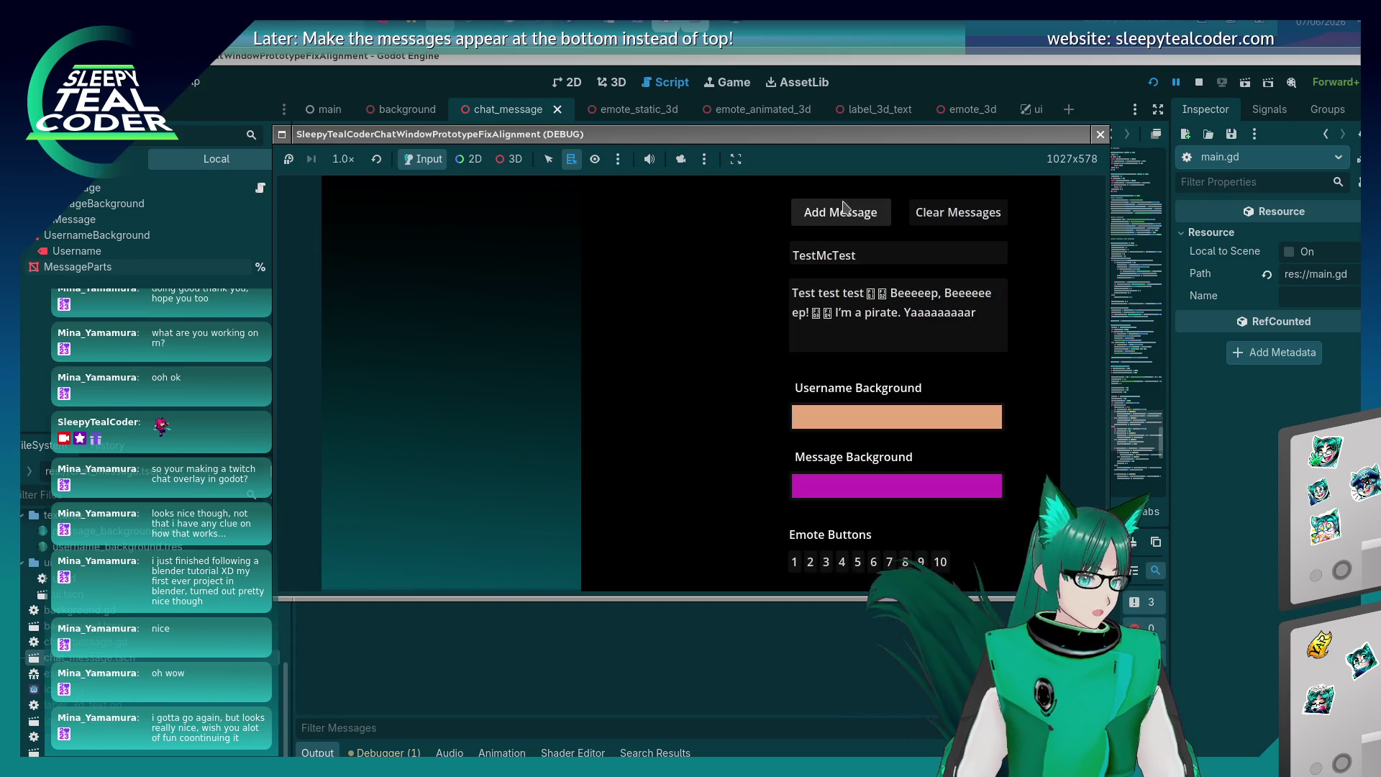
pyautogui.click(813, 212)
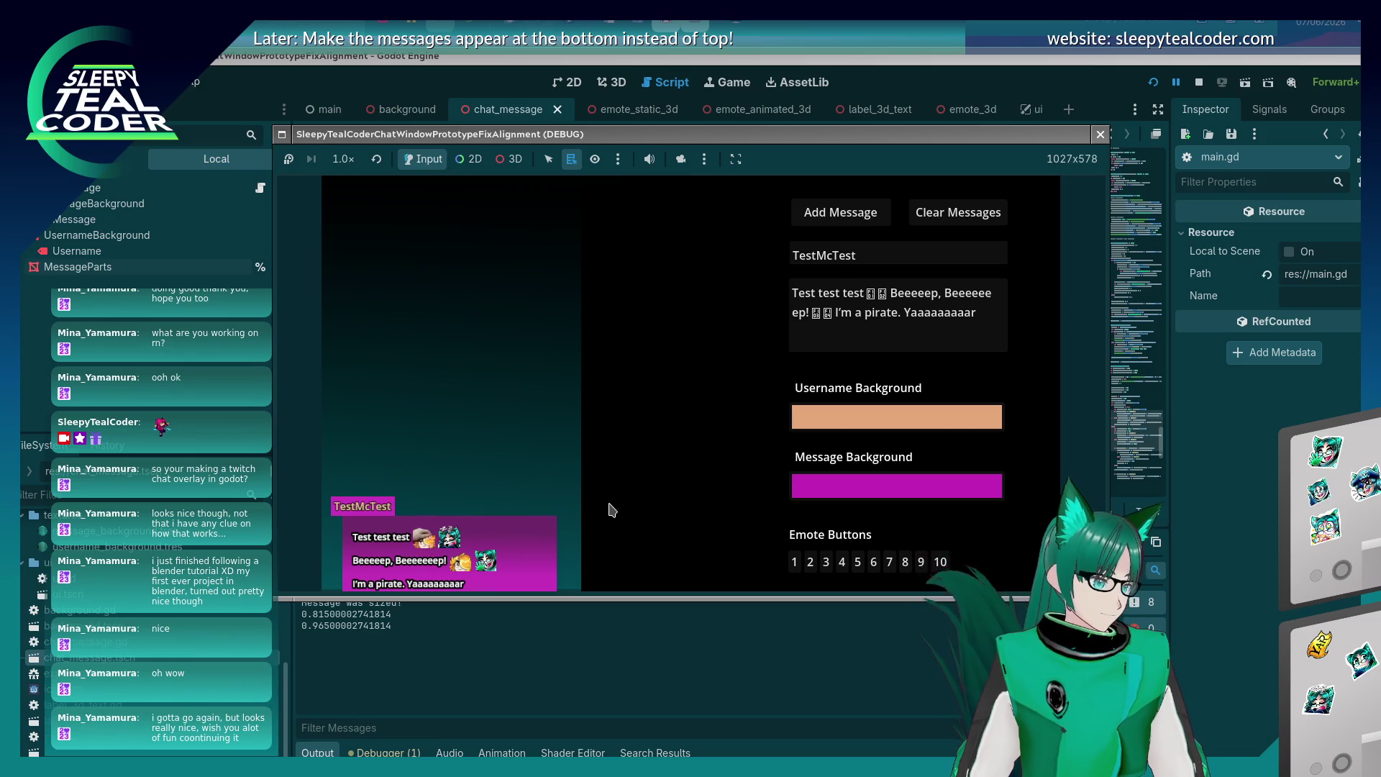
# Delete the pirate sentence from the message text and make the username background yellow.
pyautogui.click(851, 497)
pyautogui.click(669, 462)
pyautogui.moveTo(809, 313); pyautogui.dragTo(990, 312)
pyautogui.press('BackSpace')
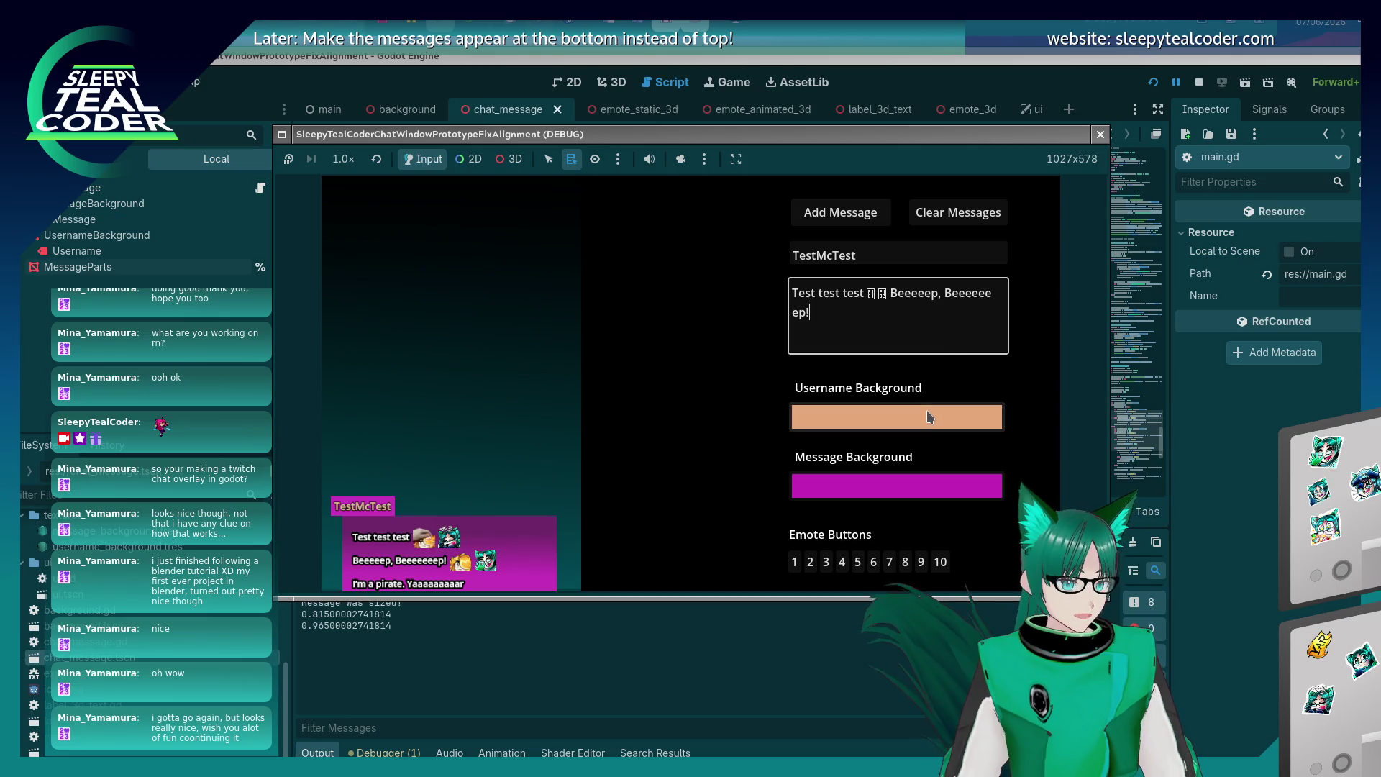
pyautogui.click(928, 417)
pyautogui.moveTo(991, 193); pyautogui.dragTo(990, 210)
pyautogui.click(898, 227)
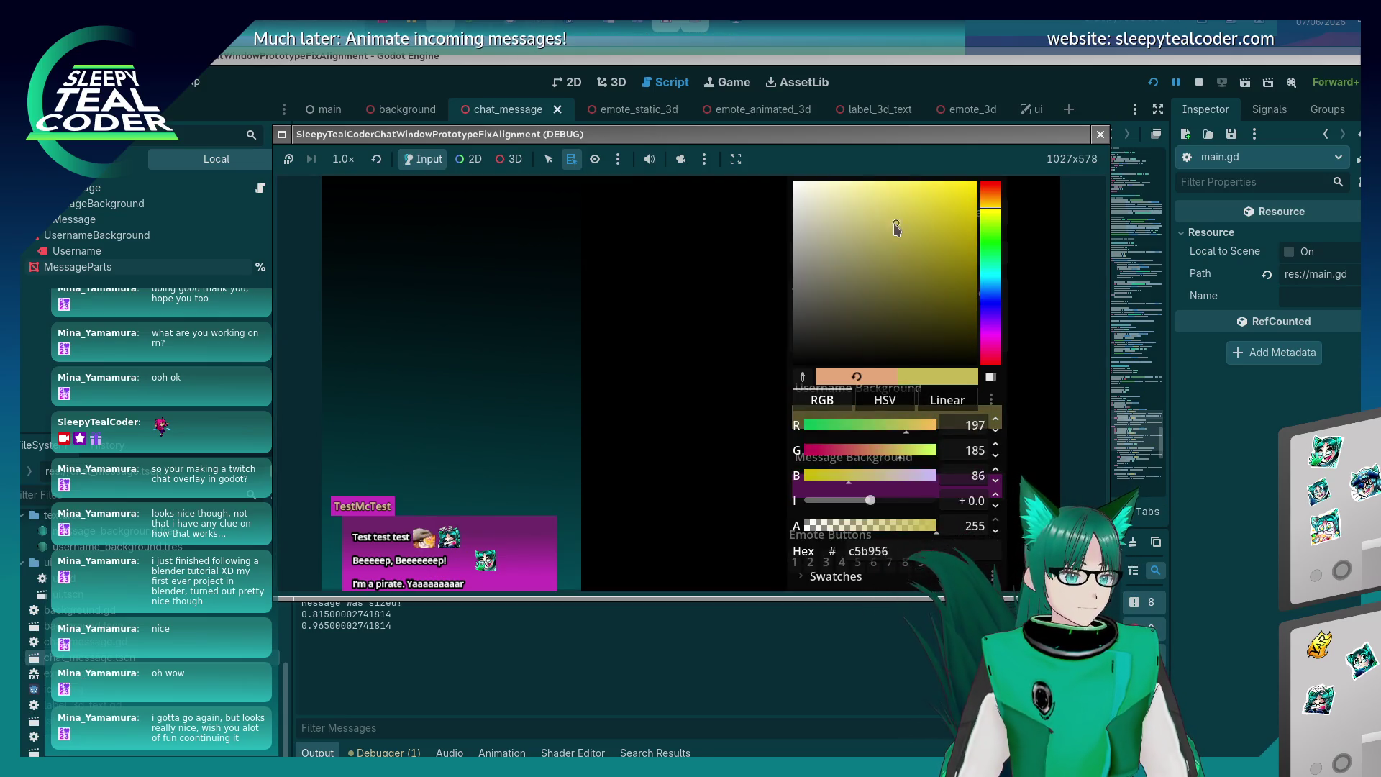
# Shift the message background hue to purple and post a new test message.
pyautogui.click(660, 387)
pyautogui.click(878, 486)
pyautogui.click(997, 356)
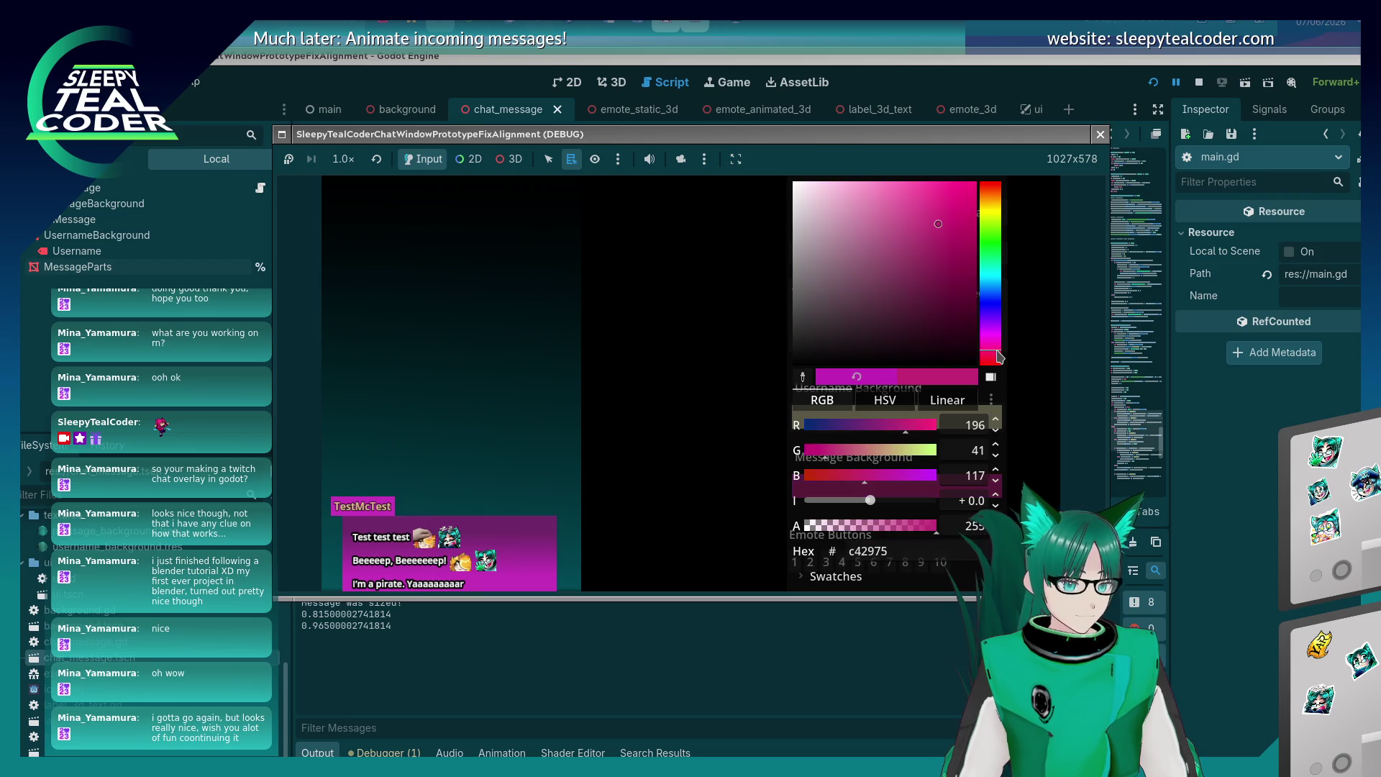
pyautogui.moveTo(997, 356); pyautogui.dragTo(996, 317)
pyautogui.click(927, 209)
pyautogui.click(701, 367)
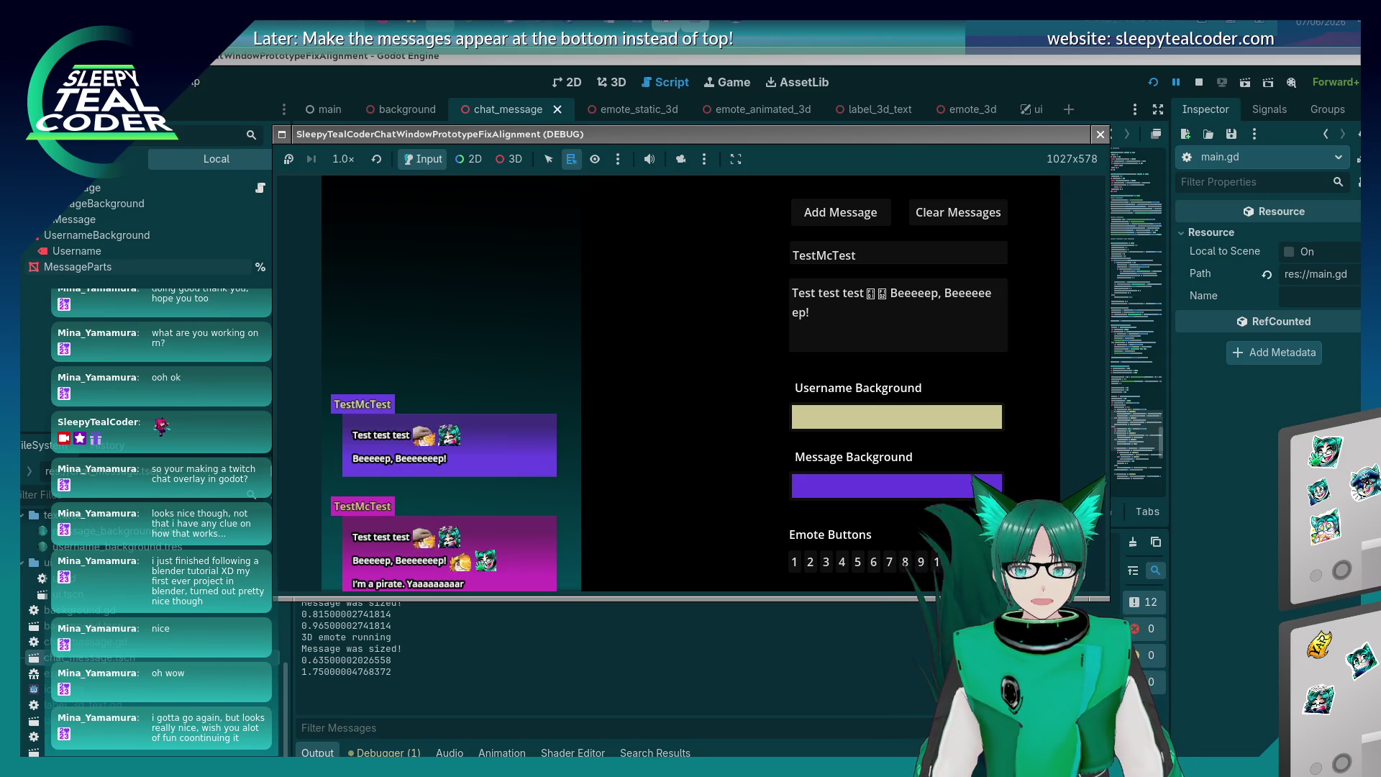
# Stop the running chat overlay with F8 and rerun the project with F5.
pyautogui.press('F8')
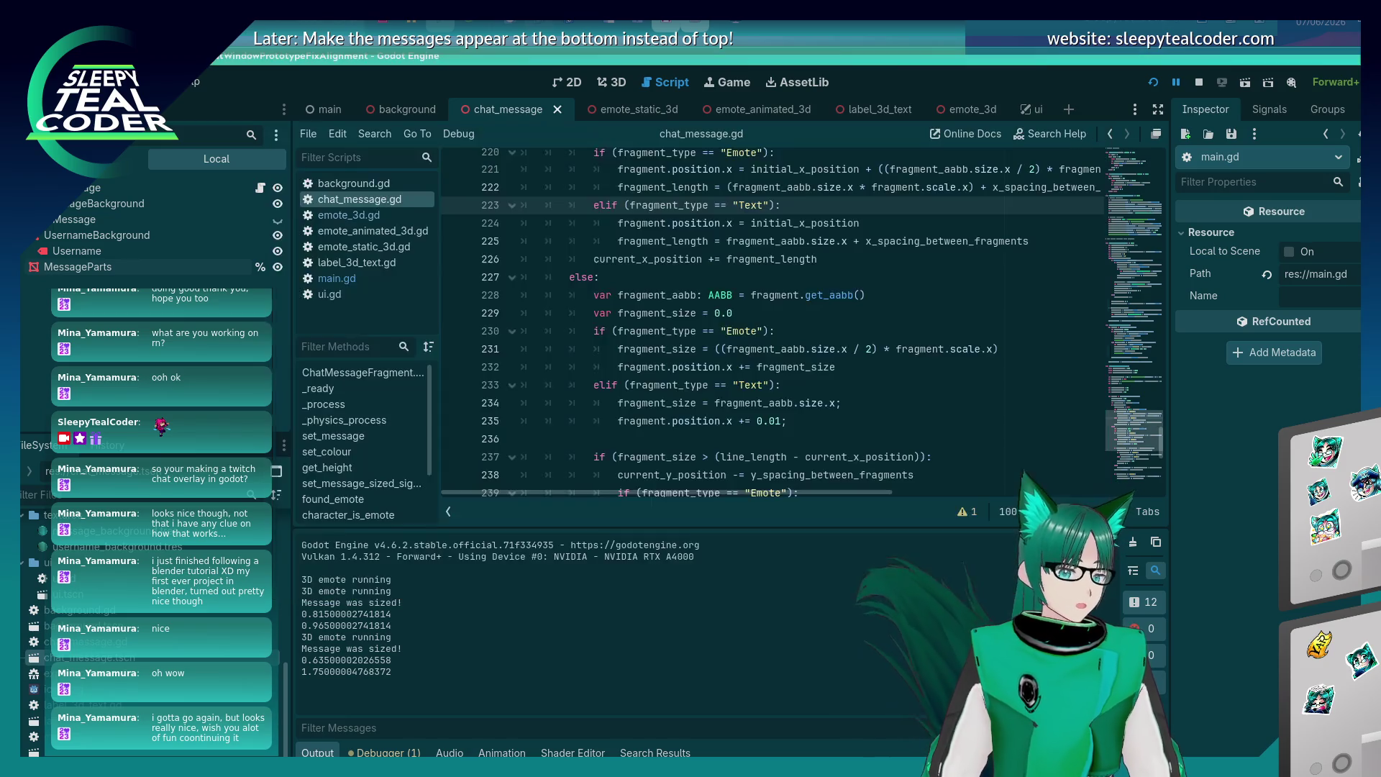
pyautogui.click(898, 437)
pyautogui.scroll(10, 869, 403)
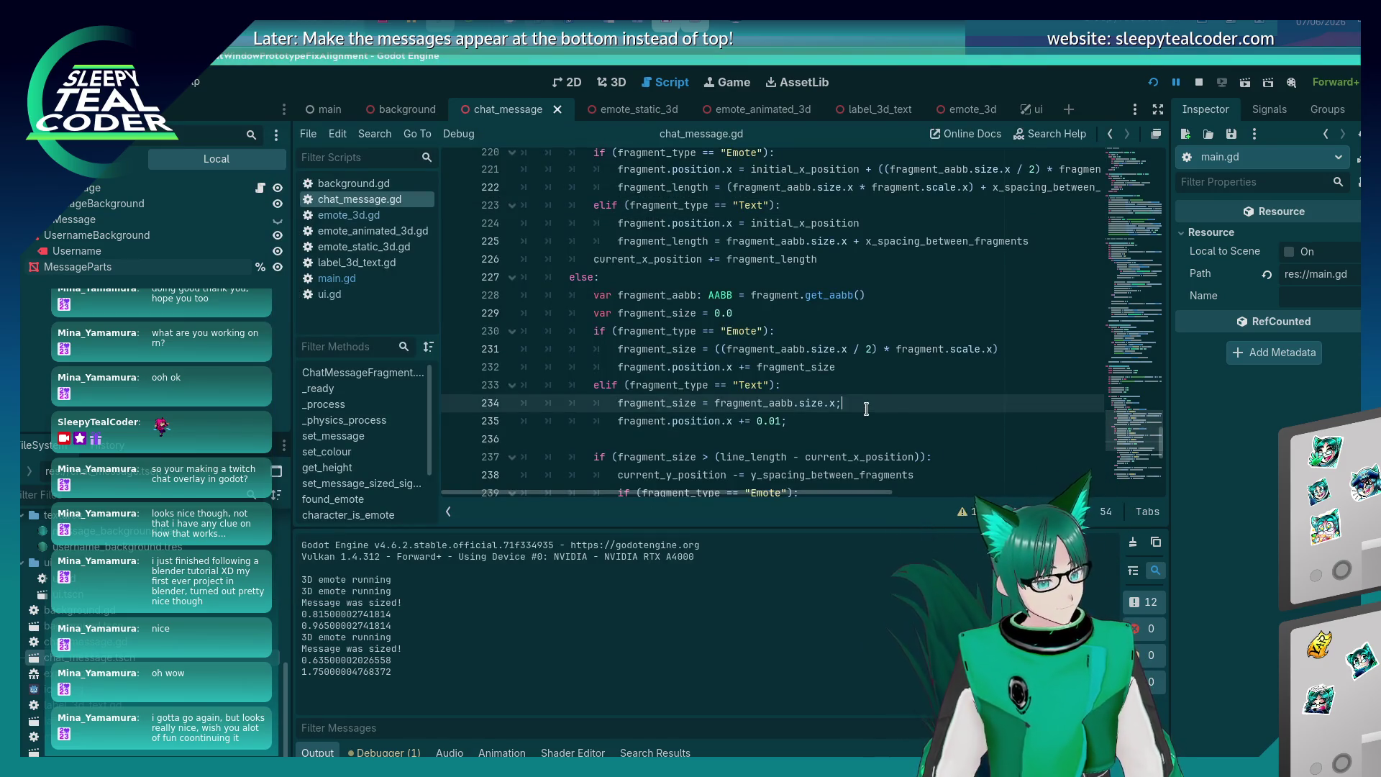
pyautogui.scroll(-18, 870, 403)
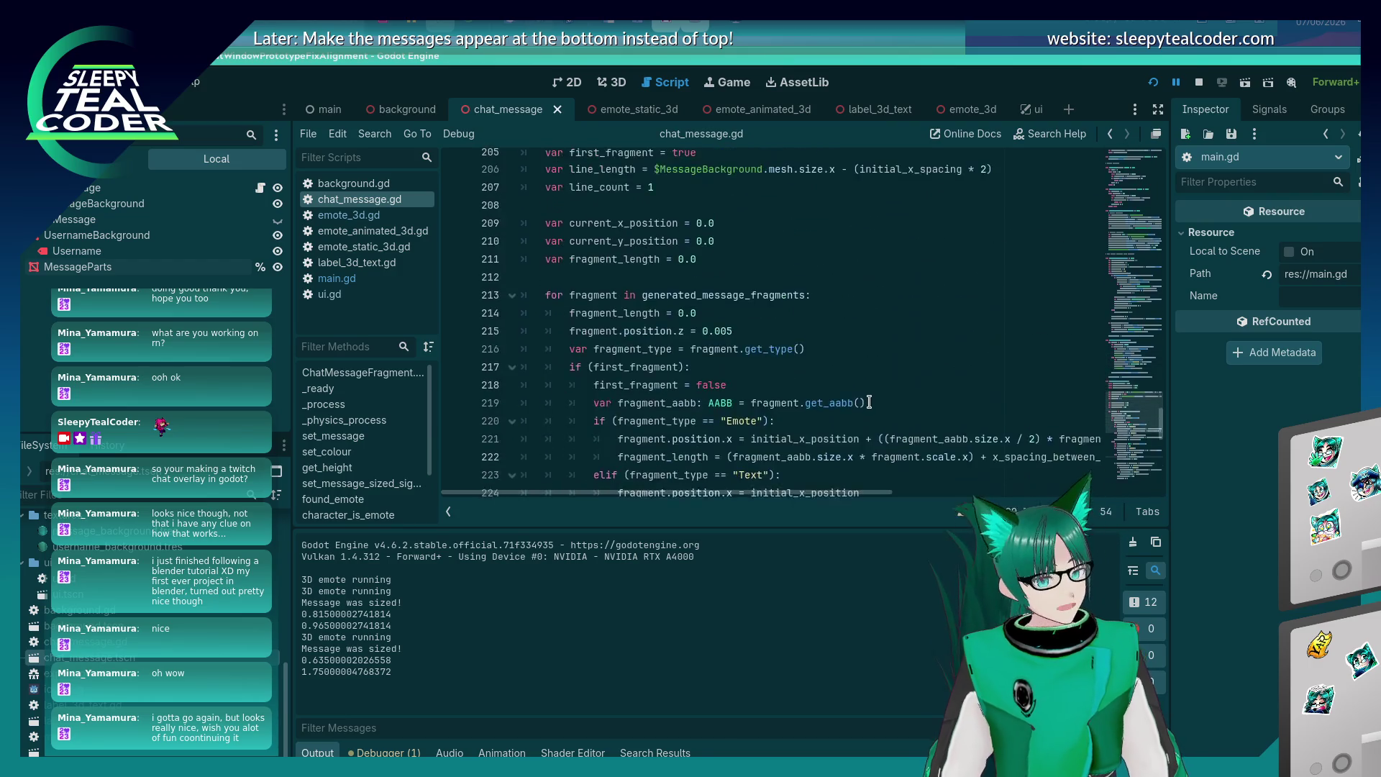
pyautogui.press('F5')
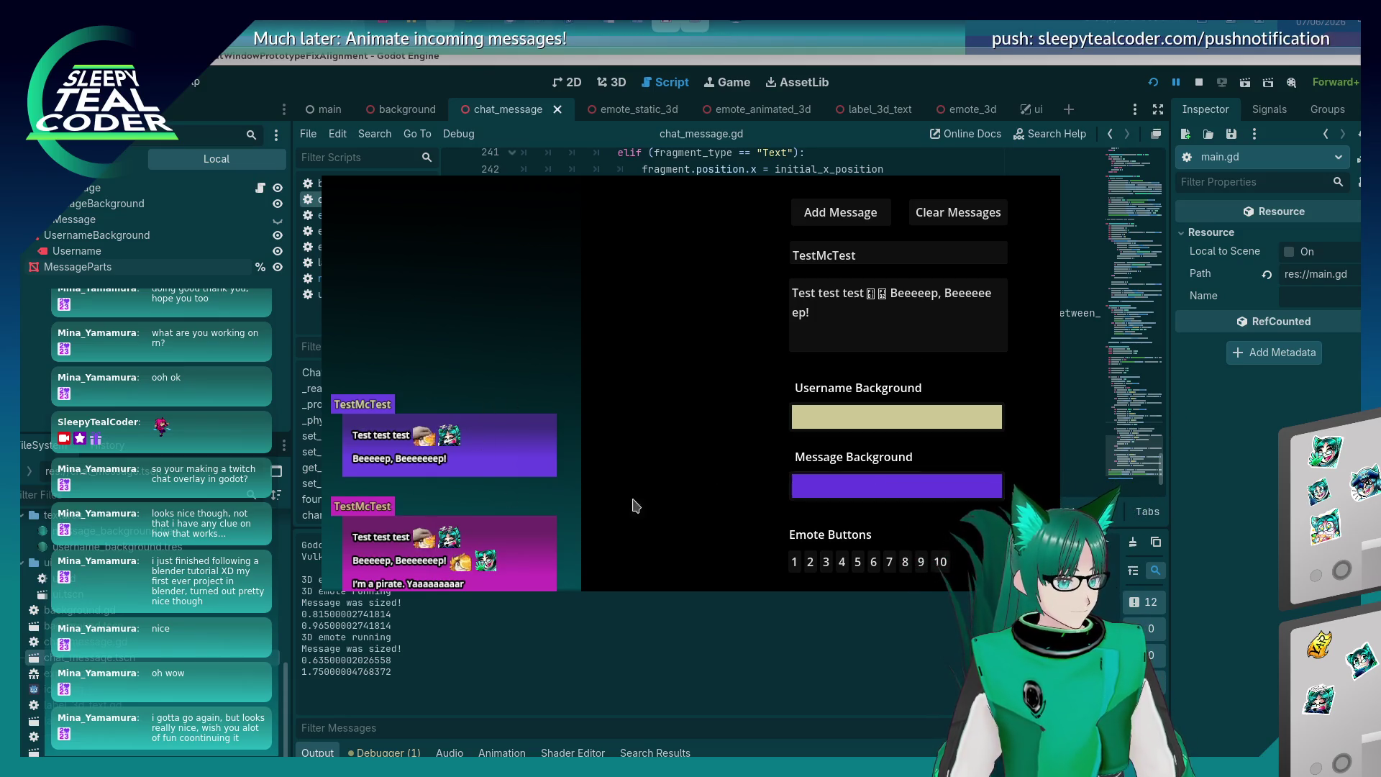
# Review chat_message.gd's layout functions and add blank lines after the username background code.
pyautogui.click(1088, 460)
pyautogui.click(871, 385)
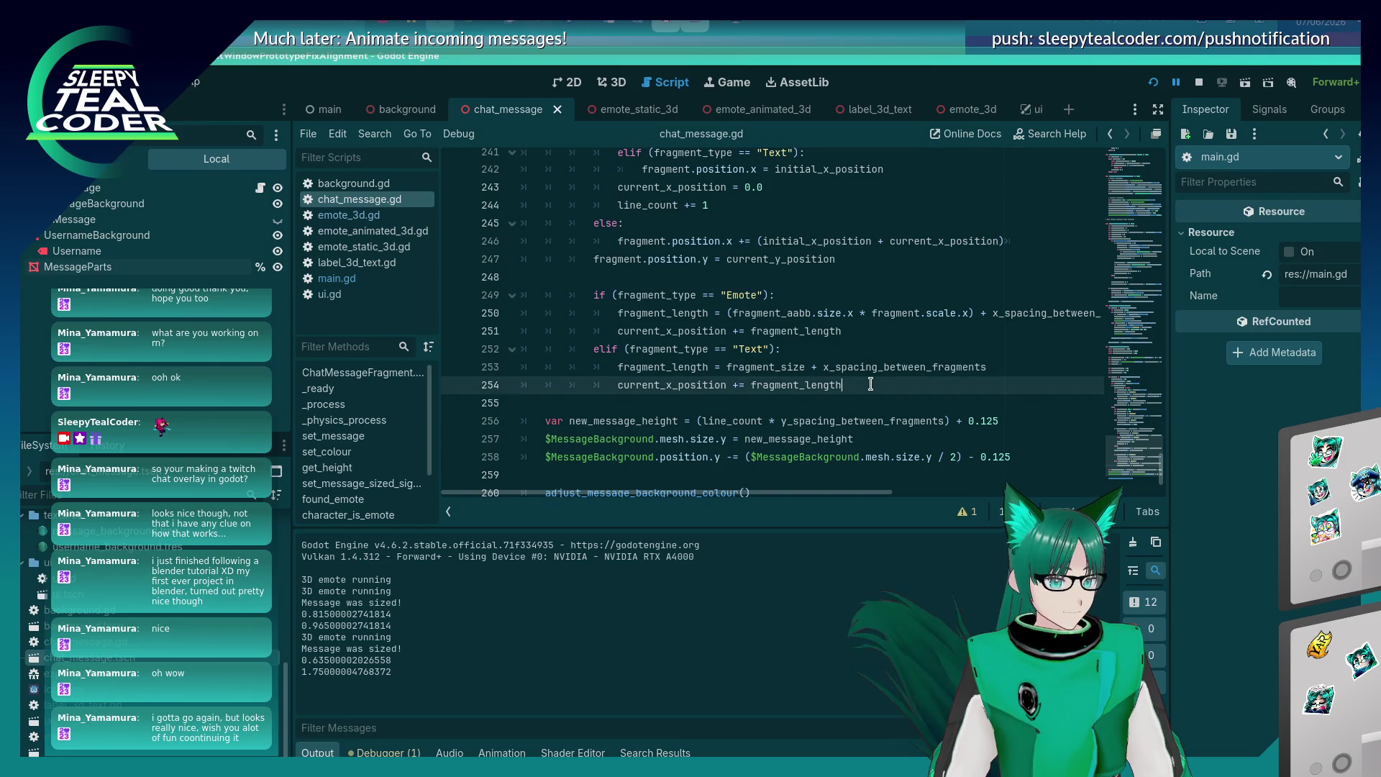
pyautogui.scroll(6, 871, 383)
pyautogui.scroll(19, 871, 383)
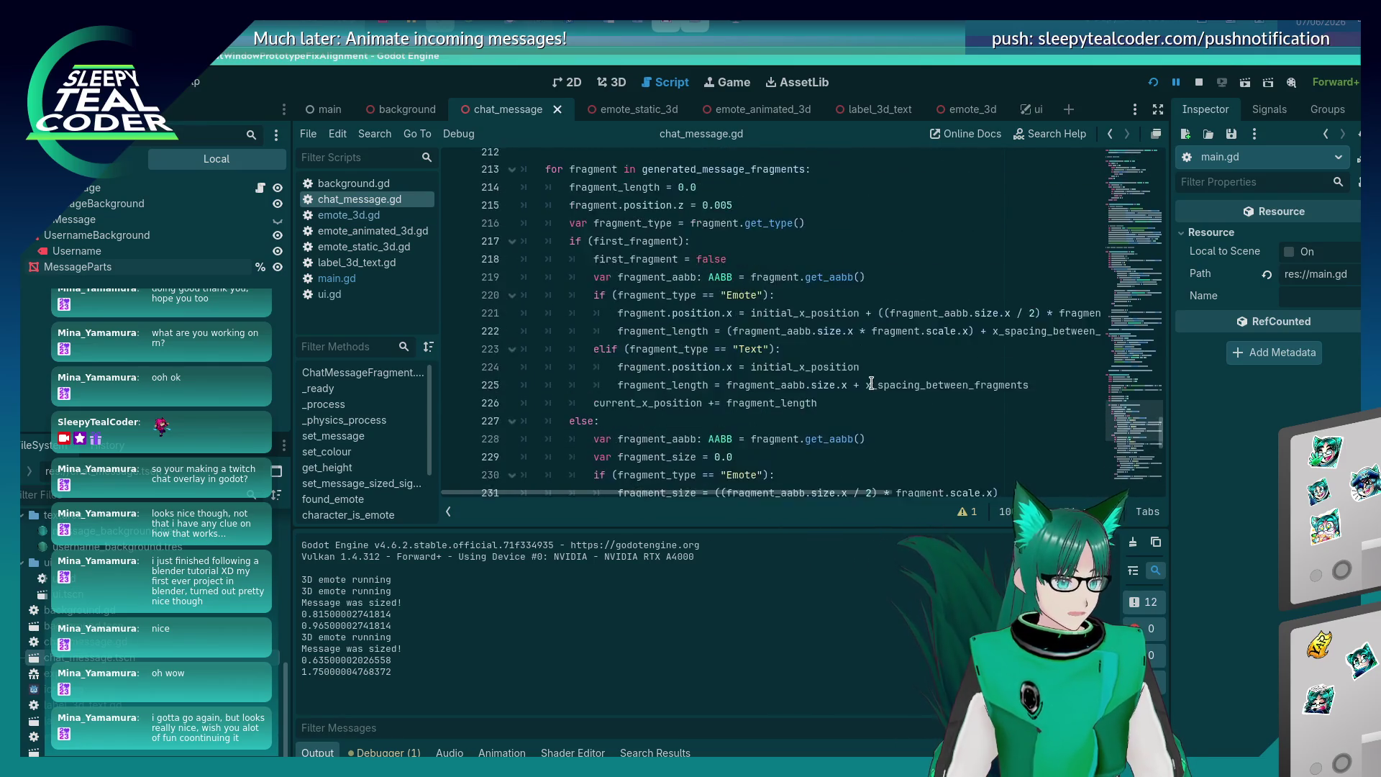
pyautogui.scroll(16, 872, 387)
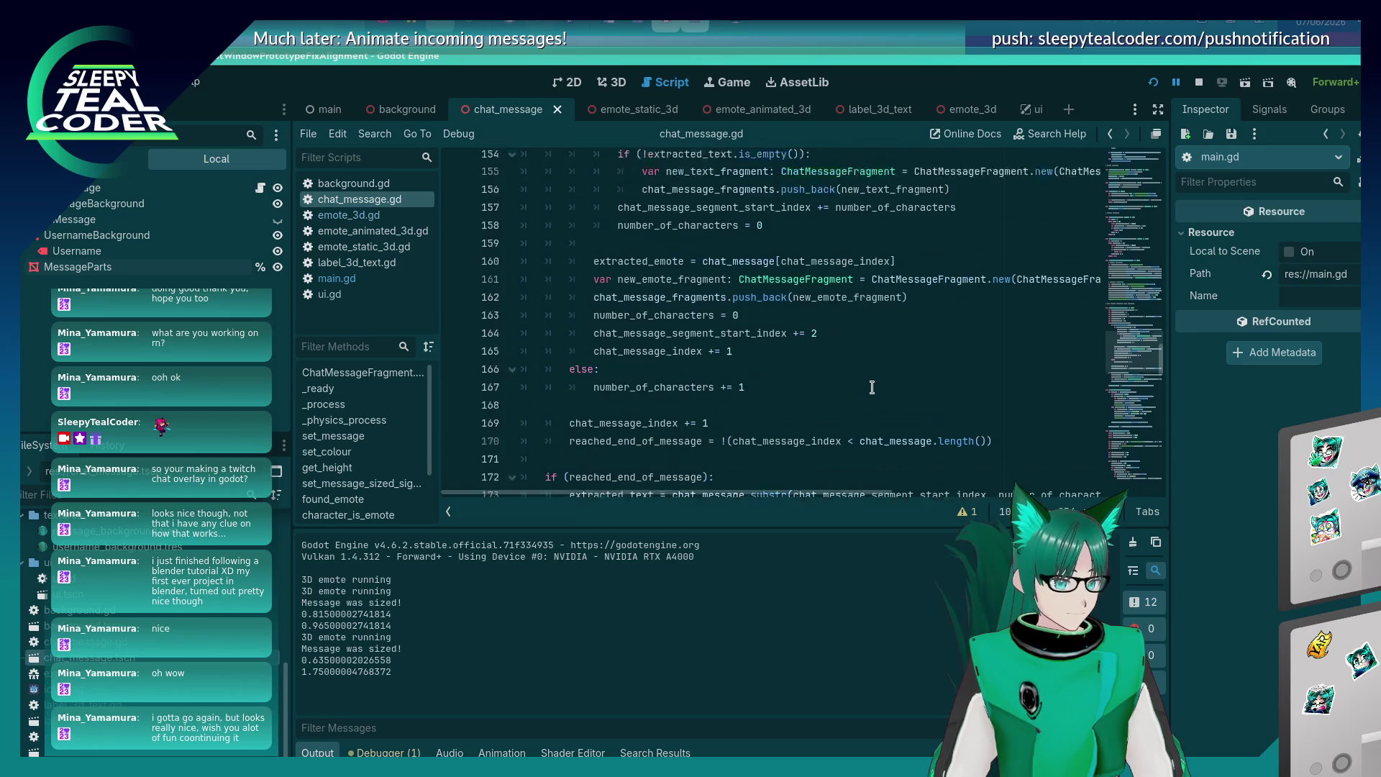
pyautogui.scroll(6, 872, 387)
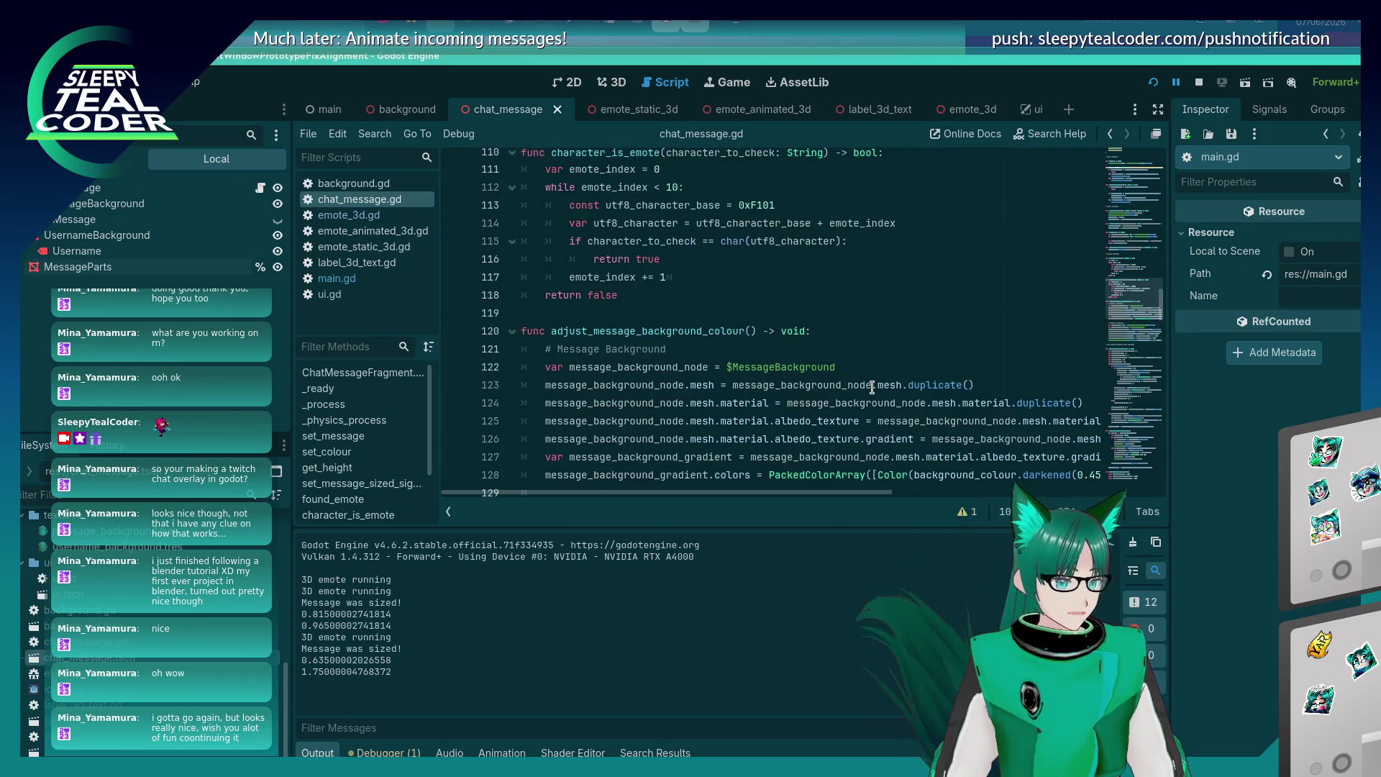
pyautogui.scroll(-10, 872, 392)
pyautogui.scroll(-20, 872, 396)
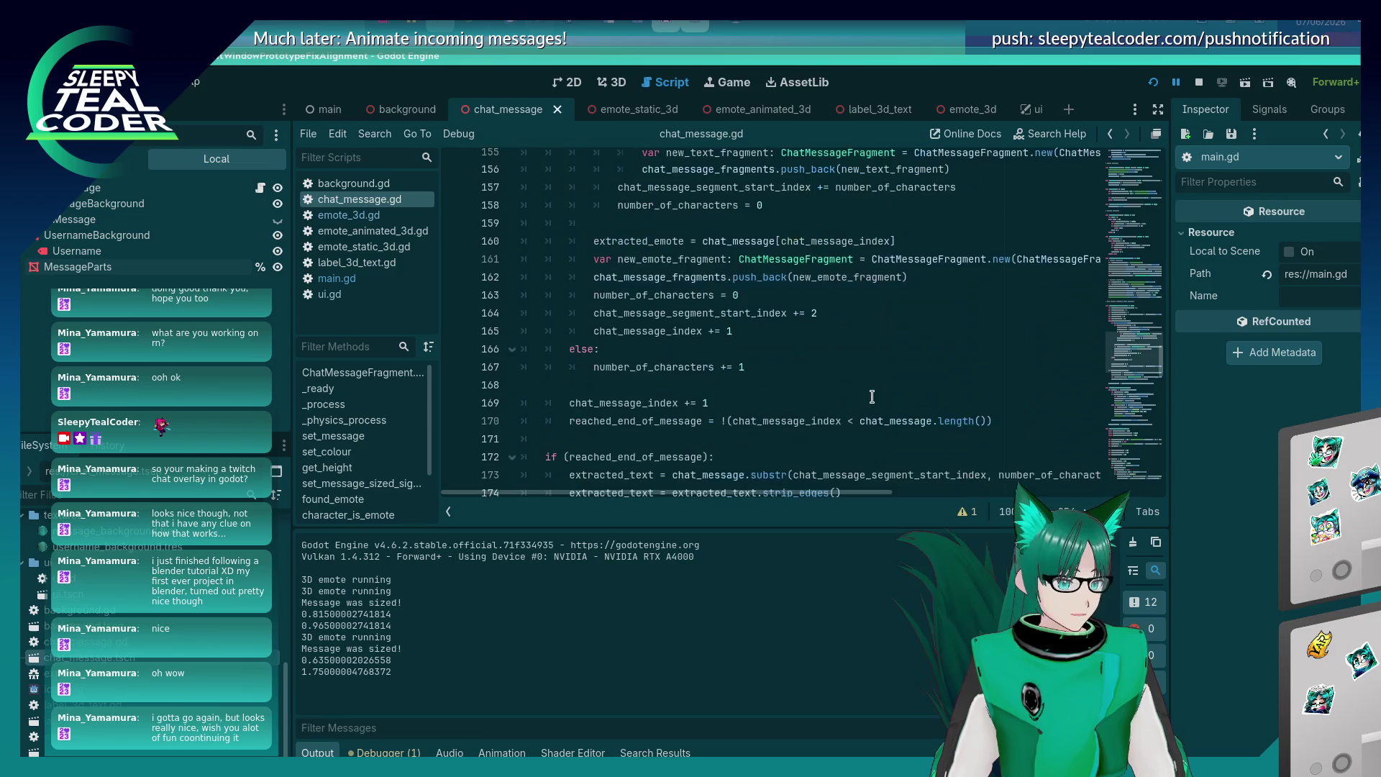
pyautogui.scroll(-13, 872, 397)
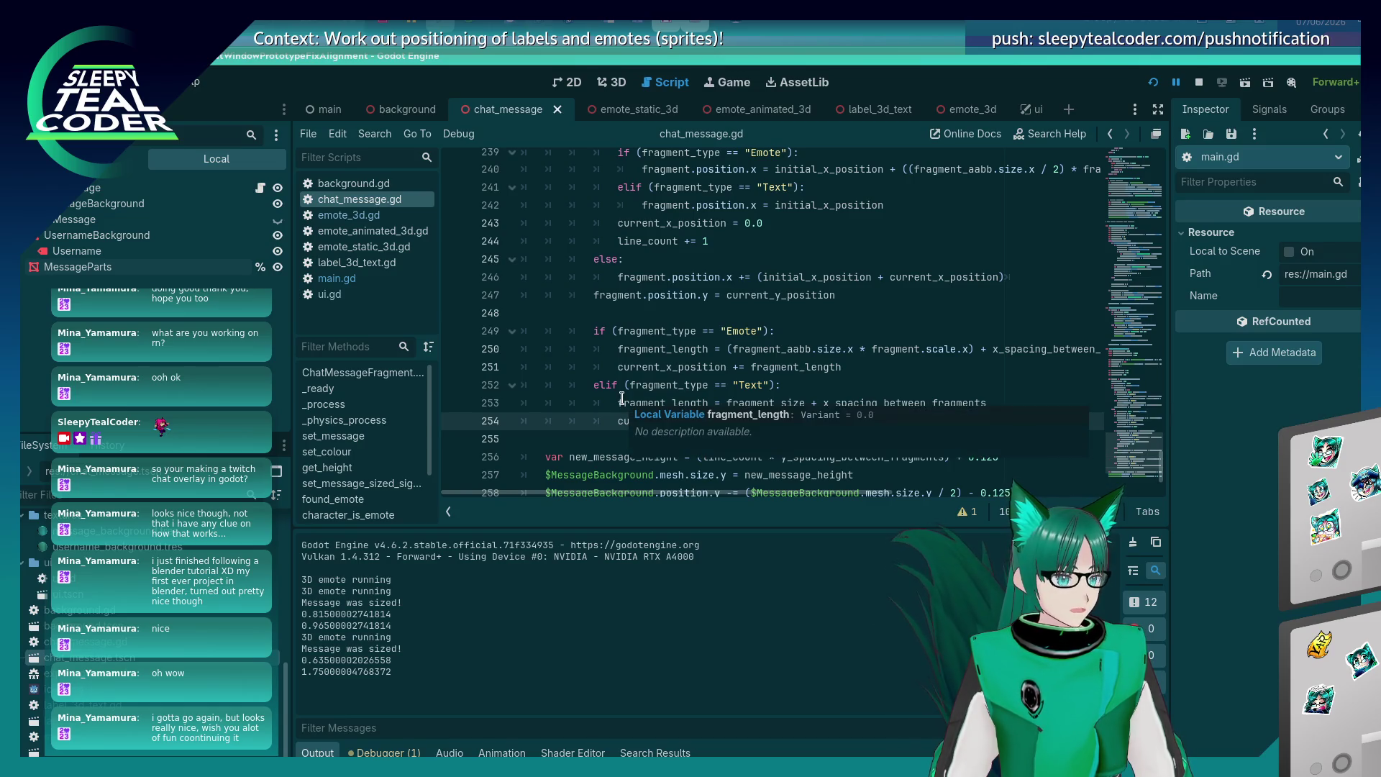
pyautogui.scroll(6, 576, 441)
pyautogui.scroll(4, 577, 441)
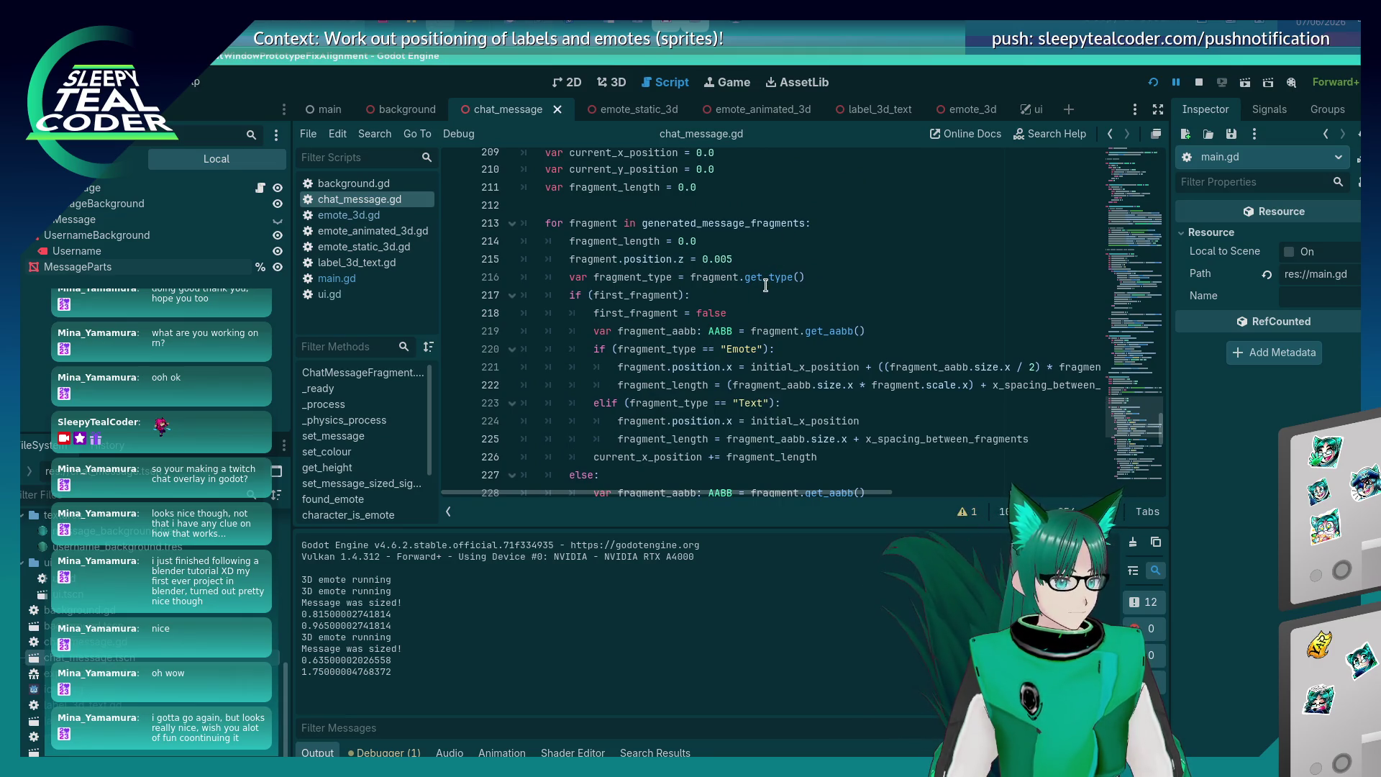
pyautogui.scroll(-2, 765, 285)
pyautogui.scroll(1, 765, 286)
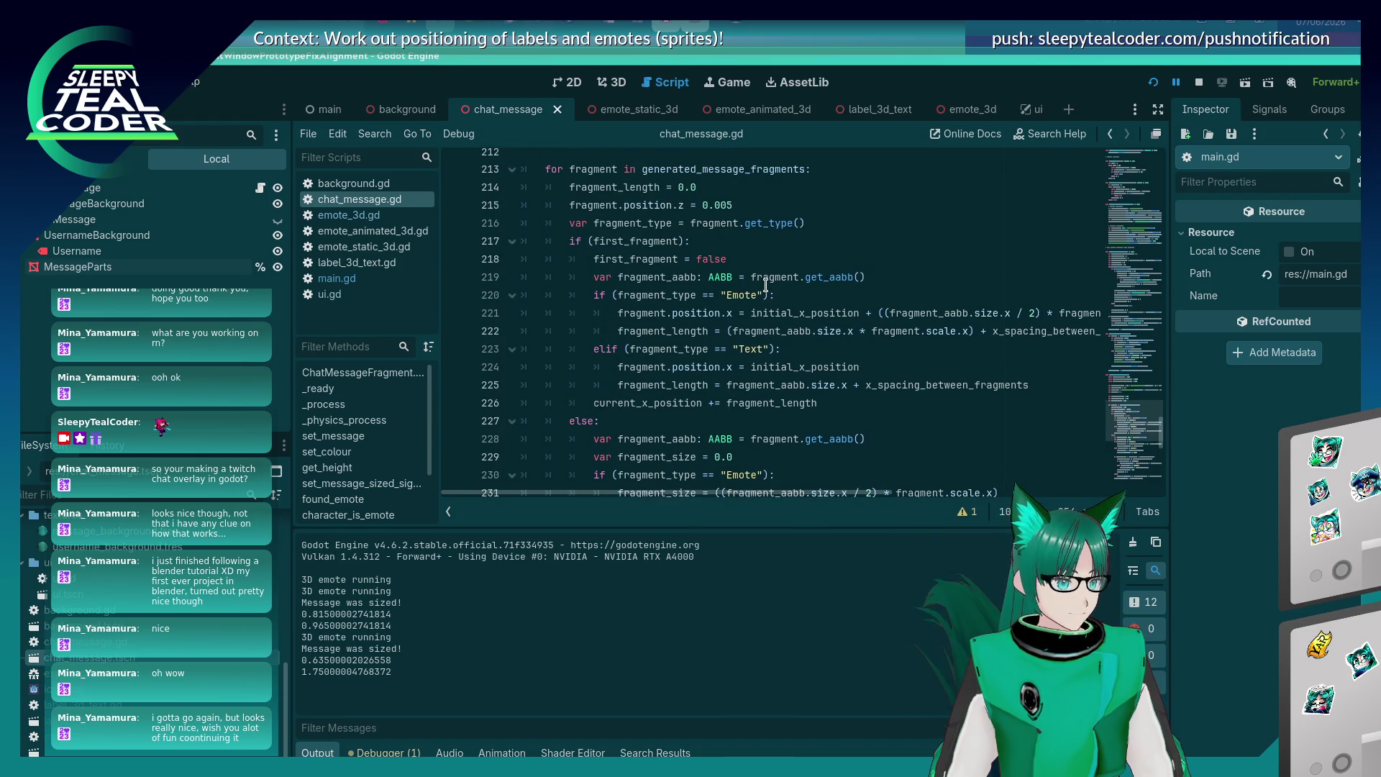
pyautogui.scroll(-6, 660, 325)
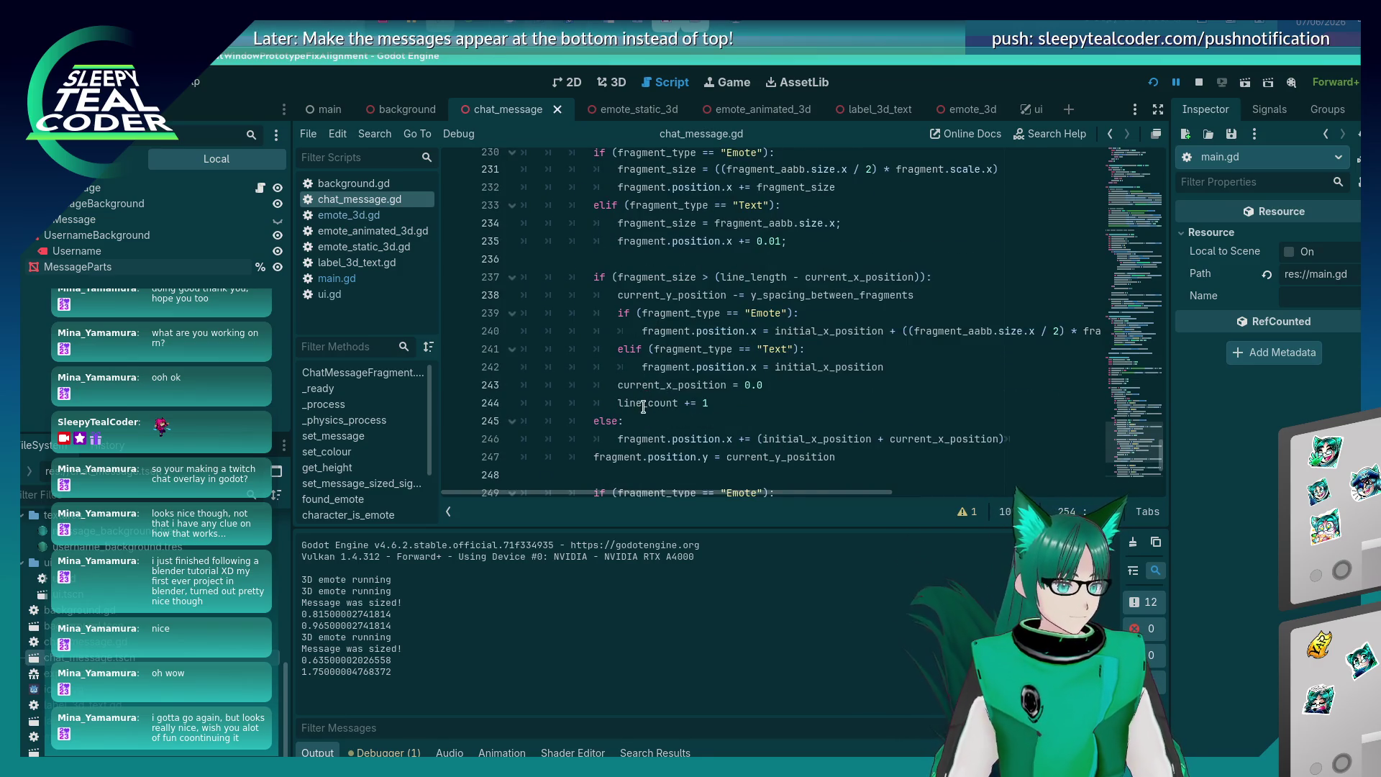
pyautogui.scroll(14, 643, 405)
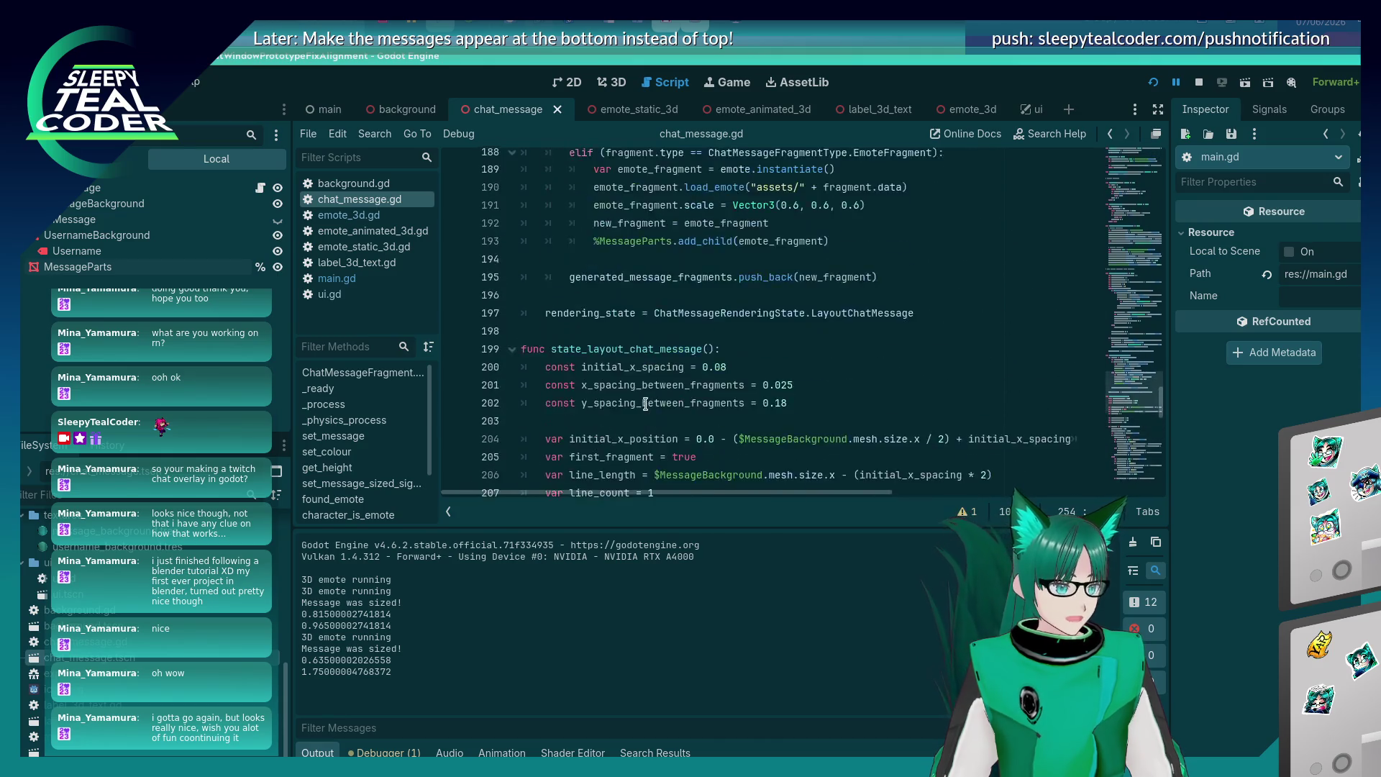
pyautogui.scroll(20, 646, 405)
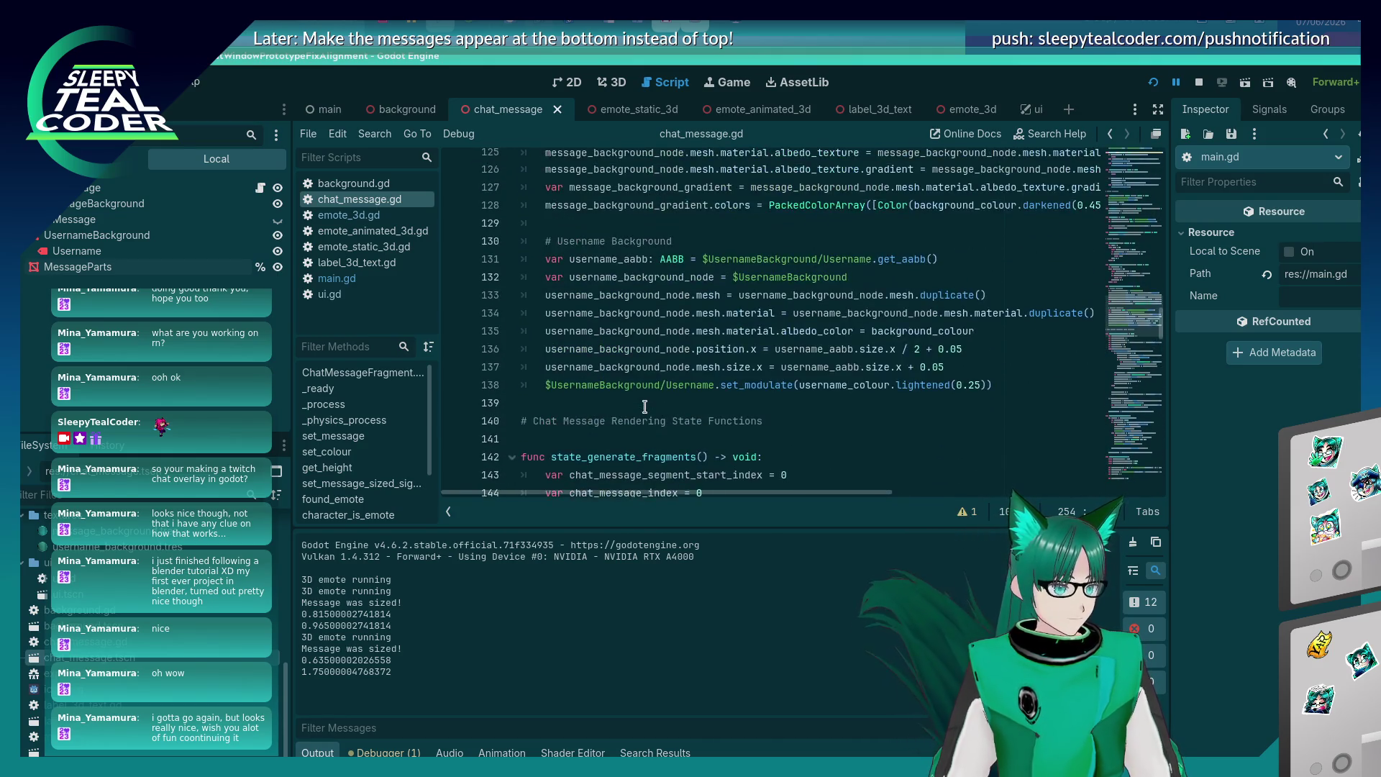
pyautogui.scroll(4, 645, 407)
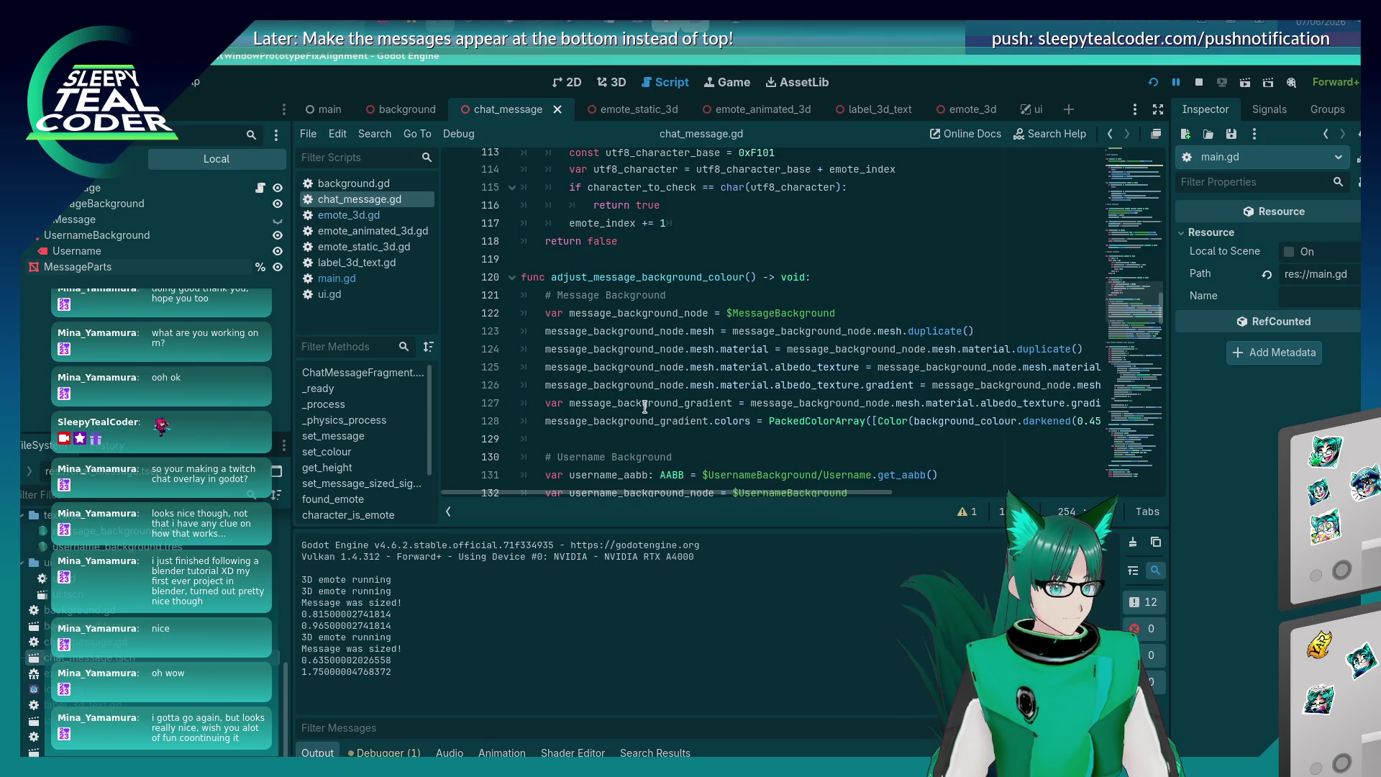
pyautogui.scroll(9, 645, 406)
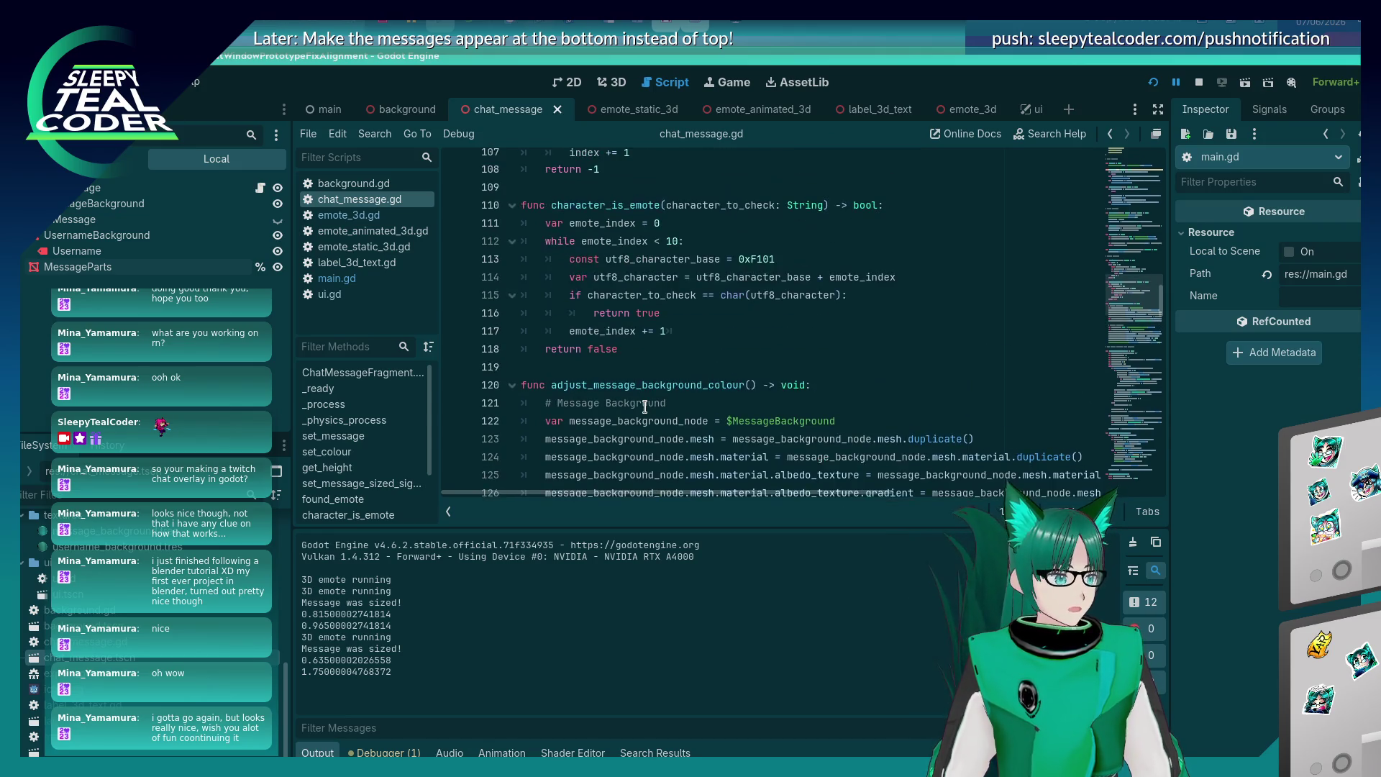
pyautogui.scroll(-15, 645, 407)
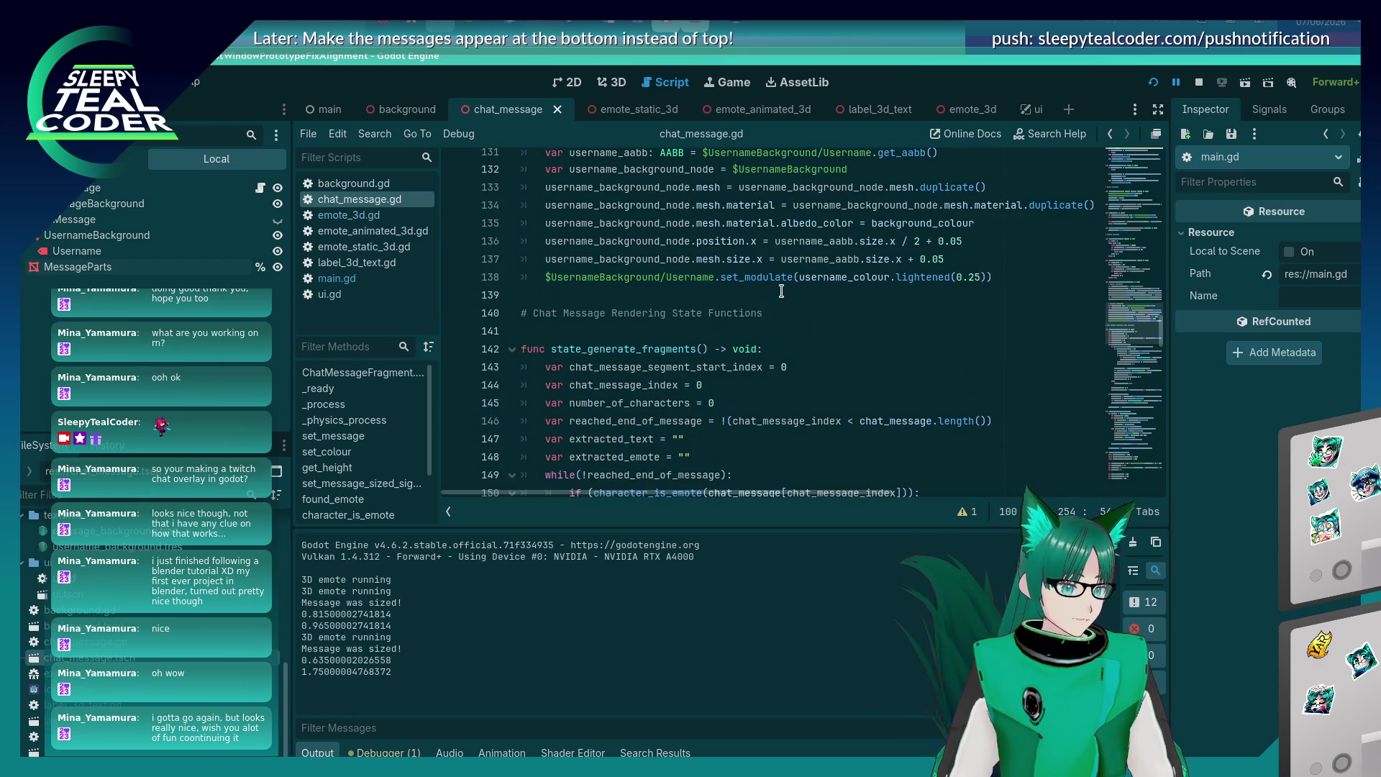
pyautogui.click(782, 291)
pyautogui.press('Return')
pyautogui.press('Return')
# Start a split_ function declaration at line 140 and save chat_message.gd.
pyautogui.press('Up')
pyautogui.write('f')
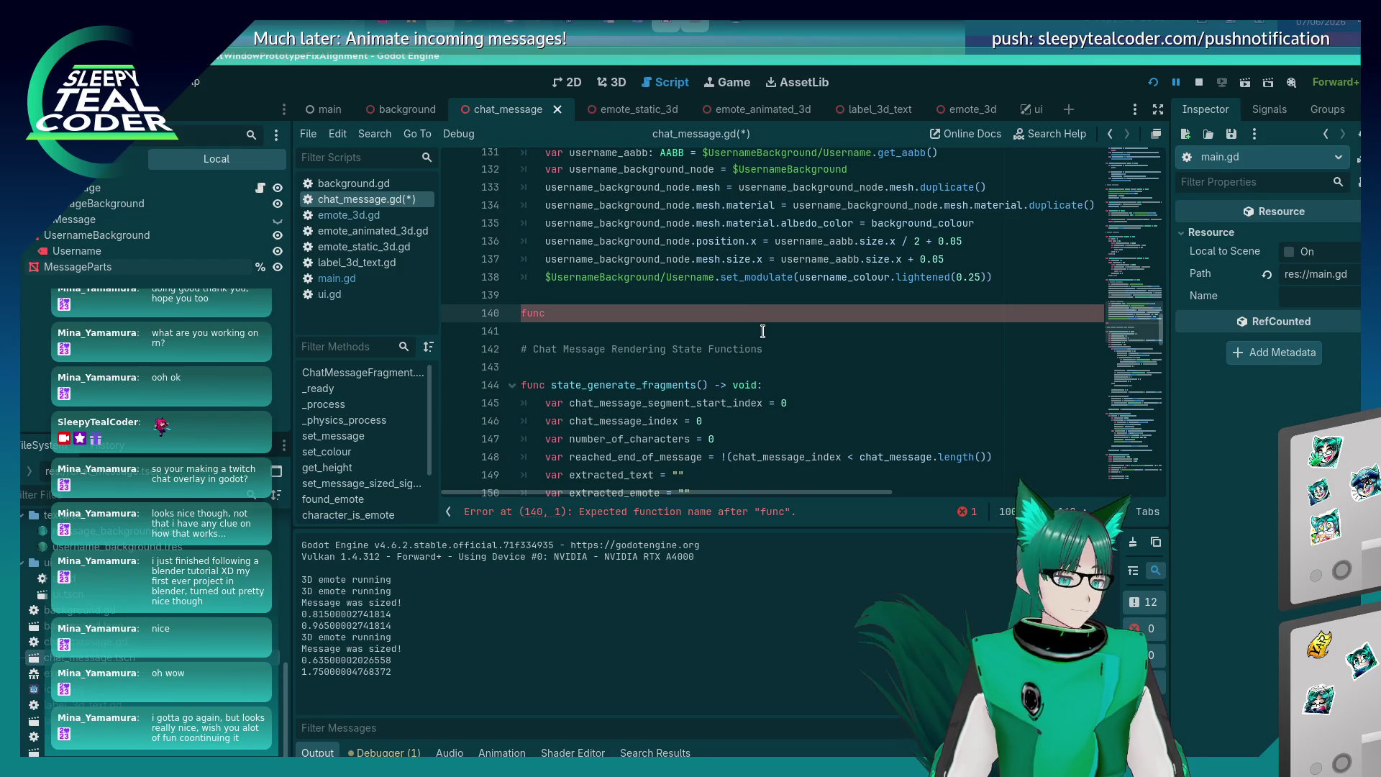
pyautogui.press('BackSpace')
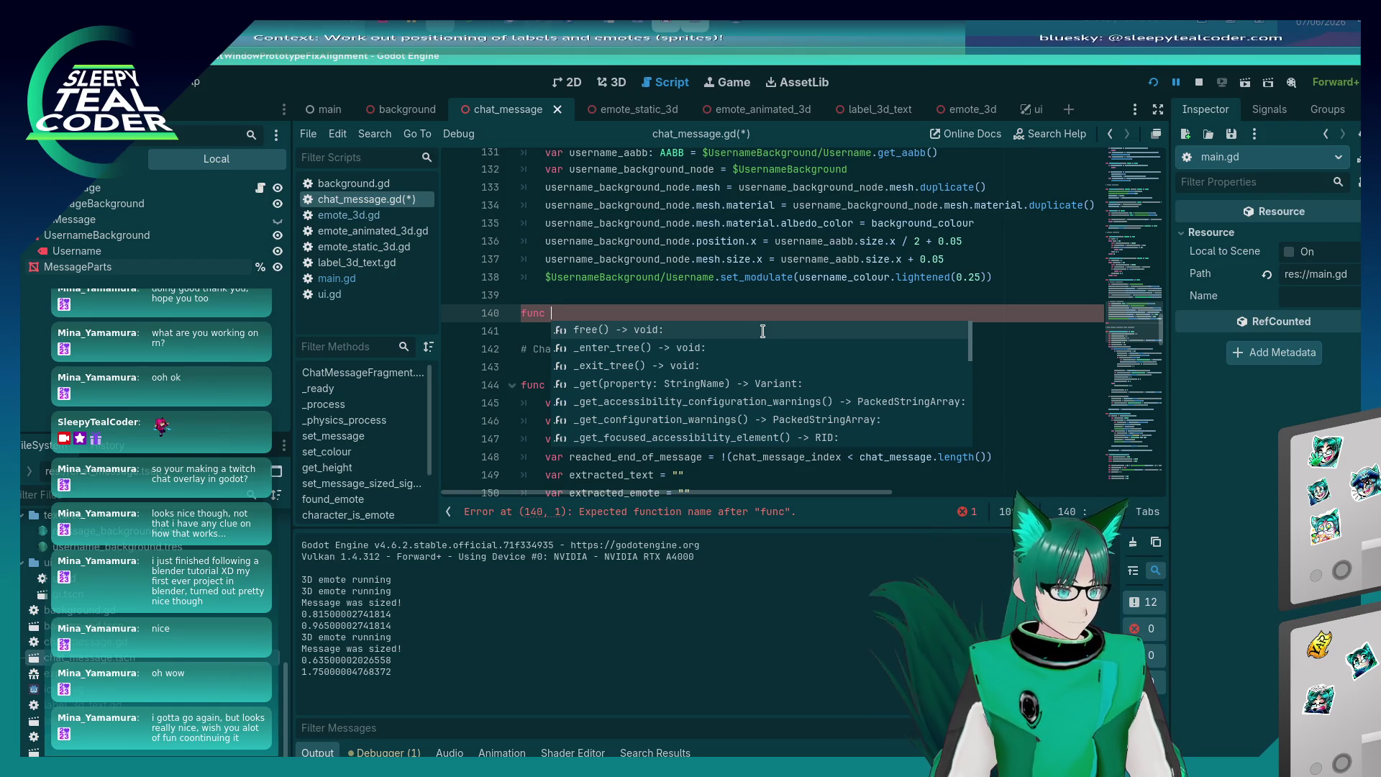
pyautogui.scroll(-1, 762, 331)
pyautogui.scroll(1, 763, 330)
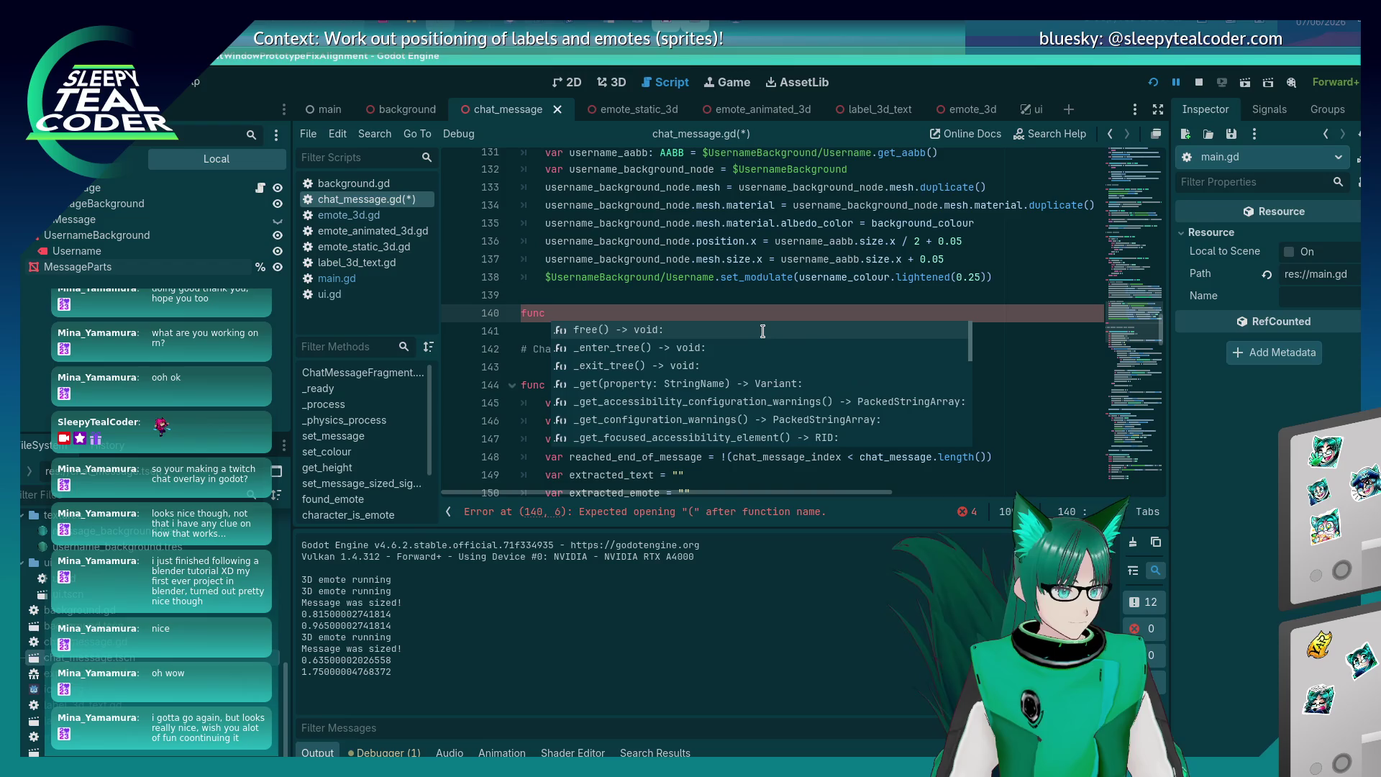
pyautogui.write('split_and_display_')
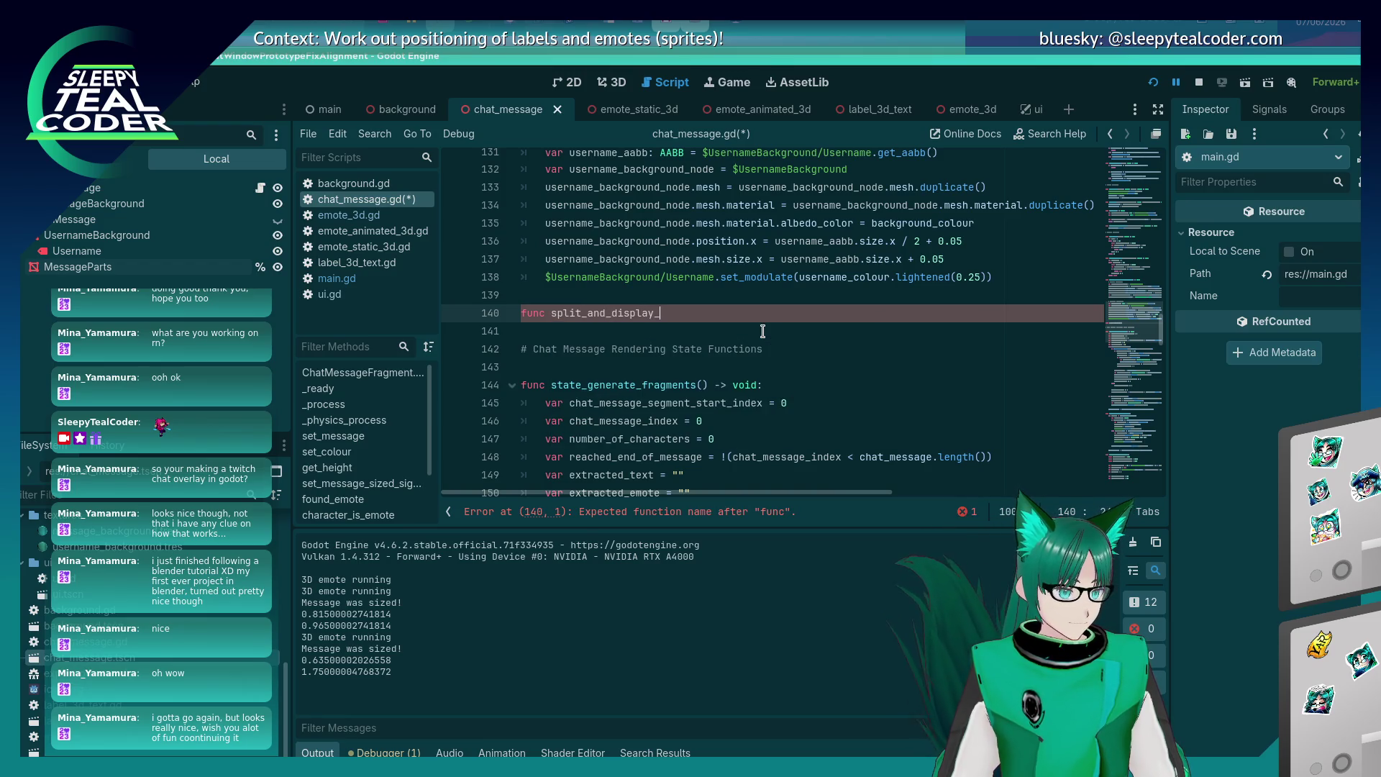
pyautogui.write('() ->void:')
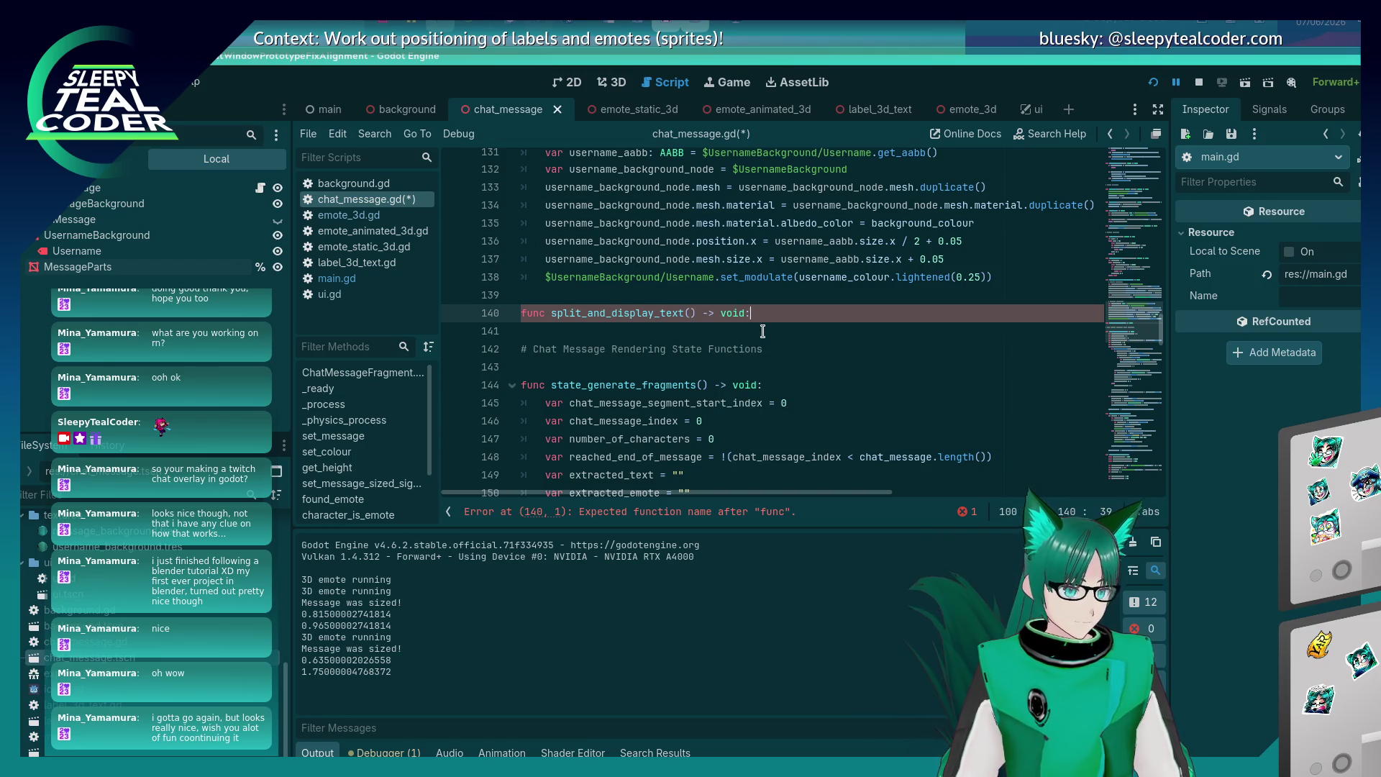
pyautogui.hotkey('ctrl', 's')
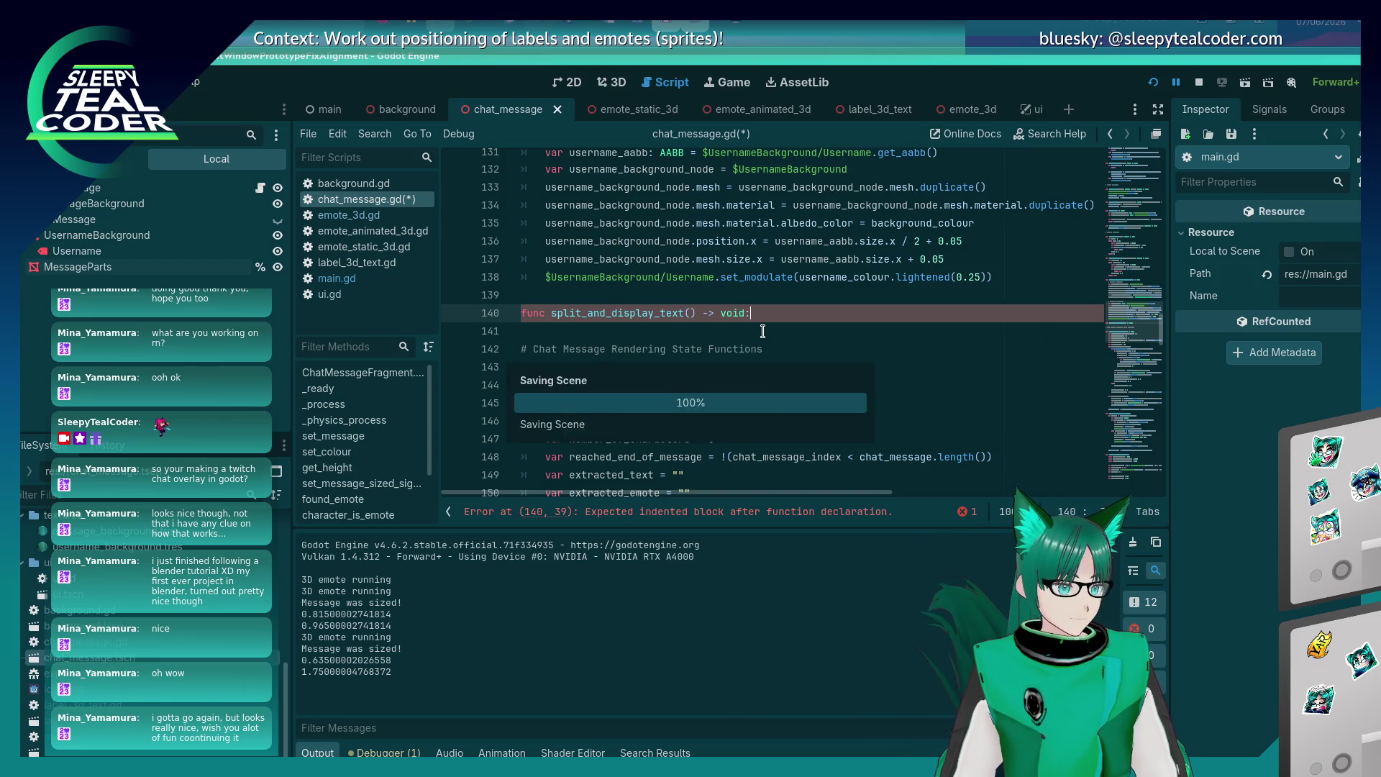
# Delete the unfinished function declaration on line 140 to clear the parse error.
pyautogui.scroll(-10, 763, 328)
pyautogui.scroll(5, 762, 322)
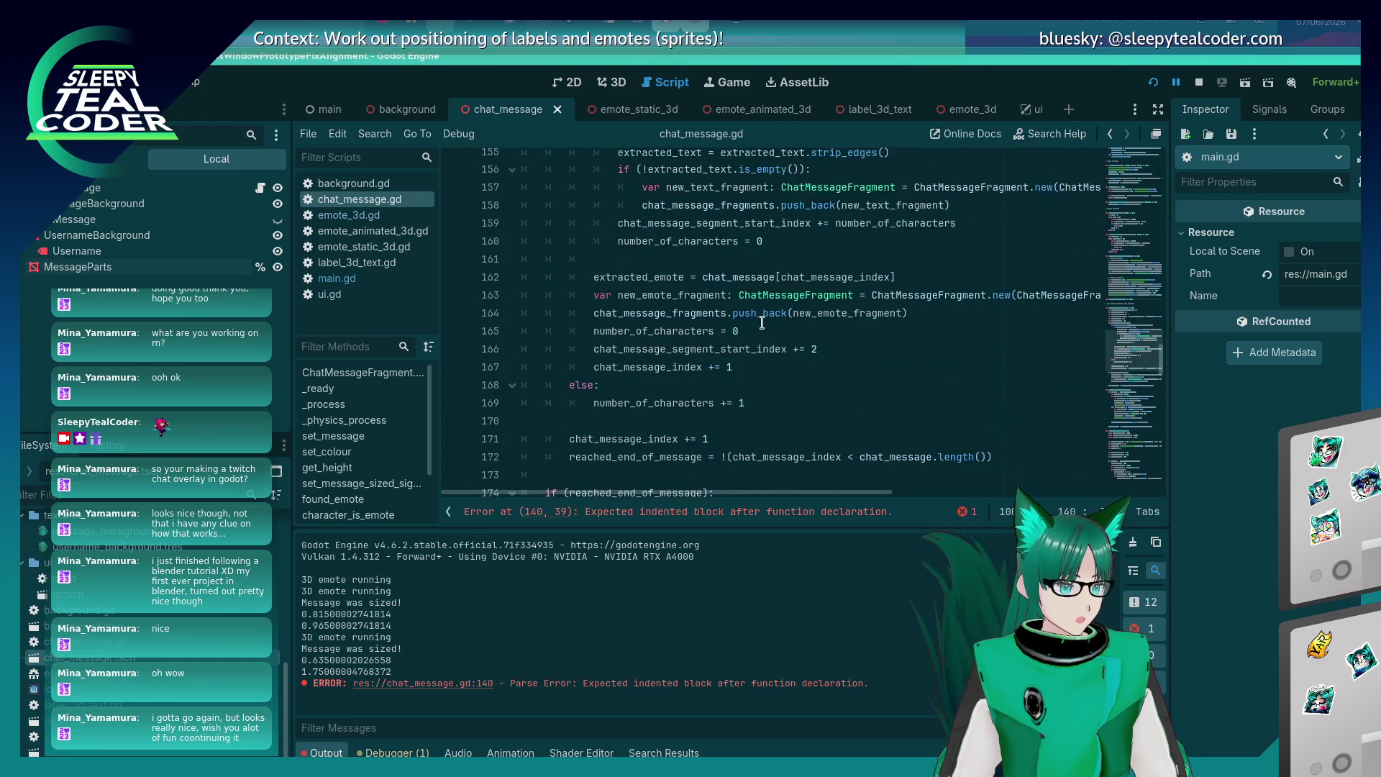
pyautogui.scroll(2, 762, 322)
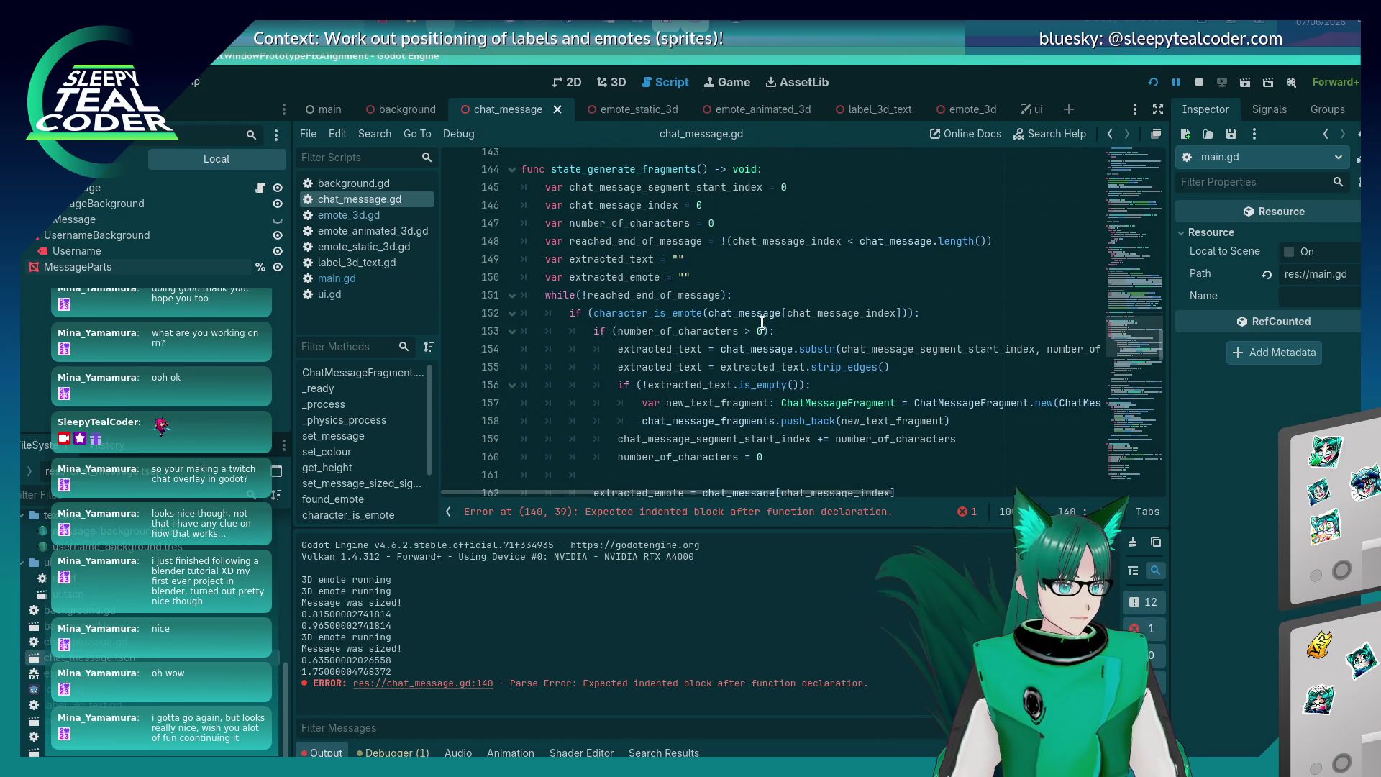
pyautogui.scroll(-12, 762, 322)
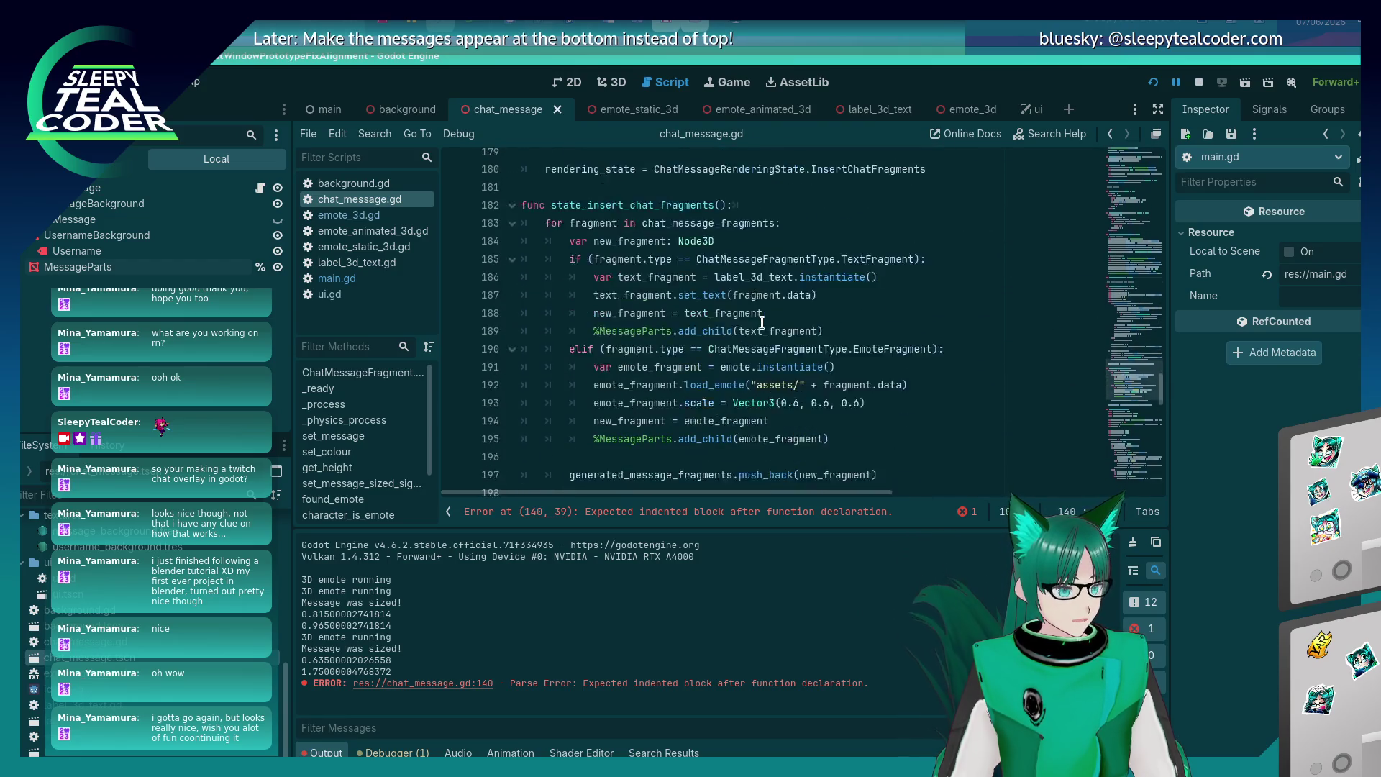
pyautogui.scroll(-1, 762, 322)
pyautogui.scroll(-9, 762, 322)
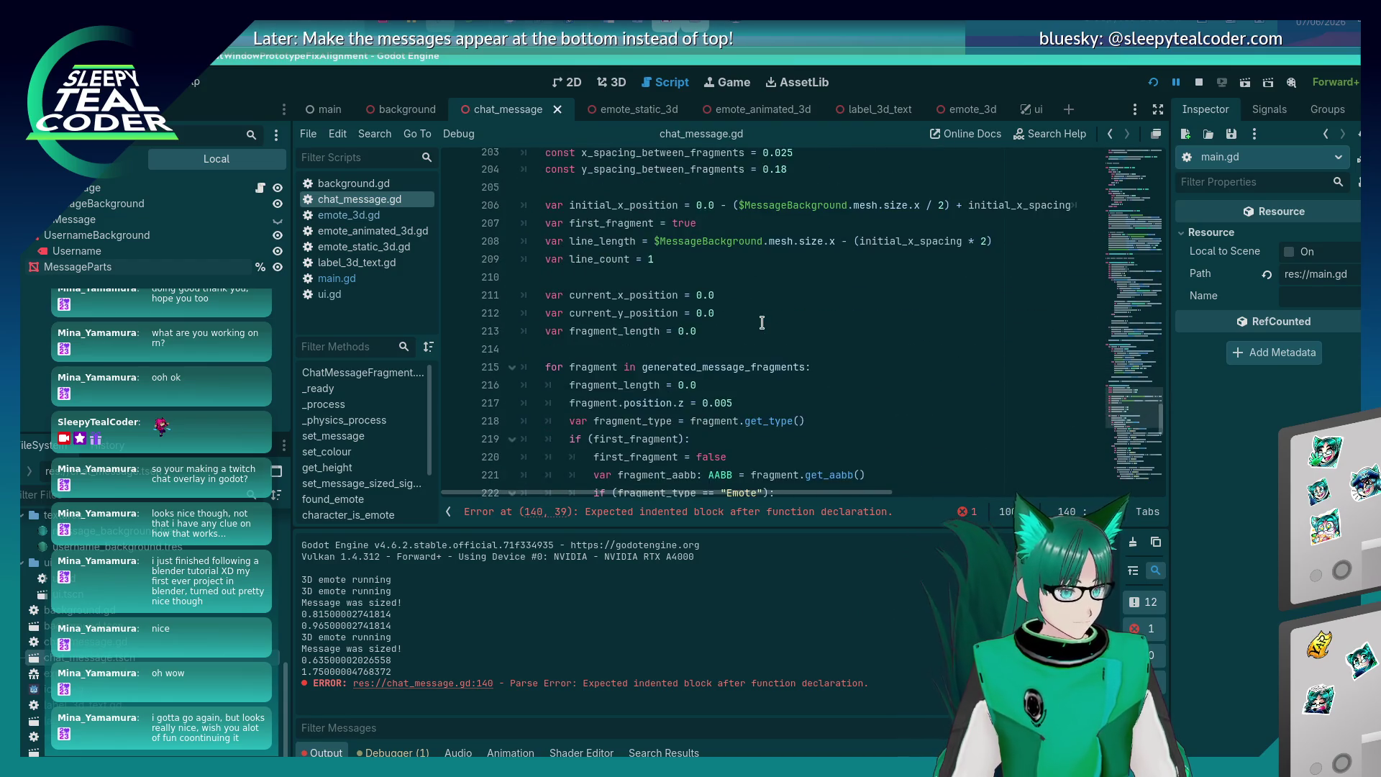
pyautogui.scroll(2, 762, 322)
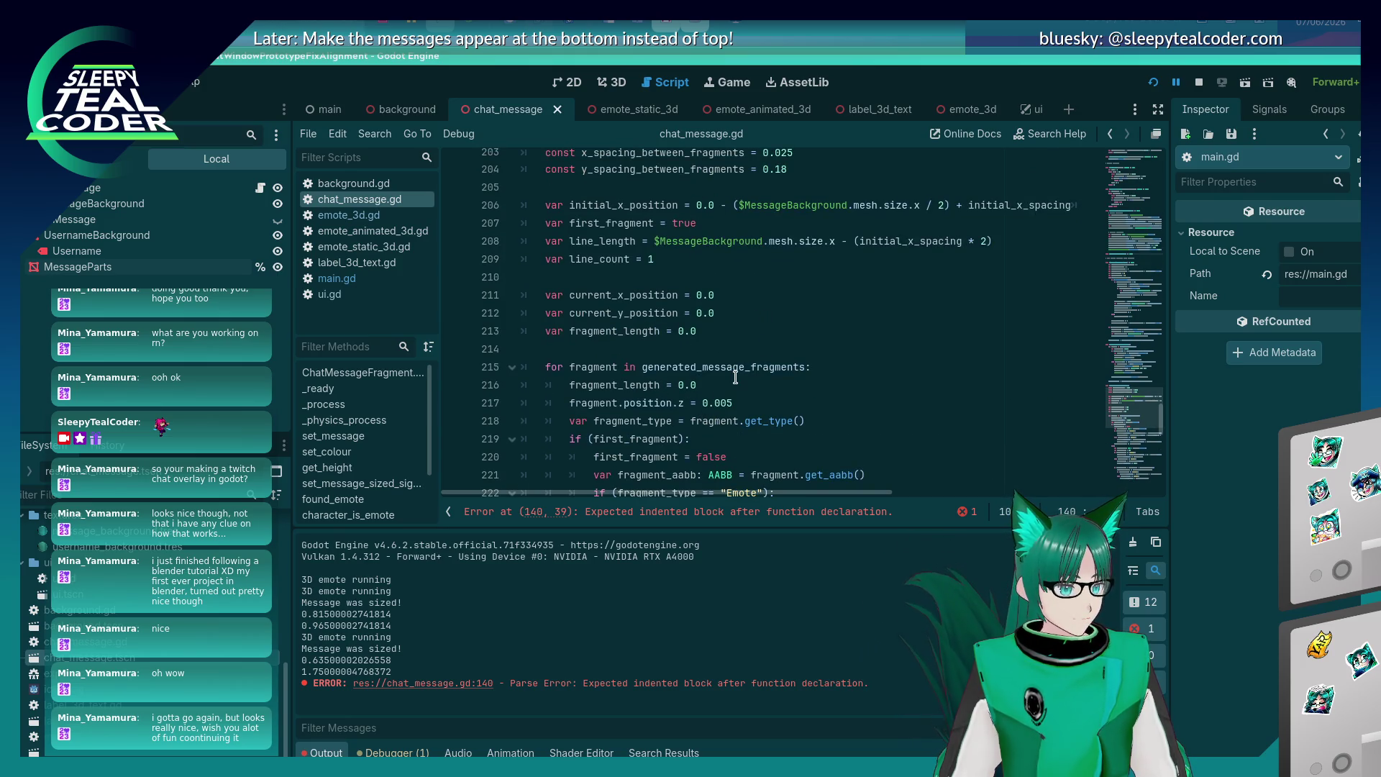
pyautogui.scroll(-3, 735, 377)
pyautogui.scroll(20, 736, 377)
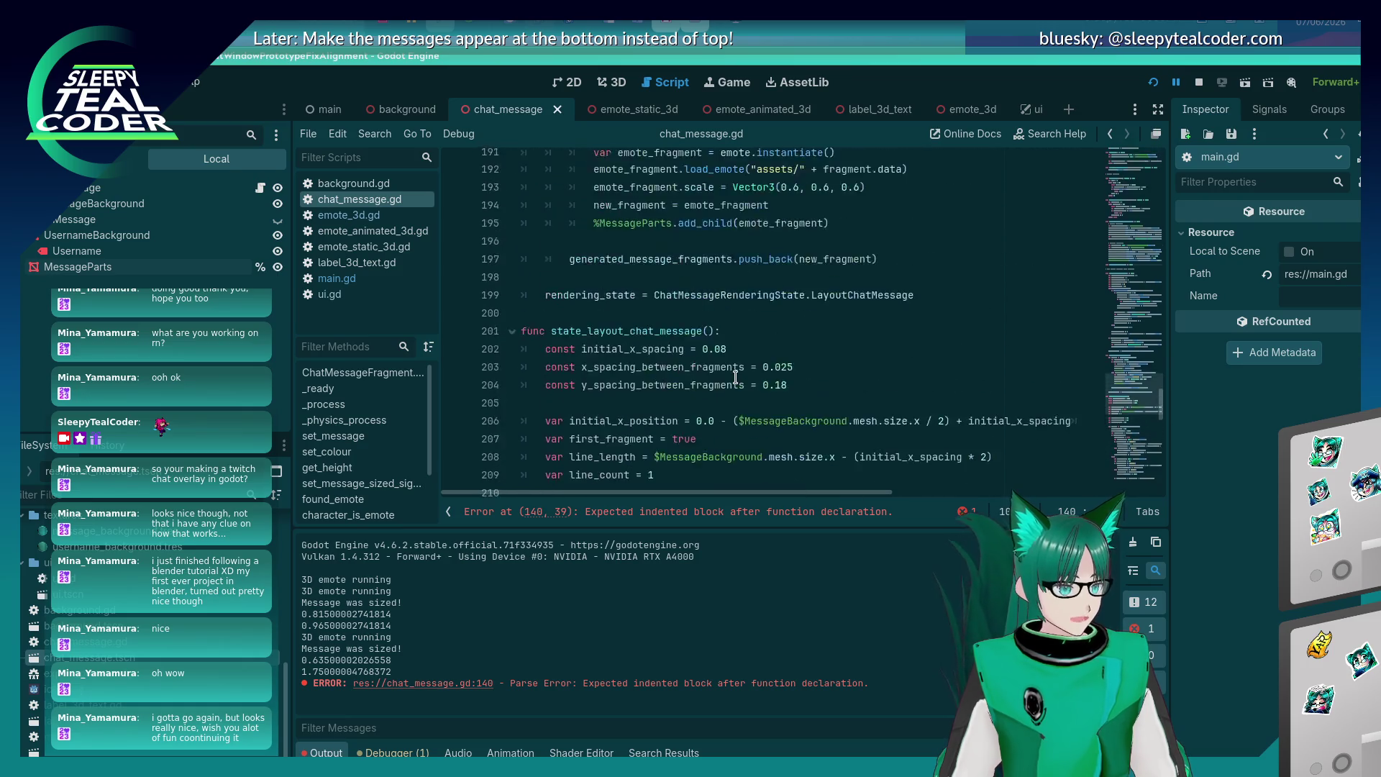
pyautogui.scroll(3, 713, 398)
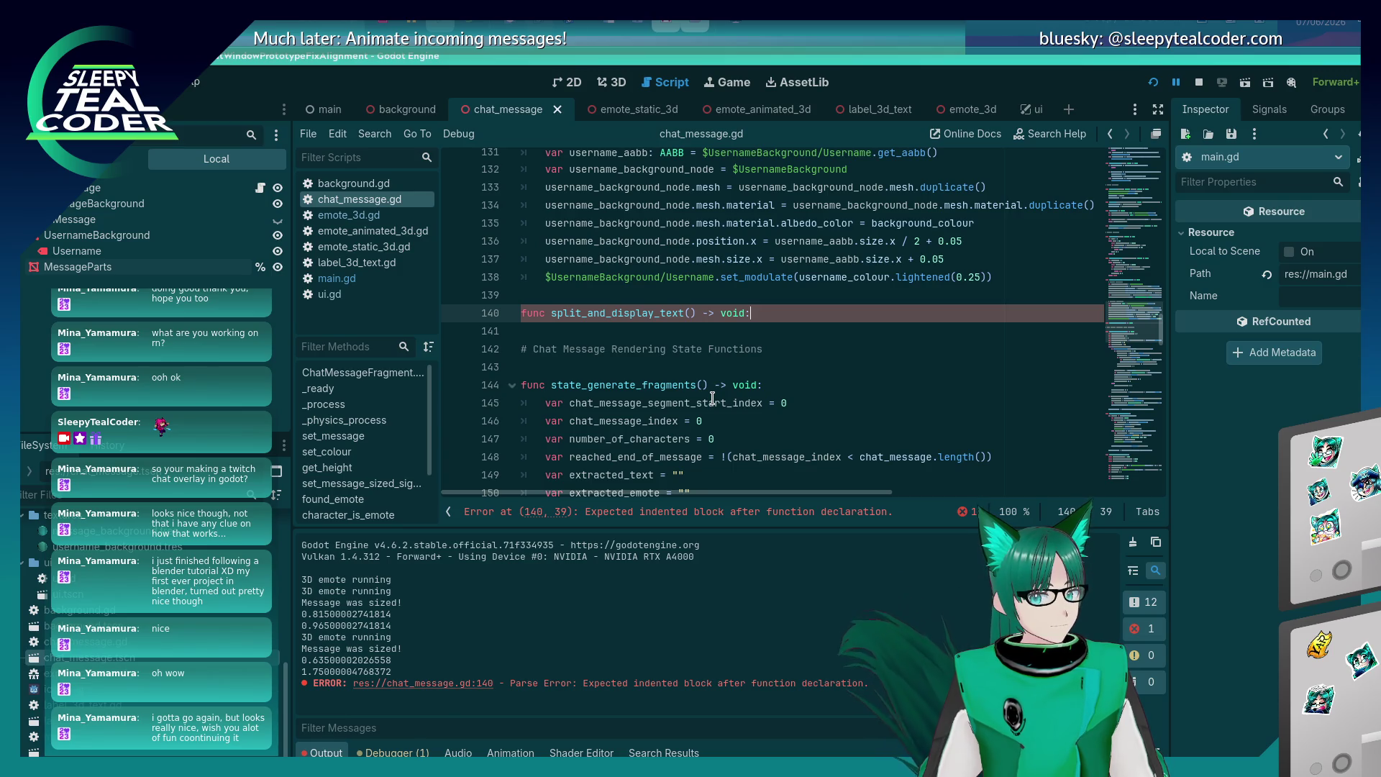
pyautogui.hotkey('shift', 'Home')
pyautogui.press('BackSpace')
pyautogui.press('BackSpace')
pyautogui.press('BackSpace')
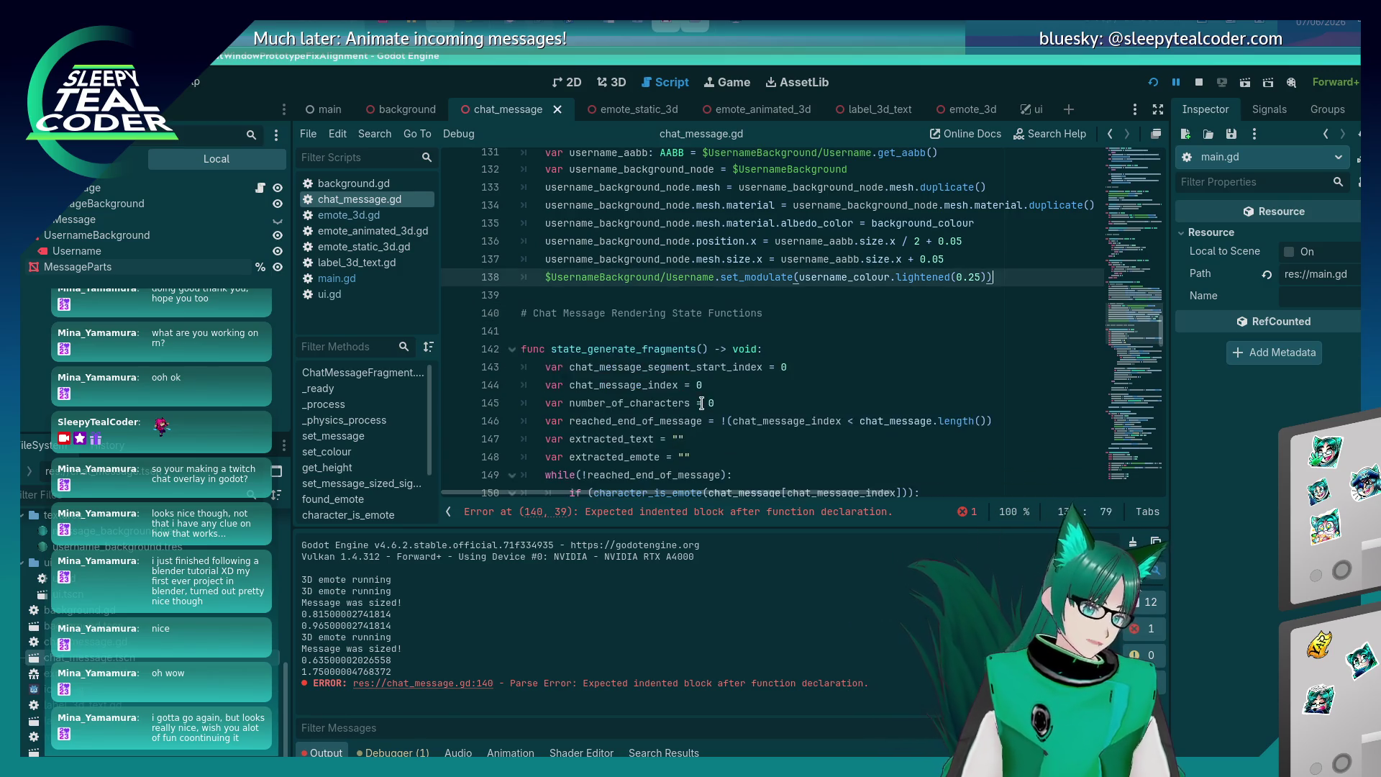
# Scroll through state_layout_chat_message and compare it against the running chat overlay.
pyautogui.scroll(-12, 712, 389)
pyautogui.scroll(-12, 723, 371)
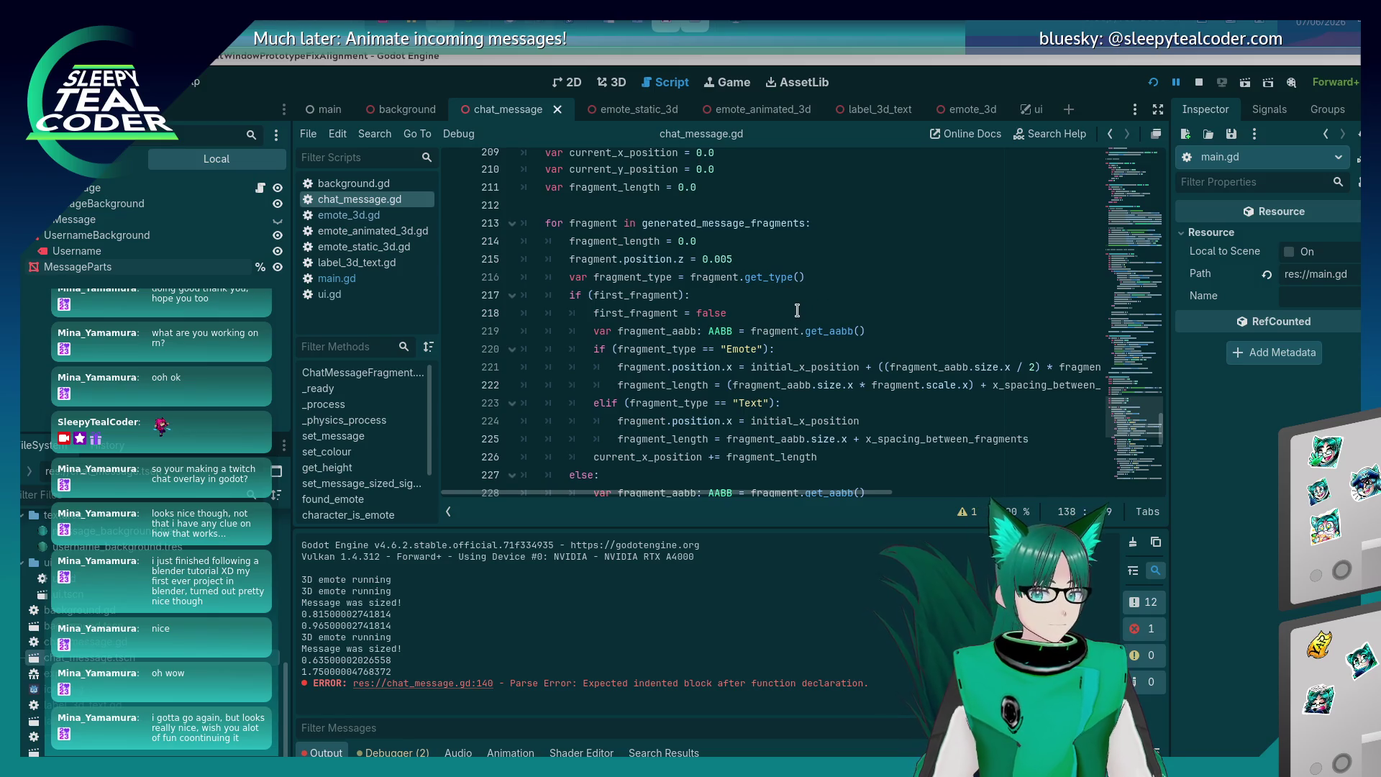
pyautogui.scroll(-8, 797, 312)
pyautogui.scroll(9, 797, 311)
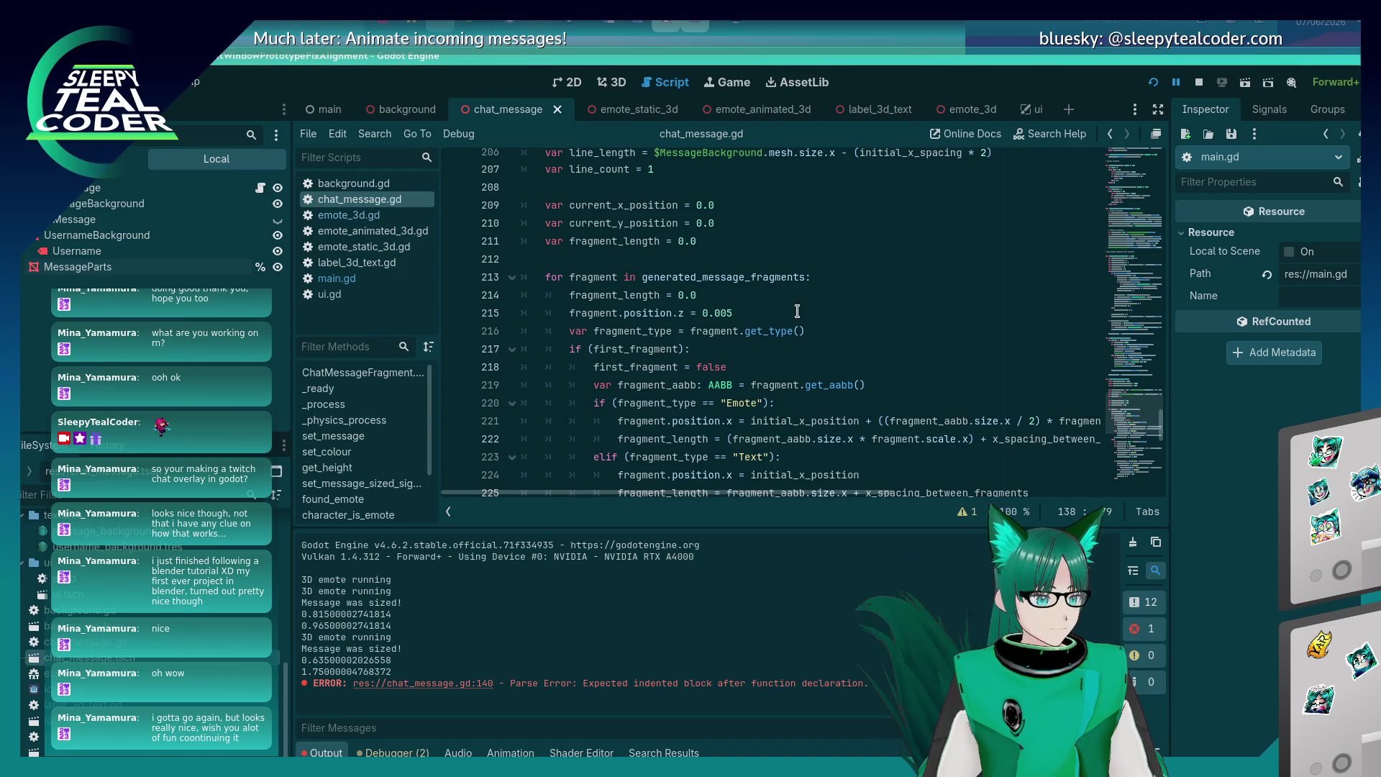
pyautogui.scroll(-7, 797, 312)
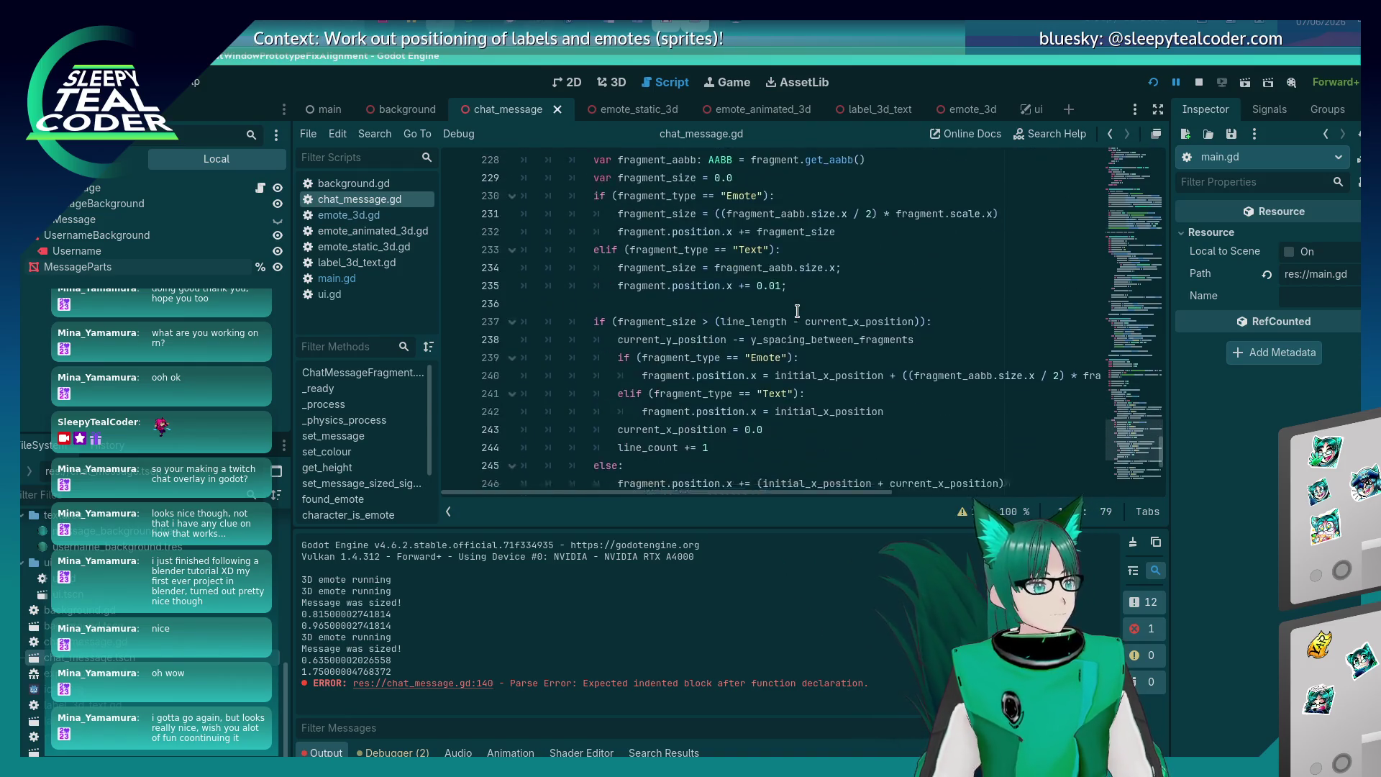
pyautogui.scroll(-3, 797, 311)
pyautogui.scroll(9, 797, 312)
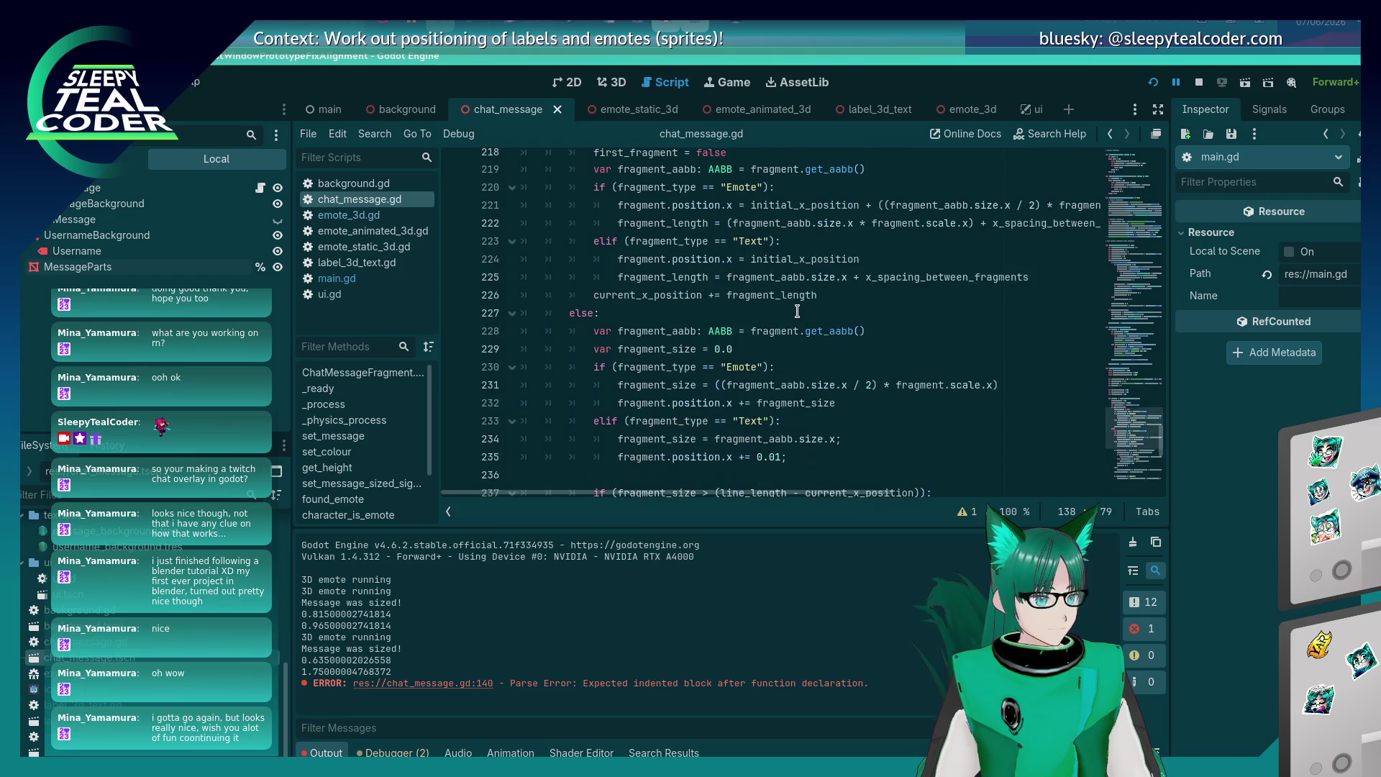
pyautogui.scroll(-2, 797, 311)
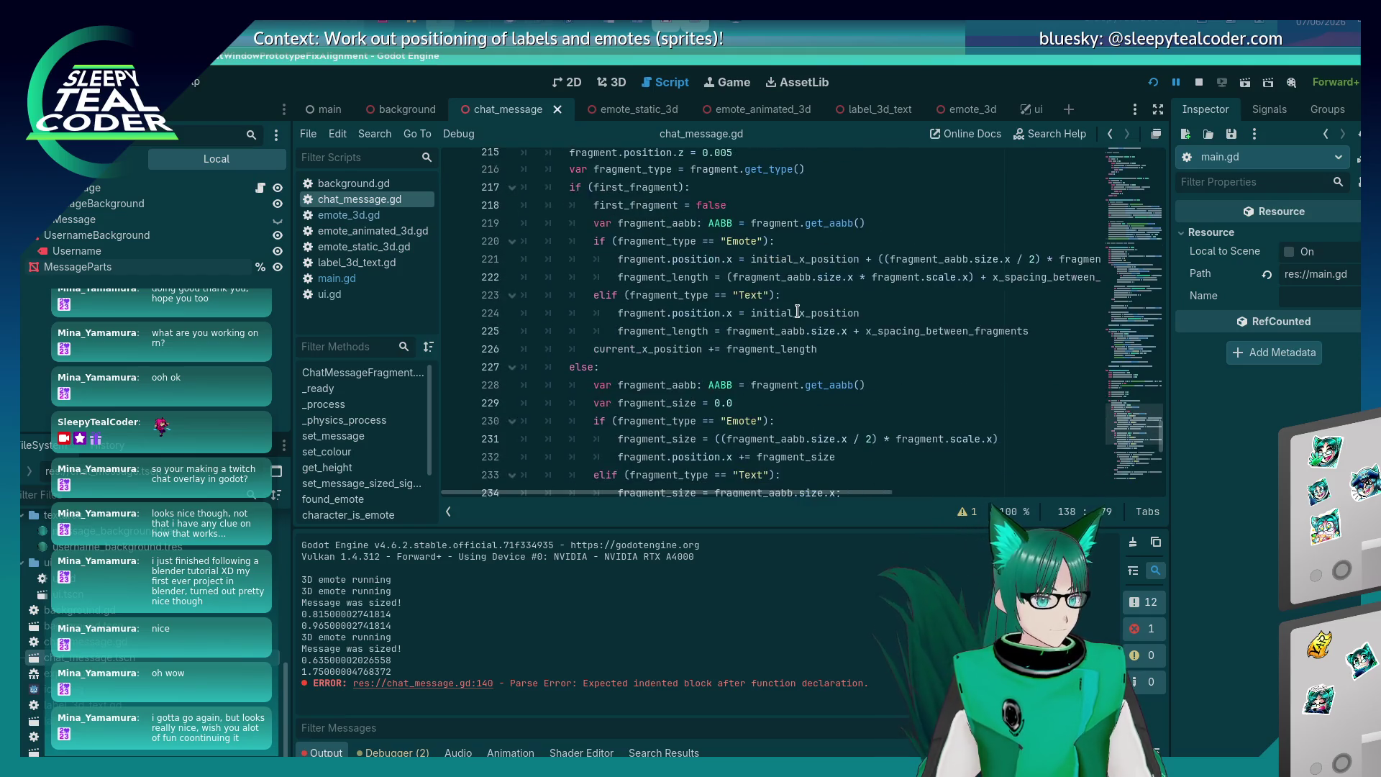
pyautogui.hotkey('alt', 'Tab')
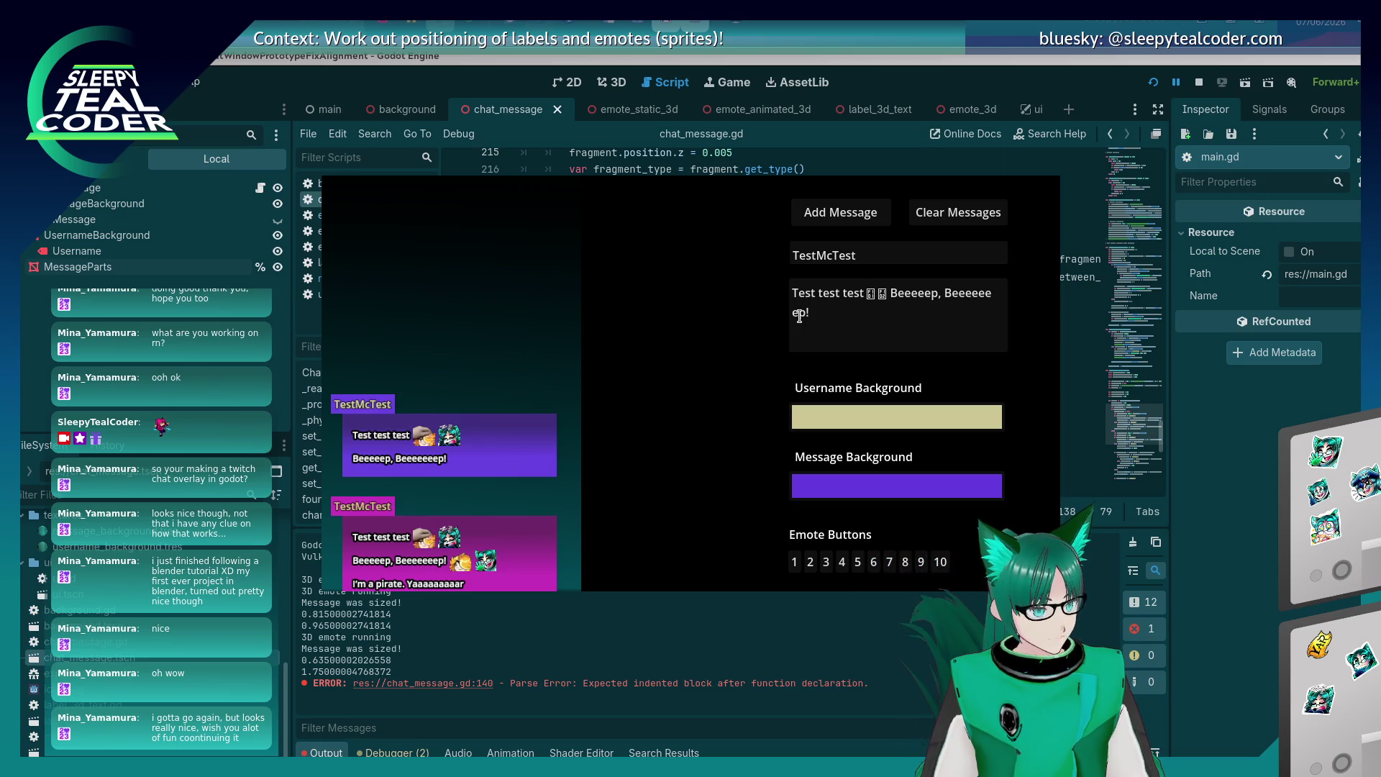
pyautogui.hotkey('alt', 'Tab')
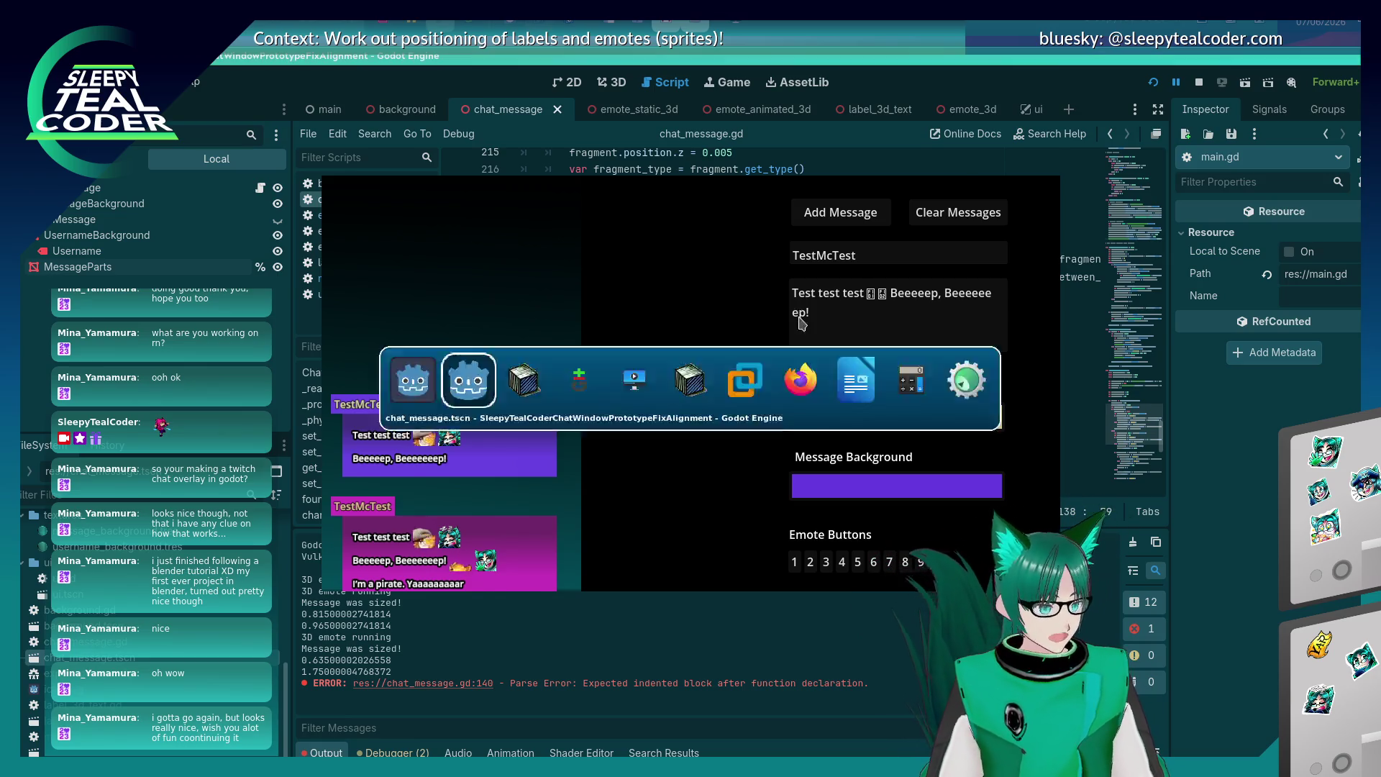
# Look over the fragment positioning code and place the caret on line 241.
pyautogui.scroll(2, 724, 374)
pyautogui.scroll(-3, 719, 379)
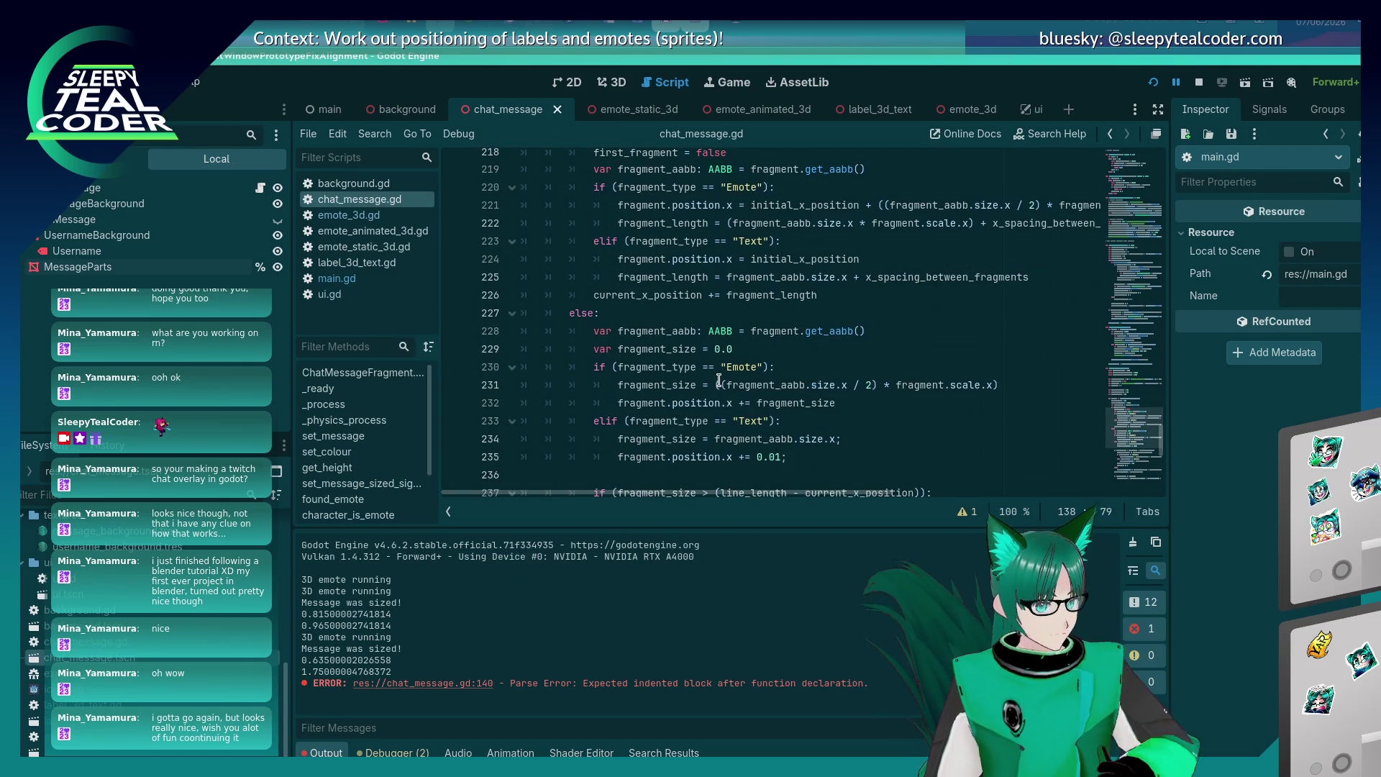
pyautogui.scroll(-3, 719, 380)
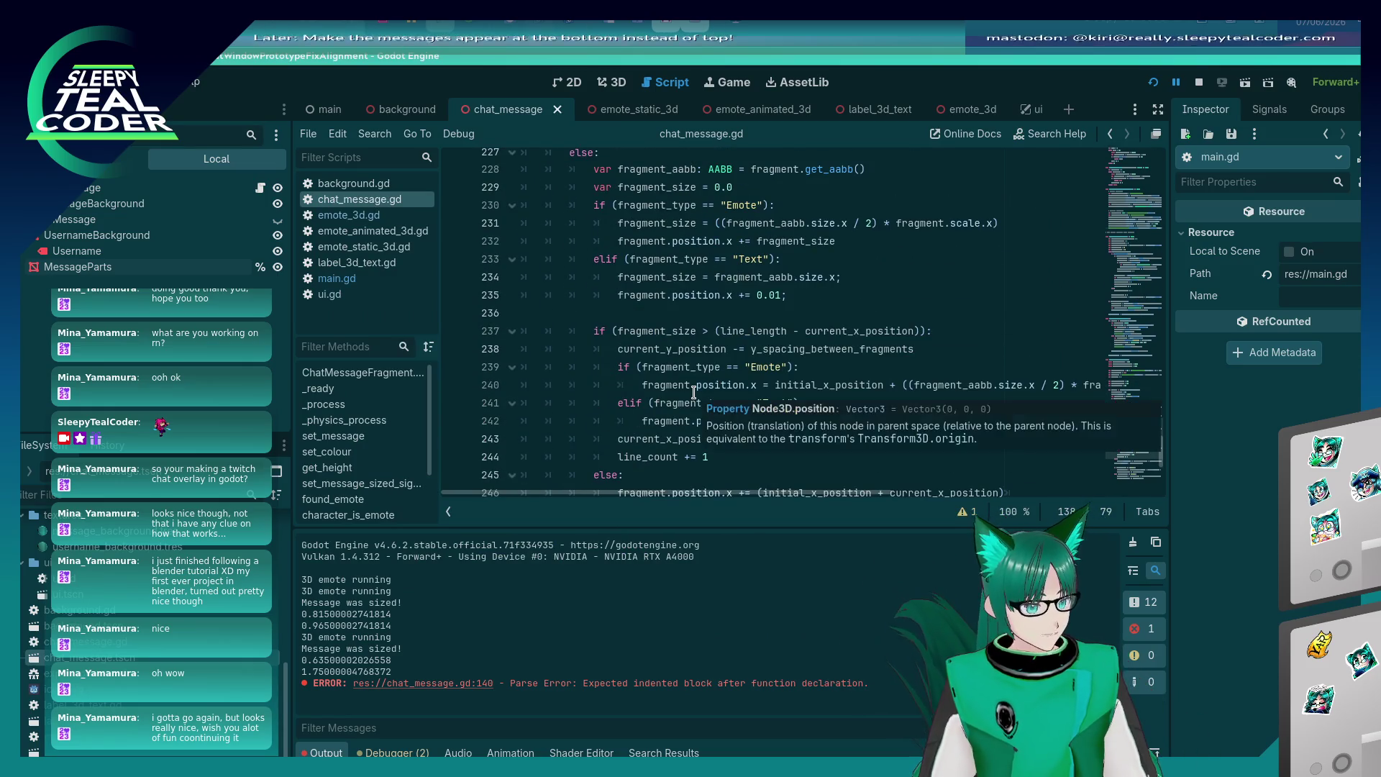
pyautogui.scroll(-3, 694, 392)
pyautogui.scroll(2, 619, 387)
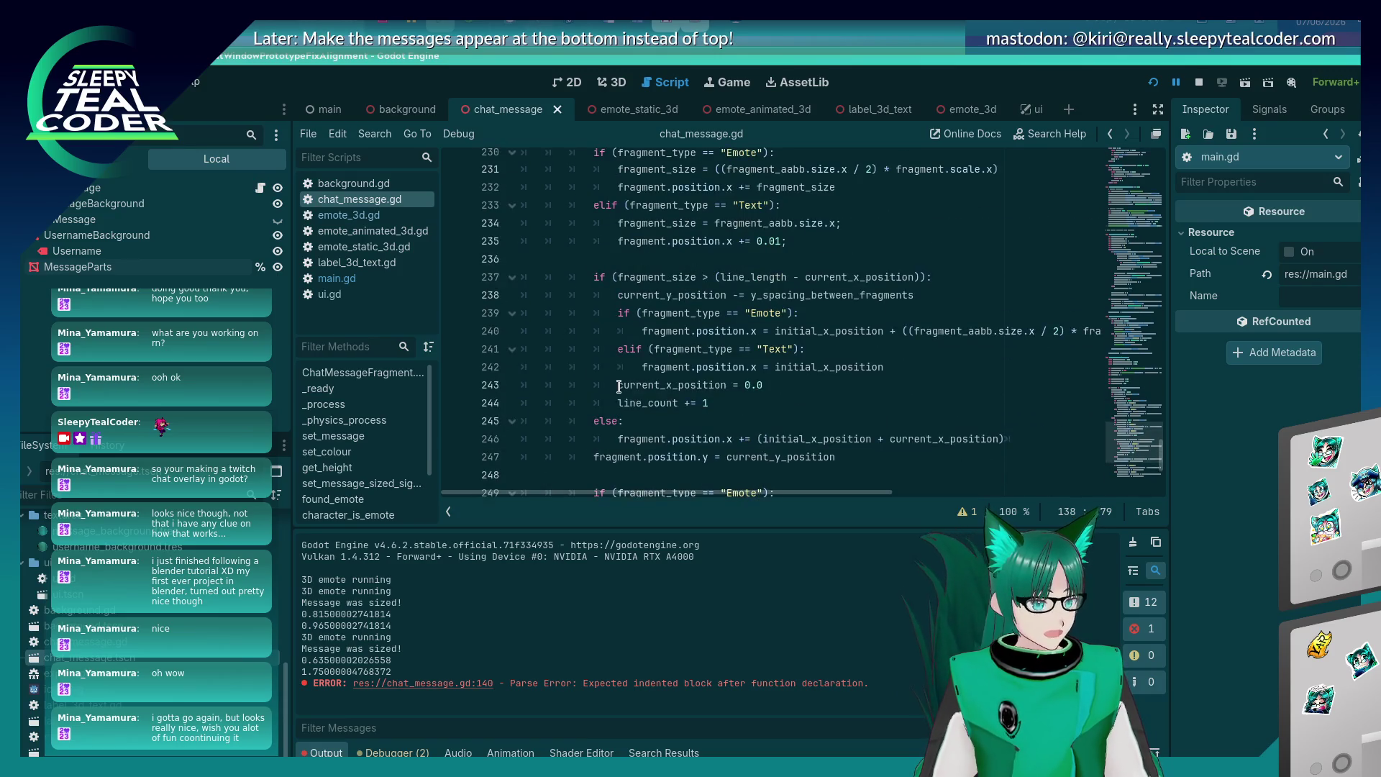
pyautogui.scroll(-2, 619, 388)
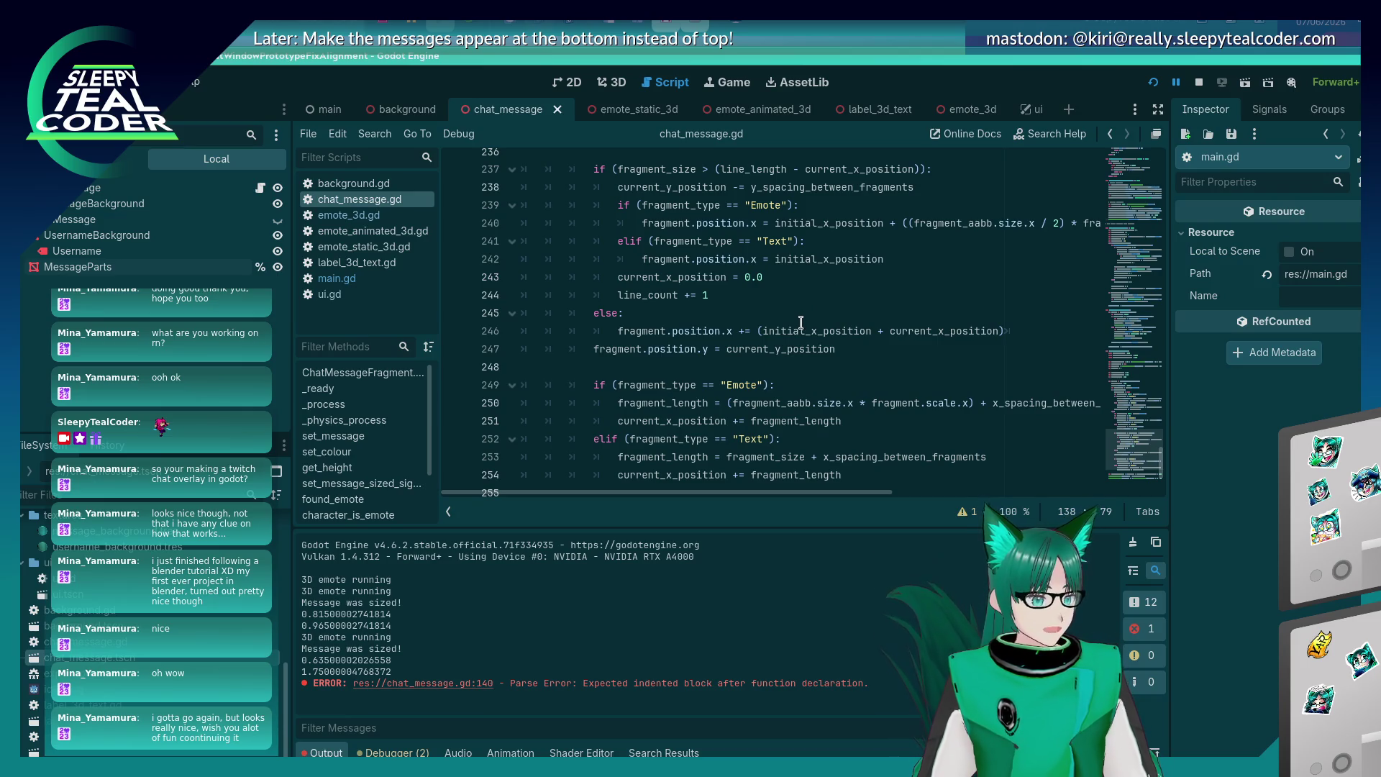
pyautogui.scroll(5, 711, 383)
pyautogui.scroll(-4, 711, 383)
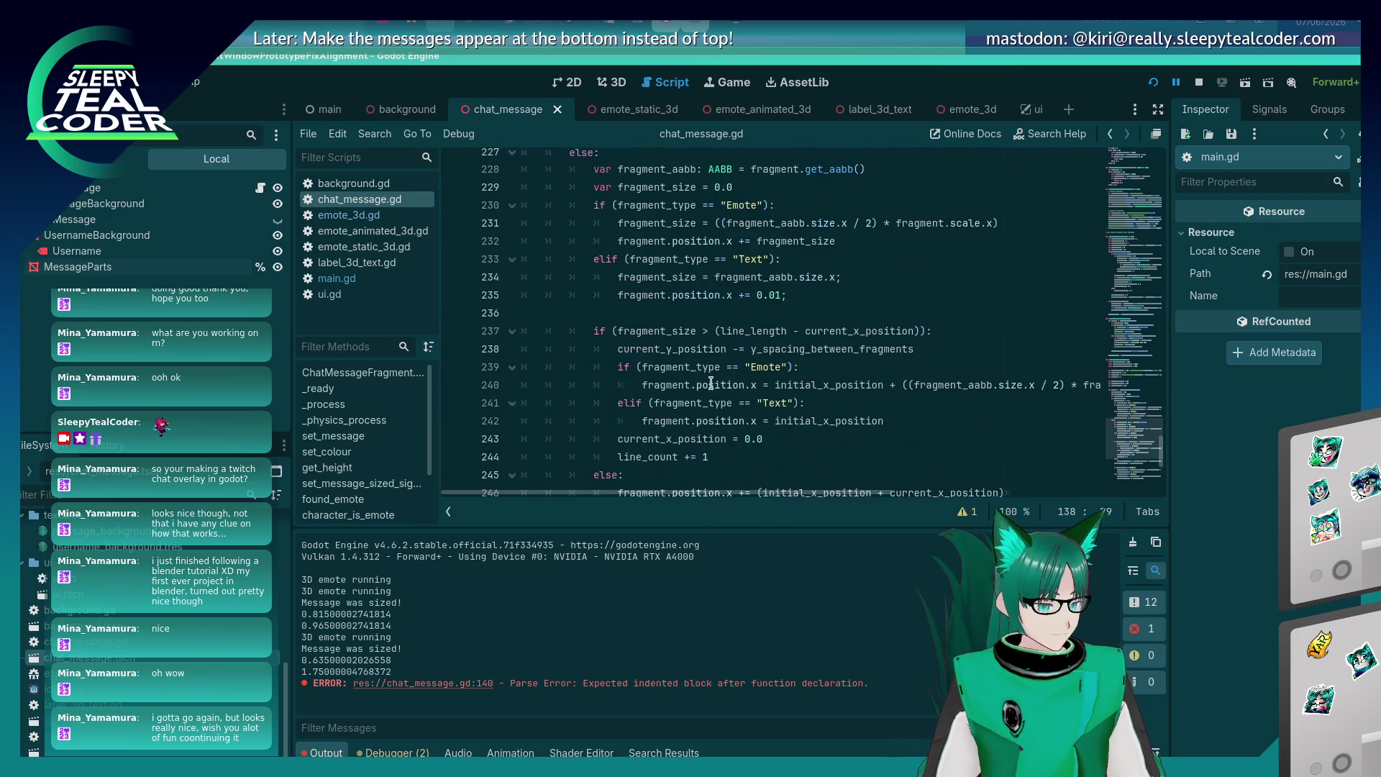
pyautogui.scroll(-1, 711, 384)
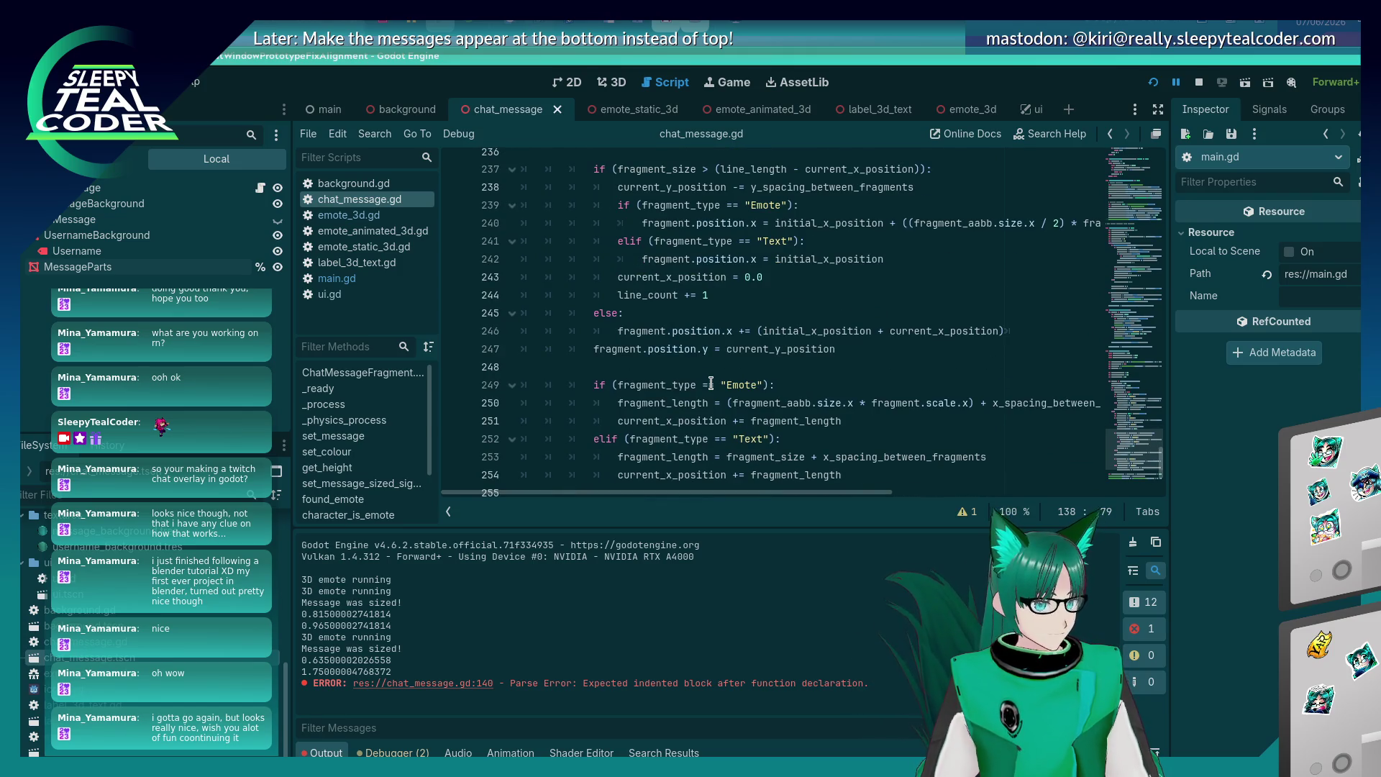
pyautogui.scroll(2, 710, 383)
pyautogui.click(775, 352)
pyautogui.scroll(6, 728, 389)
pyautogui.scroll(1, 728, 389)
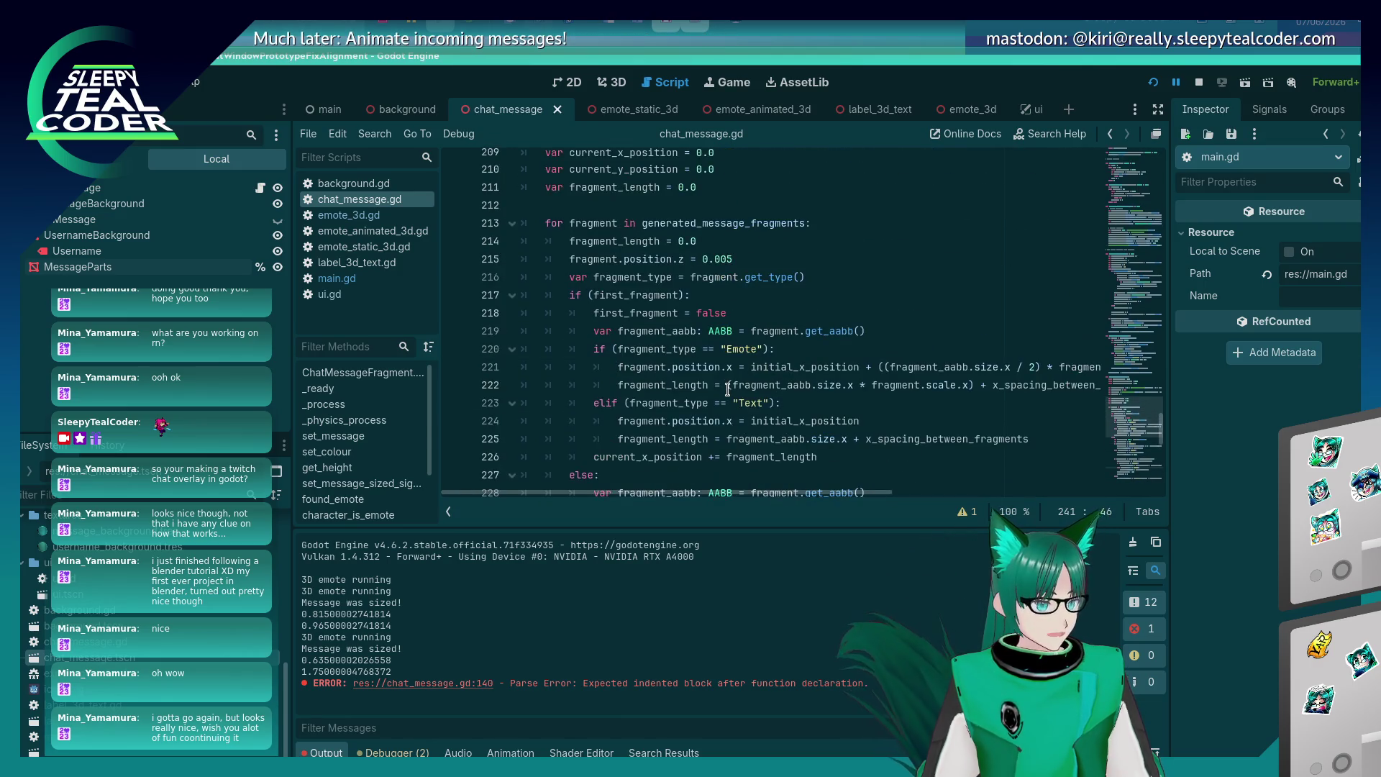
pyautogui.scroll(1, 728, 389)
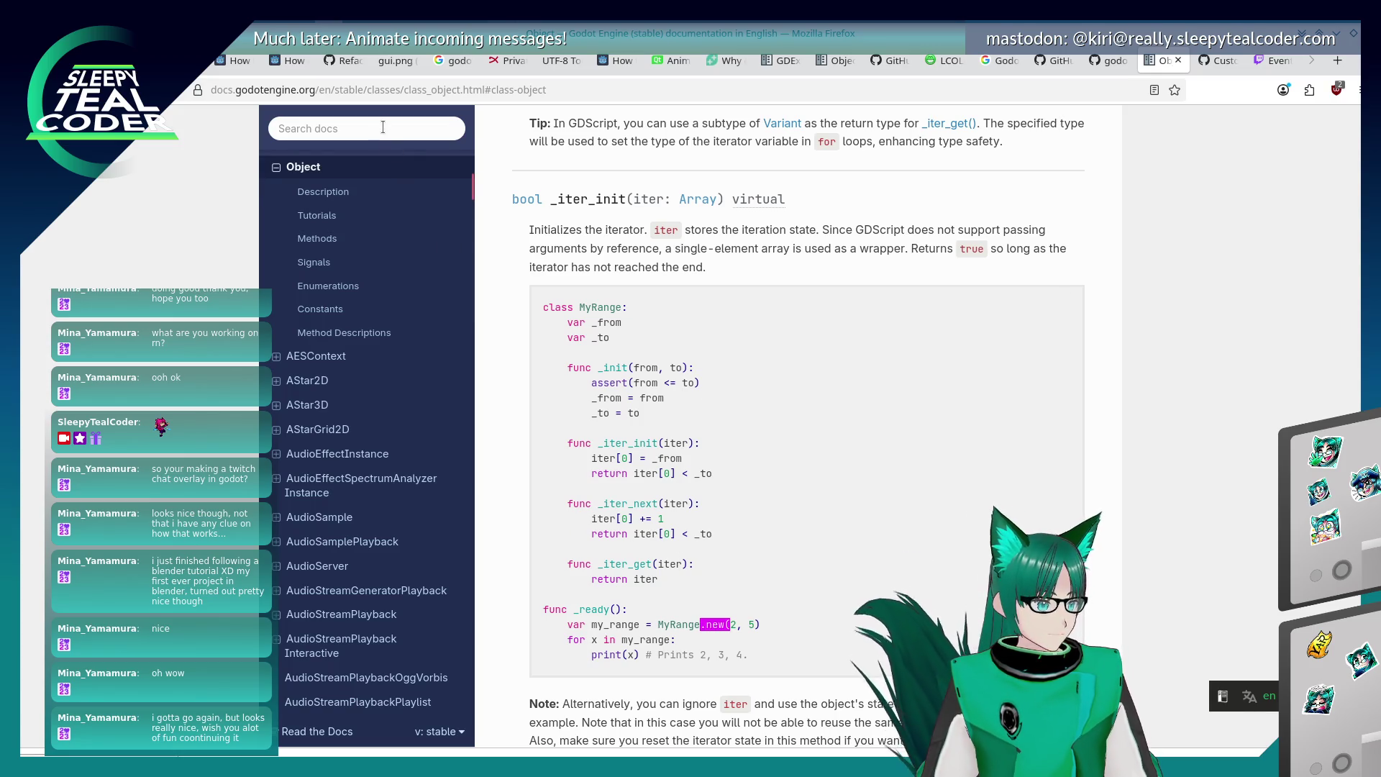
# Search the docs for TextServer and scroll through its glyph-sizing methods.
pyautogui.press('/')
pyautogui.write('TextServer')
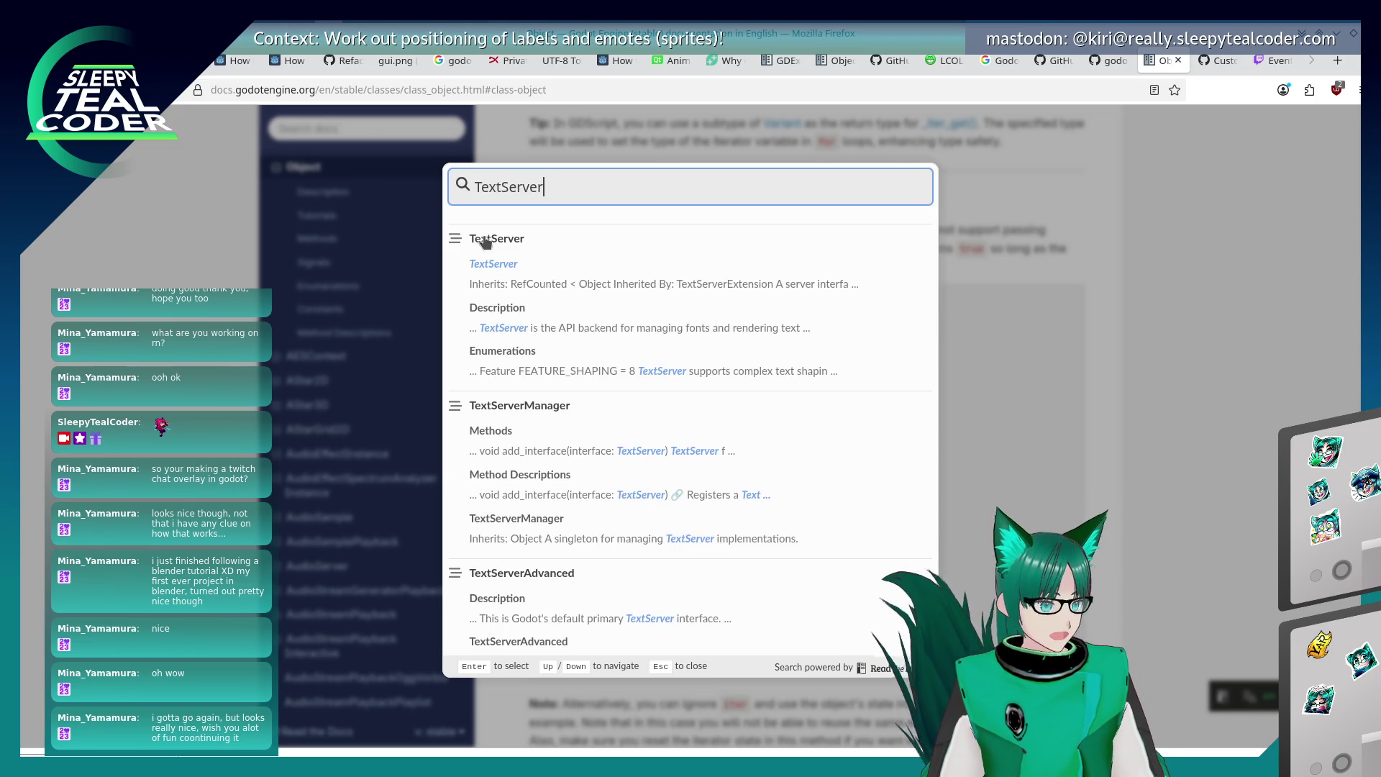
pyautogui.press('Return')
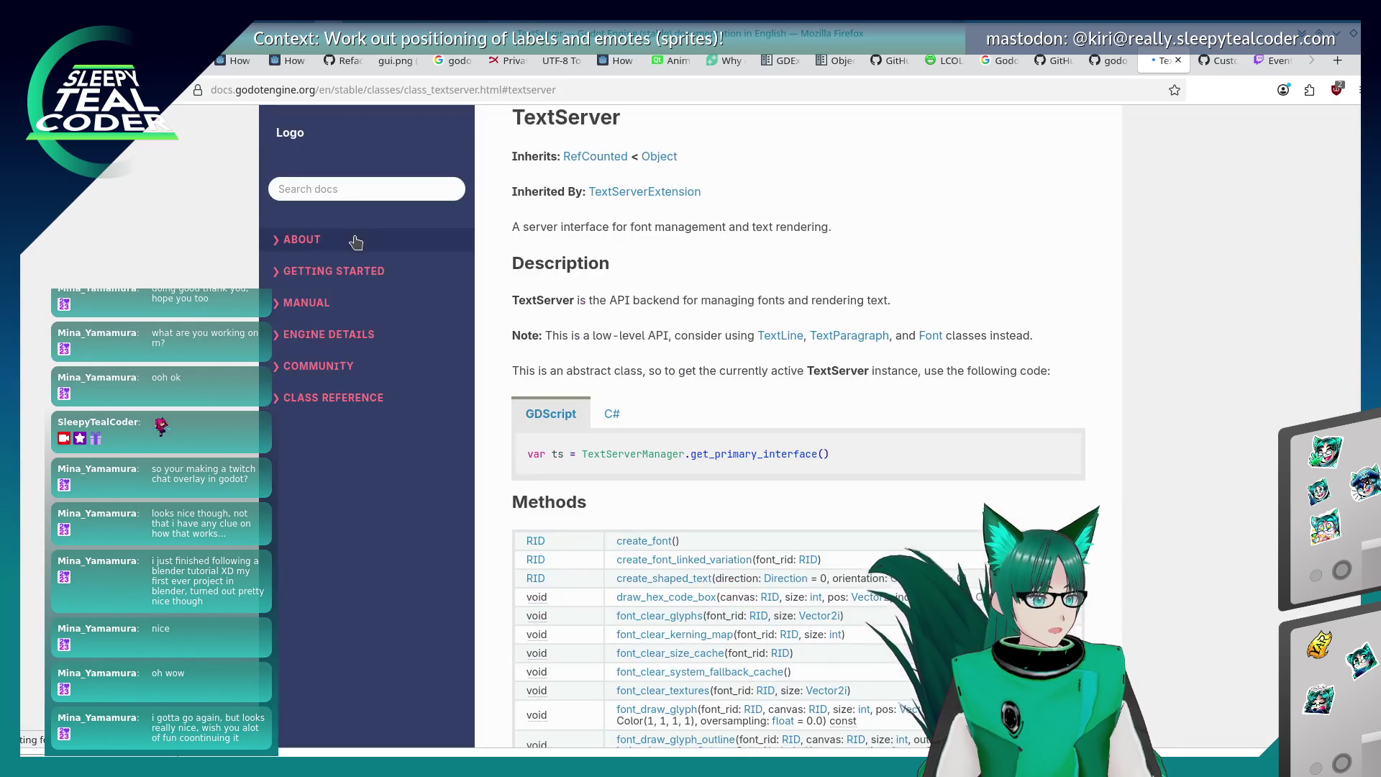
pyautogui.scroll(-5, 740, 460)
pyautogui.scroll(-4, 742, 466)
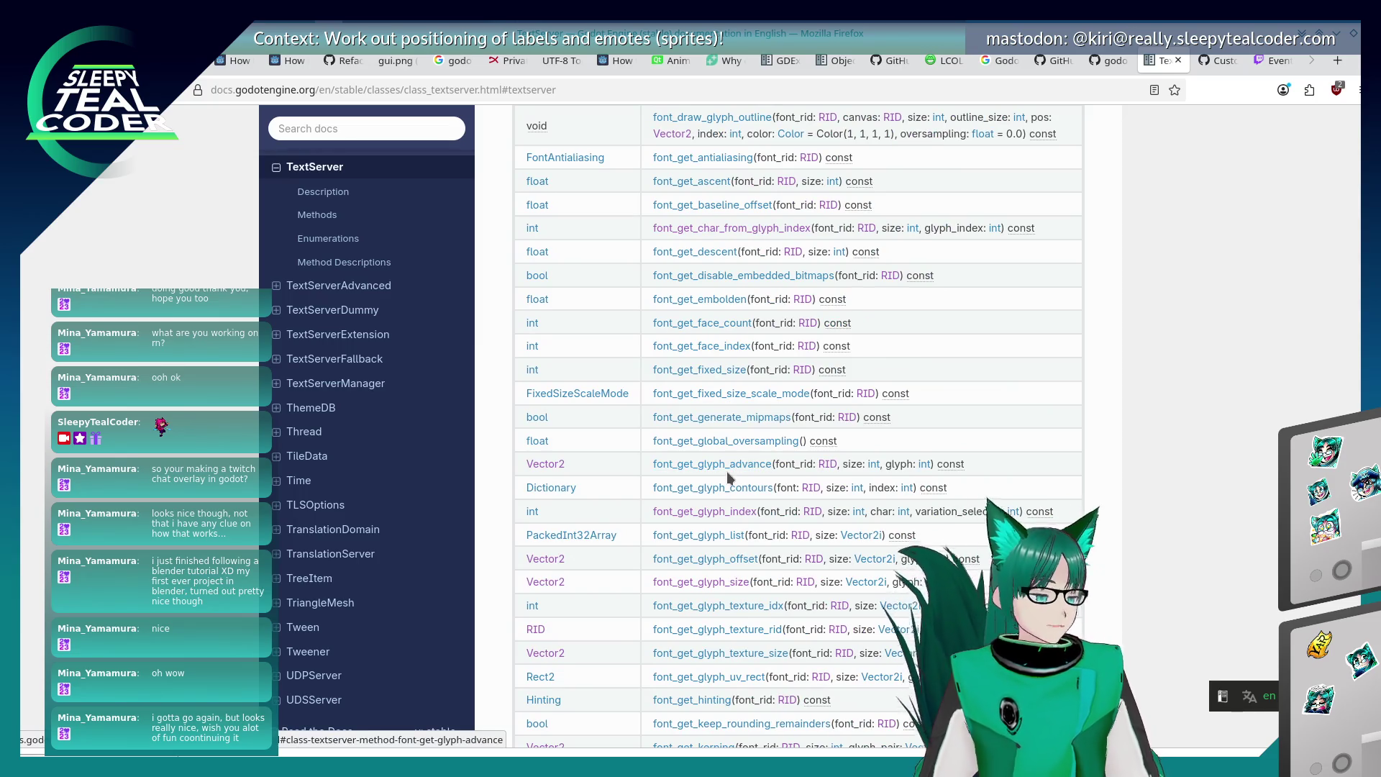
pyautogui.scroll(-3, 725, 476)
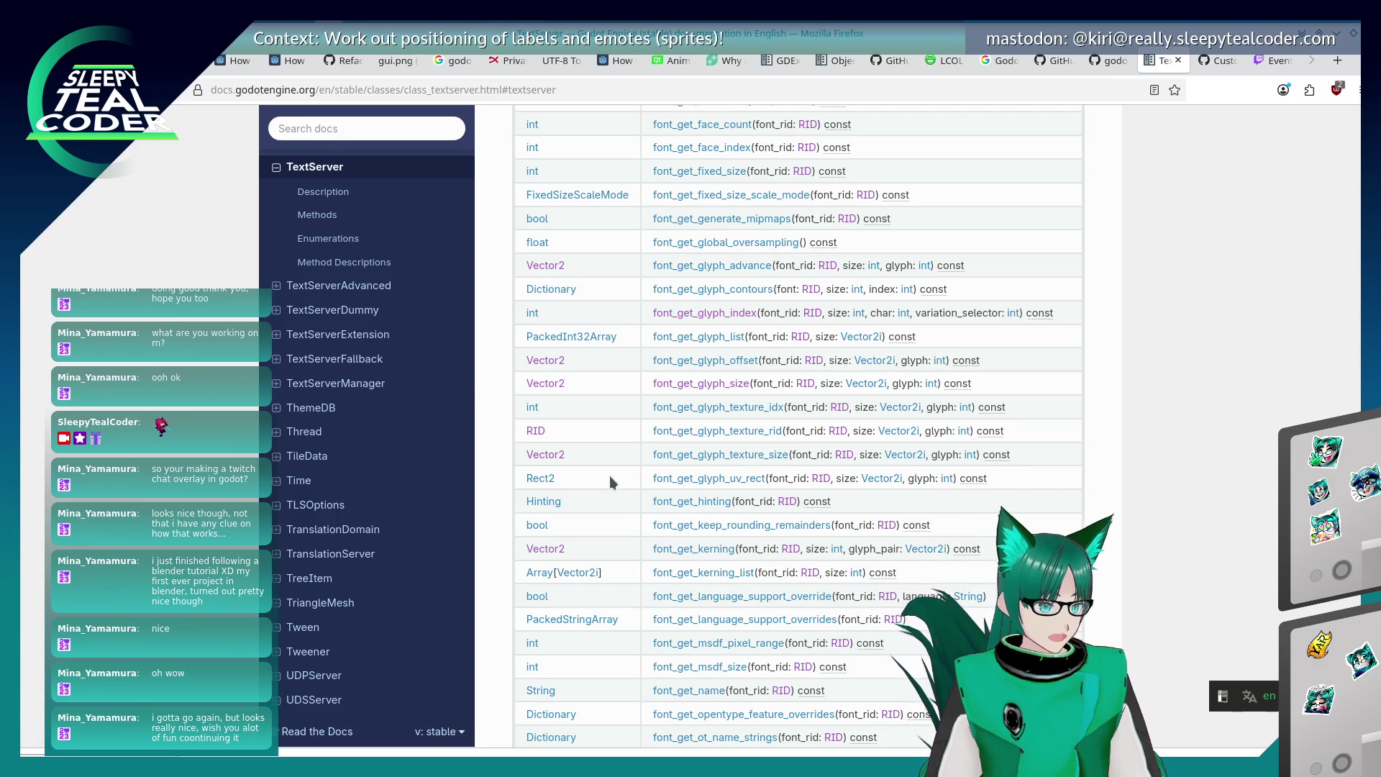
pyautogui.scroll(3, 610, 476)
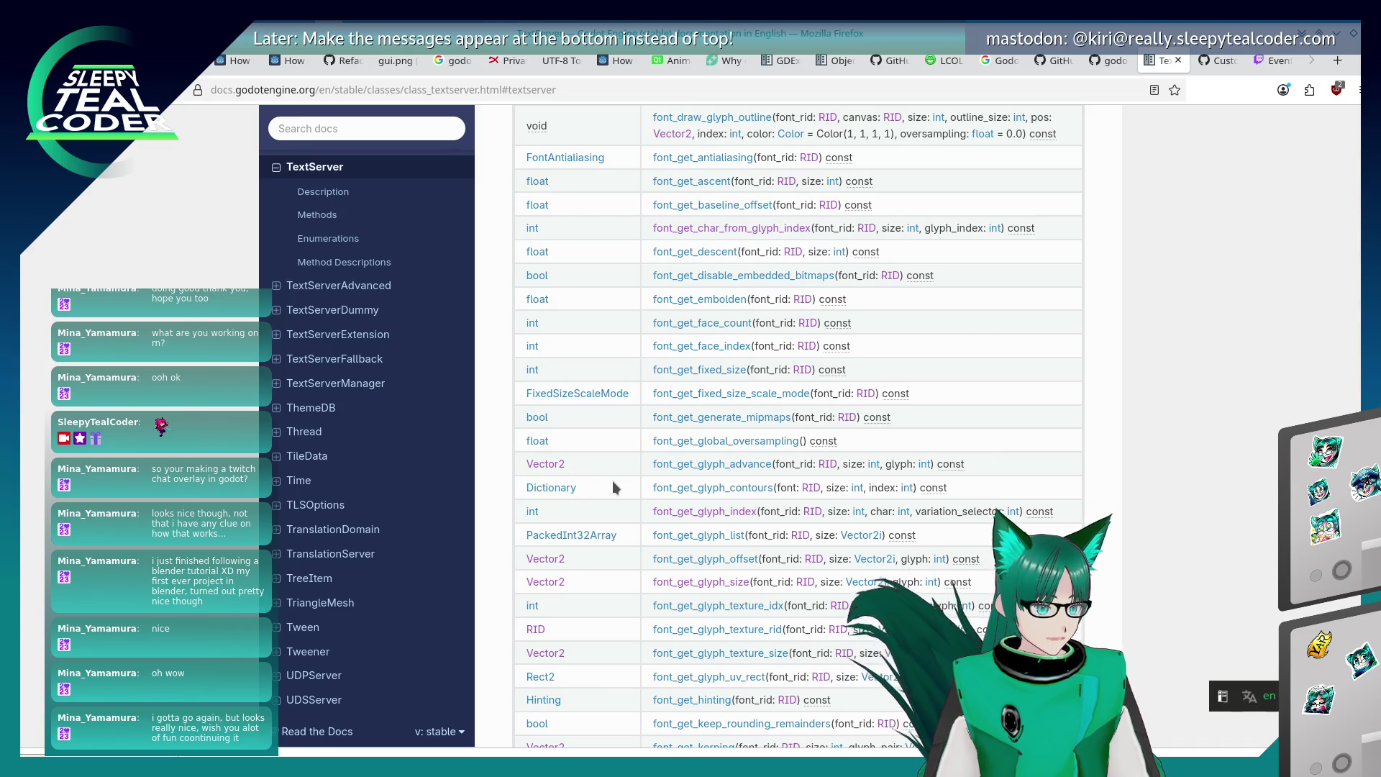
pyautogui.scroll(4, 636, 497)
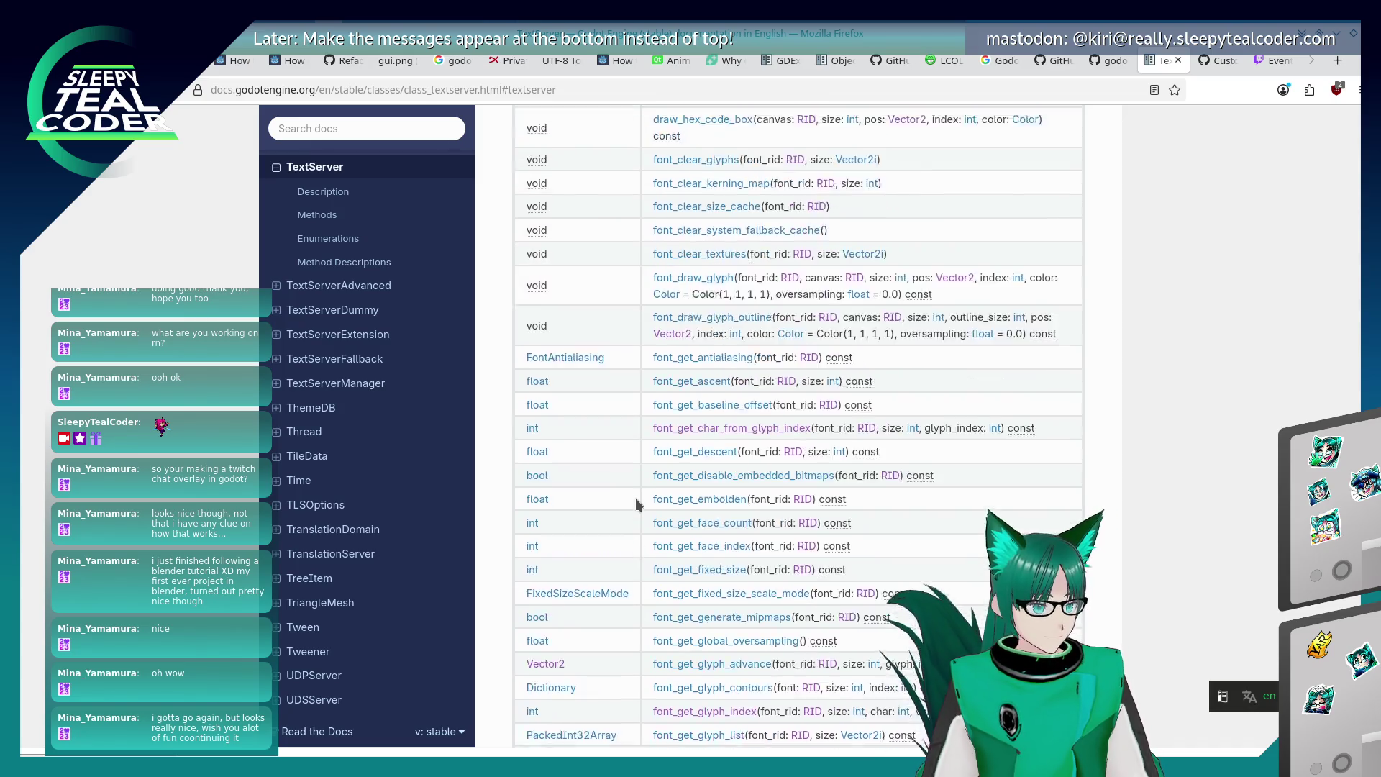
pyautogui.scroll(-3, 636, 500)
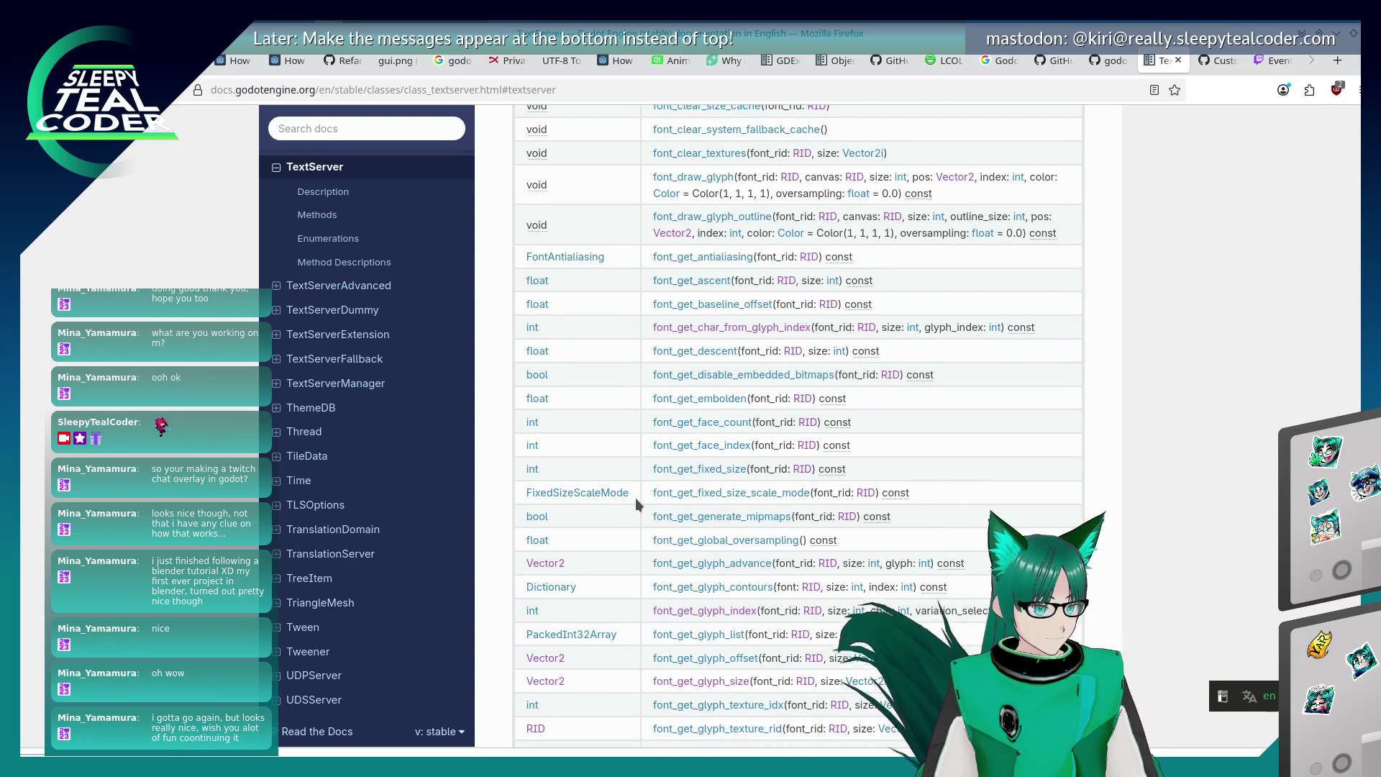
pyautogui.scroll(-4, 636, 498)
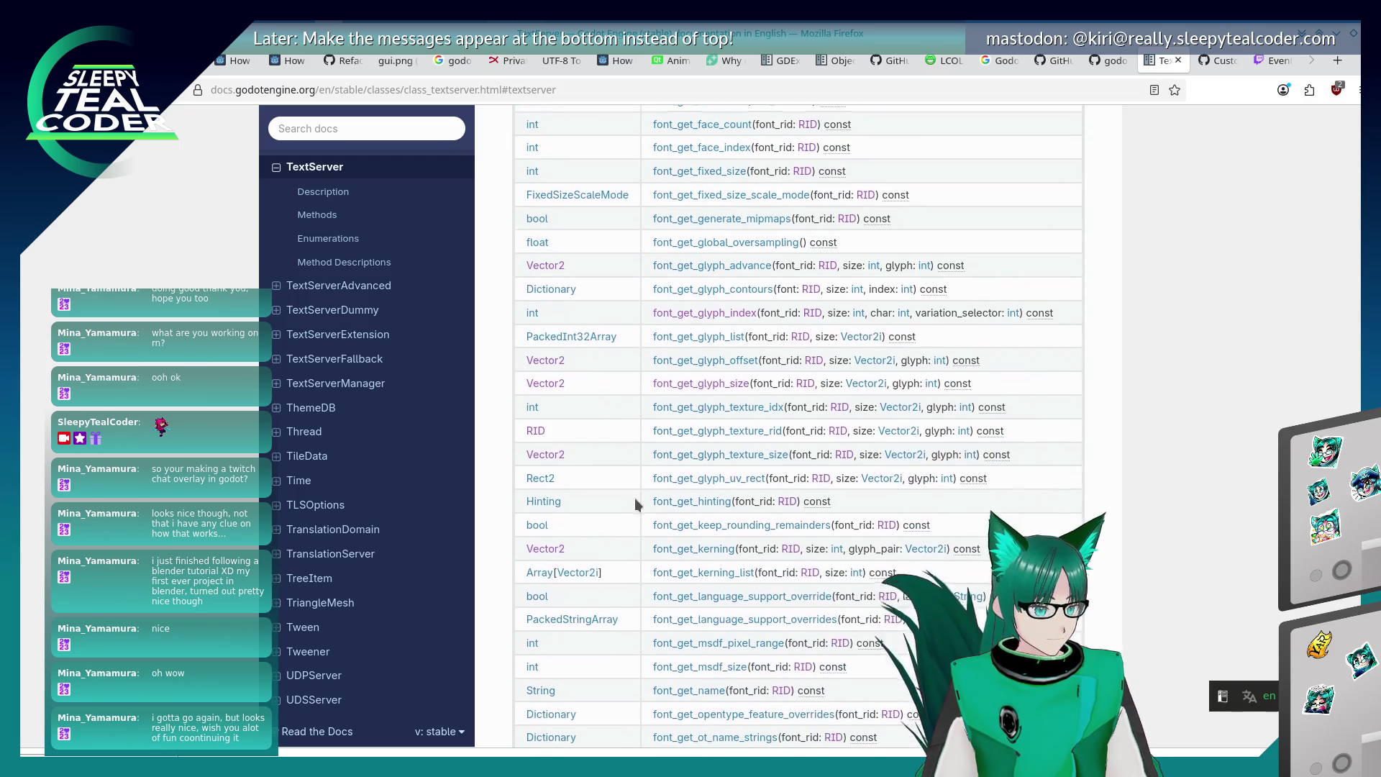
pyautogui.scroll(1, 634, 498)
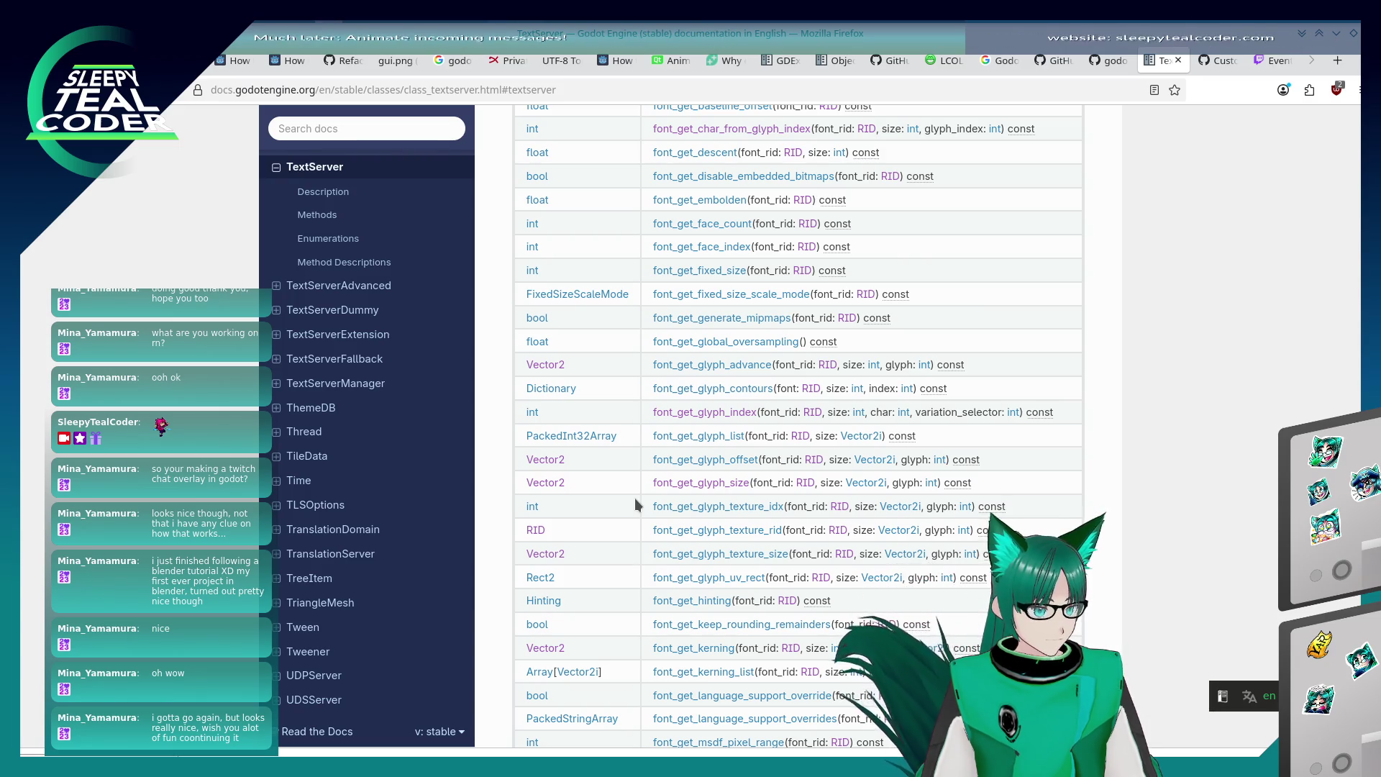
# Cycle through the open windows to reach Git Gui.
pyautogui.hotkey('alt', 'Tab')
pyautogui.hotkey('alt', 'Tab')
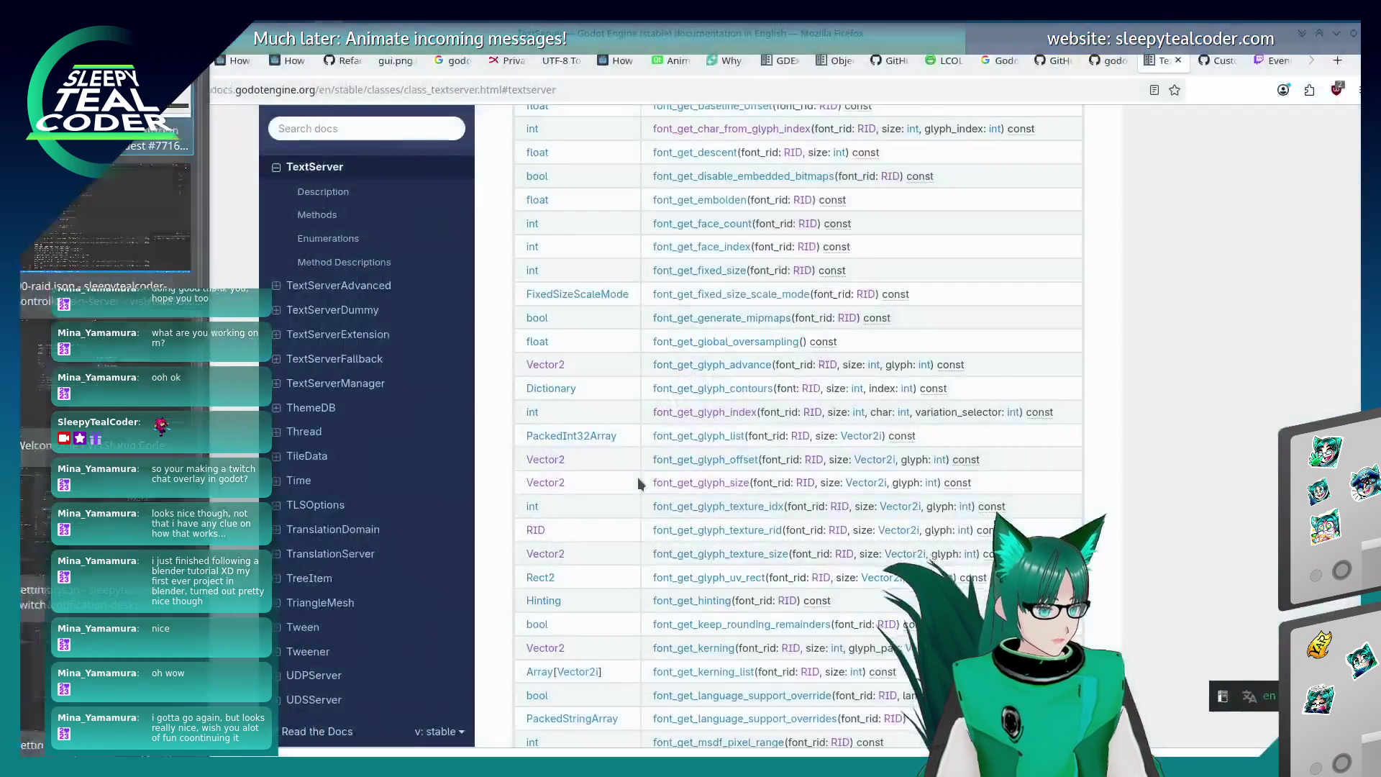
pyautogui.hotkey('alt', 'Tab')
pyautogui.press('Tab')
pyautogui.press('Tab')
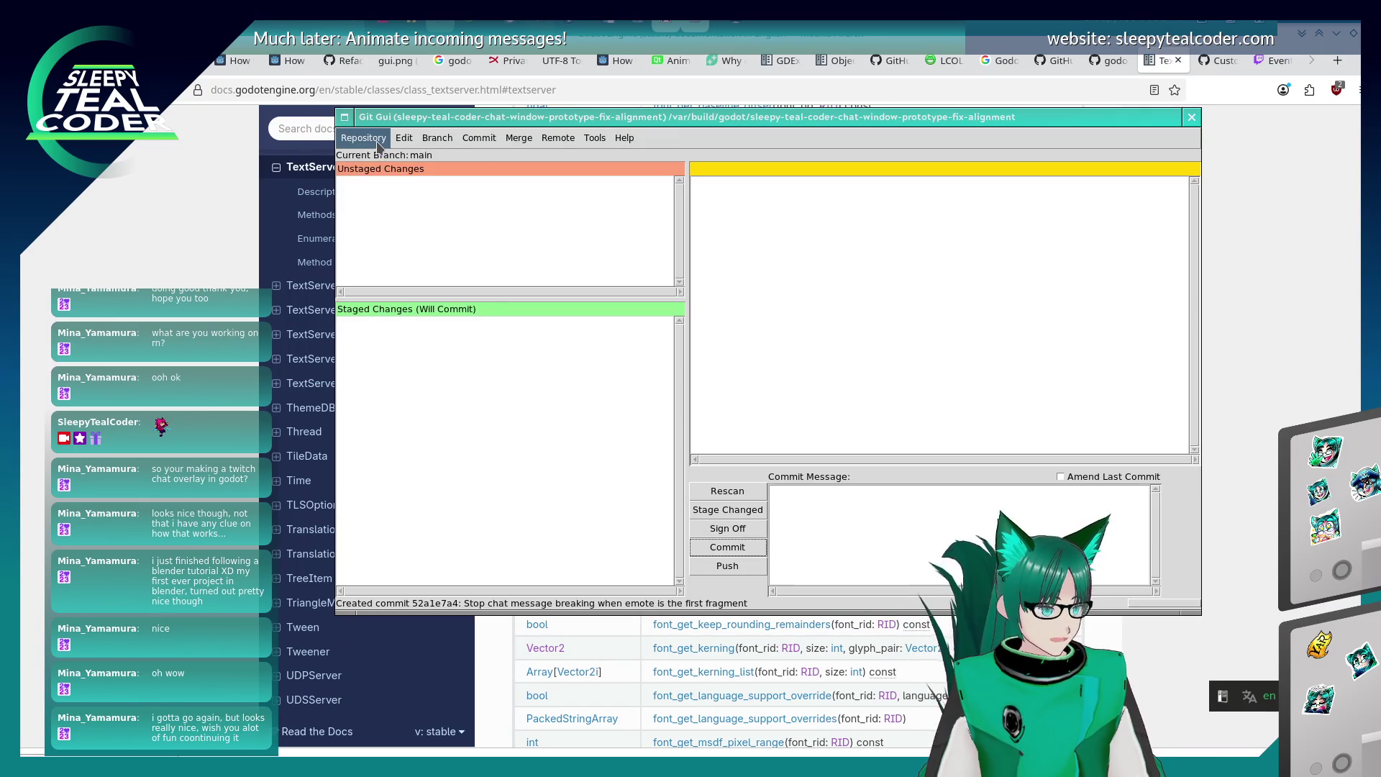
# Visualize all branch history and select the 'Refactor of chat message…' commit.
pyautogui.click(368, 139)
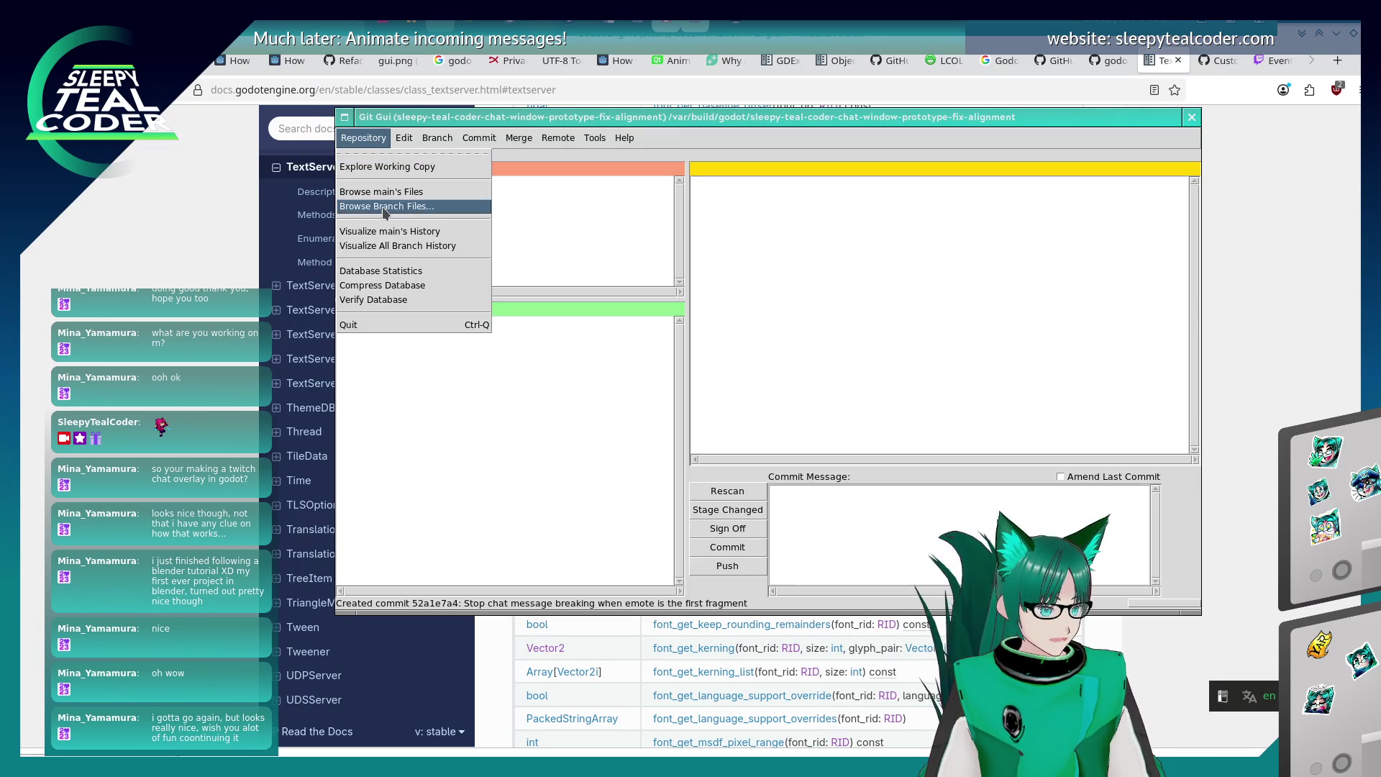
pyautogui.click(402, 248)
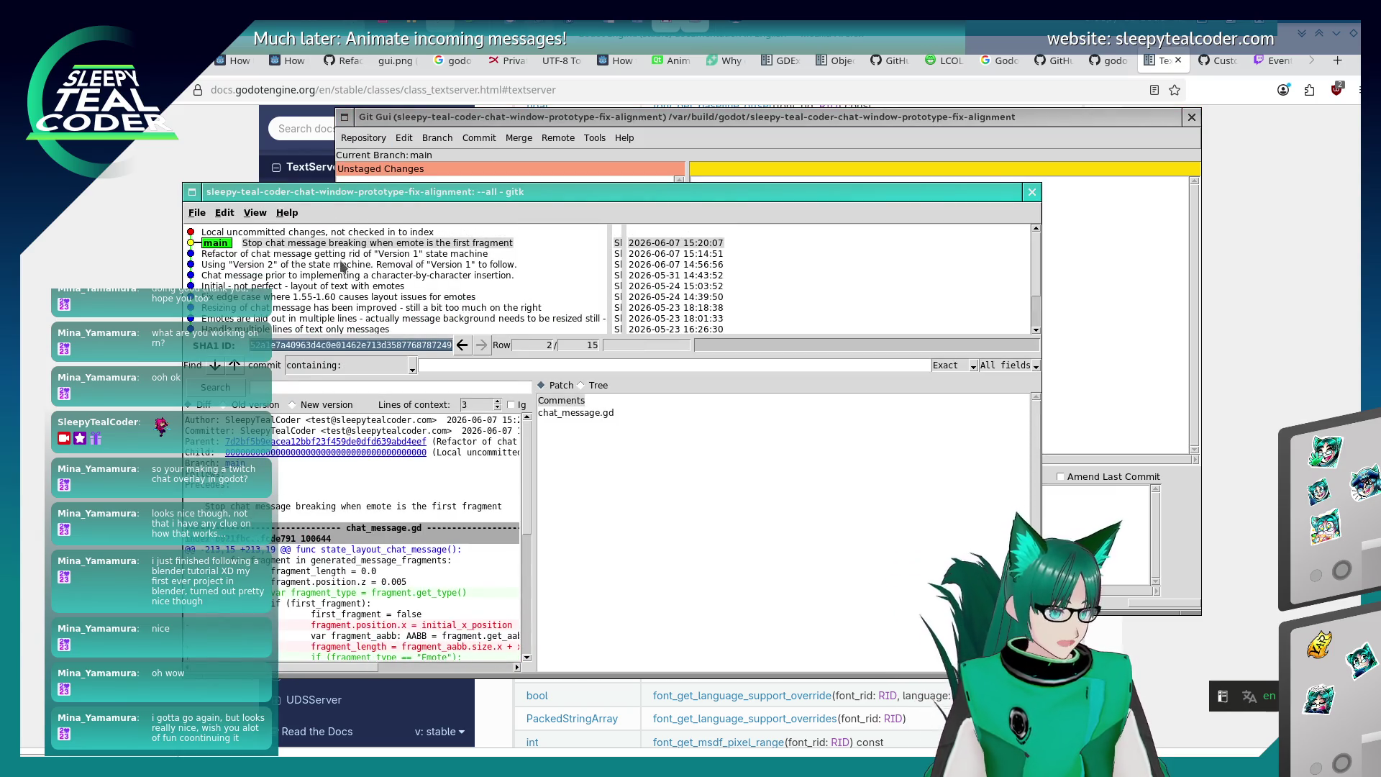
pyautogui.click(270, 254)
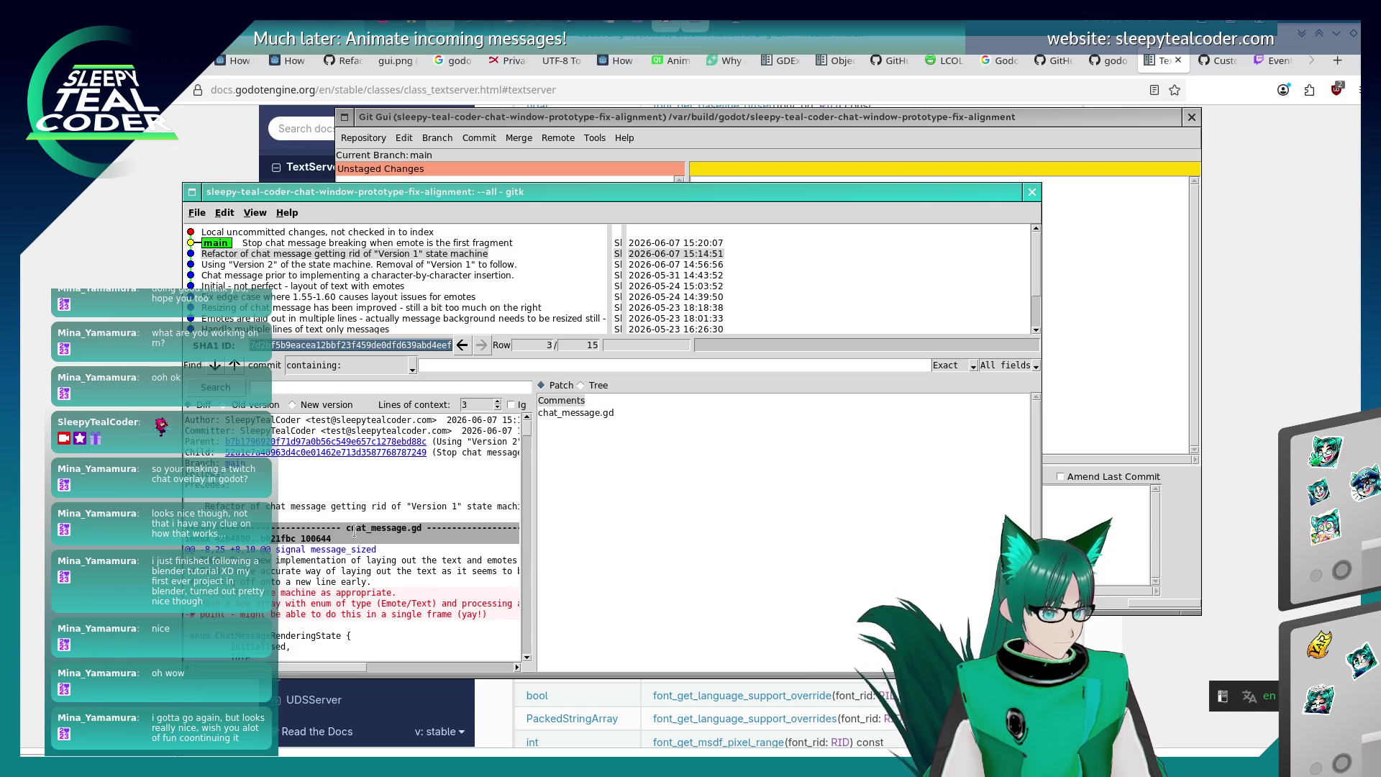
pyautogui.scroll(-10, 358, 554)
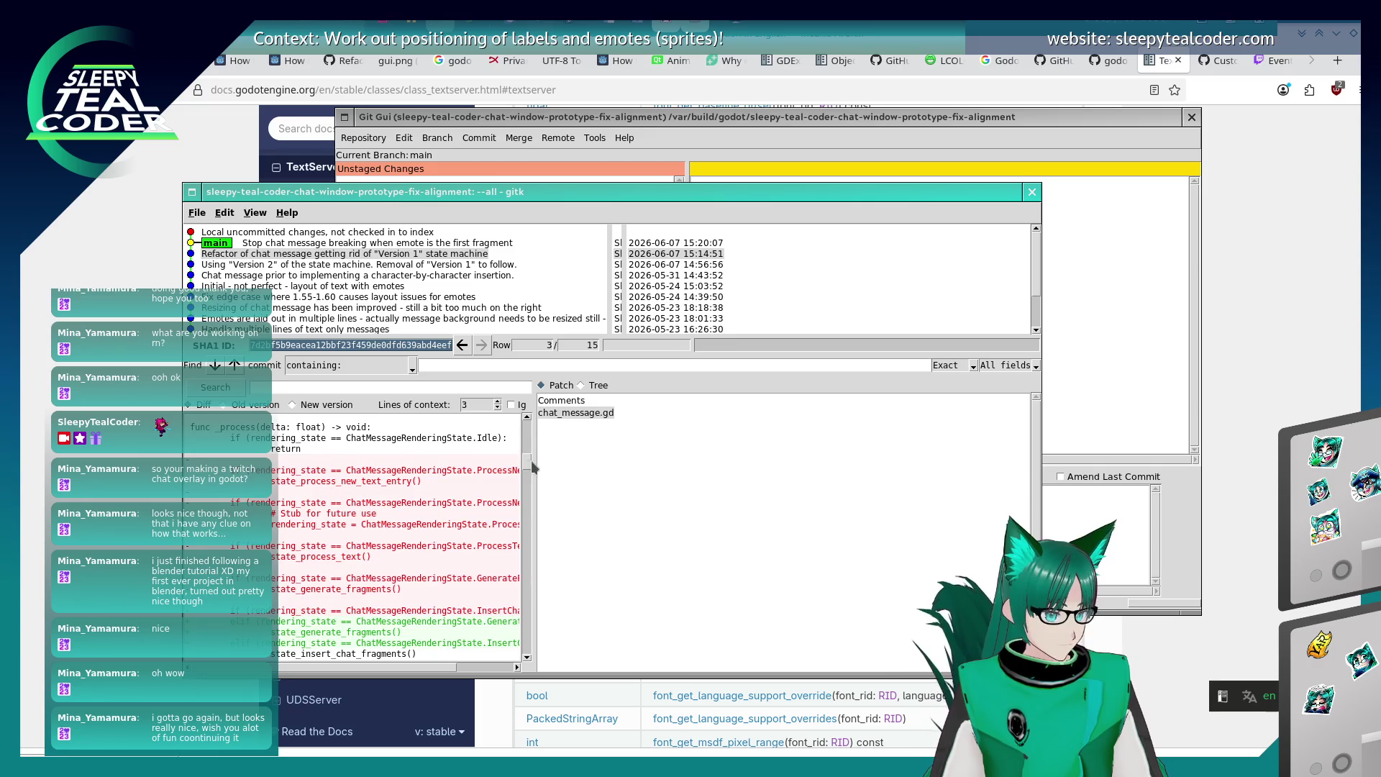
pyautogui.scroll(-5, 531, 478)
# Widen the diff pane and scroll through the commit's chat_message.gd changes.
pyautogui.moveTo(533, 479)
pyautogui.mouseDown()
pyautogui.moveTo(715, 479)
pyautogui.moveTo(663, 476)
pyautogui.mouseUp()
pyautogui.scroll(-5, 661, 476)
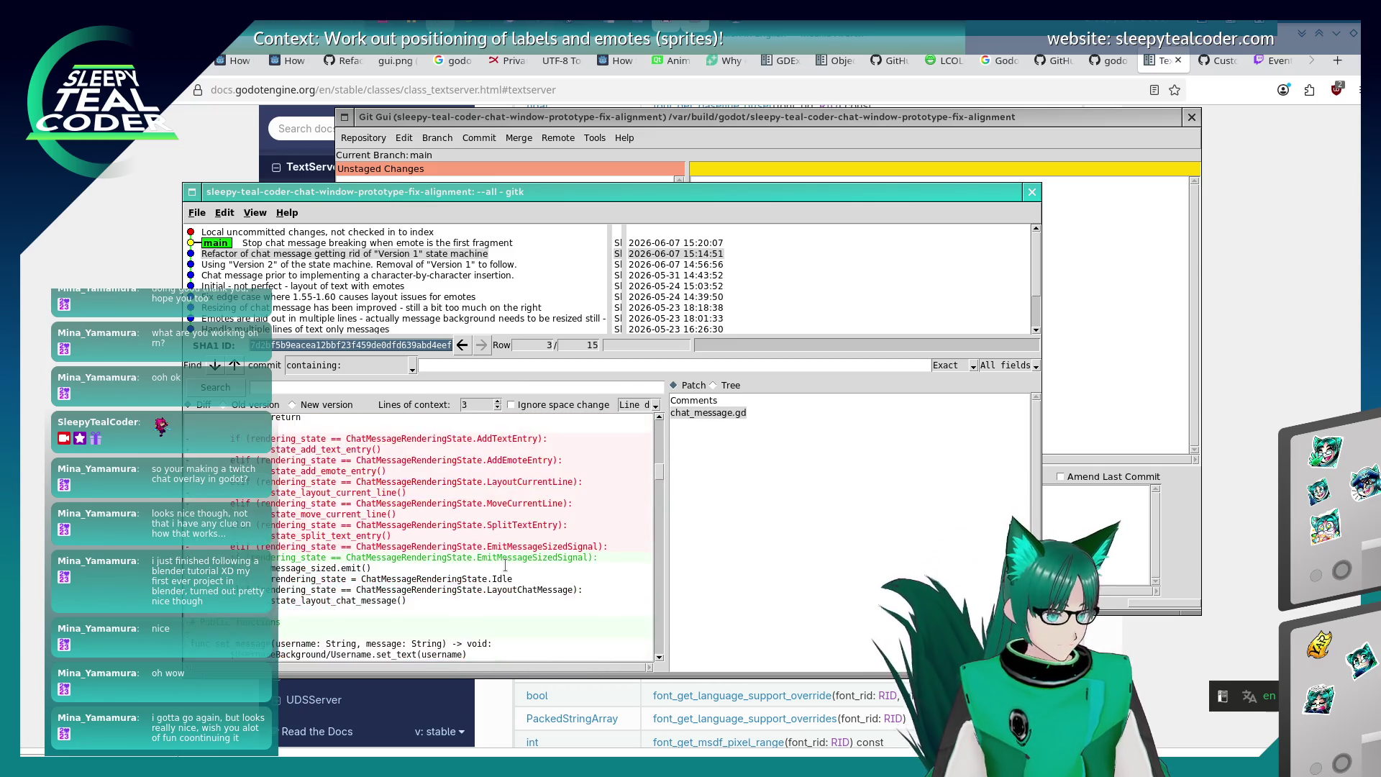
pyautogui.scroll(-6, 659, 479)
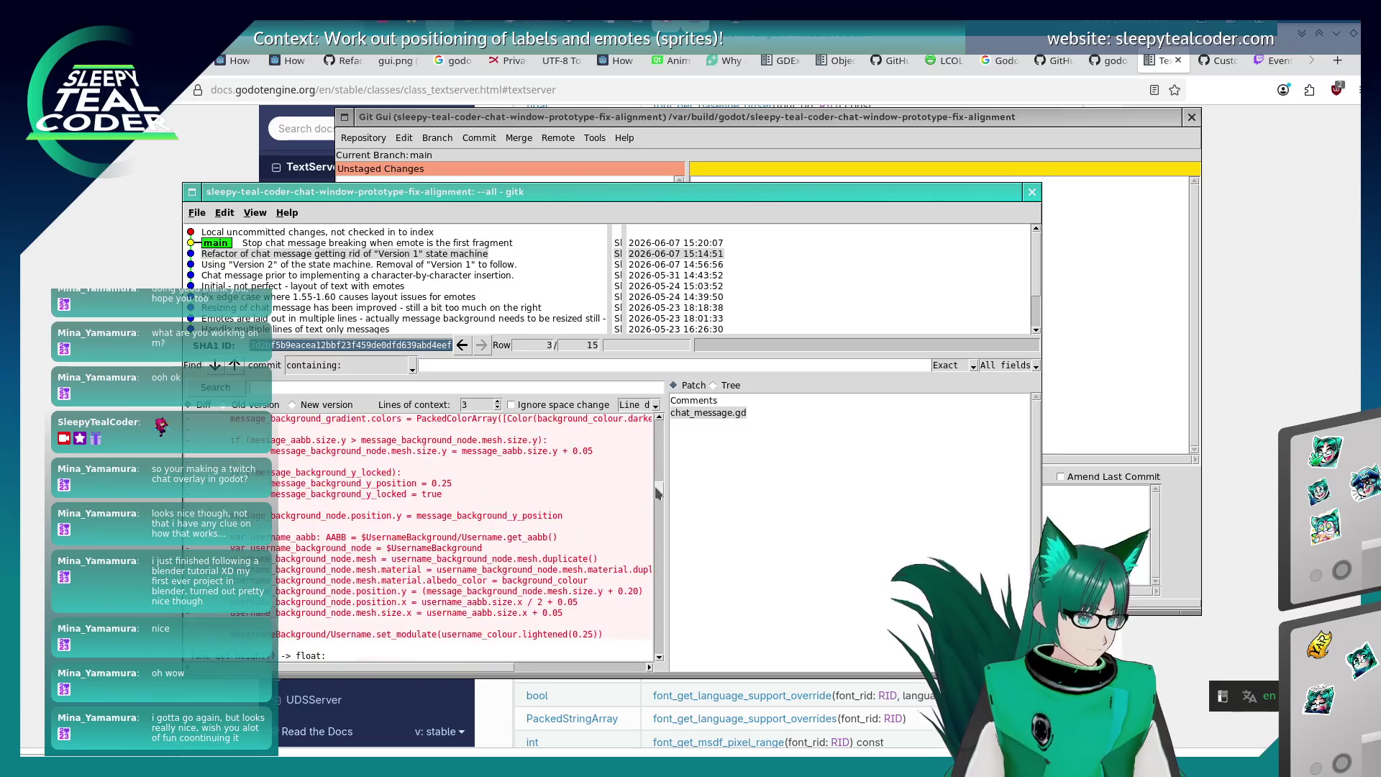
pyautogui.moveTo(655, 486); pyautogui.dragTo(637, 536)
pyautogui.moveTo(476, 667); pyautogui.dragTo(564, 648)
pyautogui.scroll(-15, 565, 647)
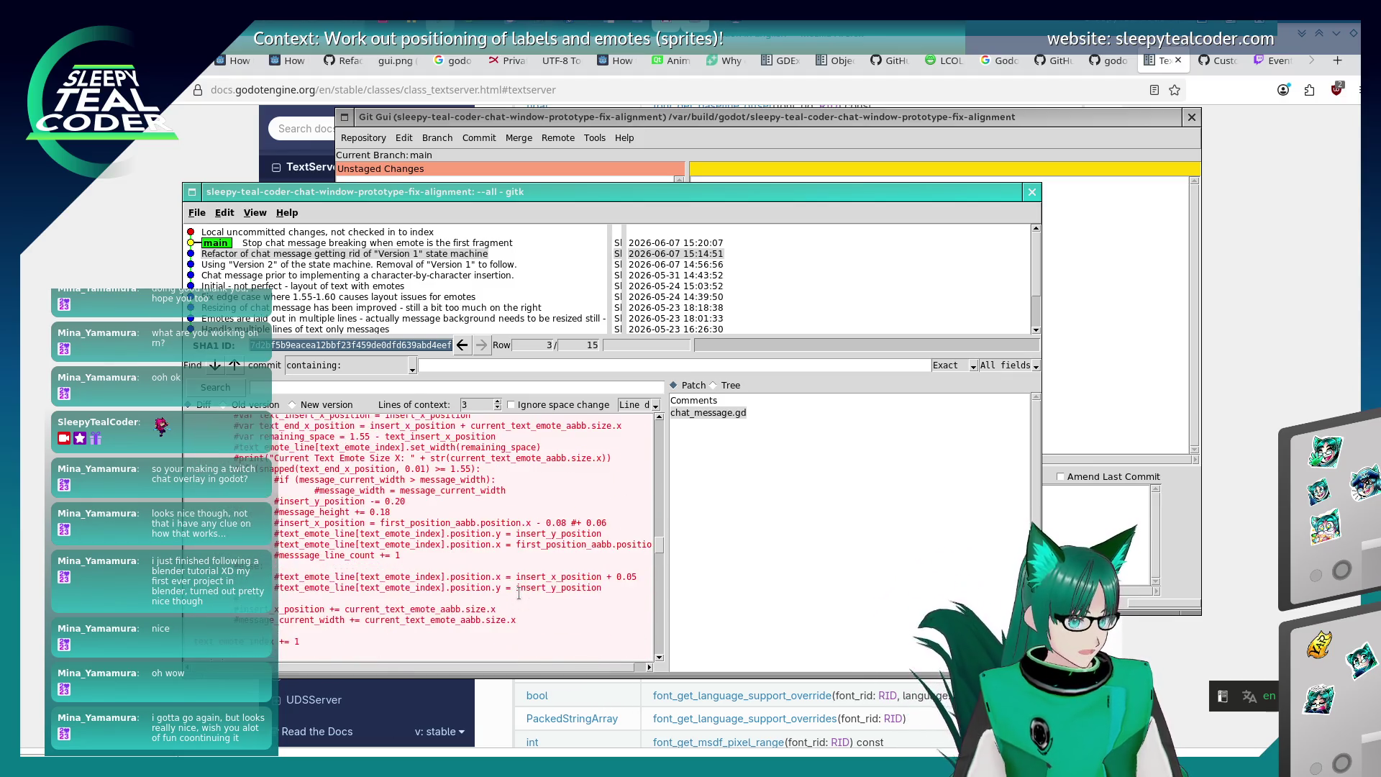
pyautogui.scroll(-3, 519, 592)
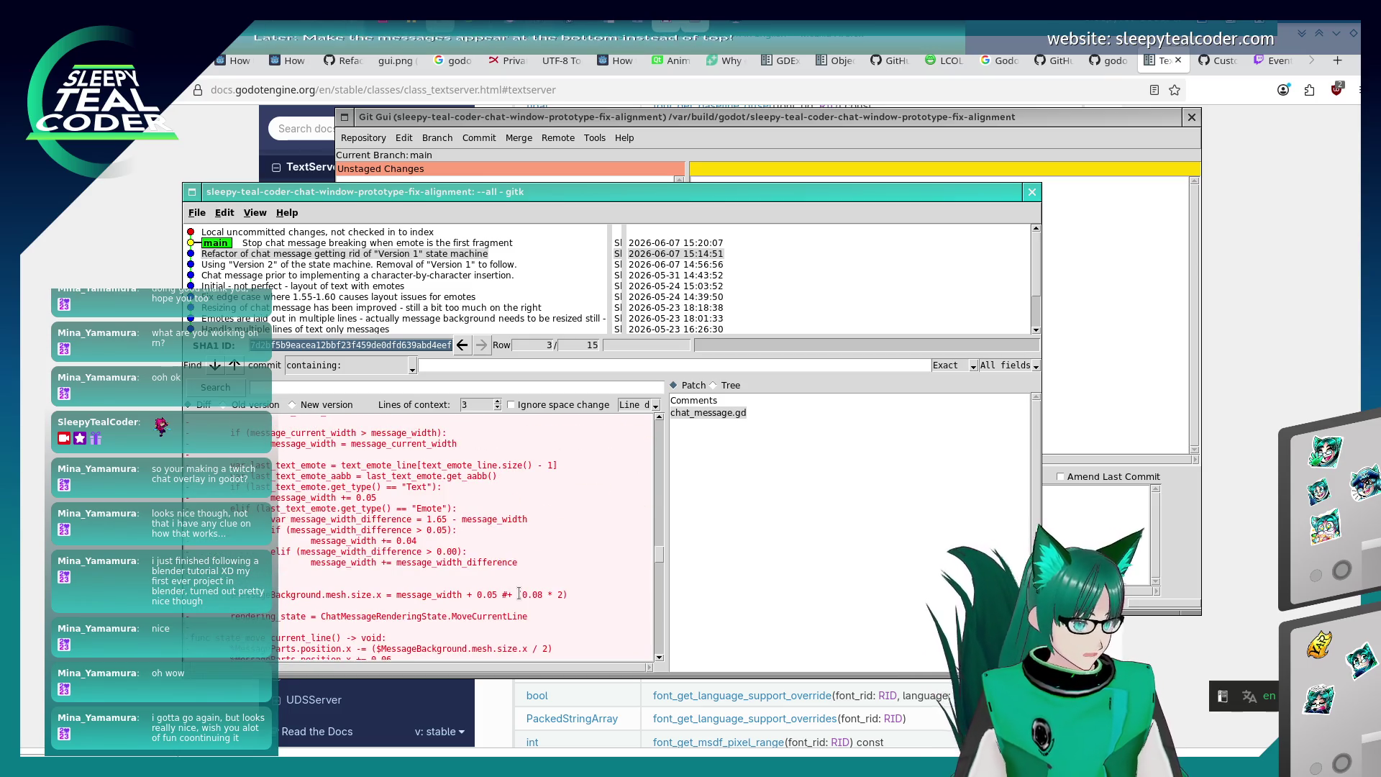
pyautogui.scroll(-3, 519, 592)
pyautogui.scroll(-5, 518, 593)
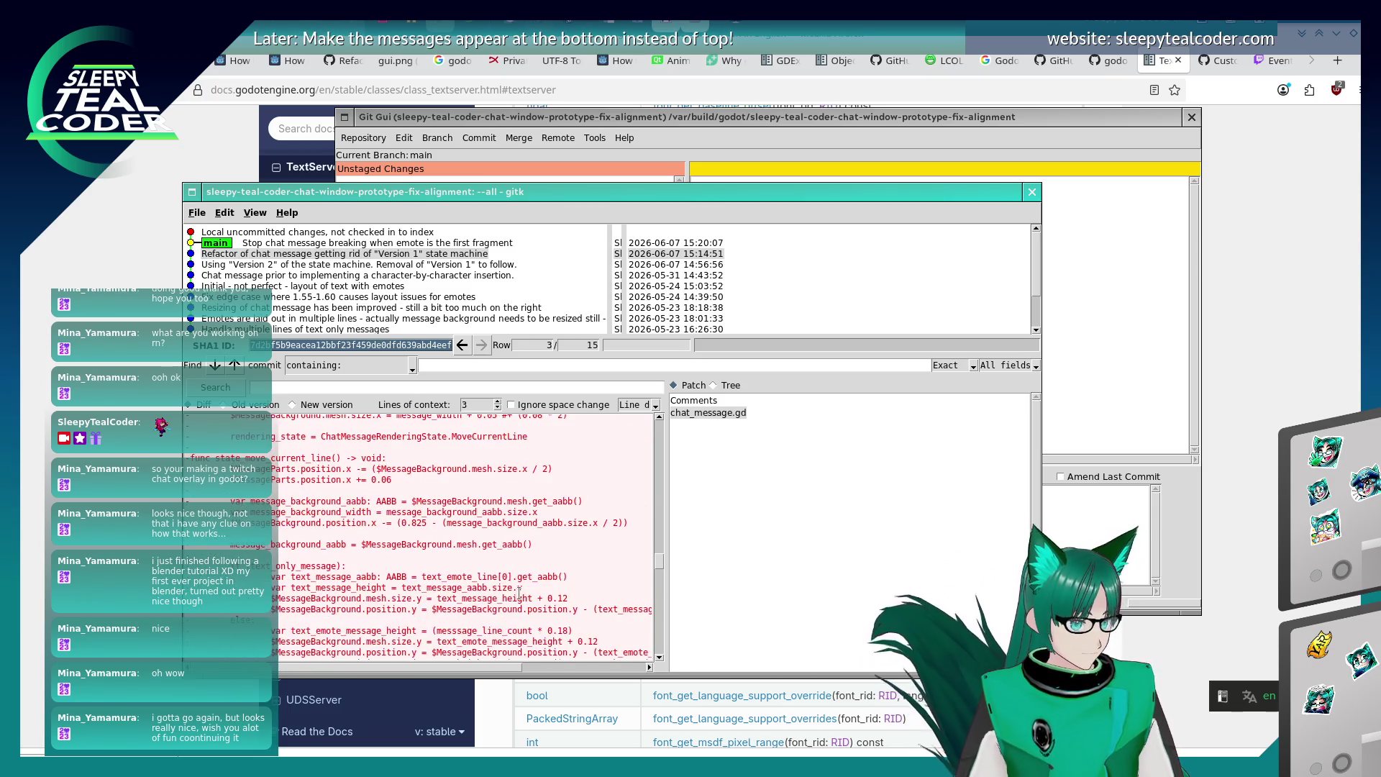
pyautogui.scroll(-5, 519, 593)
# Search the commit's diff for 'TextServerManager'.
pyautogui.rightClick(425, 477)
pyautogui.click(389, 460)
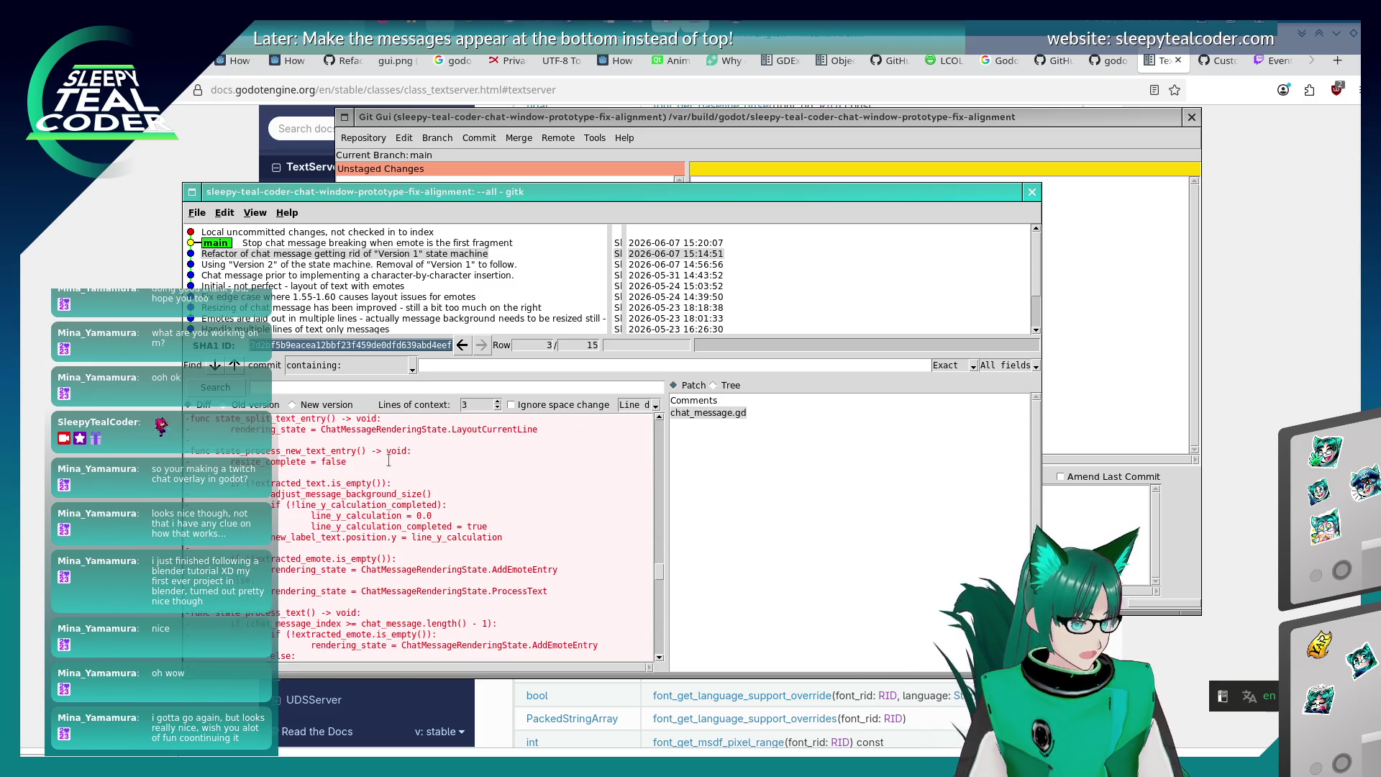
pyautogui.click(301, 387)
pyautogui.write('TextServer')
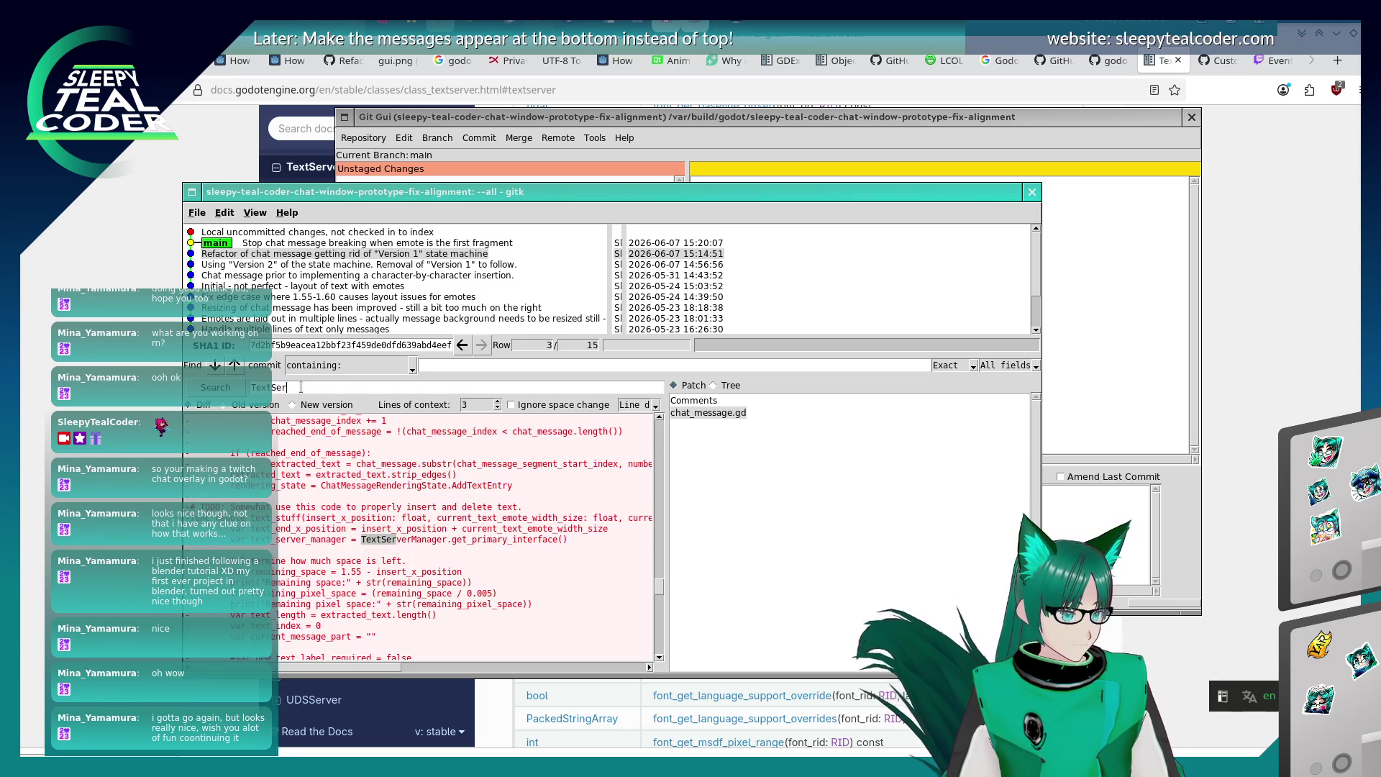
pyautogui.write('Manager')
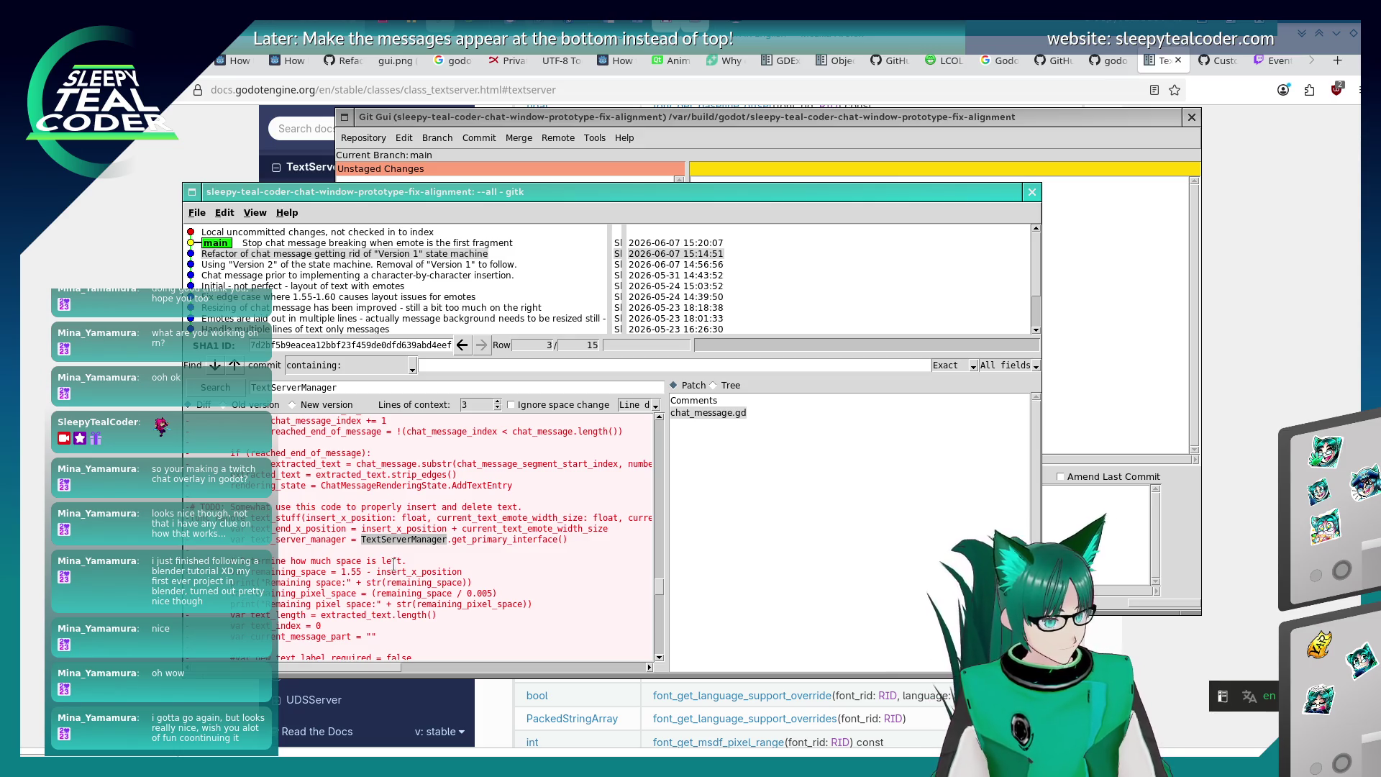
# Read the chat_message.gd diff's glyph-sizing while-loop around the TextServerManager get_primary_interface call.
pyautogui.scroll(-2, 379, 533)
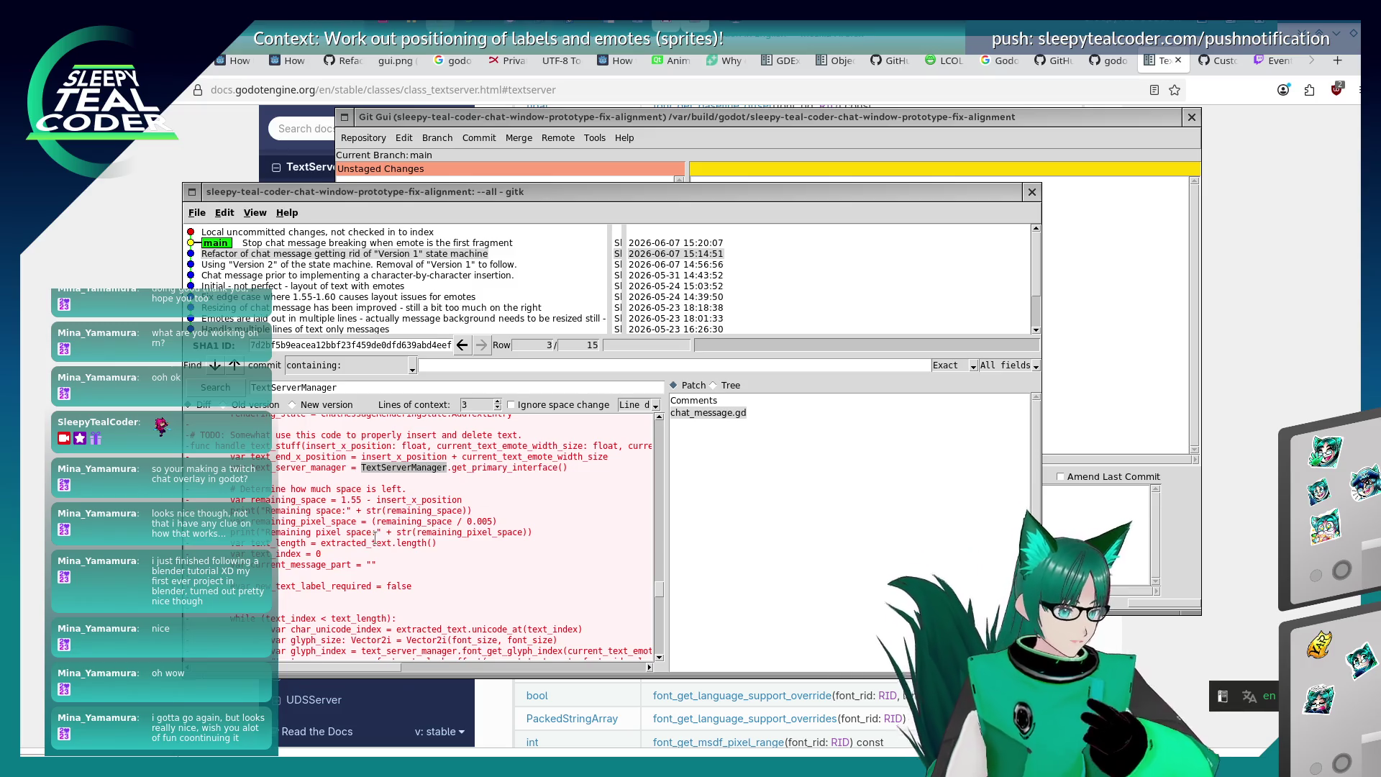
pyautogui.scroll(-3, 375, 539)
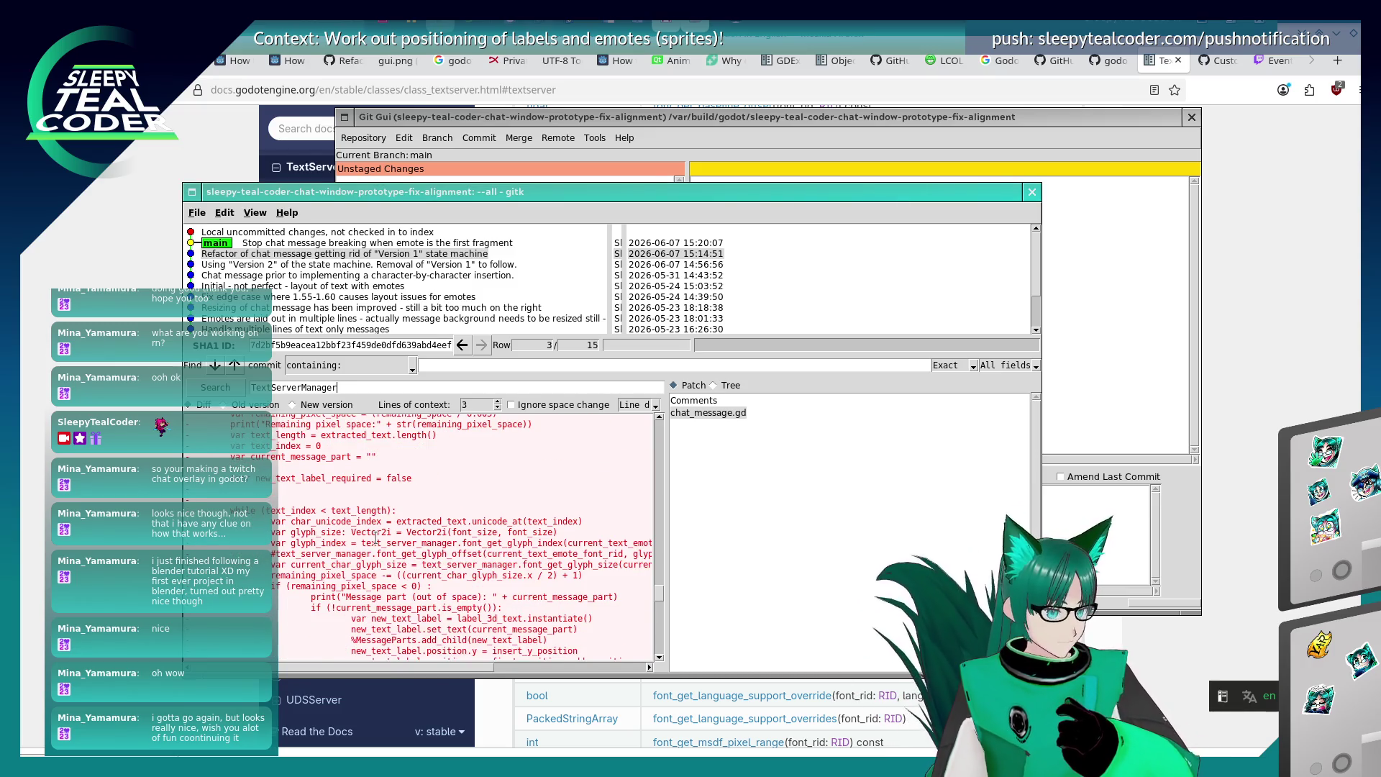
pyautogui.scroll(3, 375, 536)
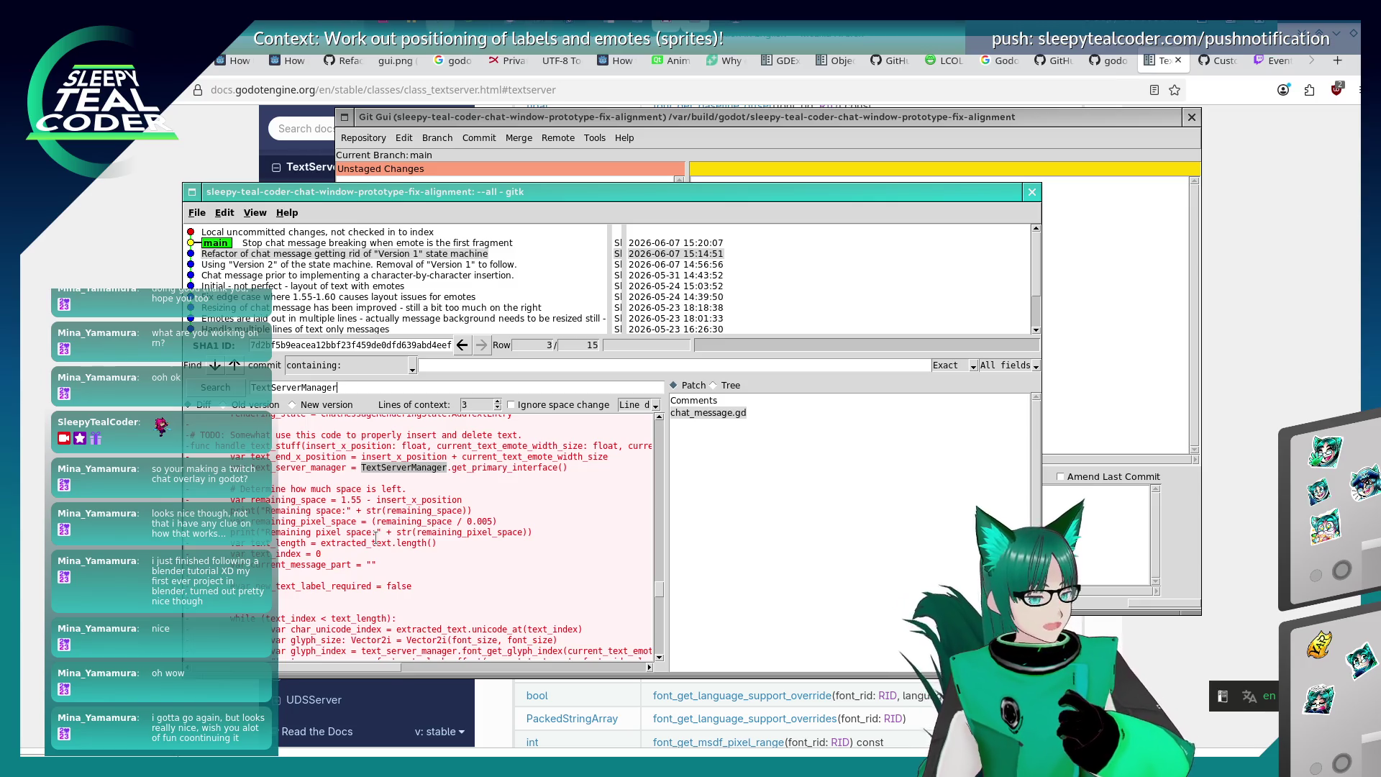
pyautogui.scroll(-2, 411, 485)
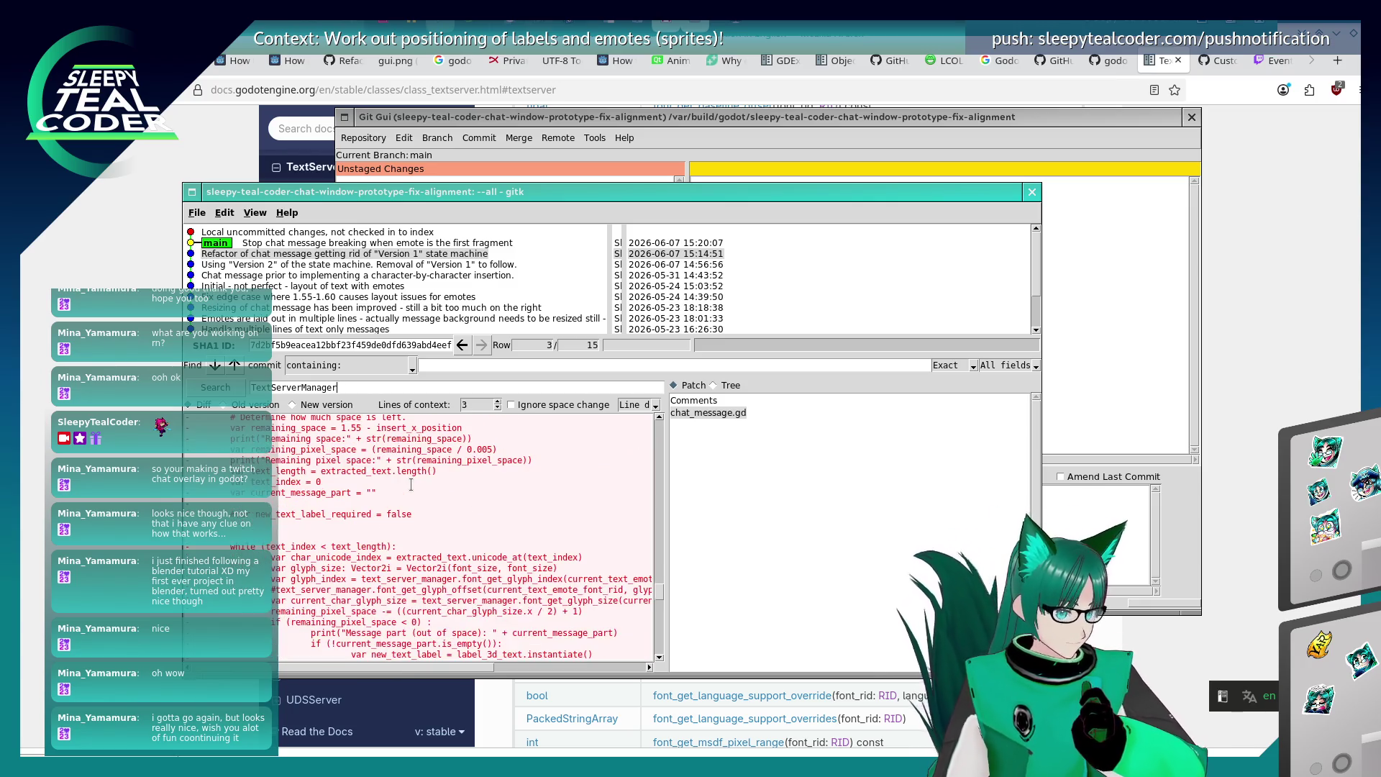
pyautogui.scroll(-1, 410, 484)
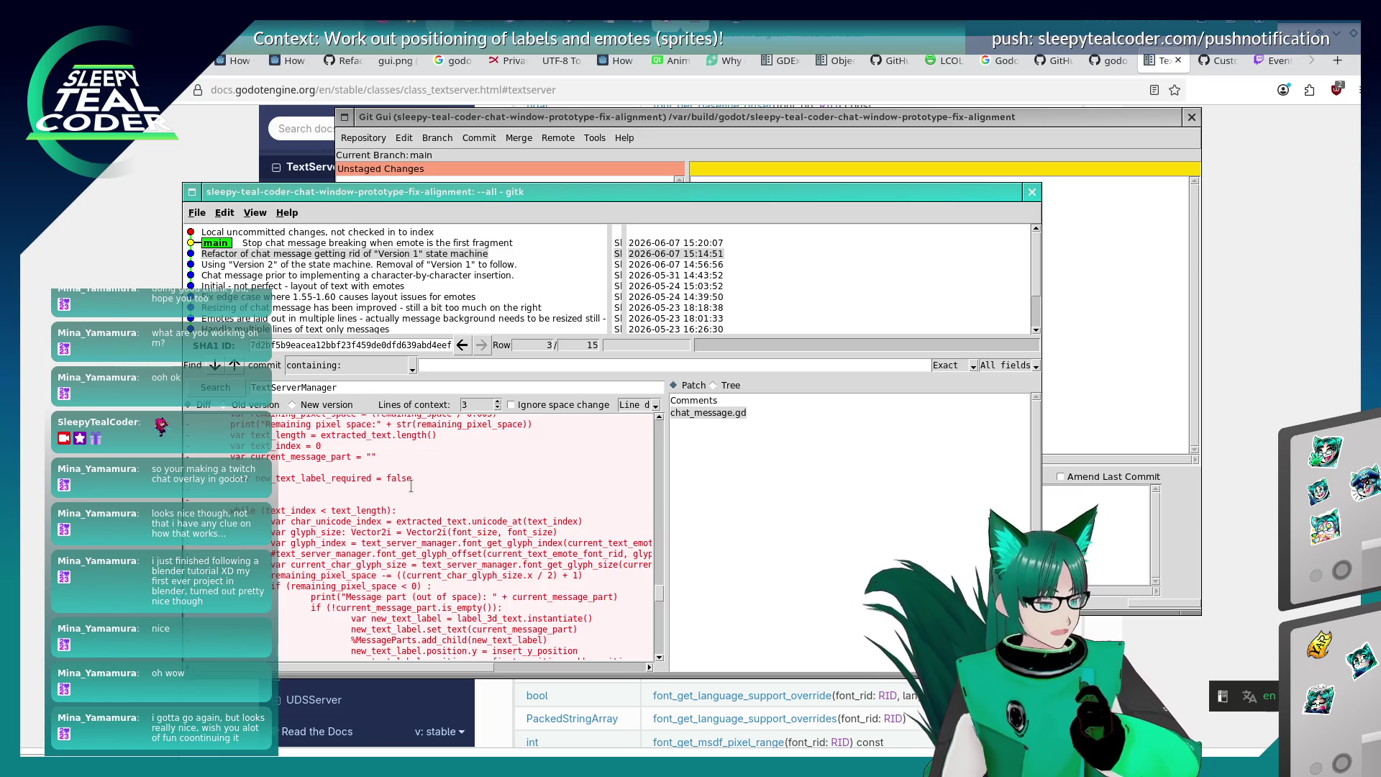
pyautogui.scroll(-5, 409, 496)
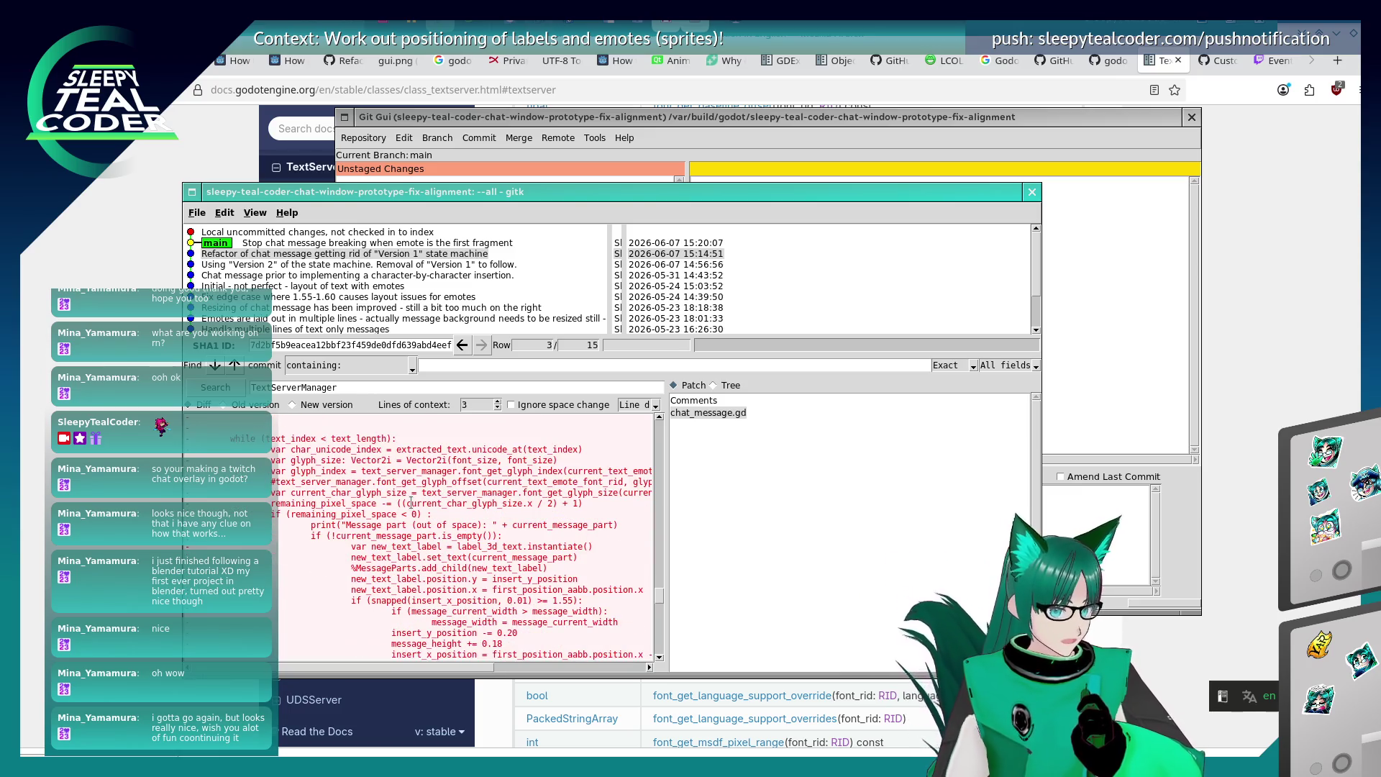
pyautogui.scroll(-2, 411, 503)
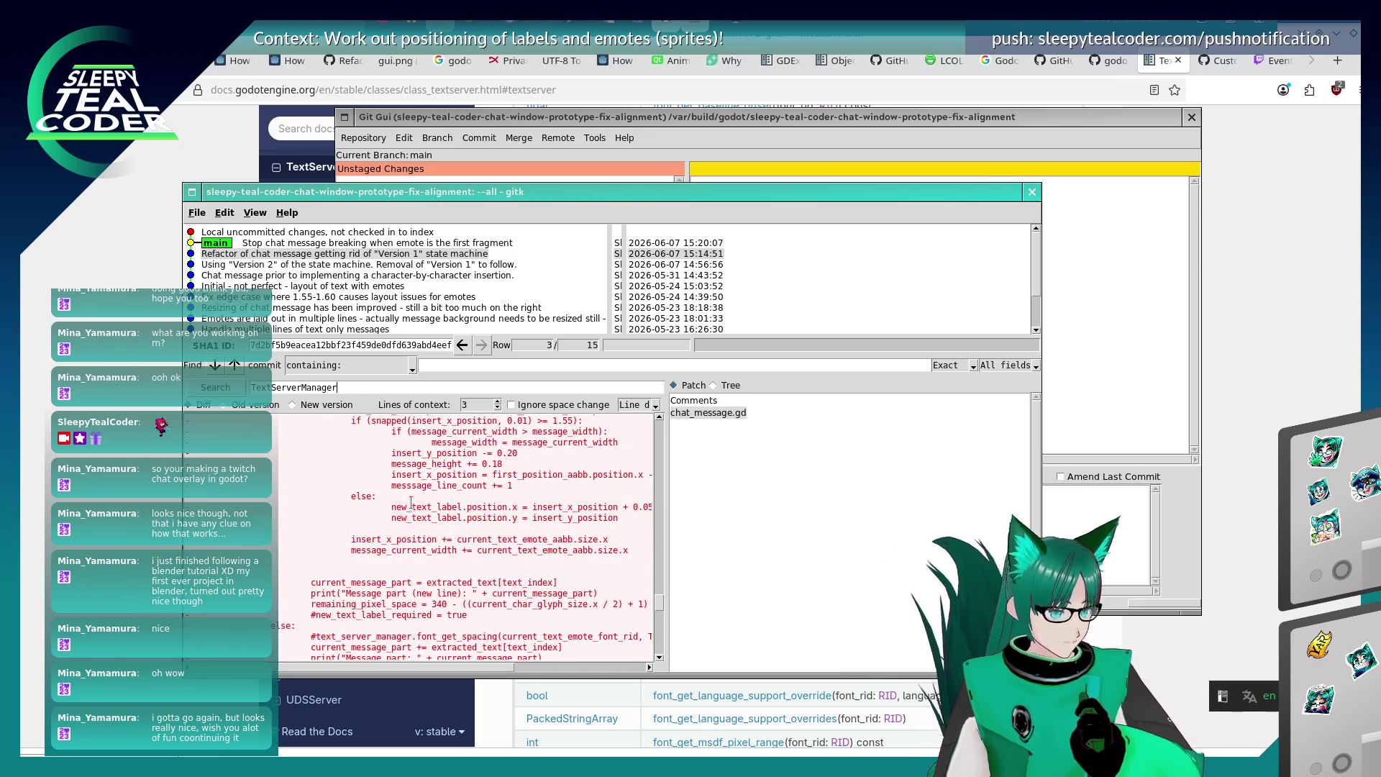
pyautogui.scroll(10, 411, 501)
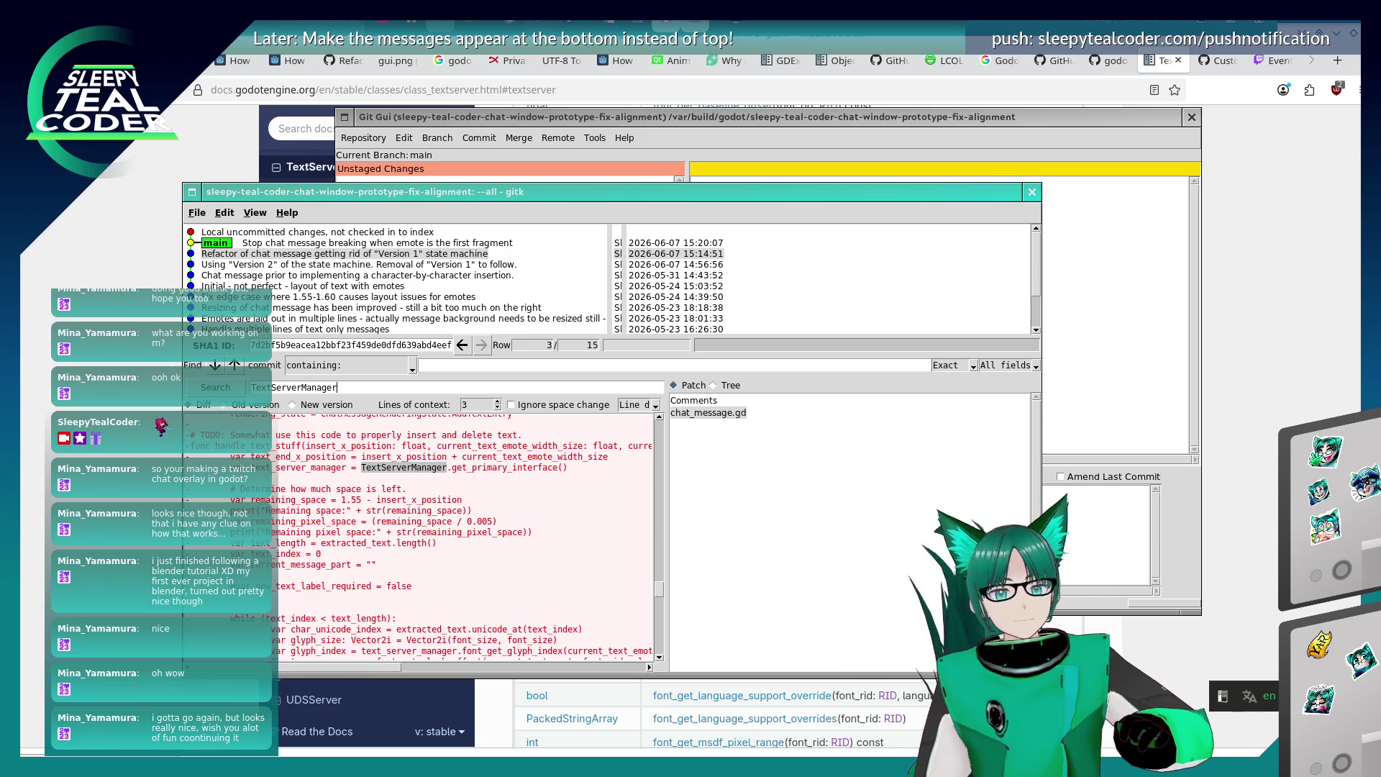
pyautogui.click(1230, 128)
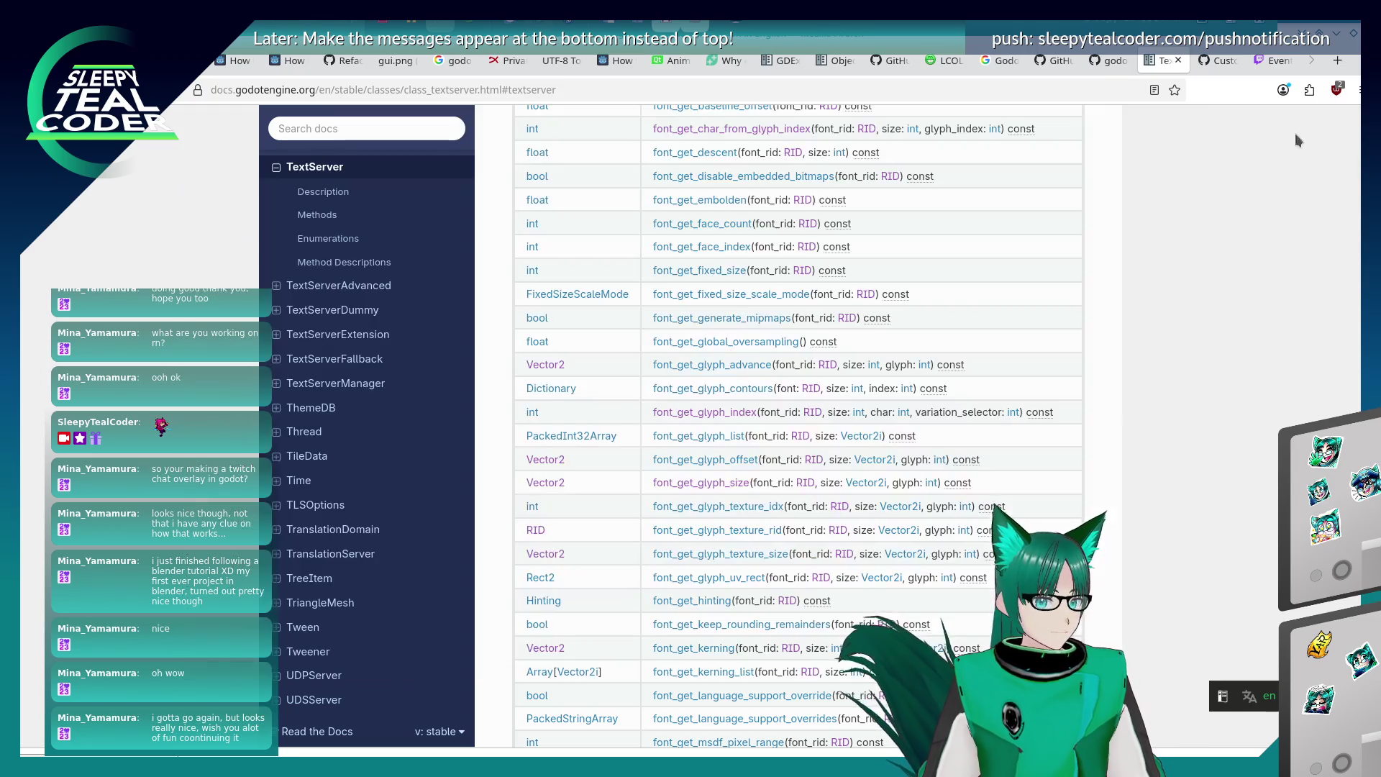
# Search the web for 'Godot, meters to pixel' (1 meter = 100 pixels), then close the results tab.
pyautogui.hotkey('ctrl', 't')
pyautogui.click(581, 84)
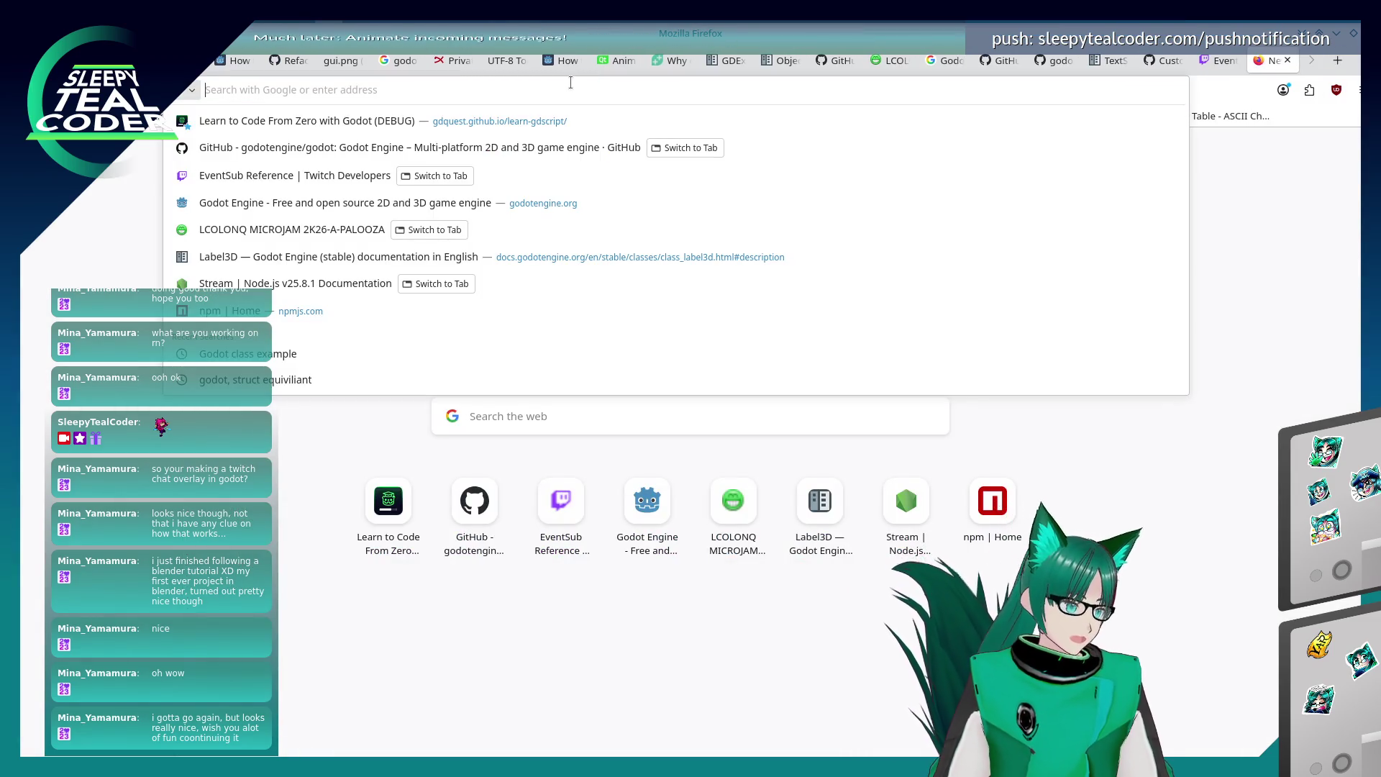
pyautogui.write('Godot, meters to pixel')
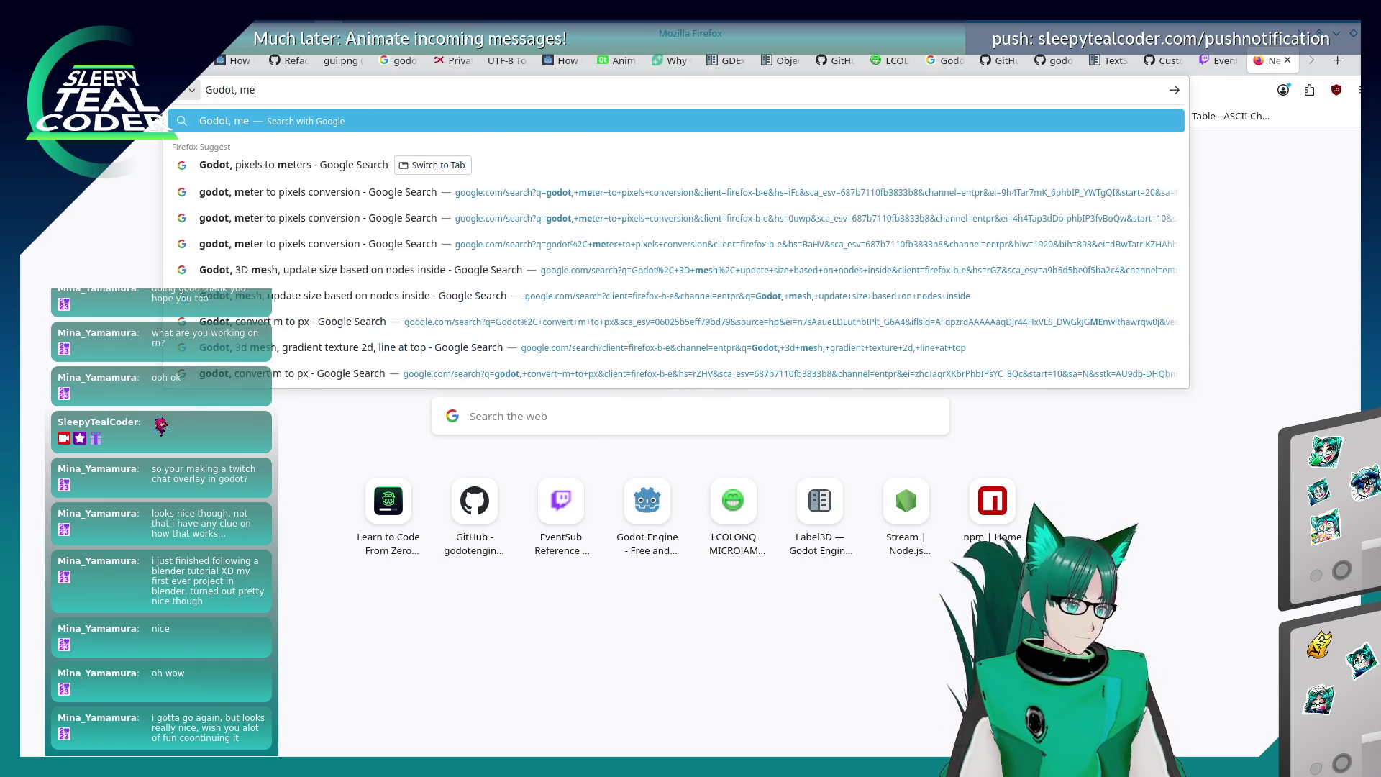
pyautogui.press('Return')
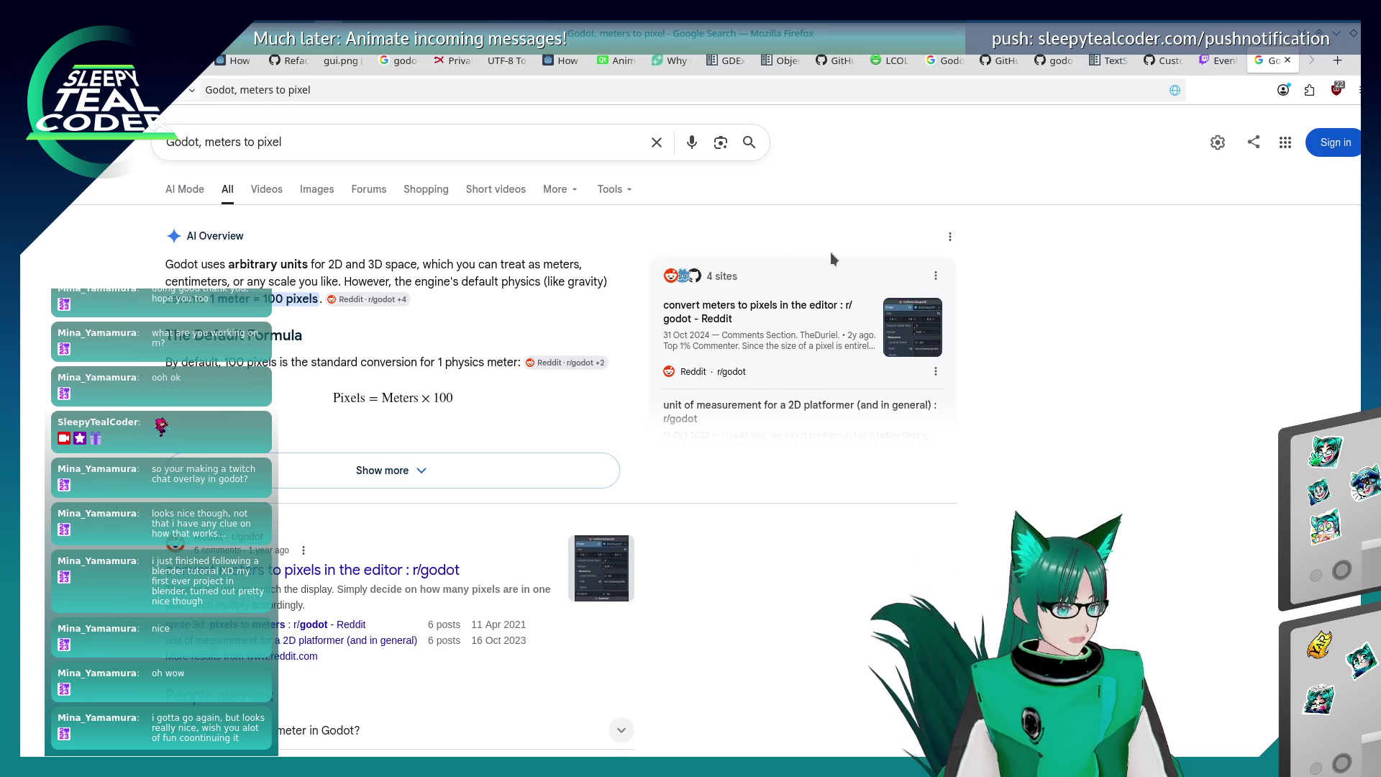
pyautogui.middleClick(1254, 58)
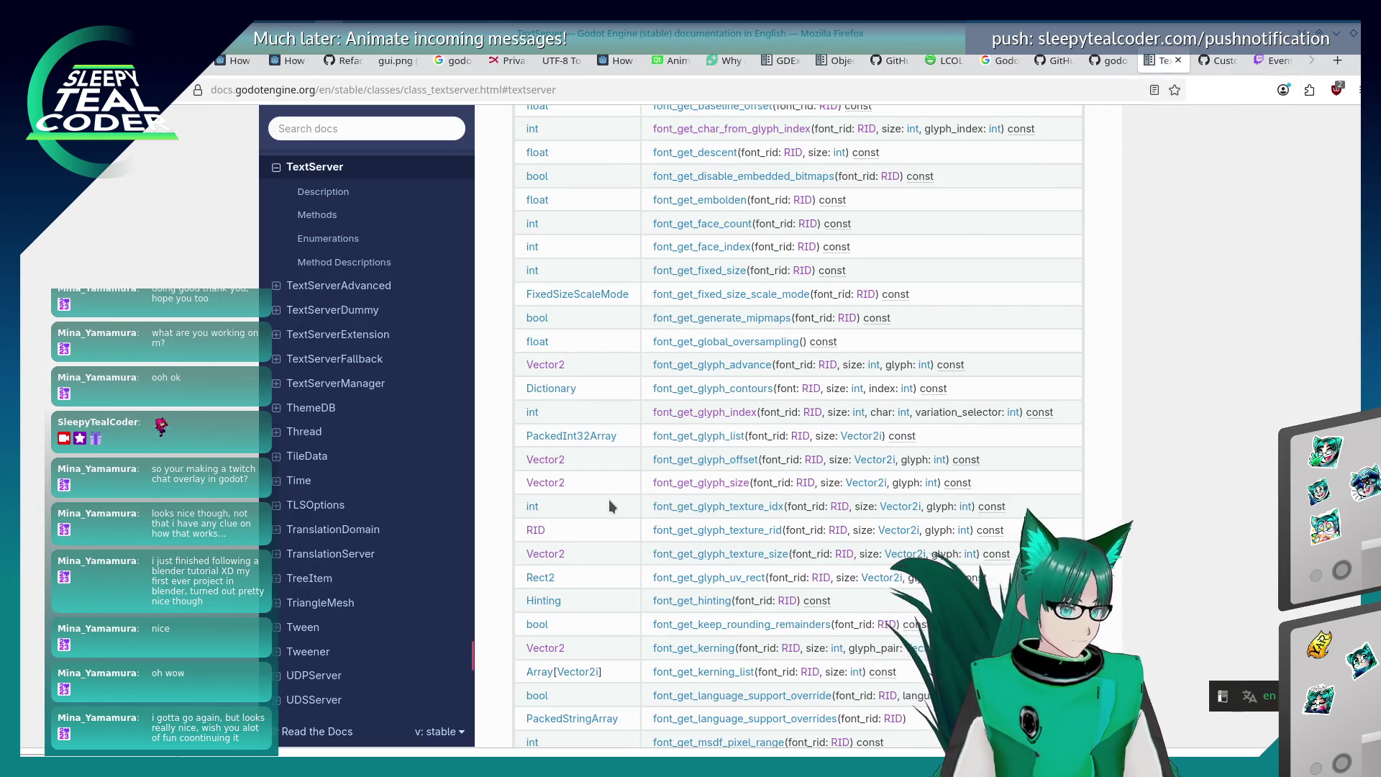
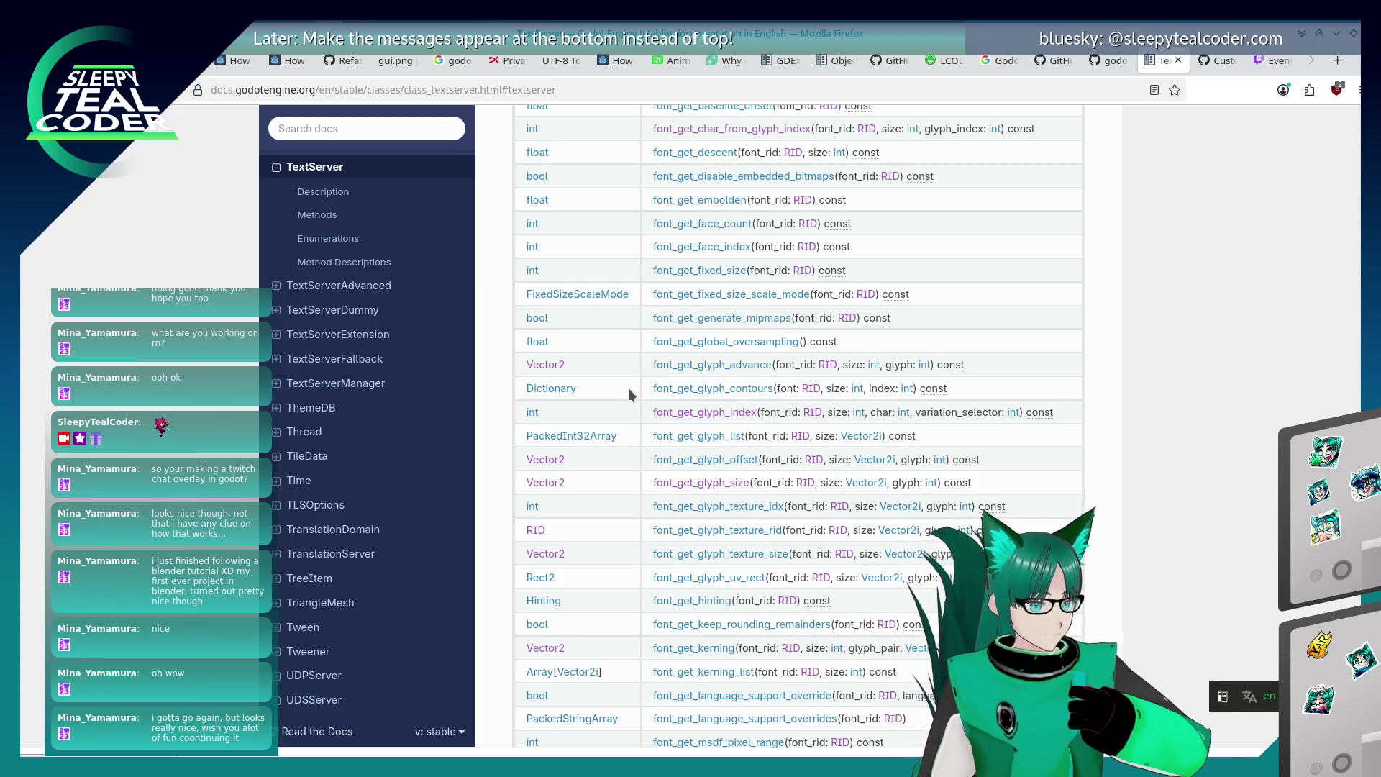
# Switch from the Firefox TextServer page to the On screen notes document in LibreOffice Writer.
pyautogui.hotkey('alt', 'Tab')
pyautogui.hotkey('alt', 'Tab')
pyautogui.hotkey('alt', 'Tab')
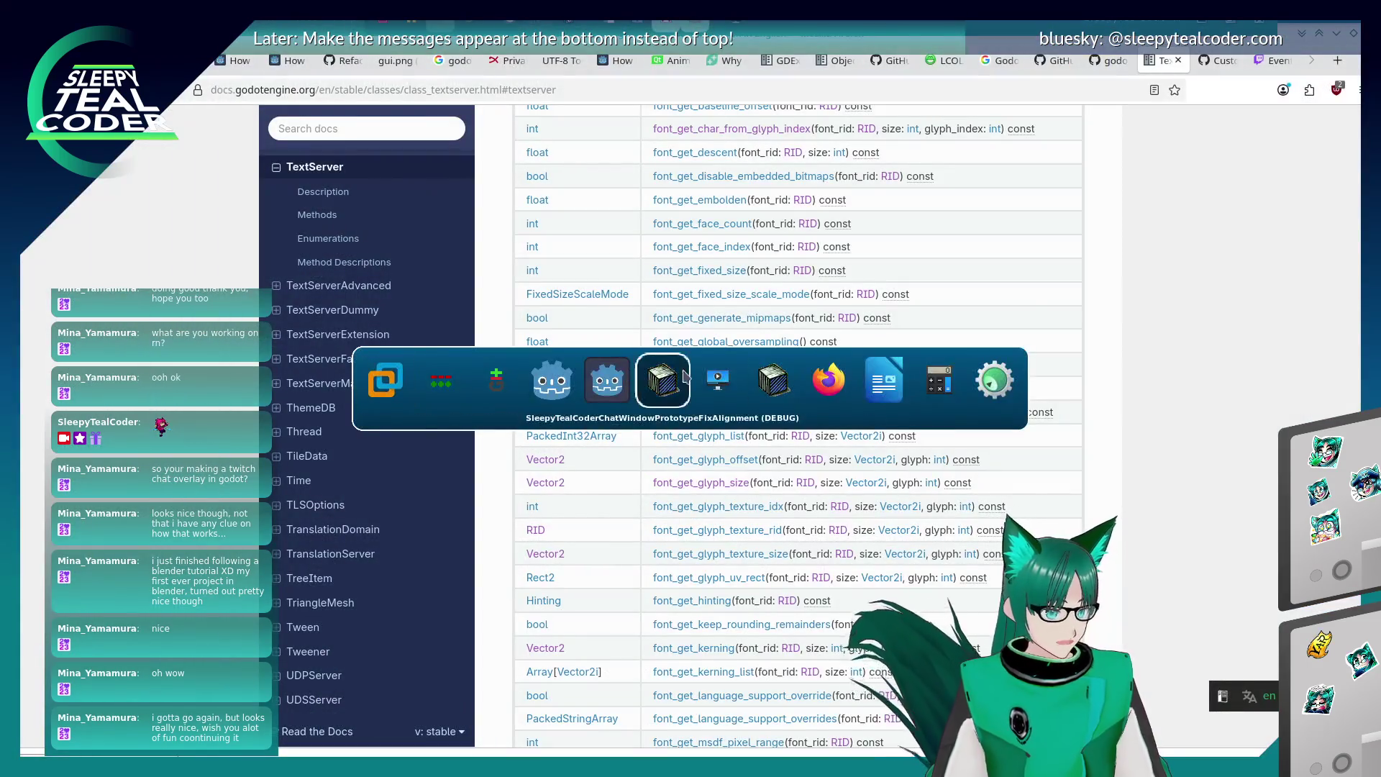
pyautogui.hotkey('alt', 'Tab')
pyautogui.hotkey('alt', 'Tab')
pyautogui.hotkey('alt', 'Tab')
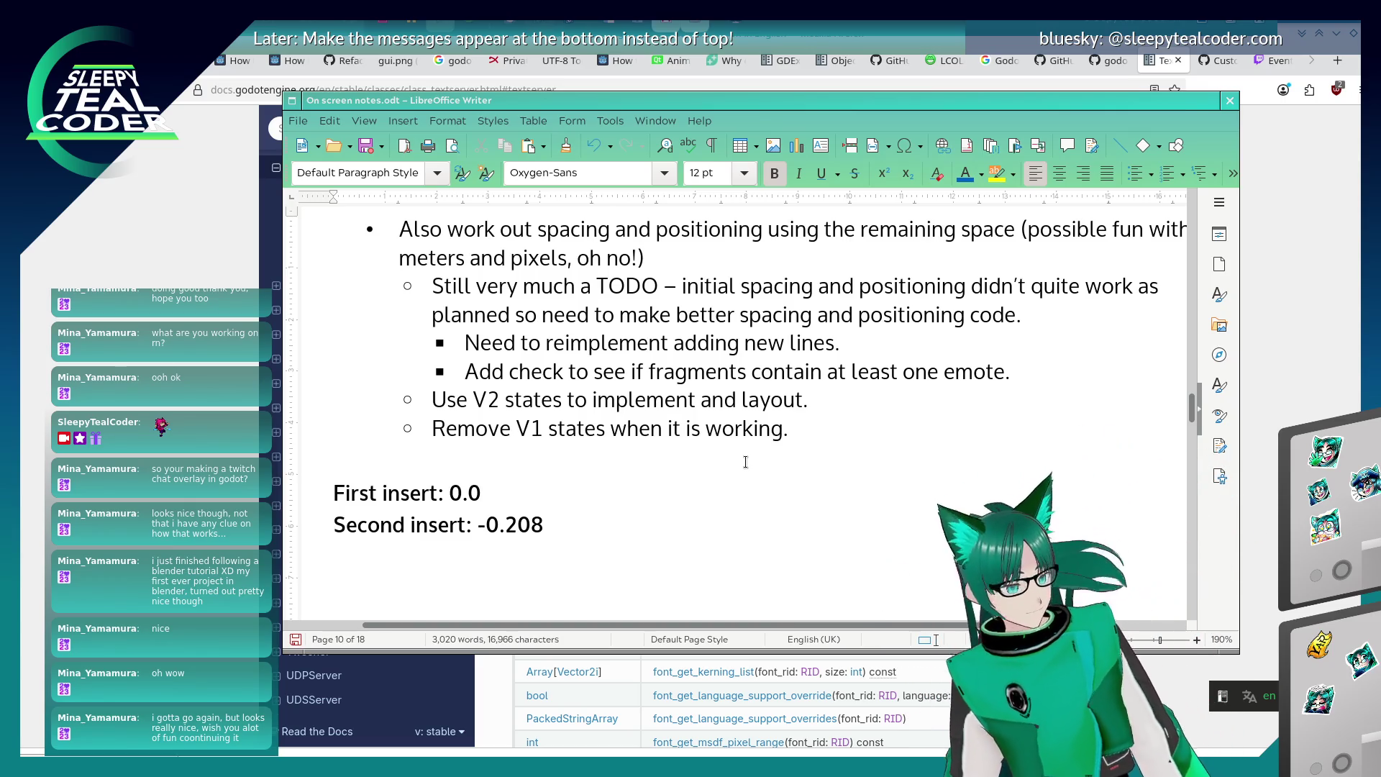
# Delete the First insert and Second insert measurement lines.
pyautogui.scroll(-1, 720, 475)
pyautogui.scroll(2, 647, 504)
pyautogui.scroll(-1, 581, 532)
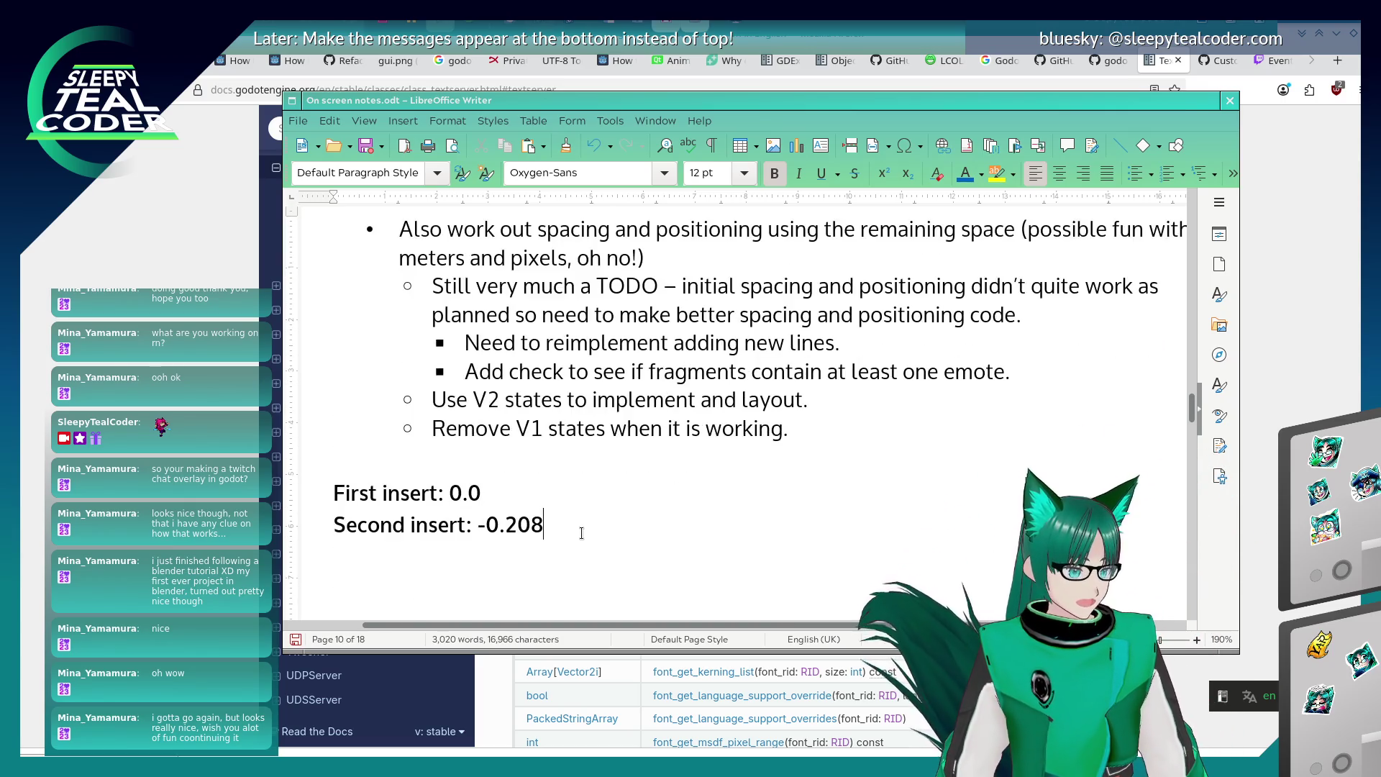
pyautogui.hotkey('shift', 'Home')
pyautogui.hotkey('shift', 'Up')
pyautogui.press('BackSpace')
pyautogui.press('BackSpace')
pyautogui.press('BackSpace')
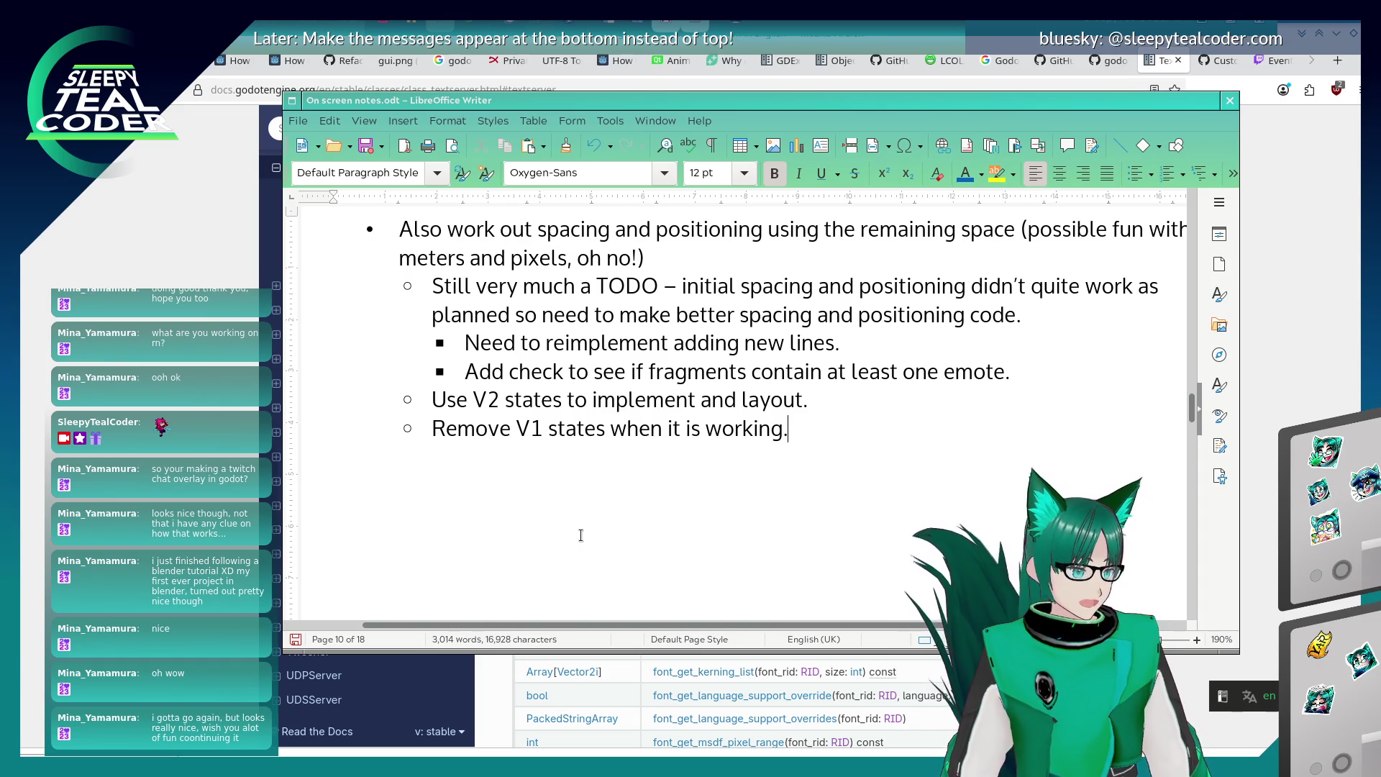
# Mark the V2 states and V1 states items [Done] and begin a TextServerManager sub-bullet.
pyautogui.scroll(1, 719, 468)
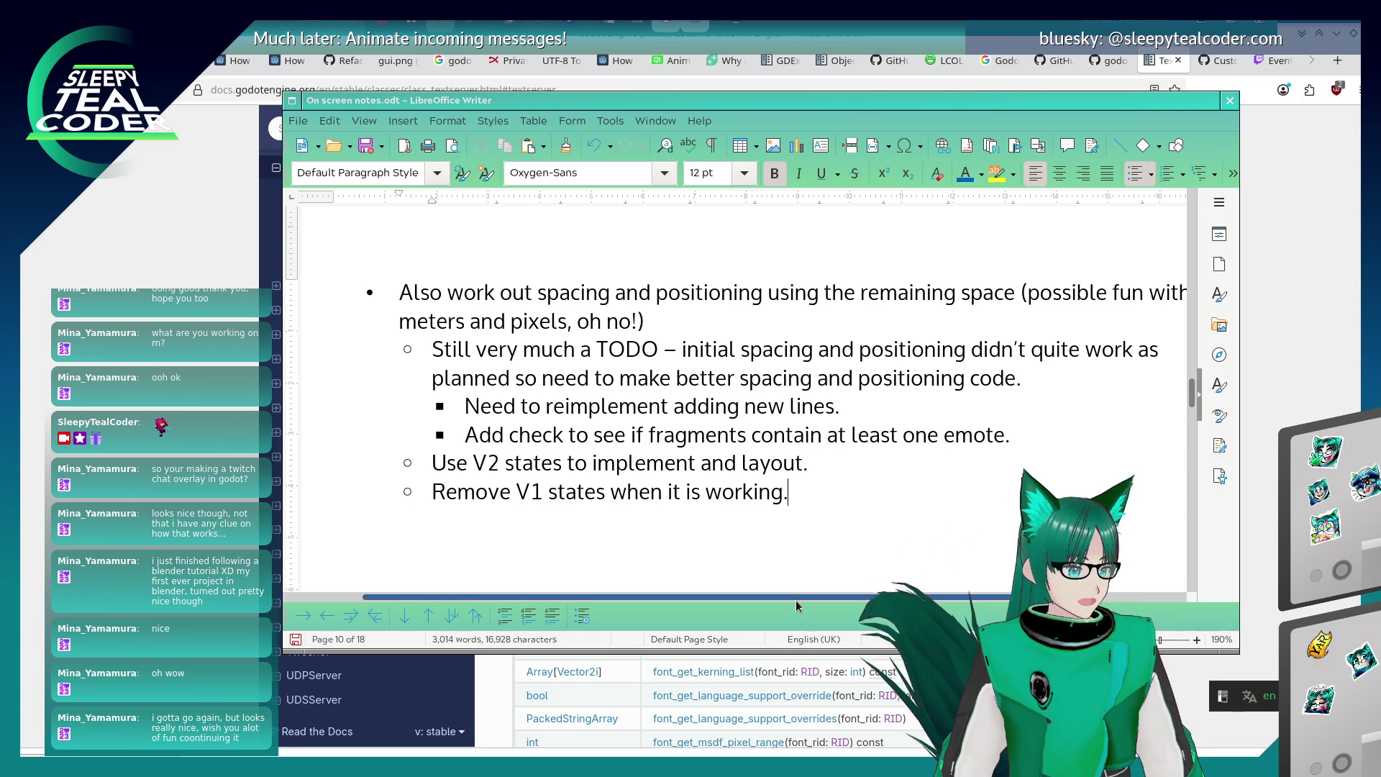
pyautogui.hscroll(1, 795, 600)
pyautogui.click(796, 464)
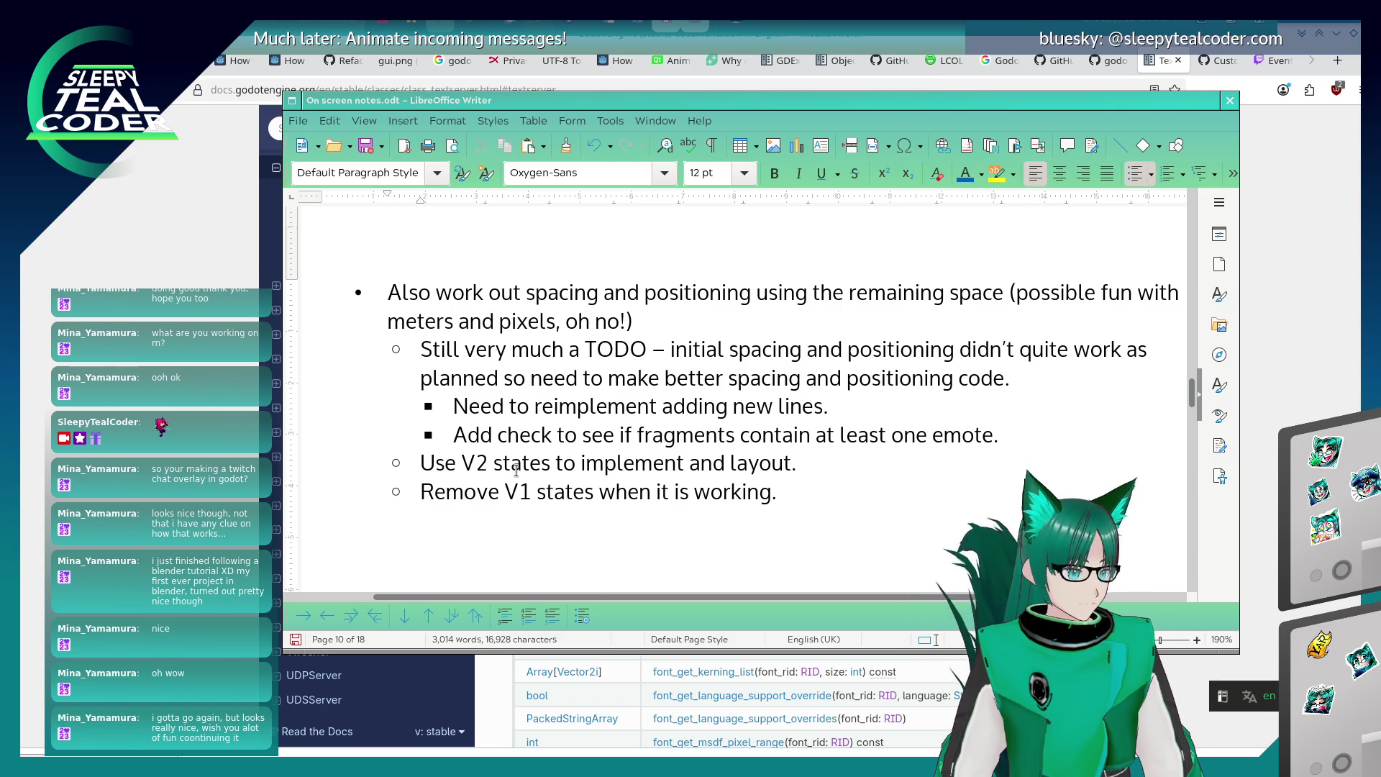
pyautogui.write(' [Done]')
pyautogui.press('Down')
pyautogui.write('[D')
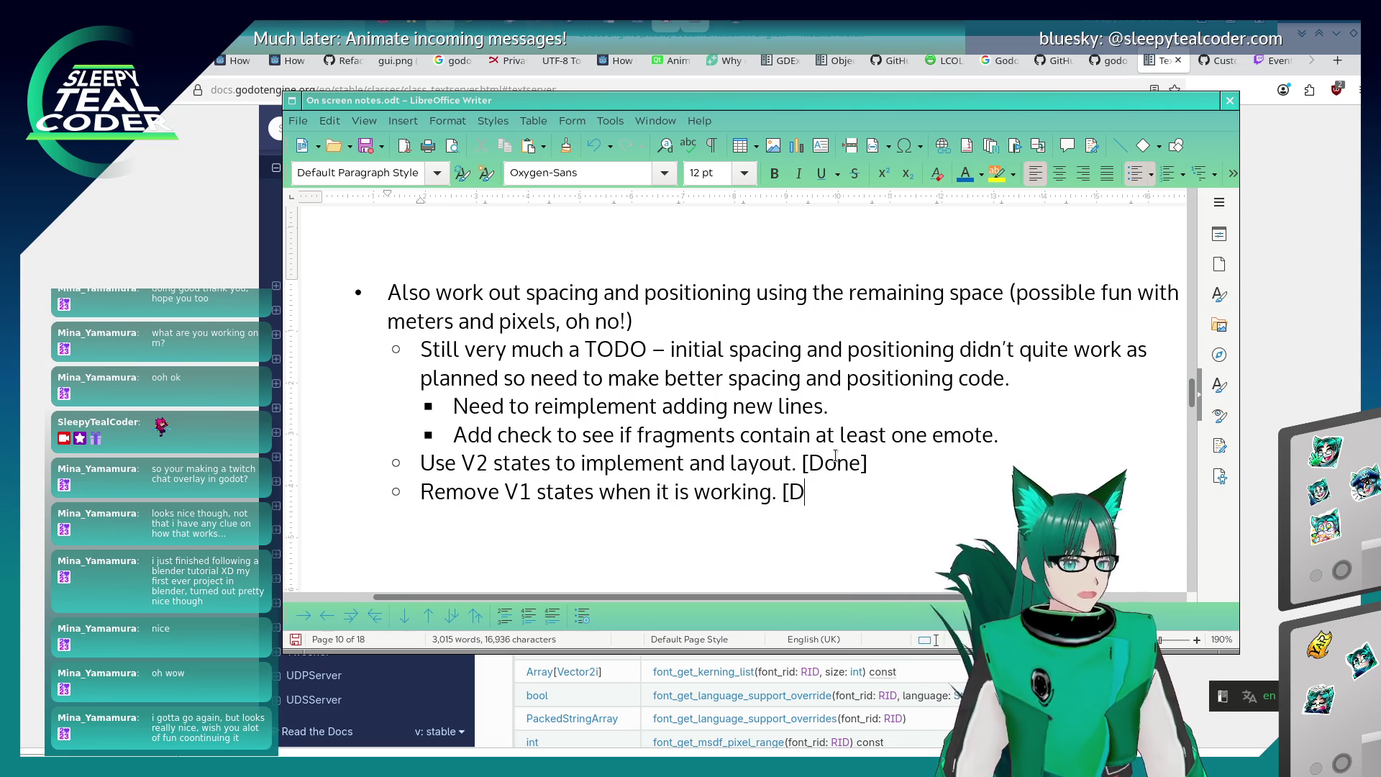
pyautogui.write('one]')
pyautogui.press('Return')
pyautogui.write('D')
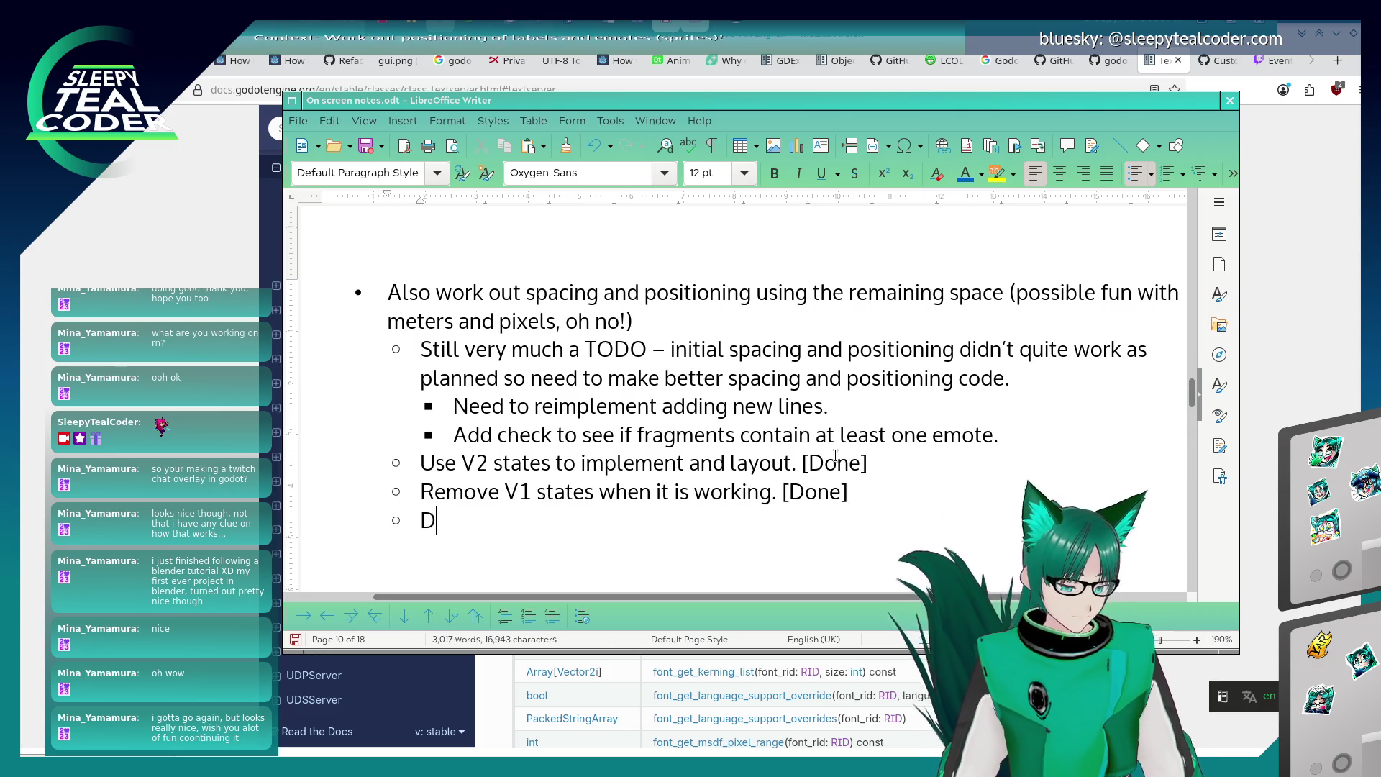
pyautogui.write('ig out old TextSer')
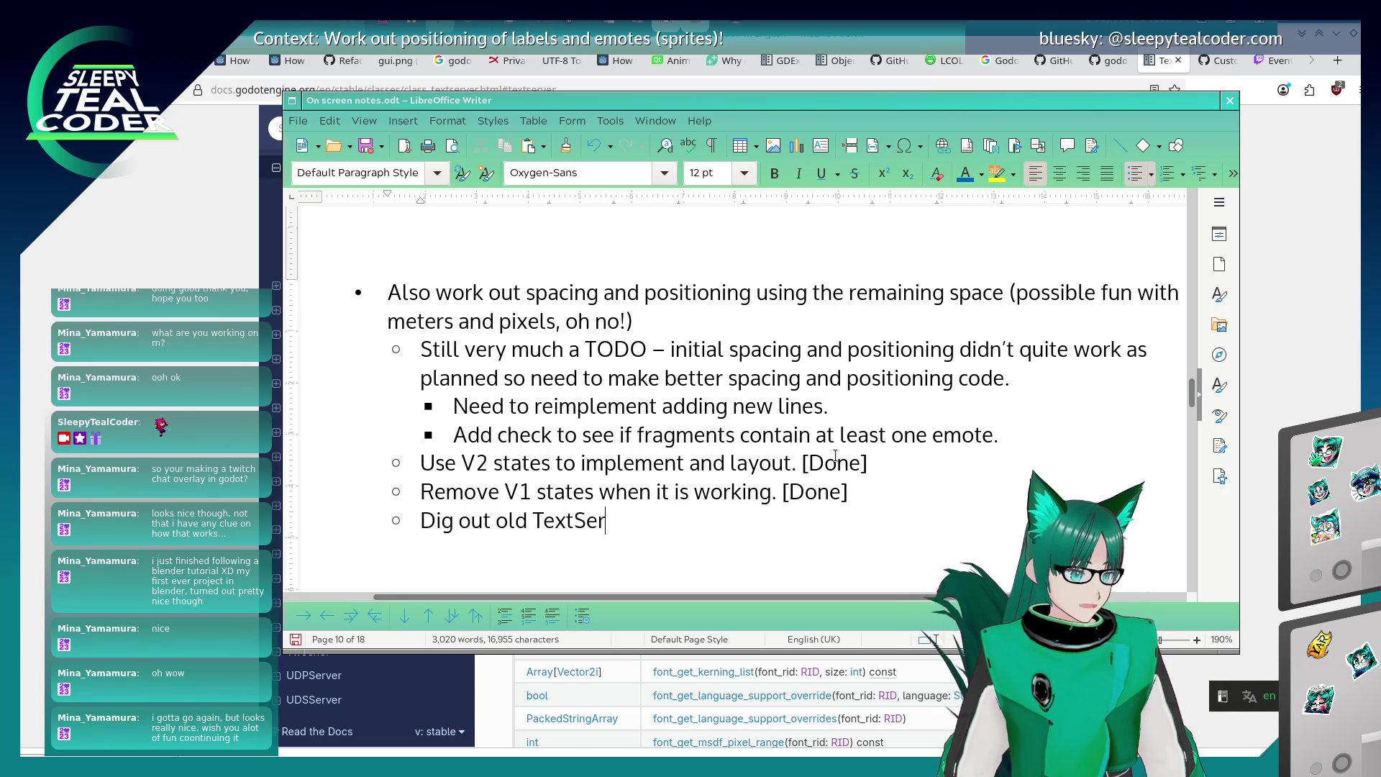
pyautogui.write('verManager code ')
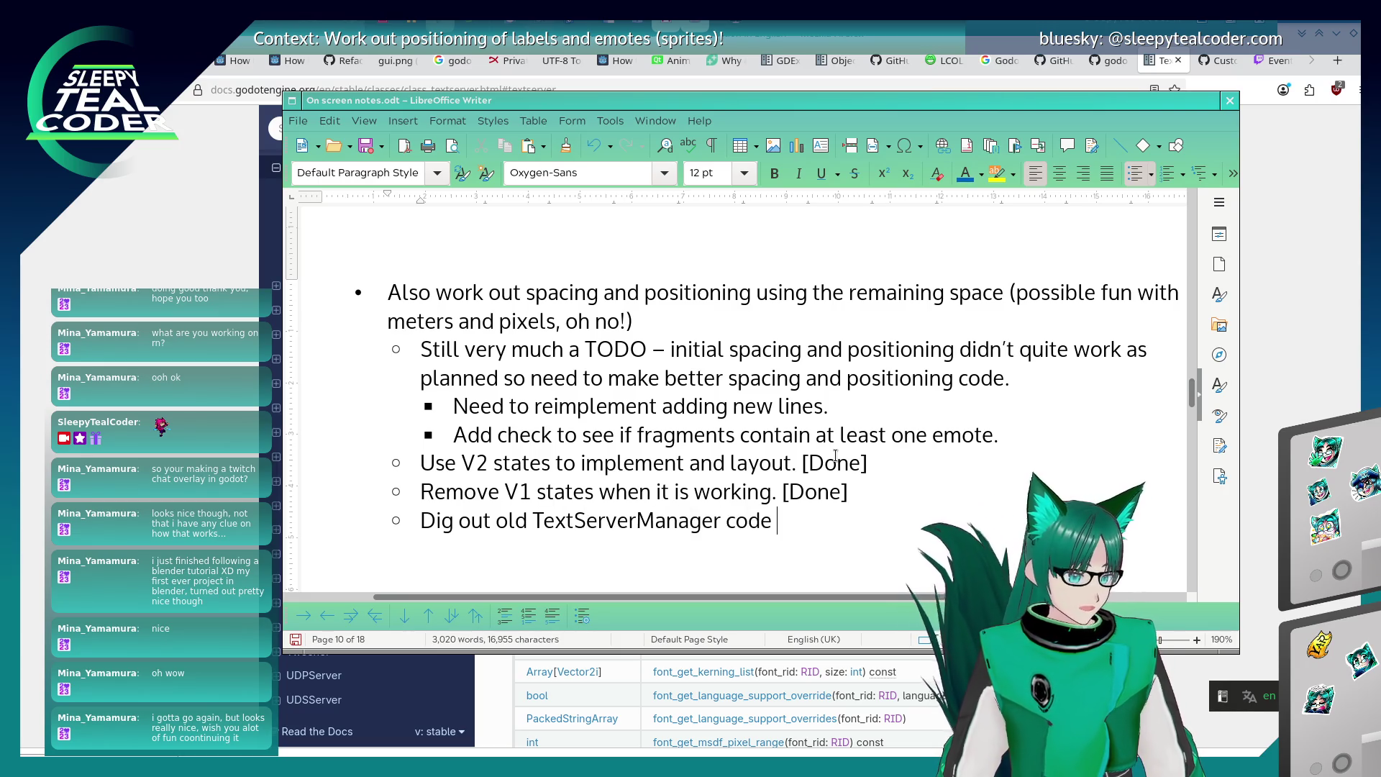
pyautogui.write('to use for fetching')
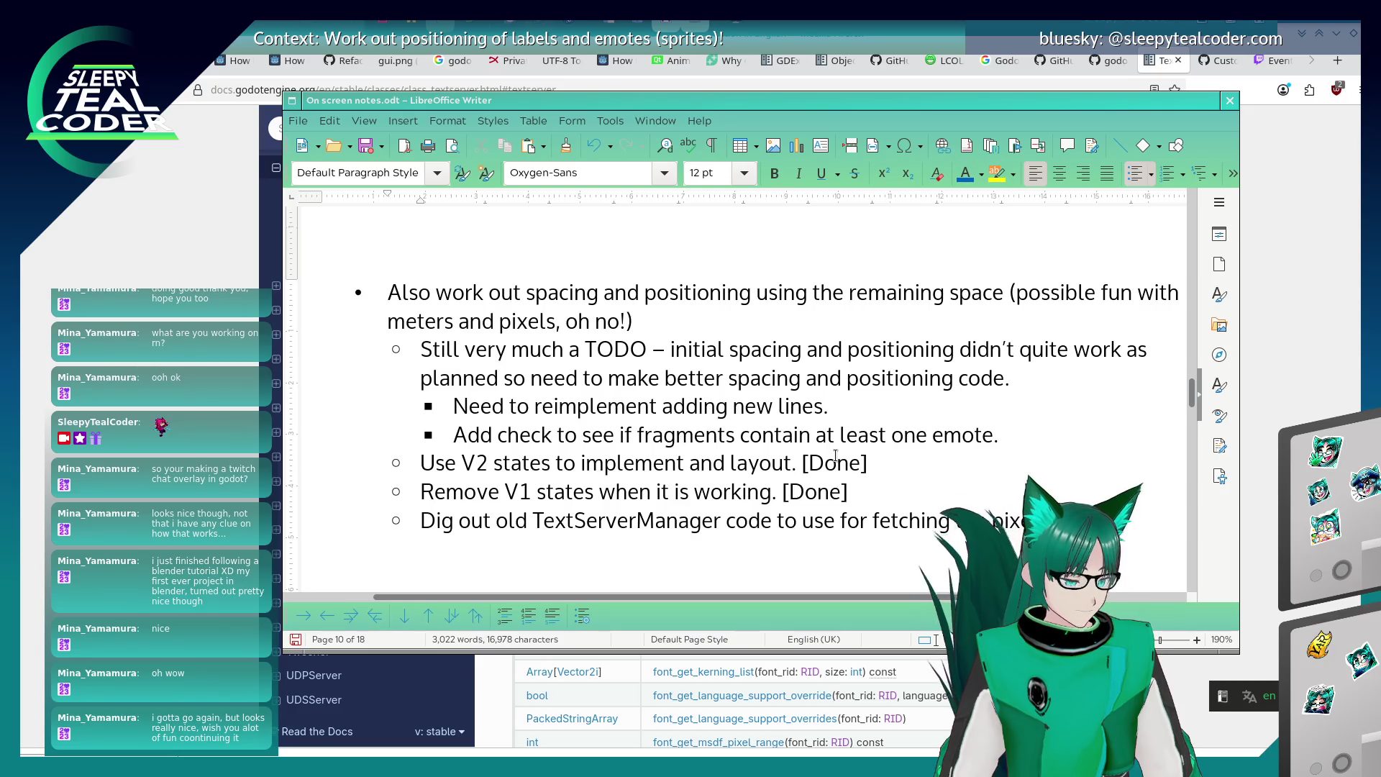
# Finish the note: reuse old TextServerManager code to get character sizes for laying out text onto new lines.
pyautogui.write('acters ')
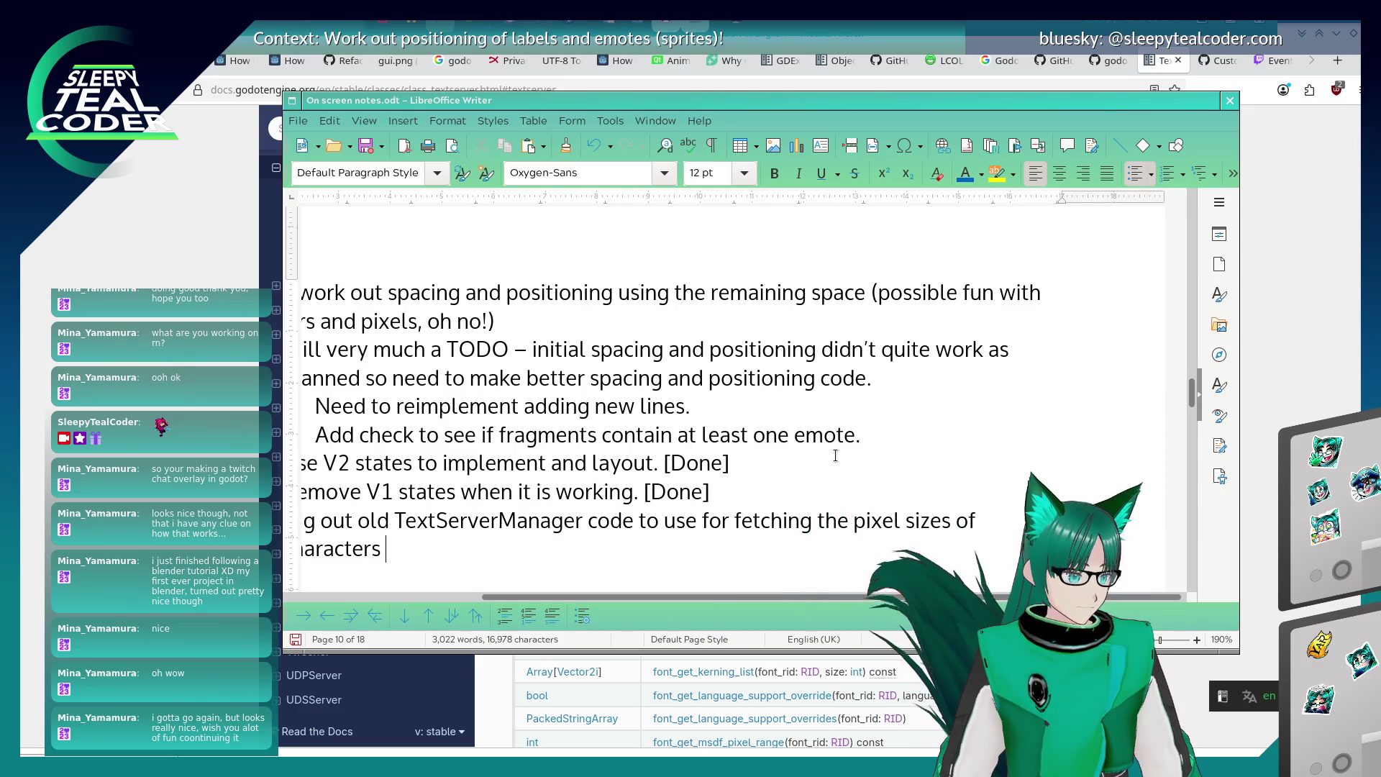
pyautogui.write('for layout')
pyautogui.press('BackSpace')
pyautogui.press('BackSpace')
pyautogui.press('BackSpace')
pyautogui.write('ing out th')
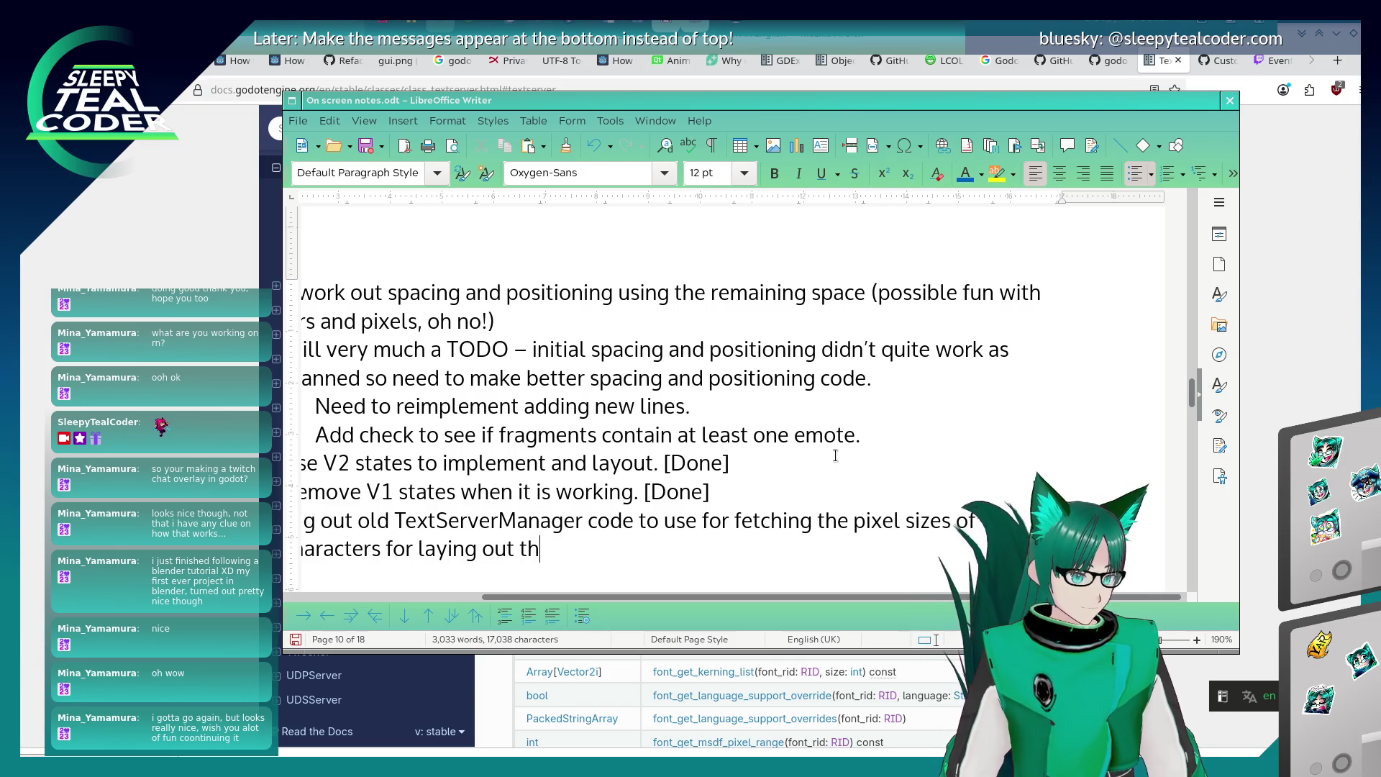
pyautogui.write('e text and put')
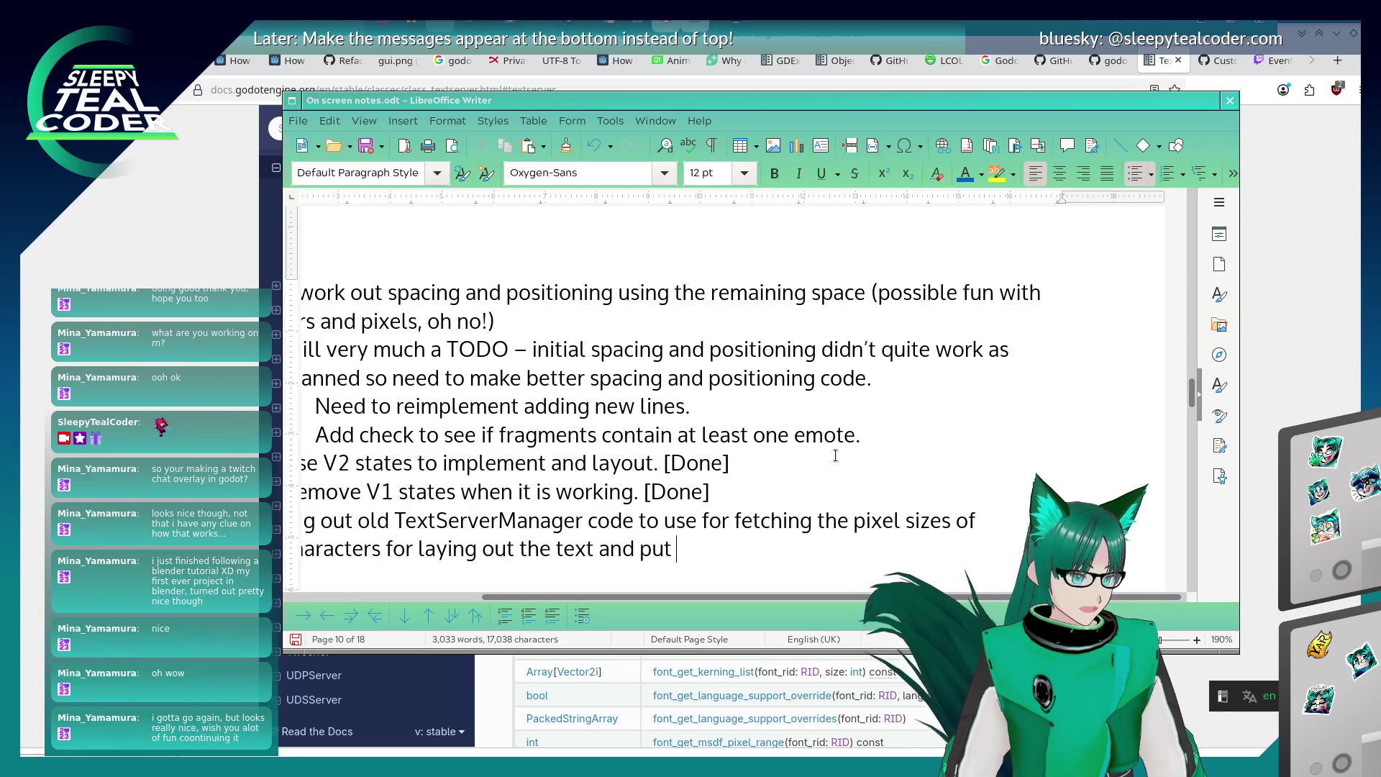
pyautogui.write('ting it onto')
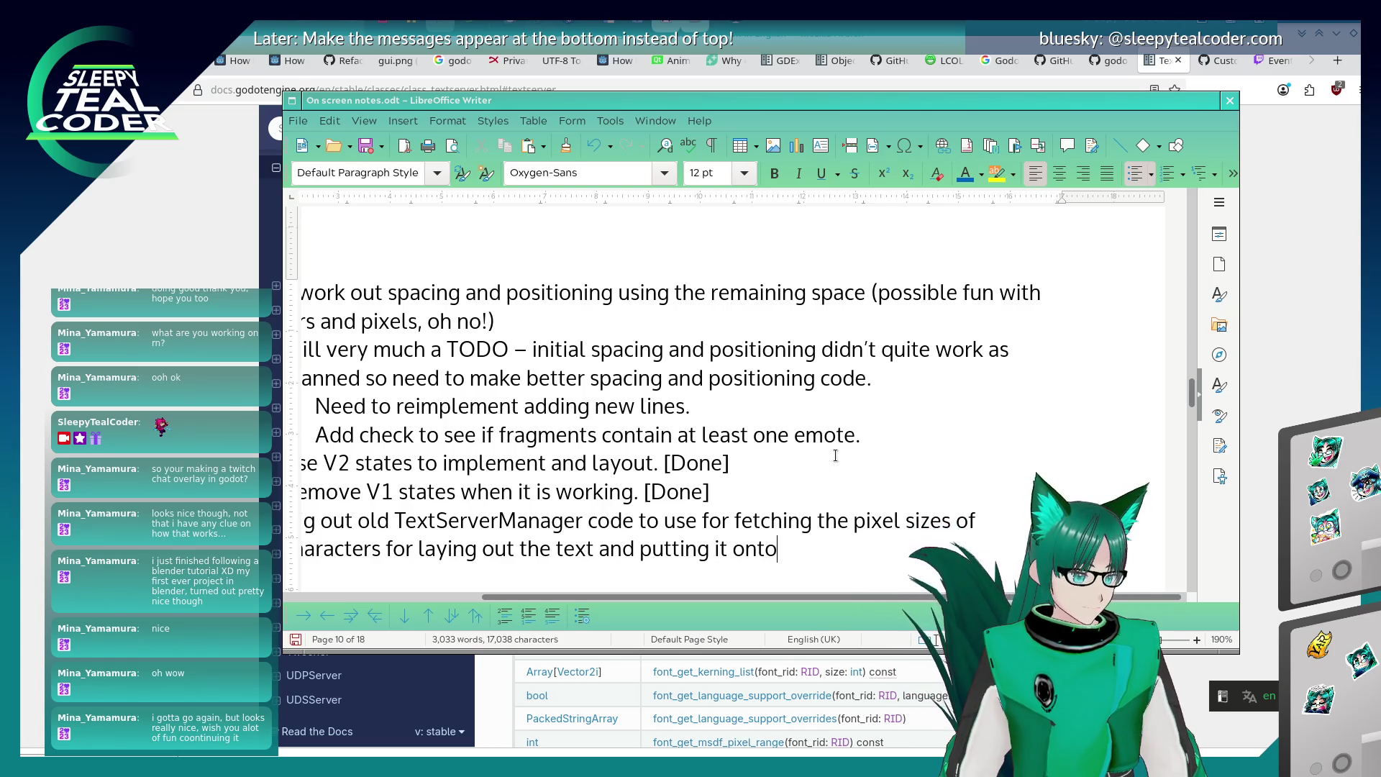
pyautogui.write(' new lines.')
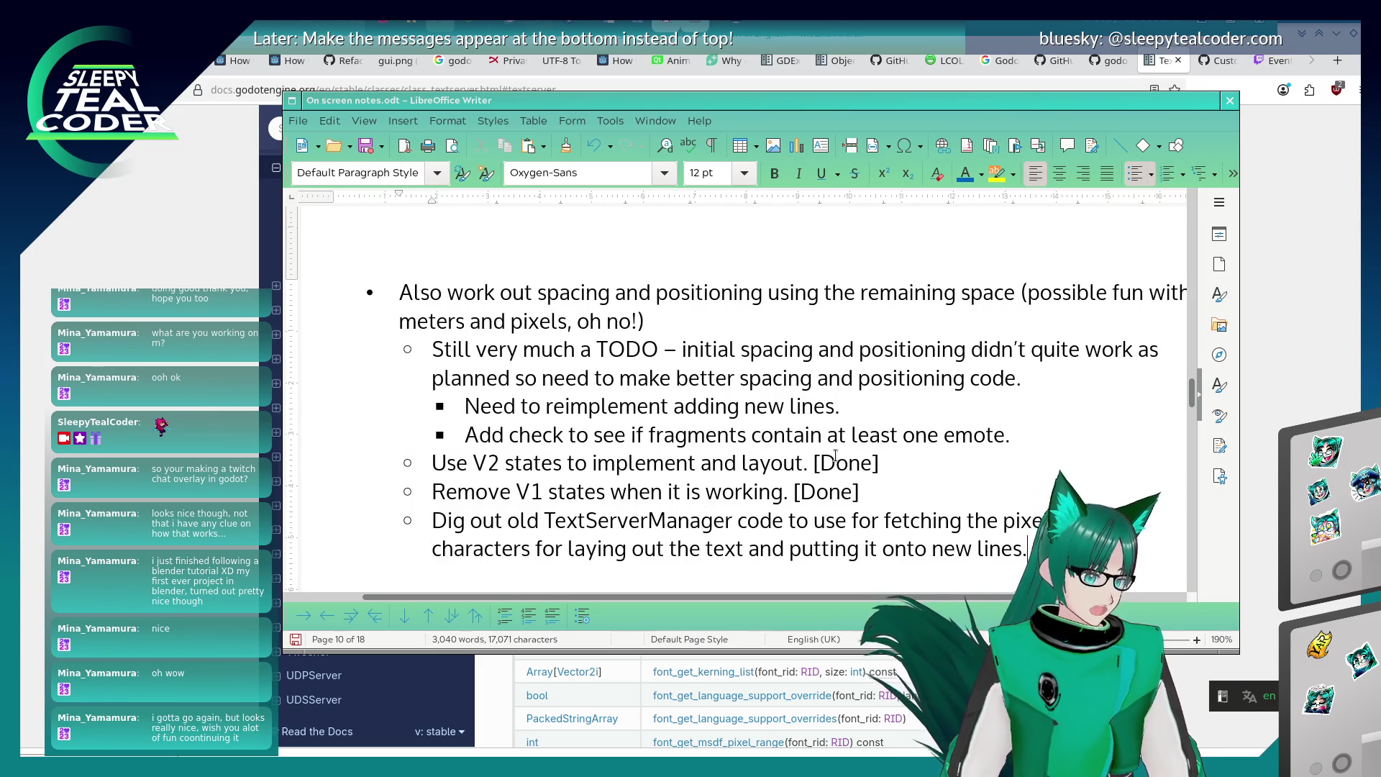
pyautogui.press('Return')
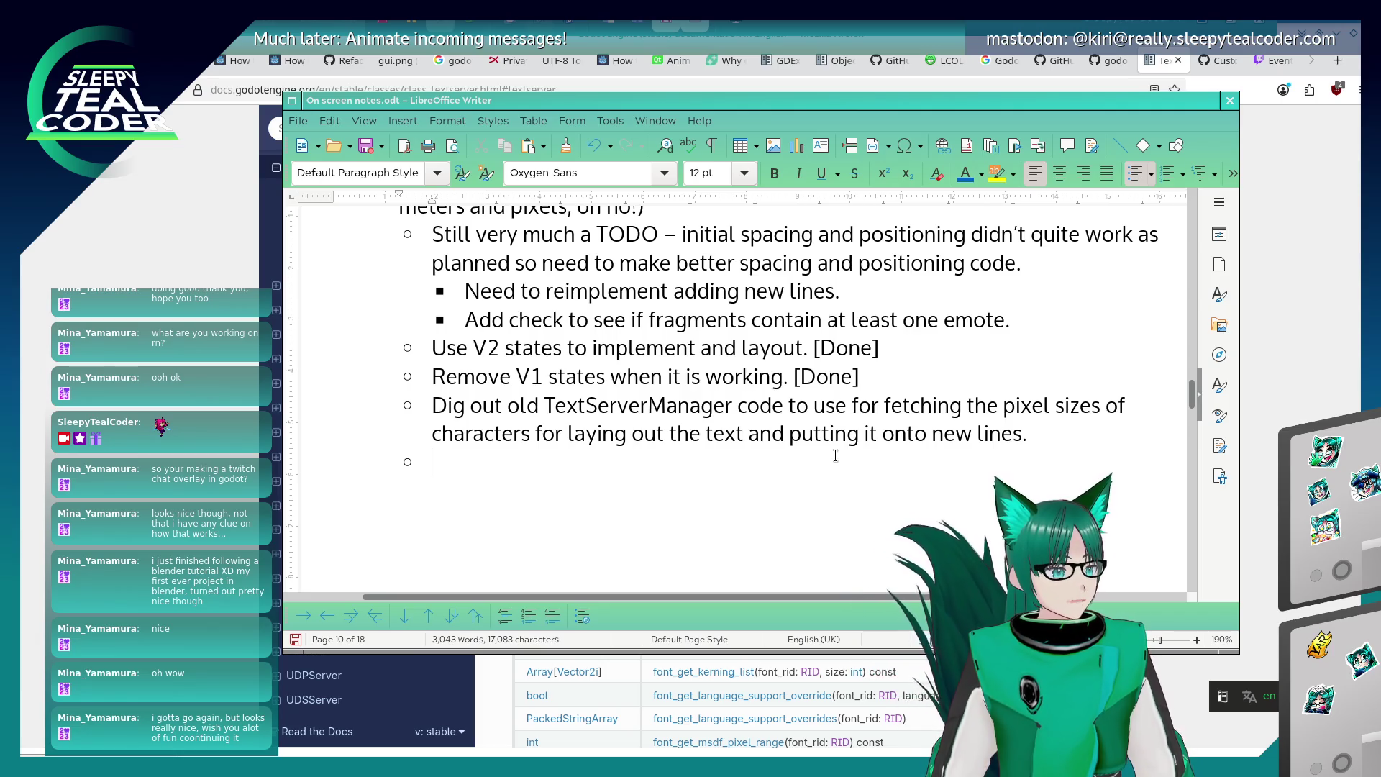
# Add a note to handle 'Aaaa…a' so it splits appropriately, then start a 'Long Long Long Text' bullet.
pyautogui.write('Han')
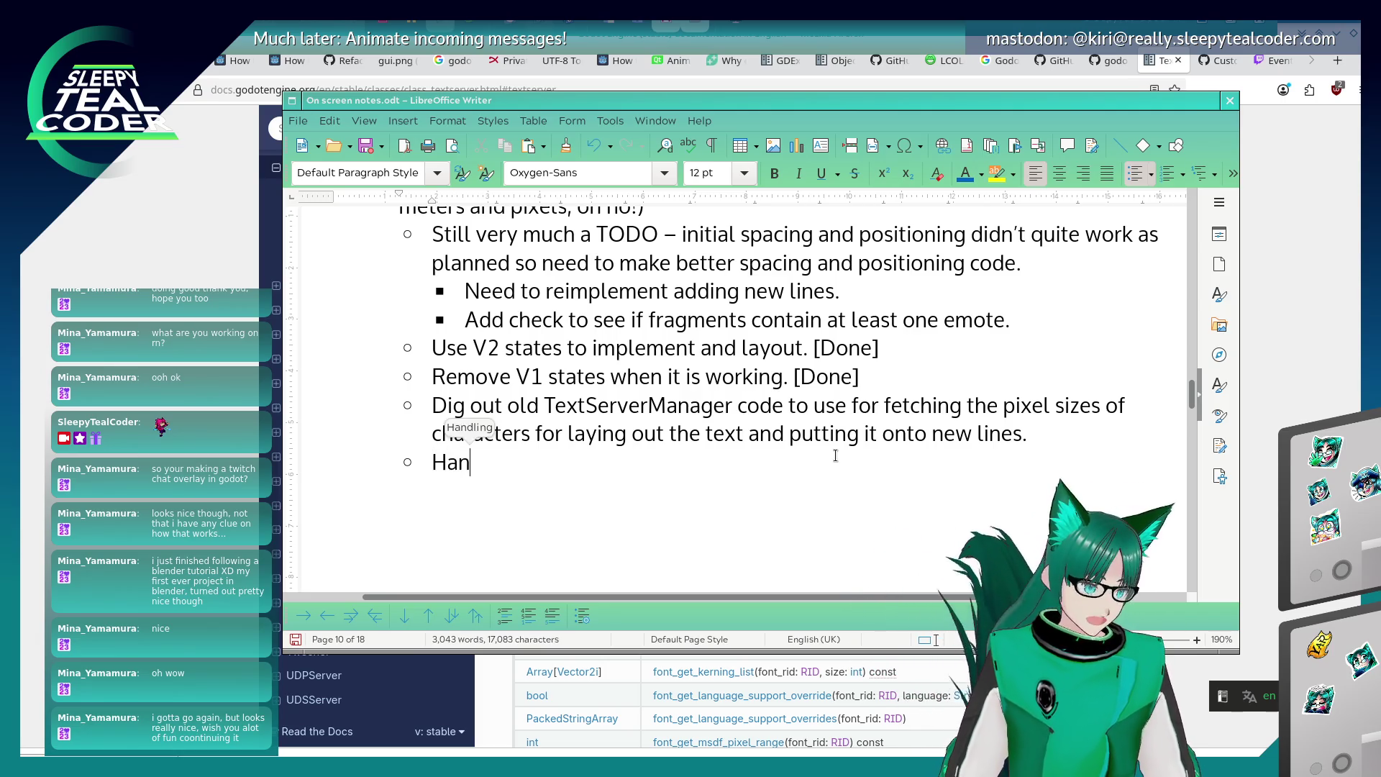
pyautogui.write("dle 'Aaaaaa")
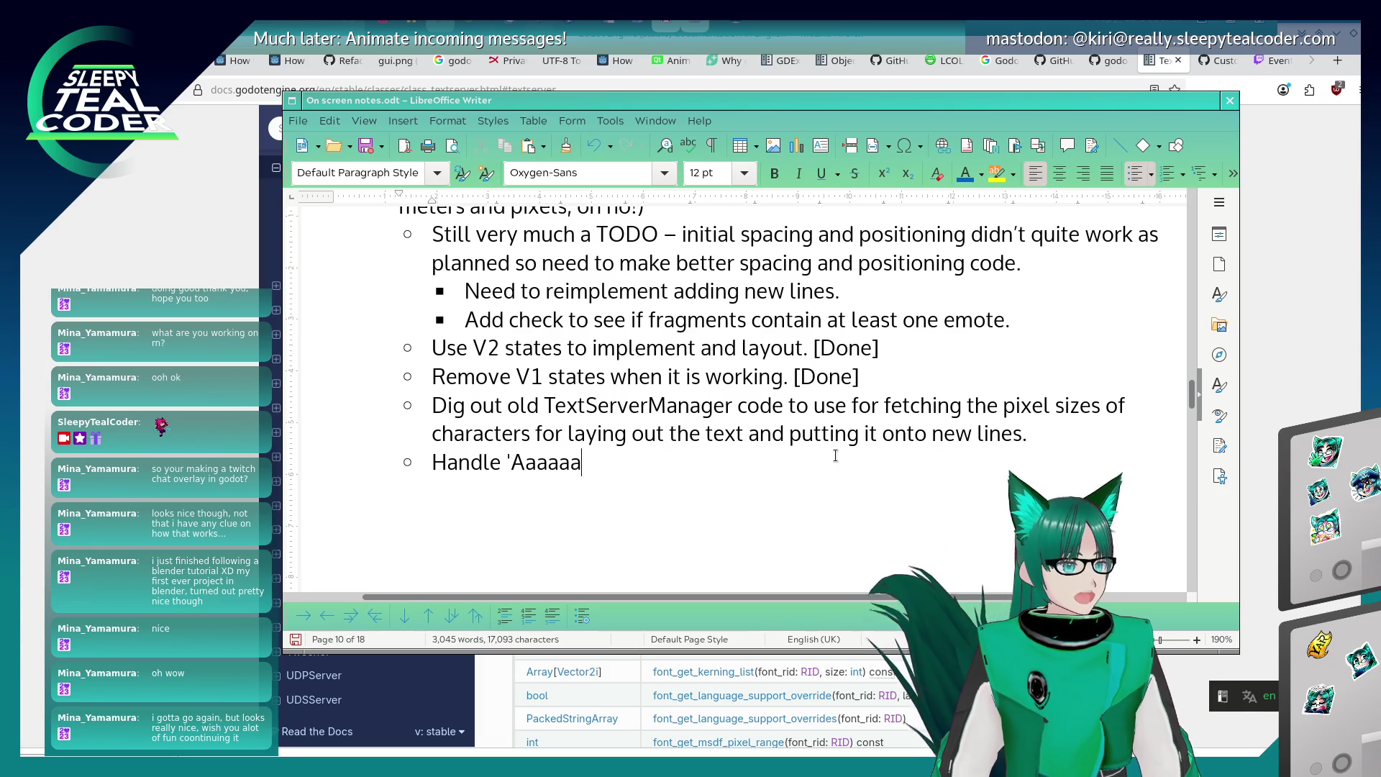
pyautogui.write("aaaaaaaaaaaaaaaaaaaaaaaaaaaaaaaaaaaaa'")
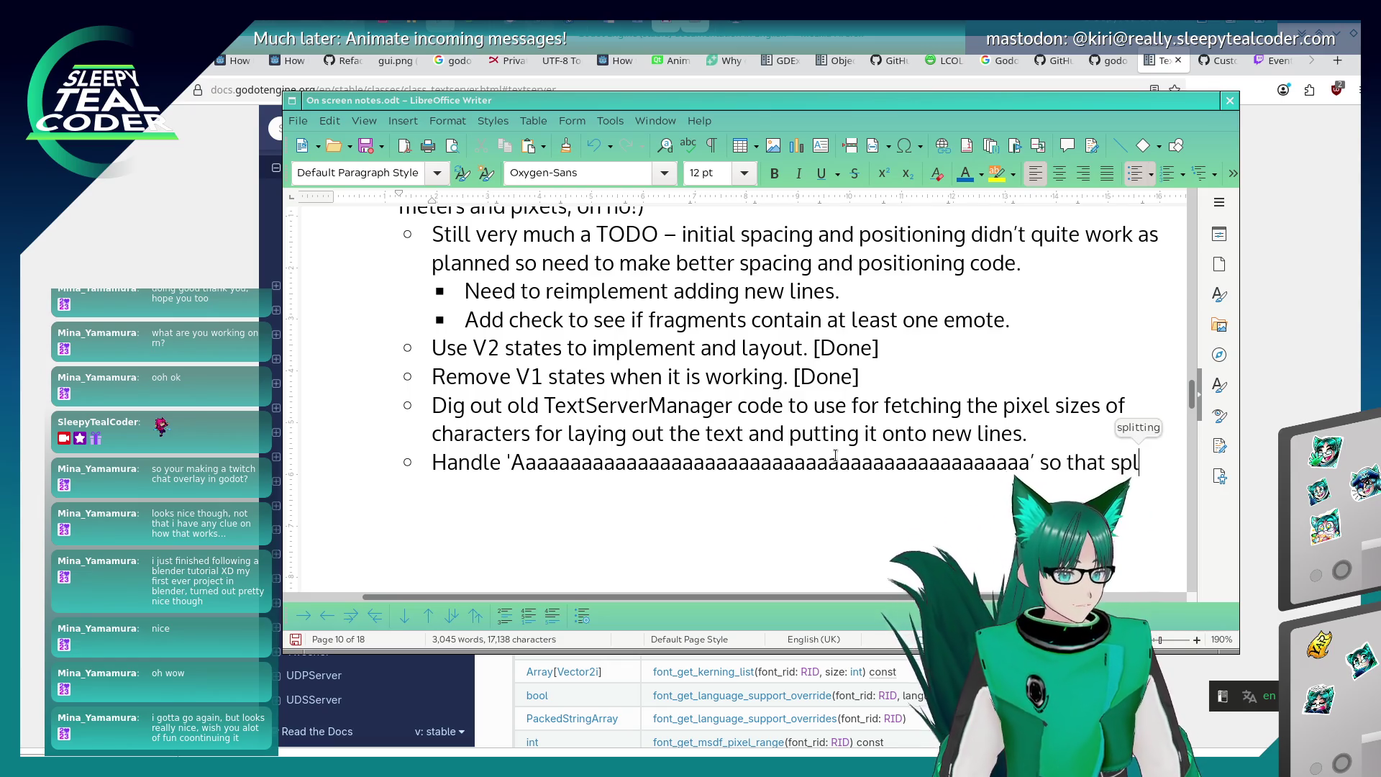
pyautogui.write('lit appropriate')
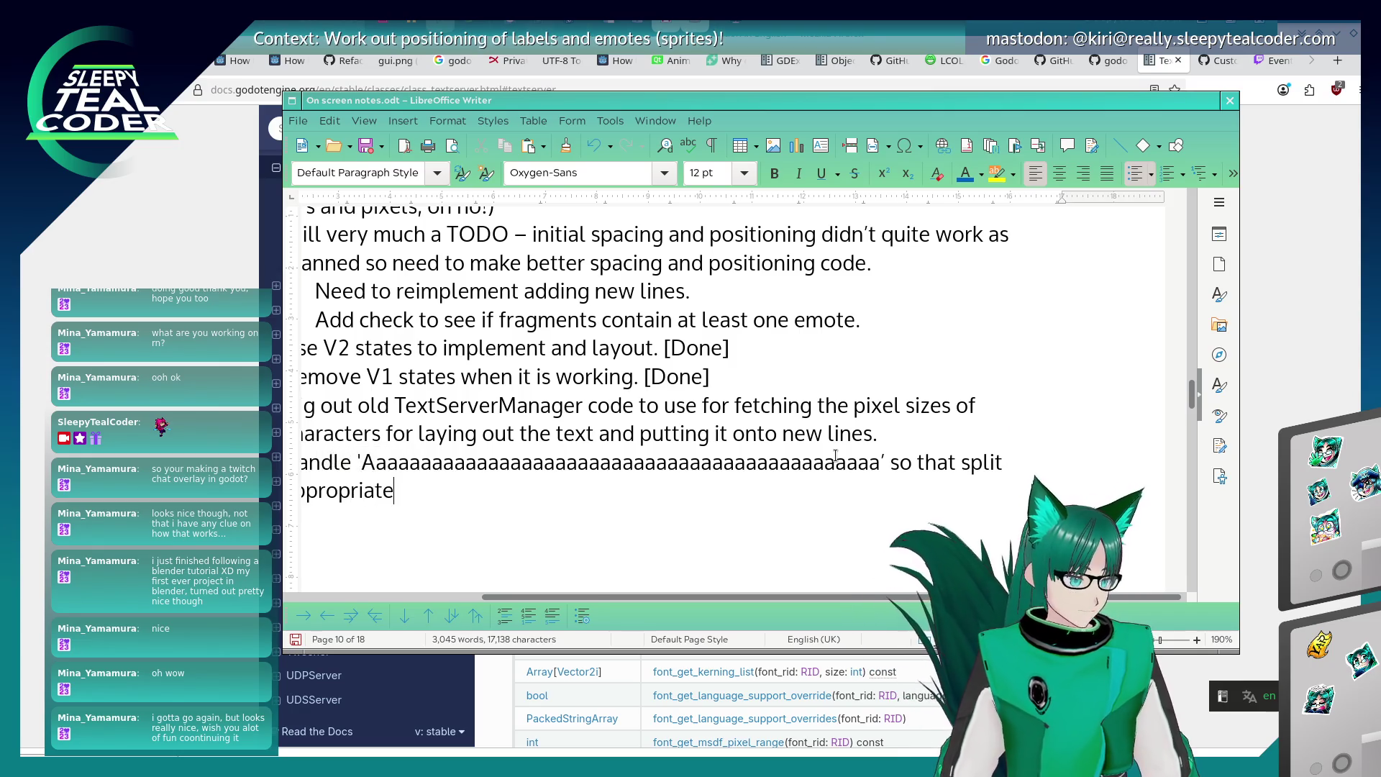
pyautogui.write('ly ')
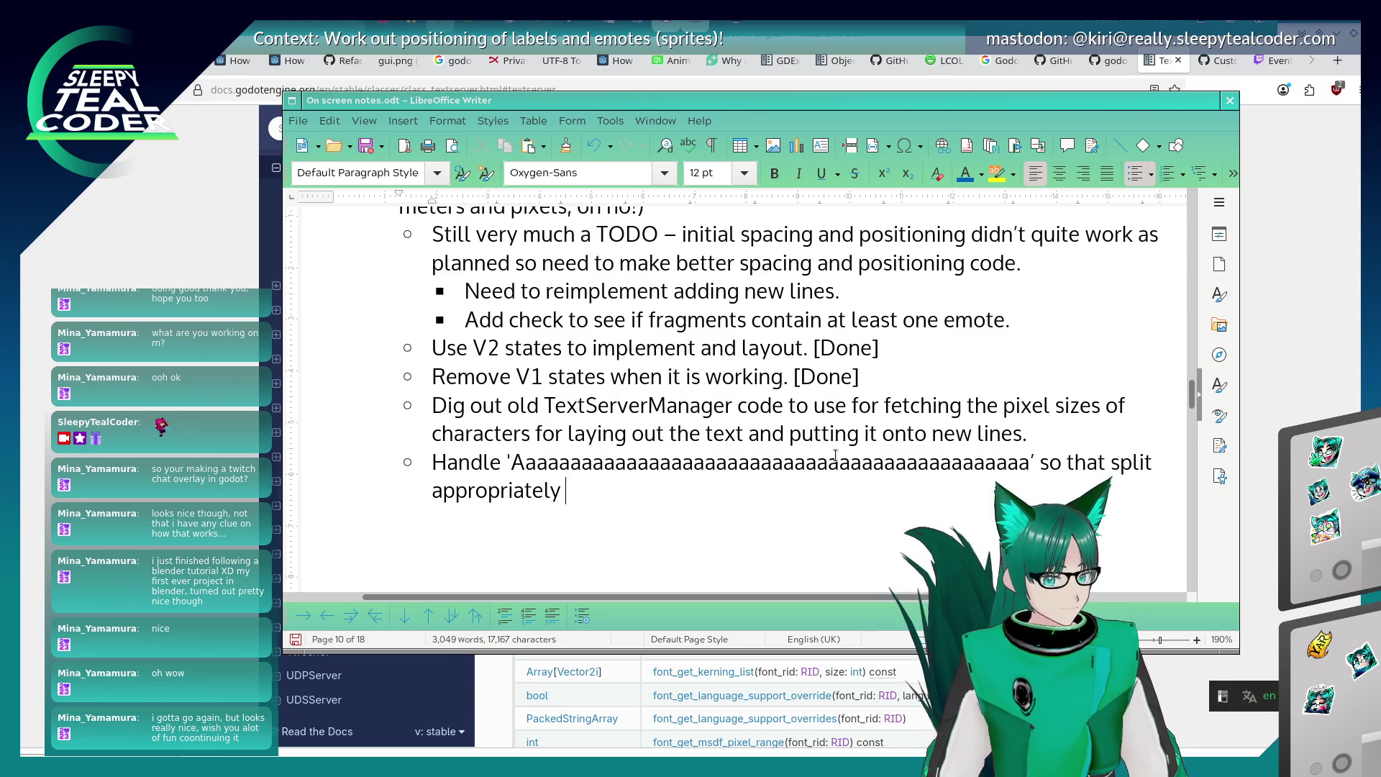
pyautogui.write('.')
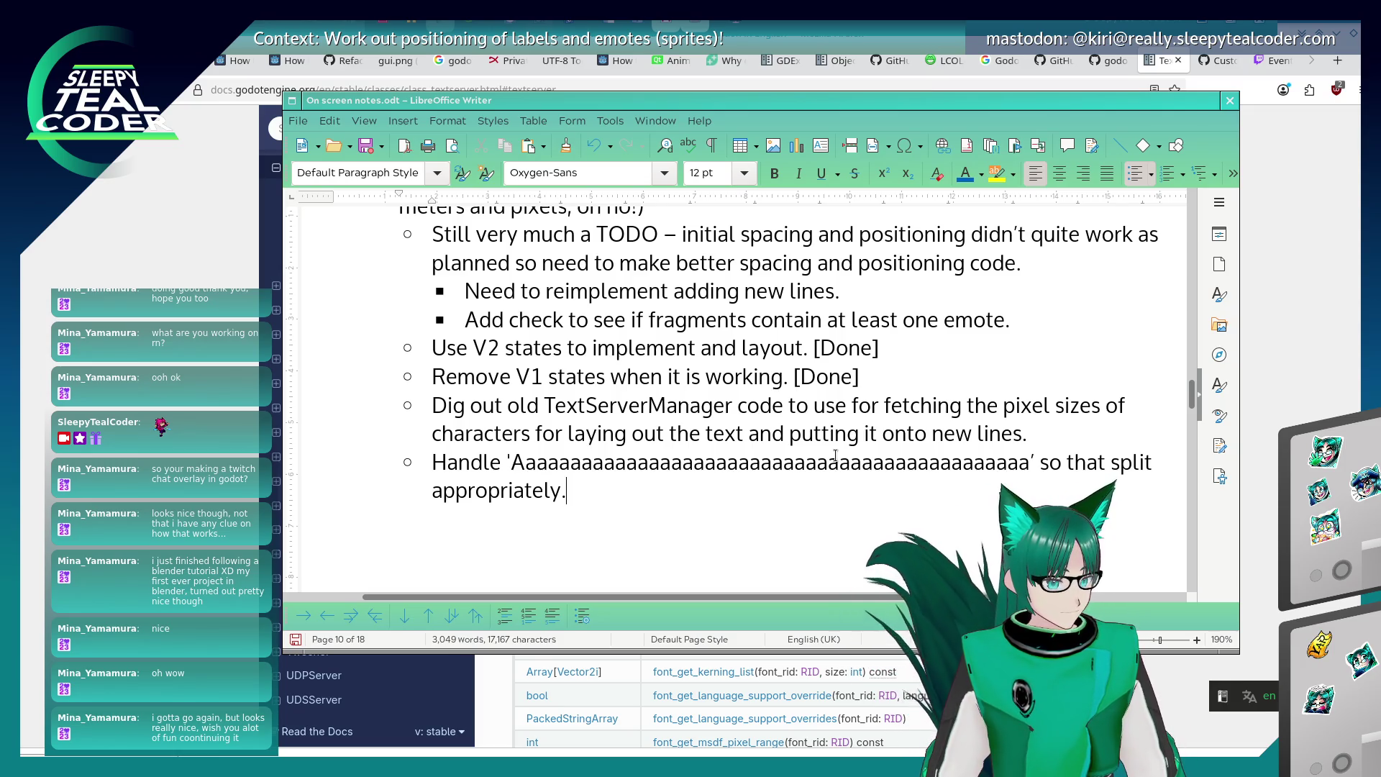
pyautogui.click(780, 467)
pyautogui.write('aaaaaaaaaaaaaaaaaaa')
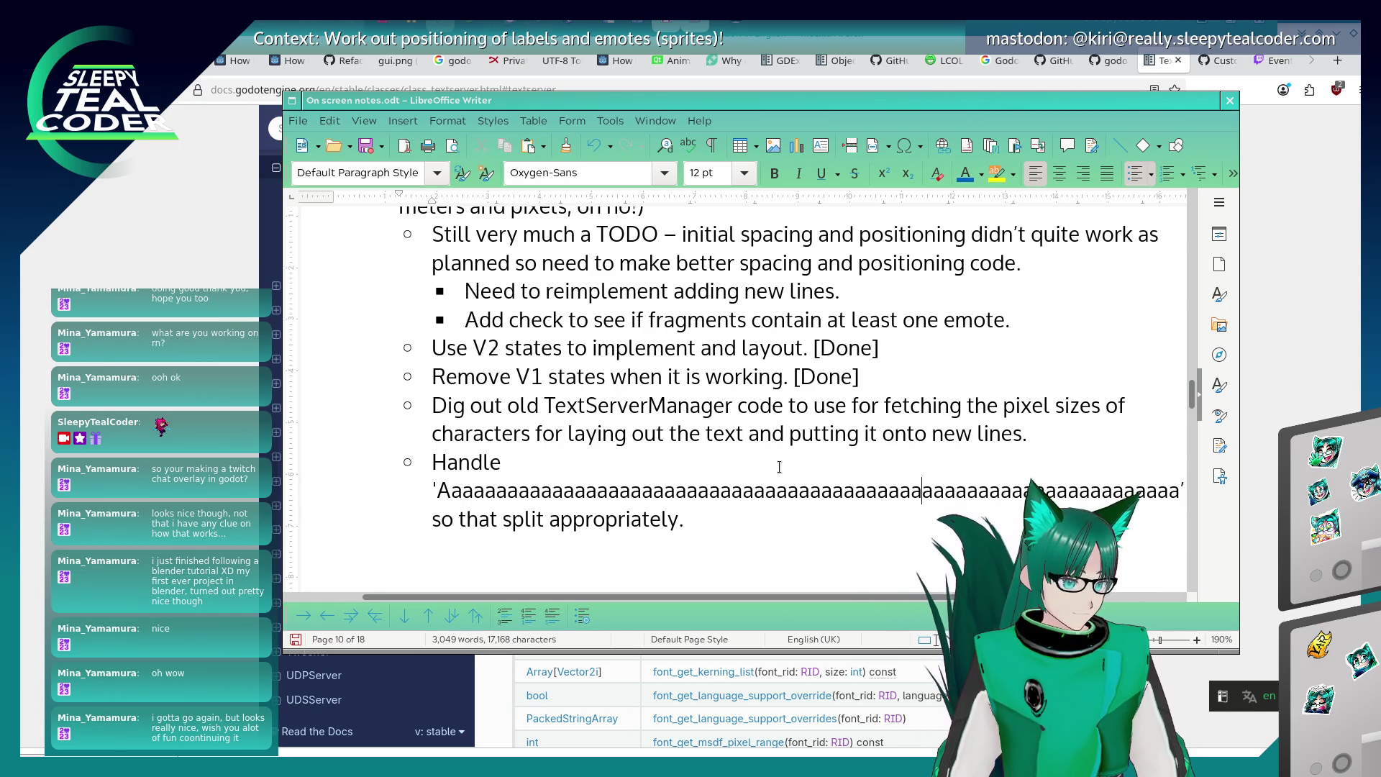
pyautogui.write('aaaaaaaaaaaaaaaaaaaaaaaaaaaaaaaaaaaaaaaaaaaaaaaaaa')
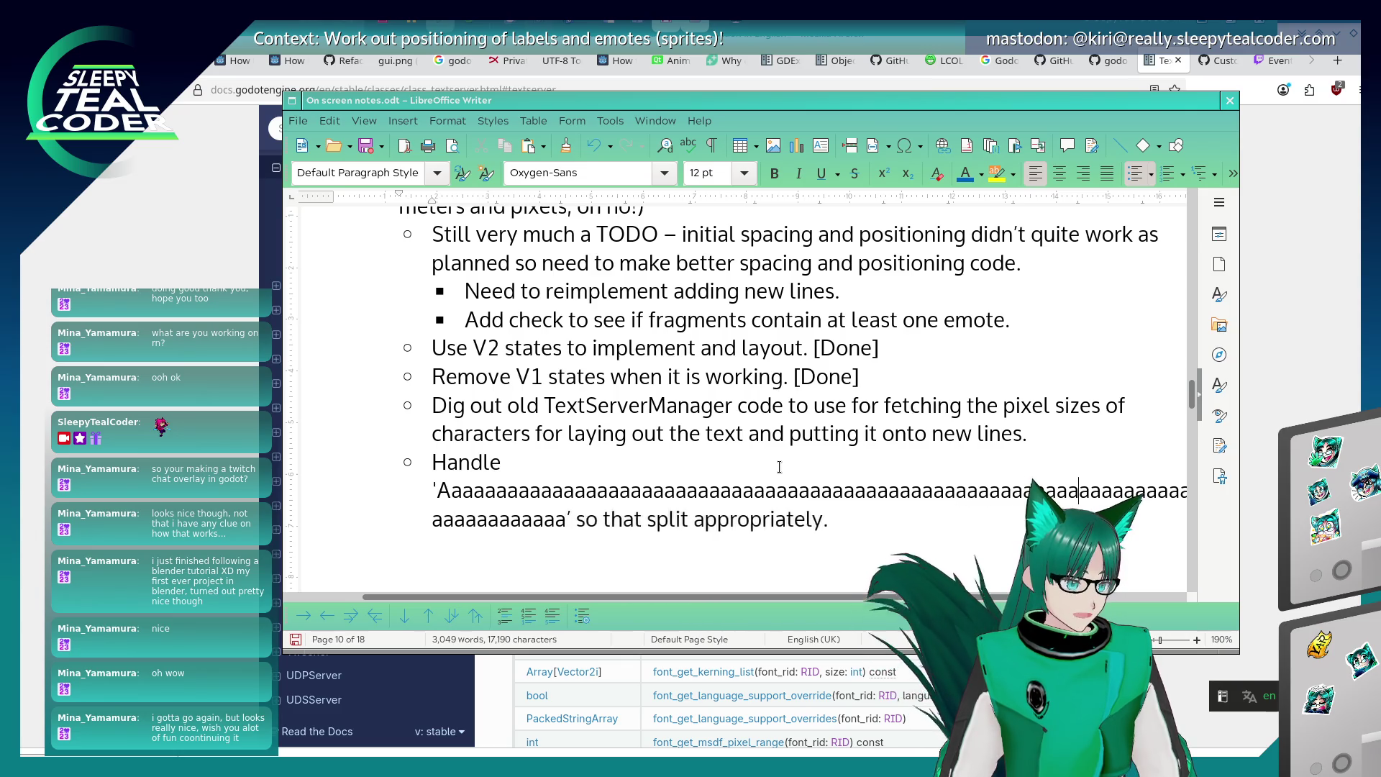
pyautogui.click(717, 462)
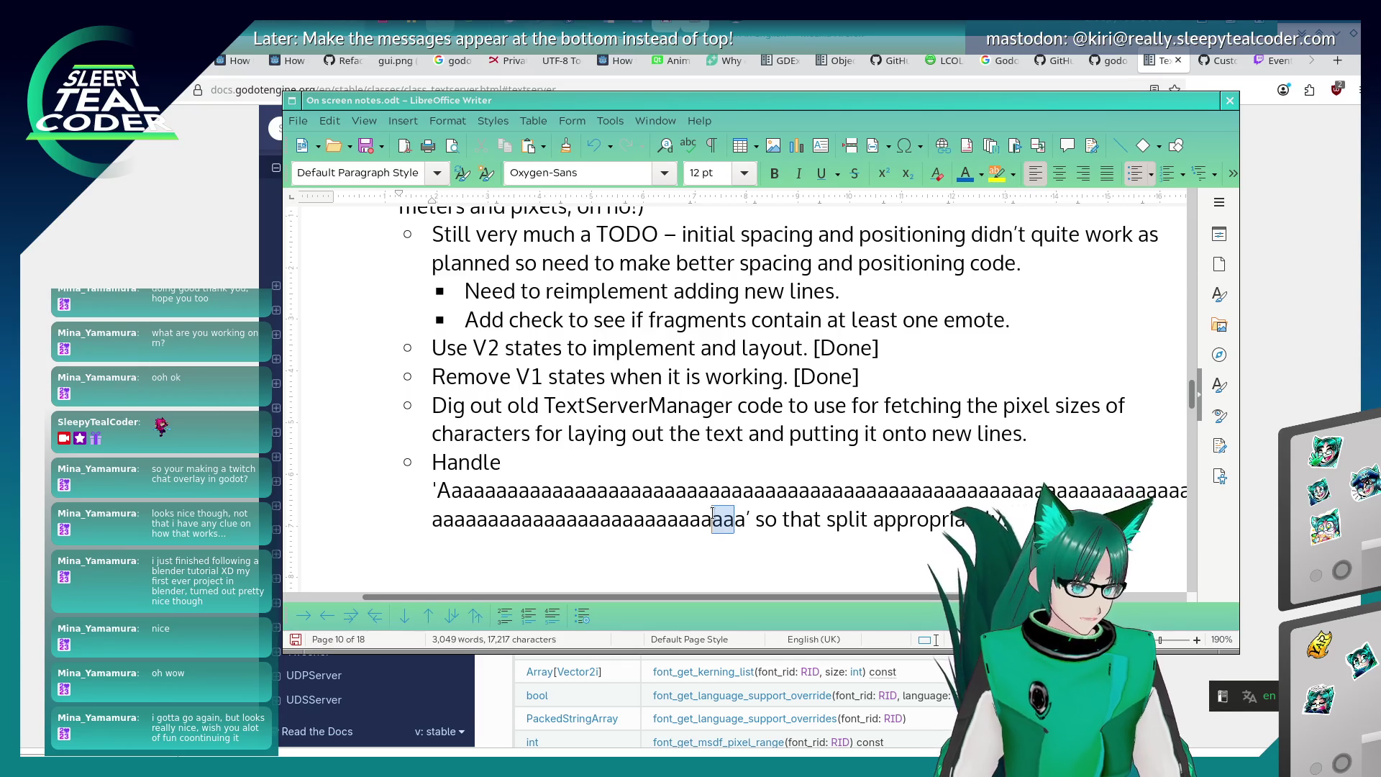
pyautogui.moveTo(620, 491); pyautogui.dragTo(980, 487)
pyautogui.press('BackSpace')
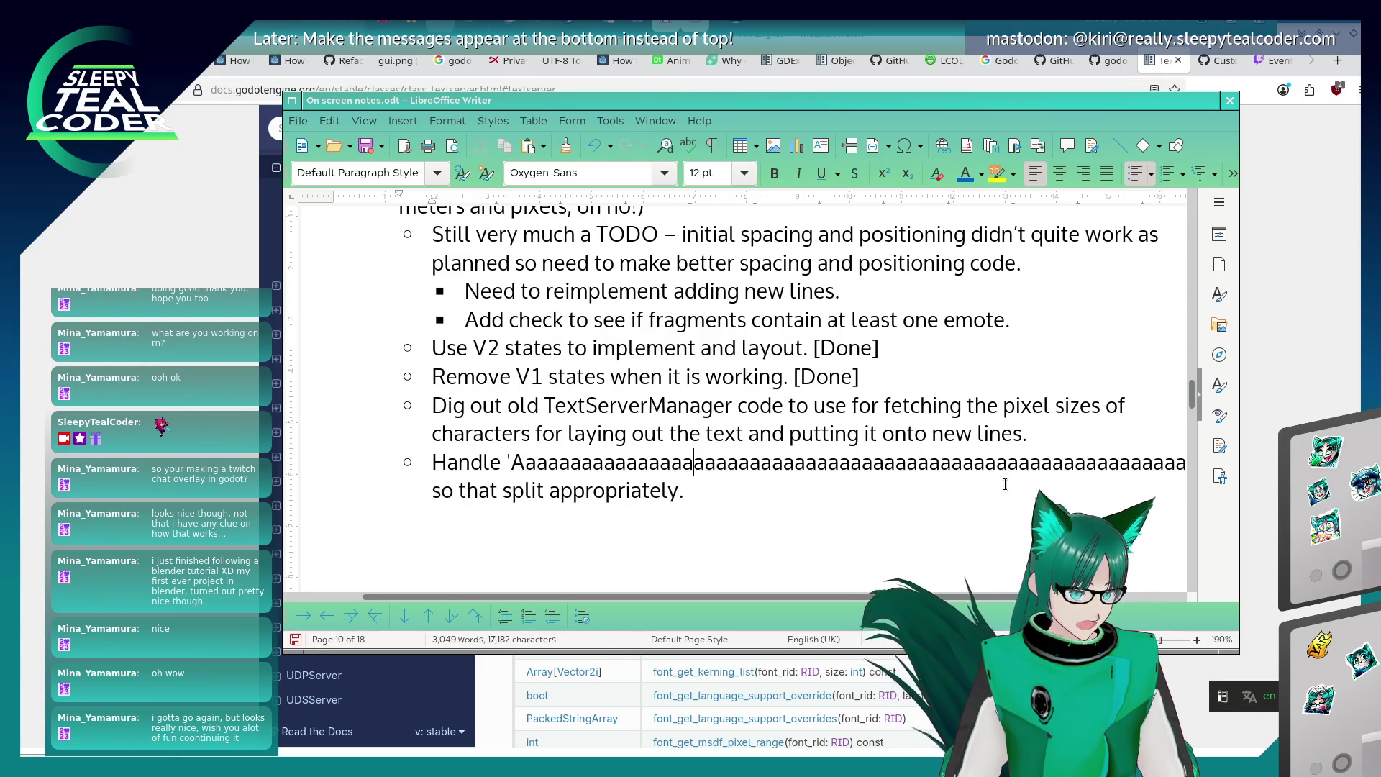
pyautogui.press('BackSpace')
pyautogui.press('BackSpace')
pyautogui.press('BackSpace')
pyautogui.press('Down')
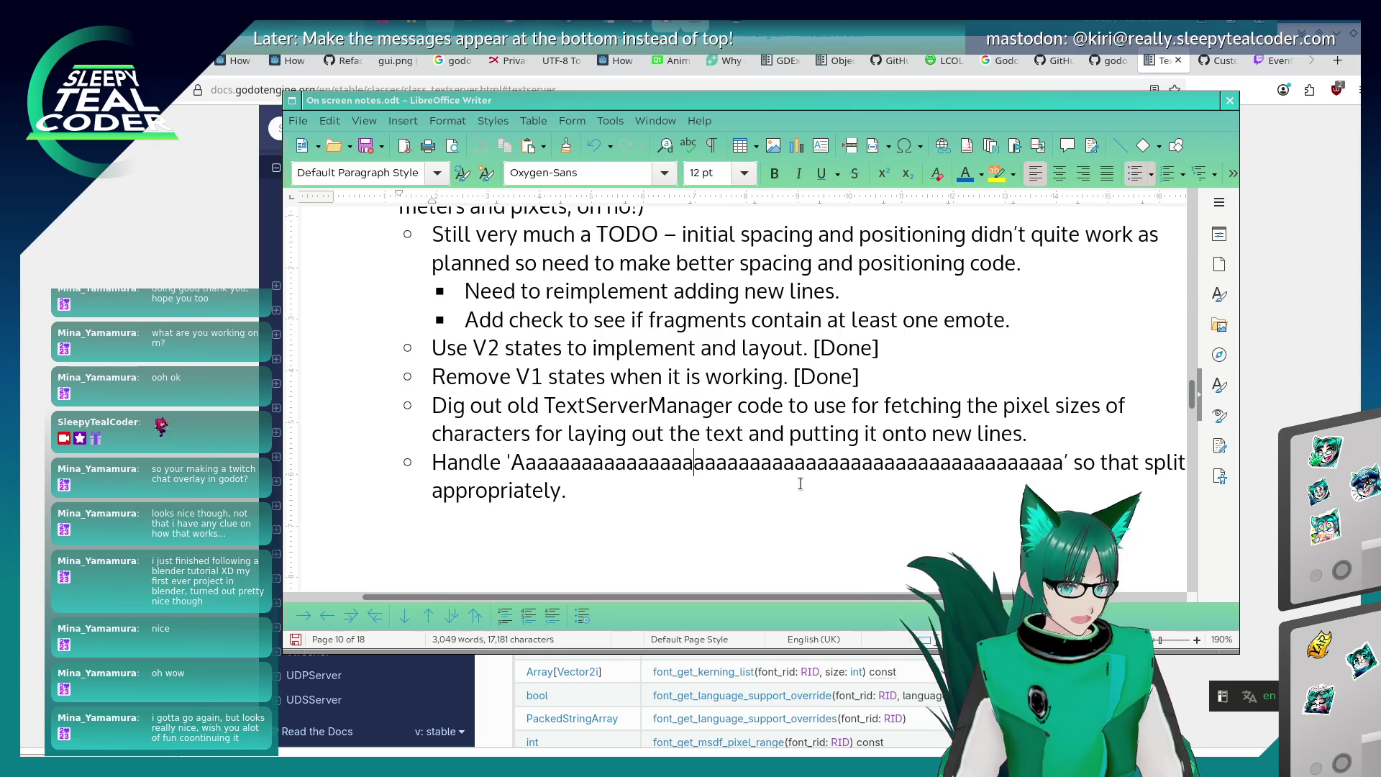
pyautogui.press('Return')
pyautogui.write('Ha')
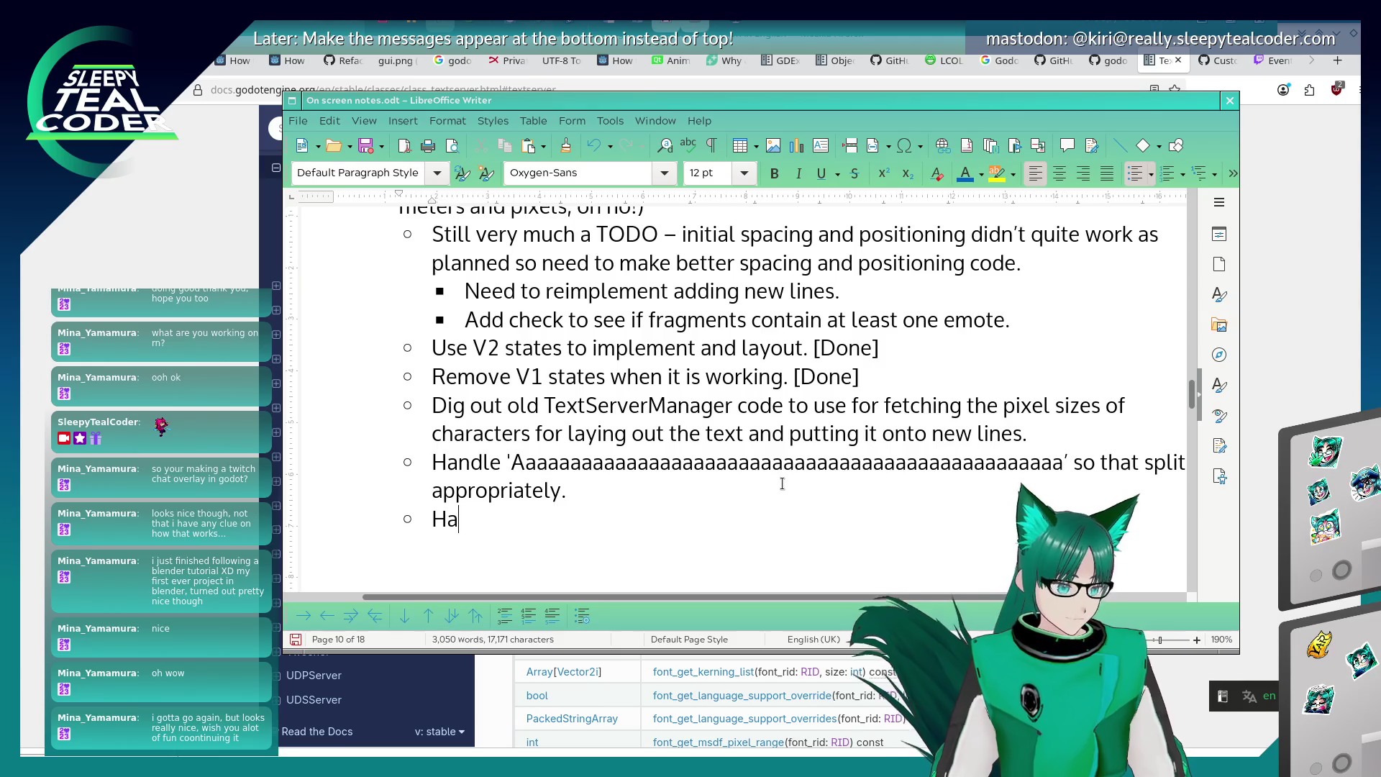
pyautogui.write("ndle 'Long")
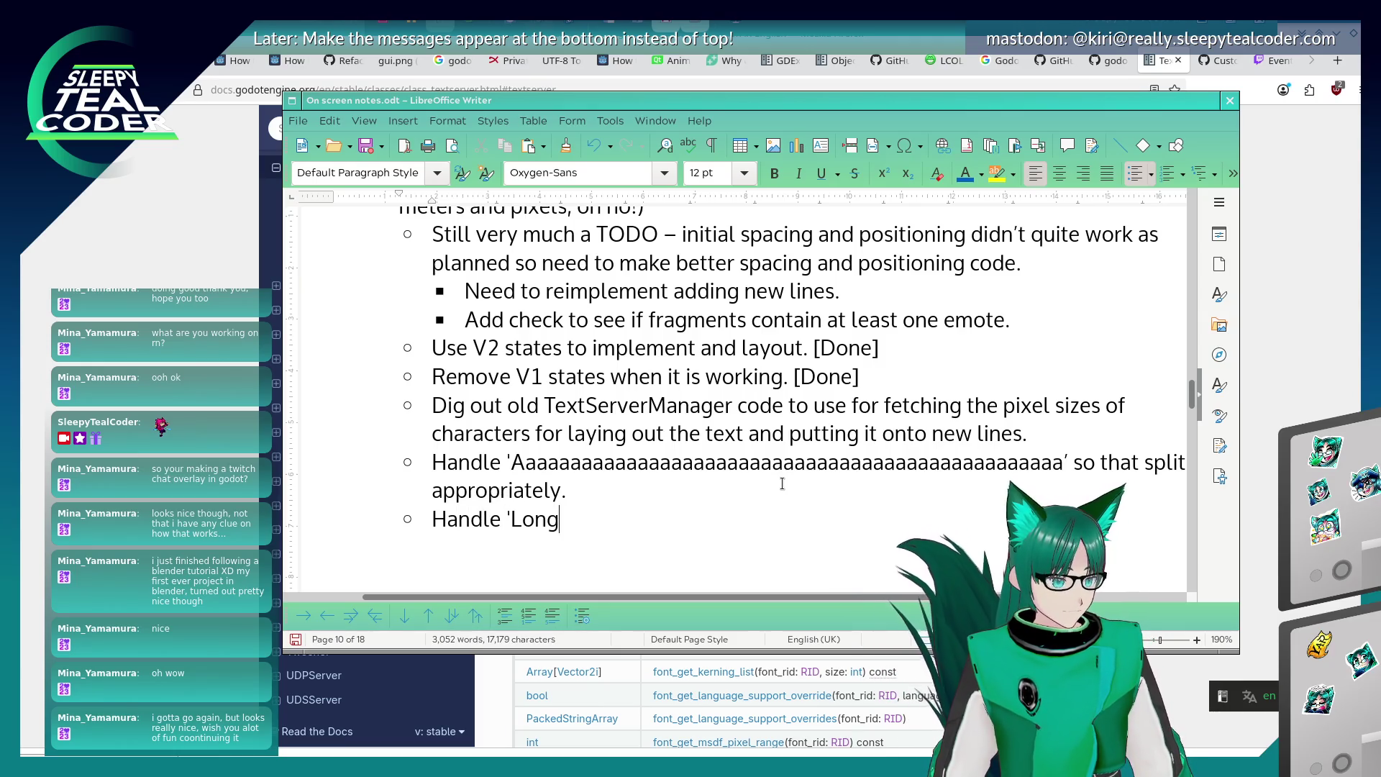
pyautogui.write(' Long Long Text ')
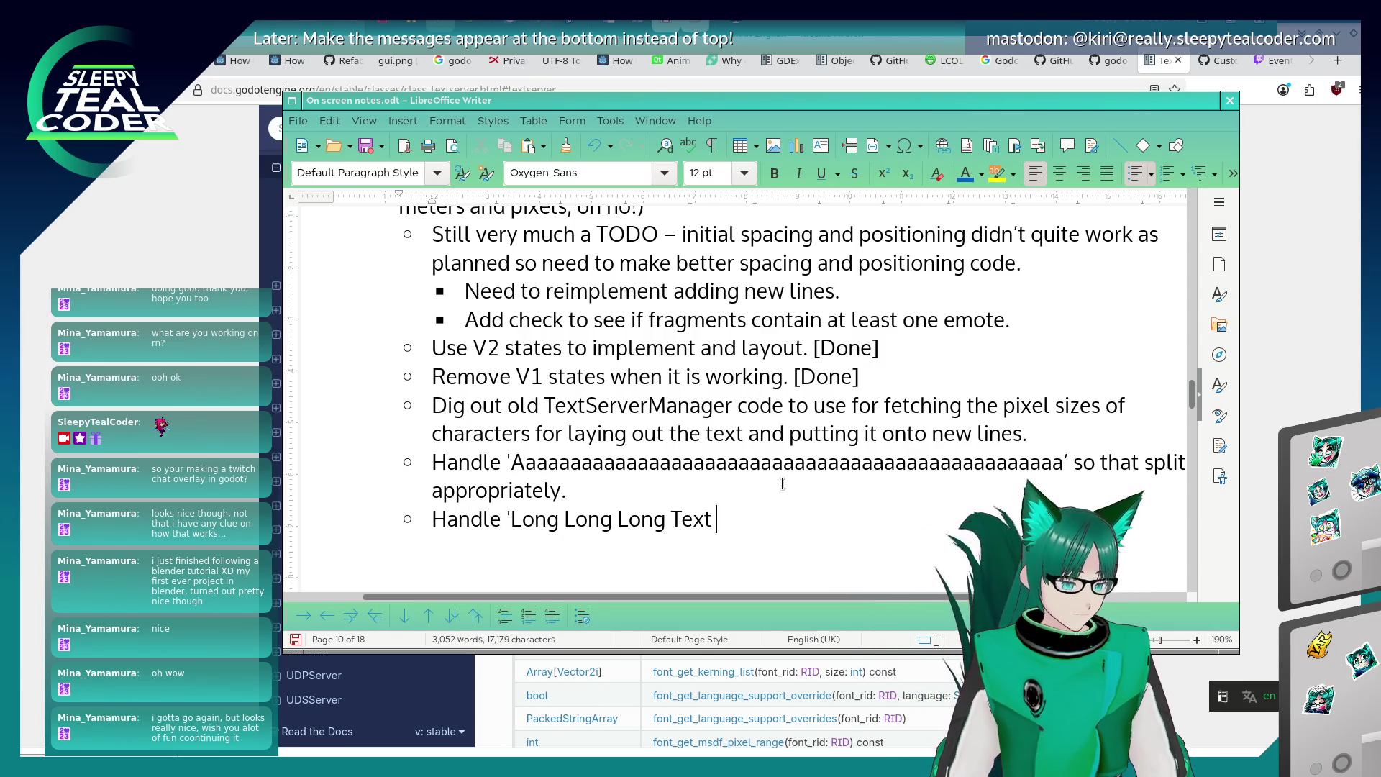
pyautogui.write('Like This And This And This’ so t')
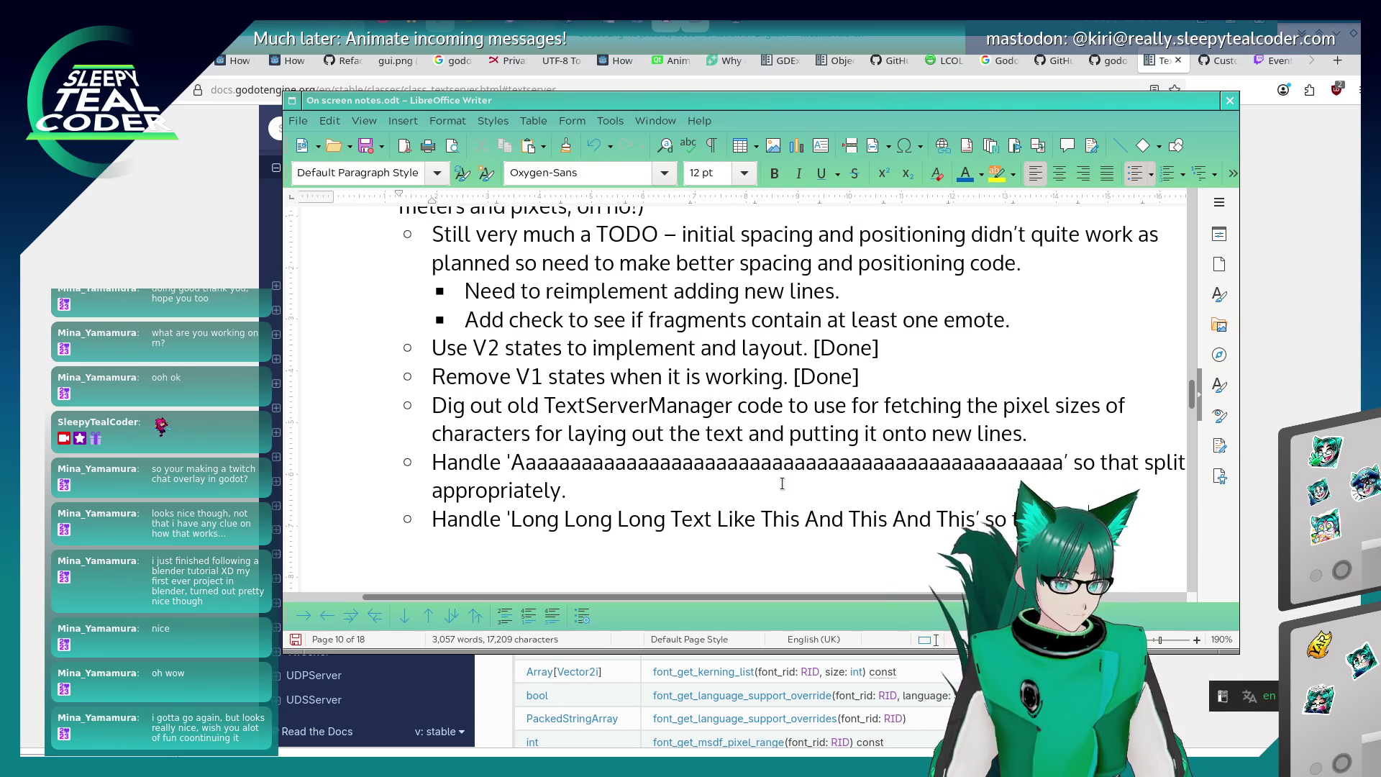
# End the Long Text bullet with 'so that it splits appropriately.', correct 'splits' above, and save.
pyautogui.write('its appropri')
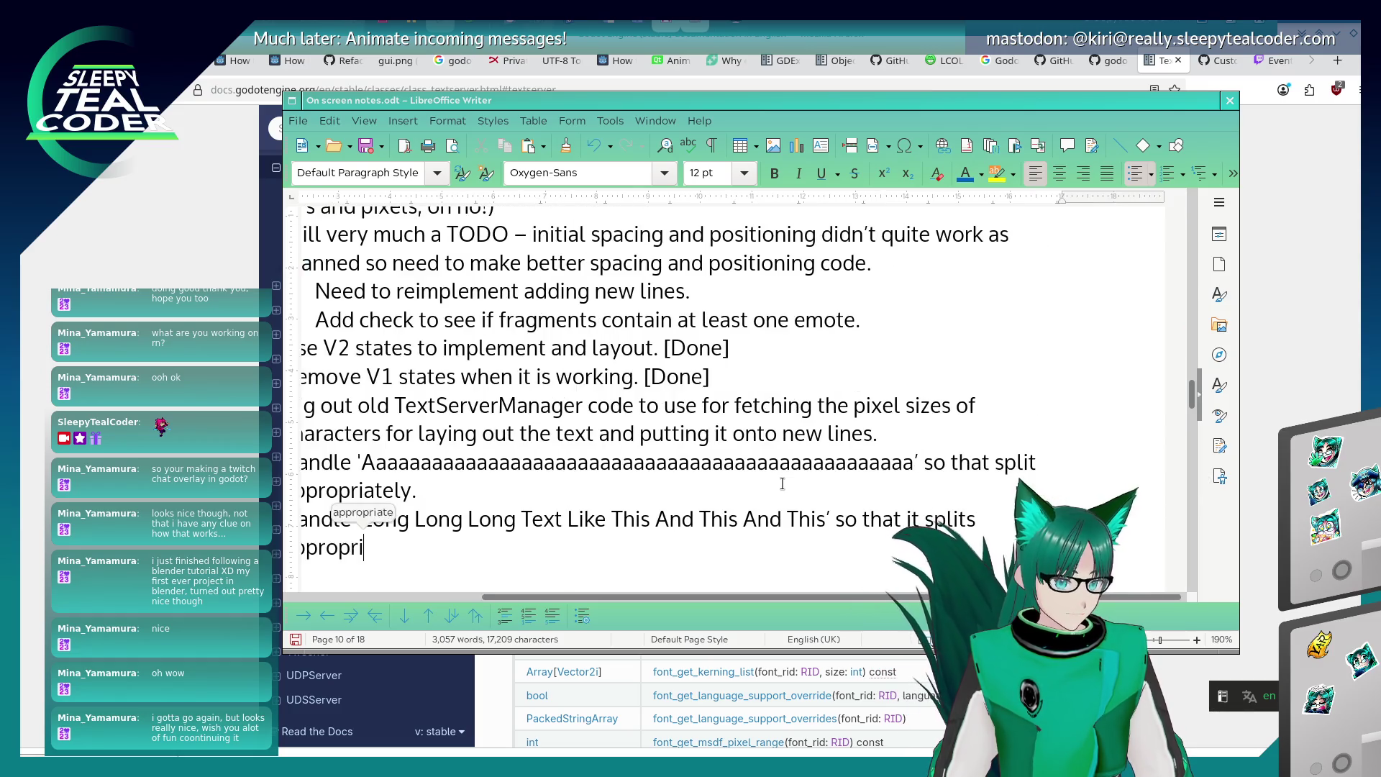
pyautogui.press('Return')
pyautogui.write('.')
pyautogui.press('Up')
pyautogui.press('Up')
pyautogui.press('Up')
pyautogui.press('End')
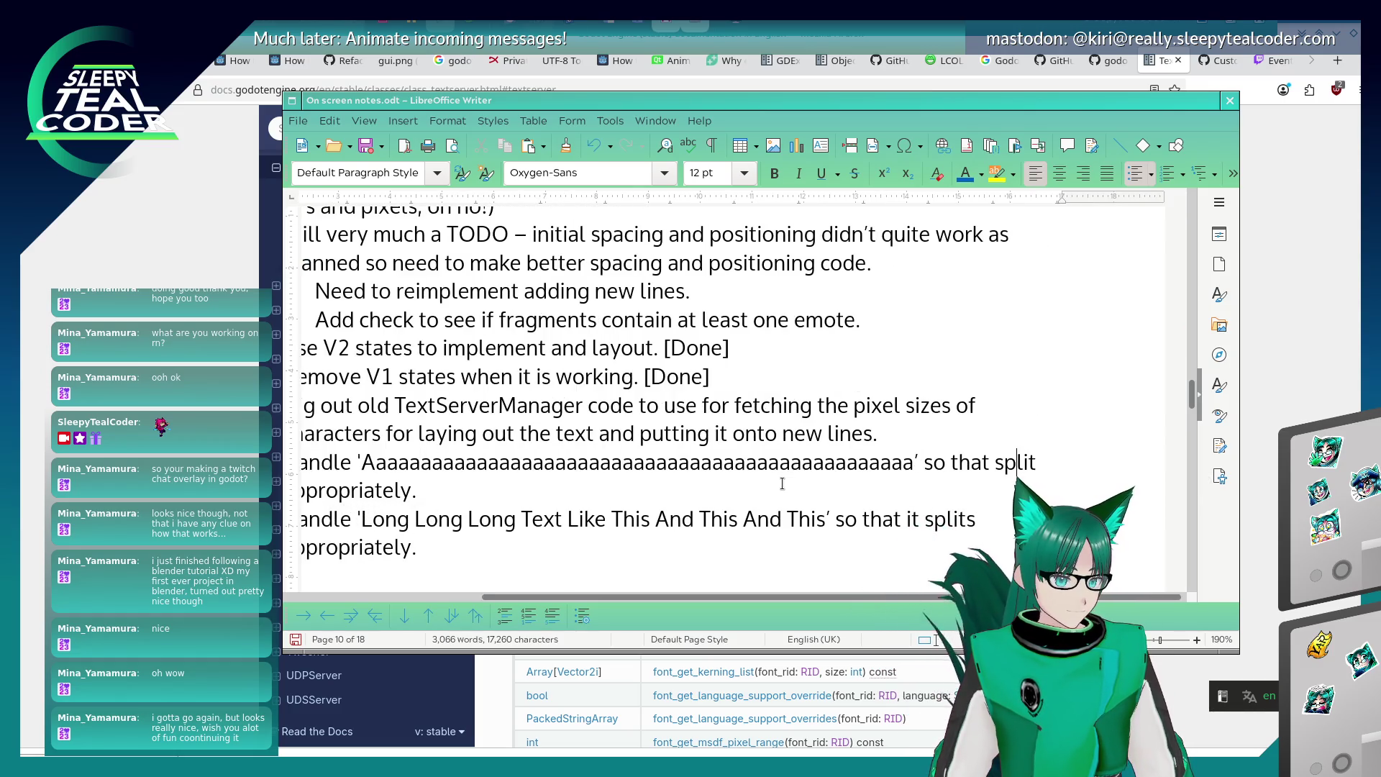
pyautogui.write('s')
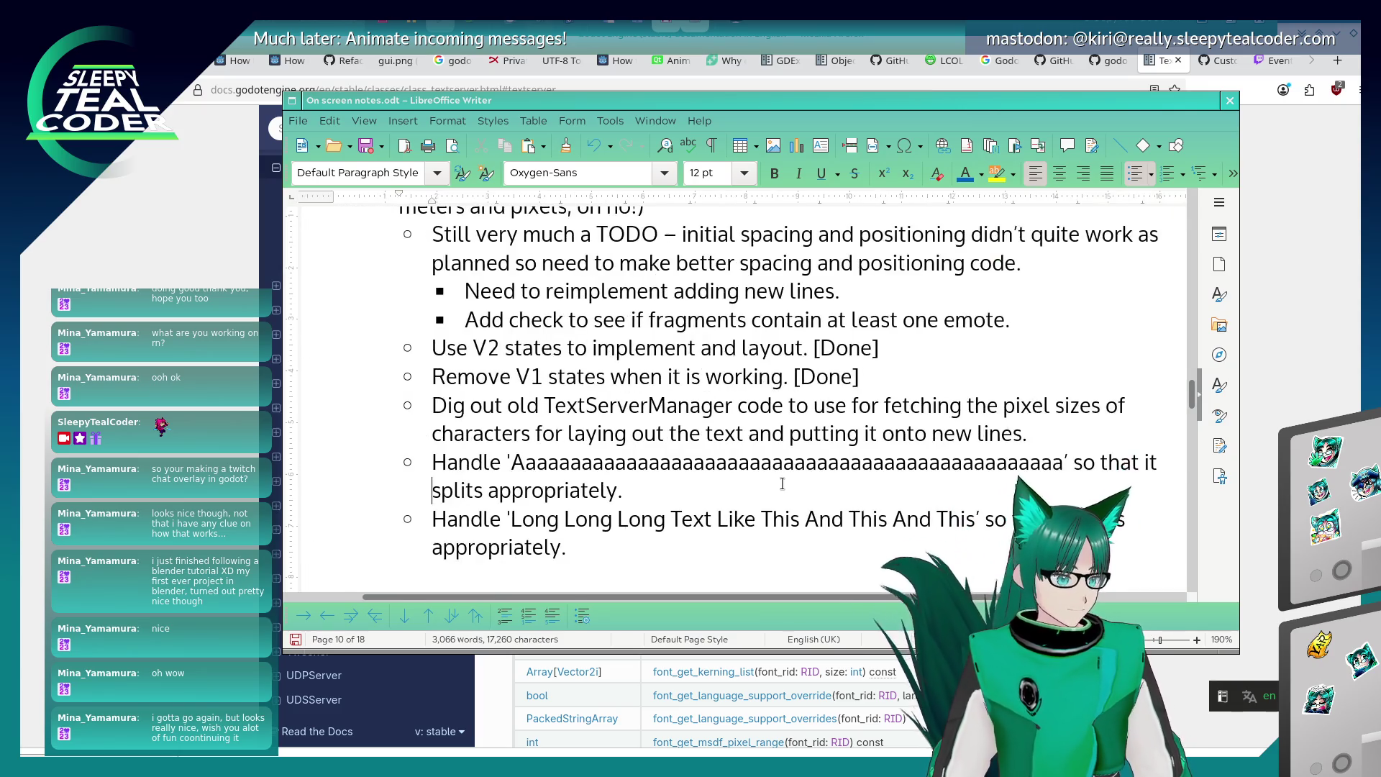
pyautogui.press('Down')
pyautogui.press('Down')
pyautogui.press('End')
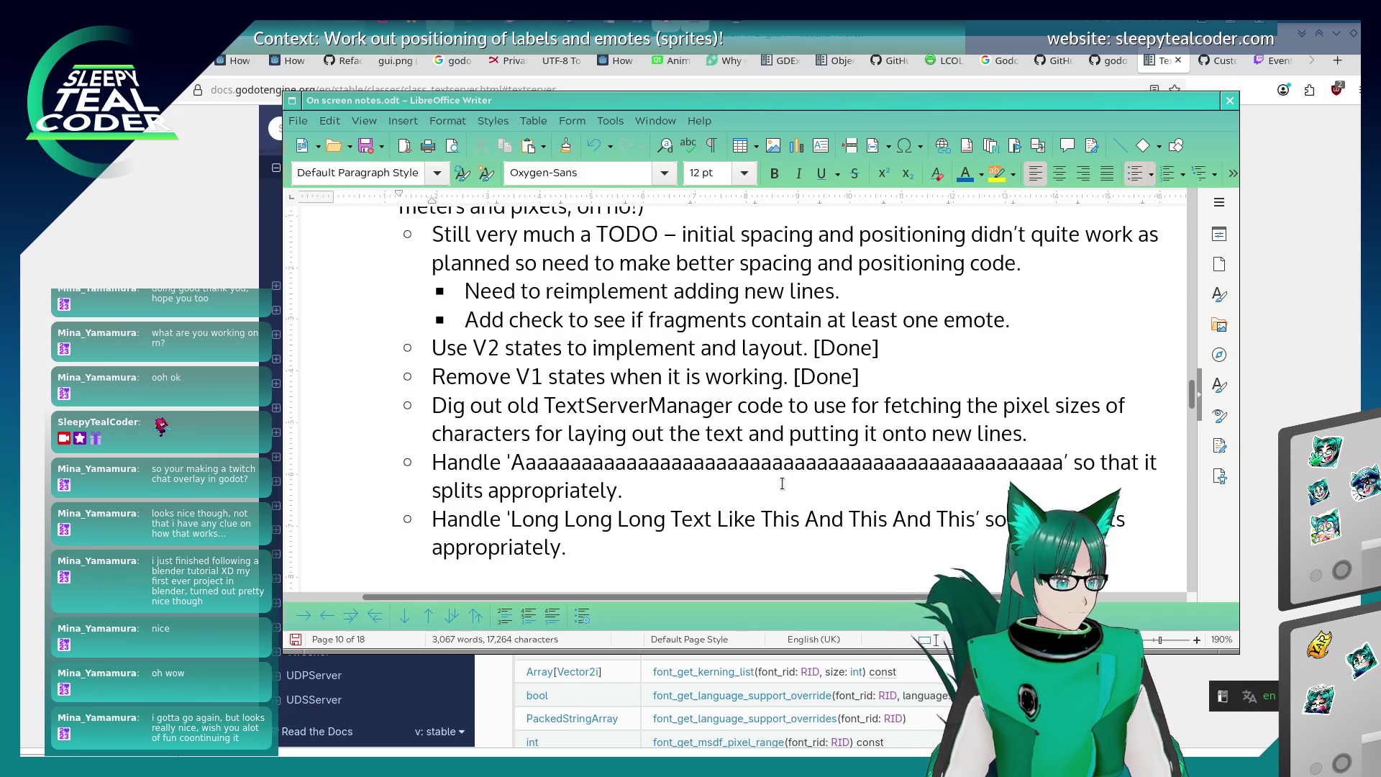
pyautogui.hotkey('ctrl', 's')
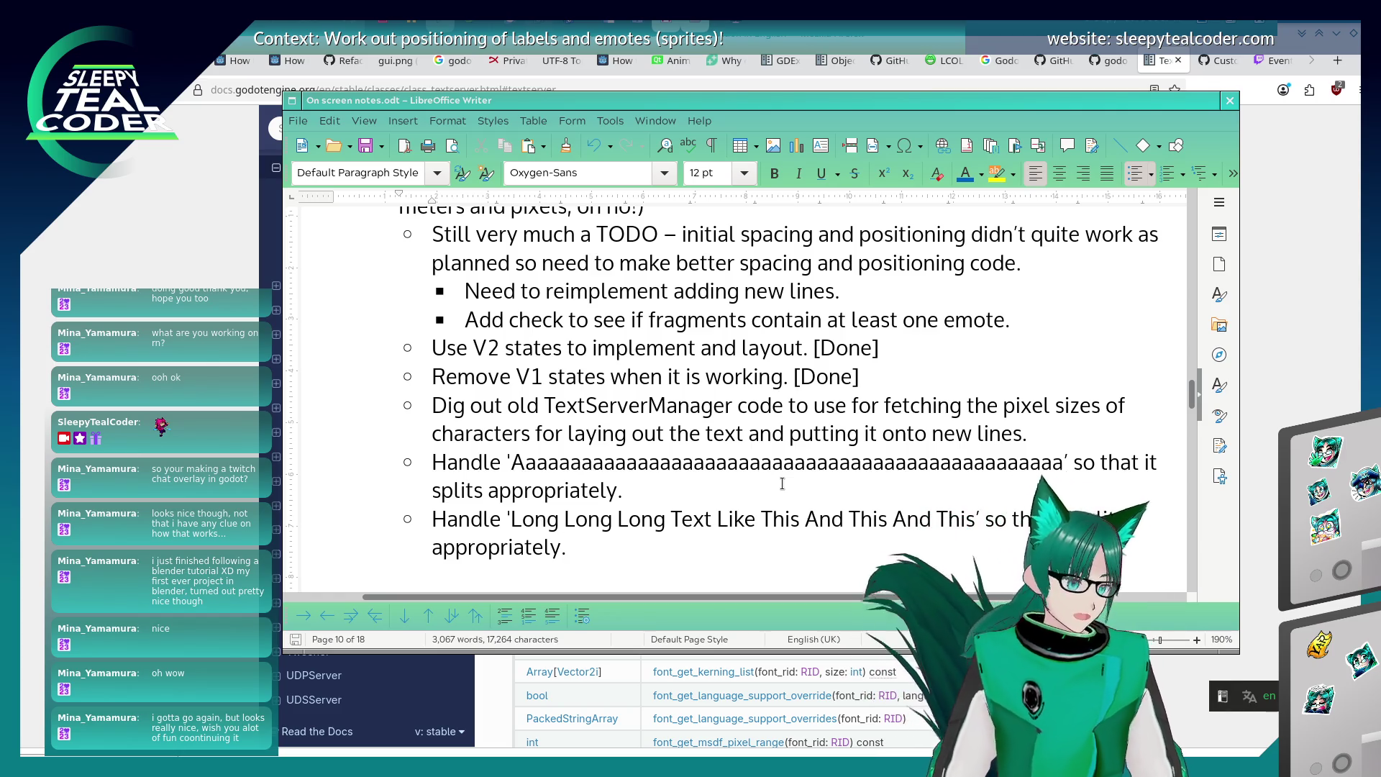
# On page 9, add a period after 'currently zero' in the glyph numbers bullet.
pyautogui.scroll(10, 712, 412)
pyautogui.scroll(3, 712, 412)
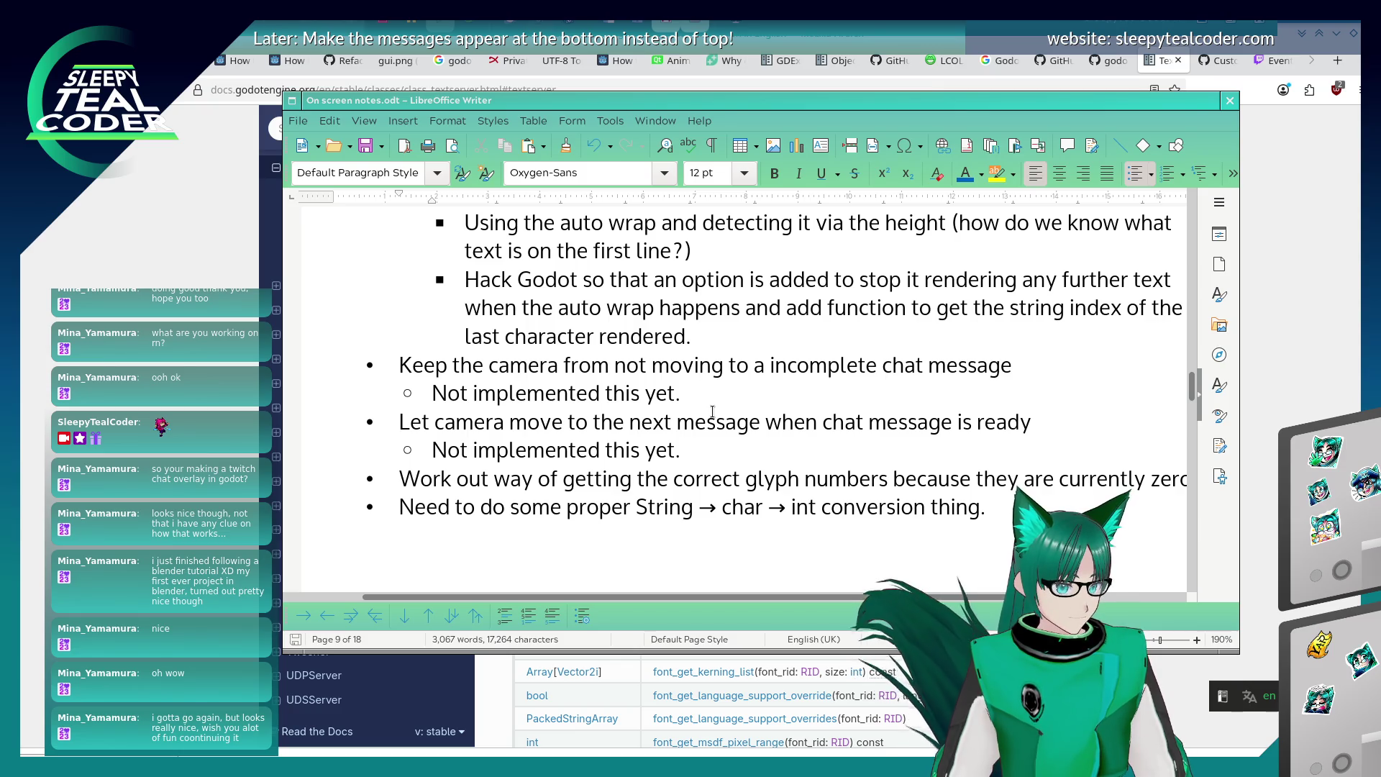
pyautogui.click(669, 476)
pyautogui.press('Down')
pyautogui.press('End')
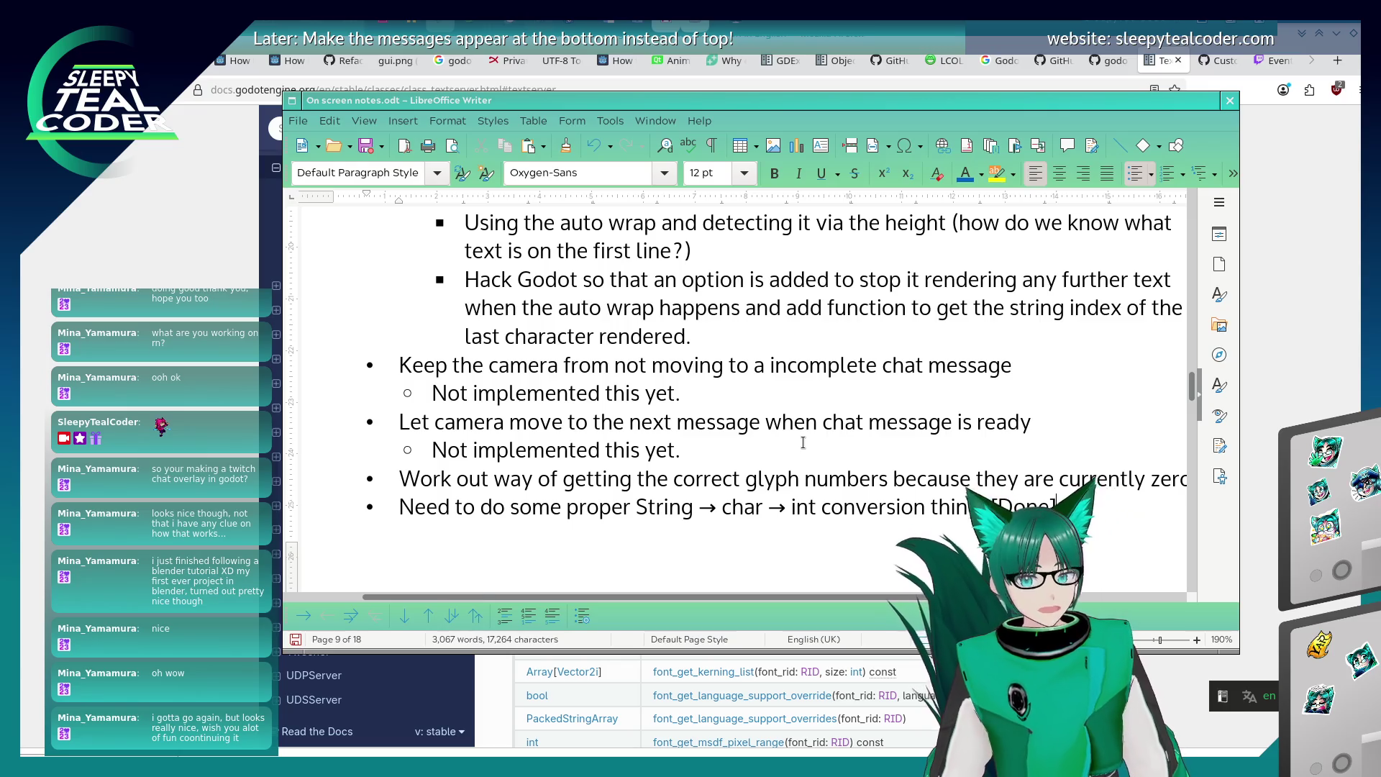
pyautogui.press('Up')
pyautogui.press('End')
pyautogui.write('.')
# Delete the String → char → int bullet and mark the glyph numbers line [Done].
pyautogui.press('Home')
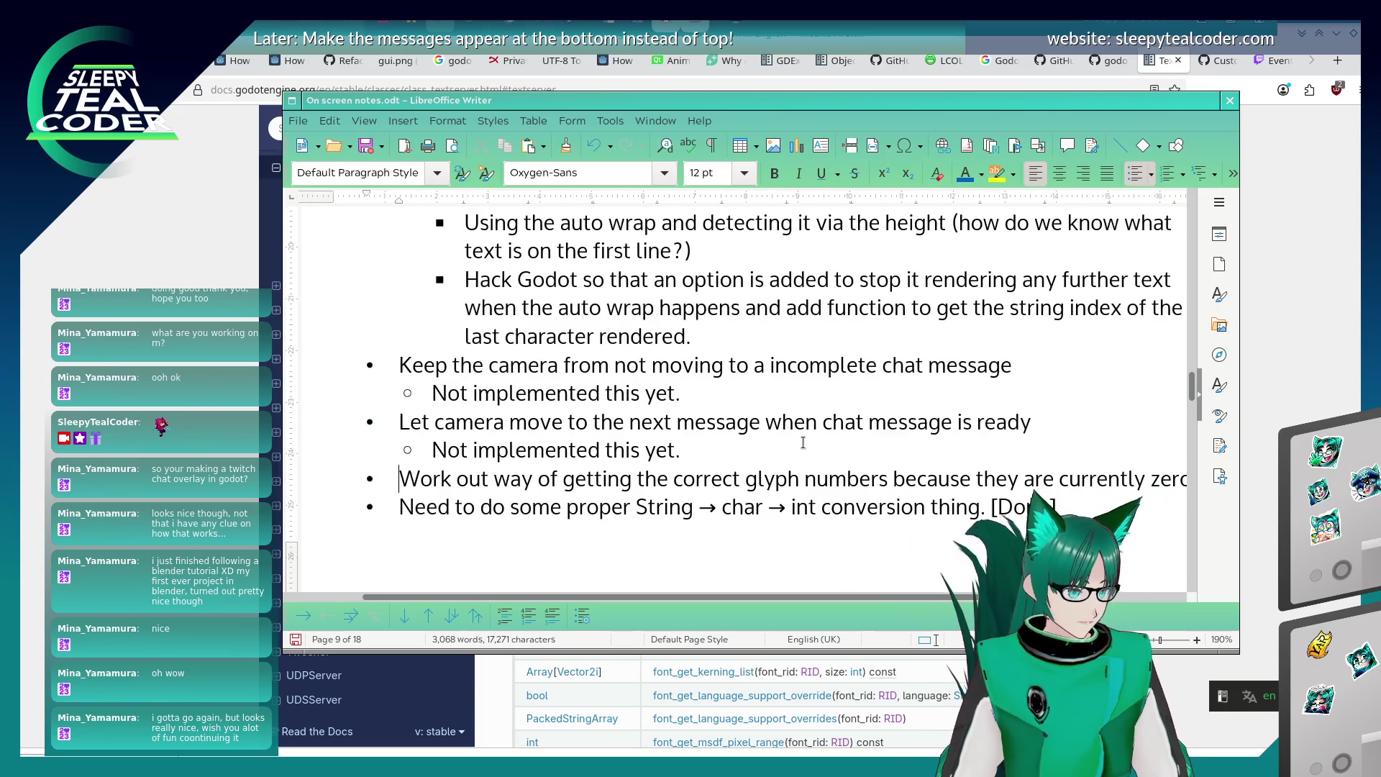
pyautogui.hotkey('shift', 'End')
pyautogui.press('BackSpace')
pyautogui.press('BackSpace')
pyautogui.write('Done]')
pyautogui.press('Up')
pyautogui.press('Up')
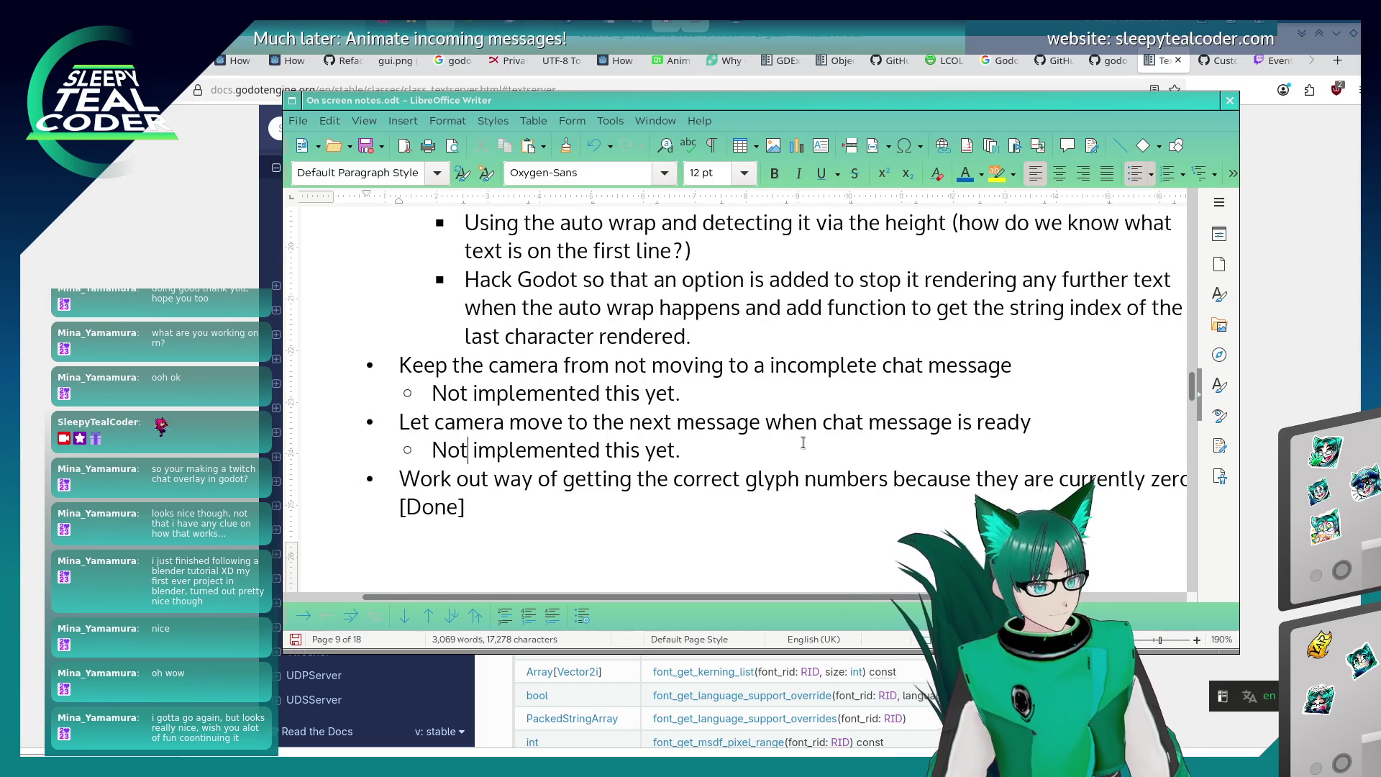
pyautogui.press('End')
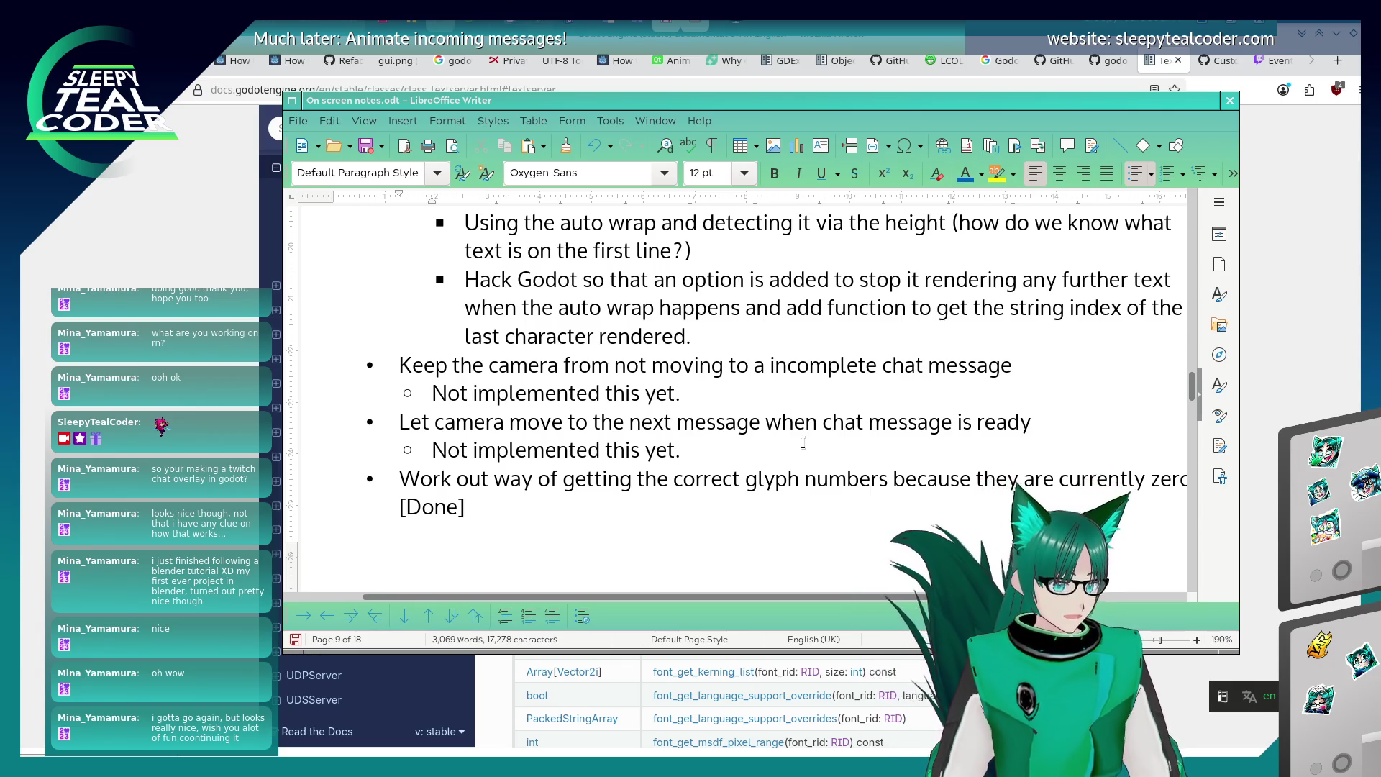
# Move the caret up past the camera bullets to the Methods of laying out text bullet.
pyautogui.press('Up')
pyautogui.press('Up')
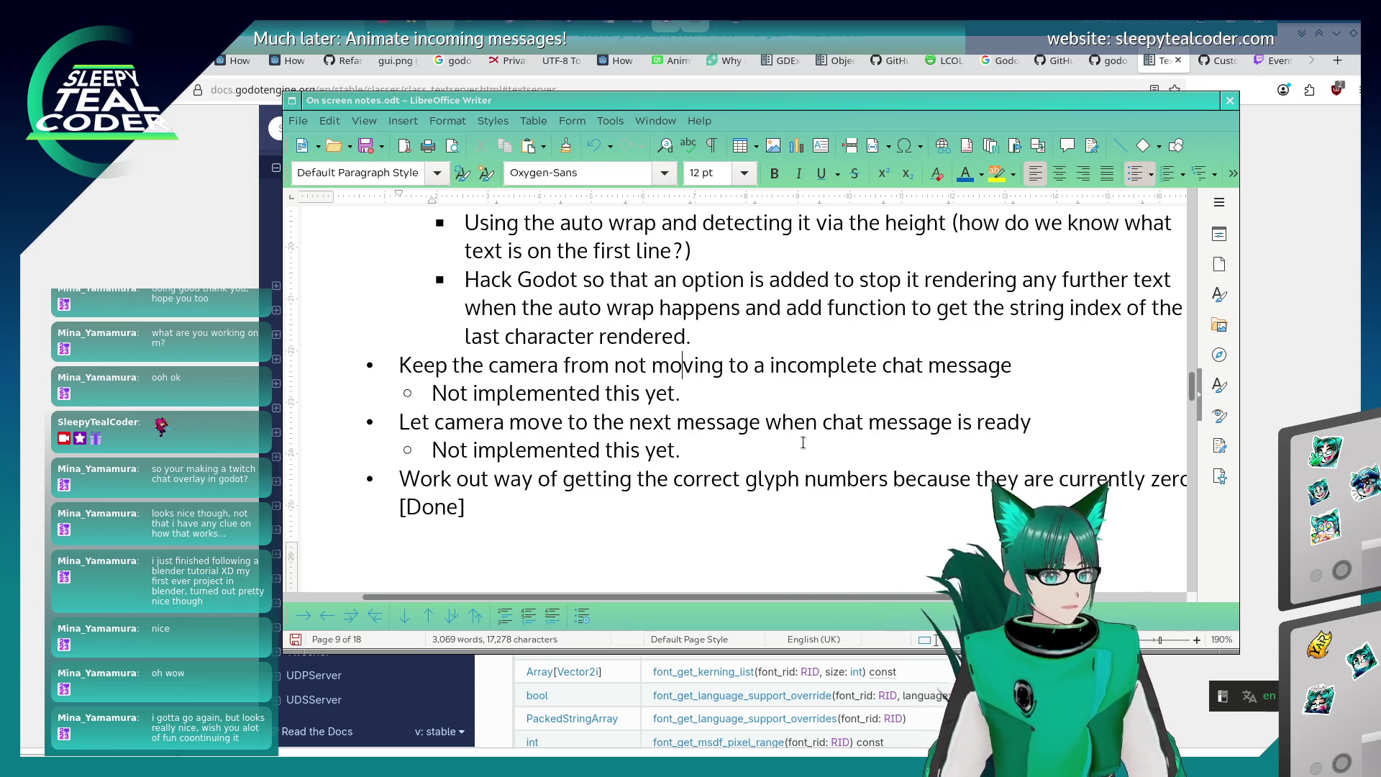
pyautogui.press('Up')
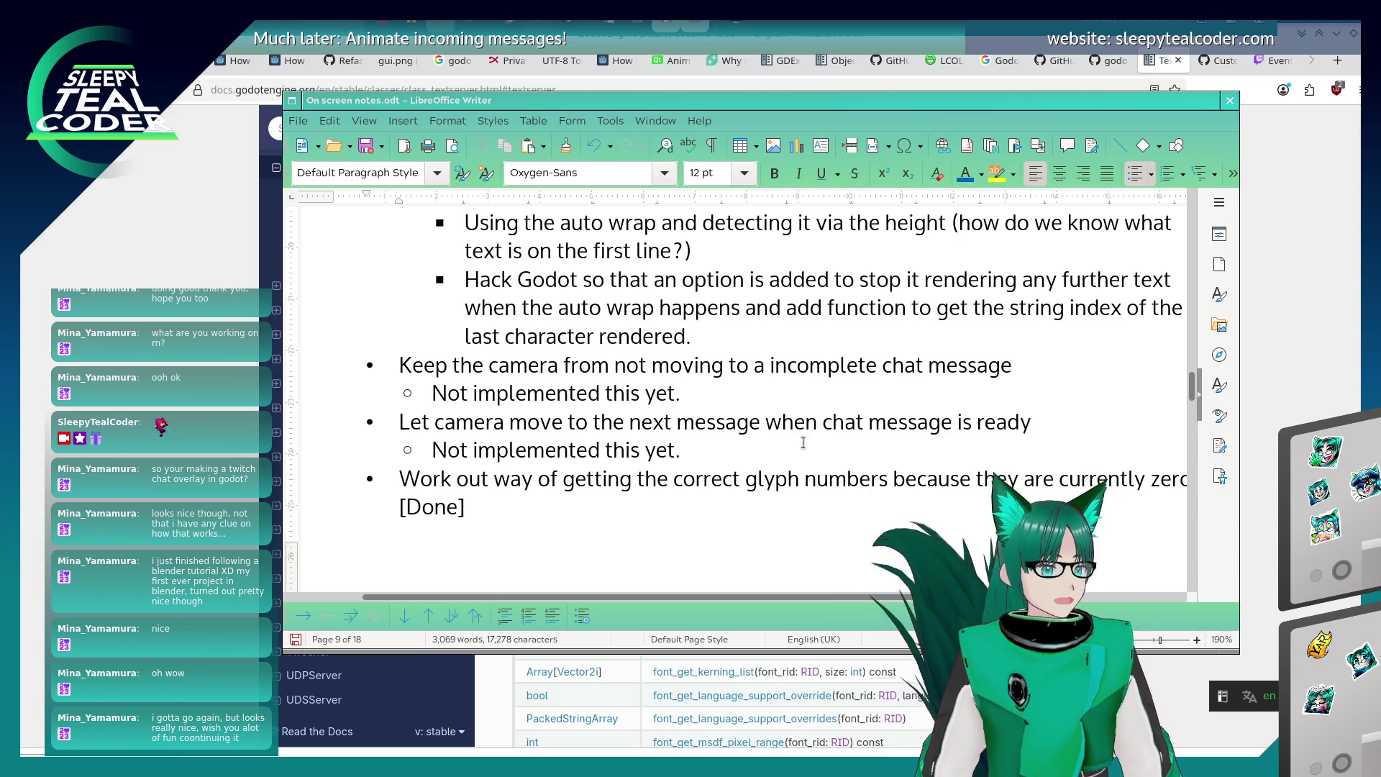
pyautogui.press('Up')
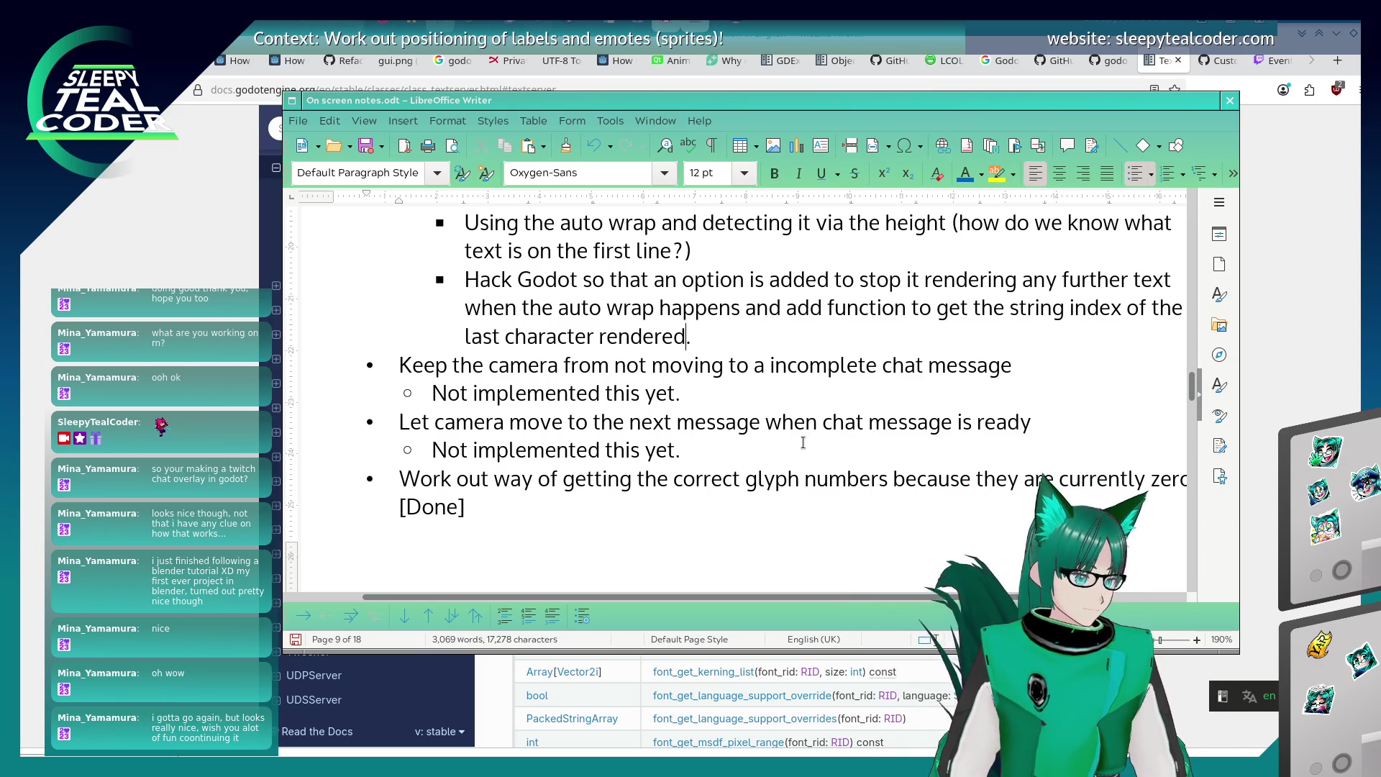
pyautogui.press('Down')
pyautogui.press('Down')
pyautogui.press('Up')
pyautogui.press('Up')
pyautogui.press('Up')
pyautogui.press('Up')
pyautogui.press('Down')
pyautogui.press('Down')
pyautogui.press('Down')
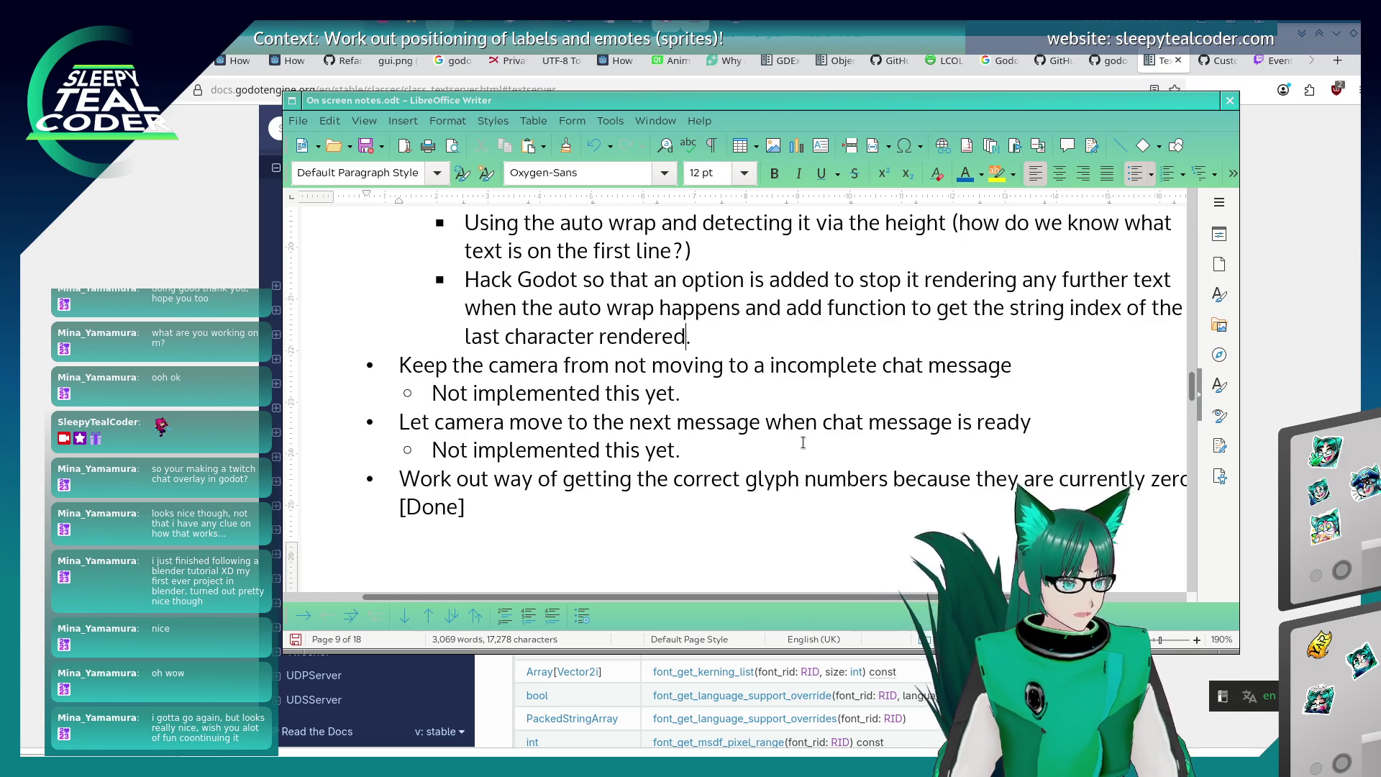
pyautogui.press('Down')
pyautogui.press('Down')
pyautogui.press('Down')
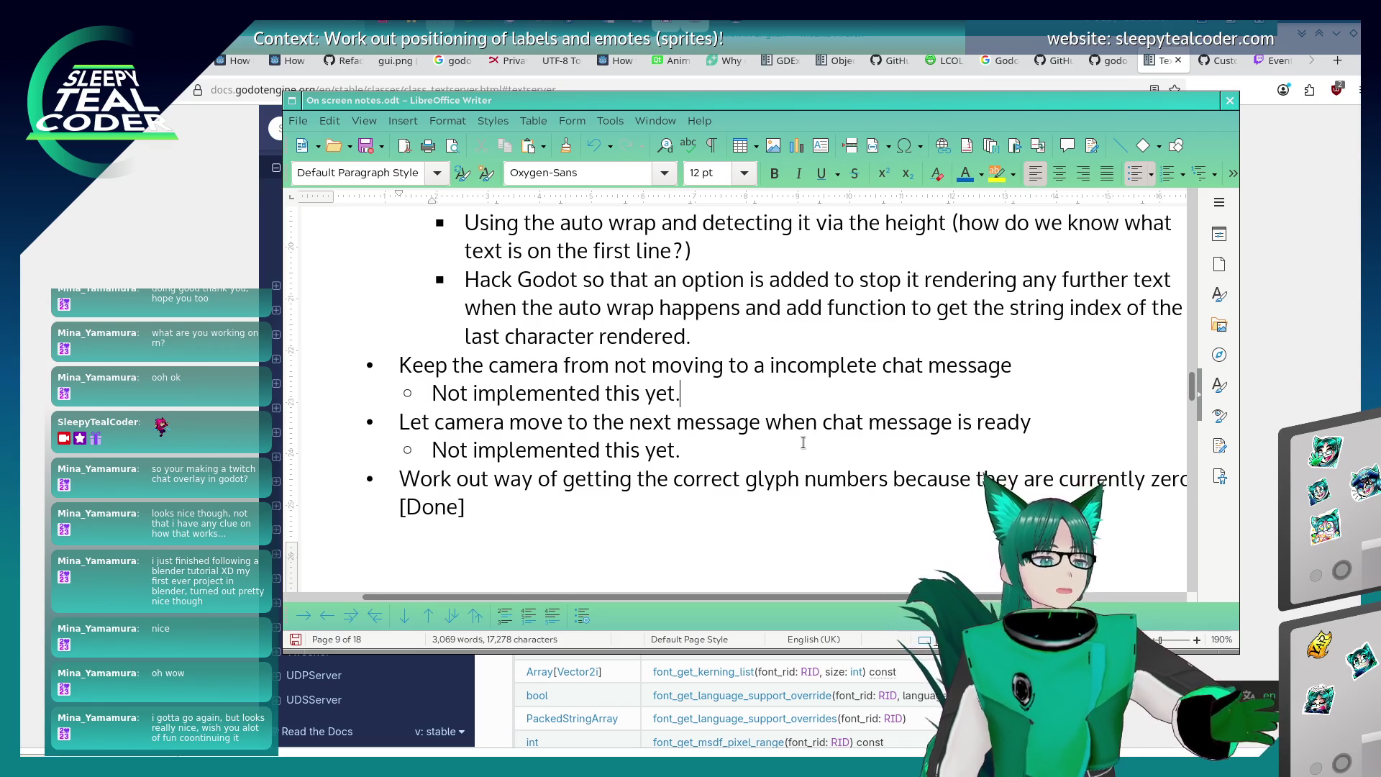
pyautogui.press('Up')
pyautogui.press('Up')
pyautogui.press('Up')
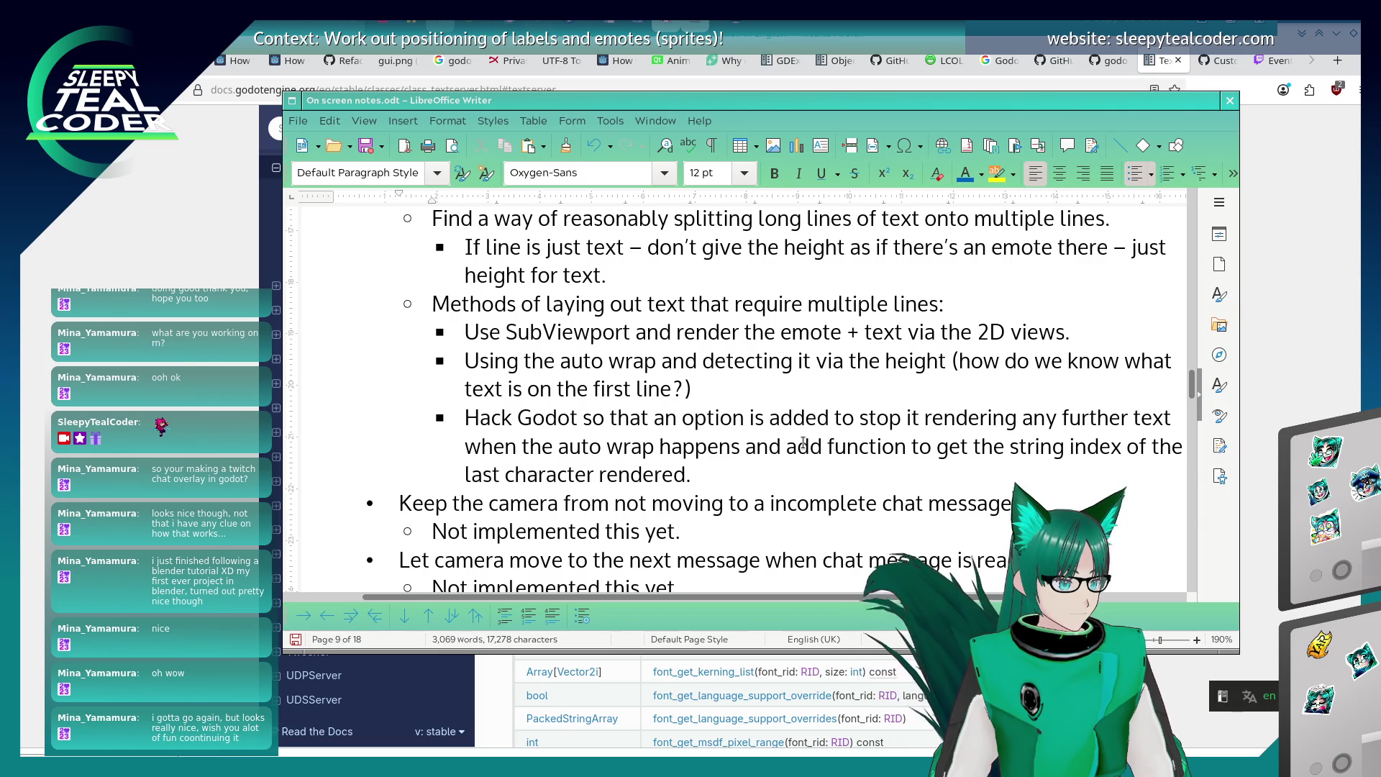
# Tag 'Methods of laying out text that require multiple lines' with [Abandoned].
pyautogui.press('Down')
pyautogui.press('Down')
pyautogui.press('Down')
pyautogui.press('Down')
pyautogui.press('Down')
pyautogui.press('Down')
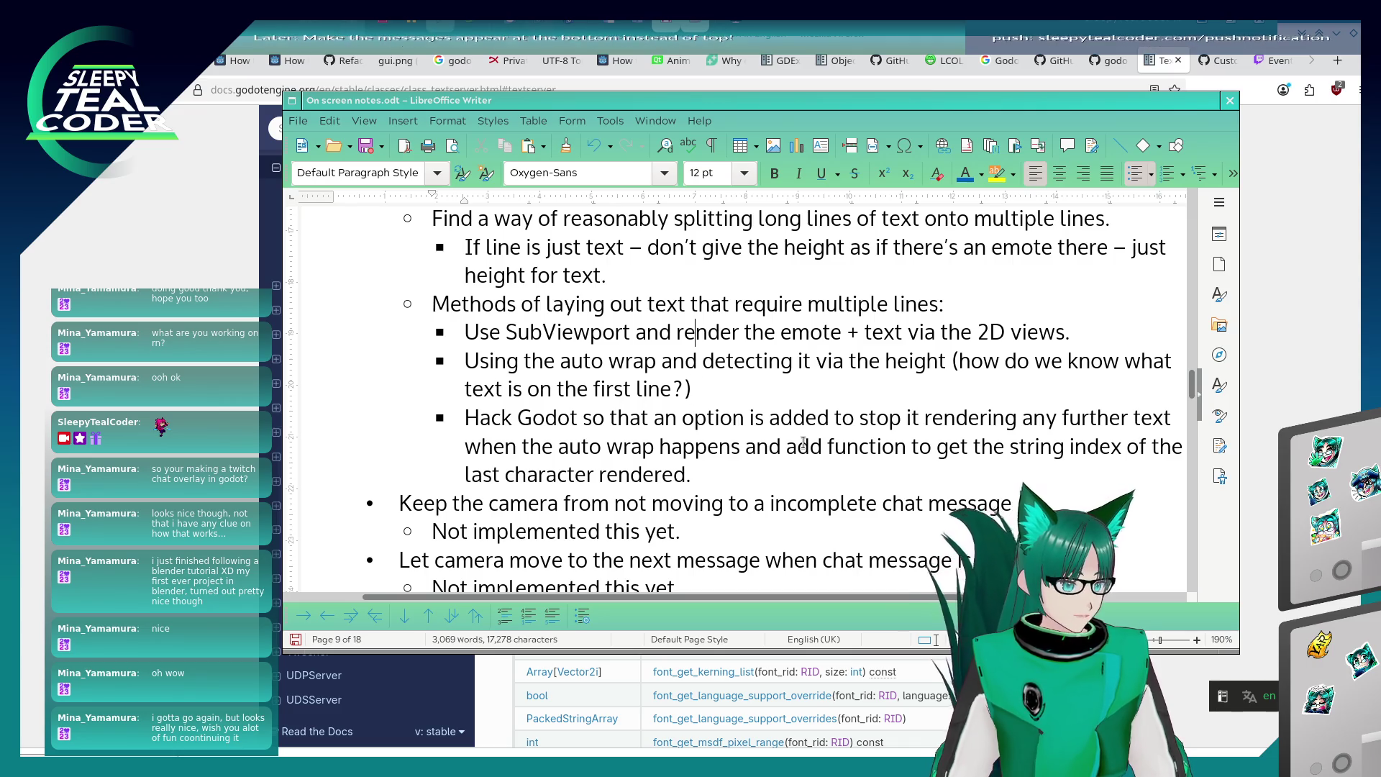
pyautogui.press('Up')
pyautogui.press('Up')
pyautogui.press('Up')
pyautogui.press('End')
pyautogui.write('[Aband')
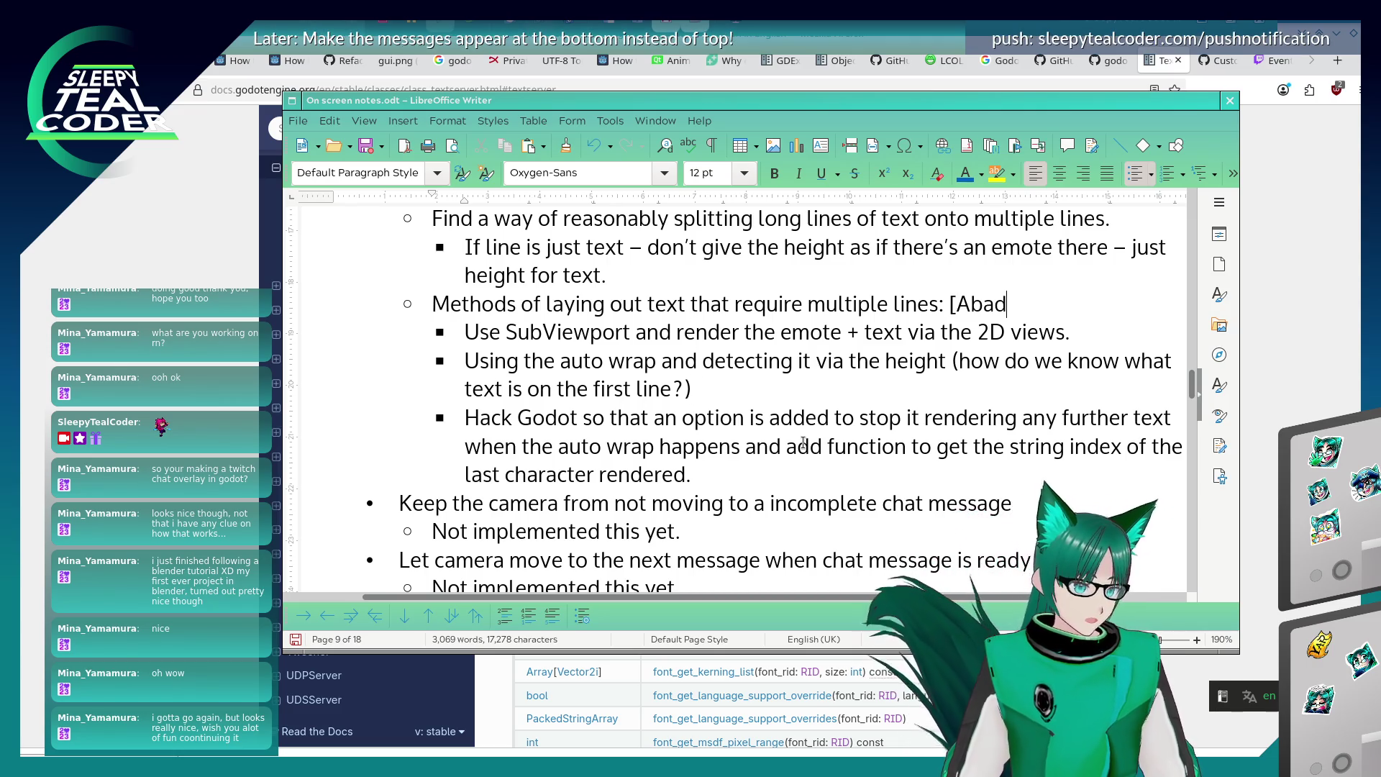
pyautogui.press('BackSpace')
pyautogui.write('ndoned]')
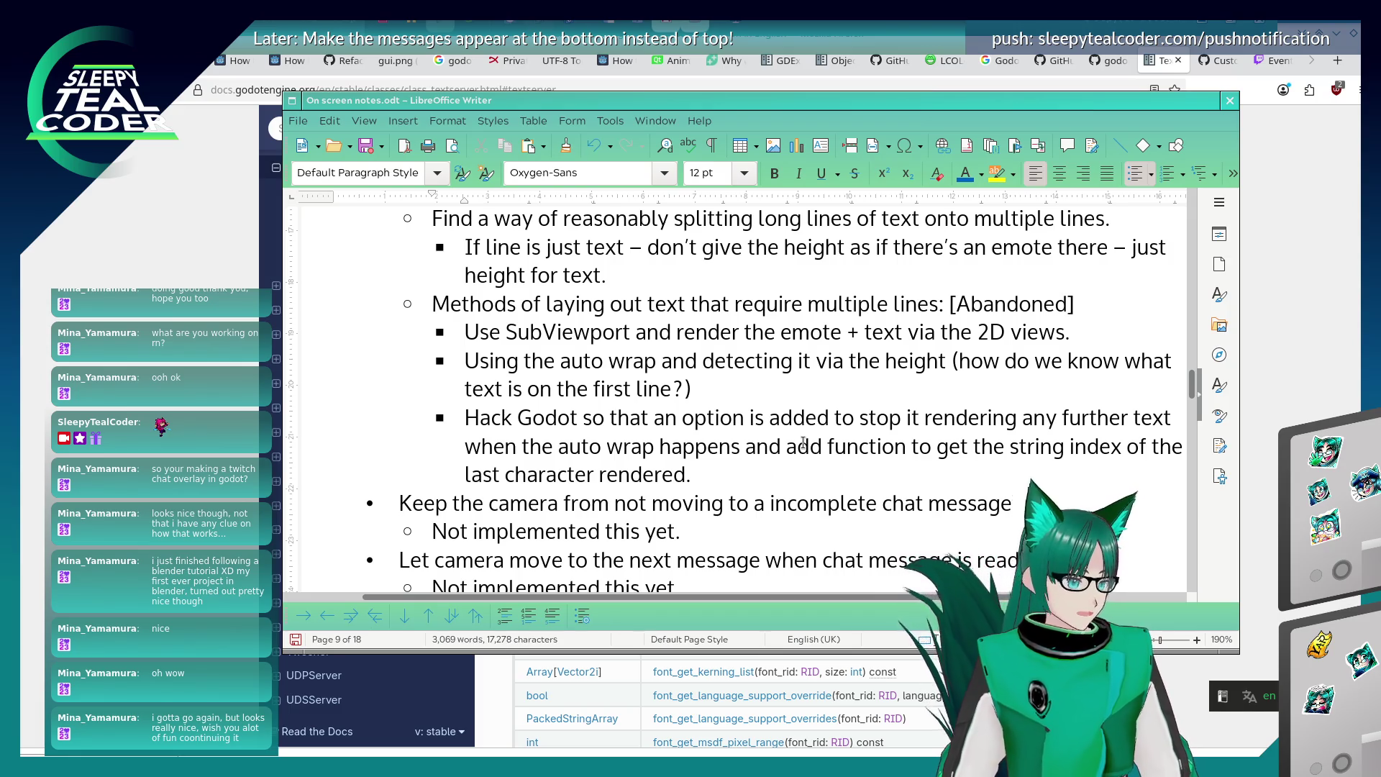
pyautogui.press('Up')
pyautogui.press('Up')
pyautogui.press('Up')
pyautogui.press('Down')
pyautogui.press('Down')
pyautogui.press('Down')
pyautogui.press('Up')
pyautogui.press('Up')
pyautogui.press('End')
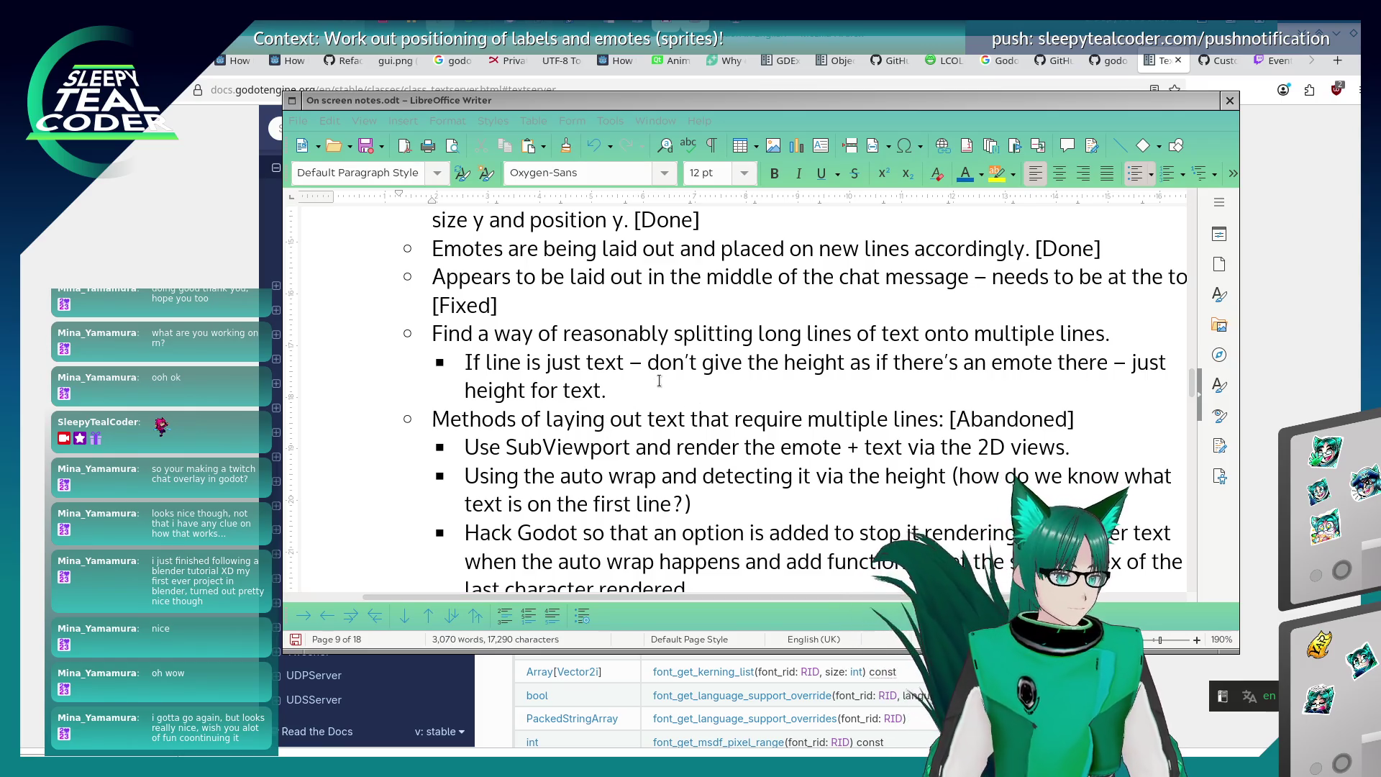
# Tag the 'Find a way…' long-line splitting bullet [In progress] and save the notes.
pyautogui.click(726, 334)
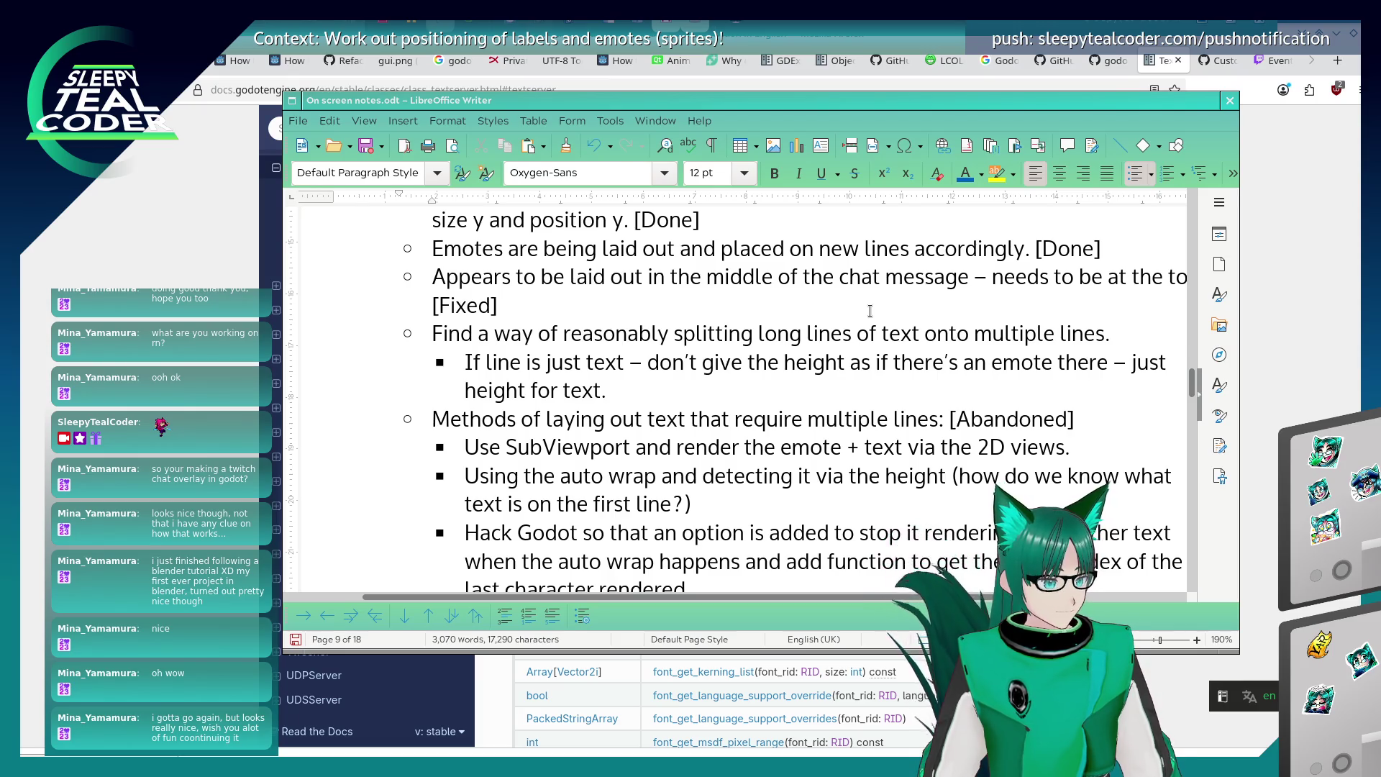
pyautogui.press('End')
pyautogui.write('[')
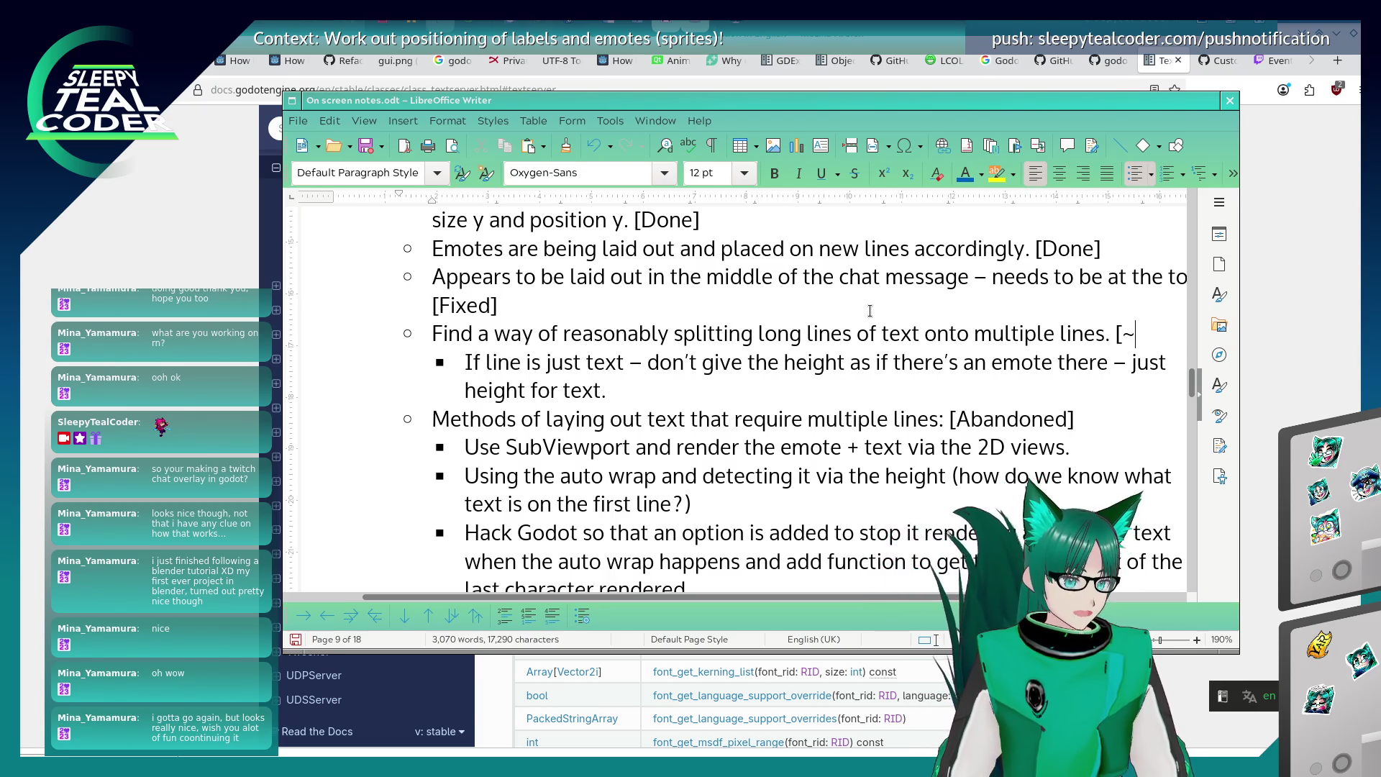
pyautogui.write('In progress]')
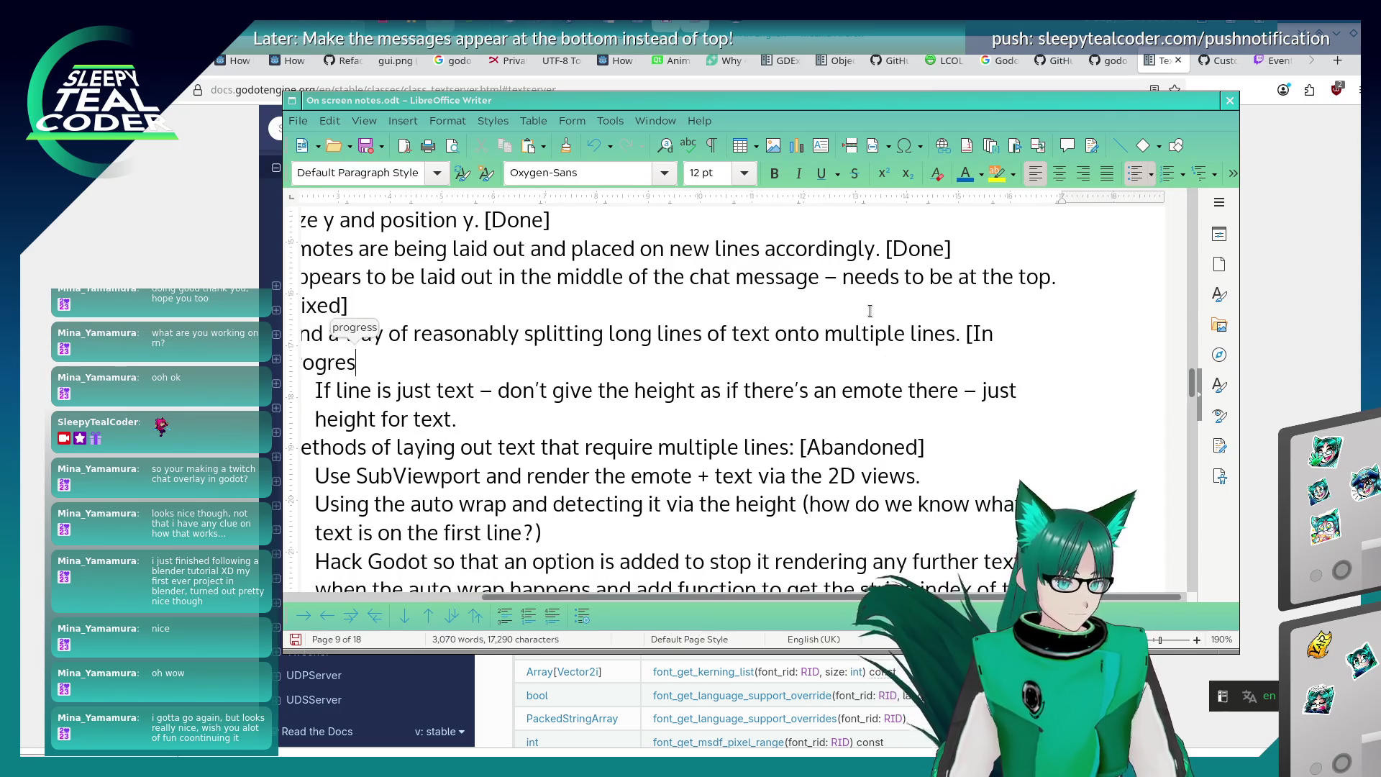
pyautogui.hotkey('ctrl', 's')
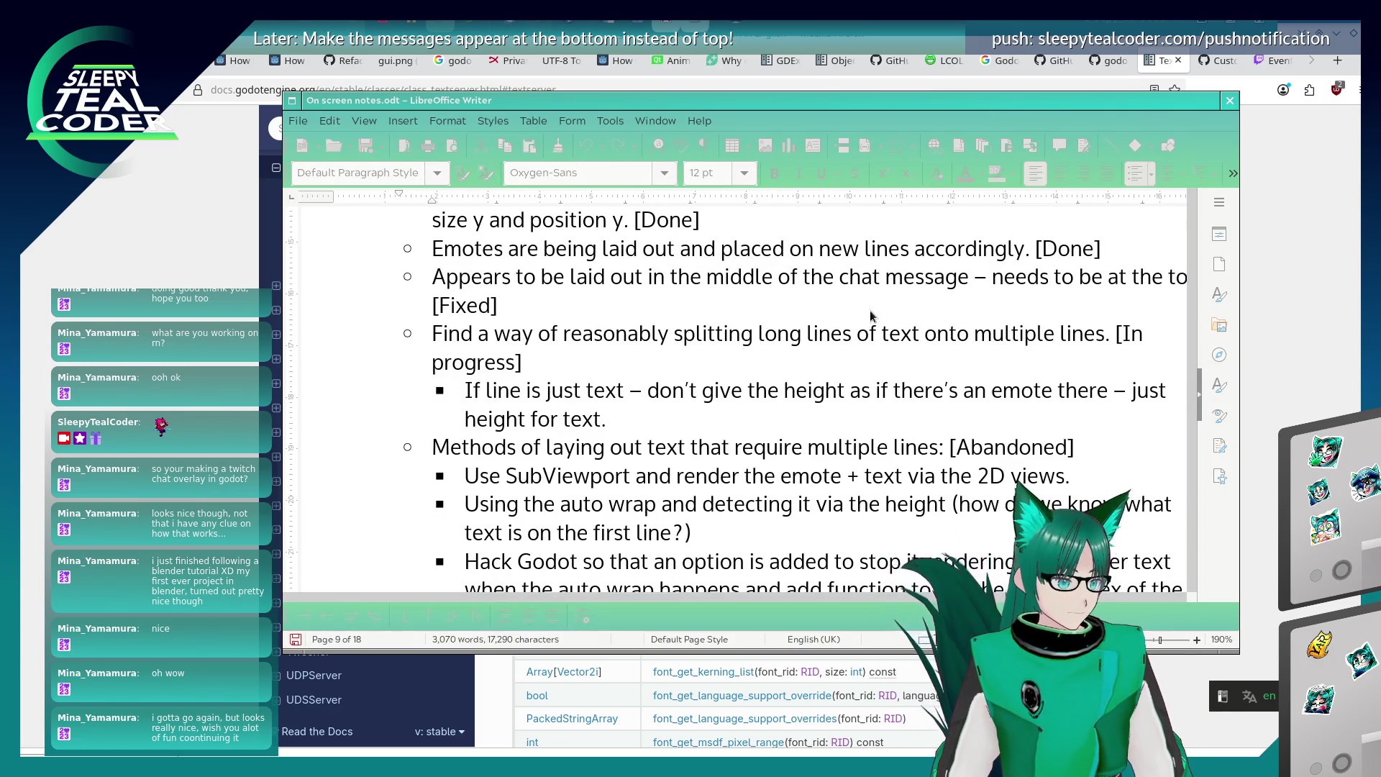
# Switch to the gitk commit history window.
pyautogui.hotkey('alt', 'Tab')
pyautogui.press('Tab')
pyautogui.press('Tab')
pyautogui.press('Tab')
pyautogui.hotkey('shift', 'Tab')
pyautogui.hotkey('shift', 'Tab')
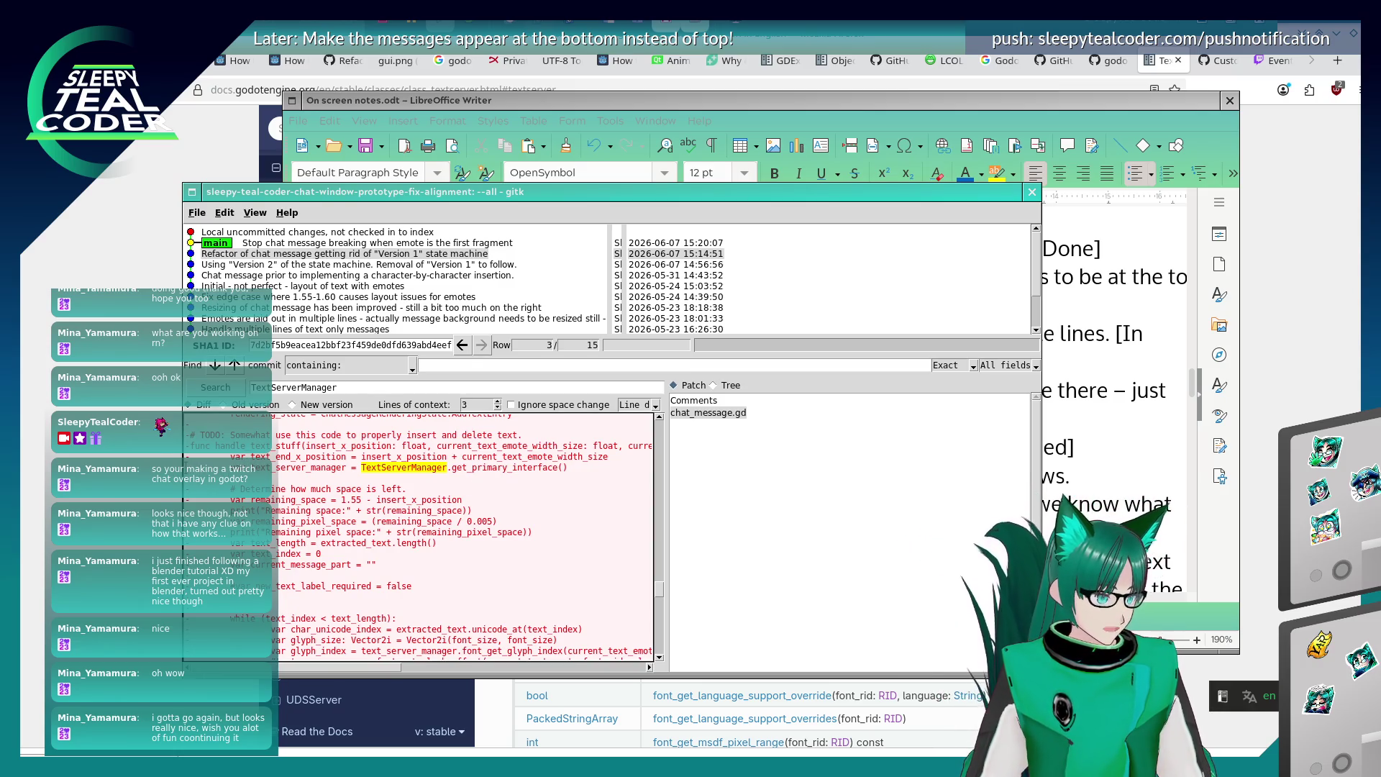
# Read through the remaining-space layout code in gitk's chat_message.gd diff, then return to the notes.
pyautogui.moveTo(187, 467)
pyautogui.mouseDown()
pyautogui.moveTo(376, 564)
pyautogui.moveTo(367, 658)
pyautogui.moveTo(365, 540)
pyautogui.moveTo(374, 569)
pyautogui.moveTo(400, 514)
pyautogui.moveTo(540, 525)
pyautogui.moveTo(515, 625)
pyautogui.moveTo(499, 567)
pyautogui.moveTo(512, 542)
pyautogui.moveTo(545, 550)
pyautogui.mouseUp()
pyautogui.scroll(-2, 404, 576)
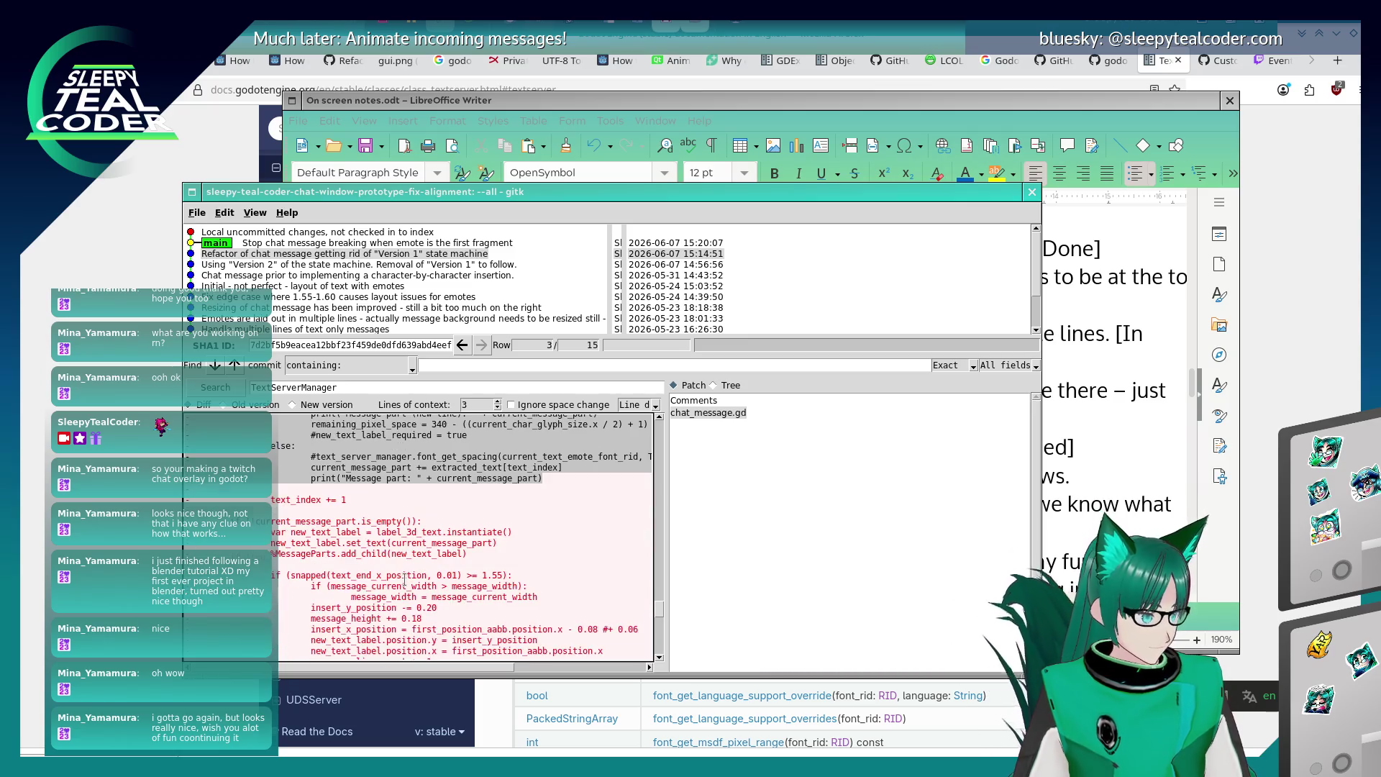
pyautogui.scroll(-1, 404, 576)
pyautogui.scroll(-2, 404, 576)
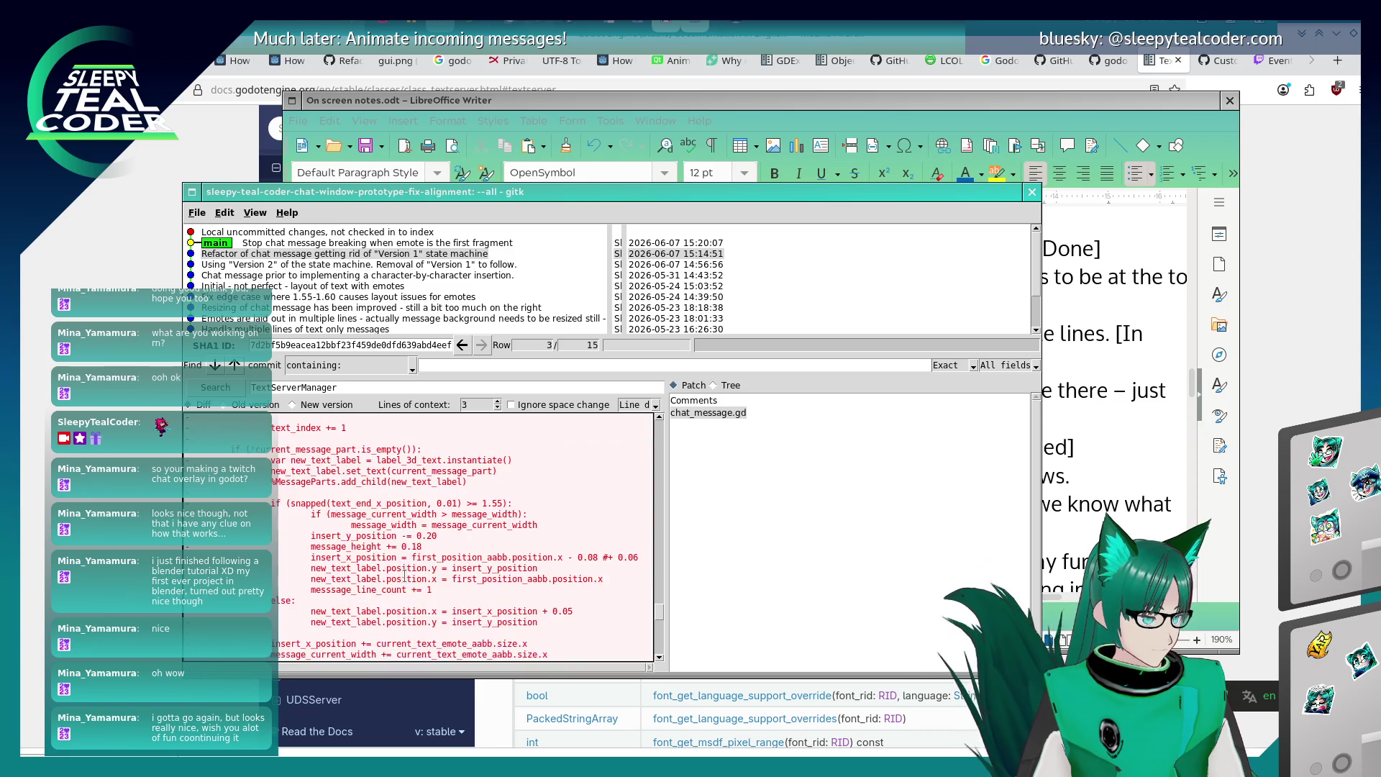
pyautogui.scroll(7, 404, 576)
pyautogui.scroll(8, 405, 576)
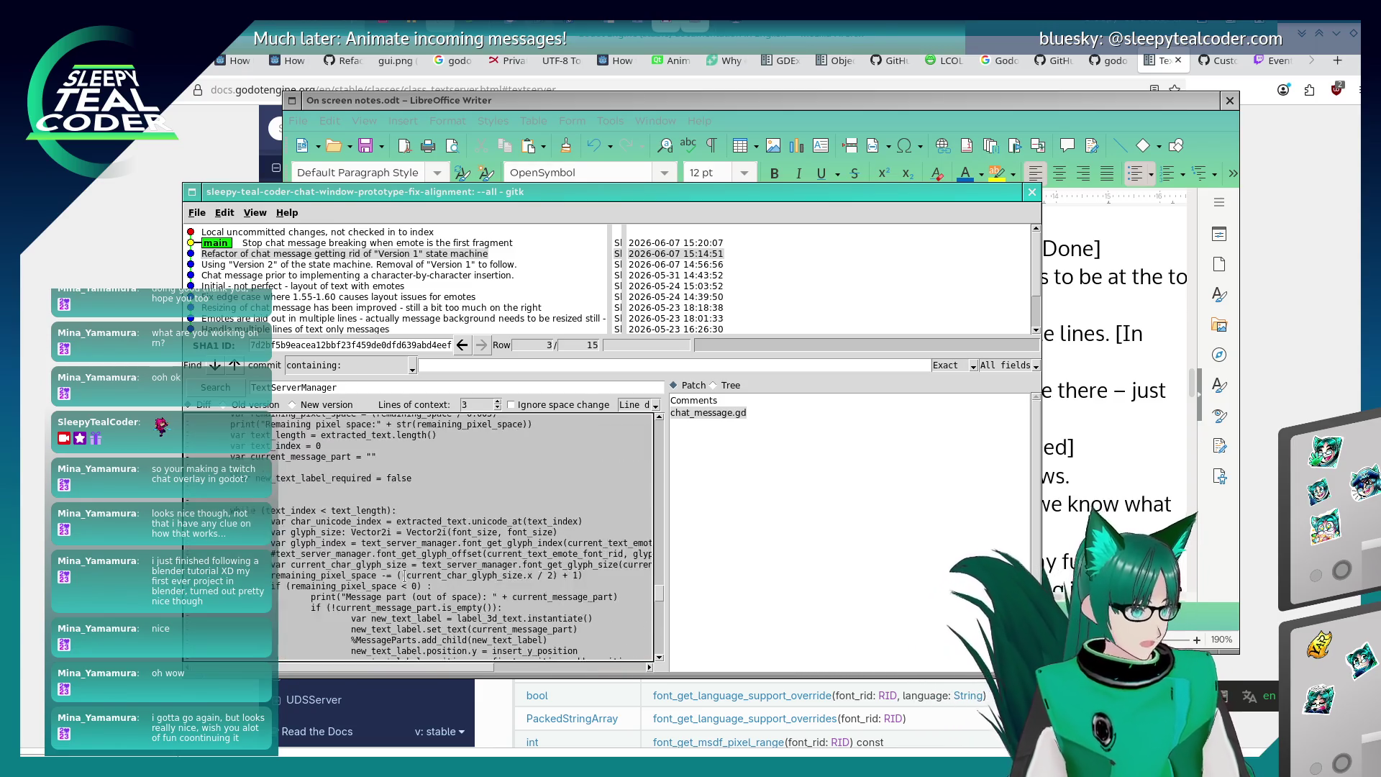
pyautogui.rightClick(373, 529)
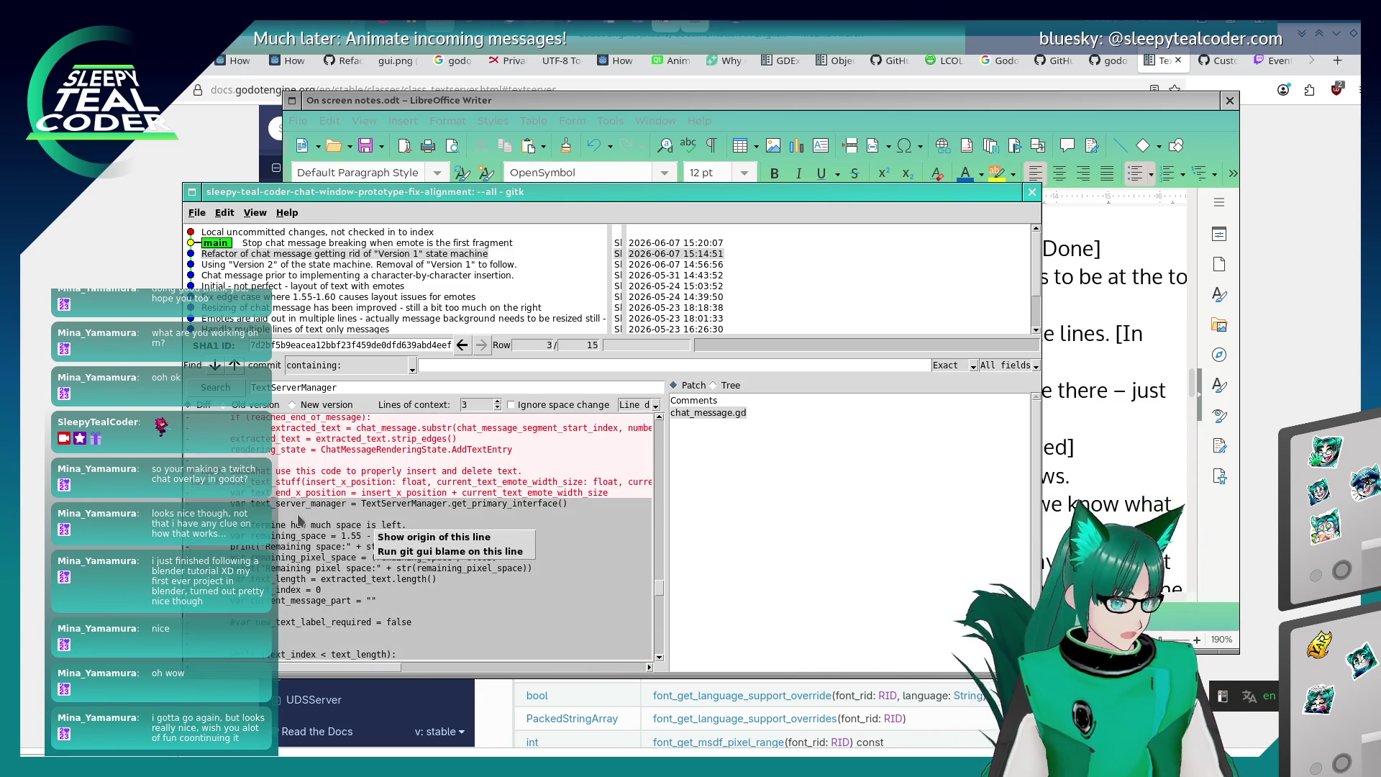
pyautogui.press('Escape')
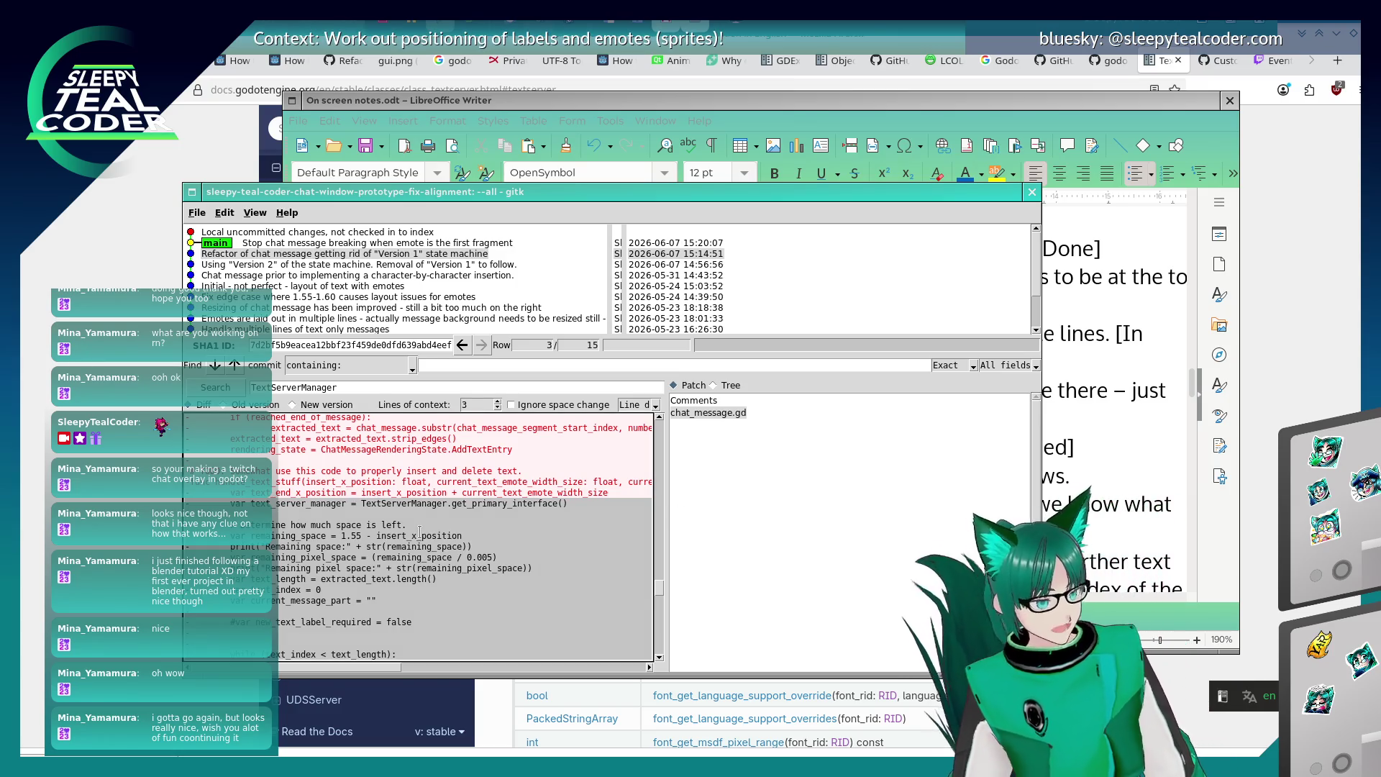
pyautogui.click(763, 108)
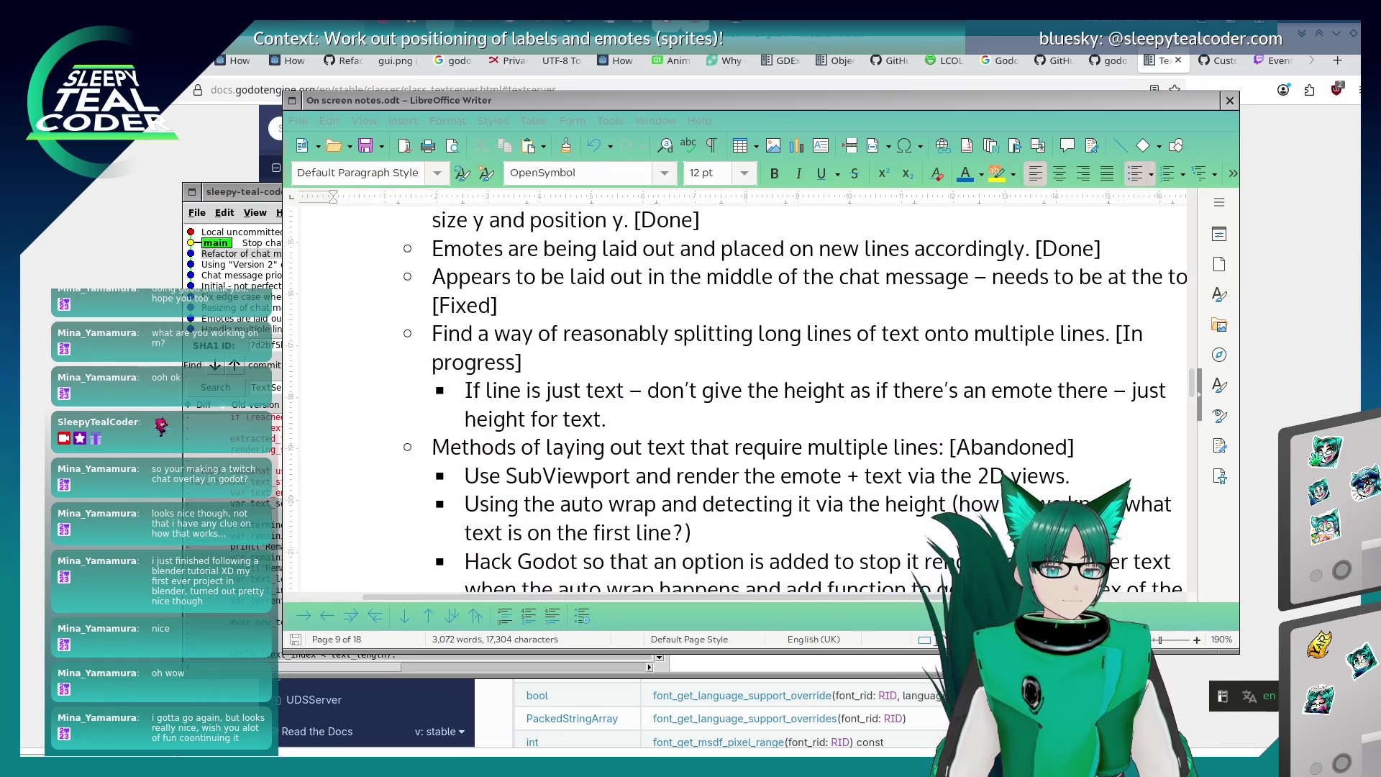
pyautogui.click(1332, 283)
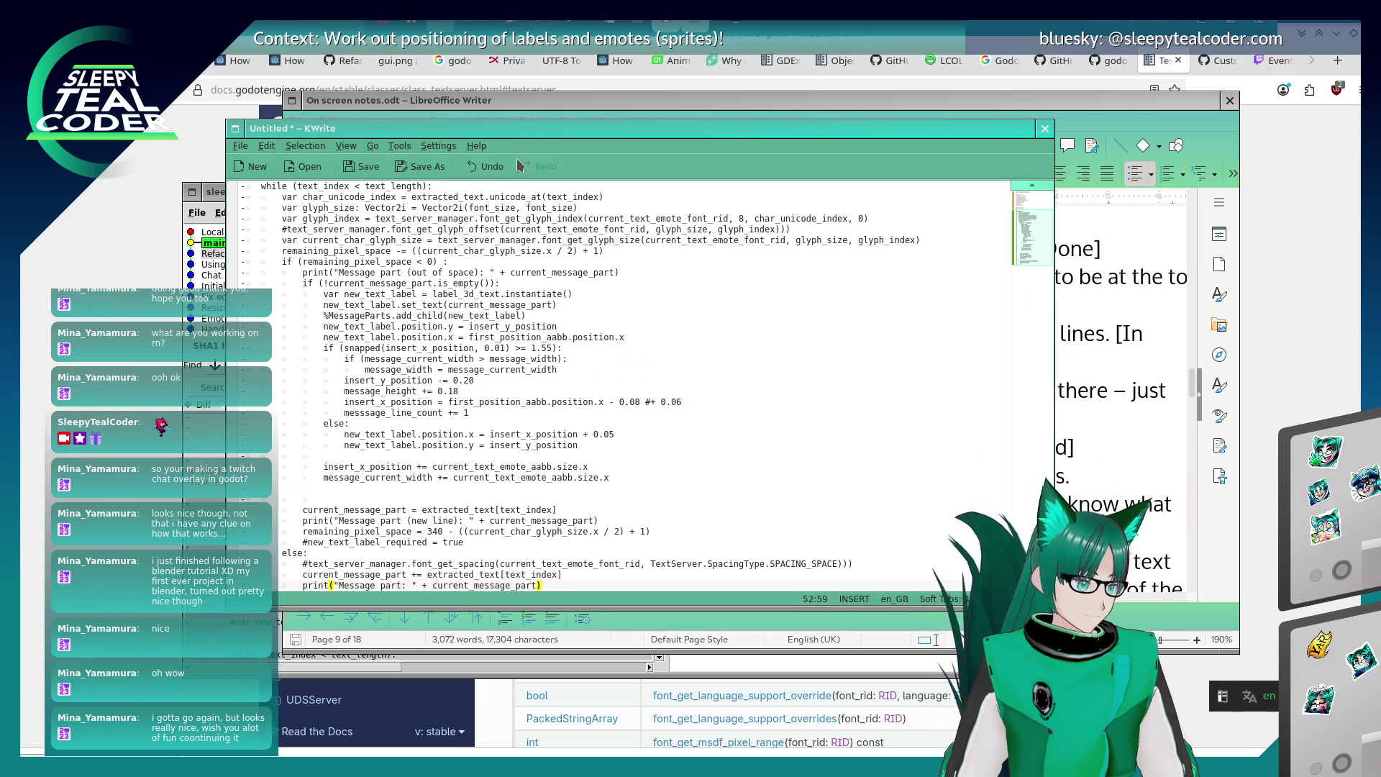
# Look over the remaining-space while loop in the KWrite scratch code.
pyautogui.moveTo(525, 162); pyautogui.dragTo(715, 161)
pyautogui.scroll(4, 1034, 346)
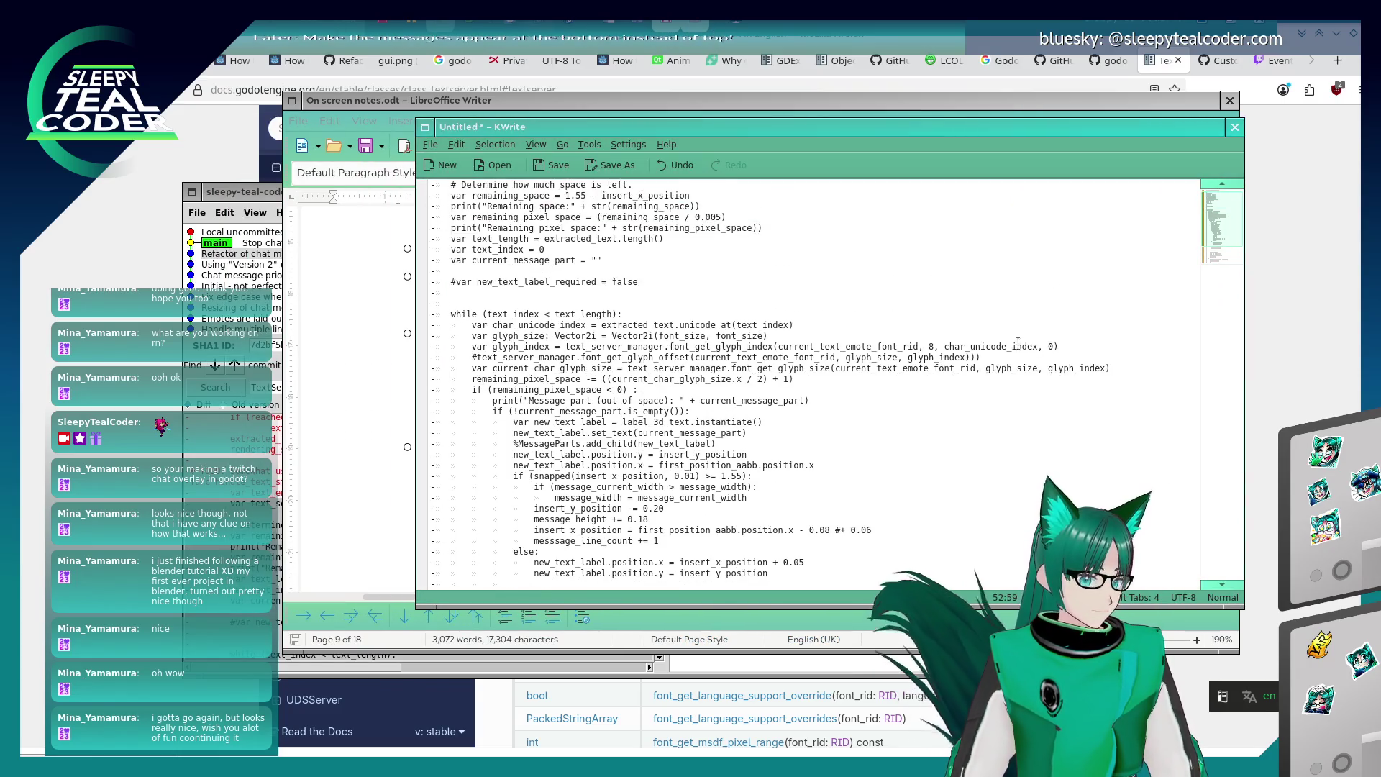
pyautogui.click(590, 186)
pyautogui.press('Down')
pyautogui.press('Down')
pyautogui.press('Down')
pyautogui.press('Down')
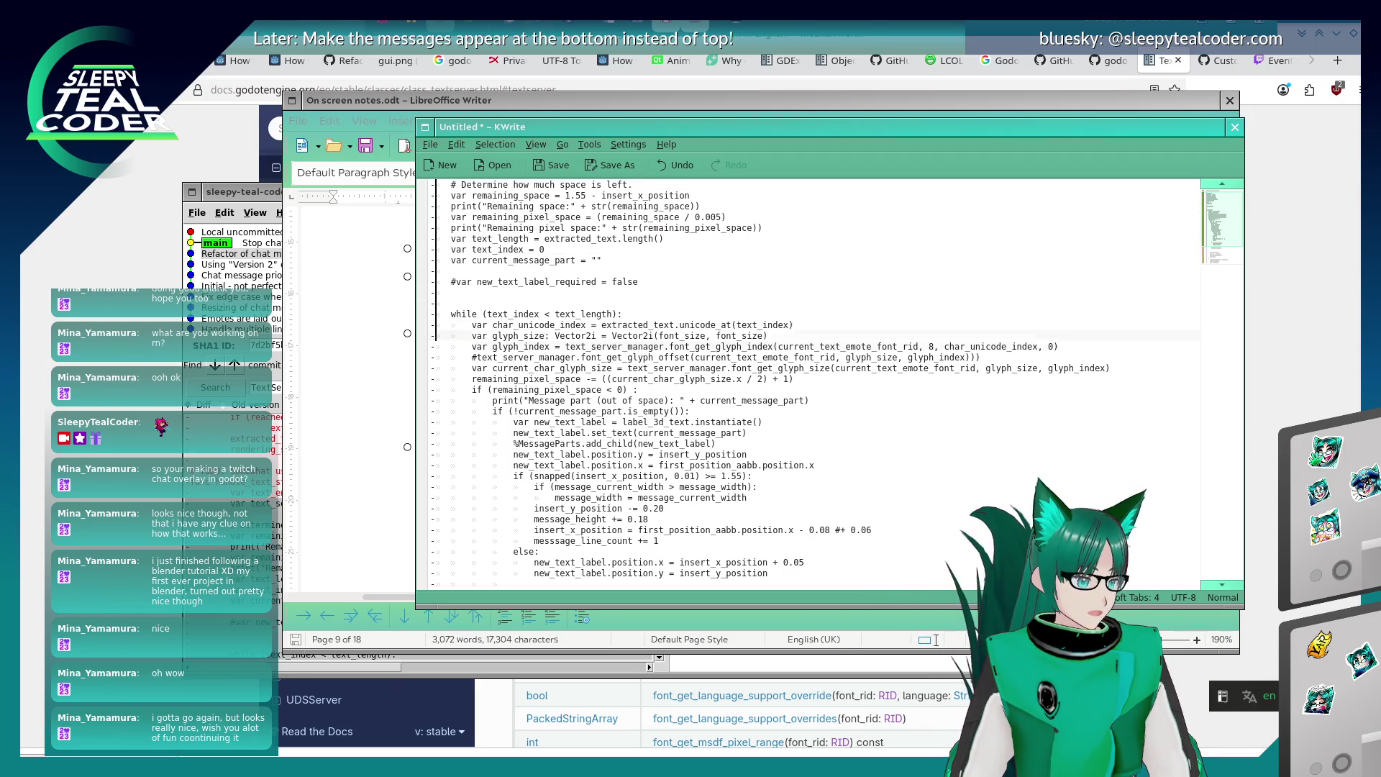
pyautogui.press('Down')
pyautogui.press('Down')
pyautogui.press('Down')
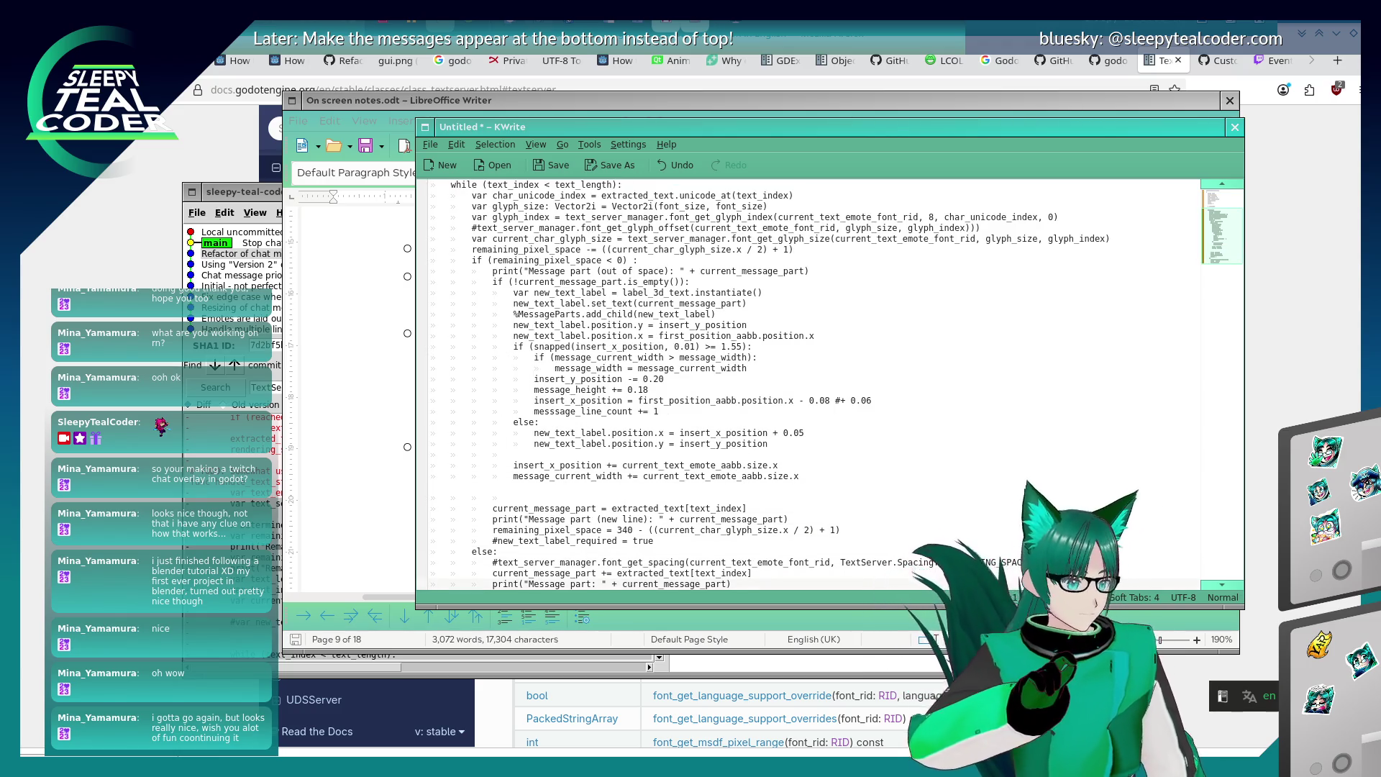
pyautogui.scroll(5, 507, 479)
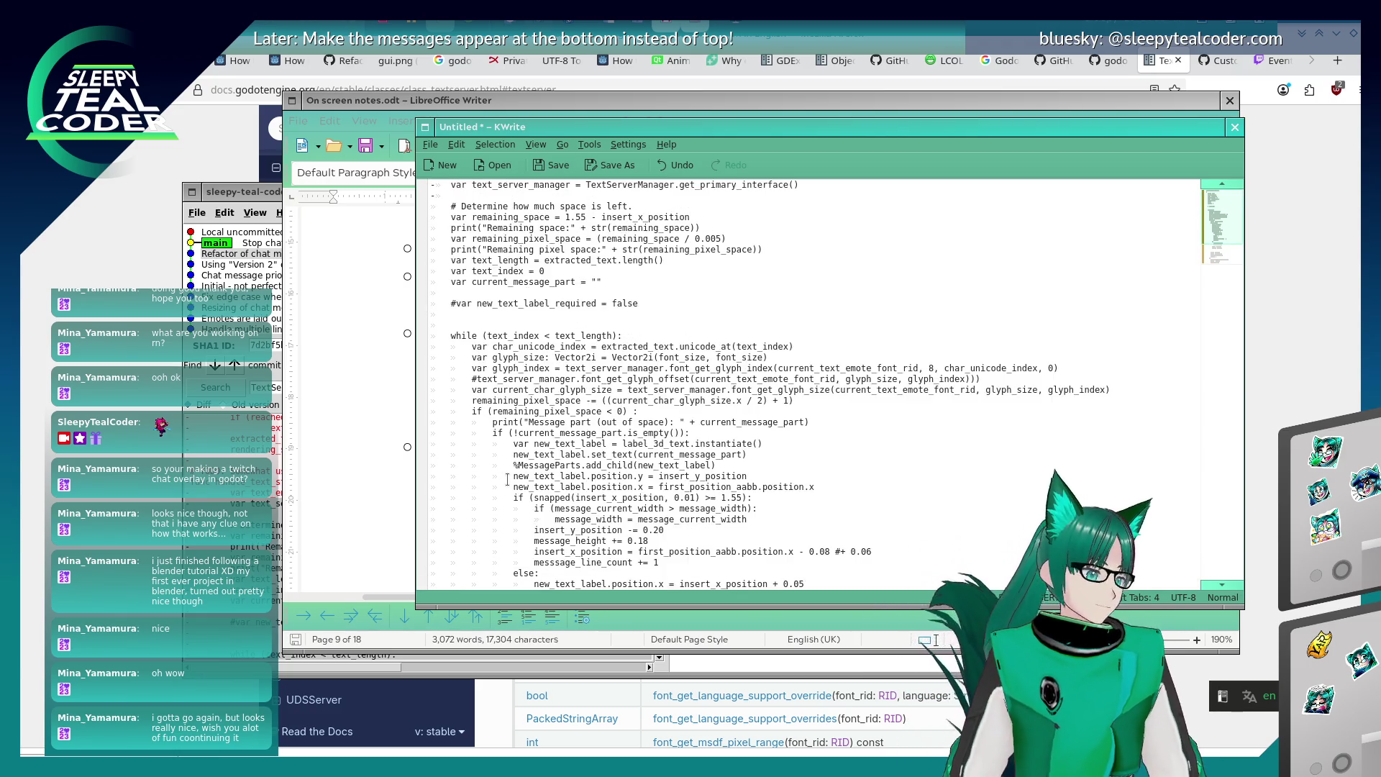
# Select the TextServerManager.get_primary_interface() line at the top and go back to Godot.
pyautogui.click(433, 188)
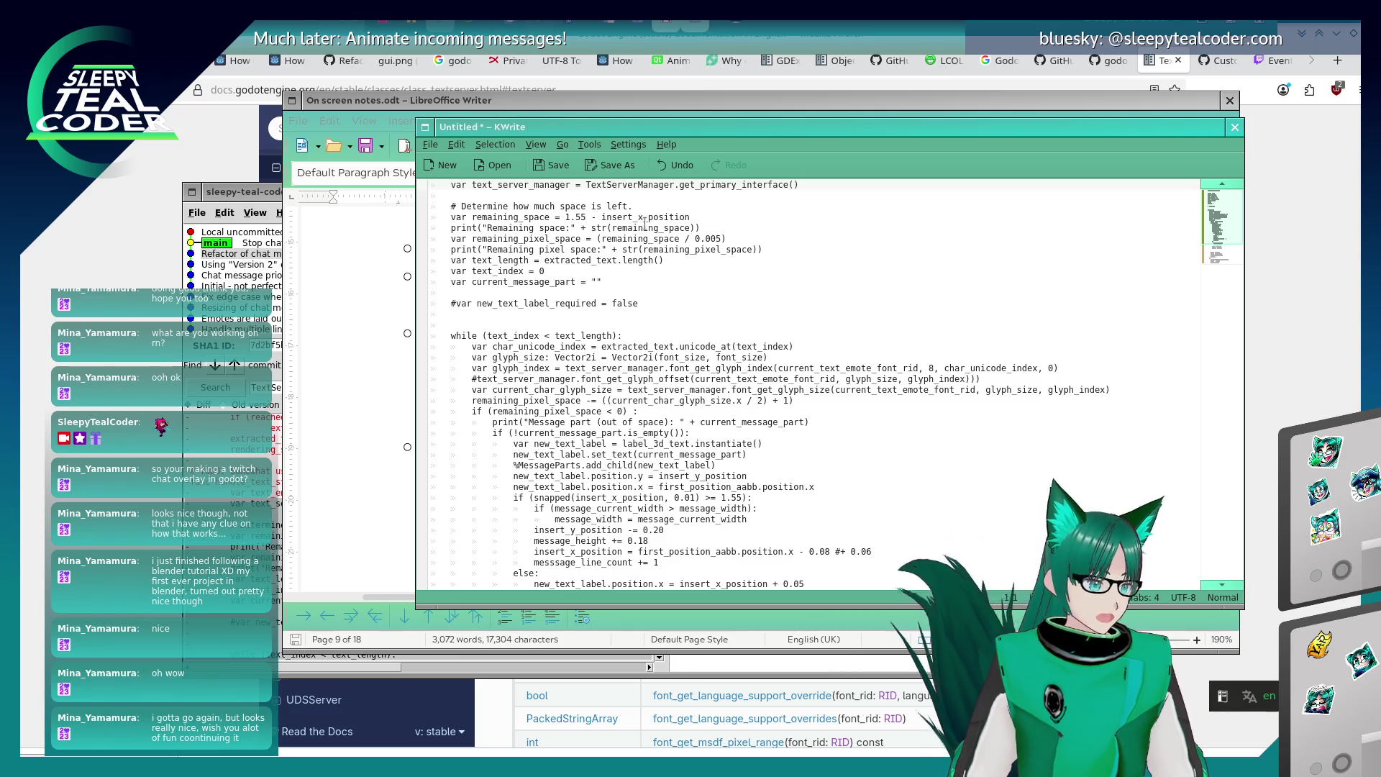
pyautogui.click(867, 184)
pyautogui.hotkey('shift', 'Home')
pyautogui.hotkey('ctrl', 'c')
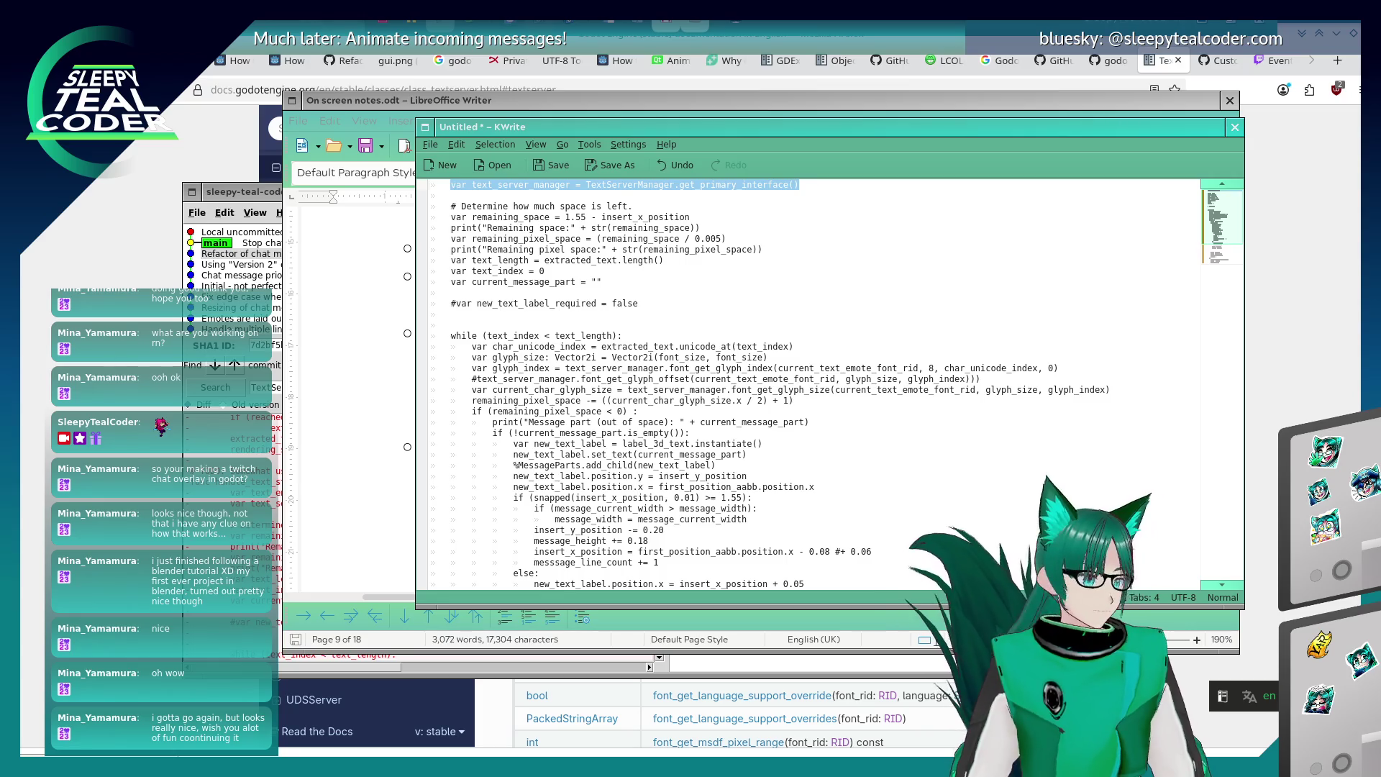
pyautogui.hotkey('alt', 'Tab')
pyautogui.hotkey('alt', 'Tab')
pyautogui.hotkey('alt', 'Tab')
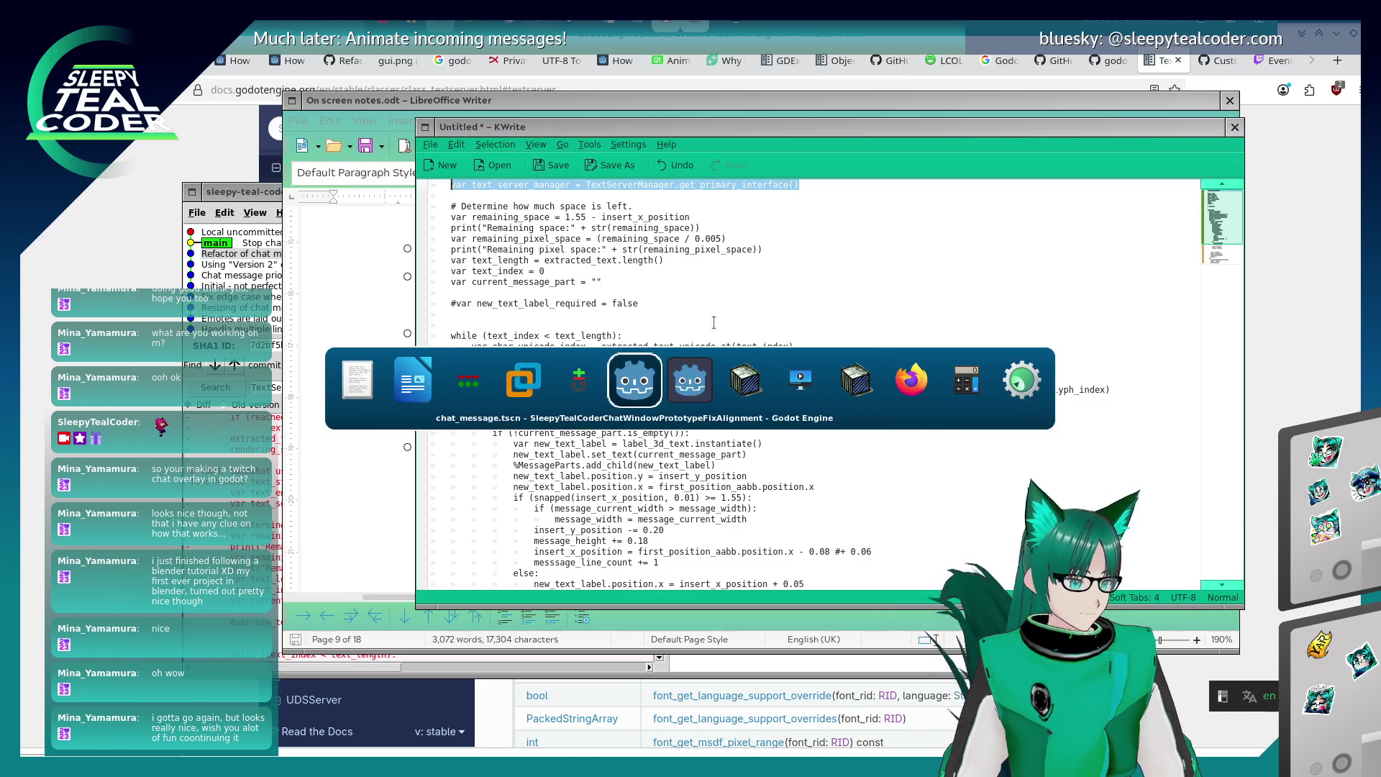
# Paste the text_server_manager = TextServerManager.get_primary_interface() line above initial_x_position at line 203.
pyautogui.scroll(3, 658, 305)
pyautogui.scroll(-6, 656, 309)
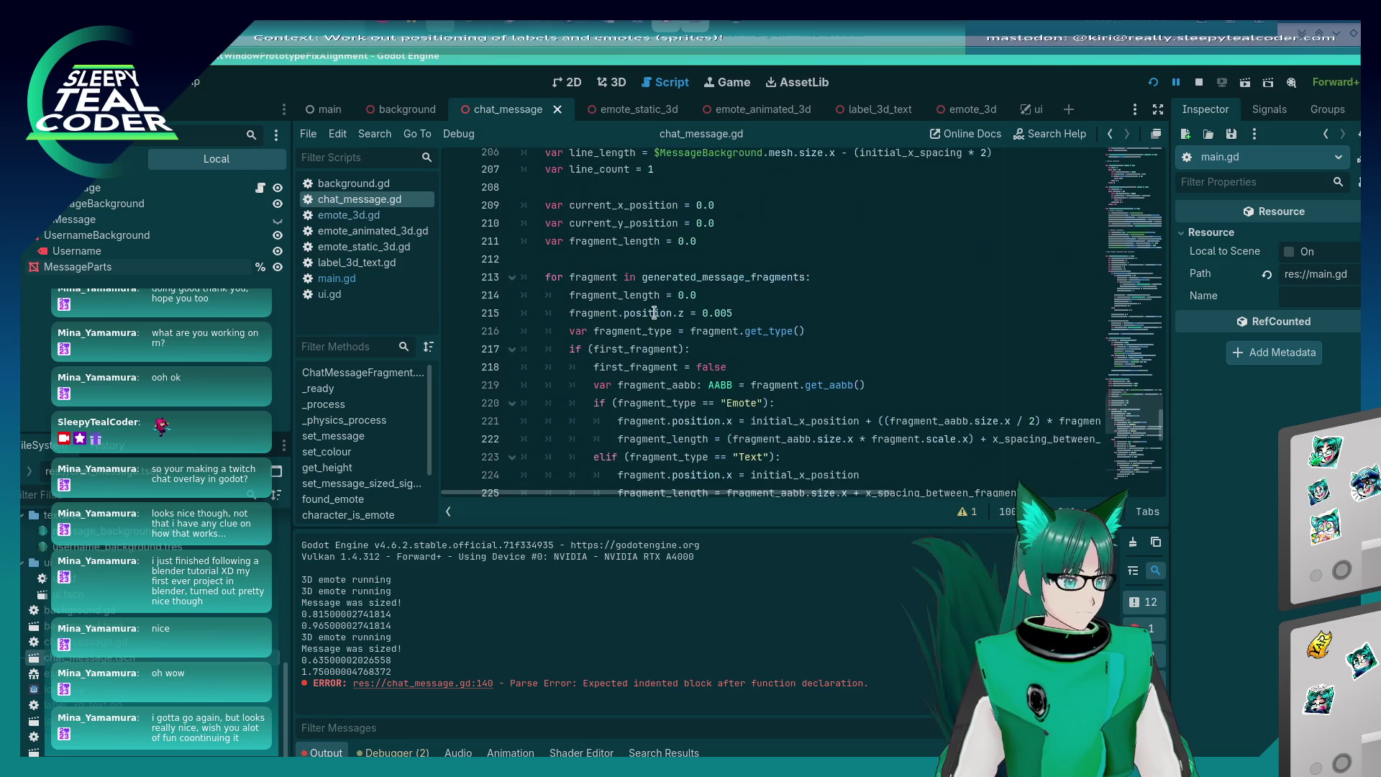
pyautogui.scroll(6, 655, 313)
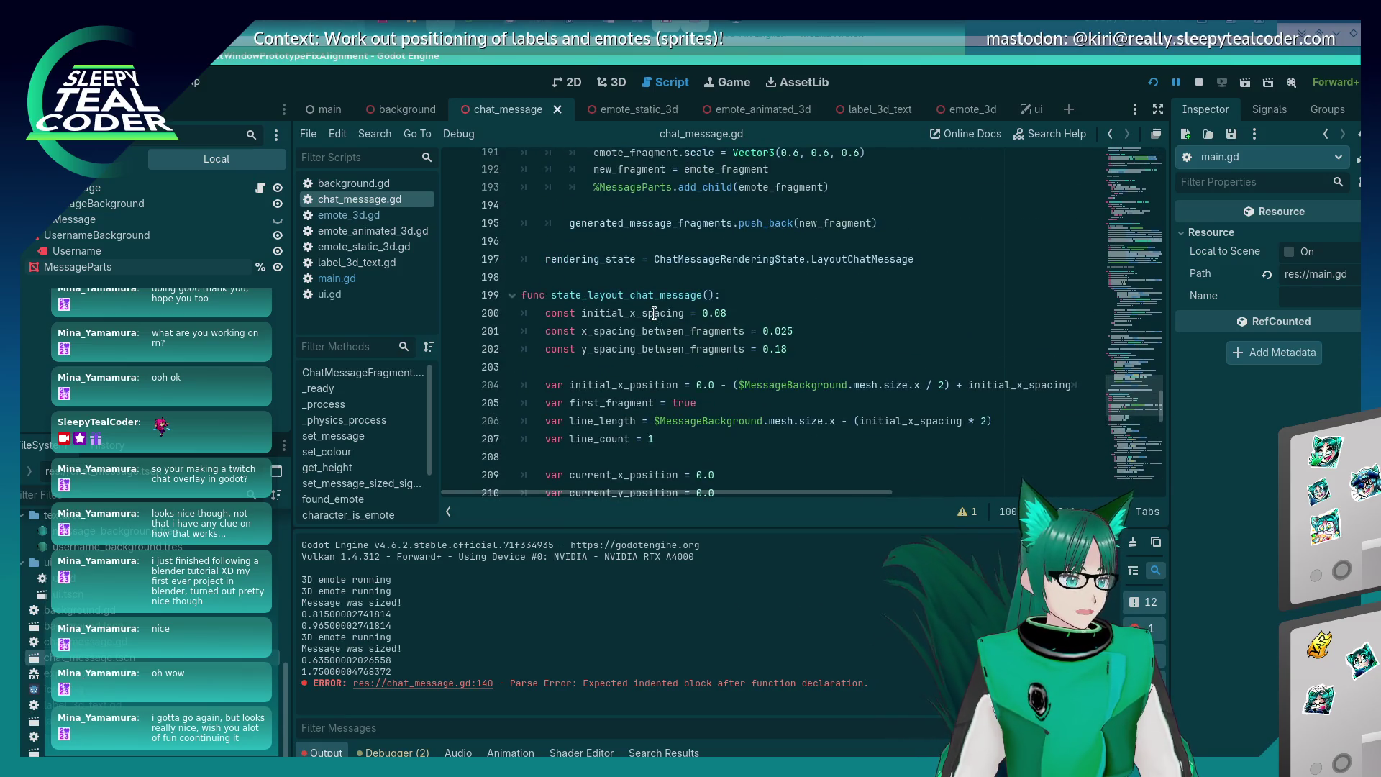
pyautogui.click(657, 255)
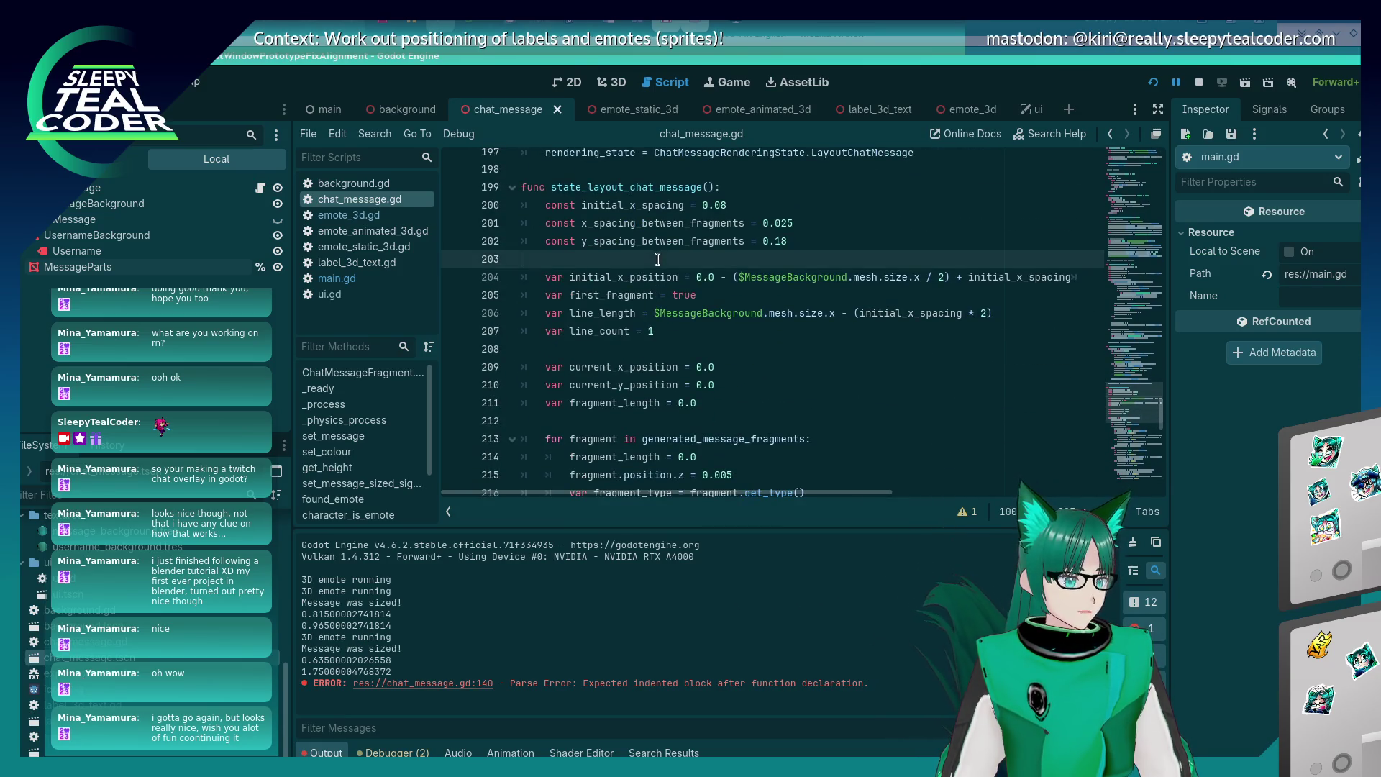
pyautogui.press('Return')
pyautogui.press('Return')
pyautogui.press('Up')
pyautogui.hotkey('ctrl', 'v')
pyautogui.press('Home')
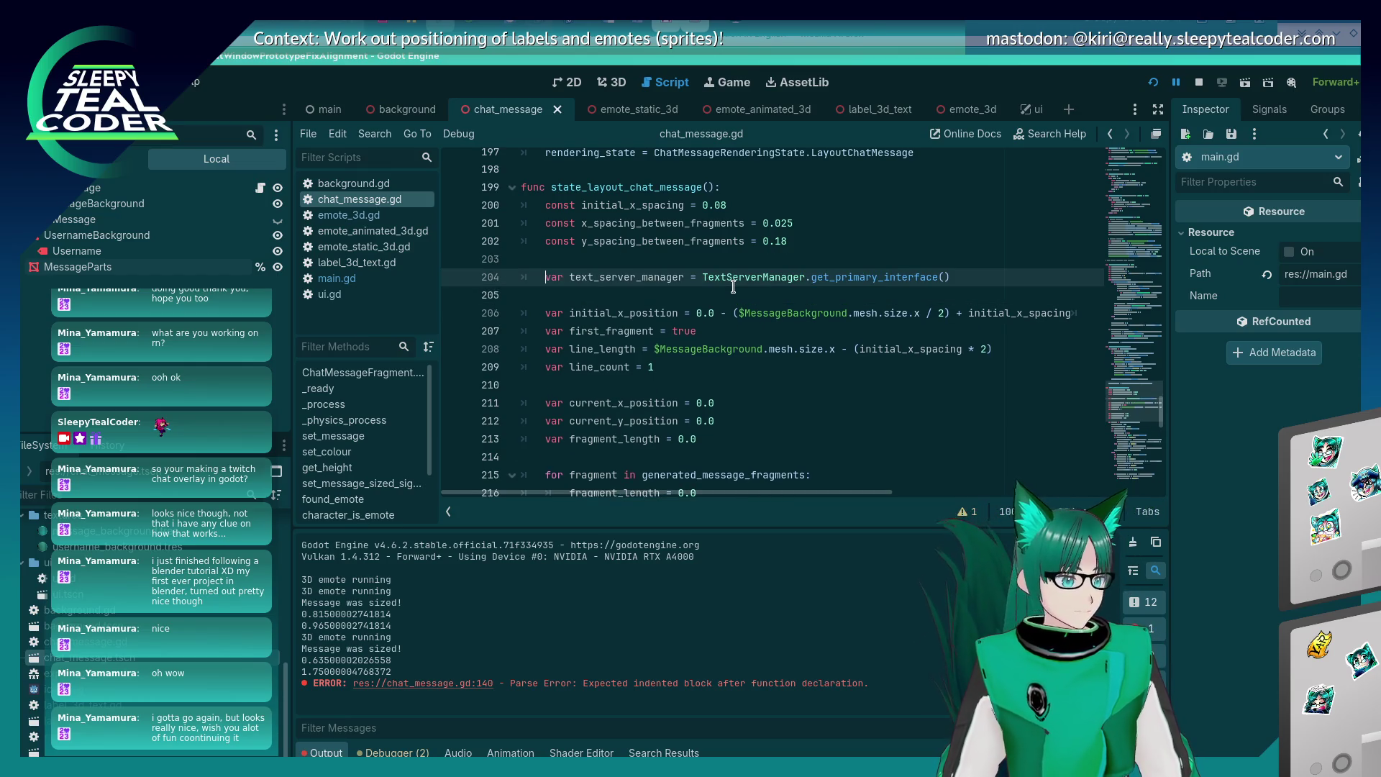
# Try declaring text_server_manager as const, then revert it to var and save chat_message.gd.
pyautogui.hotkey('ctrl', 'shift', 'Right')
pyautogui.write('const')
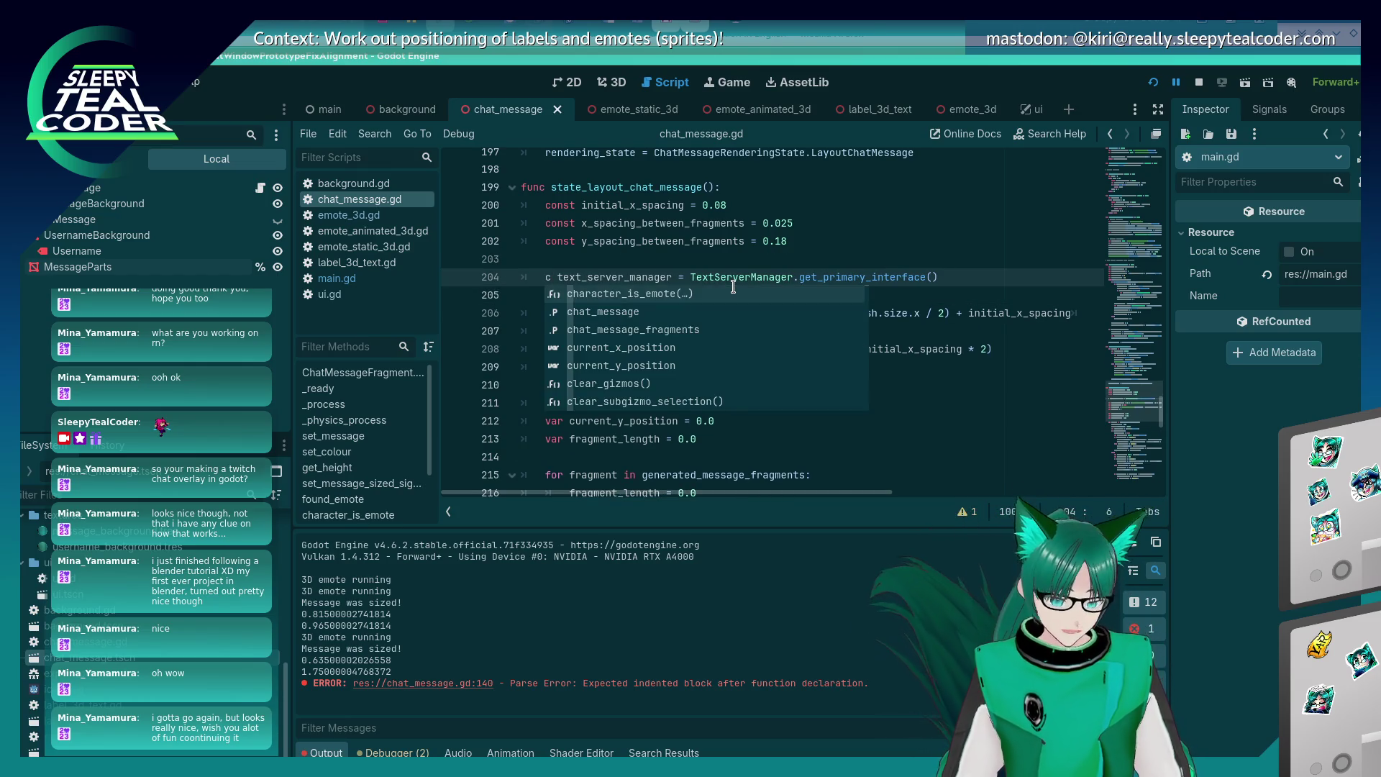
pyautogui.press('Escape')
pyautogui.press('Up')
pyautogui.hotkey('ctrl', 's')
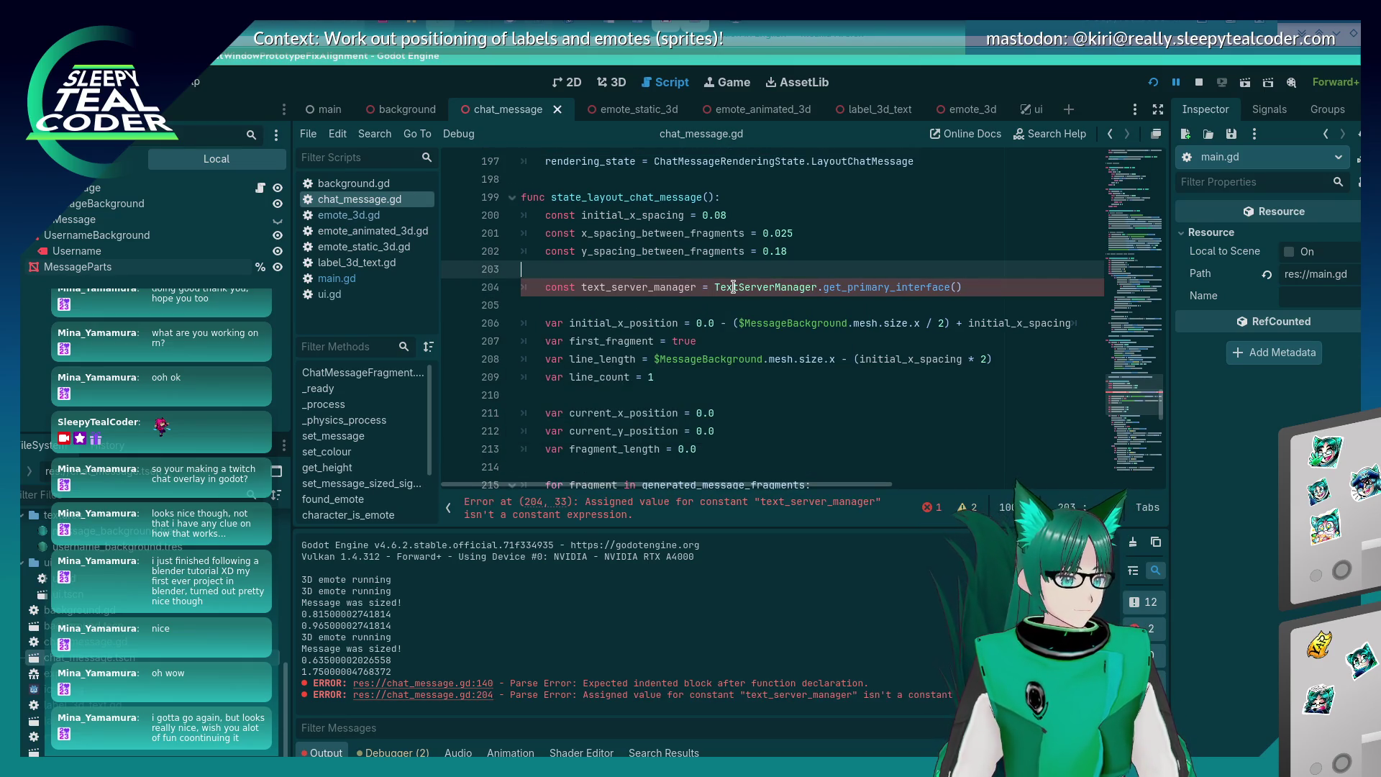
pyautogui.press('Down')
pyautogui.press('BackSpace')
pyautogui.press('BackSpace')
pyautogui.press('BackSpace')
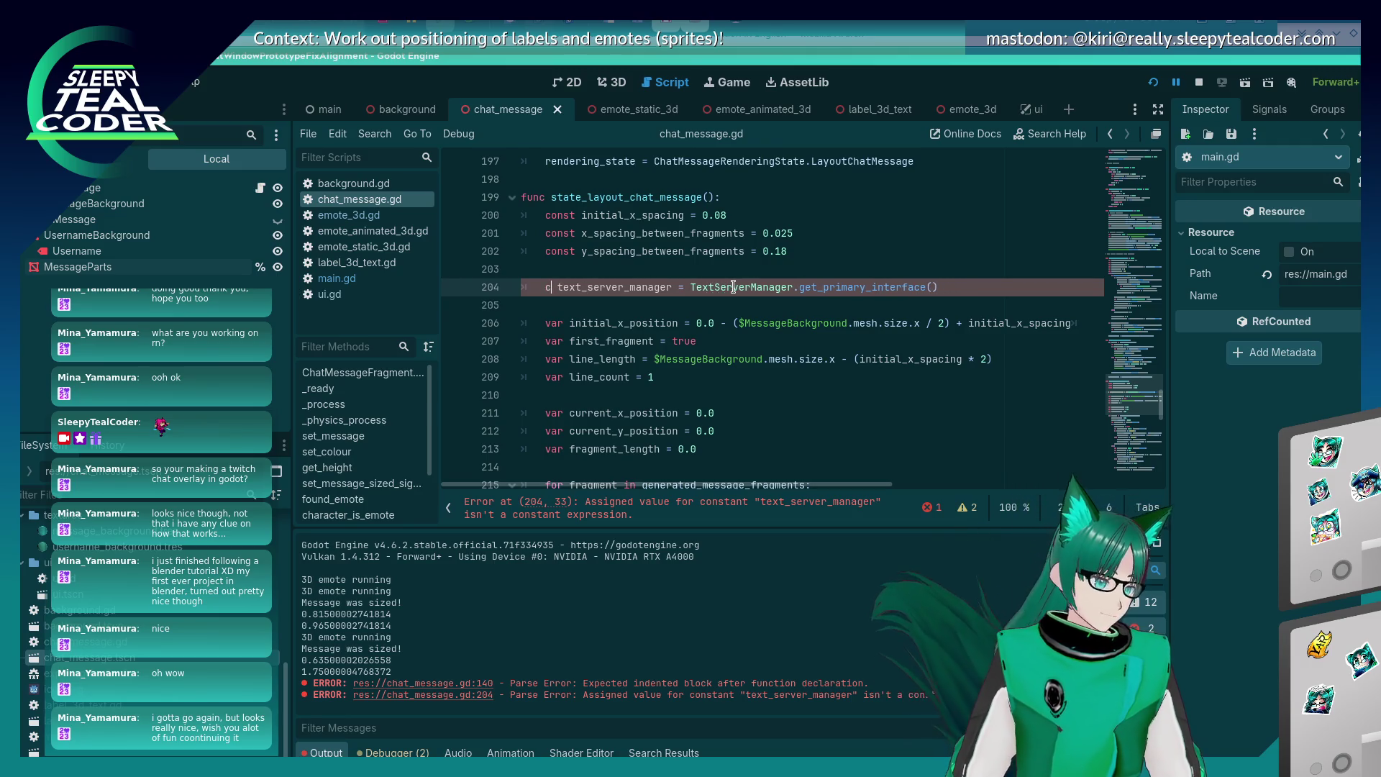
pyautogui.write('var')
pyautogui.press('Up')
pyautogui.hotkey('ctrl', 's')
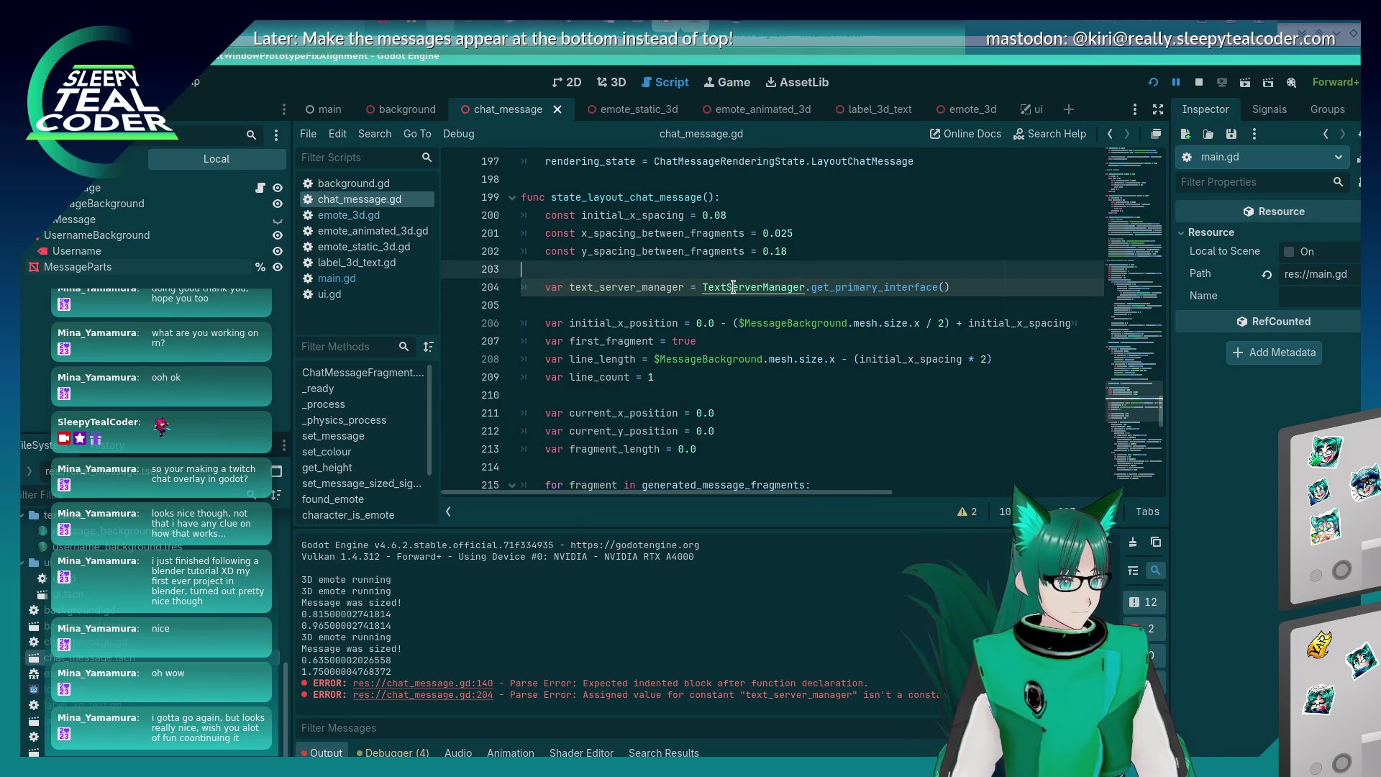
# Bring the KWrite scratch file to the front.
pyautogui.scroll(-1, 723, 291)
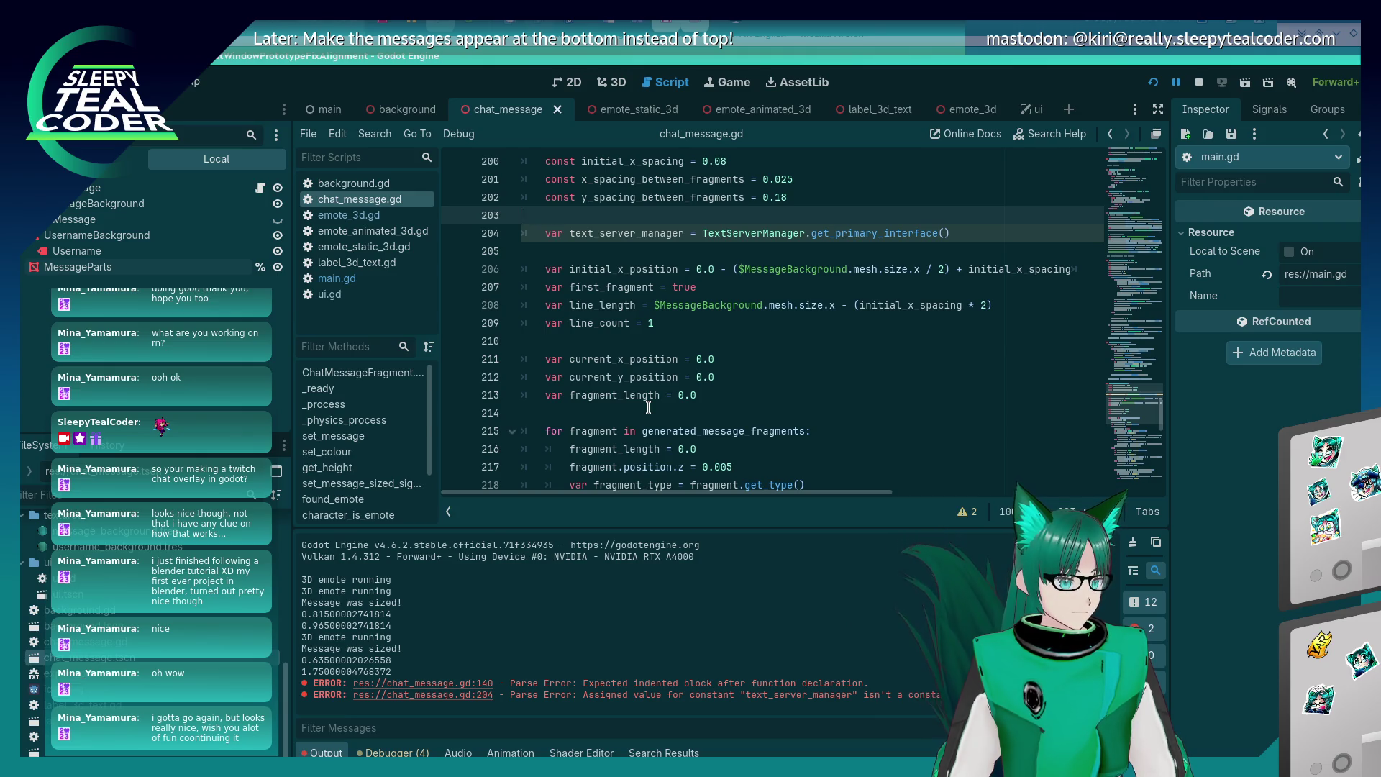
pyautogui.hotkey('alt', 'Tab')
pyautogui.click(434, 382)
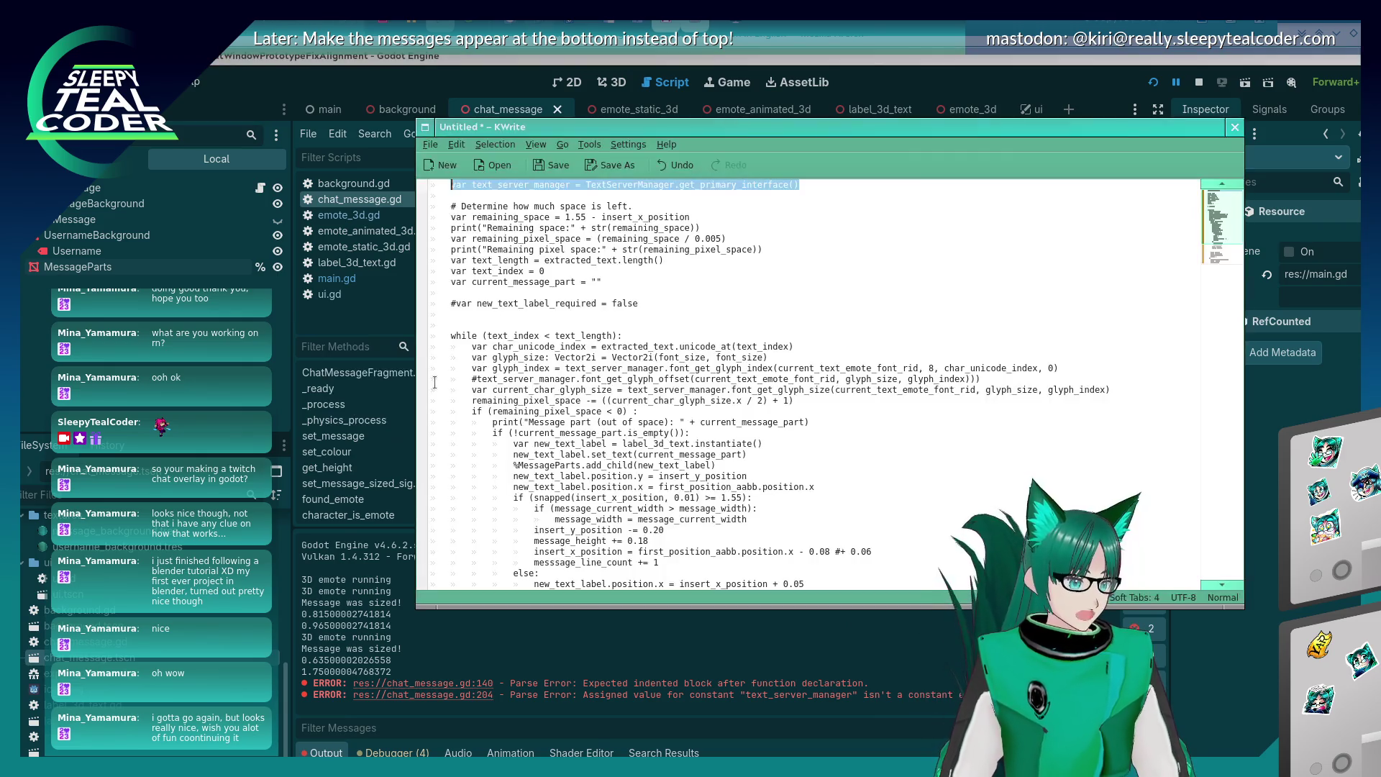
# Check the current_char_glyph_size and commented font offset lines in KWrite, then return to Godot's script.
pyautogui.click(520, 390)
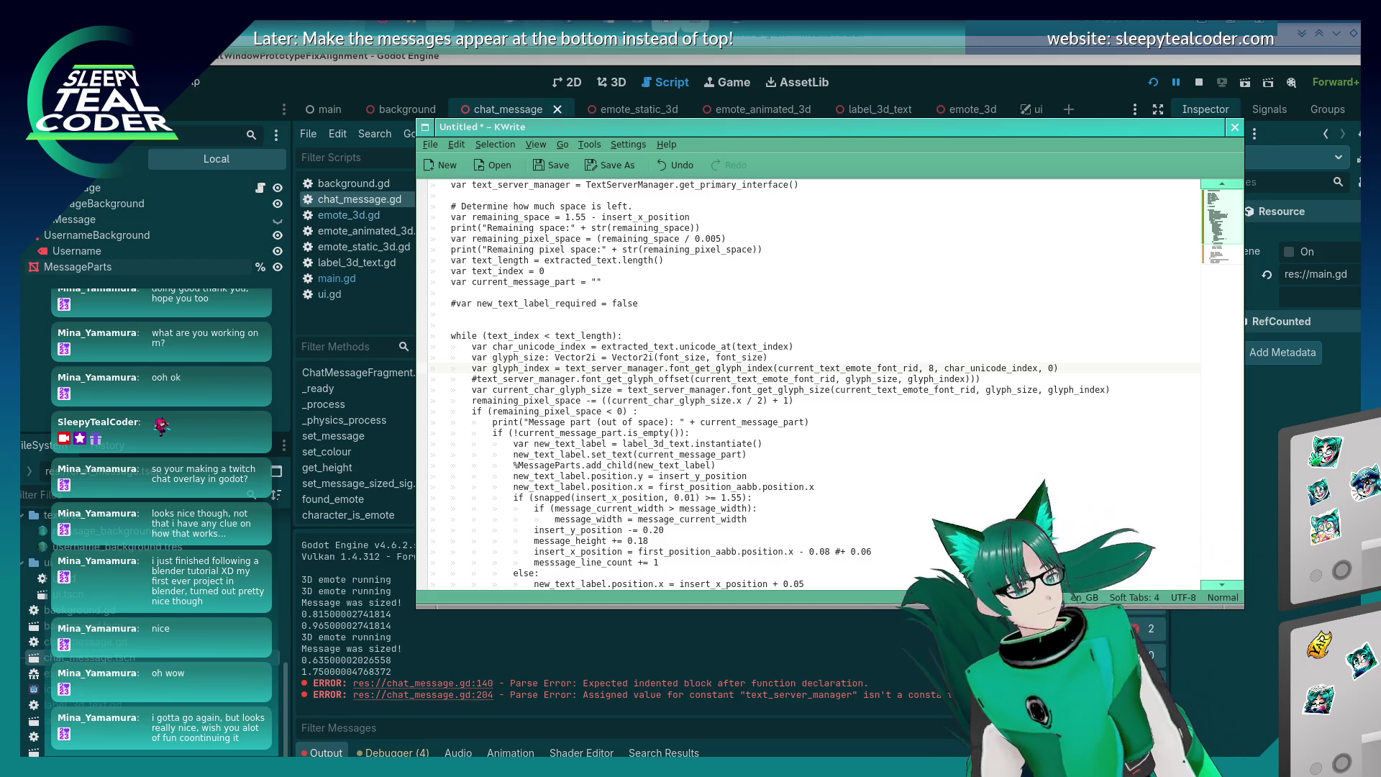
pyautogui.click(602, 379)
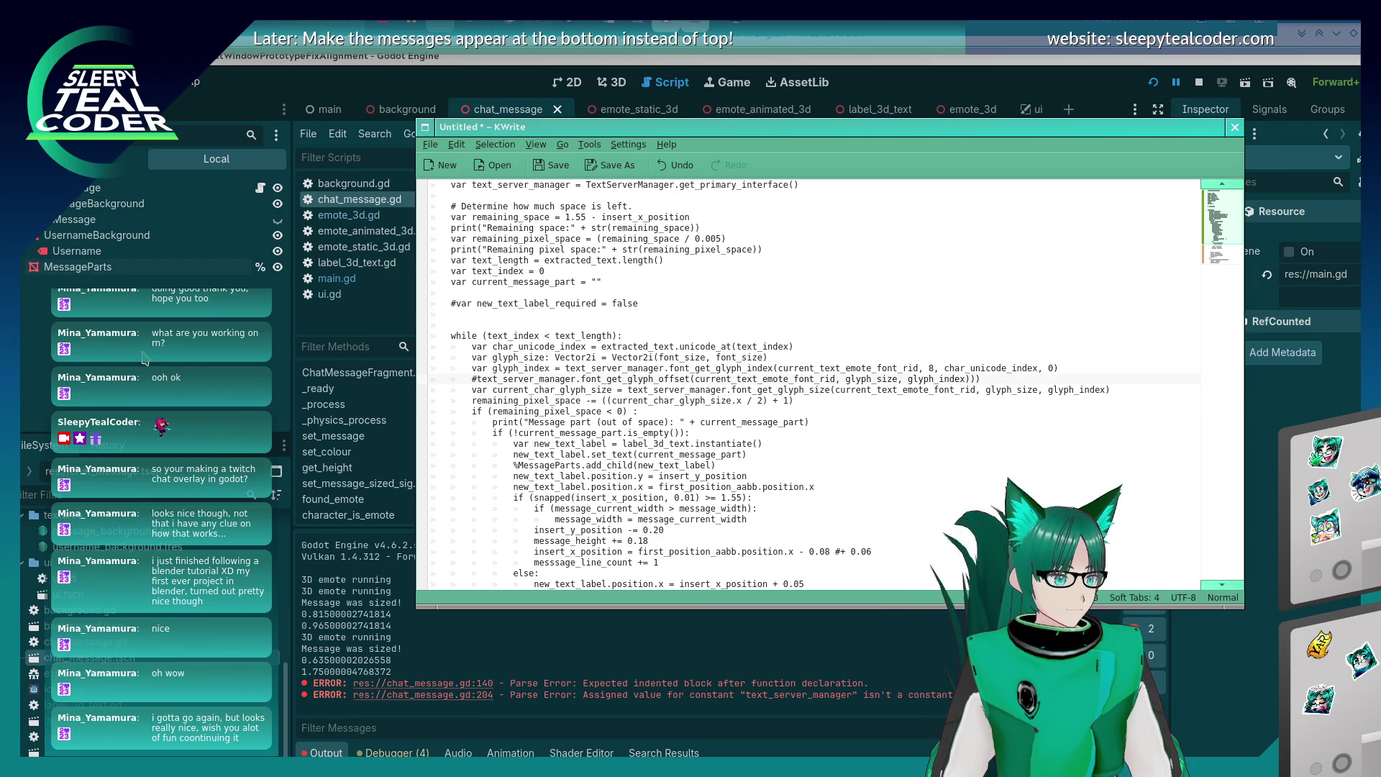
pyautogui.hotkey('alt', 'Tab')
pyautogui.click(568, 343)
pyautogui.scroll(-5, 572, 358)
pyautogui.scroll(-9, 572, 358)
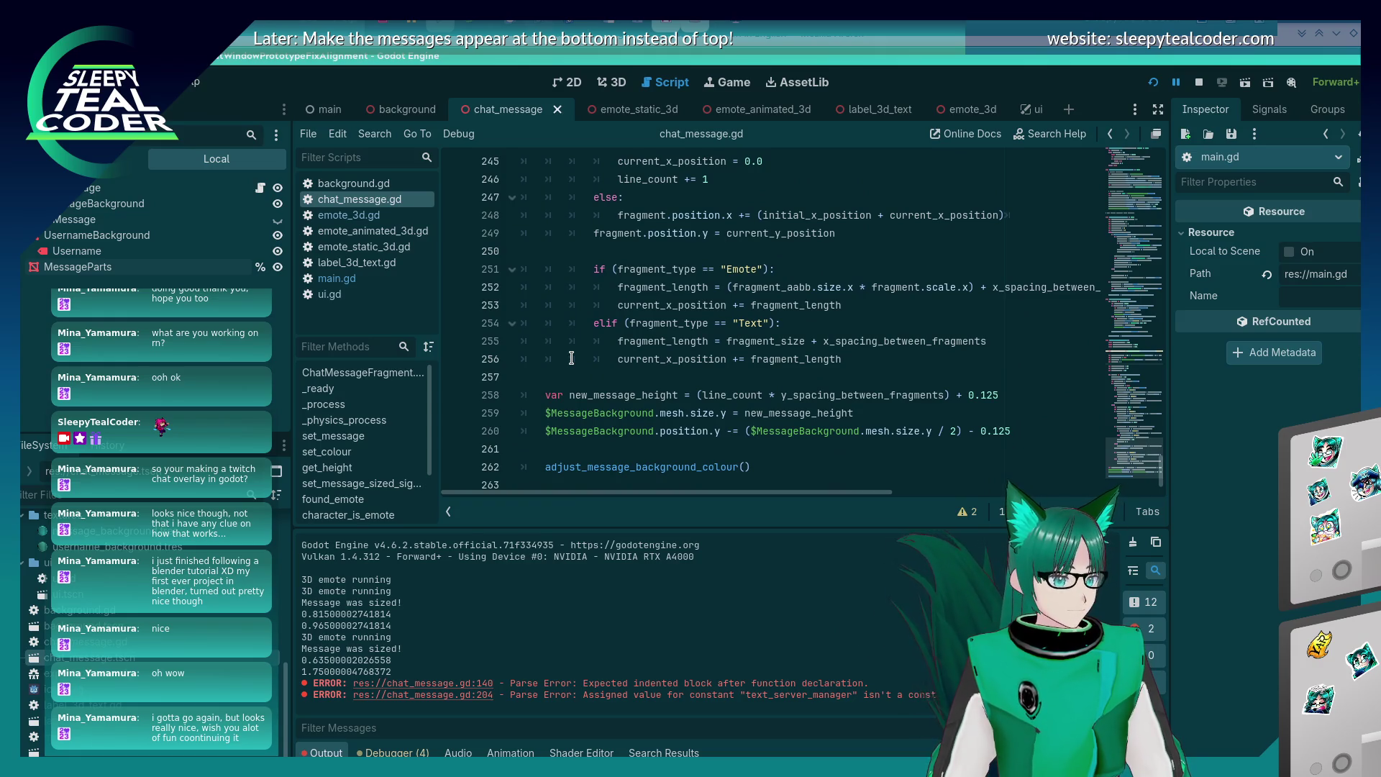
pyautogui.scroll(5, 604, 359)
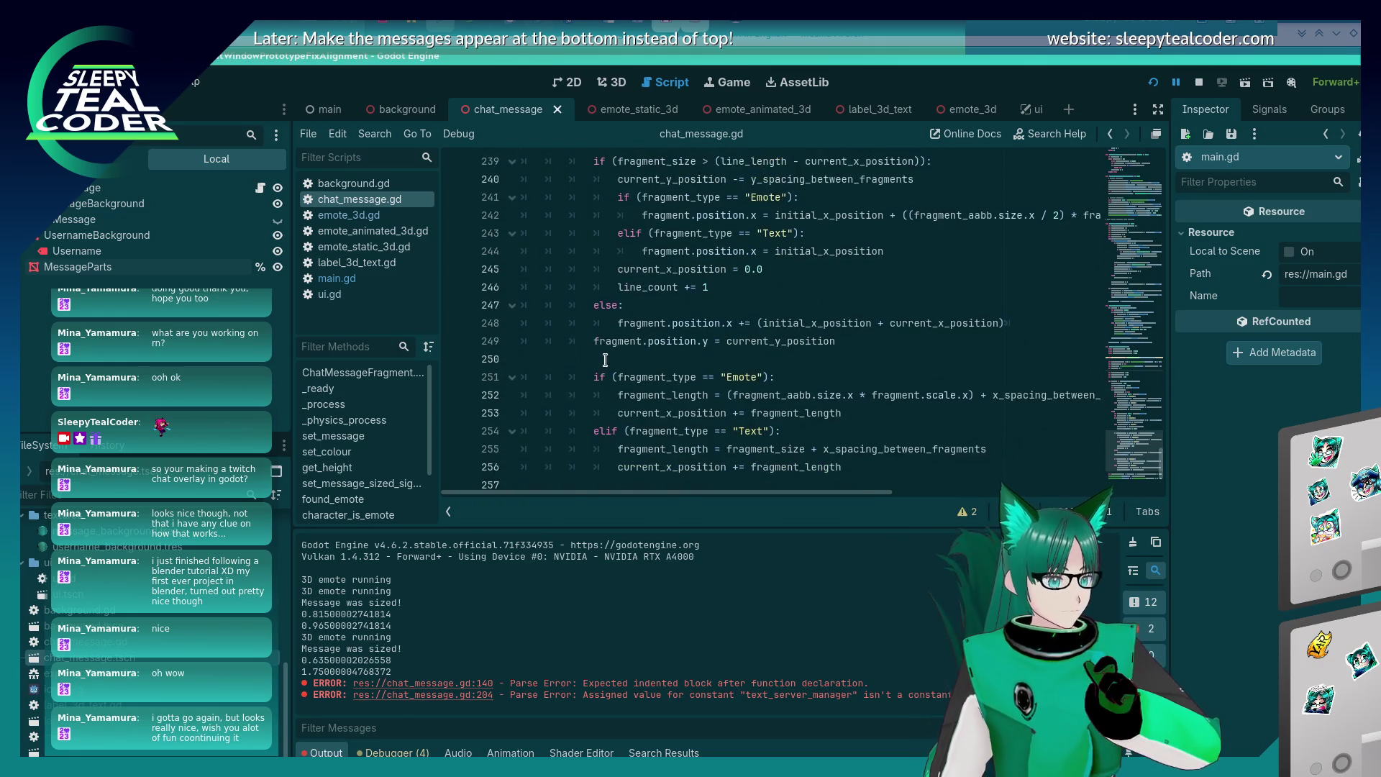
pyautogui.scroll(-6, 604, 360)
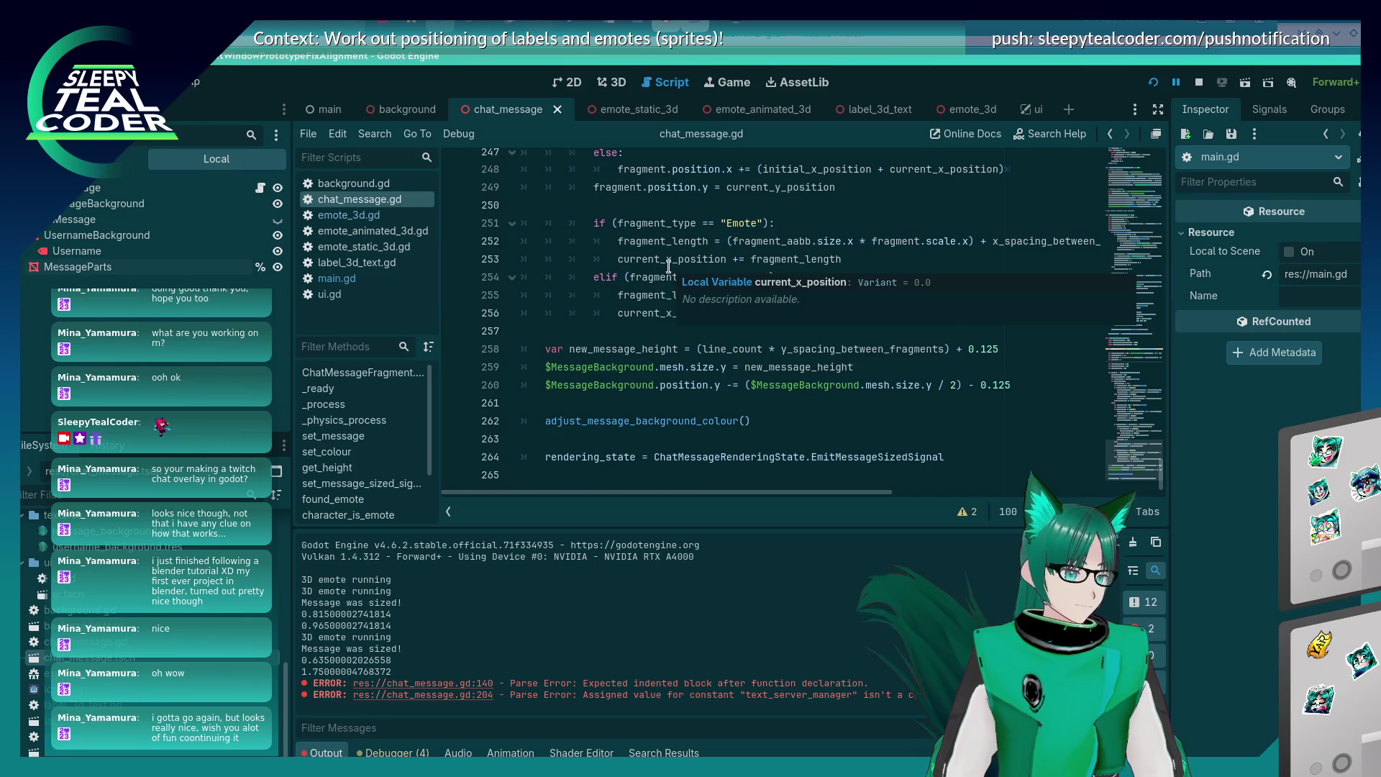
pyautogui.click(663, 311)
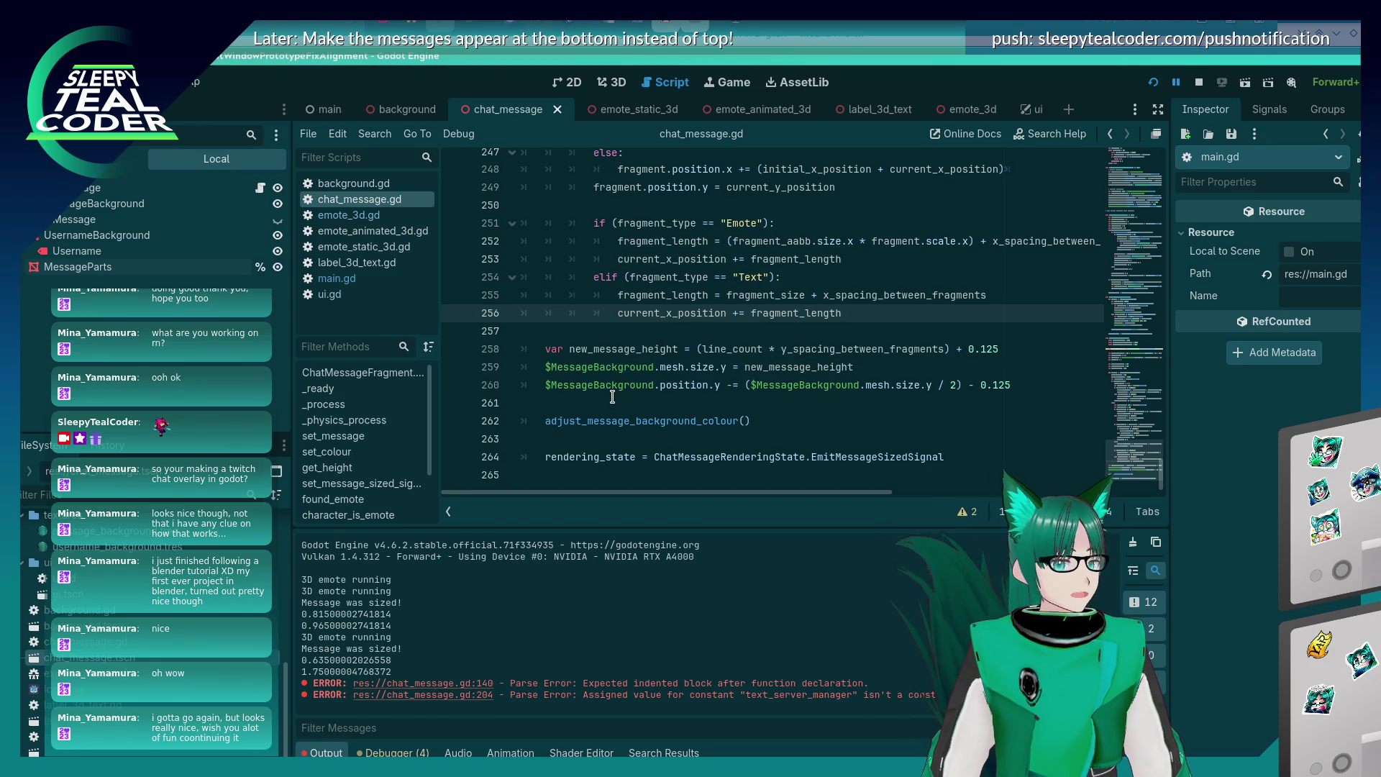
pyautogui.scroll(3, 655, 387)
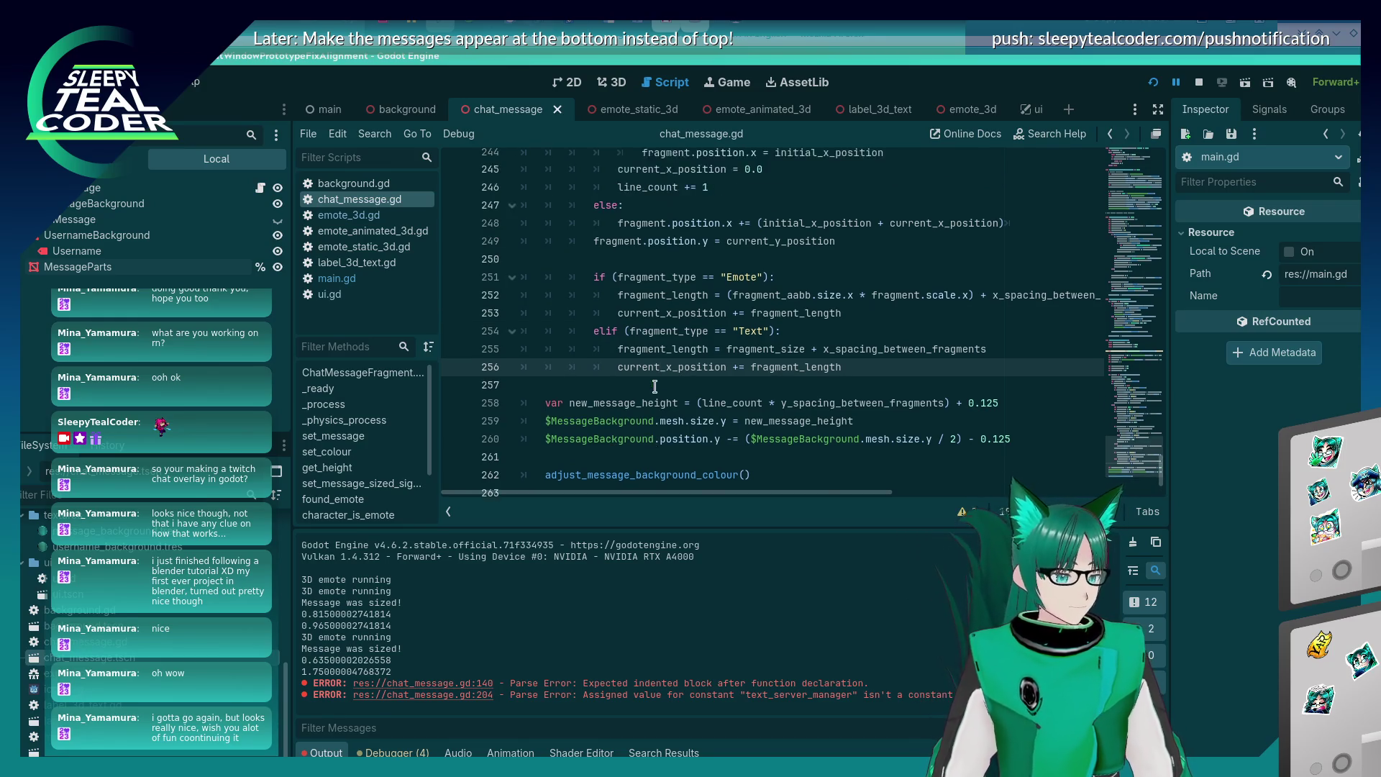
pyautogui.scroll(-3, 656, 387)
pyautogui.click(656, 387)
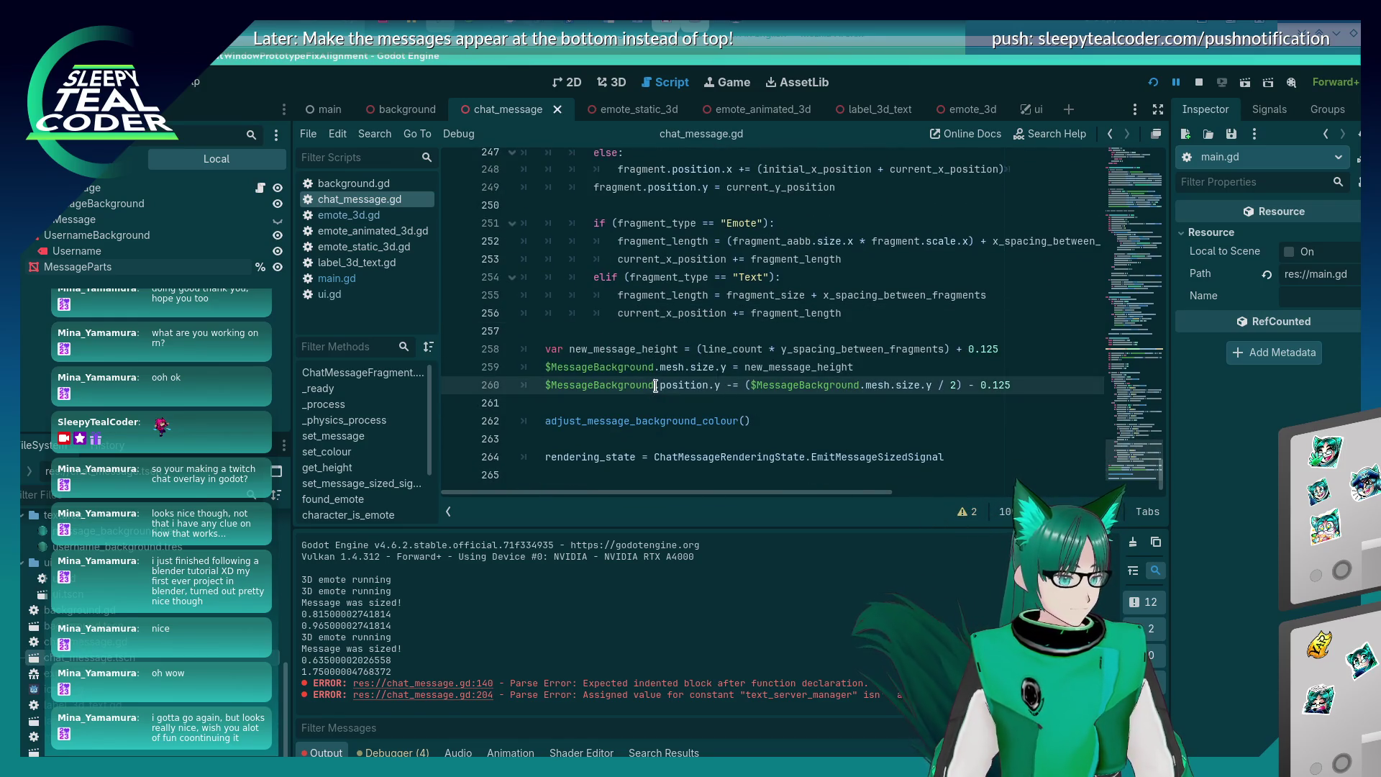
pyautogui.click(730, 353)
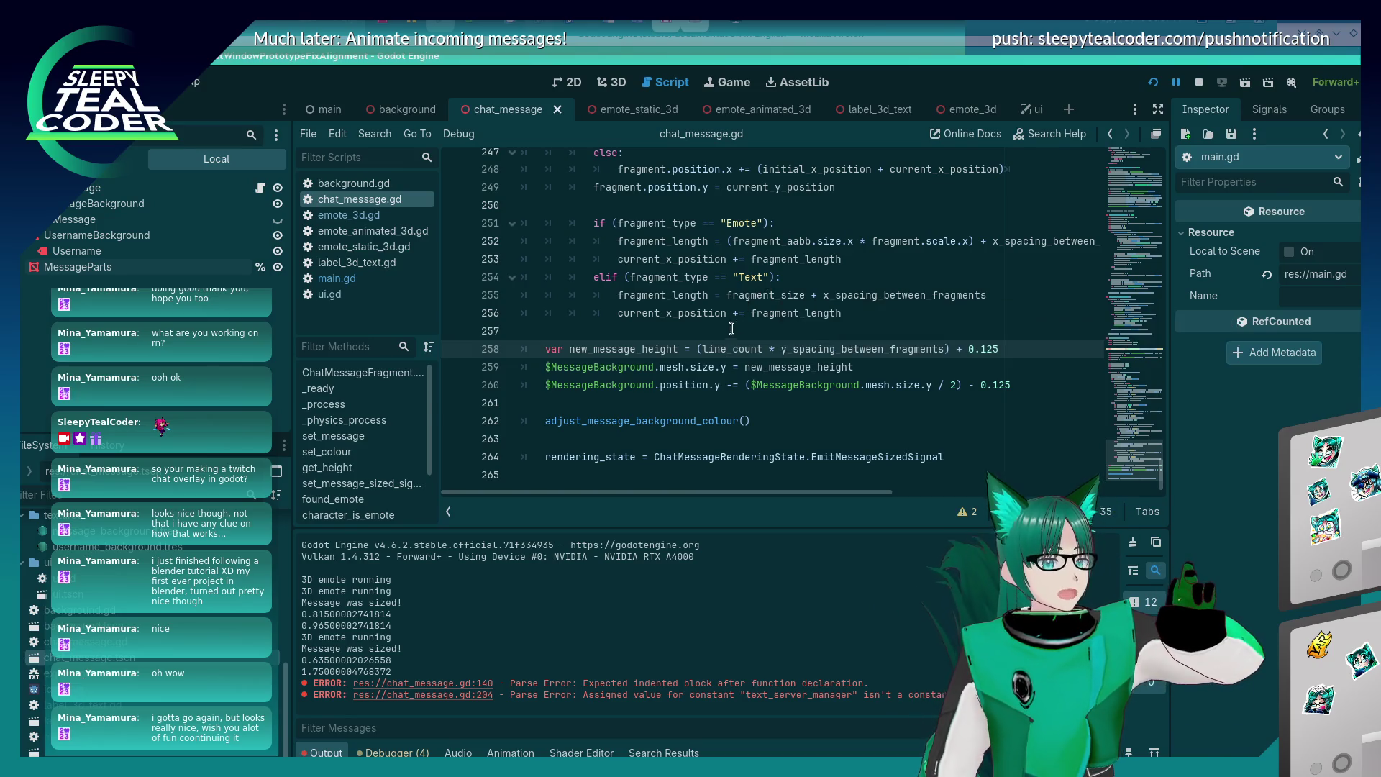
pyautogui.click(866, 313)
pyautogui.hotkey('ctrl', 's')
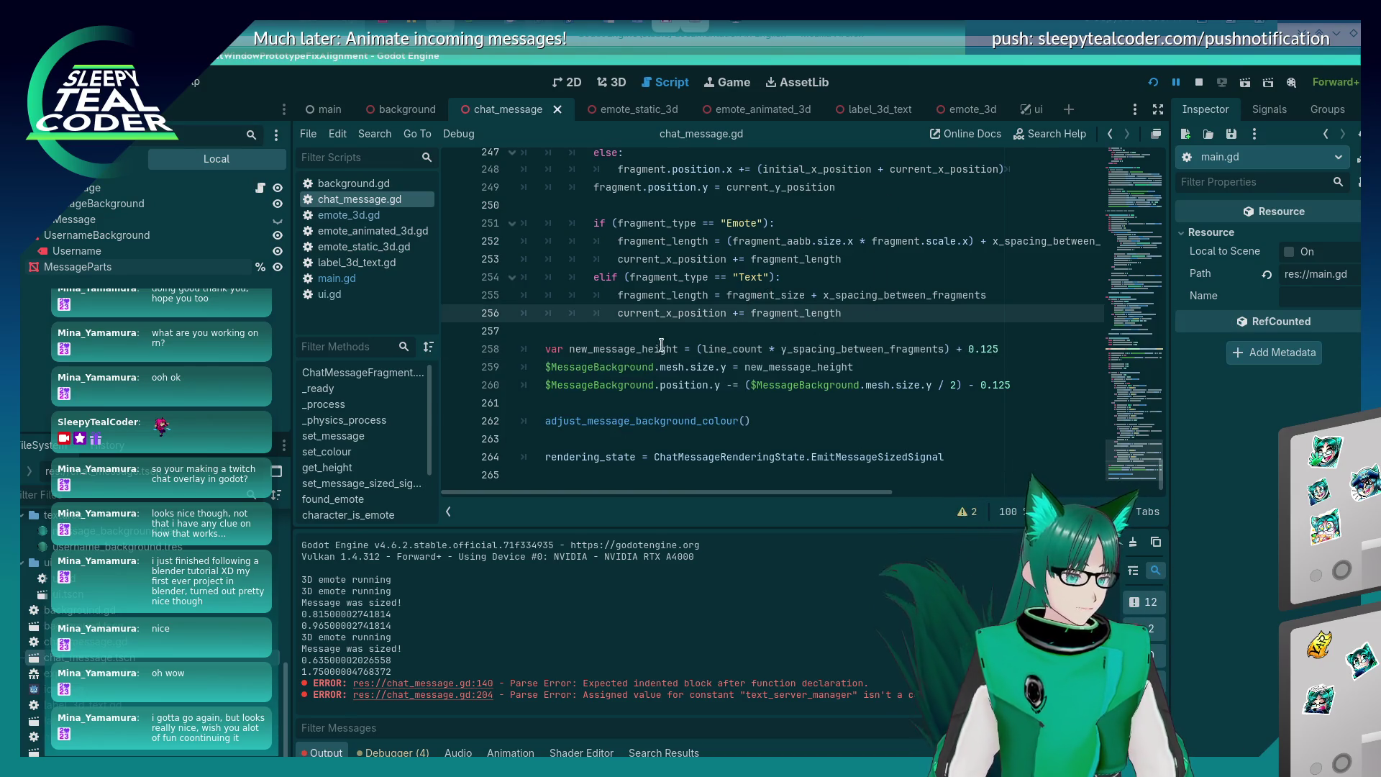
pyautogui.hotkey('ctrl', 'z')
pyautogui.hotkey('ctrl', 'z')
pyautogui.hotkey('ctrl', 'z')
pyautogui.hotkey('ctrl', 'y')
pyautogui.hotkey('ctrl', 'y')
pyautogui.hotkey('ctrl', 'y')
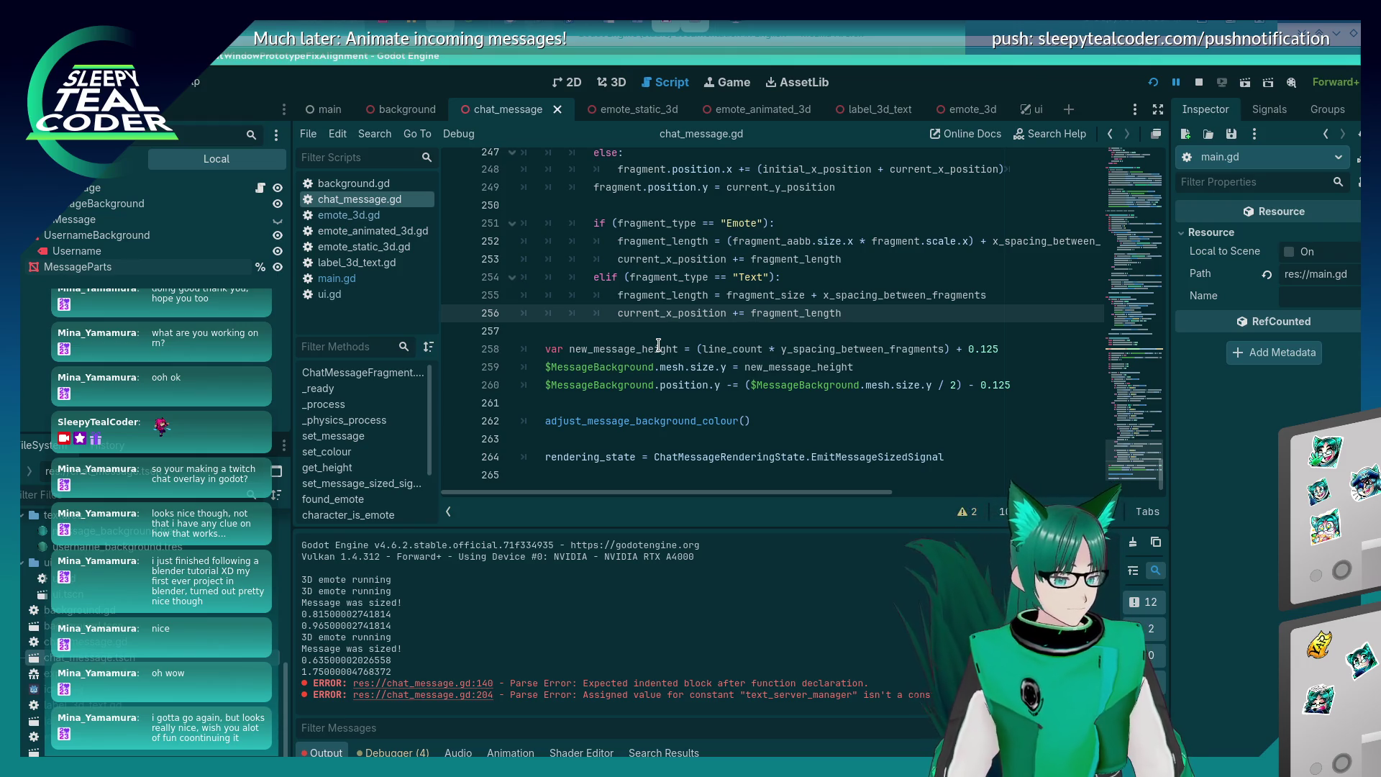
pyautogui.scroll(9, 658, 345)
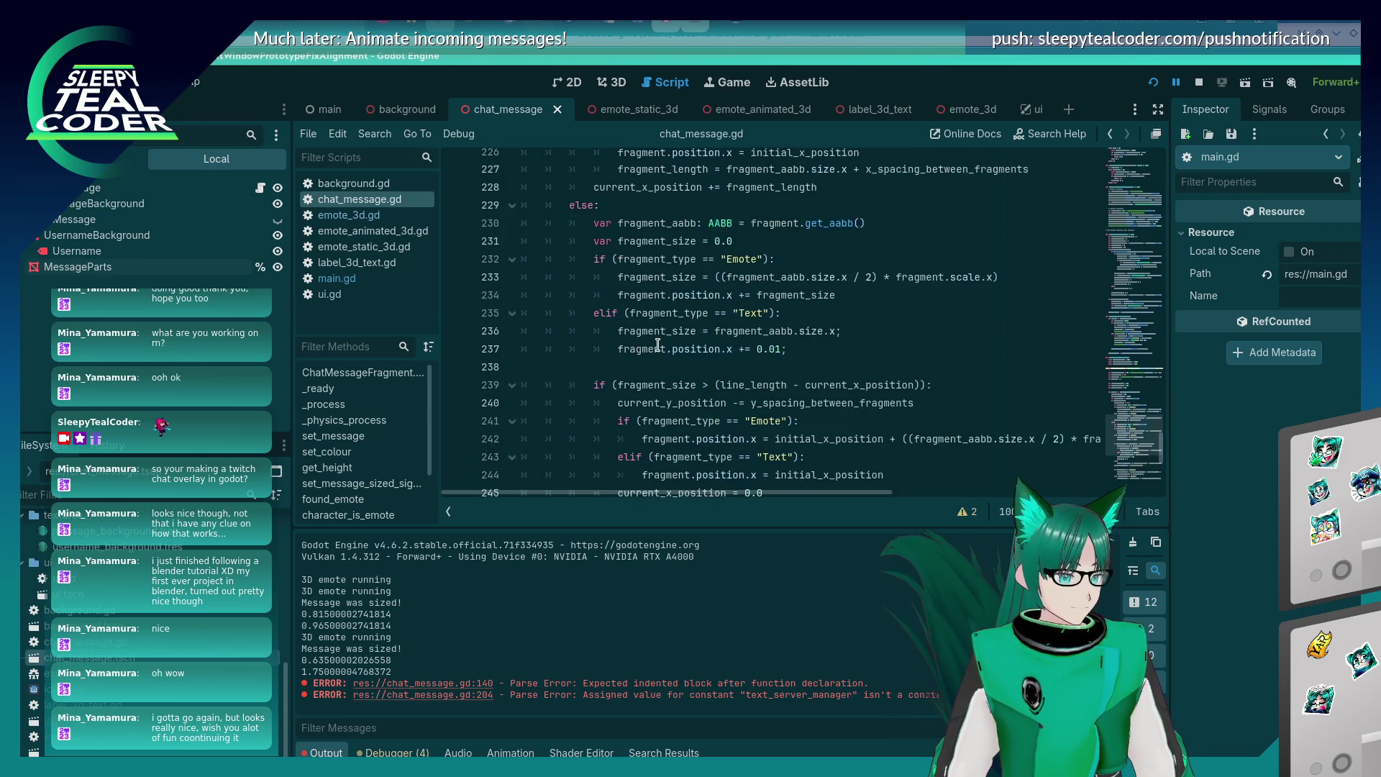
pyautogui.scroll(-6, 659, 346)
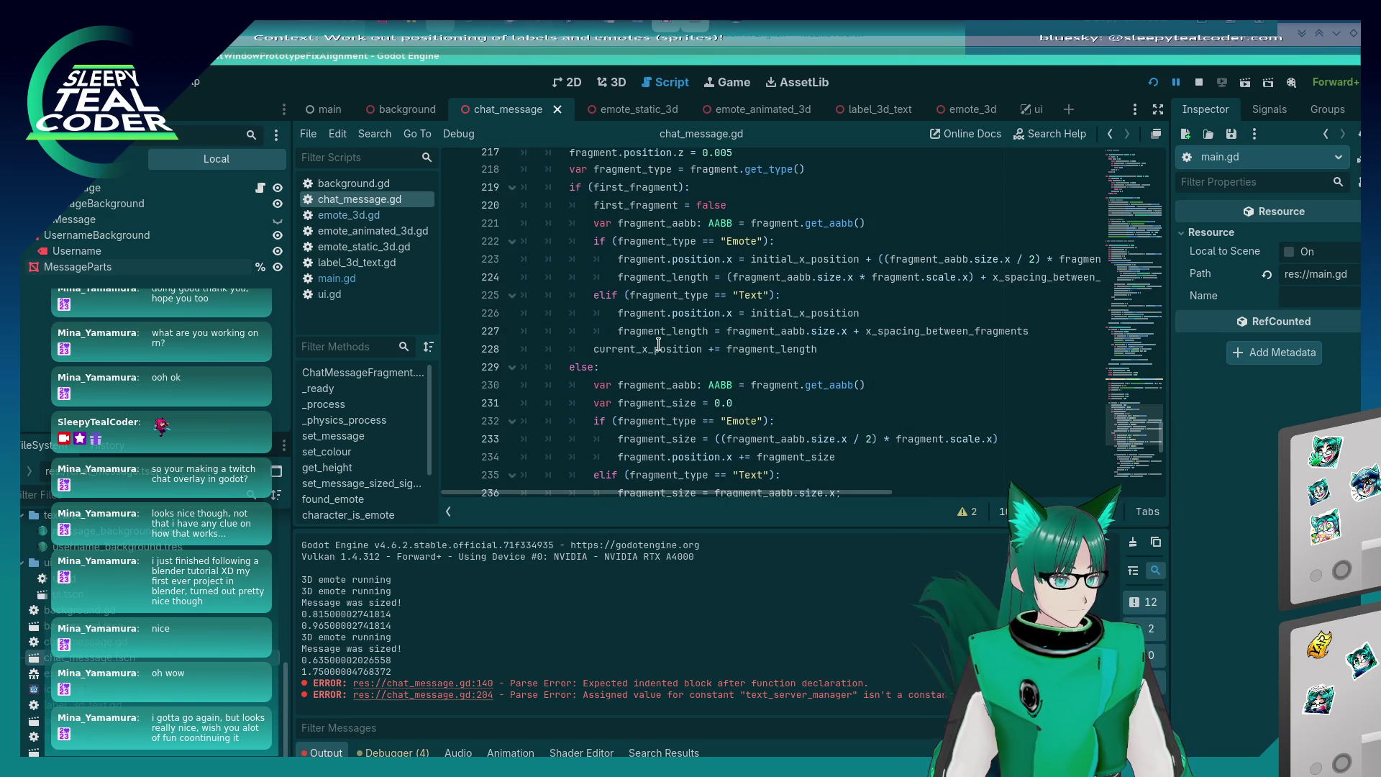
pyautogui.scroll(-4, 659, 344)
pyautogui.scroll(5, 658, 344)
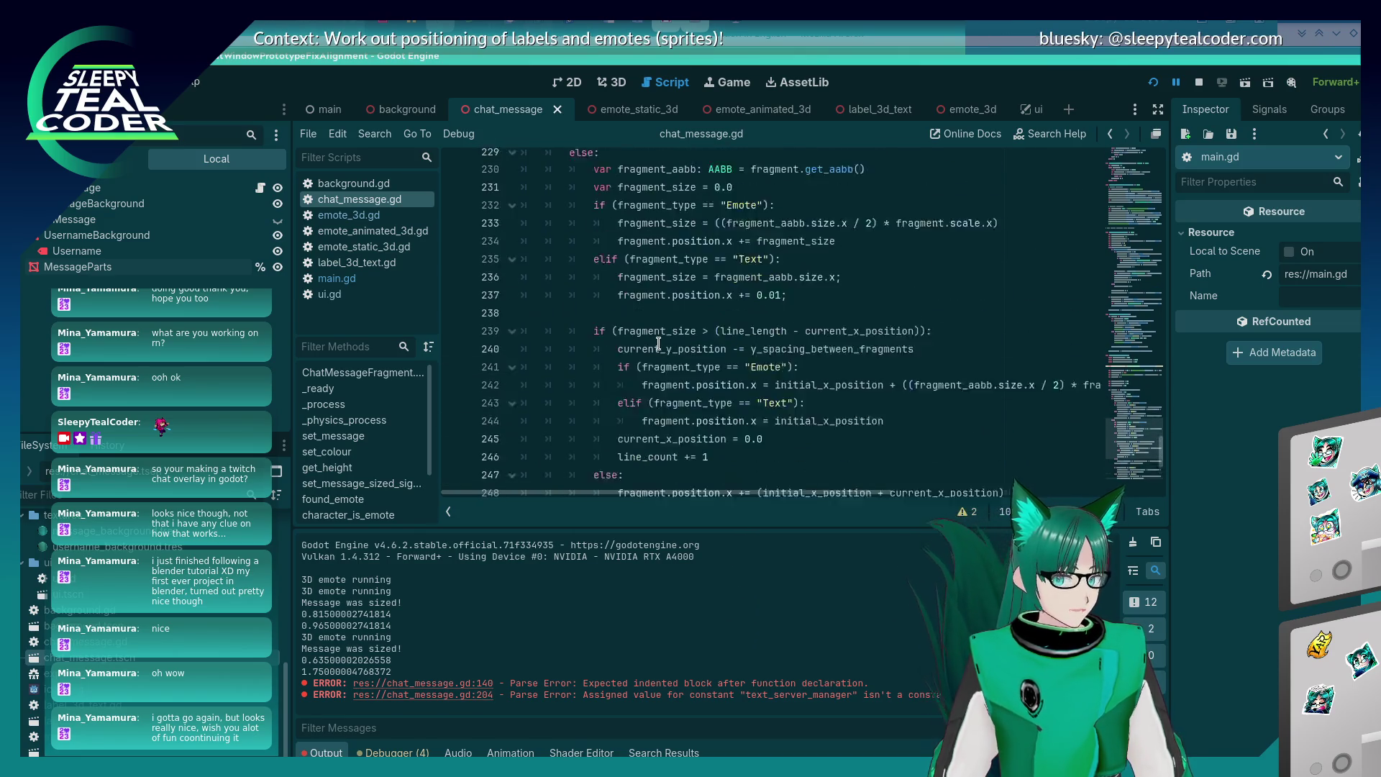
# Scroll from the fragment x-position and type-check lines up to the end of the line_count declaration.
pyautogui.hotkey('alt', 'Tab')
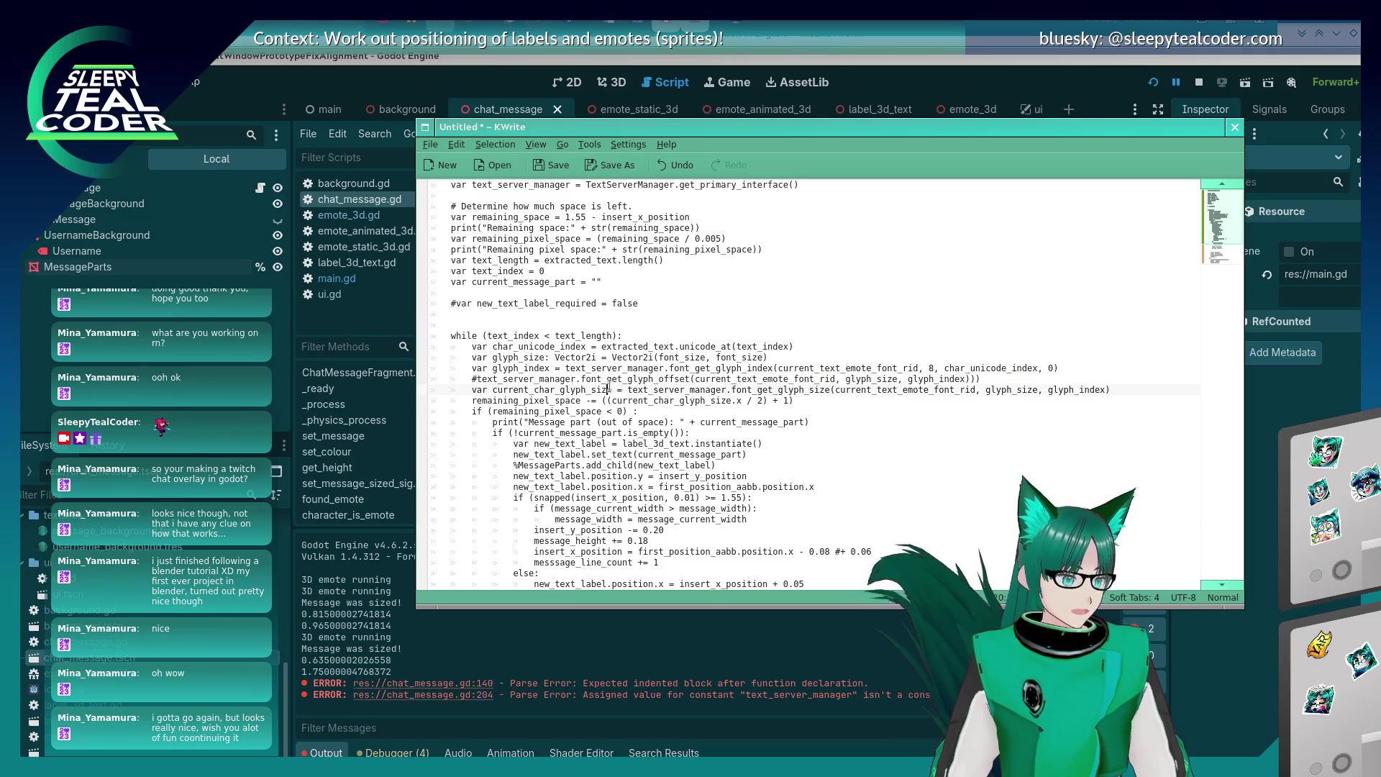
pyautogui.hotkey('alt', 'Tab')
pyautogui.hotkey('alt', 'Tab')
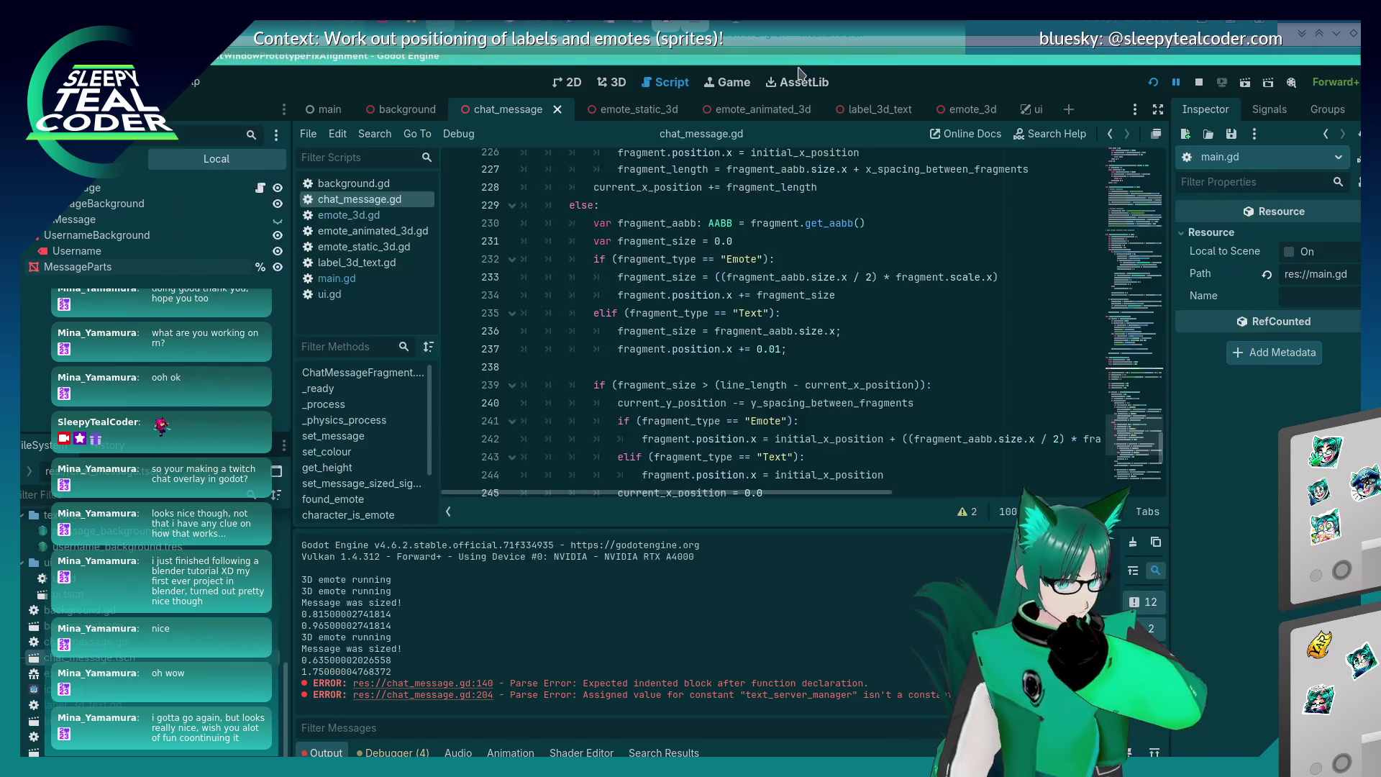
pyautogui.click(895, 315)
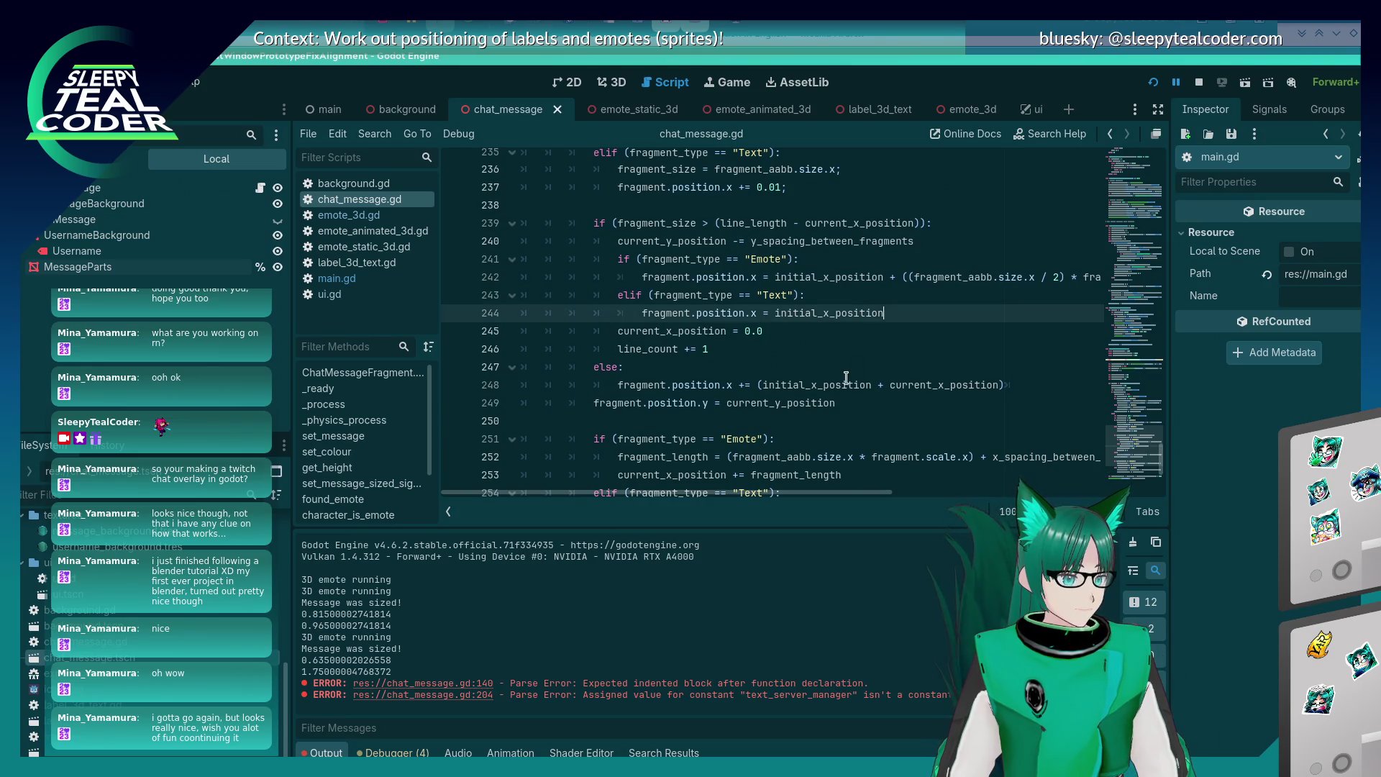
pyautogui.scroll(2, 845, 379)
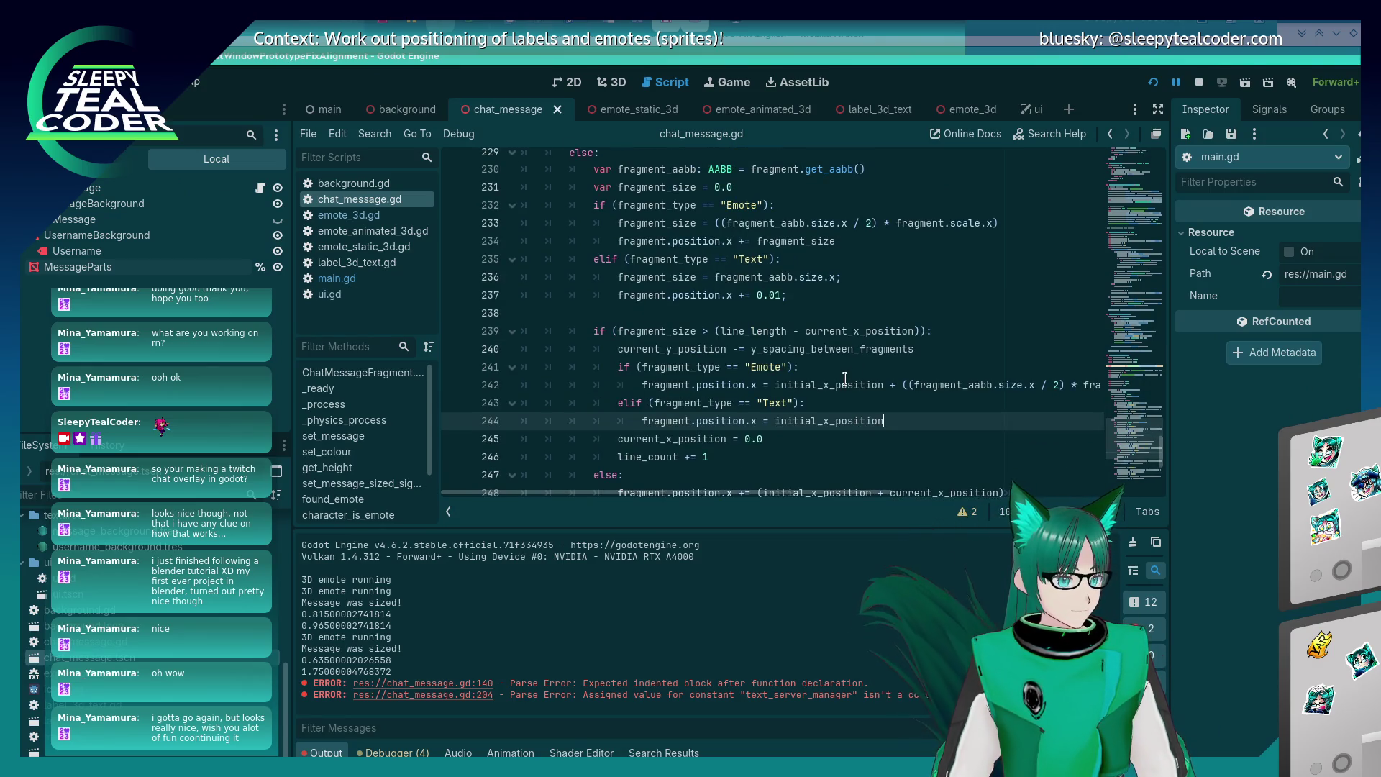
pyautogui.click(815, 403)
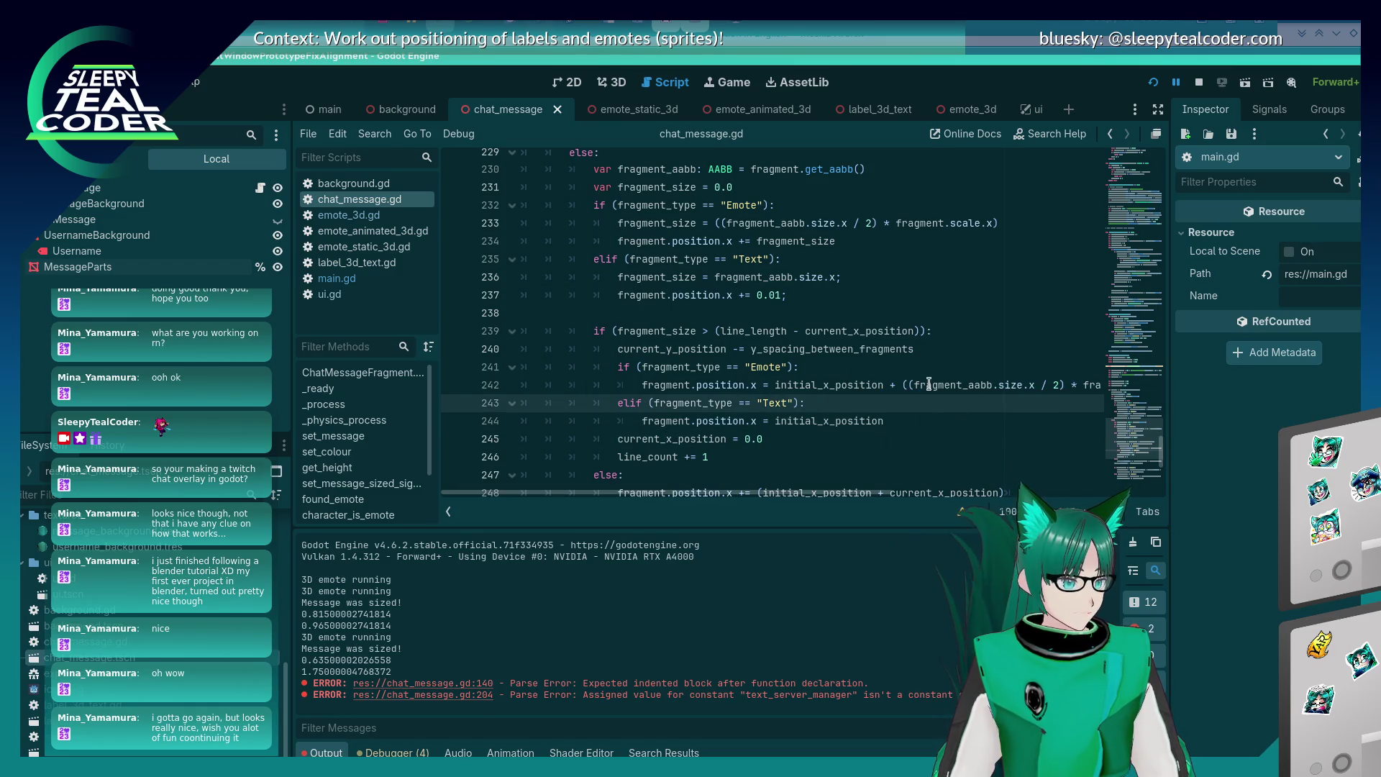
pyautogui.scroll(1, 736, 377)
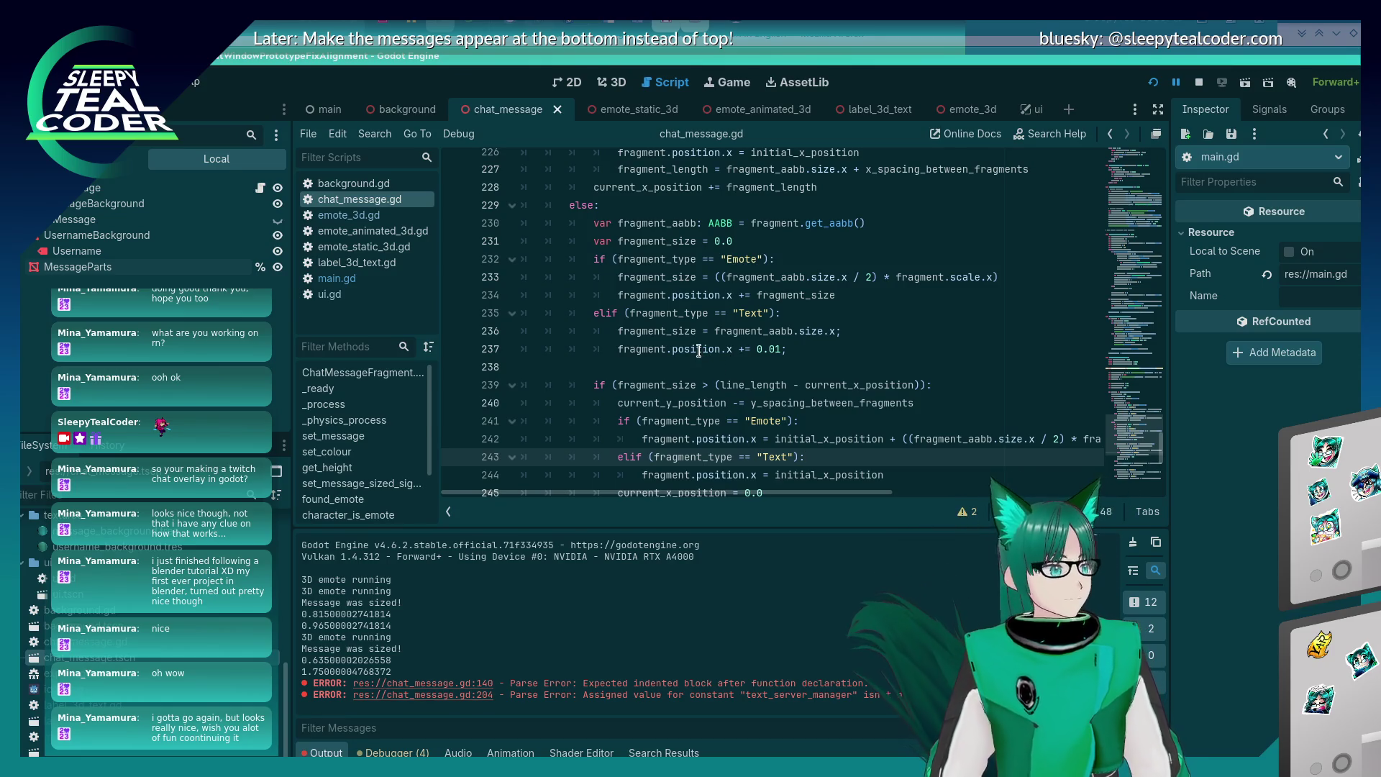
pyautogui.scroll(4, 695, 352)
pyautogui.scroll(-4, 692, 350)
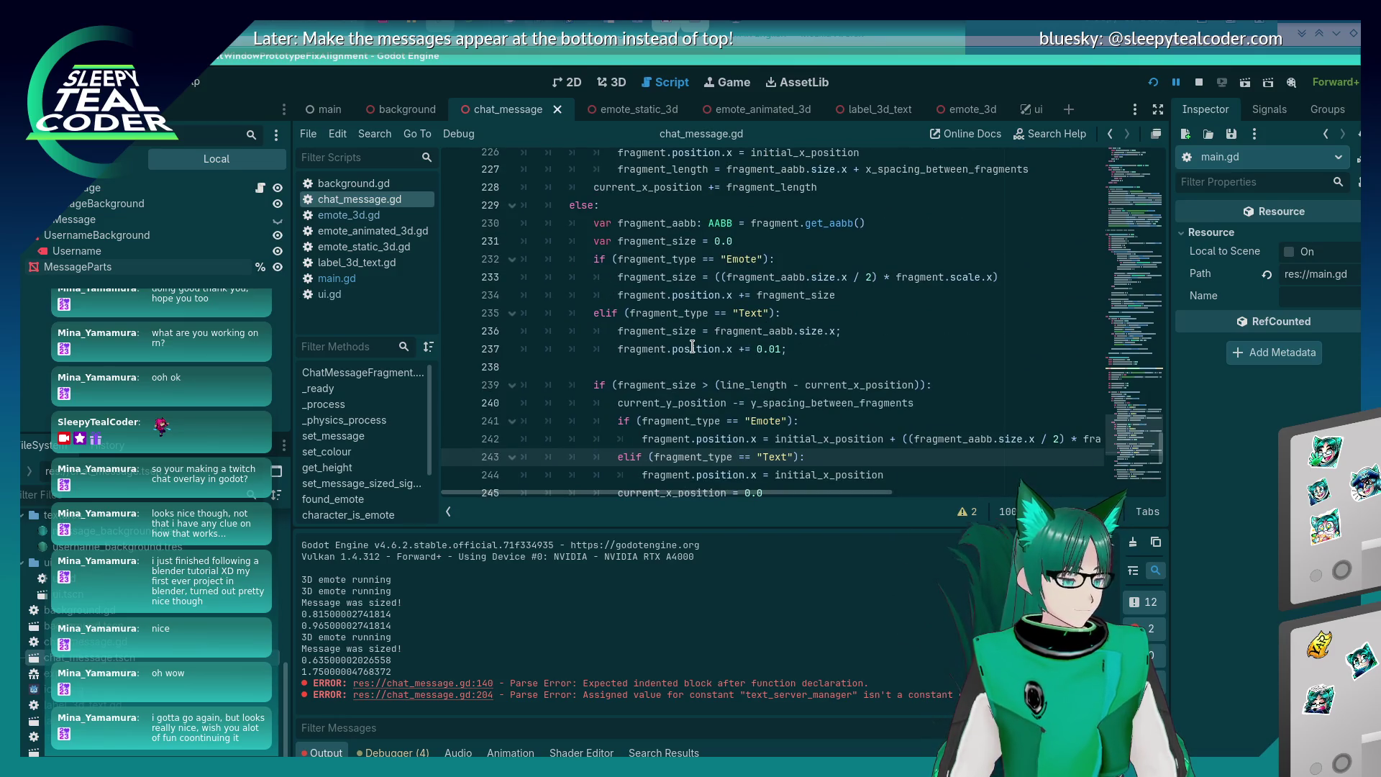
pyautogui.scroll(8, 692, 348)
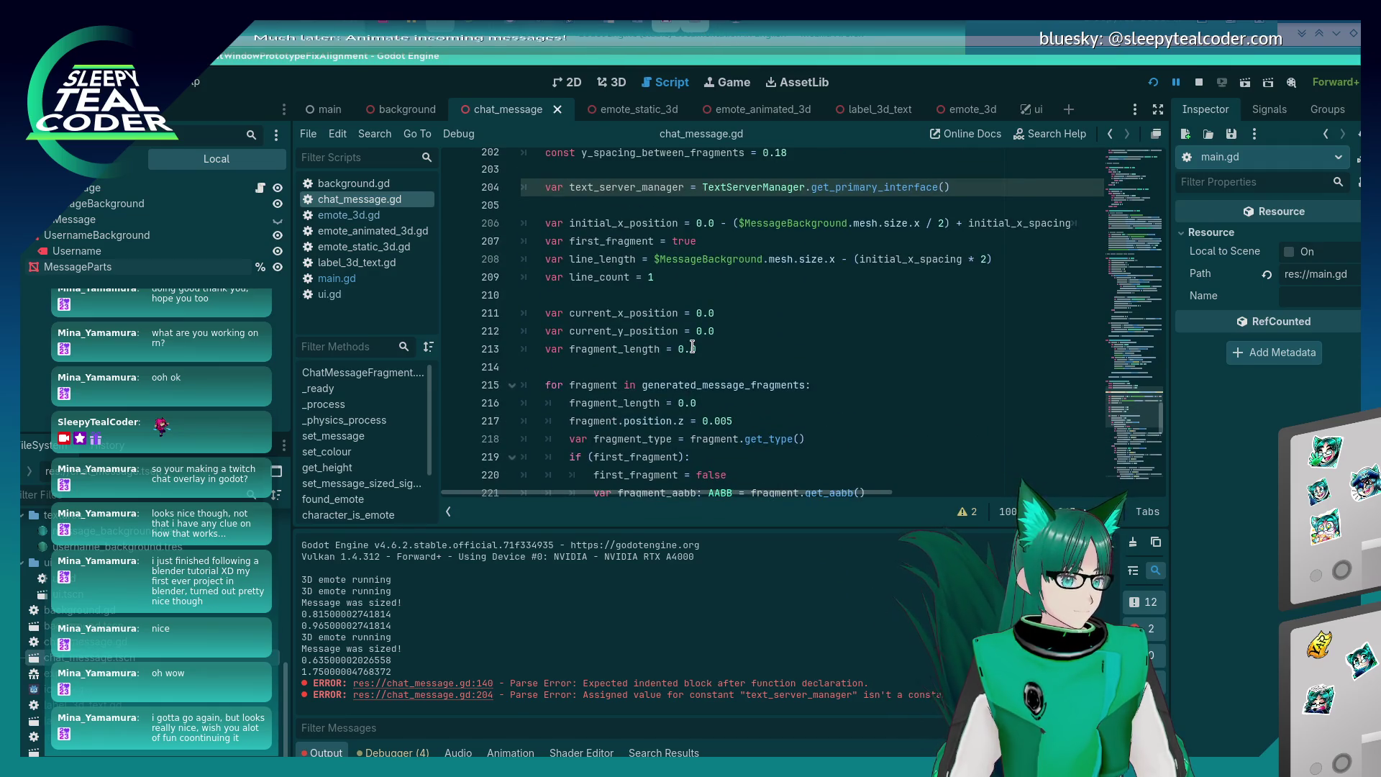
pyautogui.scroll(4, 683, 275)
pyautogui.scroll(-4, 684, 275)
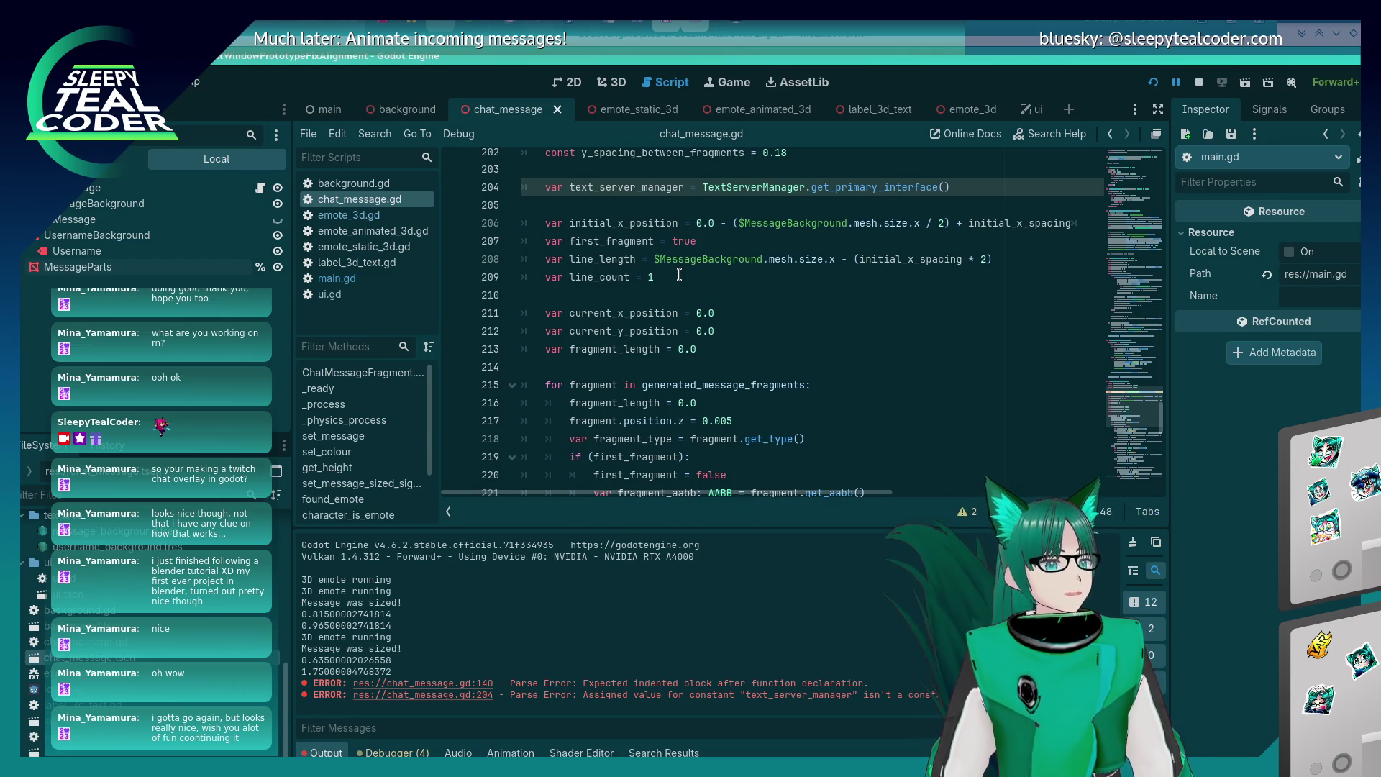
pyautogui.click(684, 282)
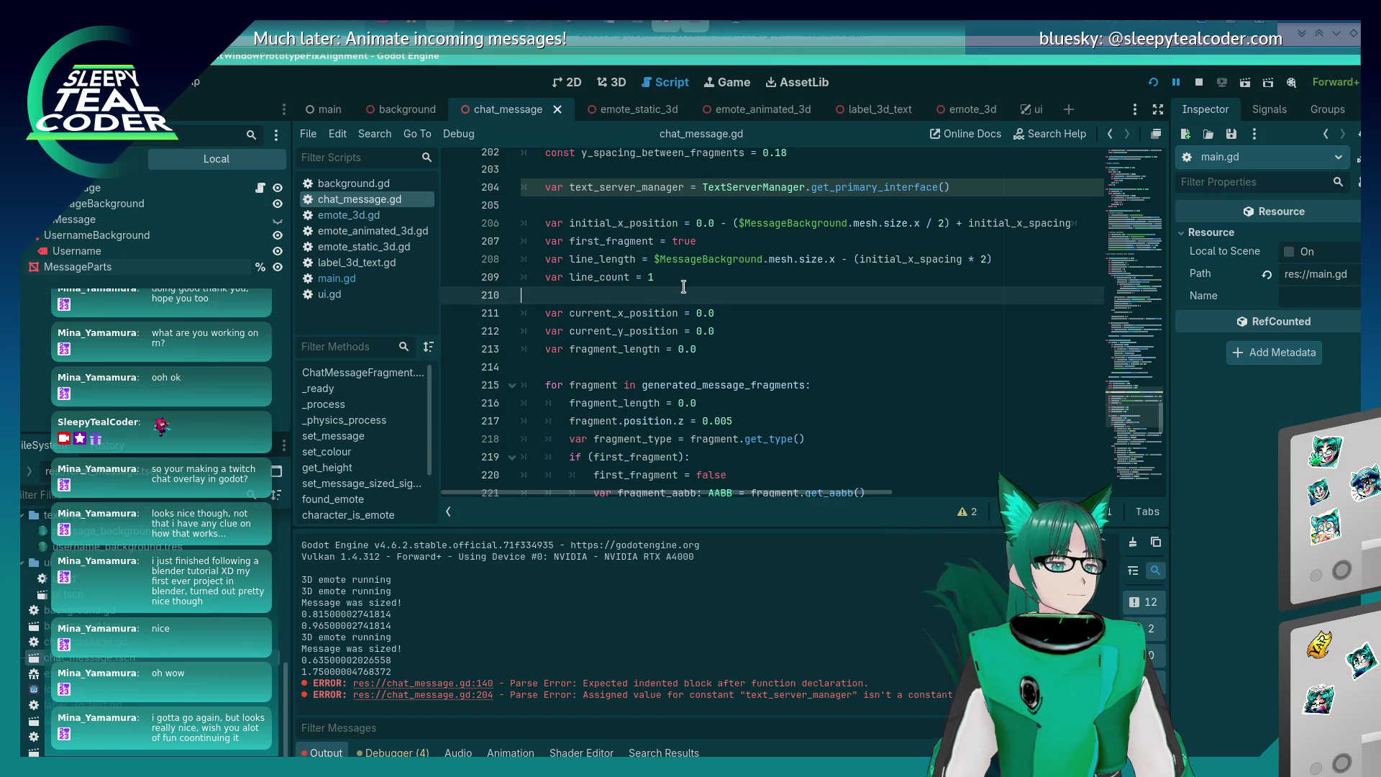
# Start a new line after line_count declaring text_to_layout as a String array.
pyautogui.press('Return')
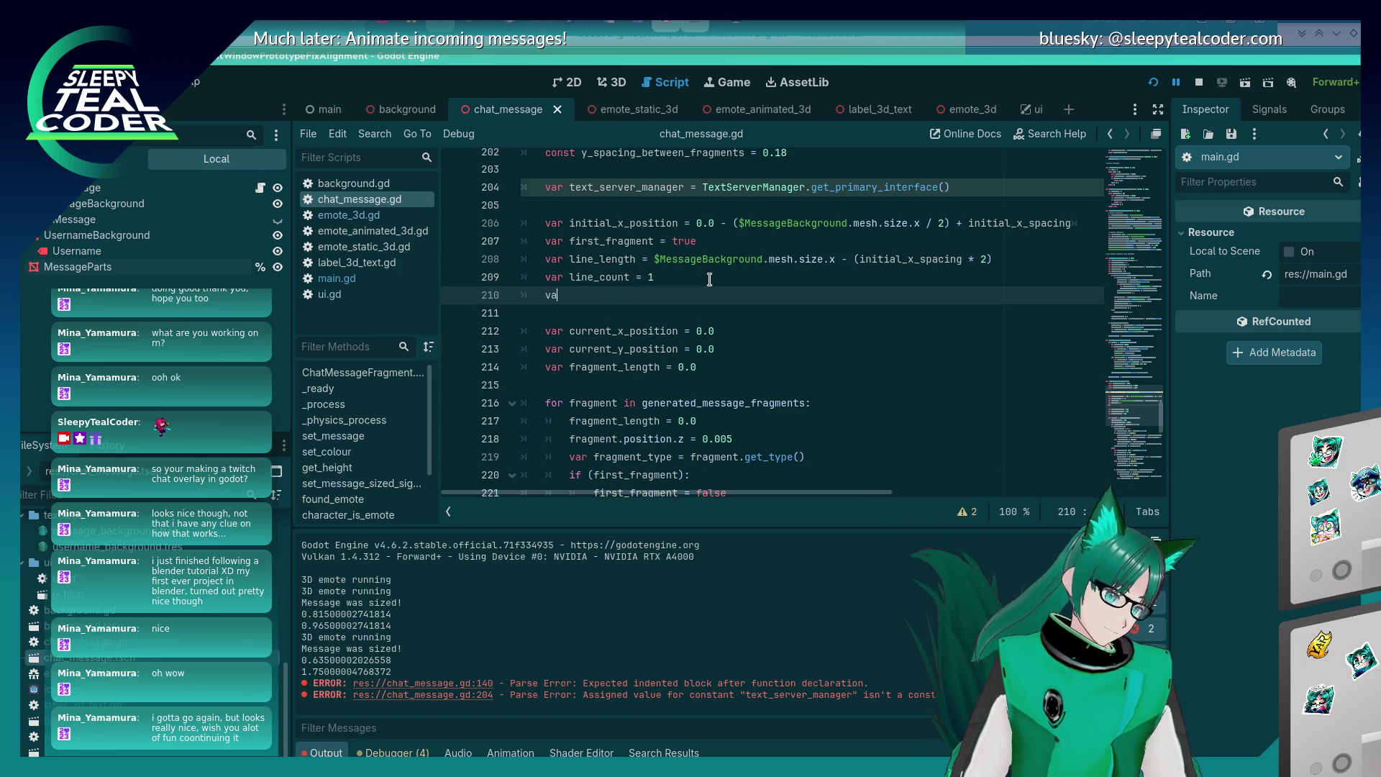
pyautogui.write('var')
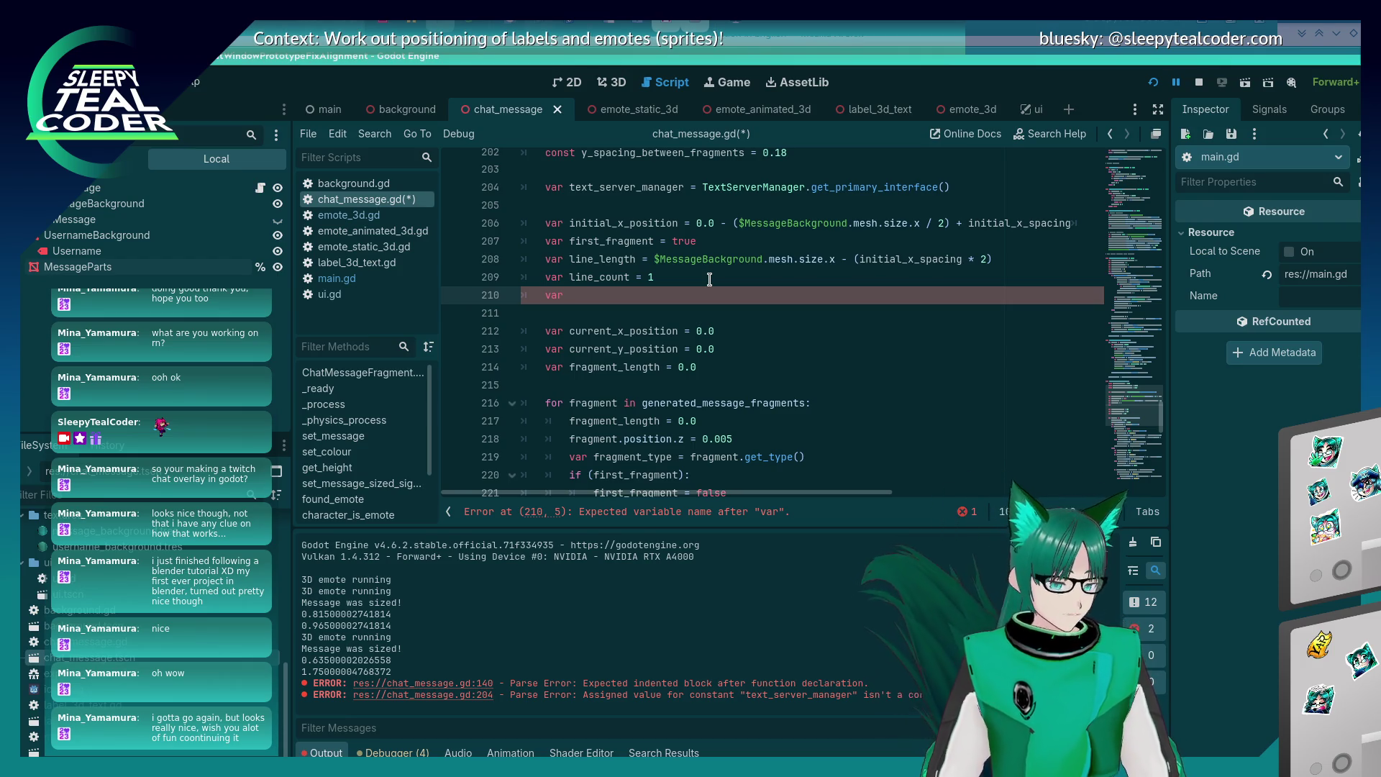
pyautogui.write(' text')
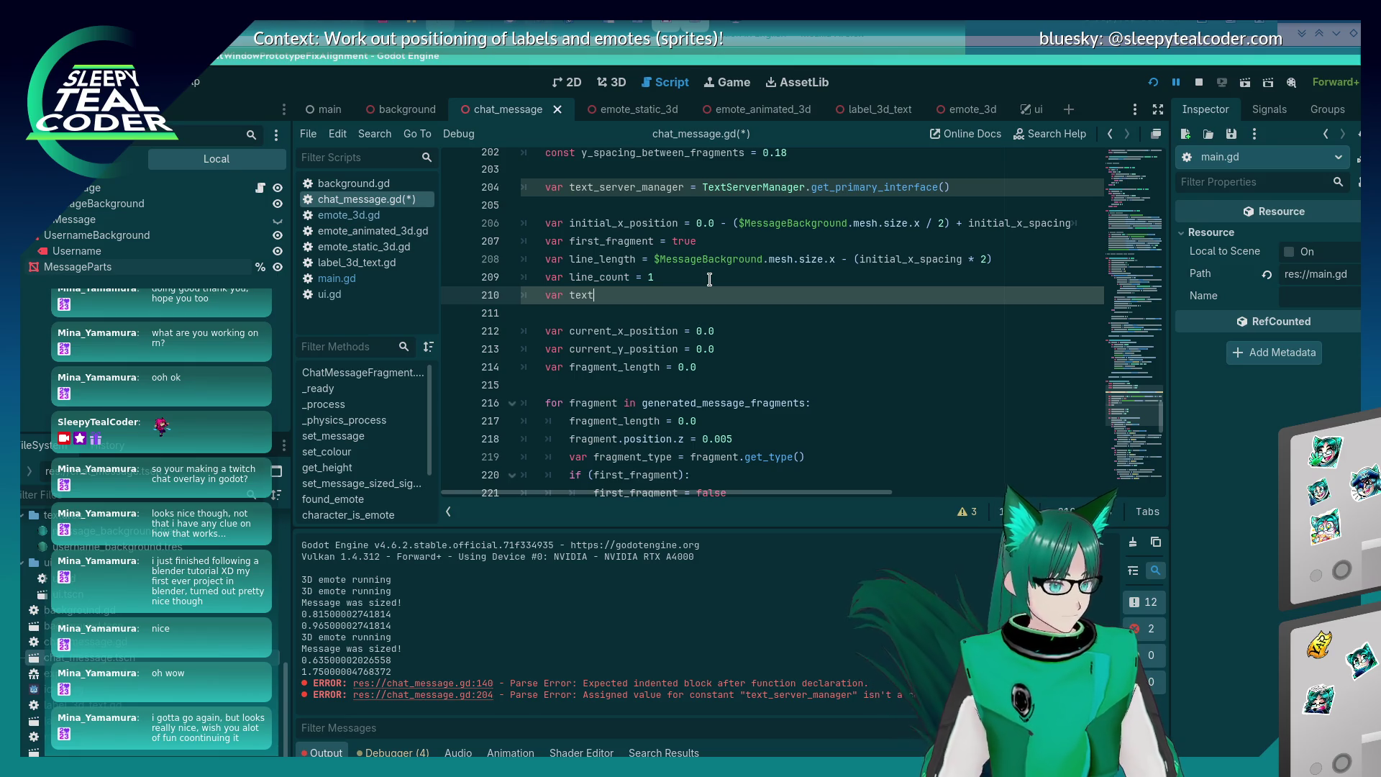
pyautogui.press('BackSpace')
pyautogui.press('BackSpace')
pyautogui.press('BackSpace')
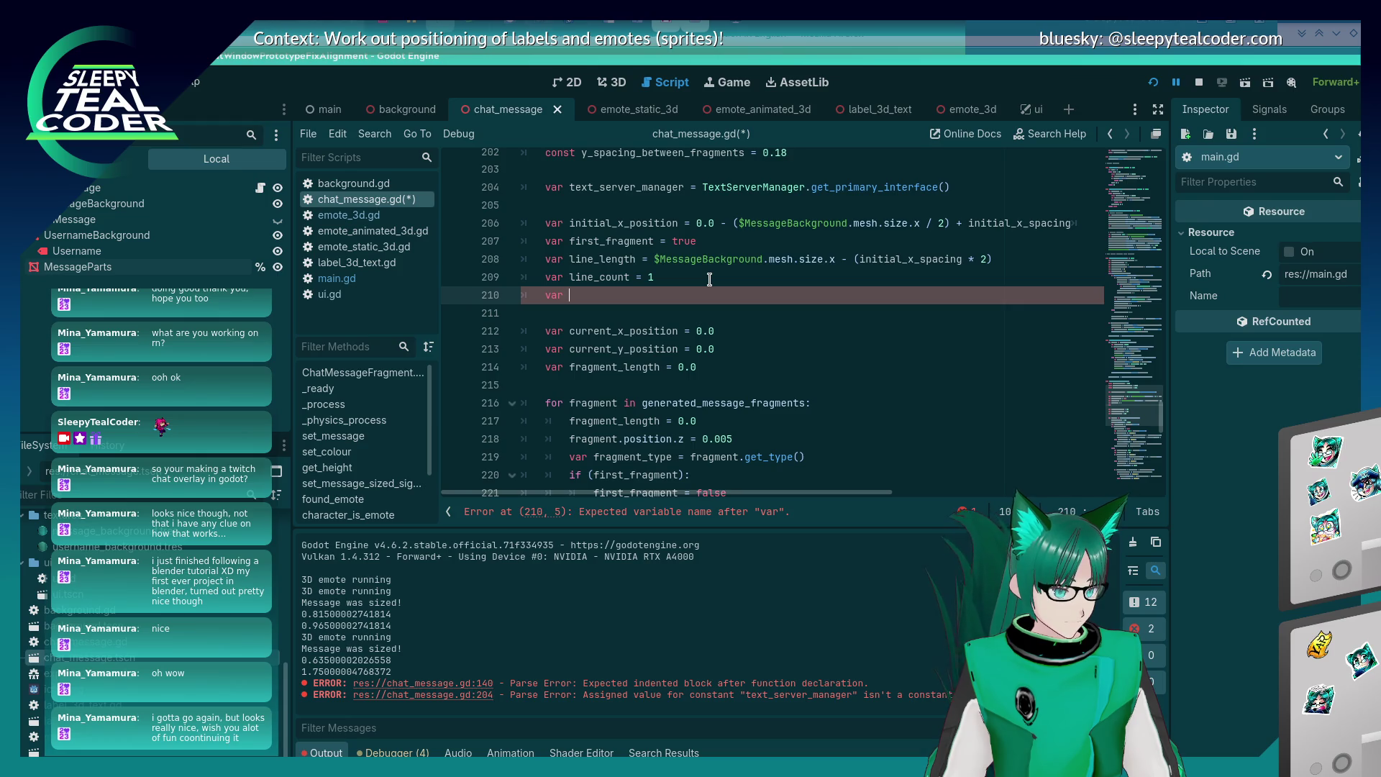
pyautogui.write('te')
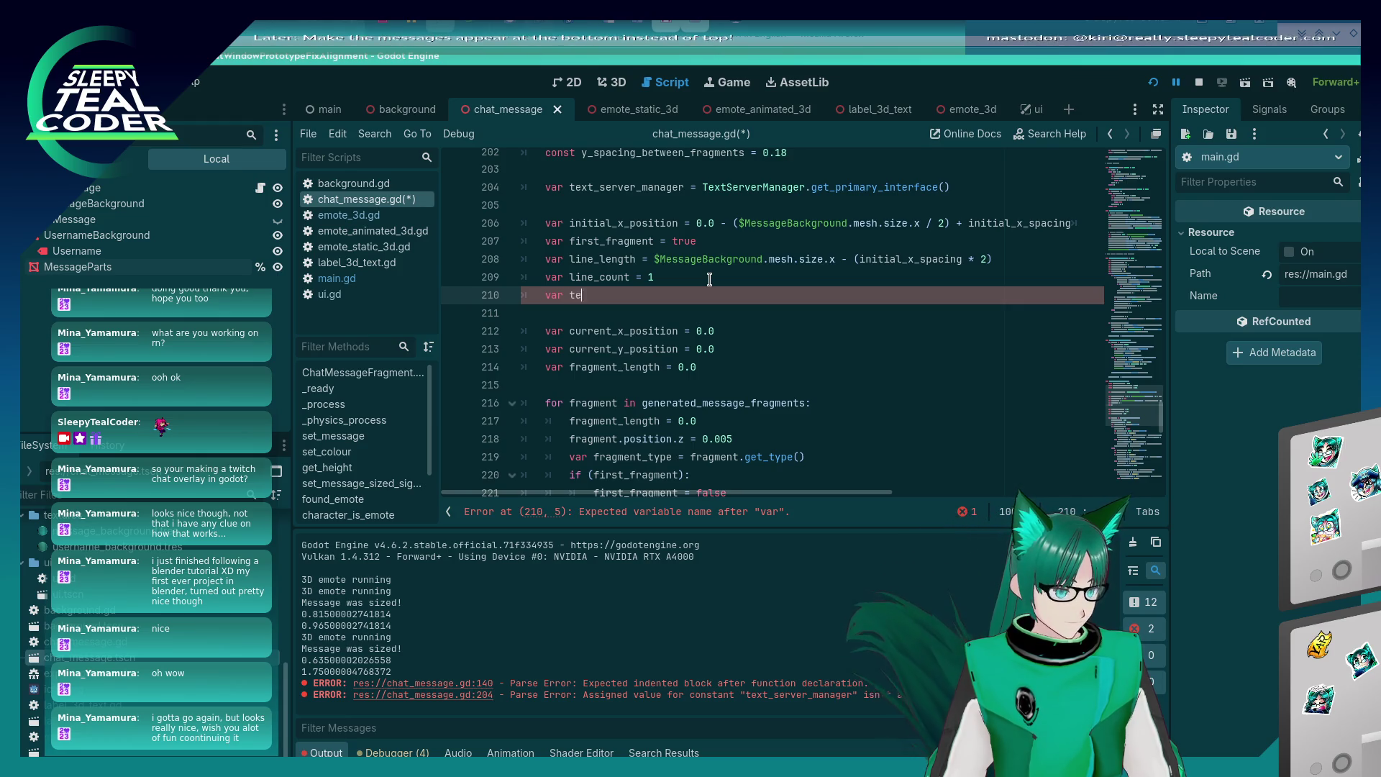
pyautogui.write('xt_to_layout')
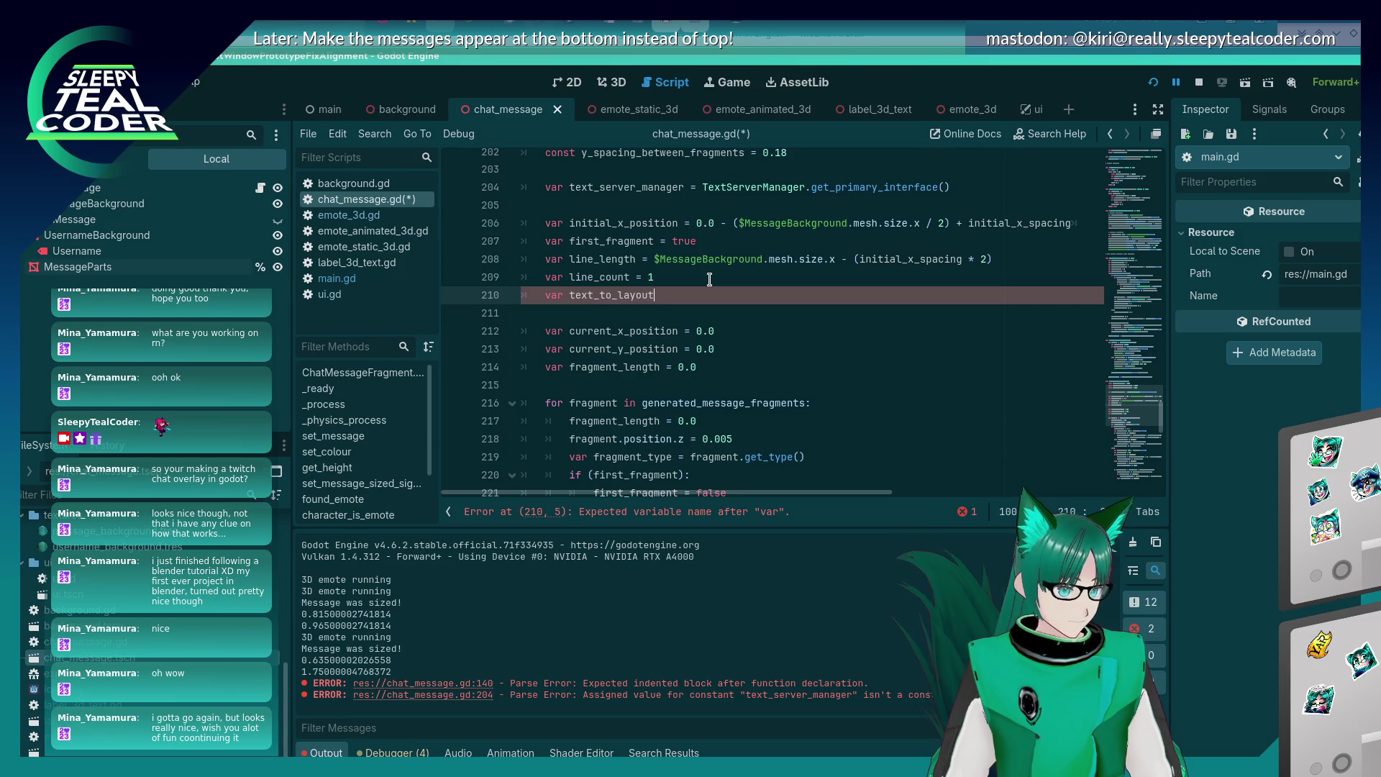
pyautogui.write('[$tring] = [')
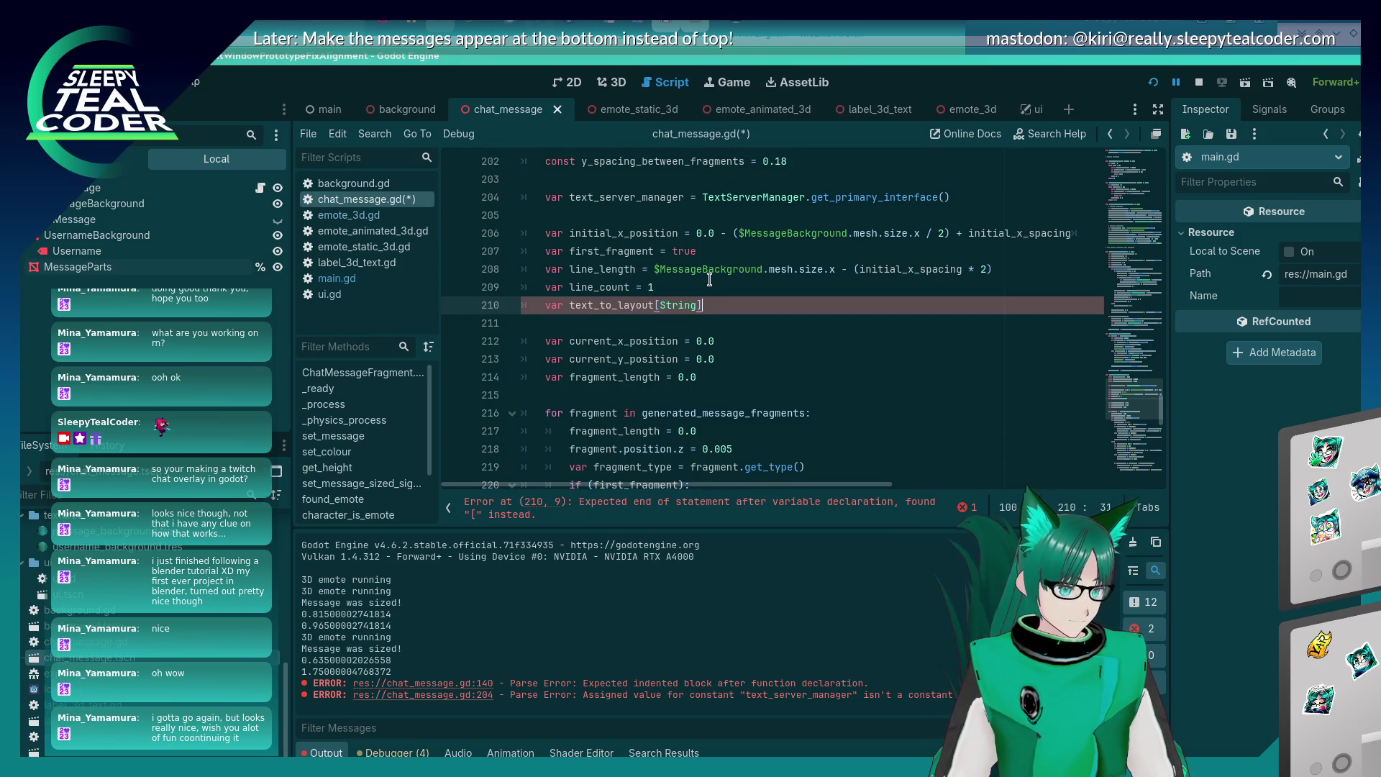
# Fix line 210's syntax with a colon type annotation and '= []', then save.
pyautogui.click(709, 281)
pyautogui.click(724, 306)
pyautogui.press('BackSpace')
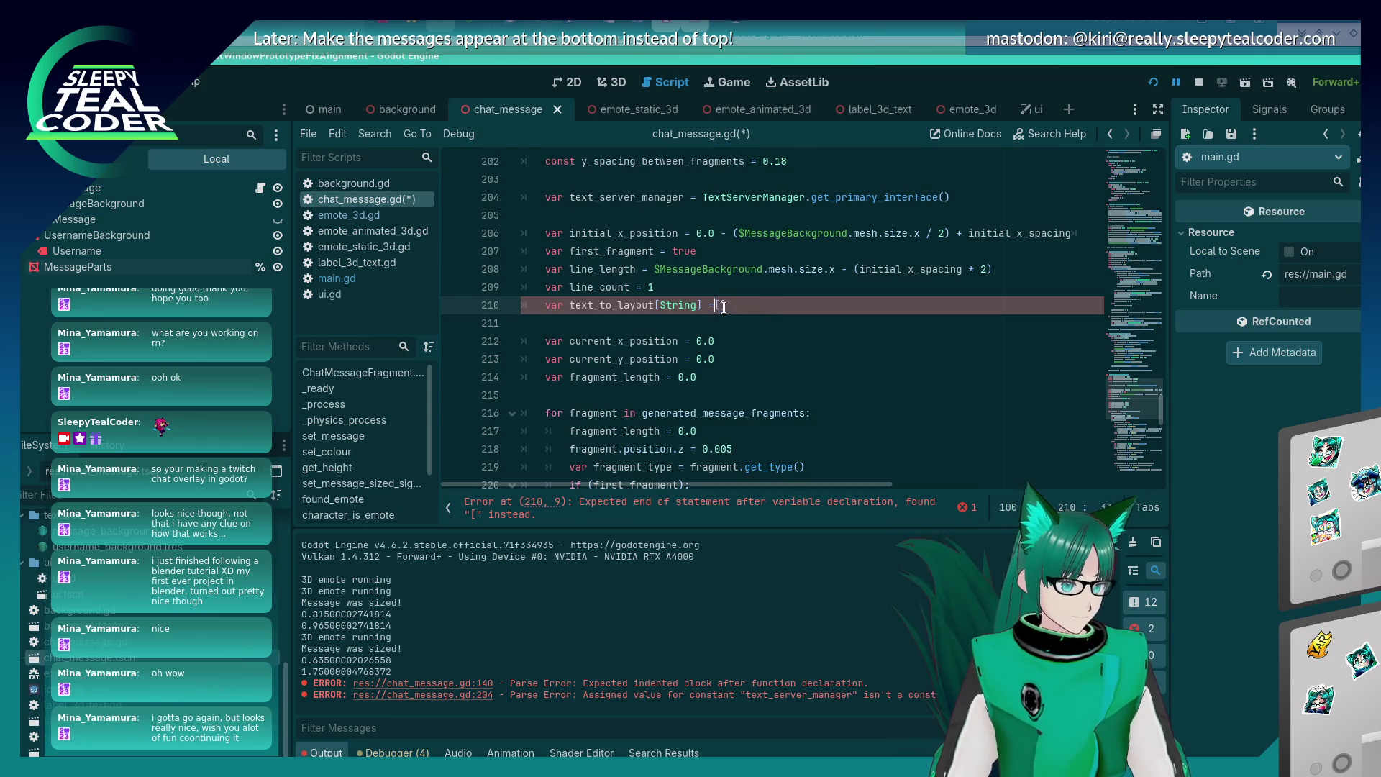
pyautogui.press('BackSpace')
pyautogui.press('Left')
pyautogui.press('Left')
pyautogui.press('Left')
pyautogui.write(':')
pyautogui.click(724, 305)
pyautogui.write('=')
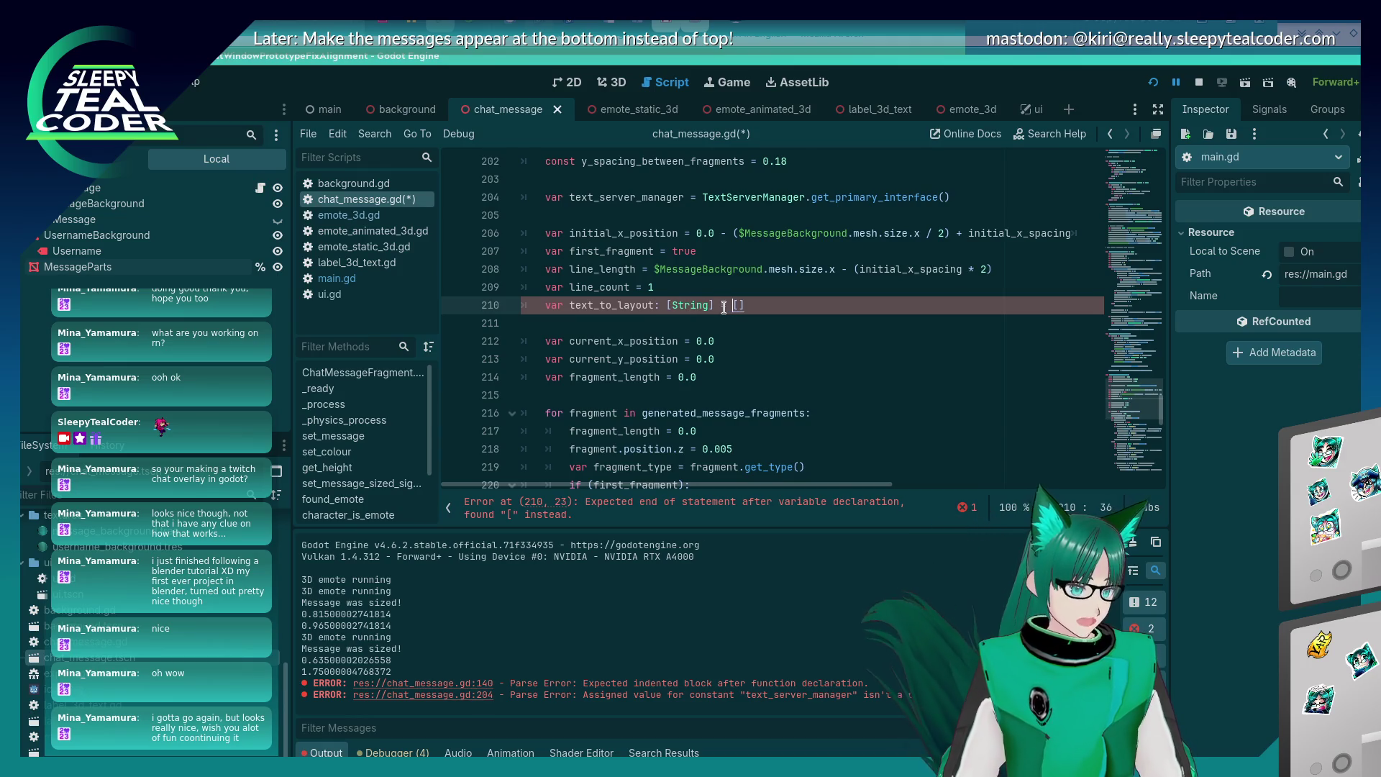
pyautogui.hotkey('ctrl', 's')
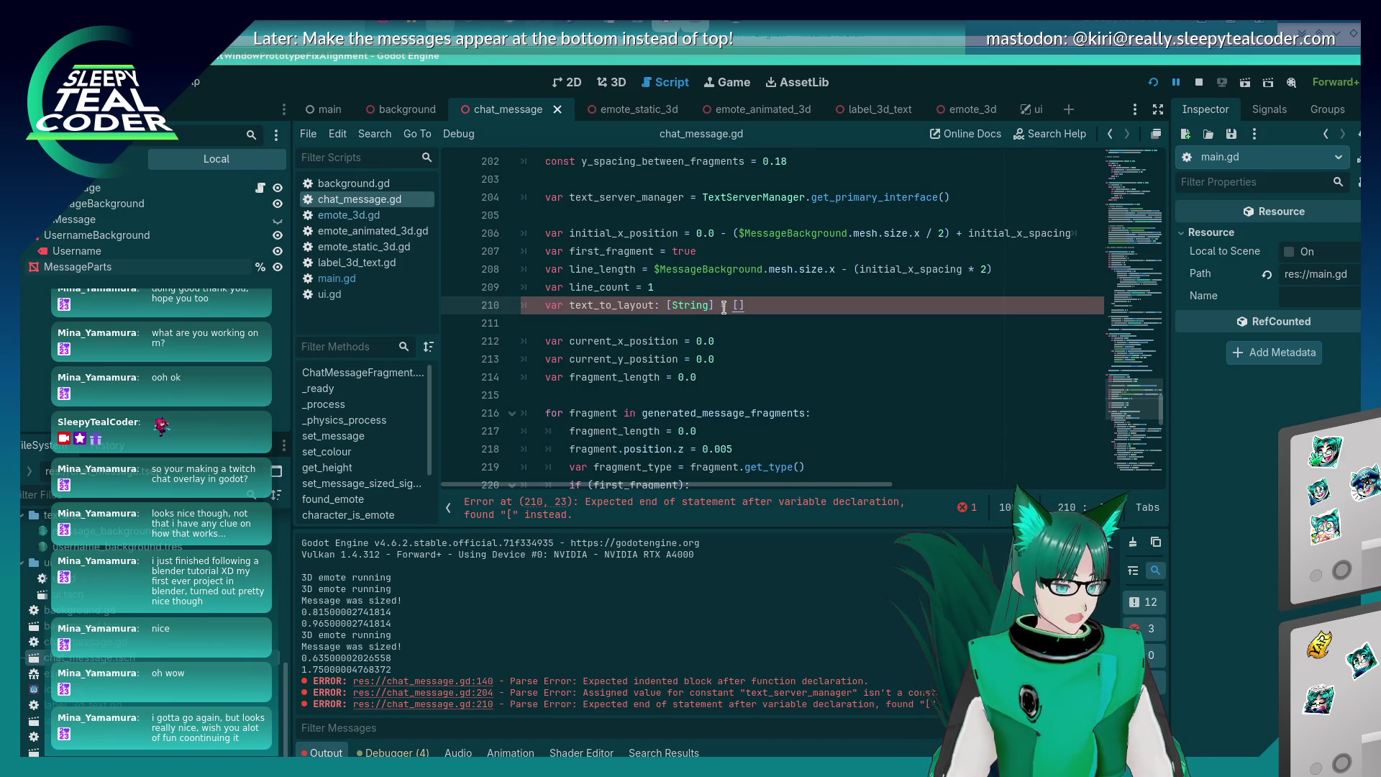
# Complete the type as Array[String] so line 210 reads var text_to_layout: Array[String] = [], and save.
pyautogui.press('Left')
pyautogui.press('Left')
pyautogui.press('Left')
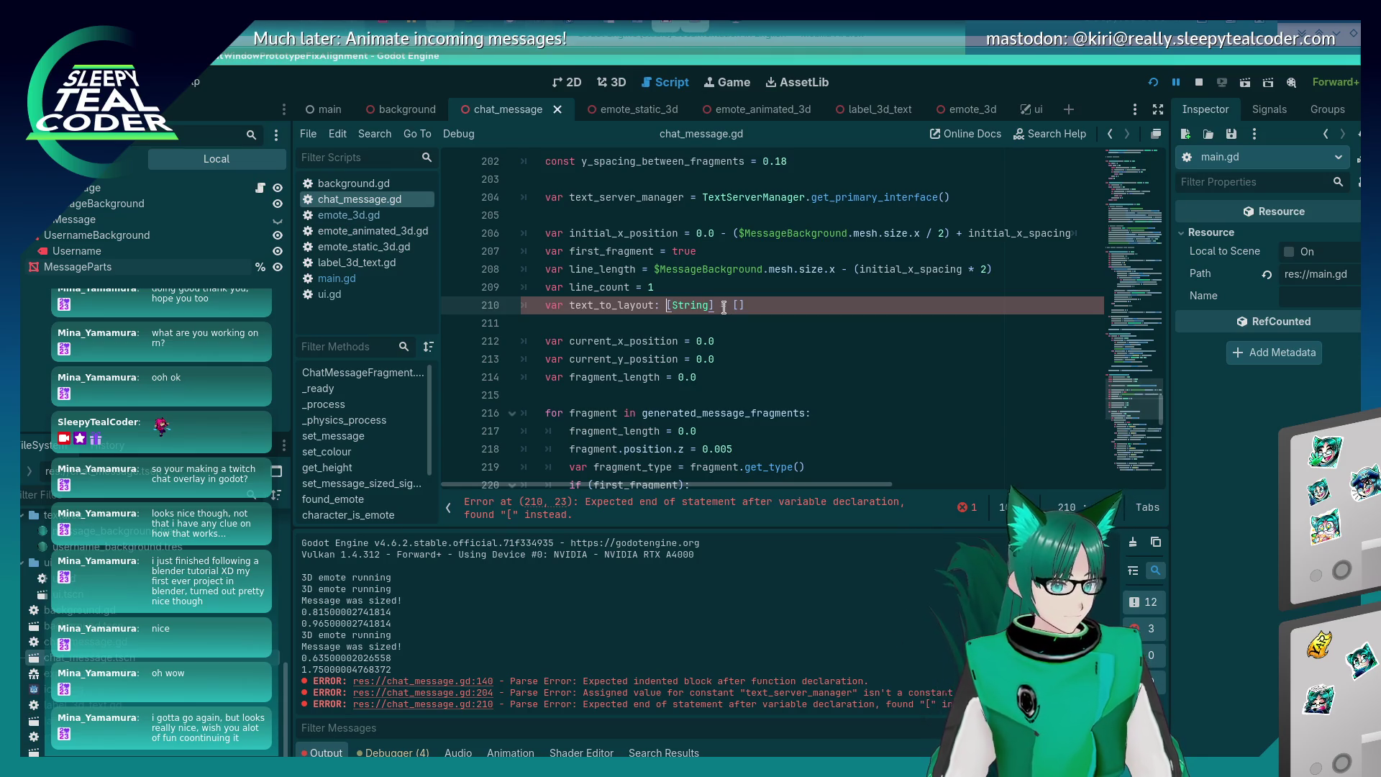
pyautogui.write('Array')
pyautogui.press('Escape')
pyautogui.press('Up')
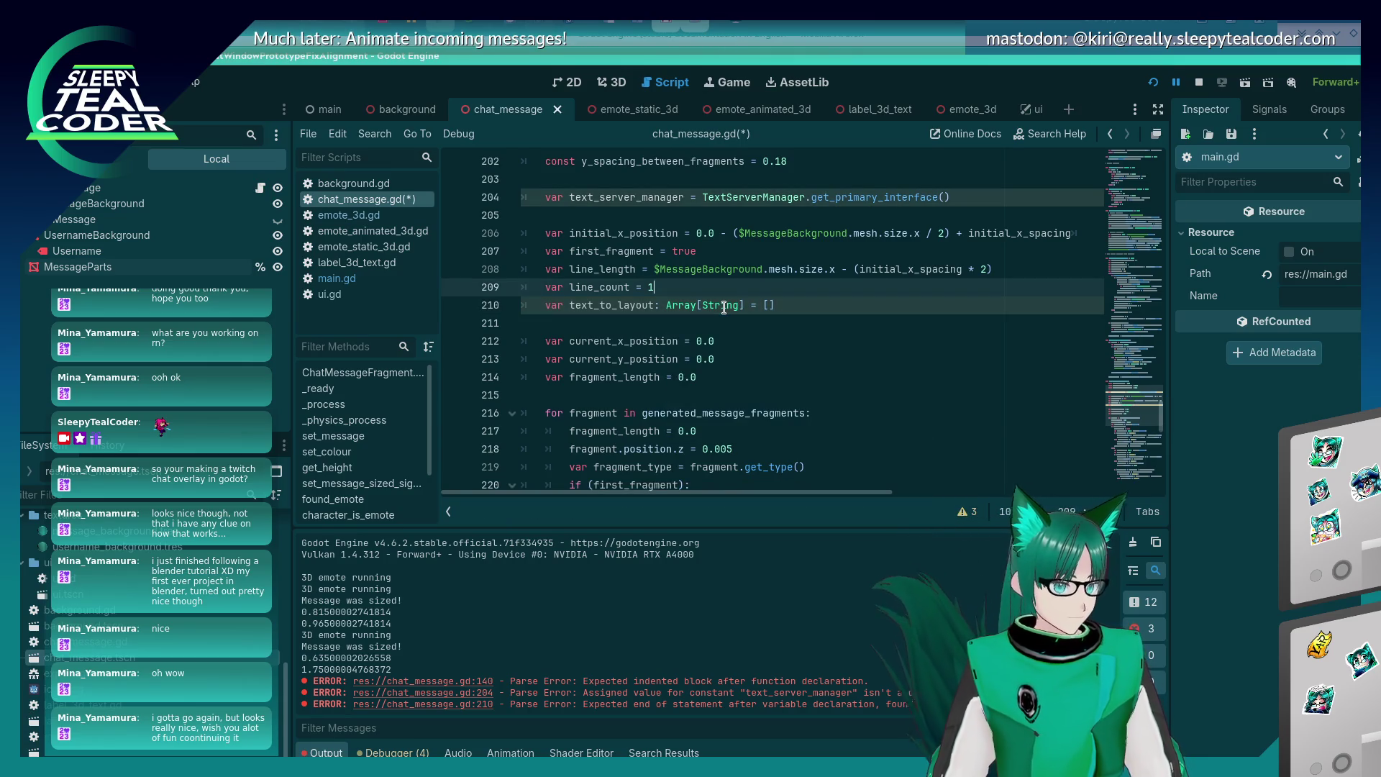
pyautogui.hotkey('ctrl', 's')
pyautogui.doubleClick(649, 305)
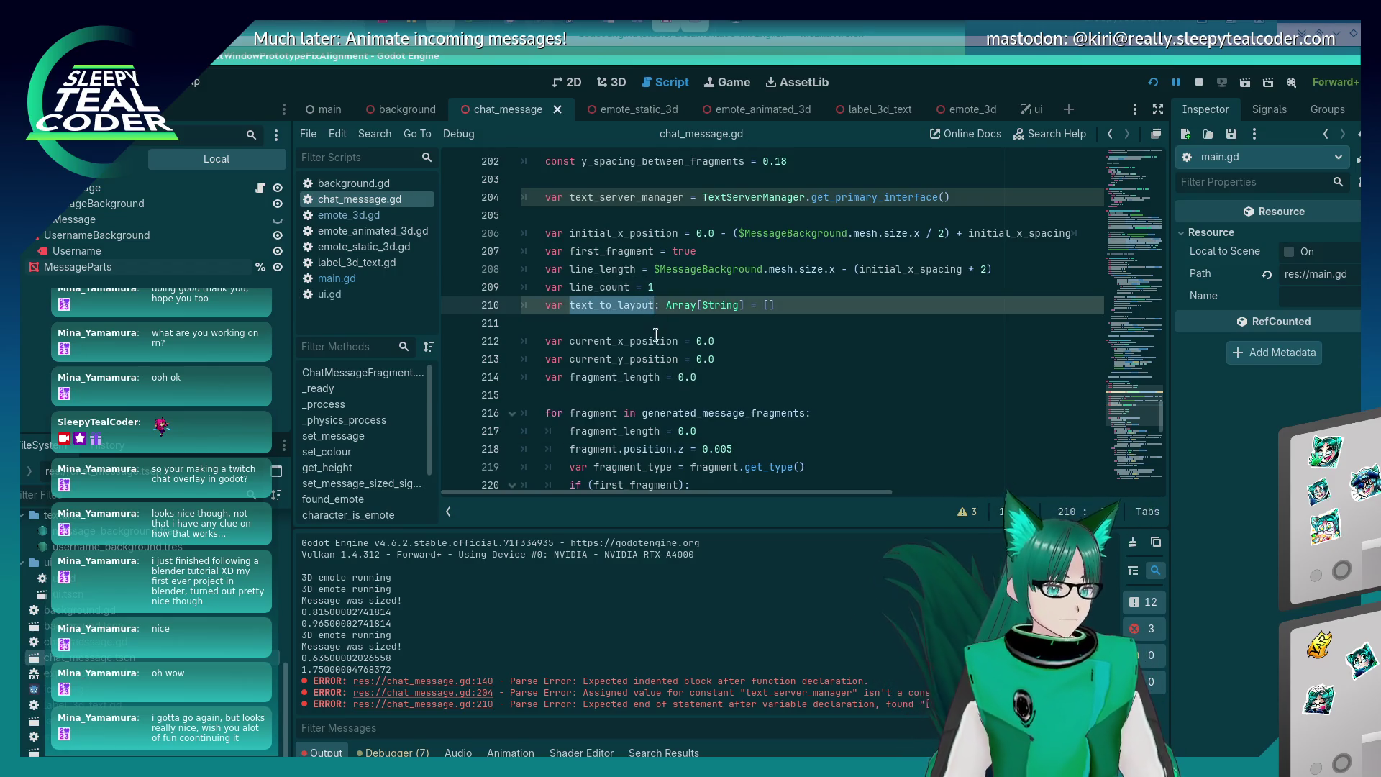
pyautogui.scroll(-4, 723, 317)
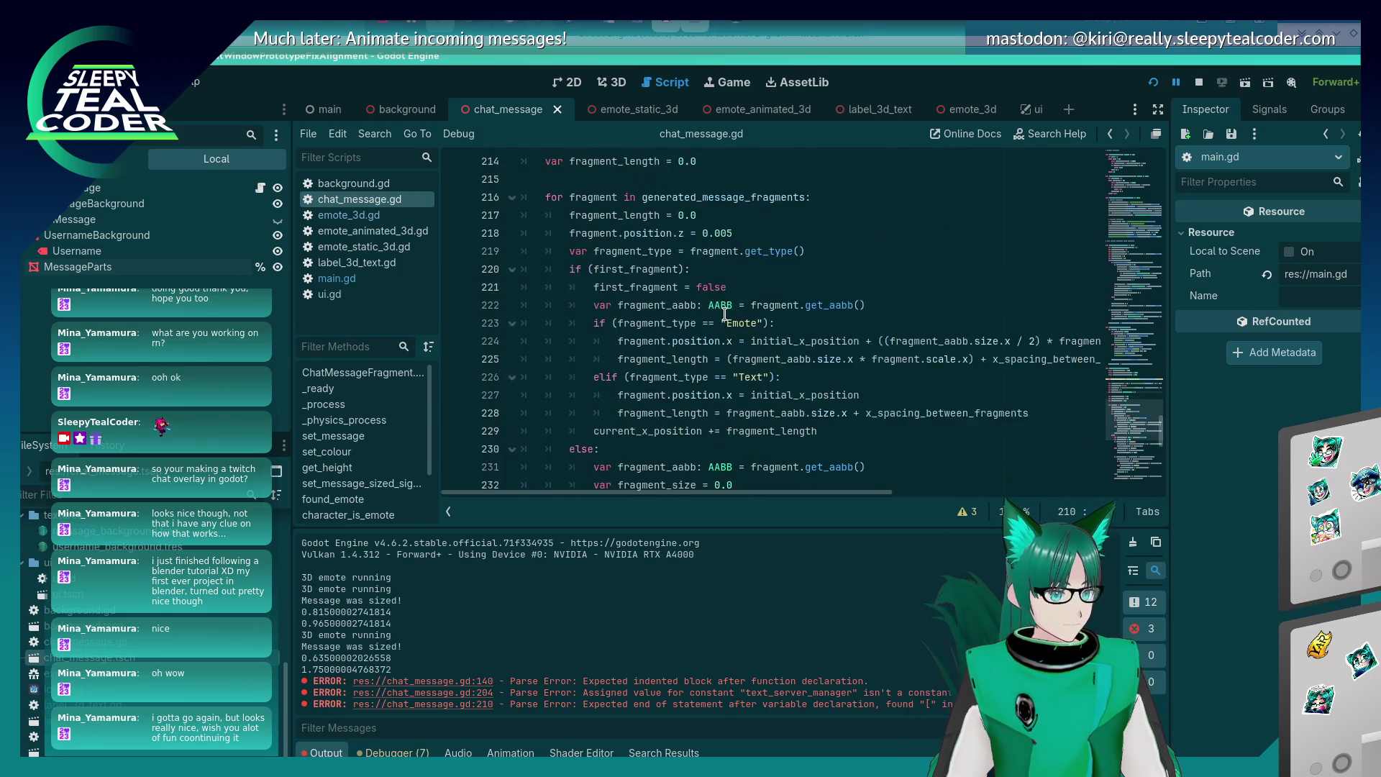
pyautogui.scroll(-5, 725, 315)
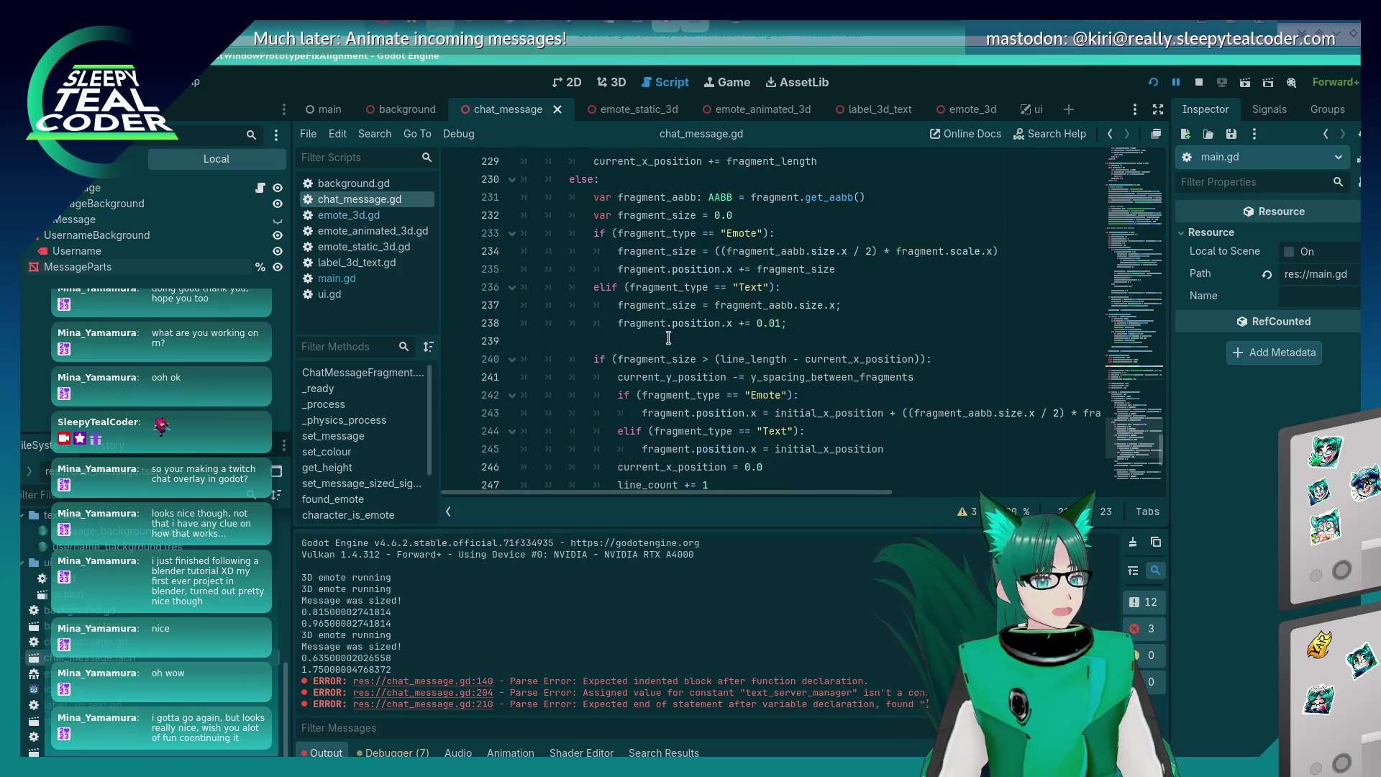
pyautogui.scroll(7, 665, 338)
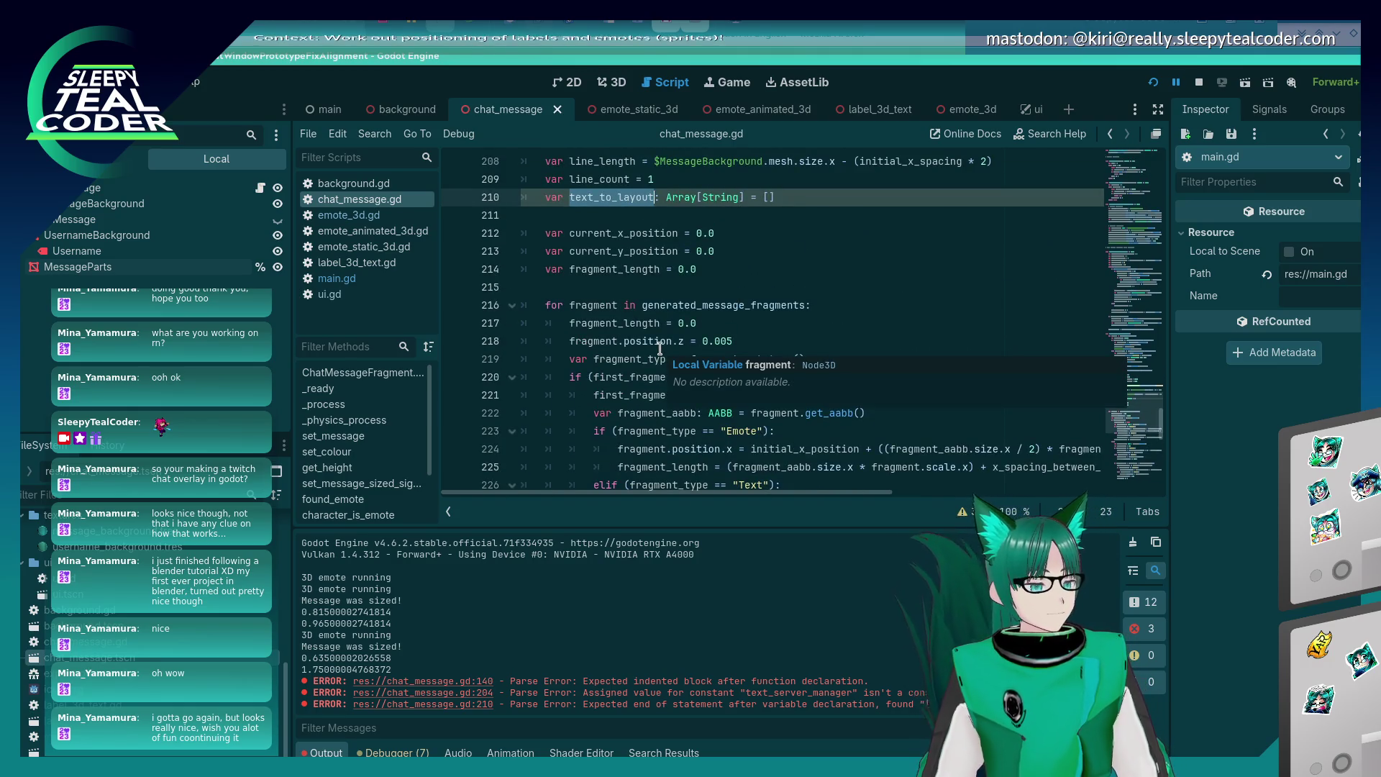
pyautogui.scroll(1, 655, 340)
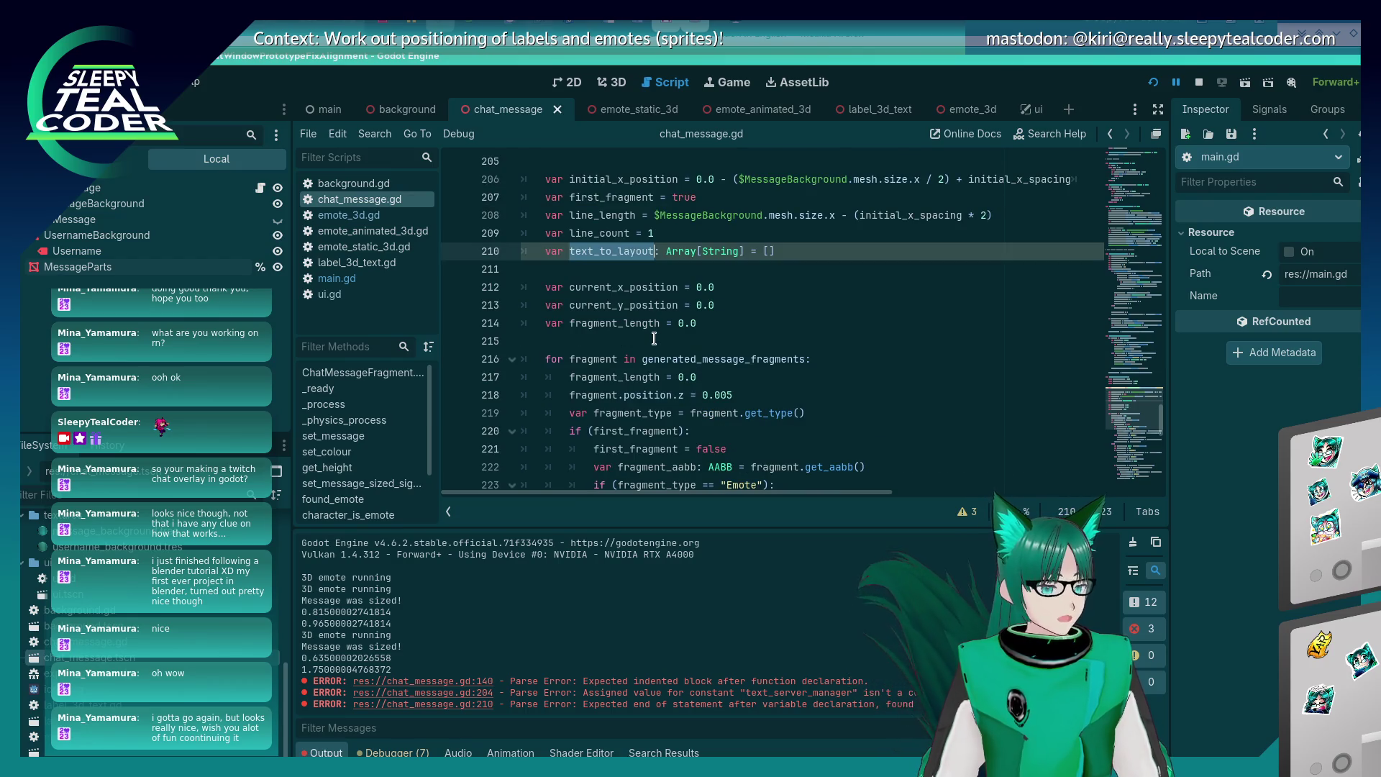
pyautogui.scroll(-9, 655, 338)
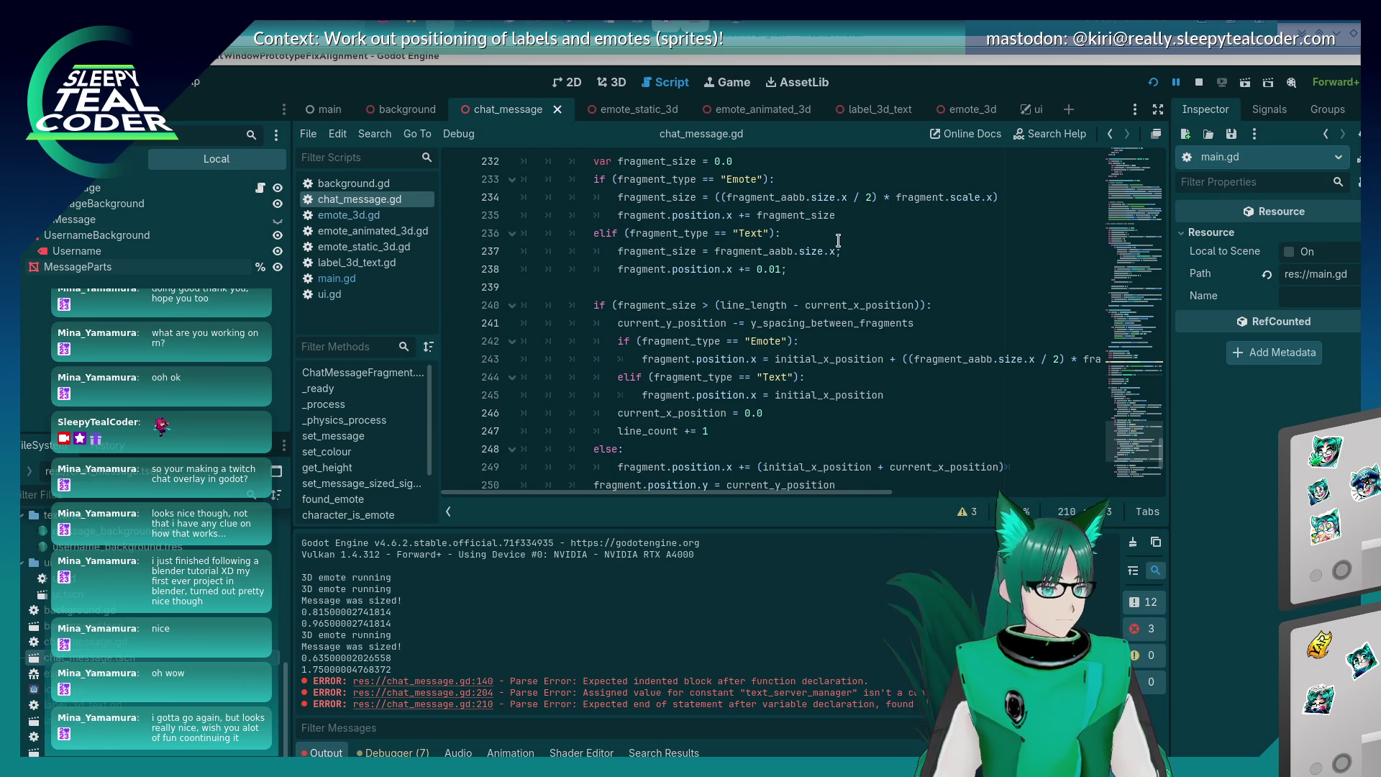
pyautogui.scroll(8, 698, 317)
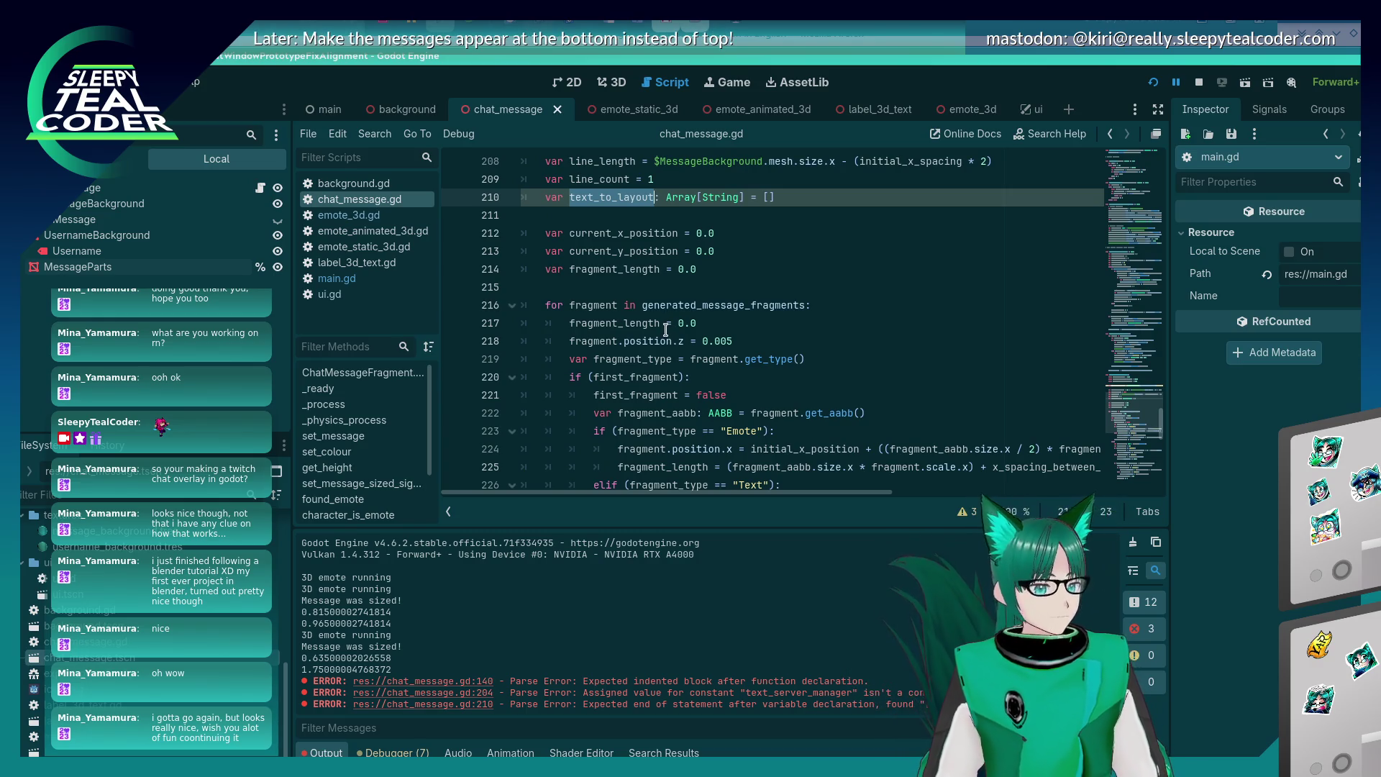
pyautogui.scroll(-9, 722, 333)
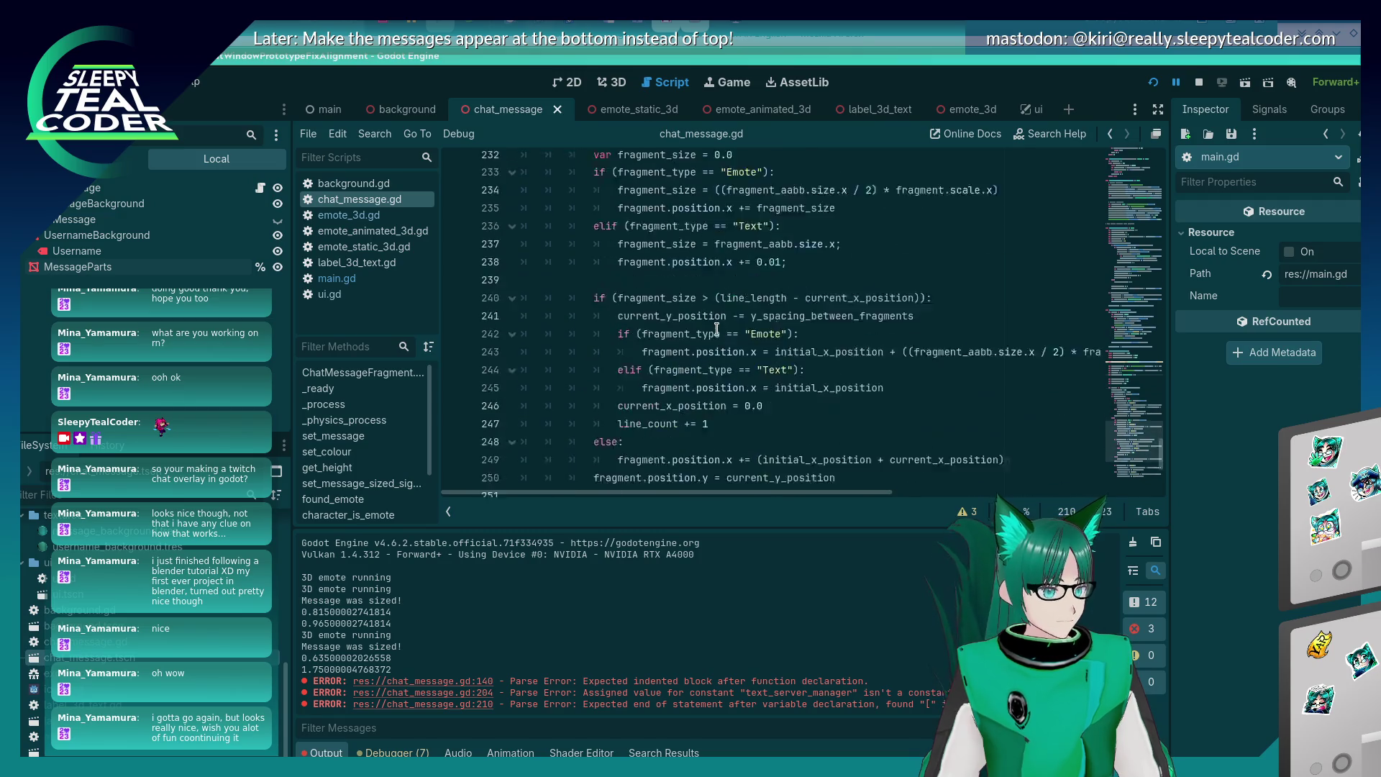
pyautogui.scroll(1, 703, 367)
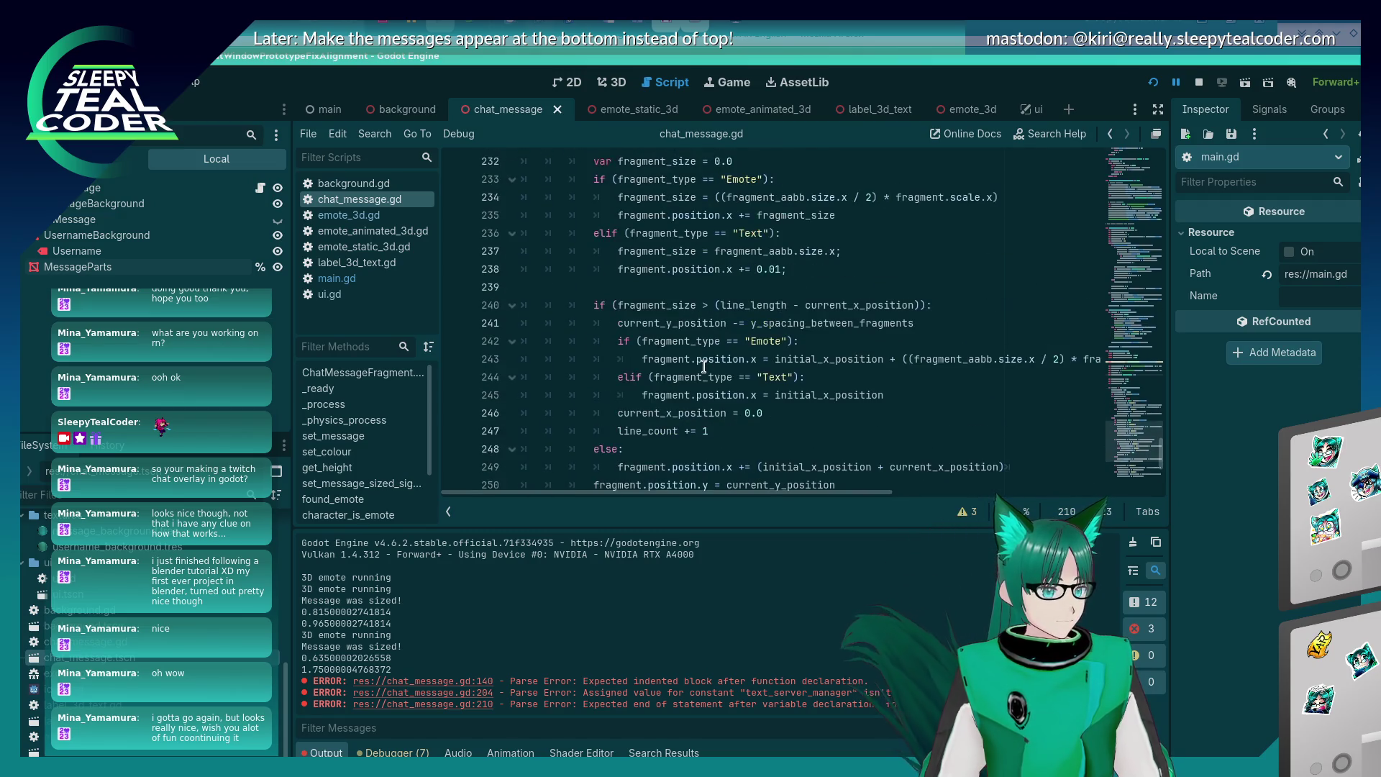
pyautogui.click(653, 429)
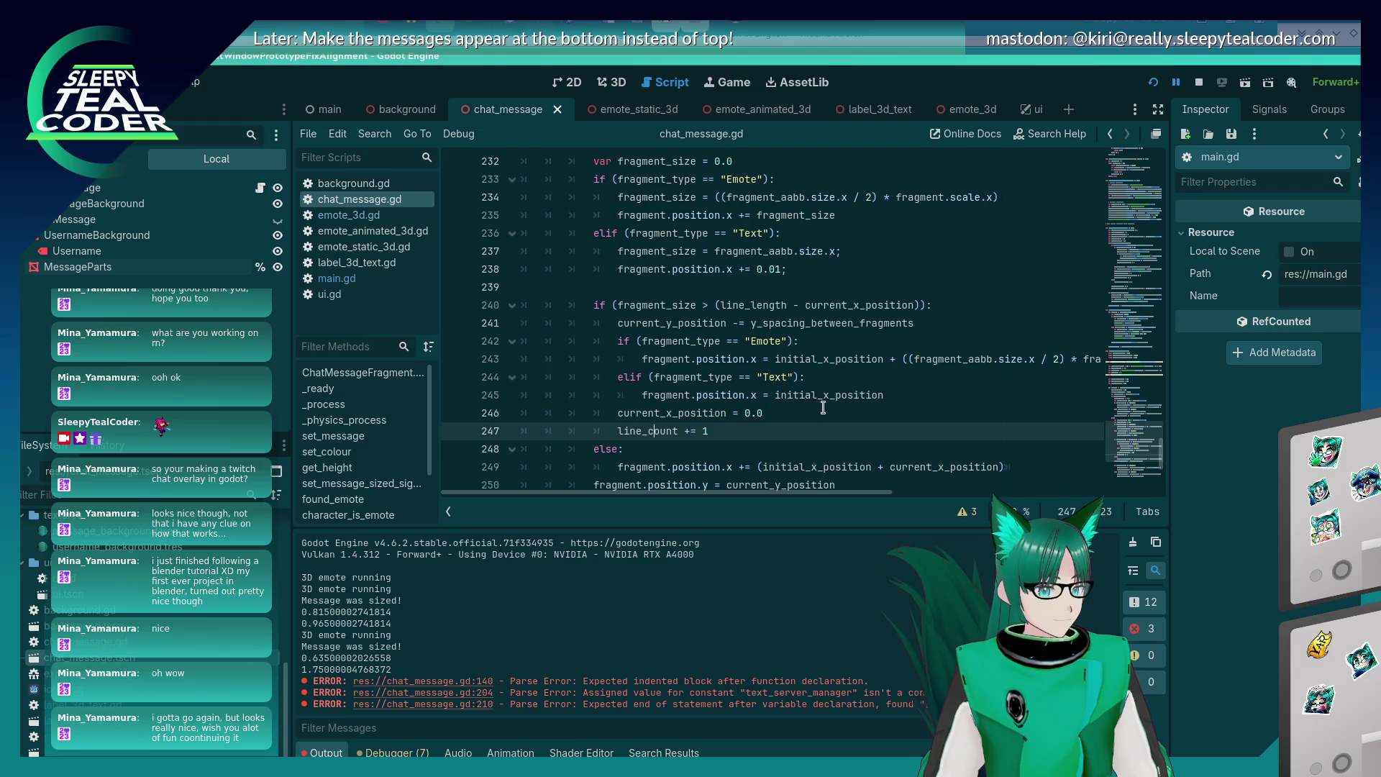
pyautogui.click(836, 382)
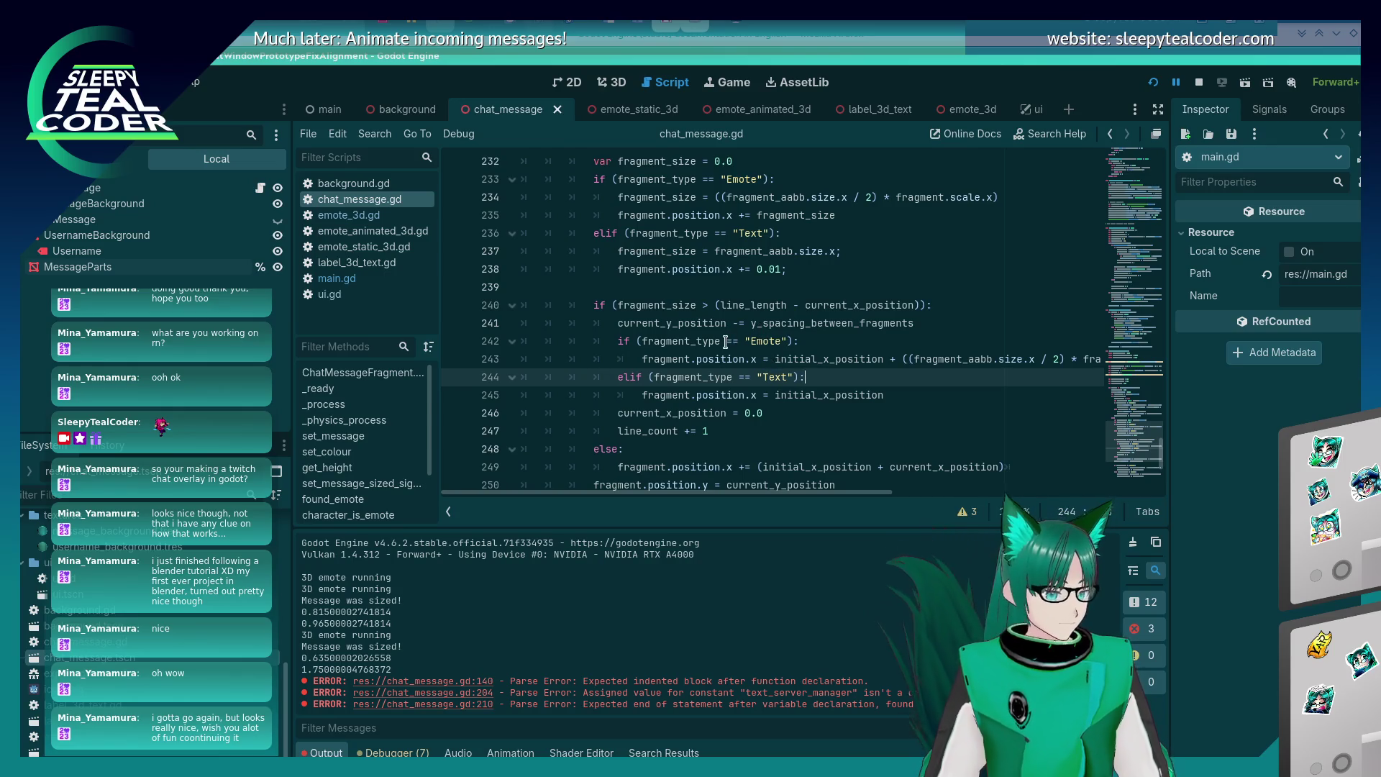
pyautogui.scroll(2, 726, 343)
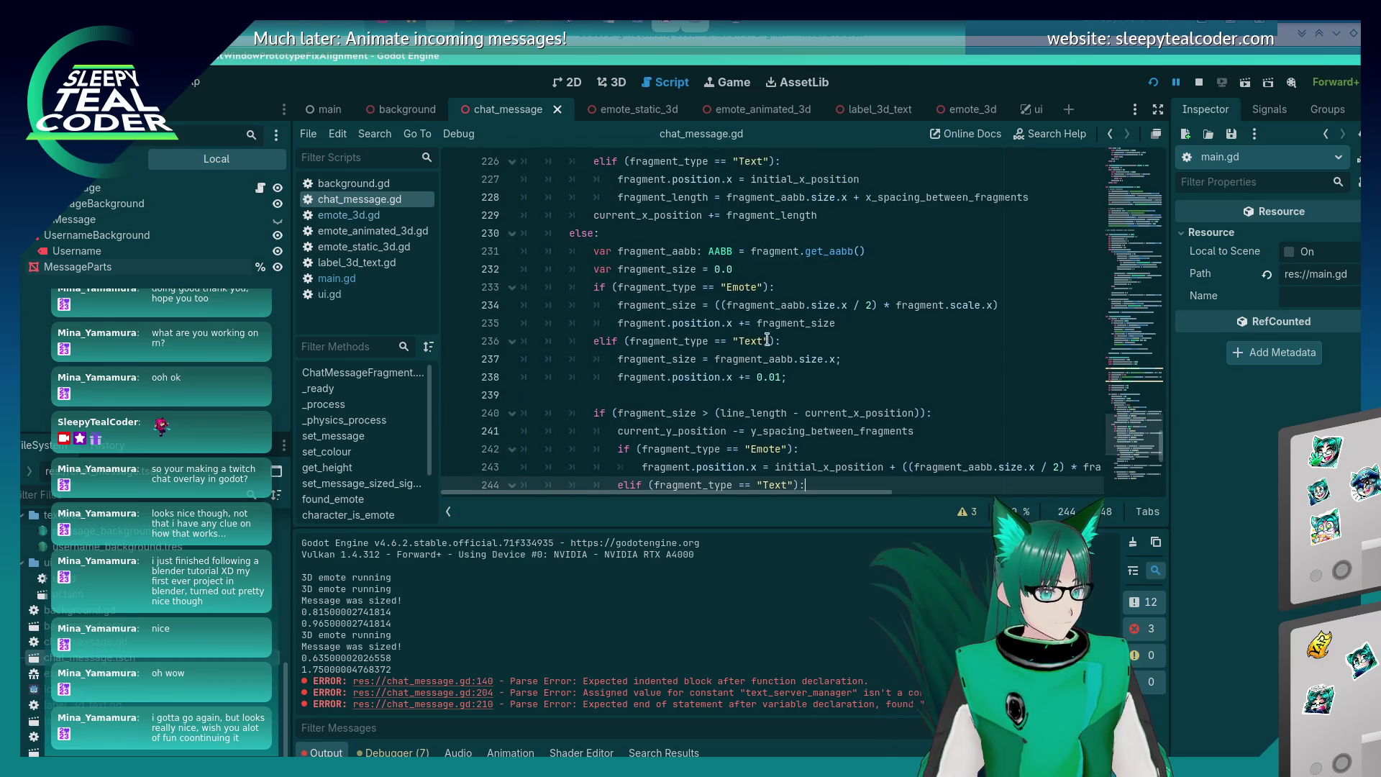
pyautogui.click(805, 343)
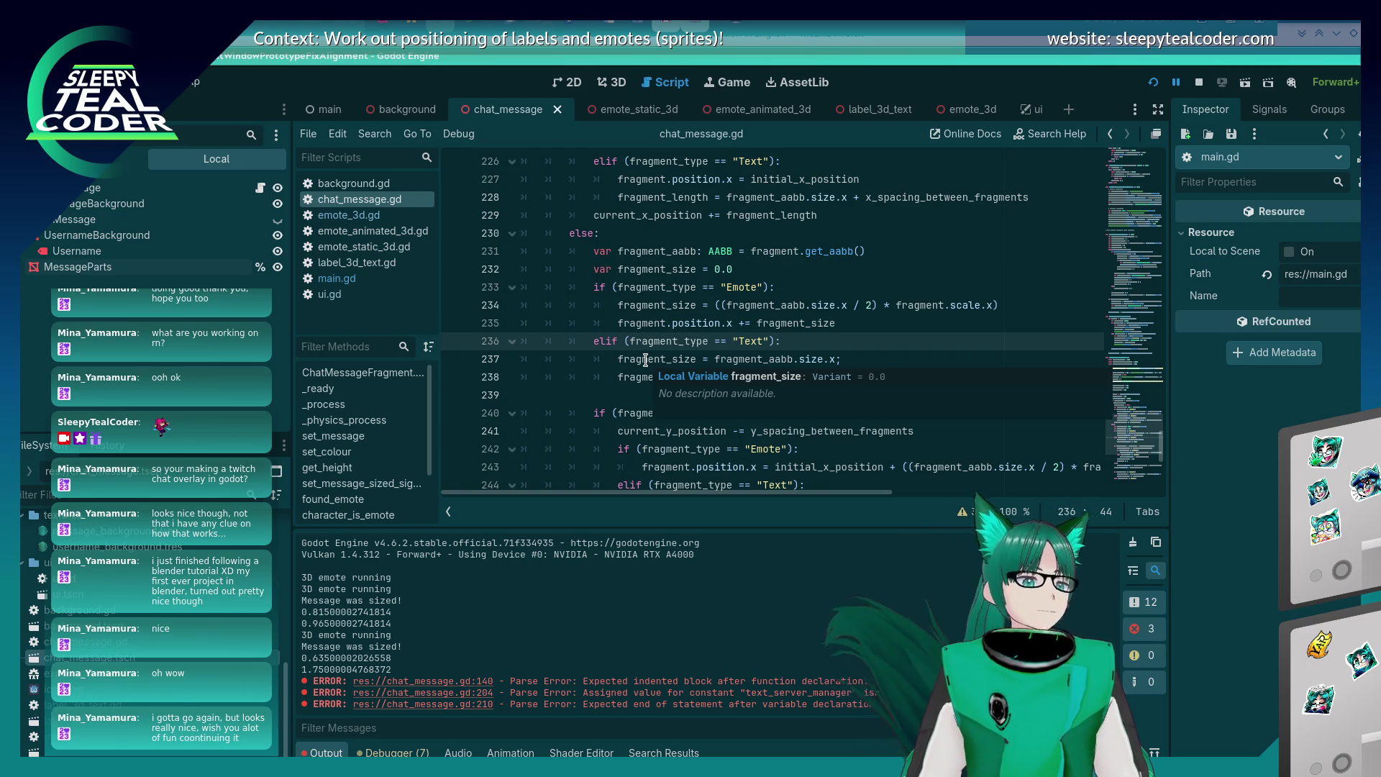
pyautogui.click(818, 344)
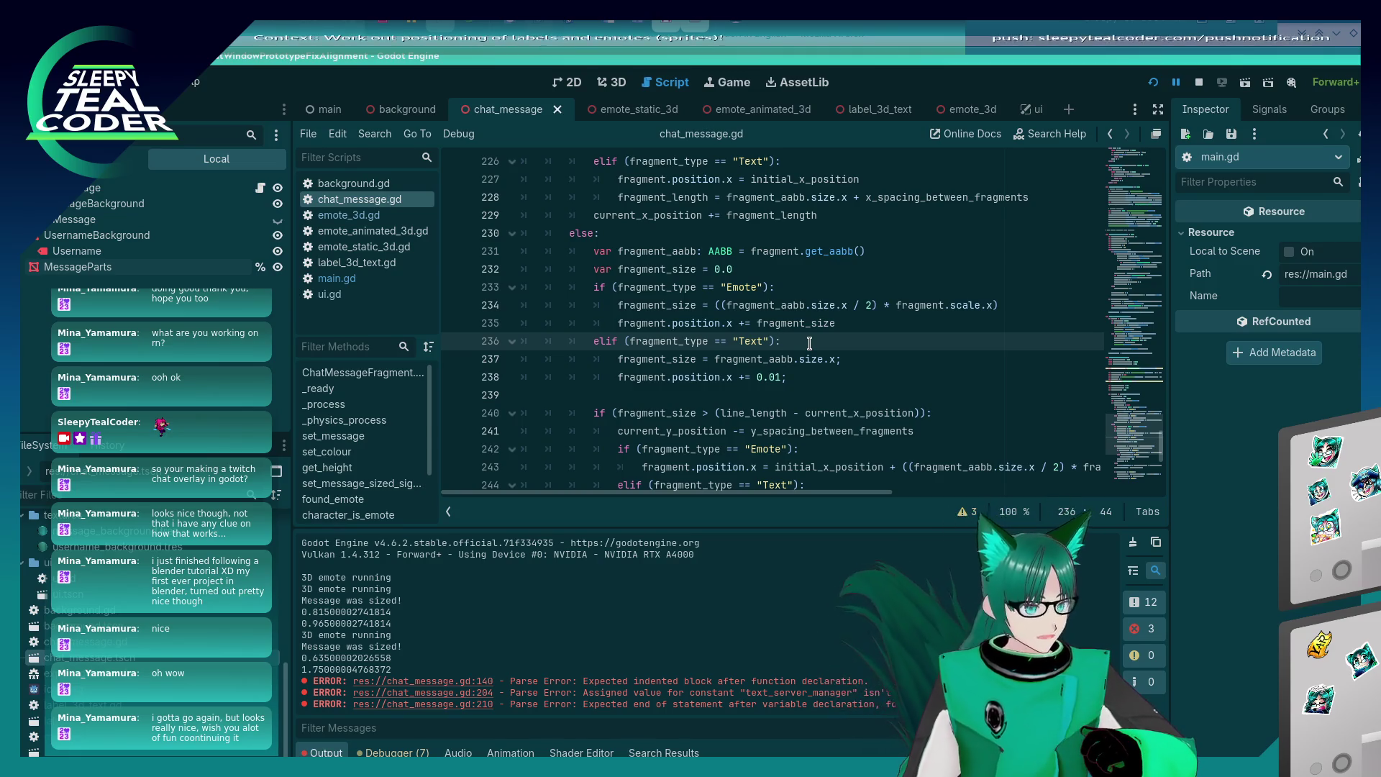
# Delete the text_to_layout line 210 and scroll up to the state_insert_chat_fragments header.
pyautogui.scroll(3, 780, 328)
pyautogui.scroll(4, 780, 328)
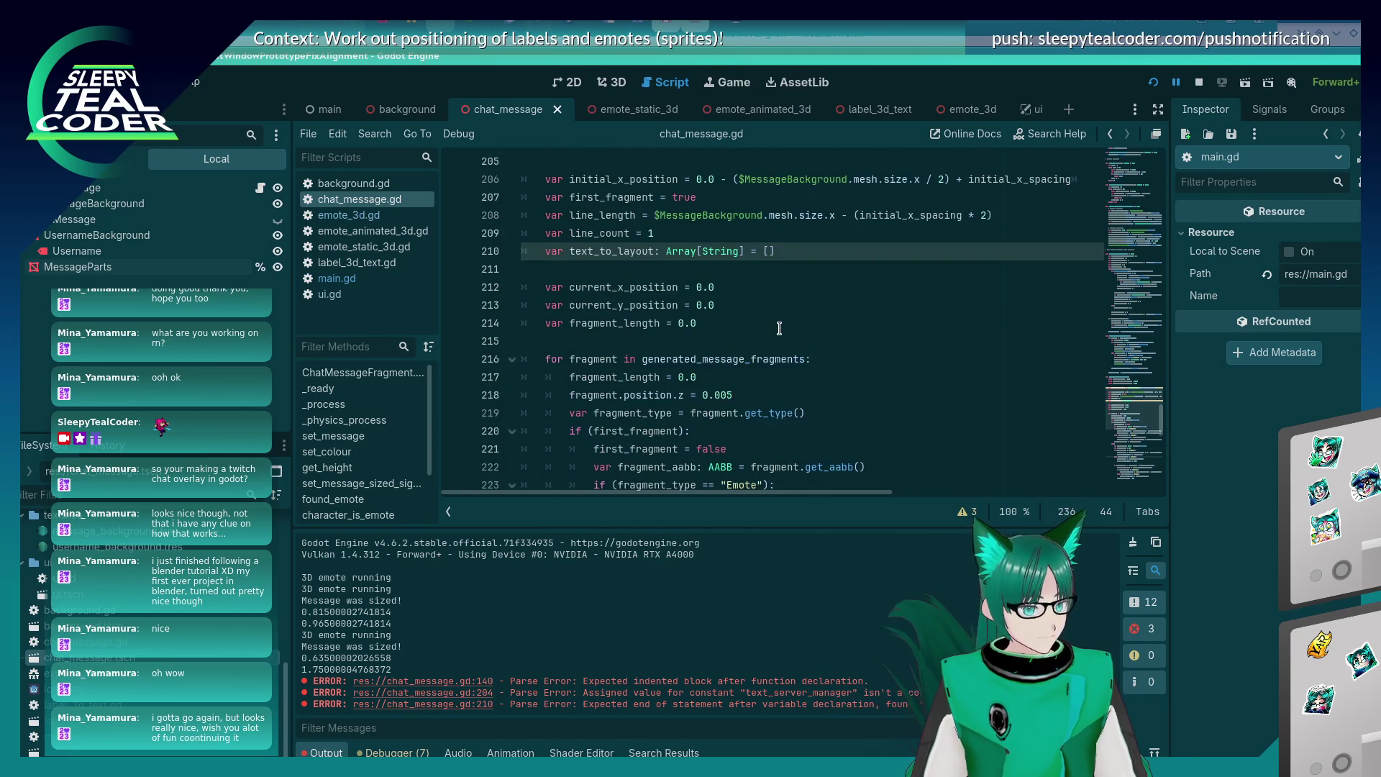
pyautogui.scroll(3, 780, 328)
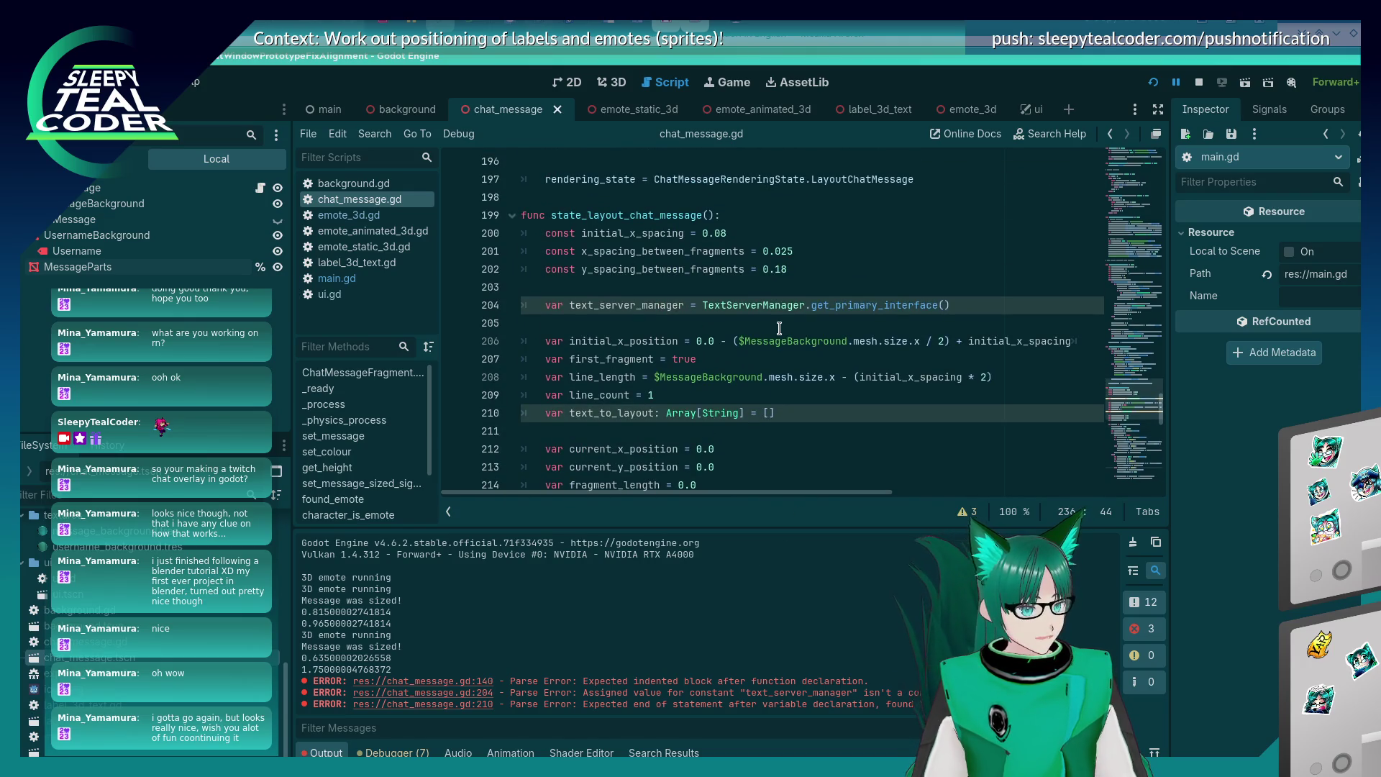
pyautogui.click(669, 413)
pyautogui.press('End')
pyautogui.hotkey('shift', 'Home')
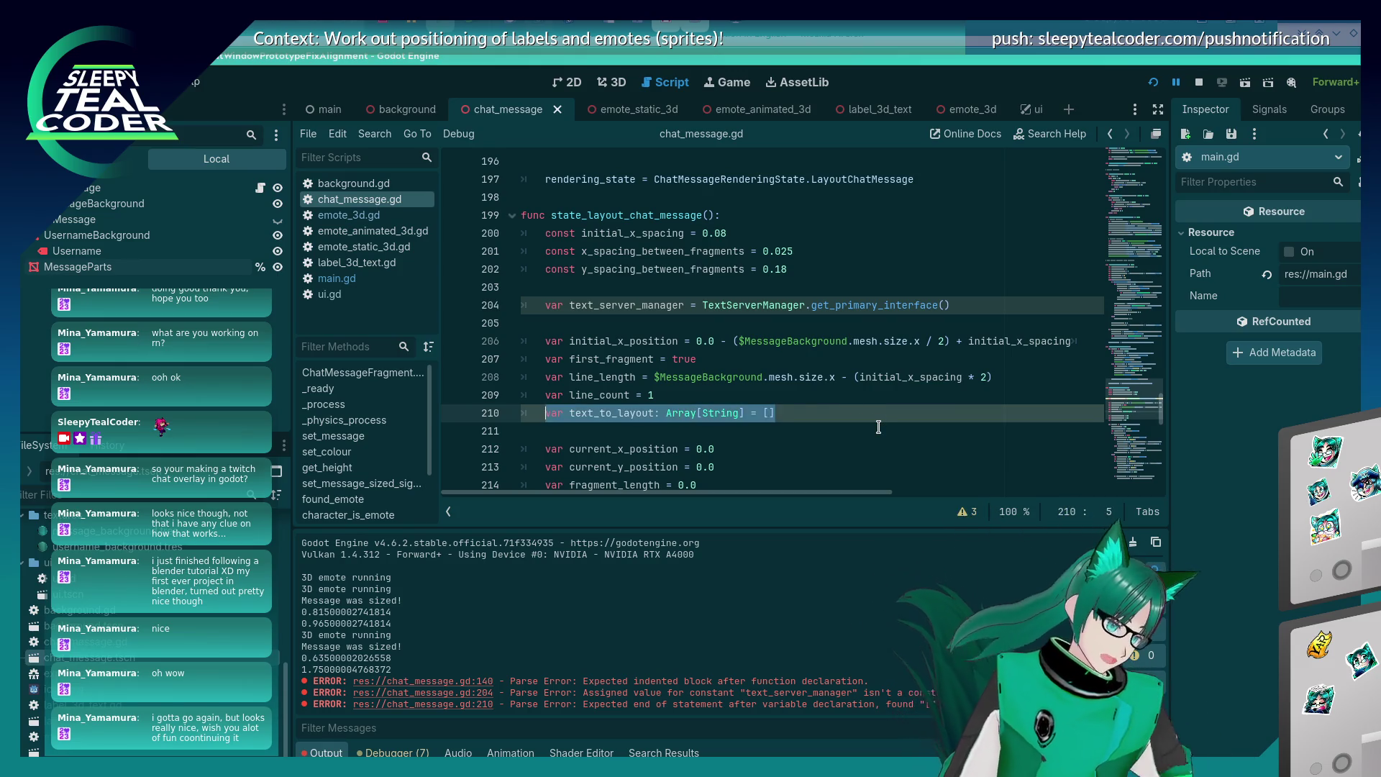
pyautogui.hotkey('shift', 'Home')
pyautogui.press('BackSpace')
pyautogui.press('BackSpace')
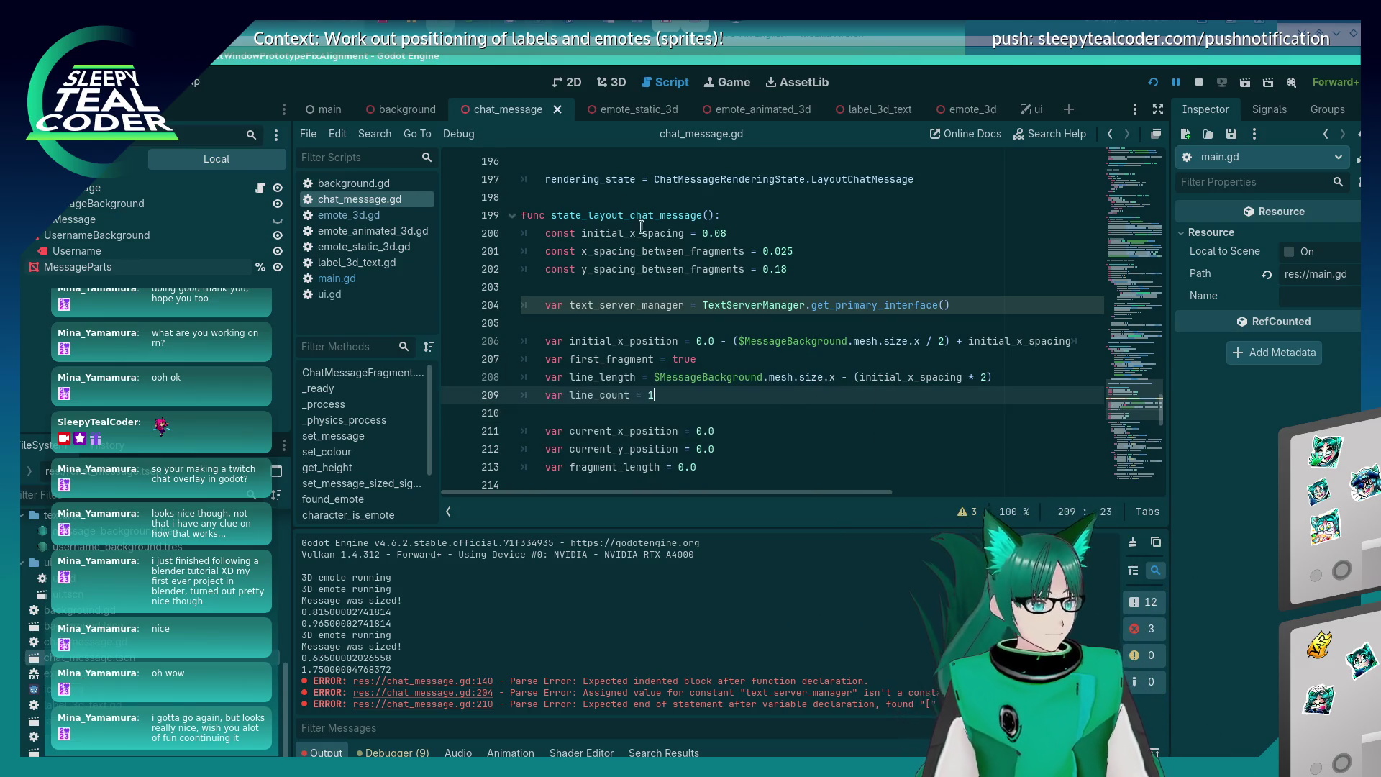
pyautogui.scroll(6, 628, 290)
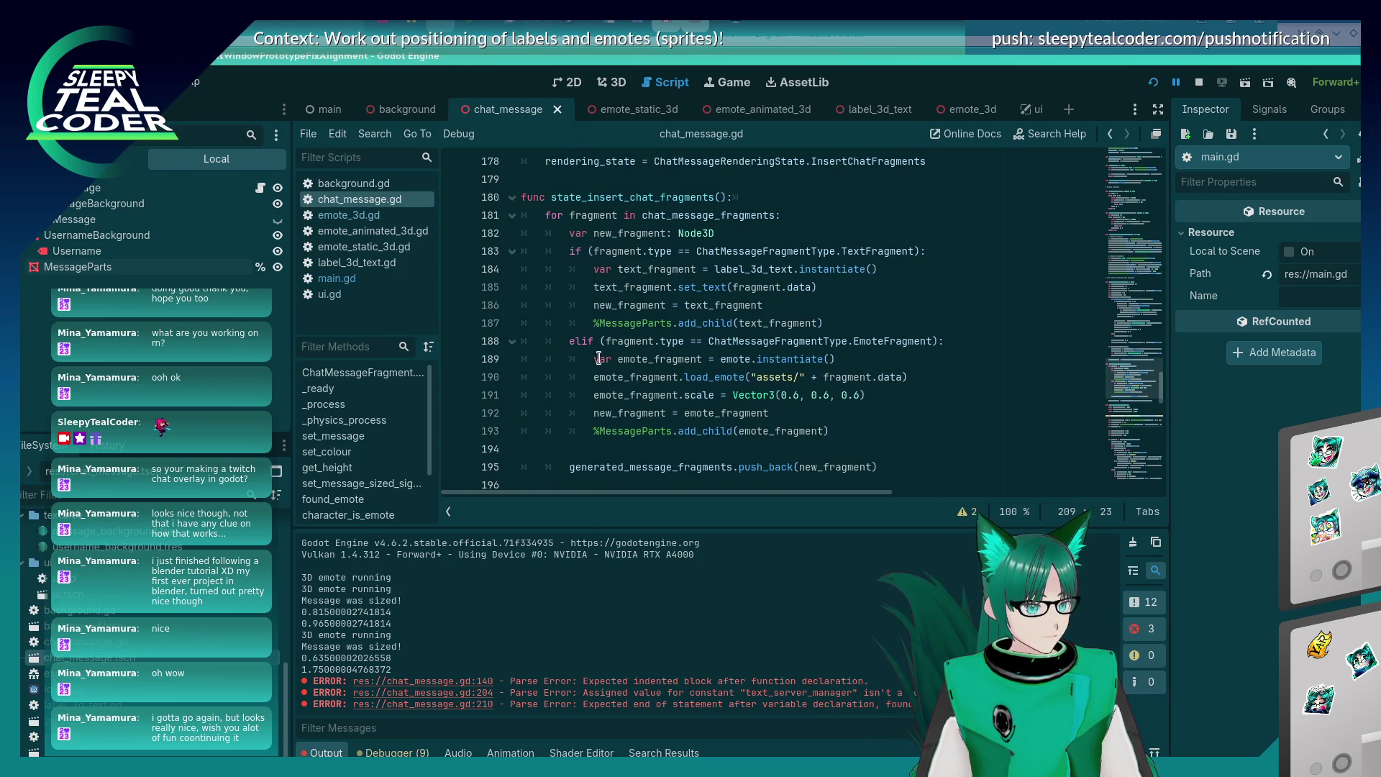
pyautogui.scroll(1, 569, 429)
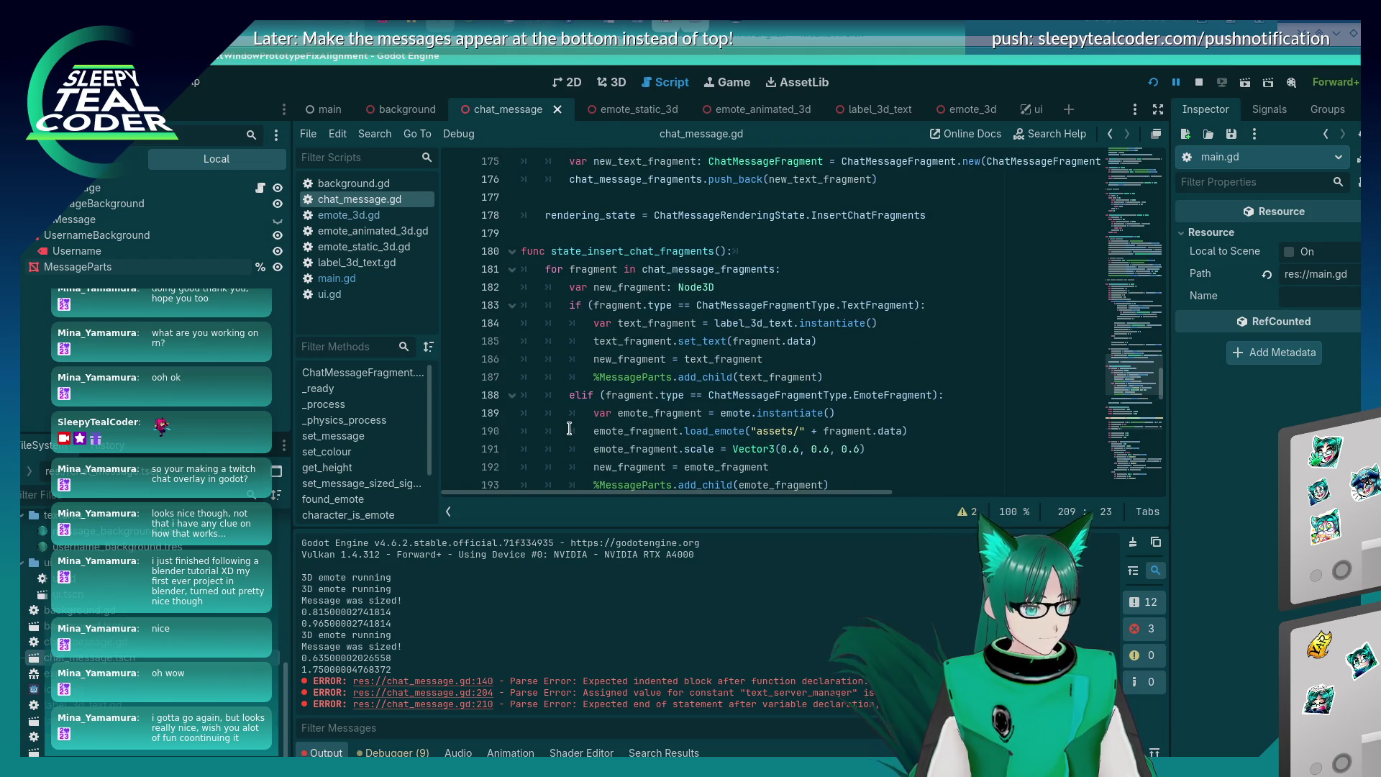
pyautogui.click(746, 251)
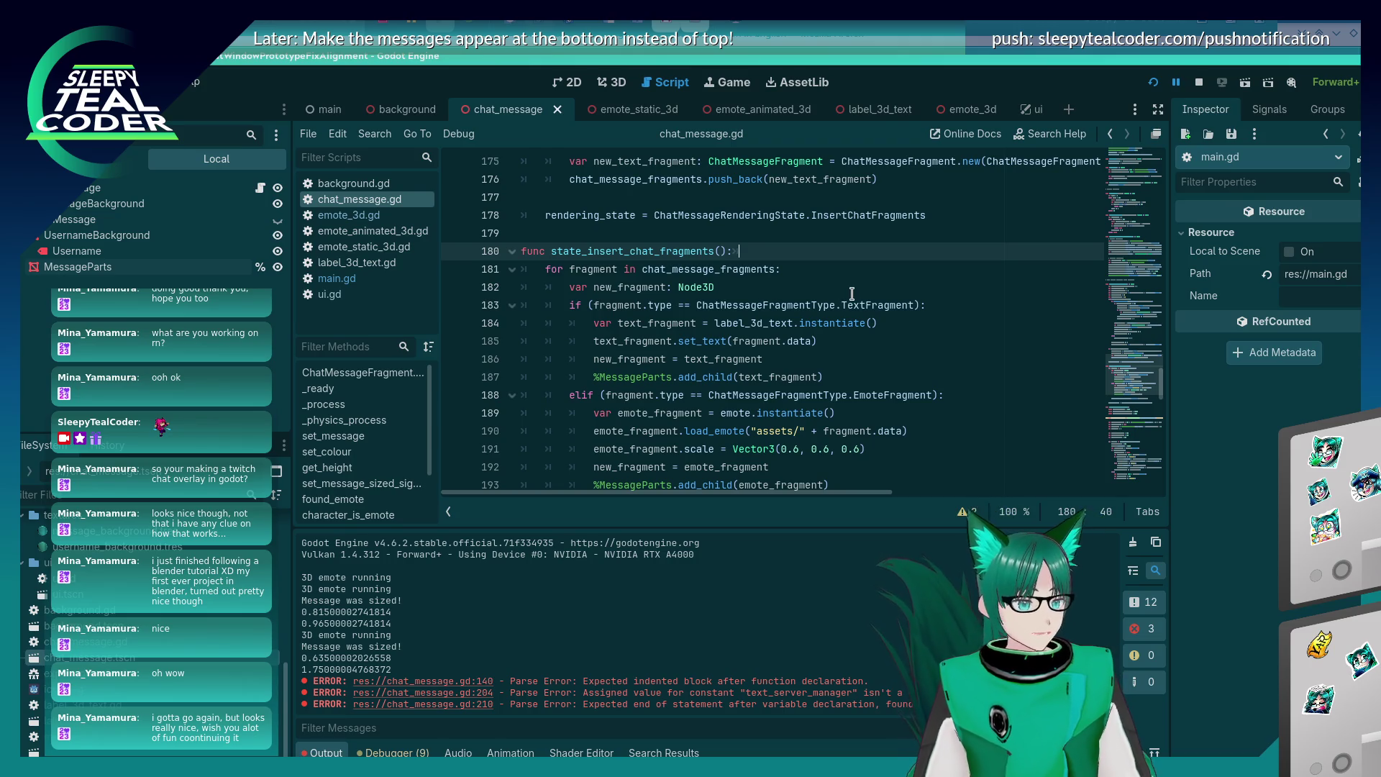
# Paste text_to_layout below the function header, then cut it back out and clear the blank lines.
pyautogui.press('Return')
pyautogui.hotkey('ctrl', 'v')
pyautogui.press('BackSpace')
pyautogui.hotkey('ctrl', 'x')
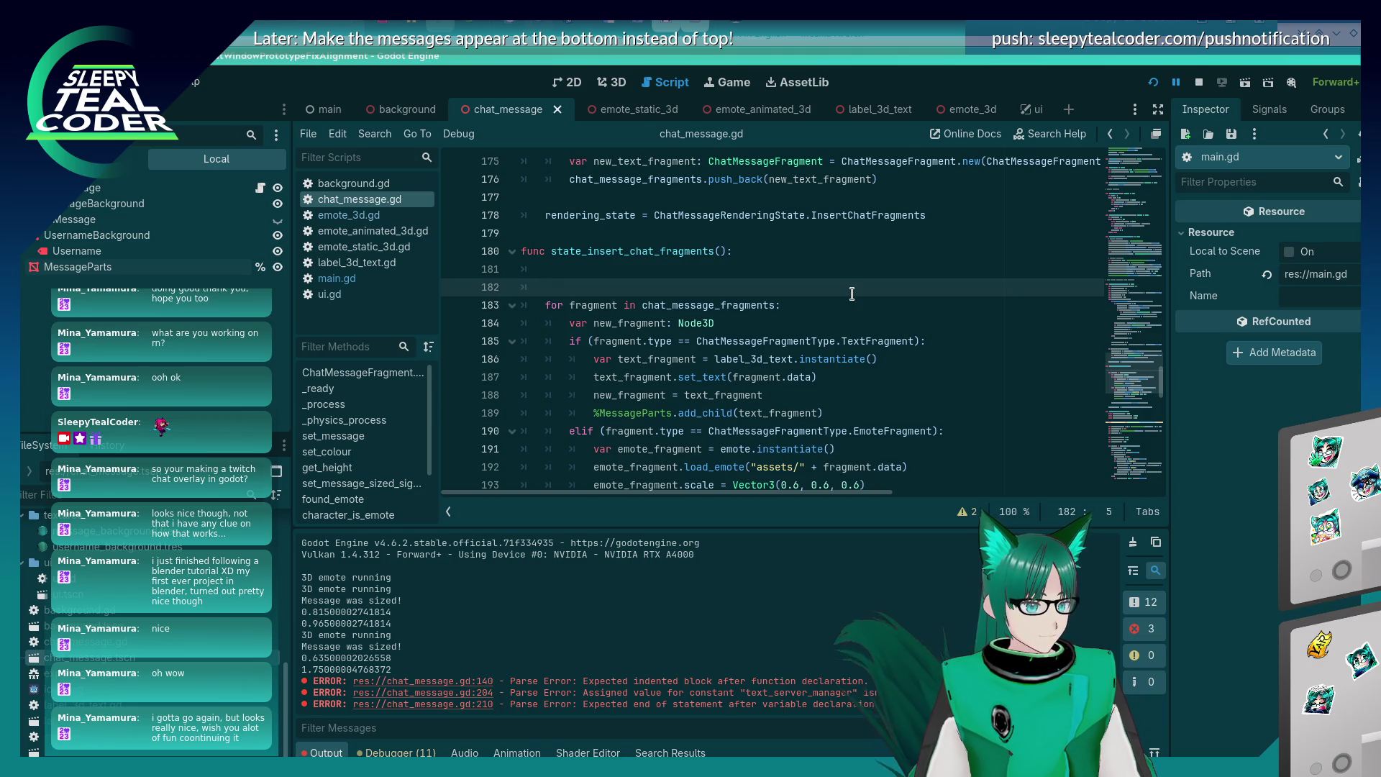
pyautogui.press('BackSpace')
pyautogui.press('BackSpace')
pyautogui.press('Down')
pyautogui.press('BackSpace')
pyautogui.press('End')
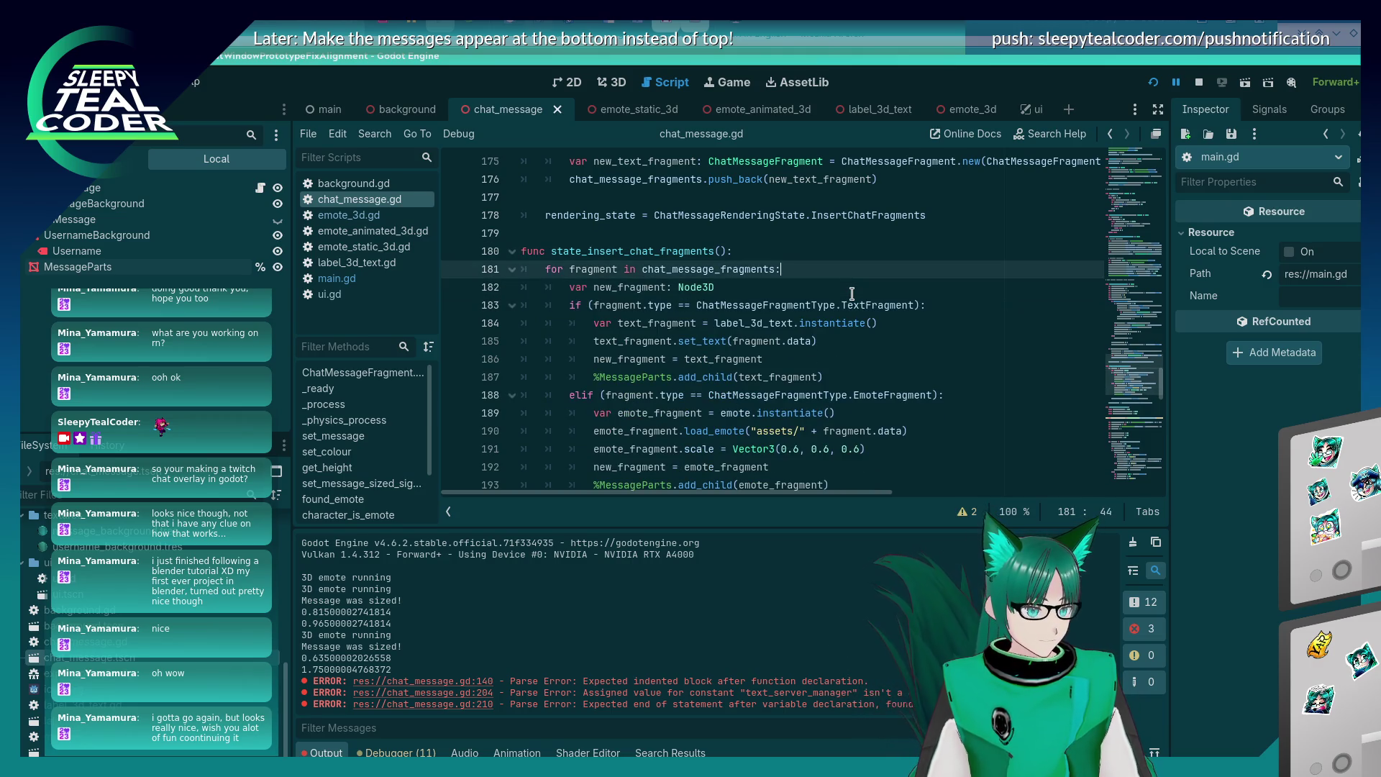
pyautogui.press('Down')
pyautogui.press('Down')
pyautogui.press('Down')
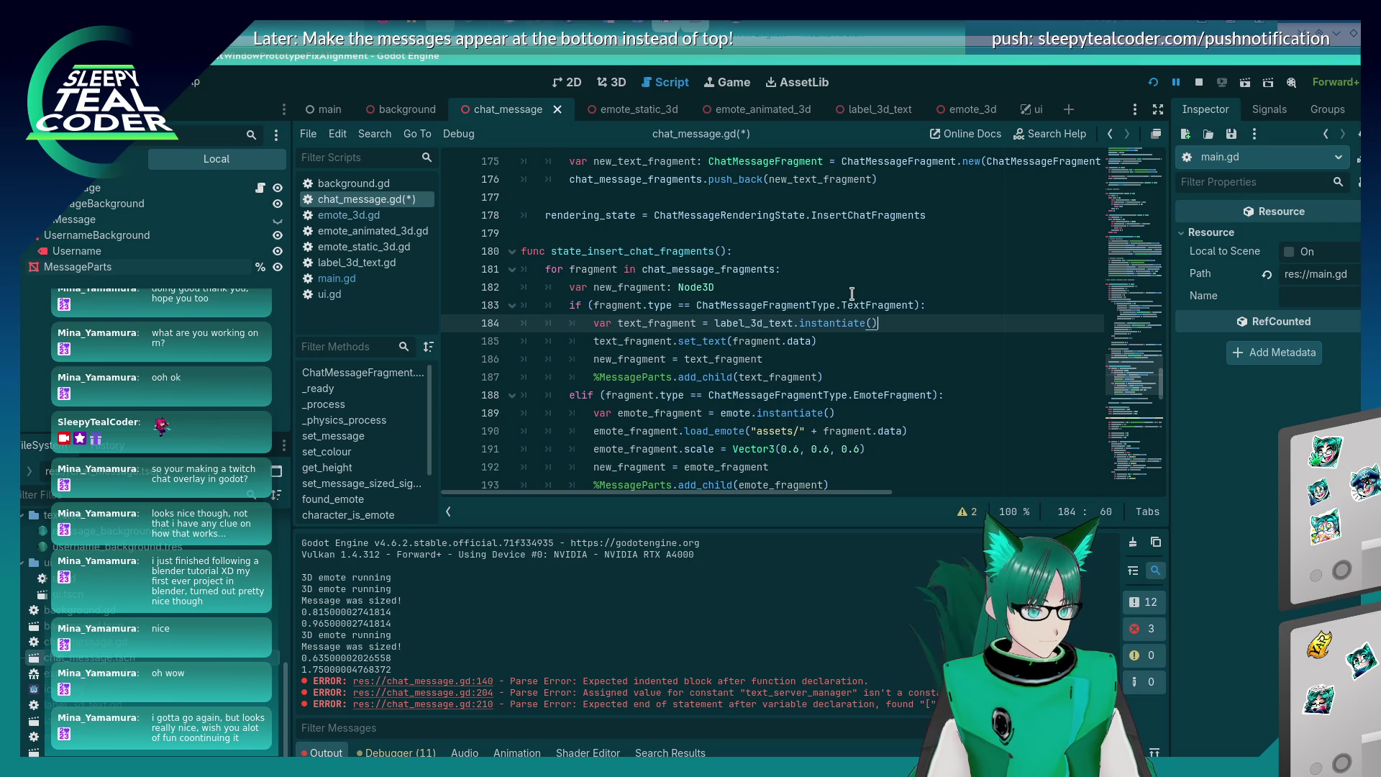
# Paste text_to_layout as line 185 inside the TextFragment if block with proper indentation.
pyautogui.press('Return')
pyautogui.hotkey('ctrl', 'v')
pyautogui.press('Up')
pyautogui.press('Tab')
pyautogui.press('Tab')
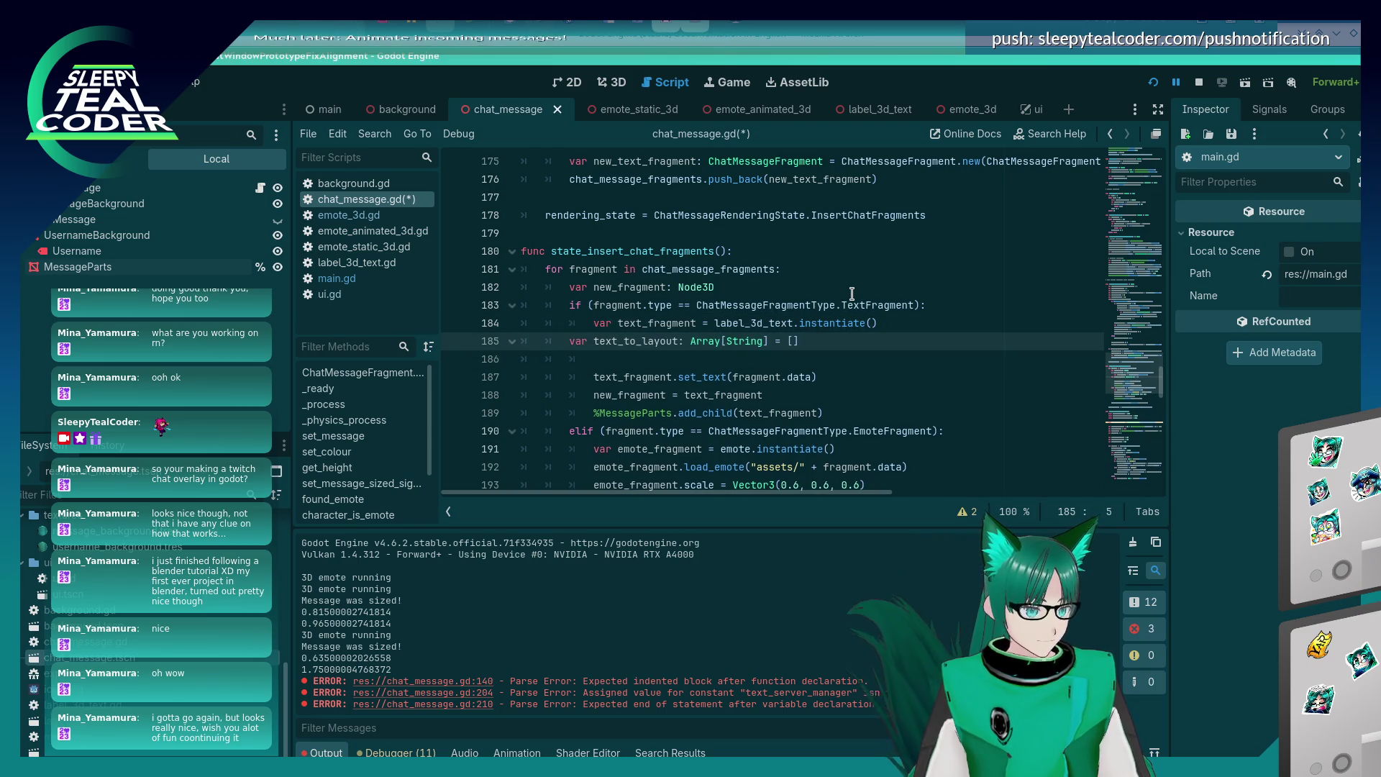
pyautogui.press('Down')
pyautogui.scroll(-10, 852, 293)
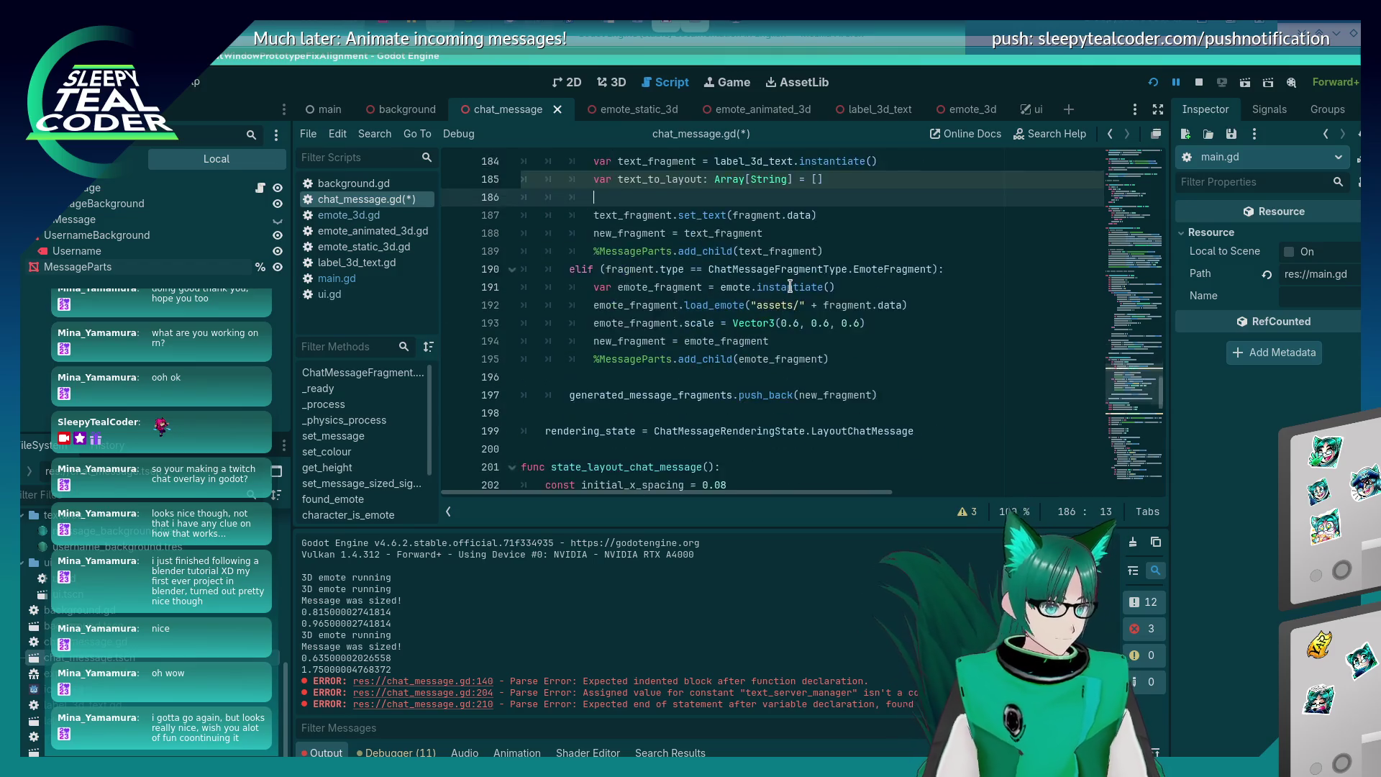
pyautogui.scroll(3, 732, 291)
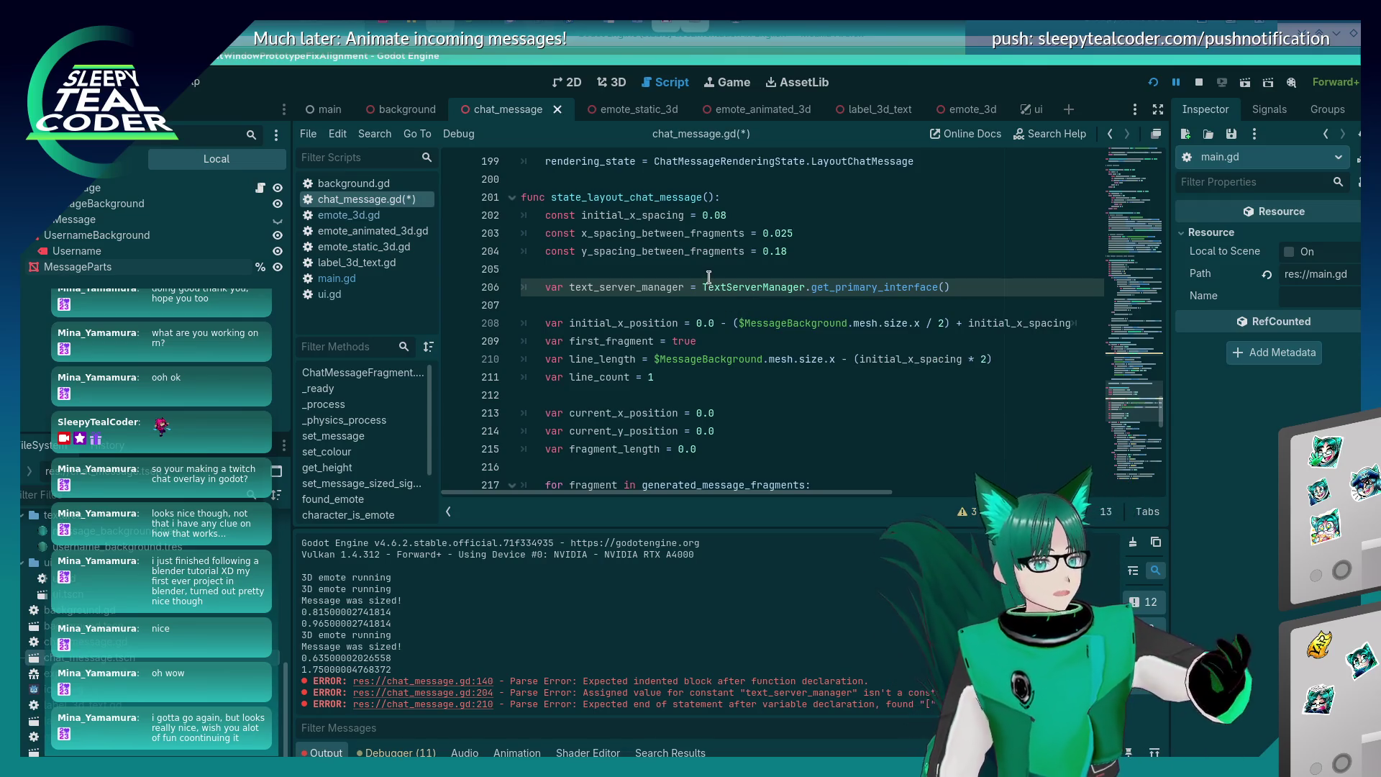
# Cut the text_server_manager line out of state_layout_chat_message and save.
pyautogui.press('End')
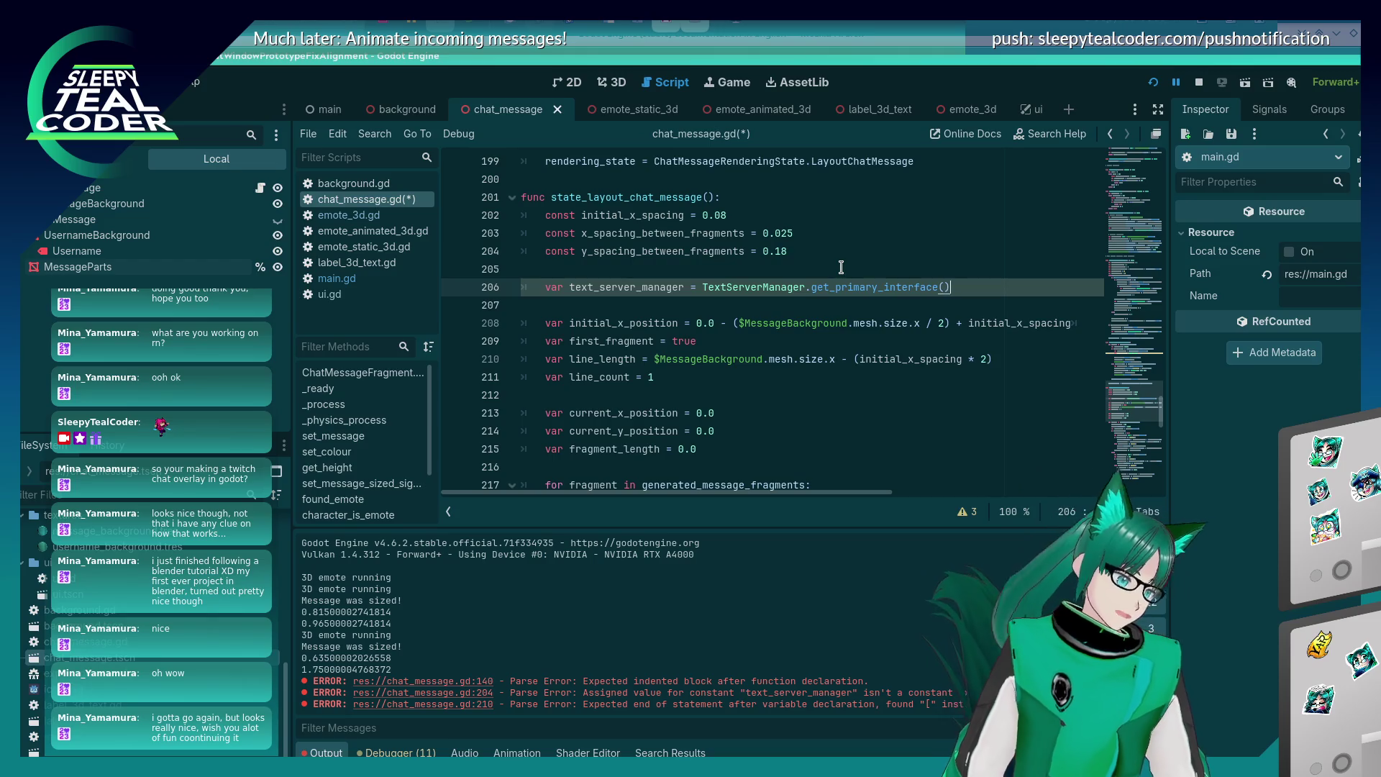
pyautogui.hotkey('shift', 'Up')
pyautogui.hotkey('shift', 'Up')
pyautogui.press('BackSpace')
pyautogui.hotkey('ctrl', 's')
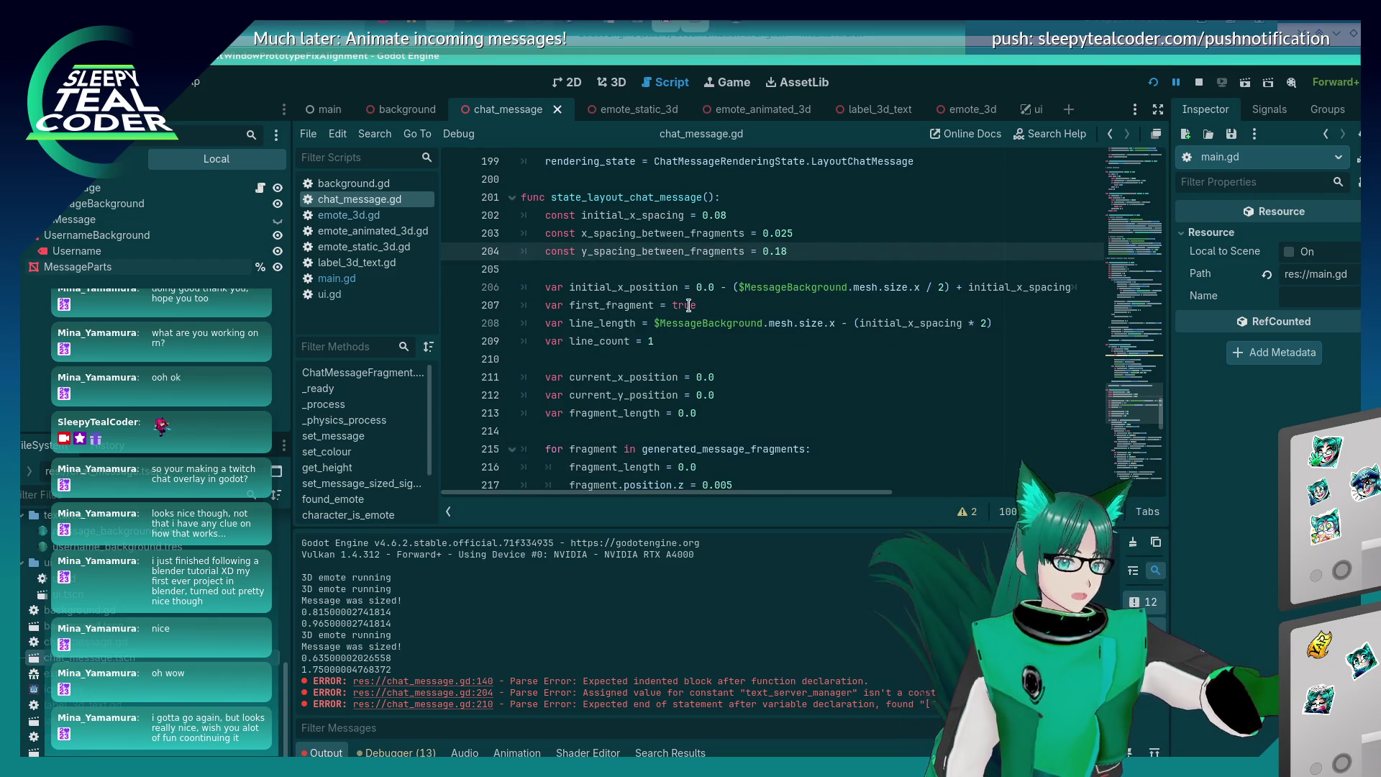
# Paste text_server_manager at line 186 of the TextFragment branch, undoing and redoing to settle the order.
pyautogui.scroll(9, 688, 309)
pyautogui.click(702, 395)
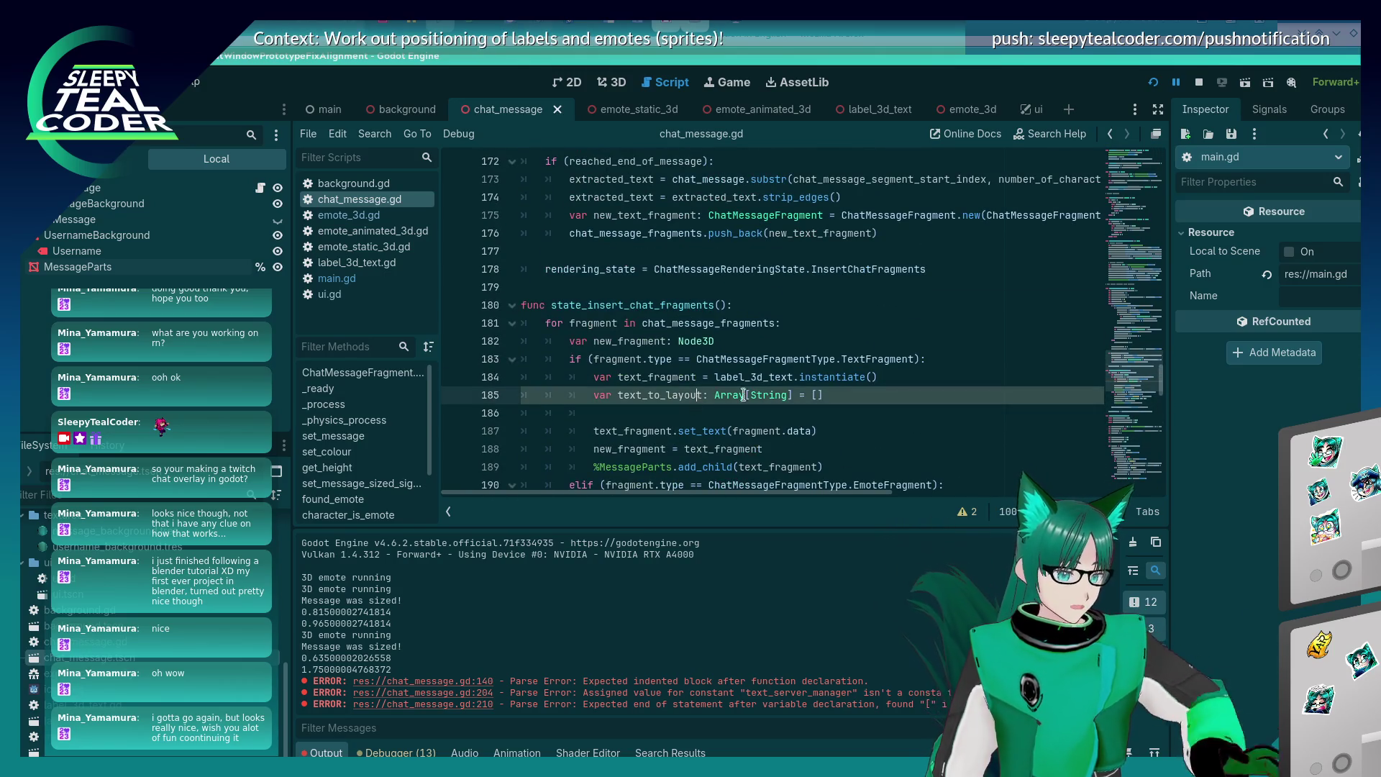
pyautogui.click(838, 414)
pyautogui.hotkey('ctrl', 'v')
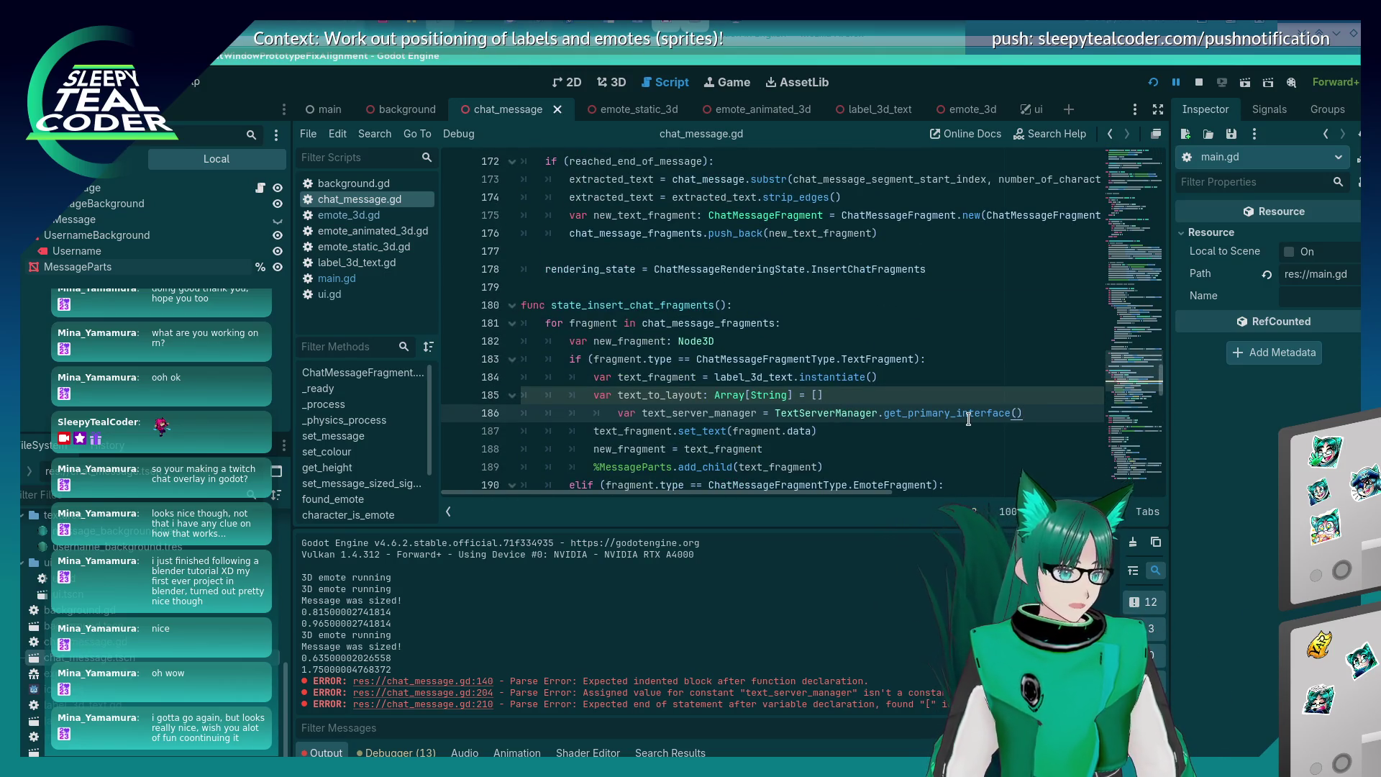
pyautogui.hotkey('ctrl', 'z')
pyautogui.press('Up')
pyautogui.press('Up')
pyautogui.press('Up')
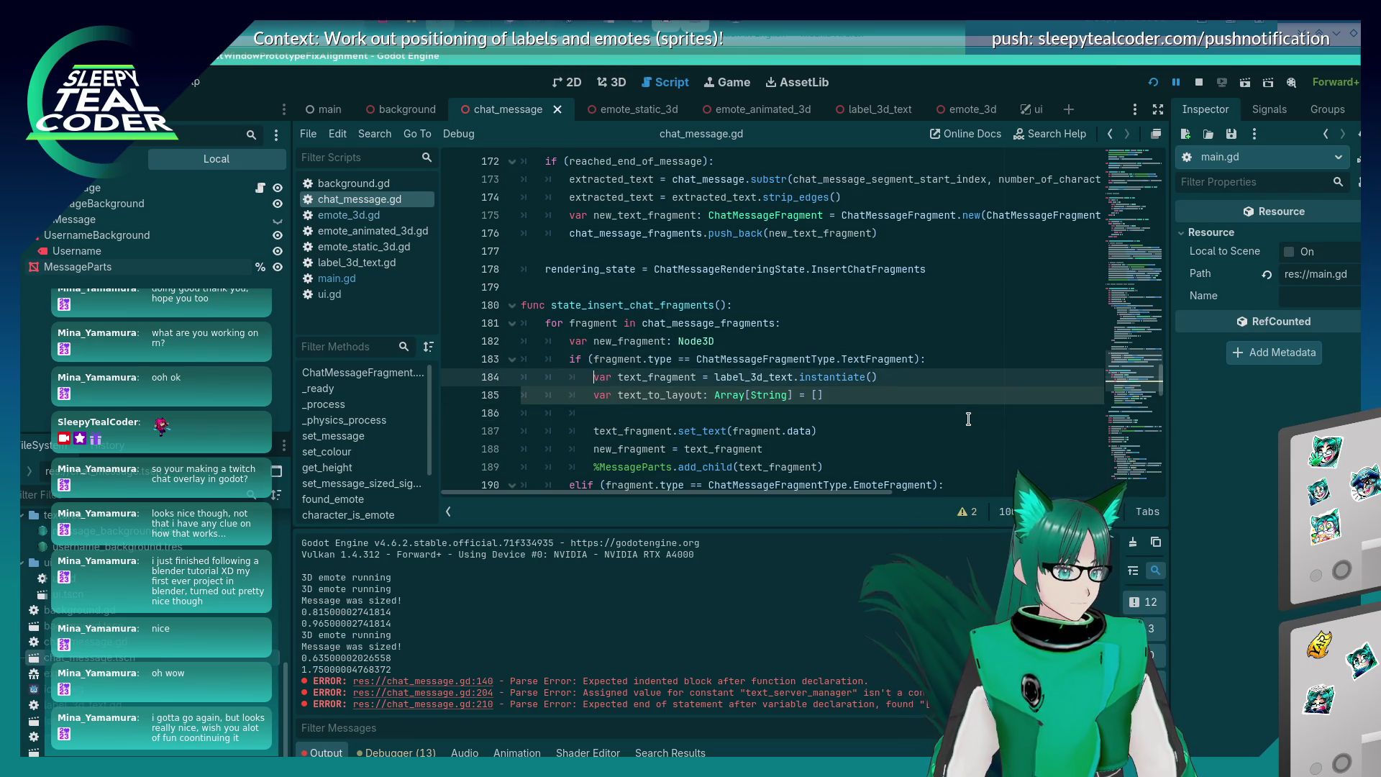
pyautogui.hotkey('ctrl', 'z')
pyautogui.hotkey('ctrl', 'z')
pyautogui.hotkey('ctrl', 'z')
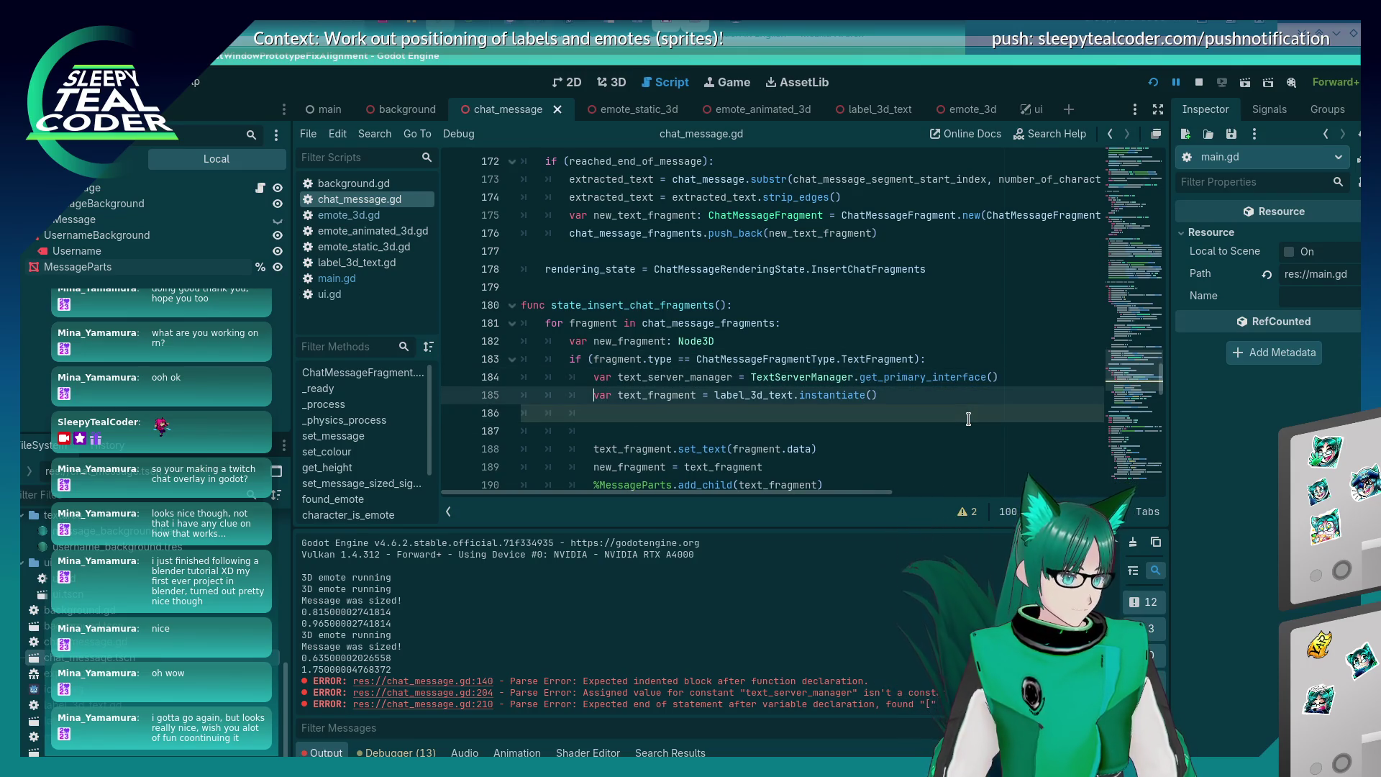
pyautogui.hotkey('ctrl', 'y')
pyautogui.hotkey('ctrl', 'y')
pyautogui.hotkey('ctrl', 'y')
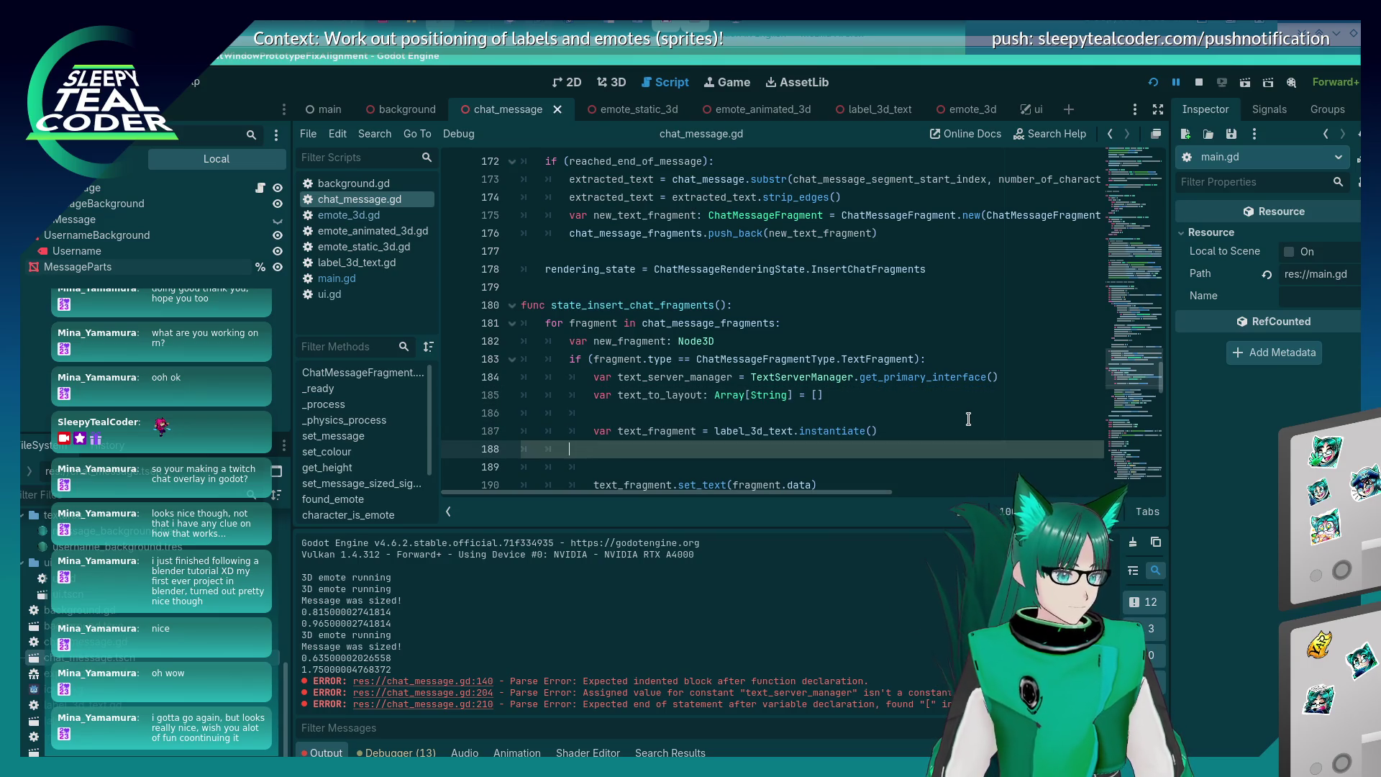
pyautogui.hotkey('ctrl', 'z')
pyautogui.scroll(-3, 662, 298)
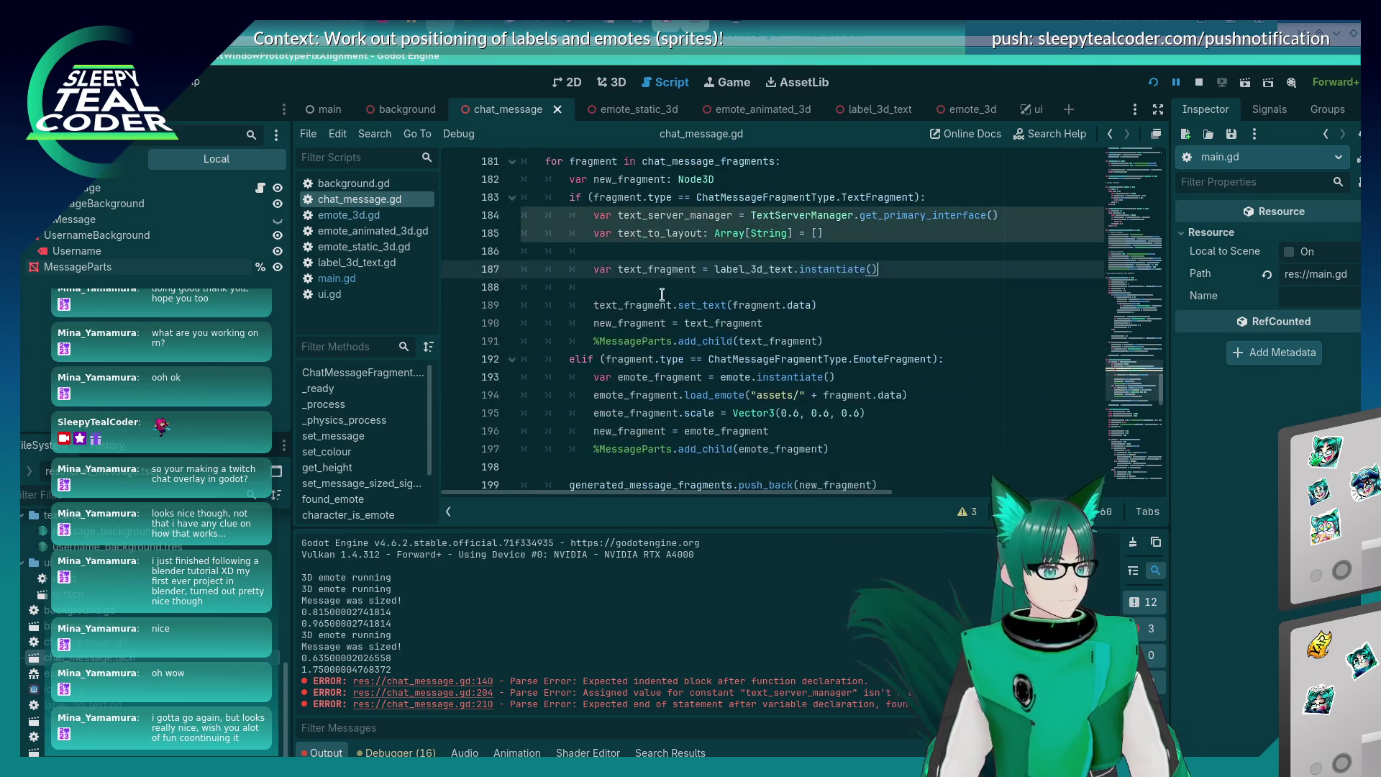
# Delete the text_to_layout lines 185–187 from the TextFragment branch and save.
pyautogui.click(728, 285)
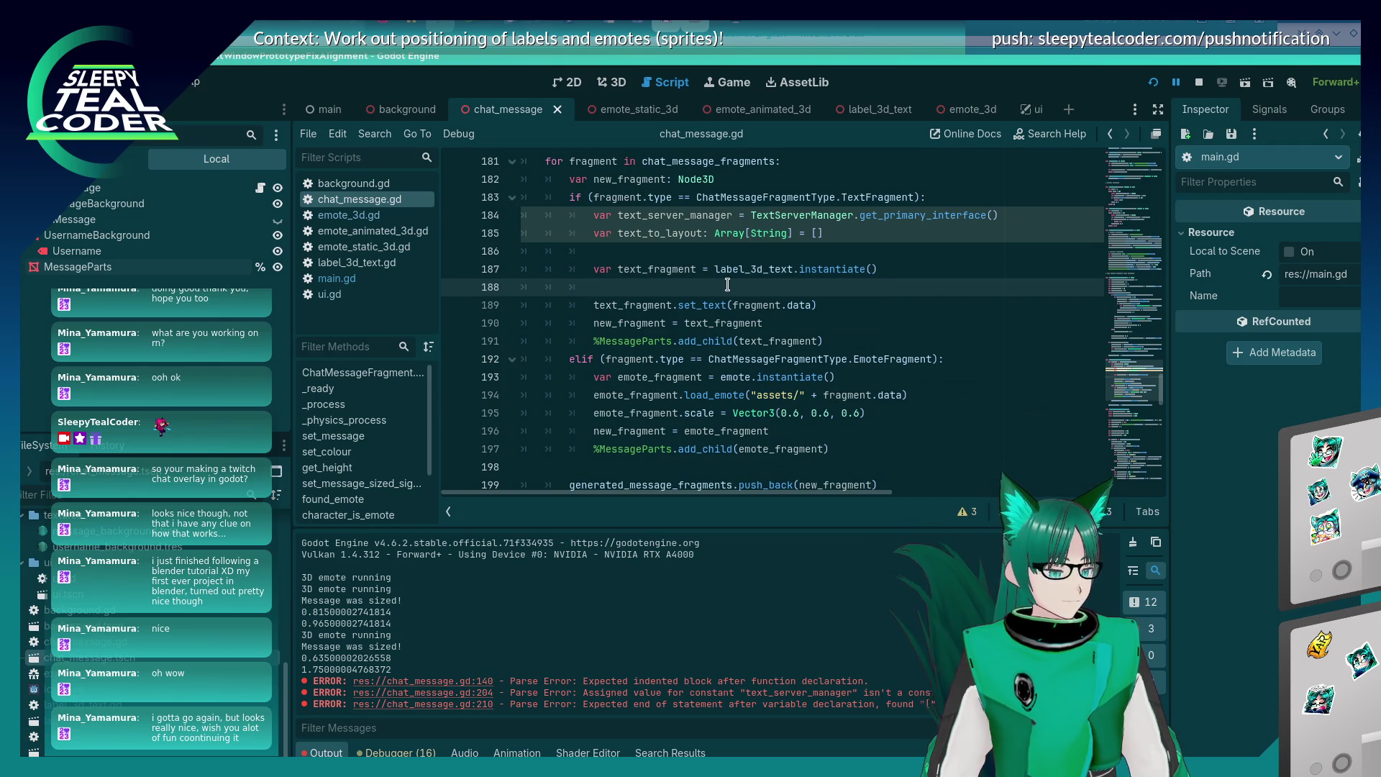
pyautogui.click(746, 253)
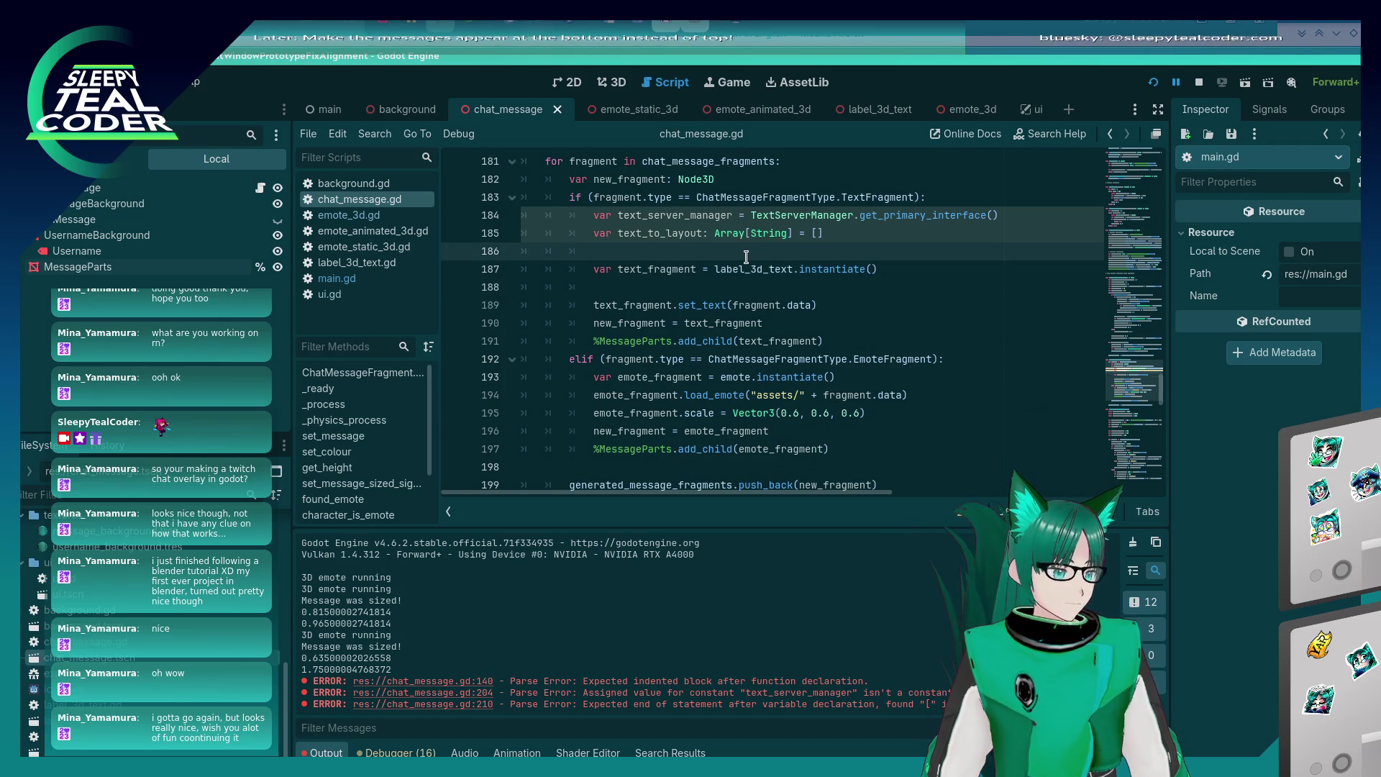
pyautogui.press('Return')
pyautogui.press('Return')
pyautogui.press('Up')
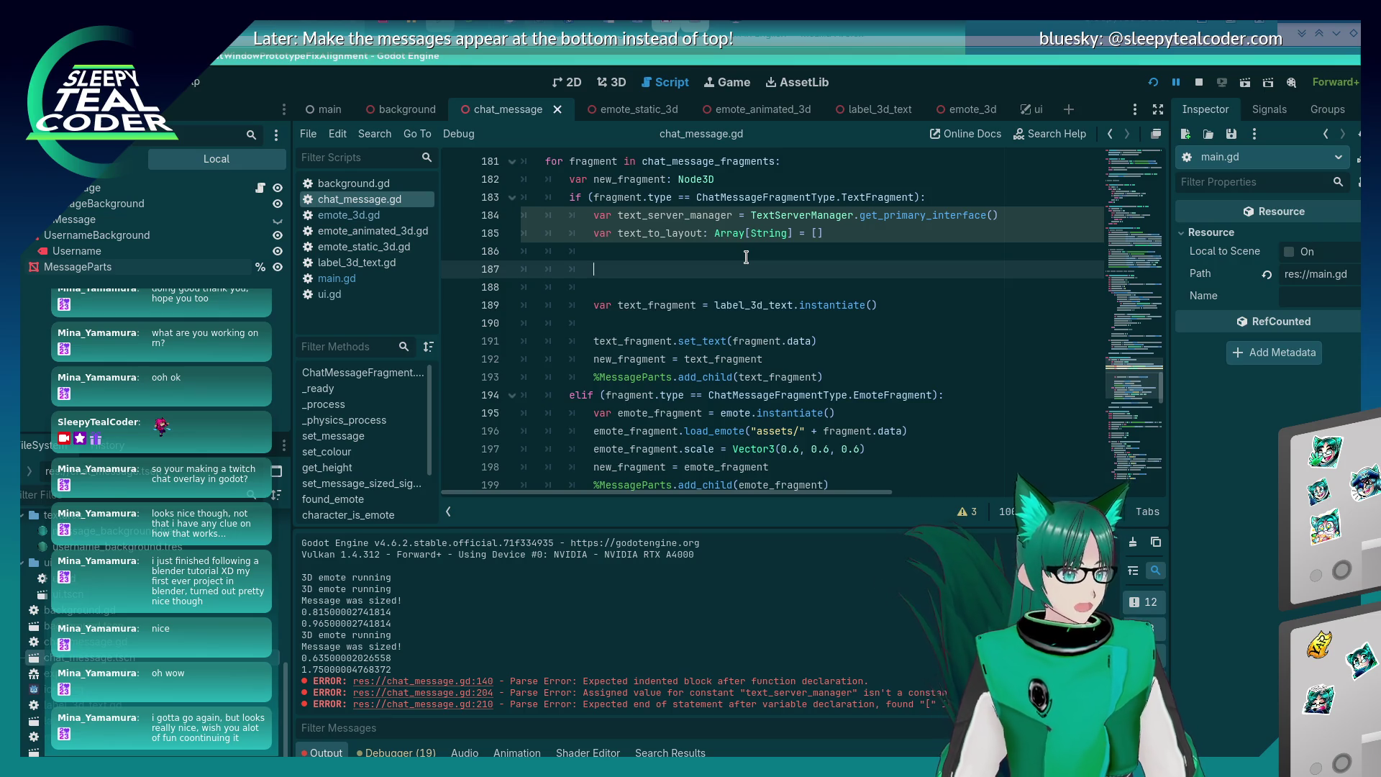
pyautogui.hotkey('shift', 'Up')
pyautogui.hotkey('shift', 'Up')
pyautogui.press('BackSpace')
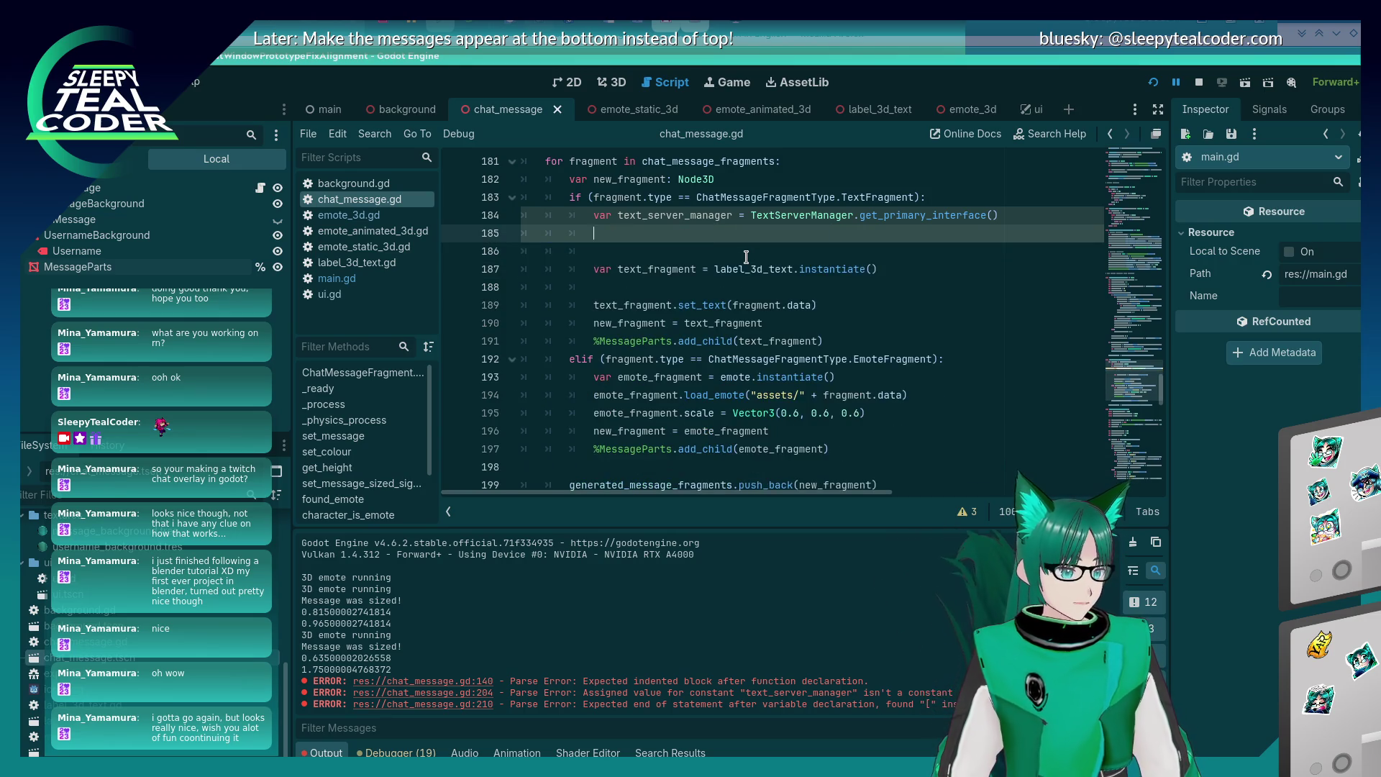
pyautogui.press('BackSpace')
pyautogui.press('Down')
pyautogui.press('Down')
pyautogui.press('Down')
pyautogui.hotkey('ctrl', 's')
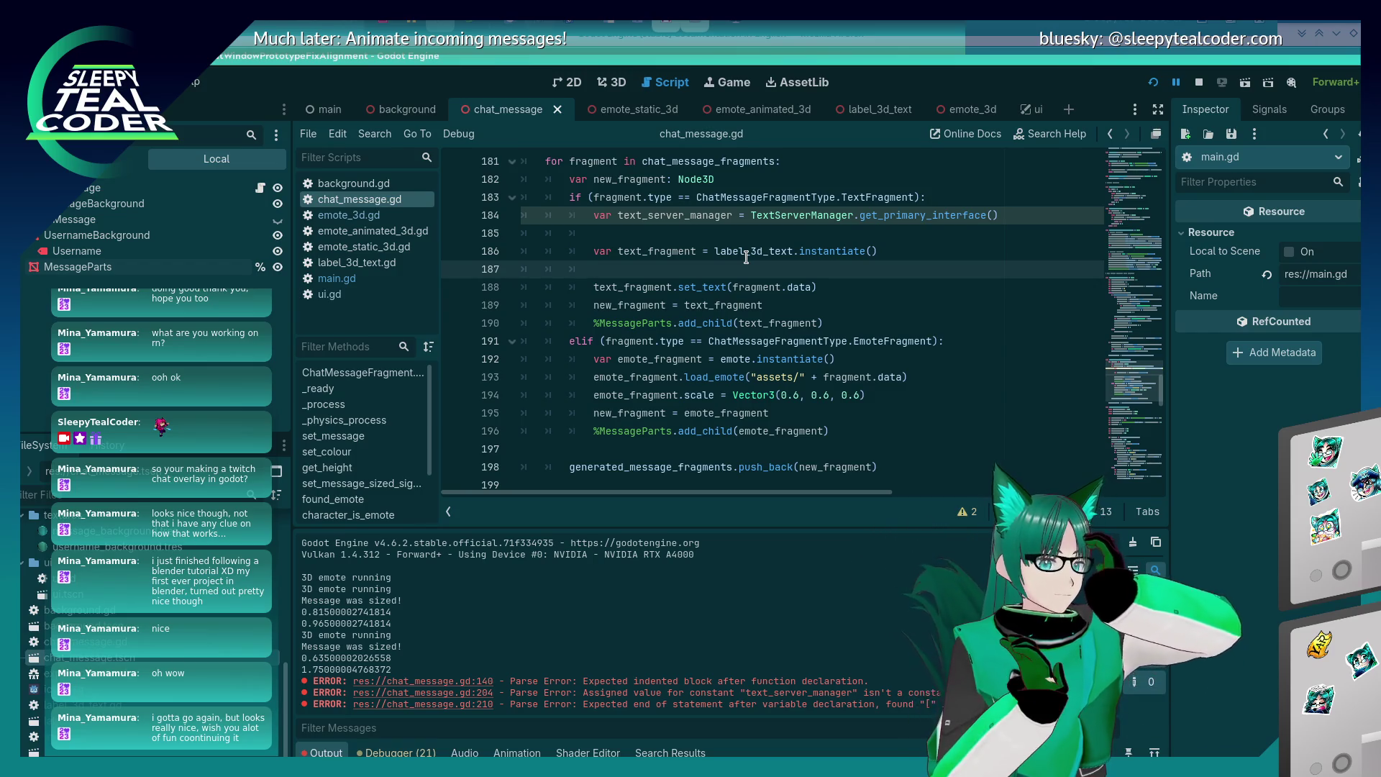
# Insert a blank line at line 186 below text_server_manager.
pyautogui.press('Up')
pyautogui.press('Up')
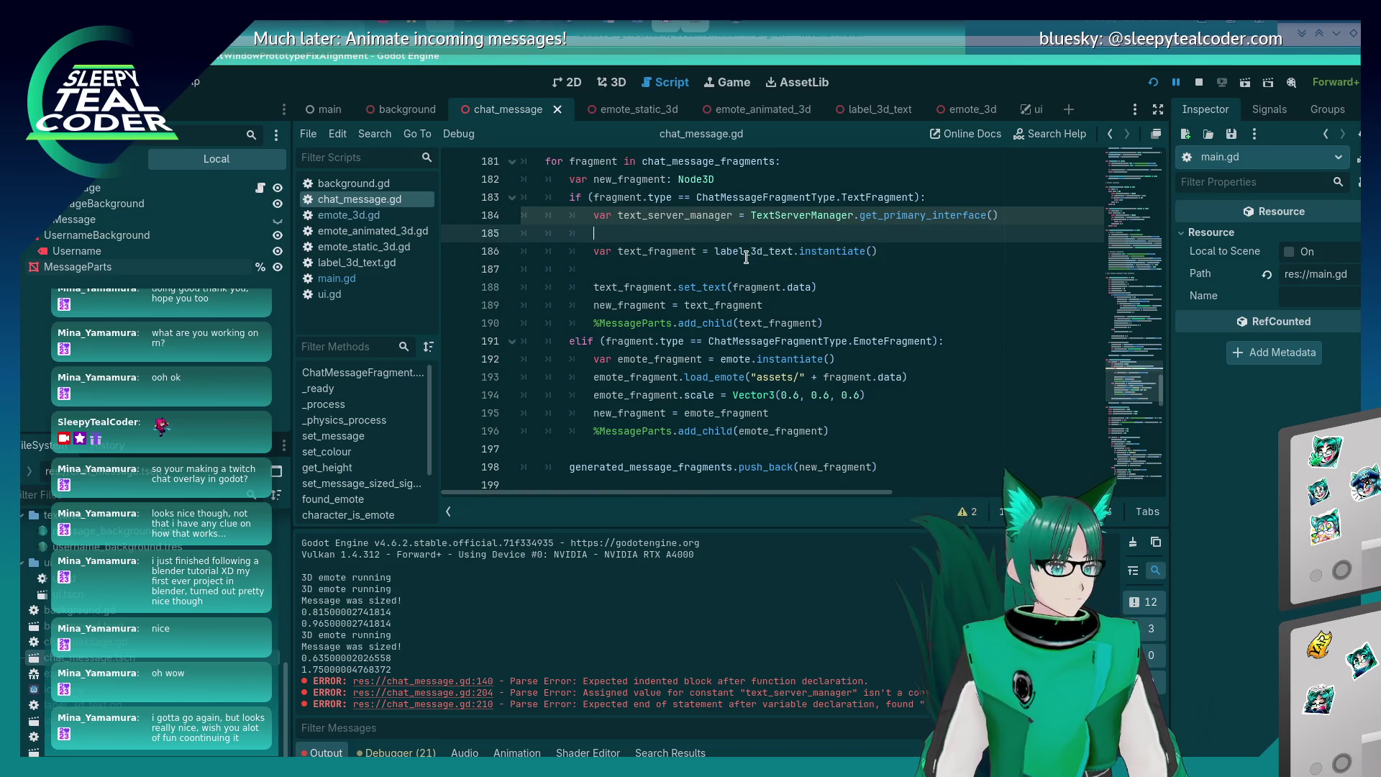
pyautogui.press('Return')
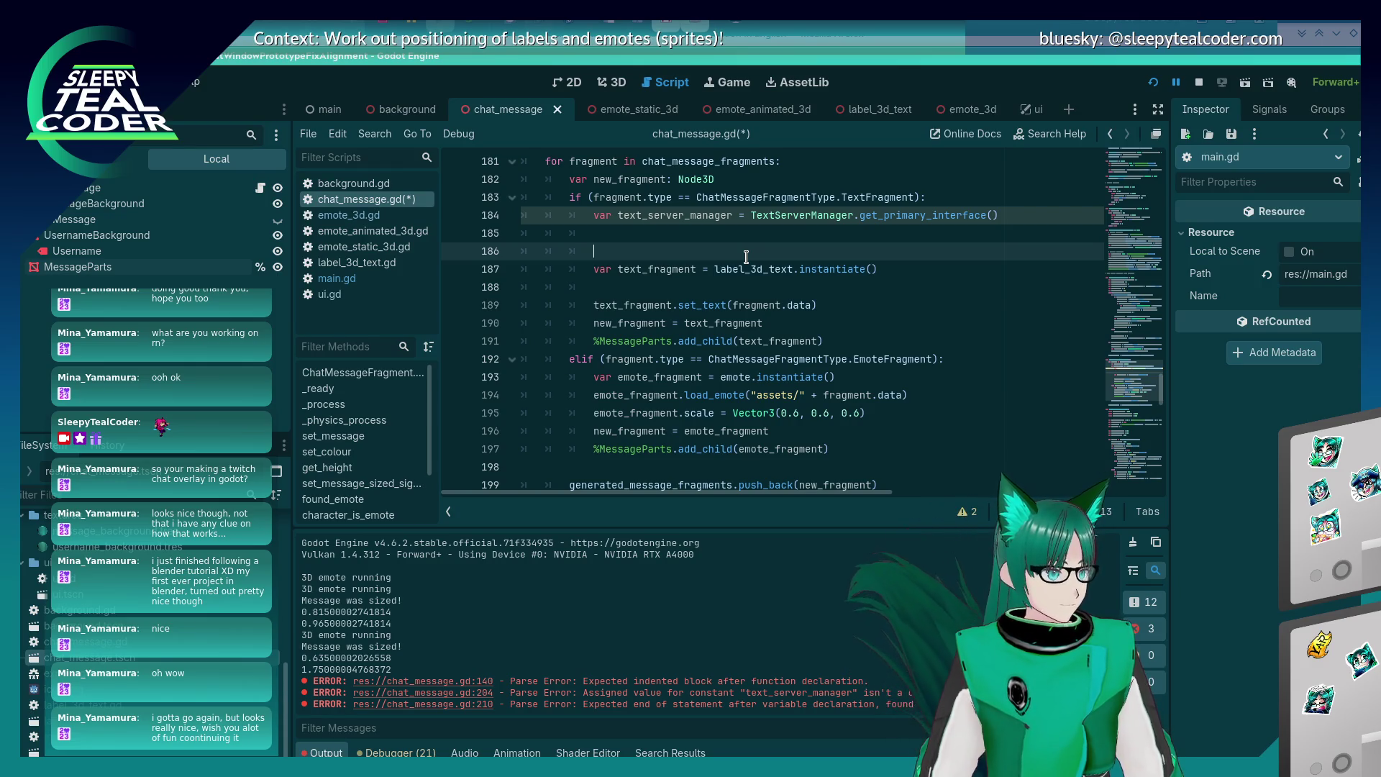
pyautogui.hotkey('alt', 'Tab')
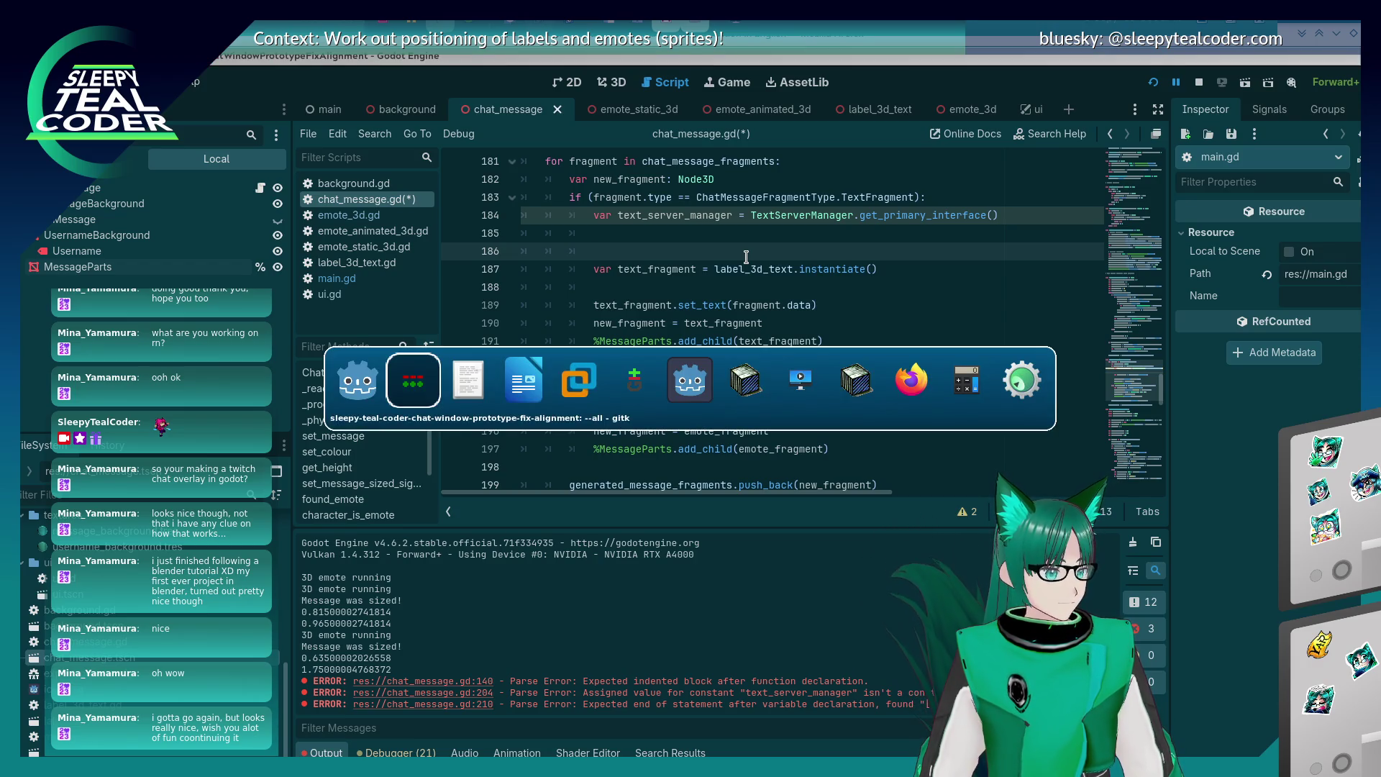
pyautogui.hotkey('alt', 'shift', 'Tab')
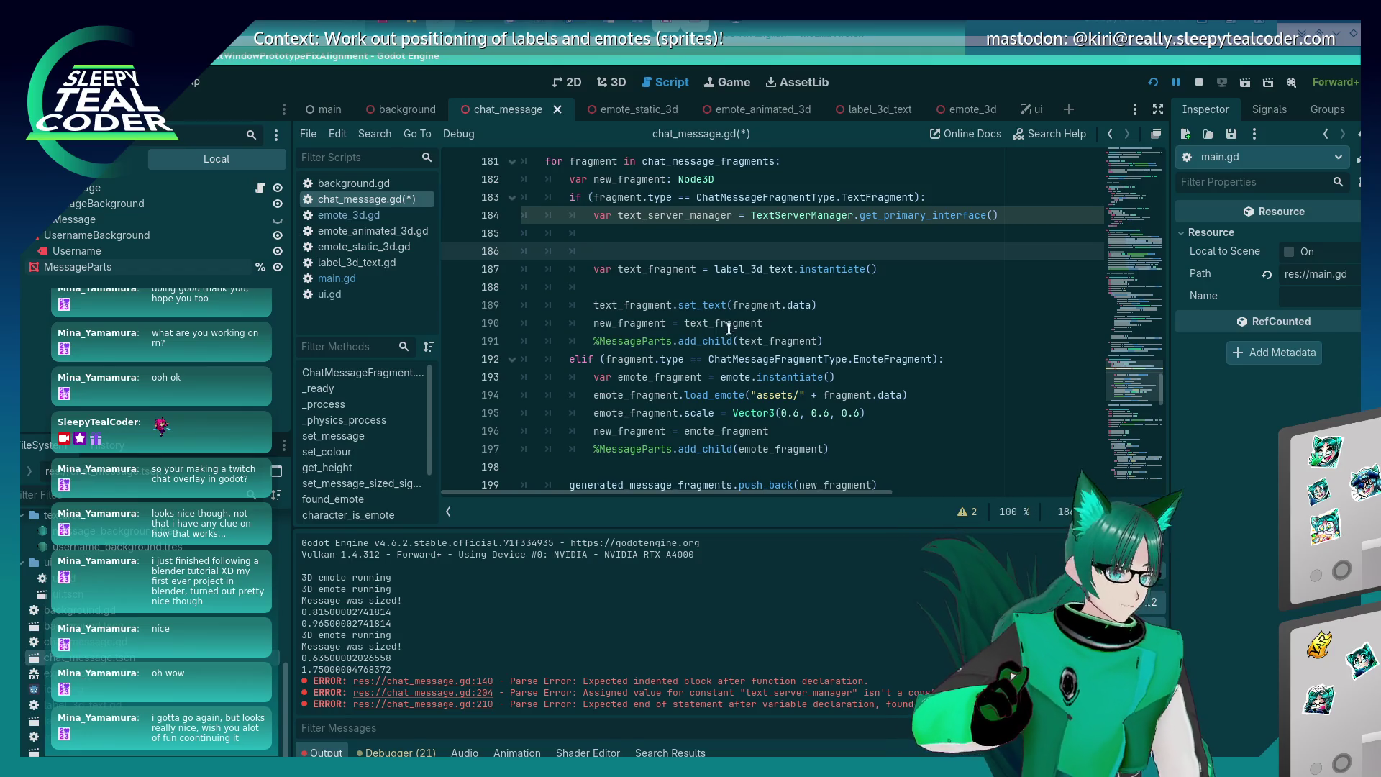
# Cut the text_server_manager line out of the TextFragment branch and drop the leftover blank lines.
pyautogui.scroll(2, 661, 381)
pyautogui.scroll(-2, 661, 381)
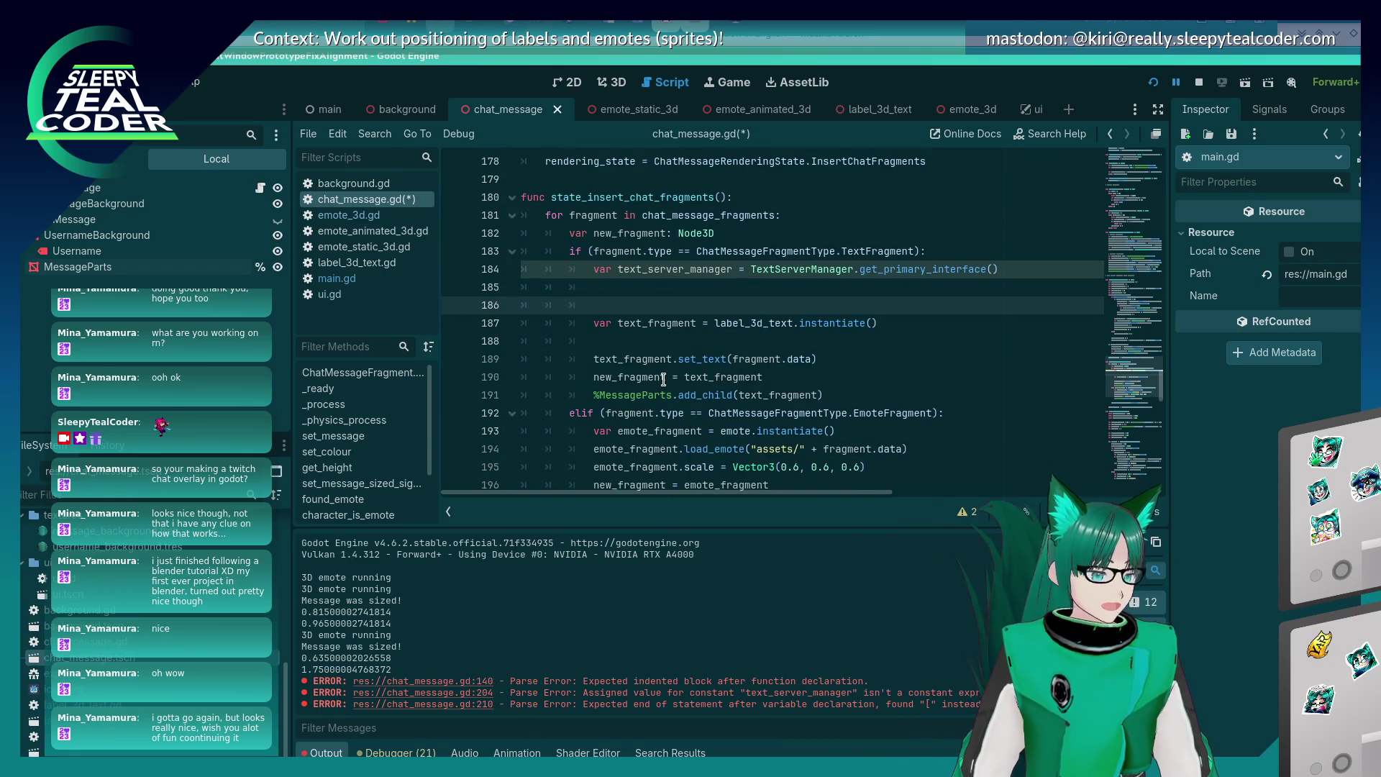
pyautogui.moveTo(664, 380)
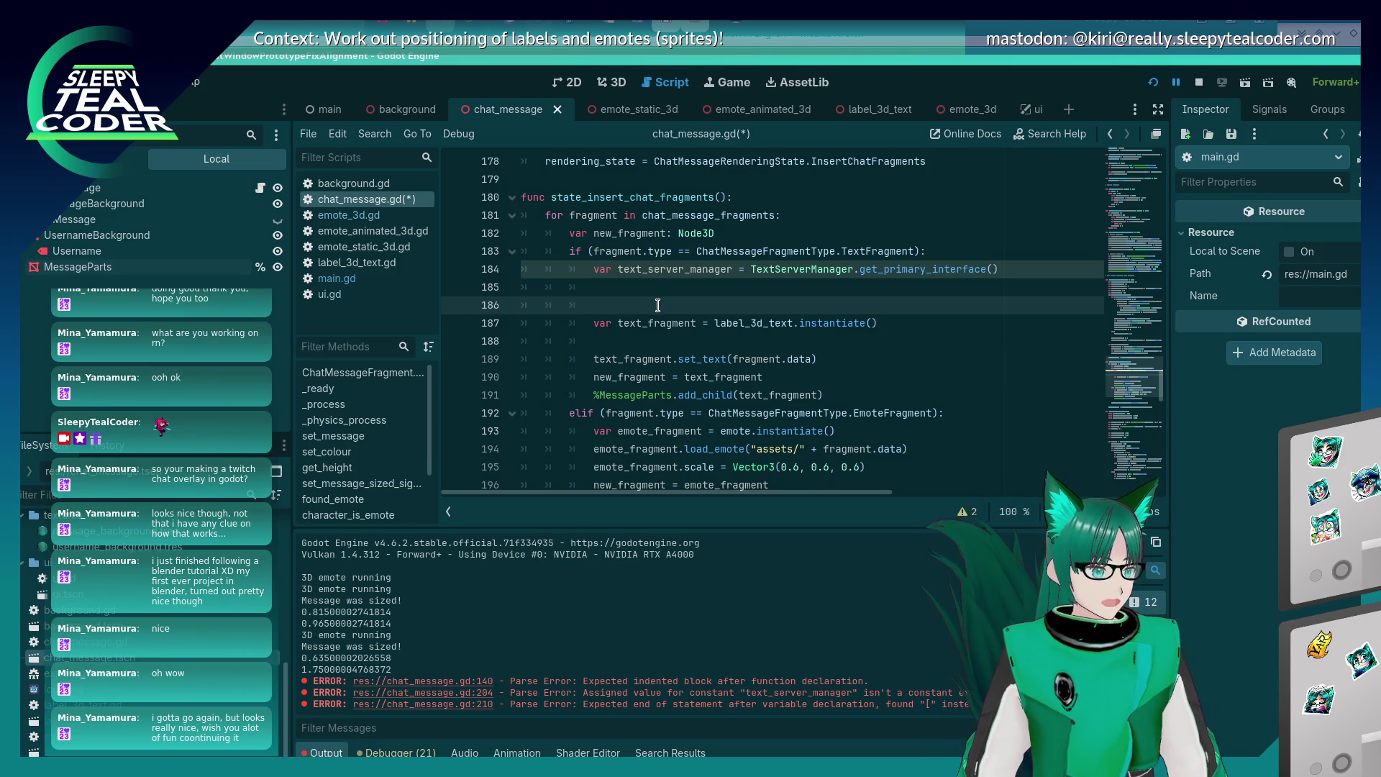
pyautogui.scroll(-7, 631, 366)
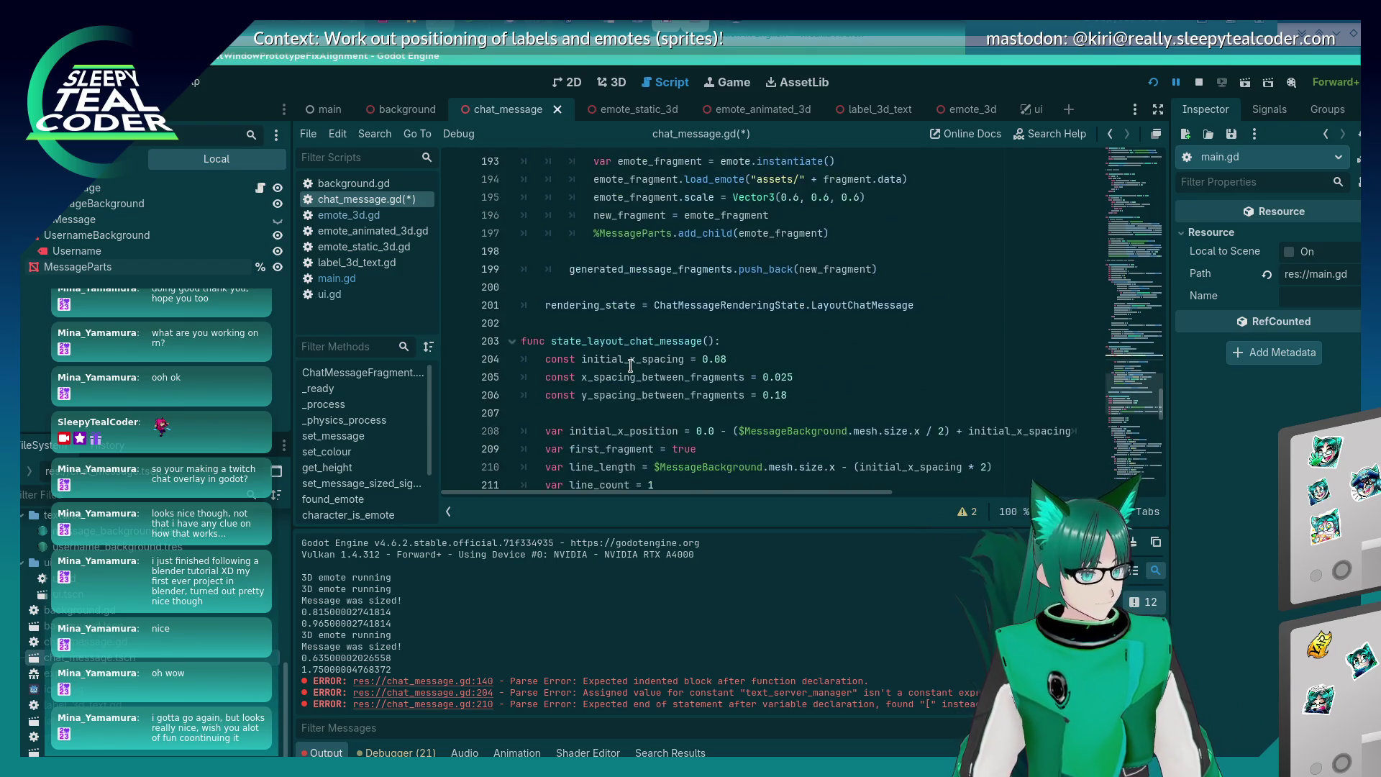
pyautogui.scroll(8, 630, 366)
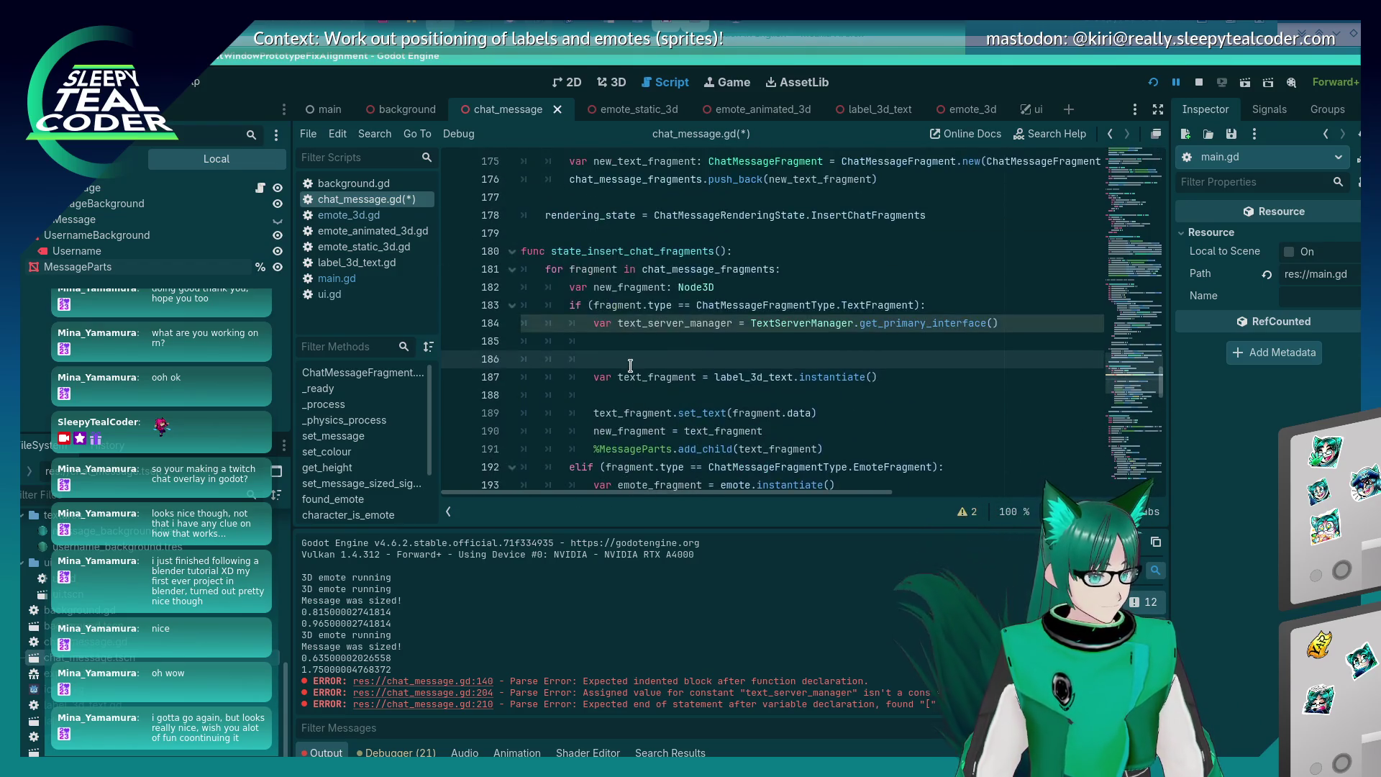
pyautogui.scroll(-3, 630, 366)
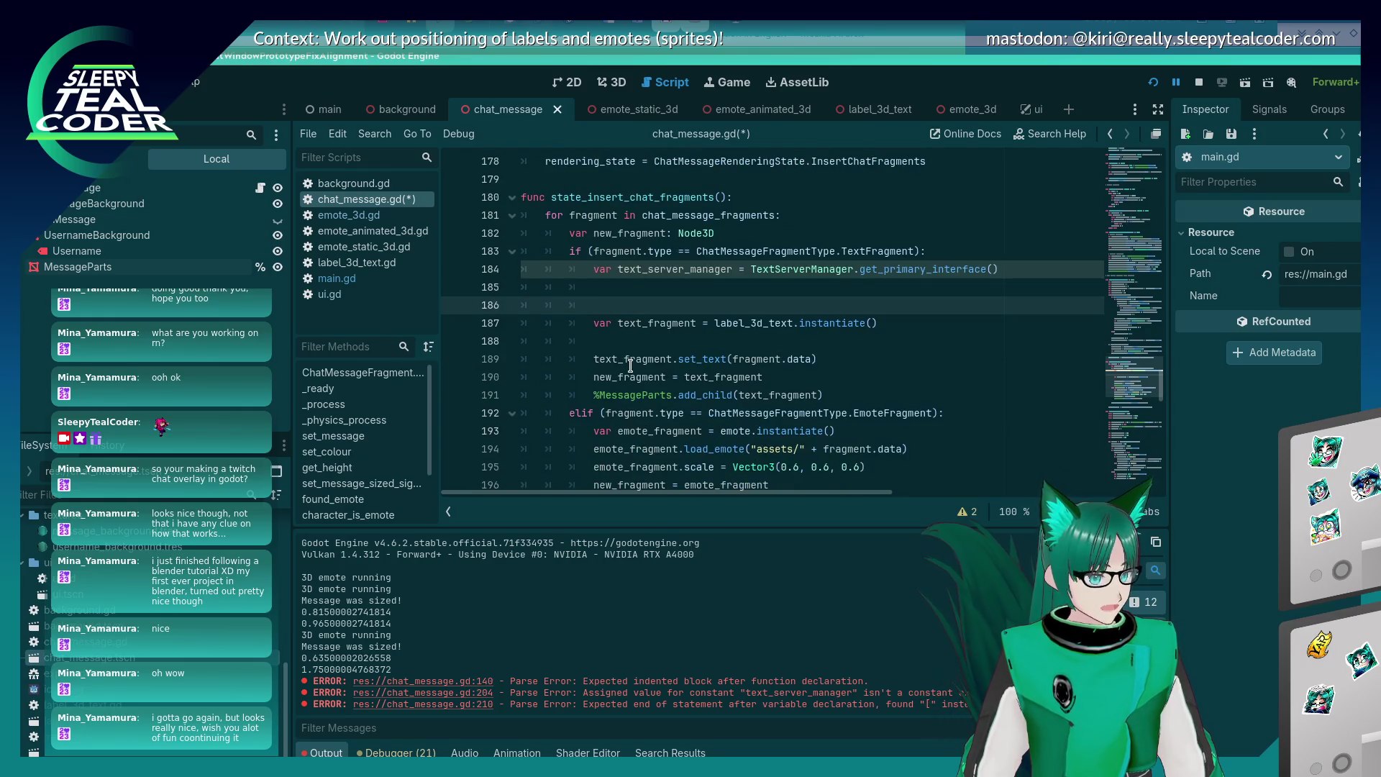
pyautogui.scroll(3, 630, 366)
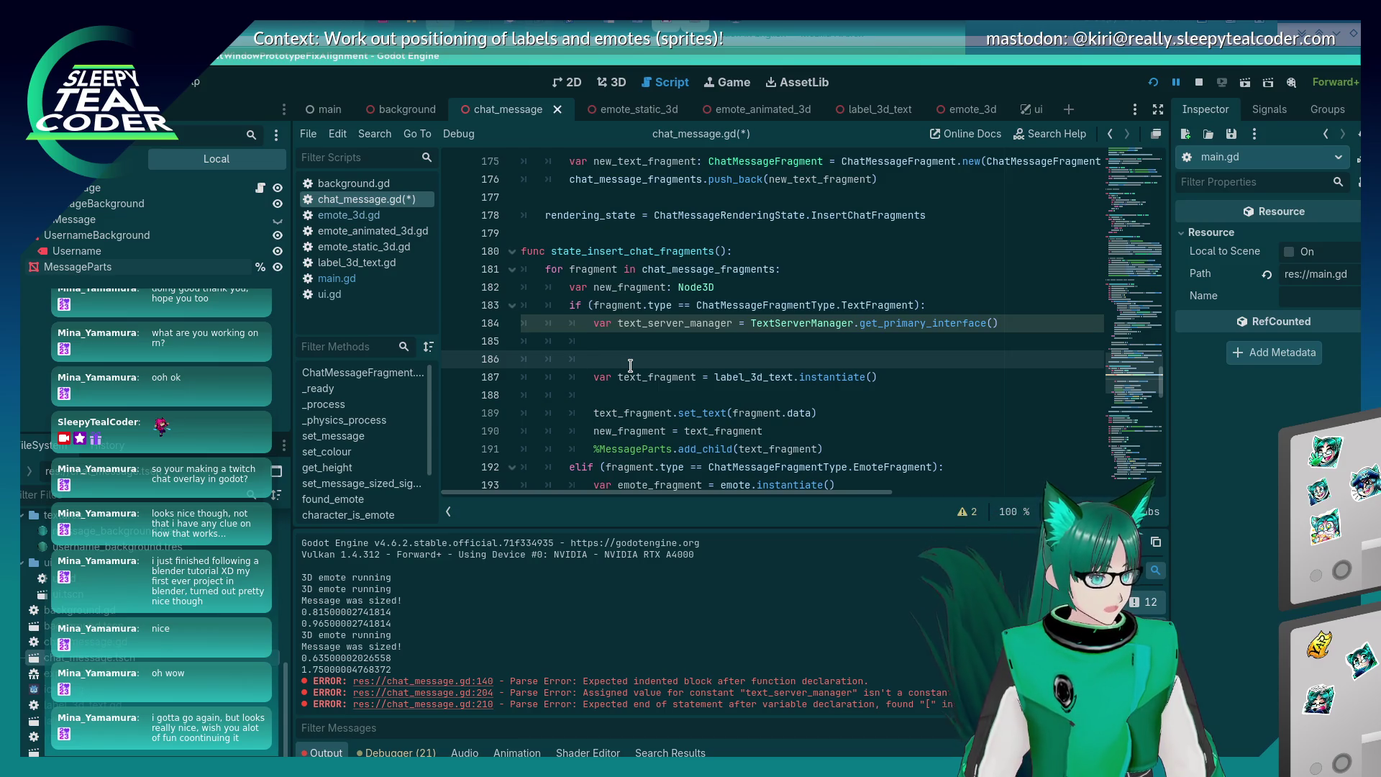
pyautogui.press('BackSpace')
pyautogui.press('Down')
pyautogui.press('Down')
pyautogui.press('Return')
pyautogui.press('Up')
pyautogui.press('Up')
pyautogui.press('Up')
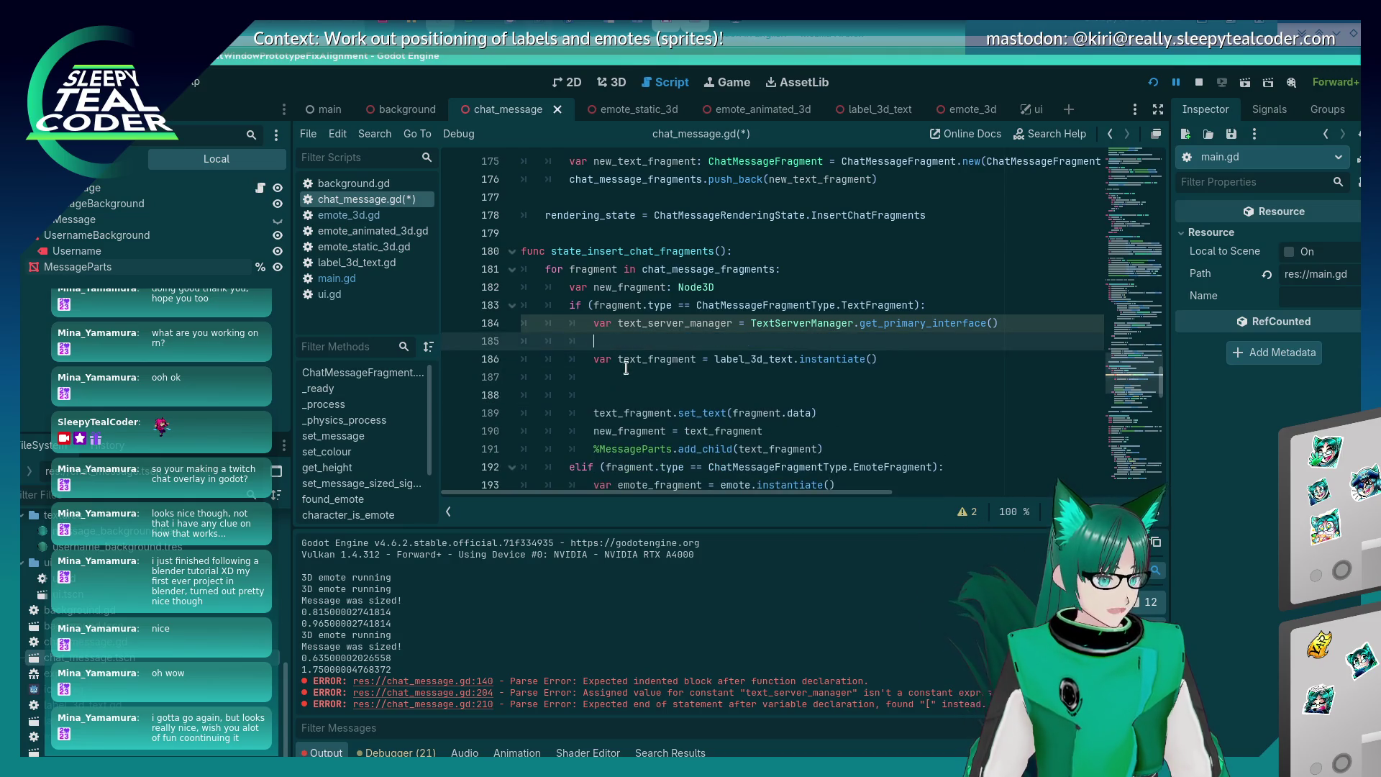
pyautogui.press('BackSpace')
pyautogui.hotkey('alt', 'Down')
# Paste the text_server_manager declaration into state_layout_chat_message.
pyautogui.press('pagedown')
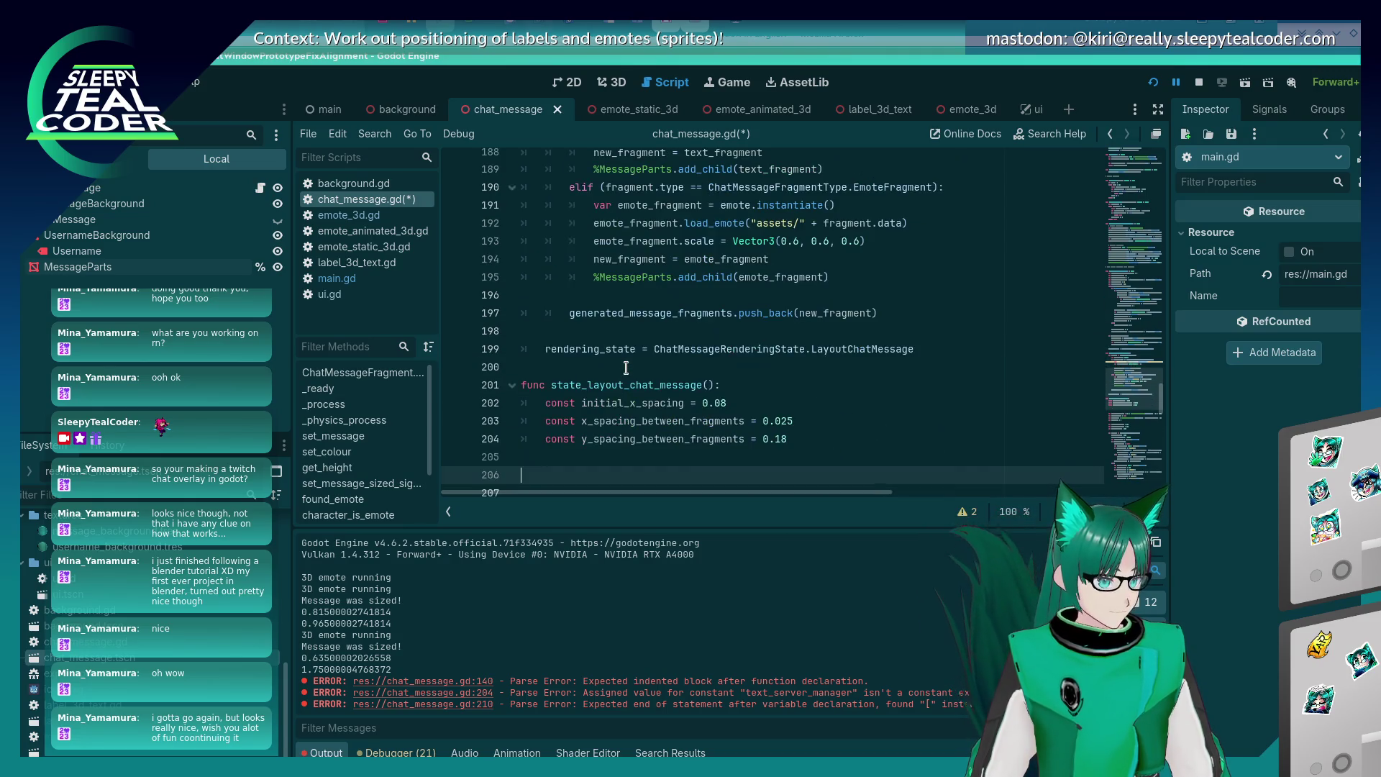
pyautogui.write('var text_server_manager = TextServerManager.get_primary_interface()')
pyautogui.scroll(-3, 624, 366)
pyautogui.press('Up')
pyautogui.press('Up')
pyautogui.press('Up')
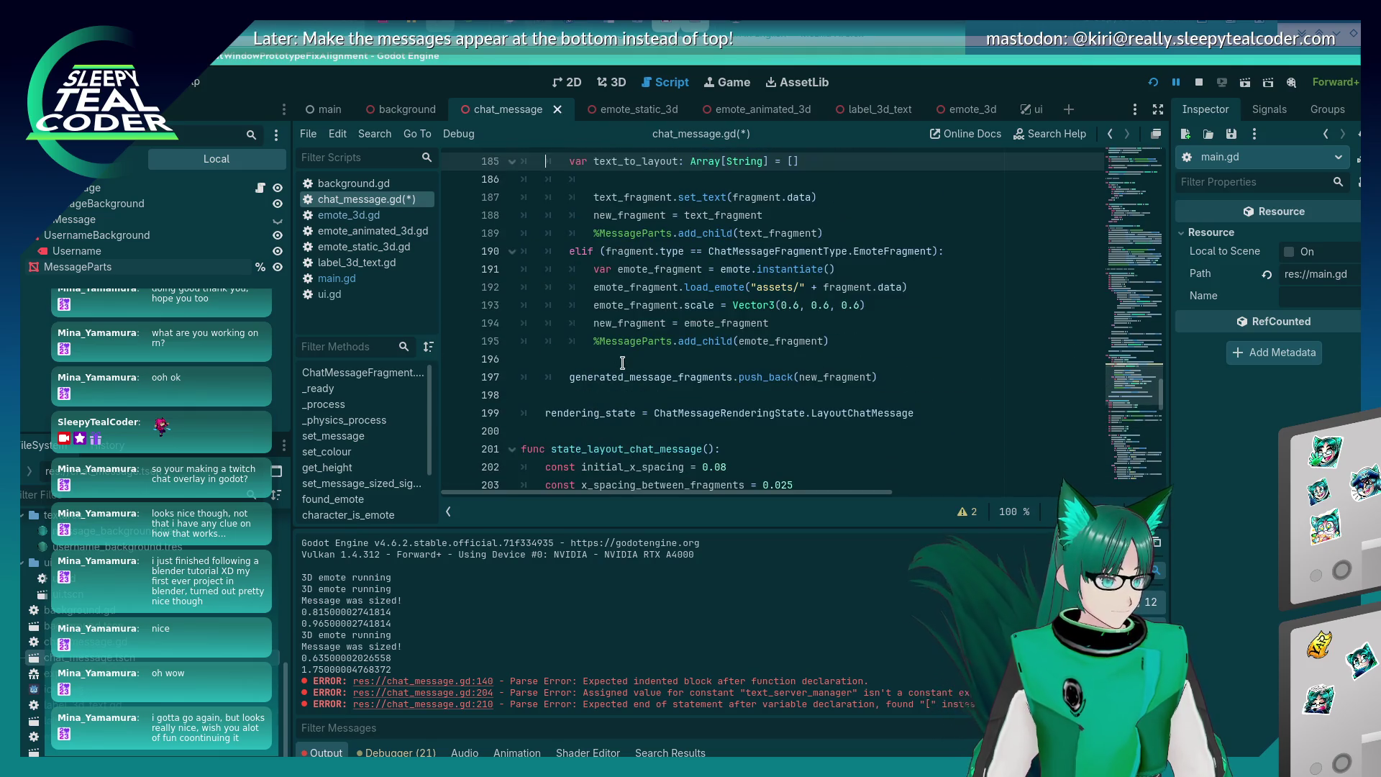
pyautogui.press('BackSpace')
# Restore var text_to_layout: Array[String] = [] among the layout function's variables and save.
pyautogui.hotkey('ctrl', 'z')
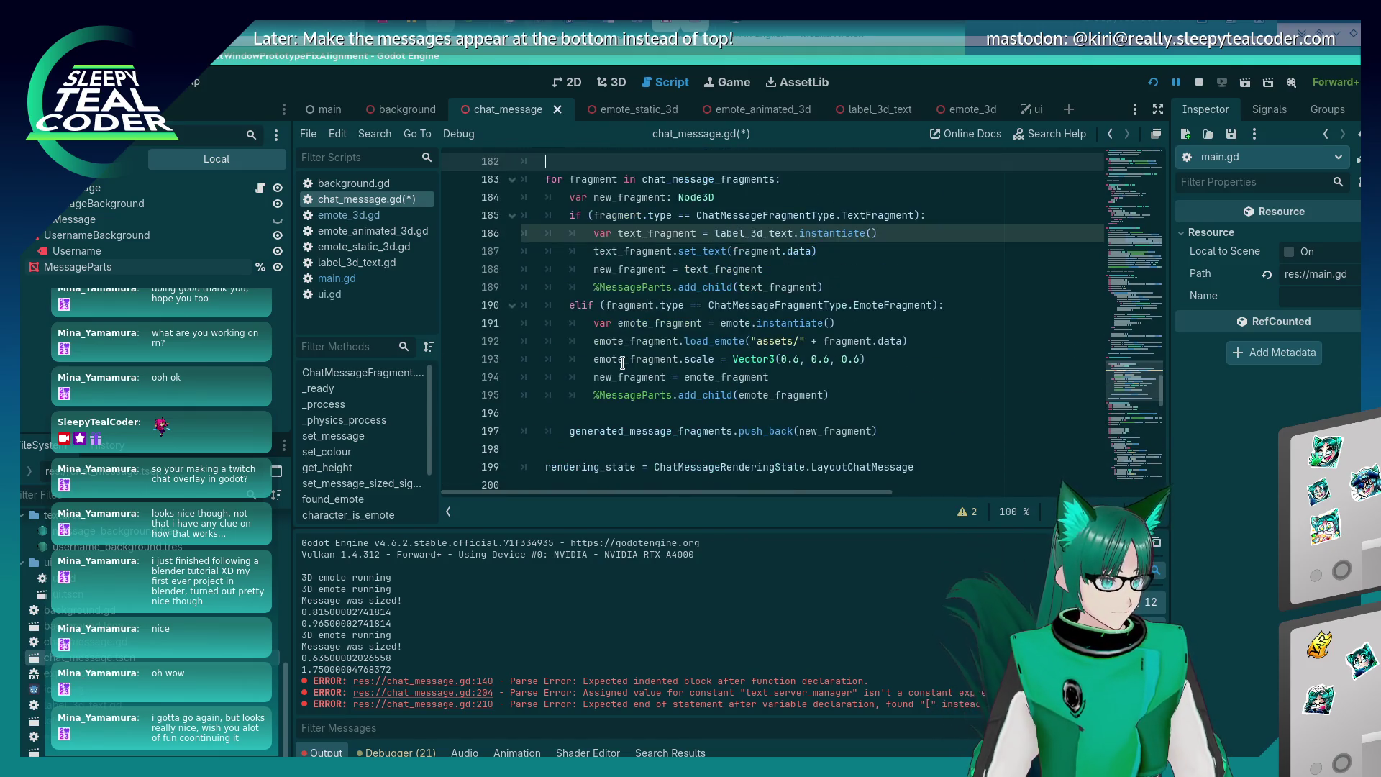
pyautogui.hotkey('ctrl', 'z')
pyautogui.hotkey('ctrl', 'z')
pyautogui.hotkey('ctrl', 'z')
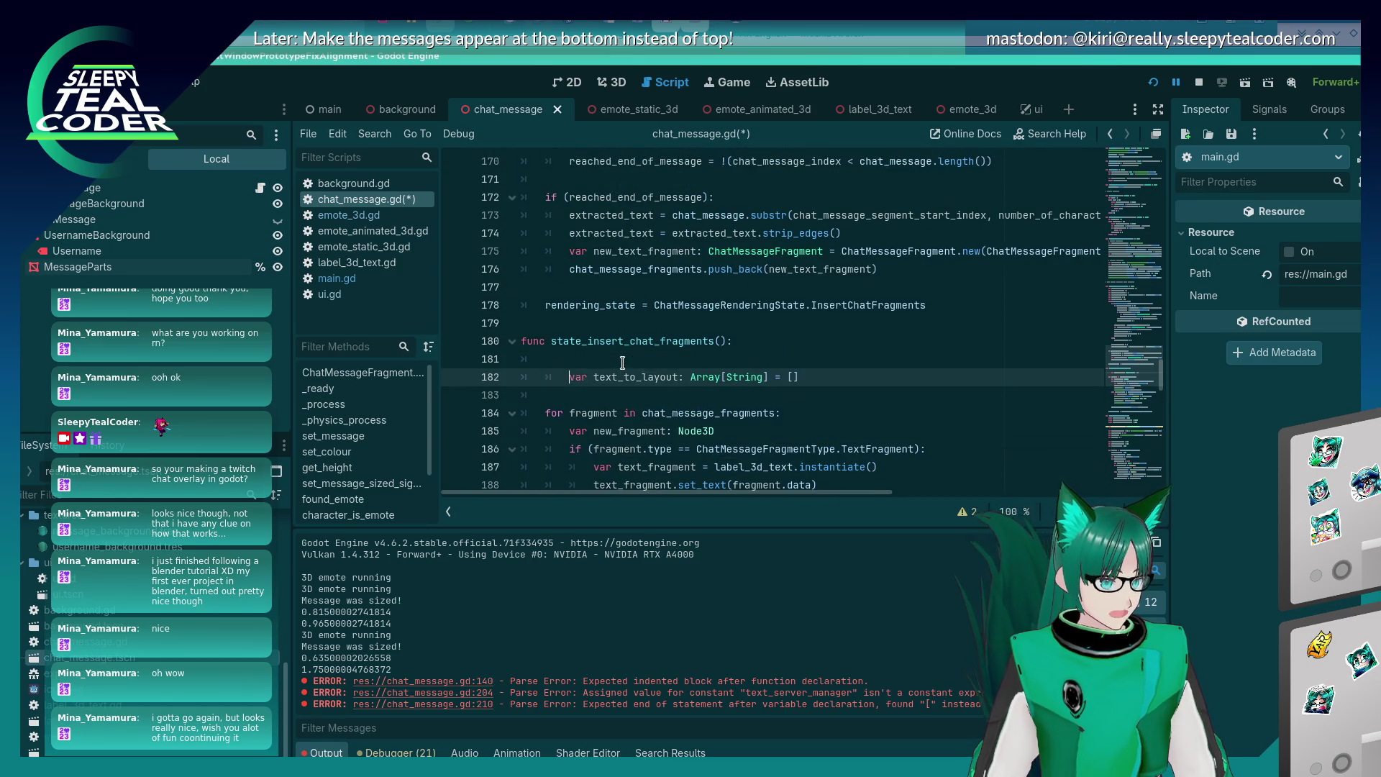
pyautogui.hotkey('ctrl', 'z')
pyautogui.hotkey('ctrl', 'z')
pyautogui.hotkey('ctrl', 'z')
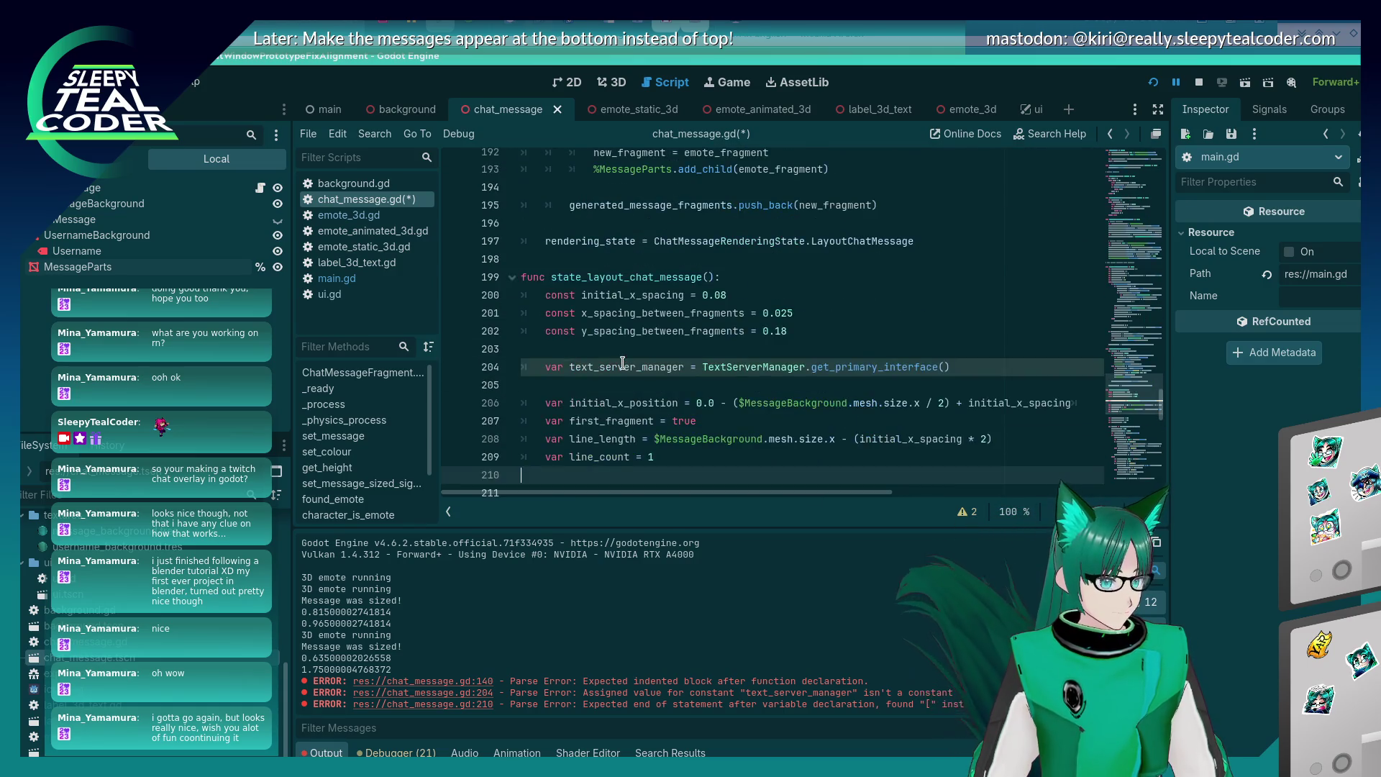
pyautogui.hotkey('ctrl', 'z')
pyautogui.hotkey('ctrl', 'z')
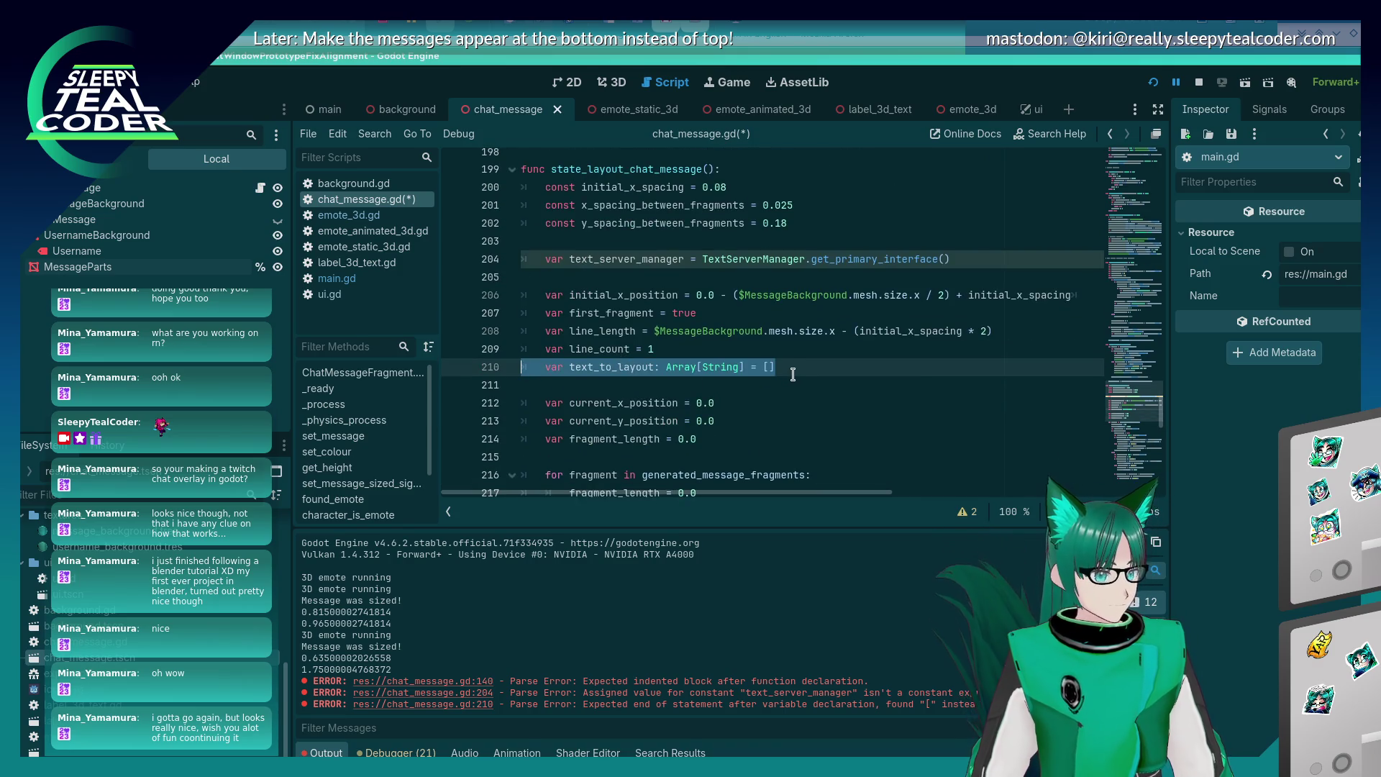
pyautogui.hotkey('ctrl', 's')
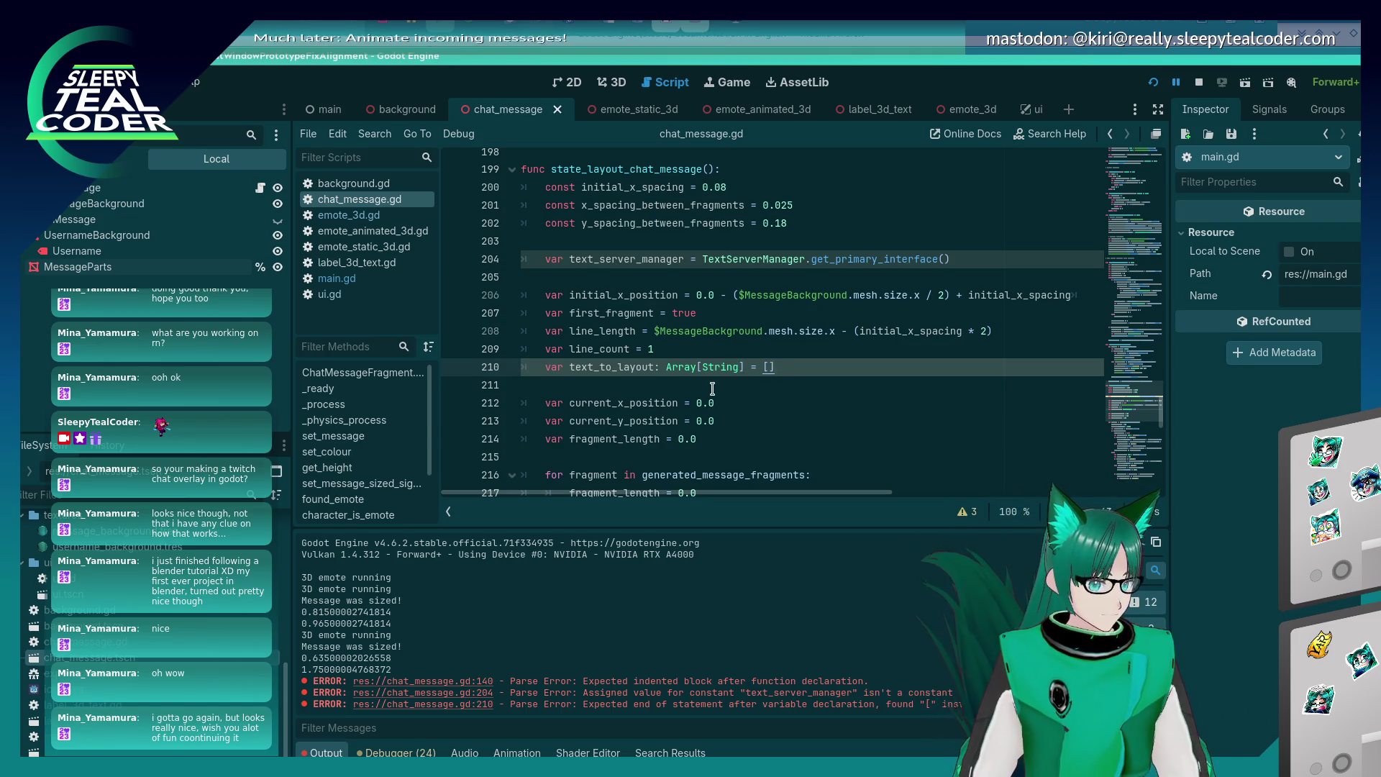
pyautogui.scroll(-3, 720, 387)
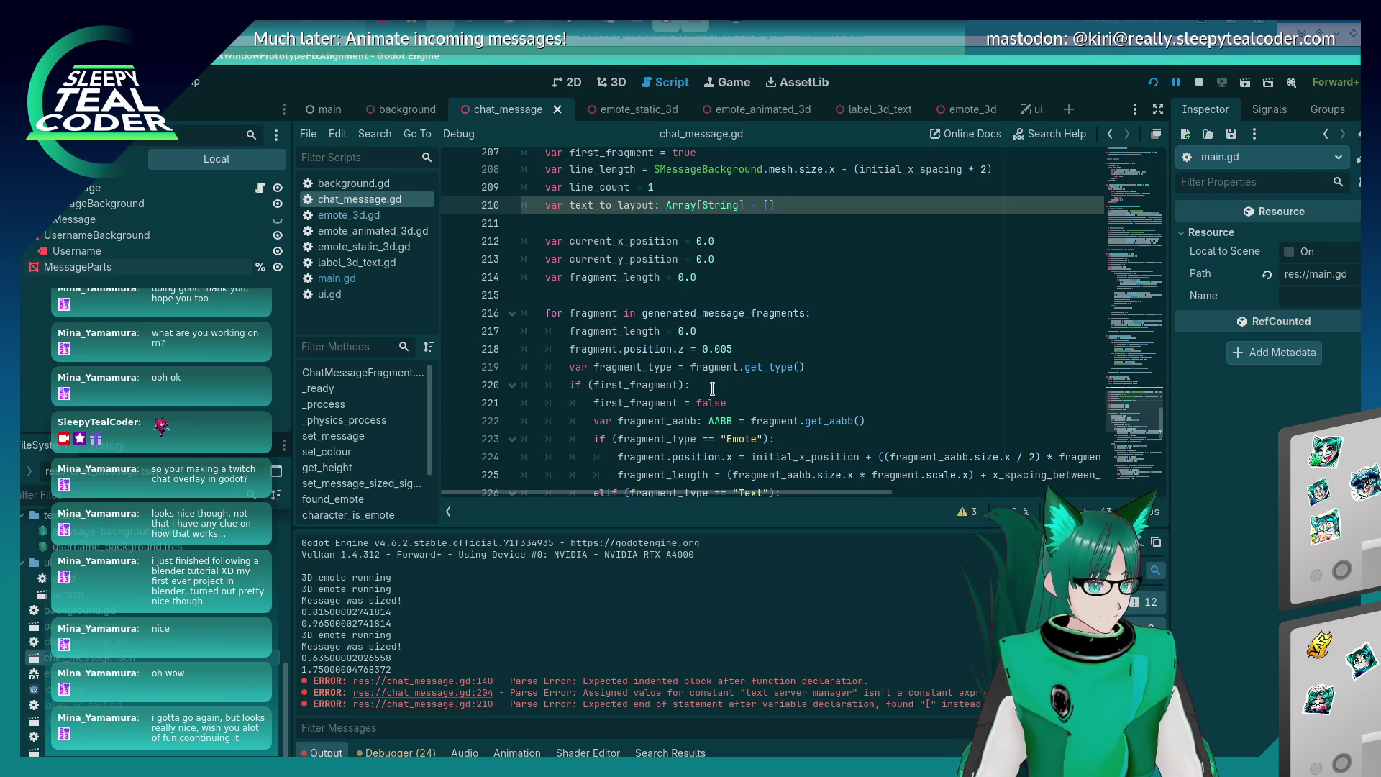
pyautogui.scroll(-2, 712, 389)
pyautogui.scroll(-5, 713, 389)
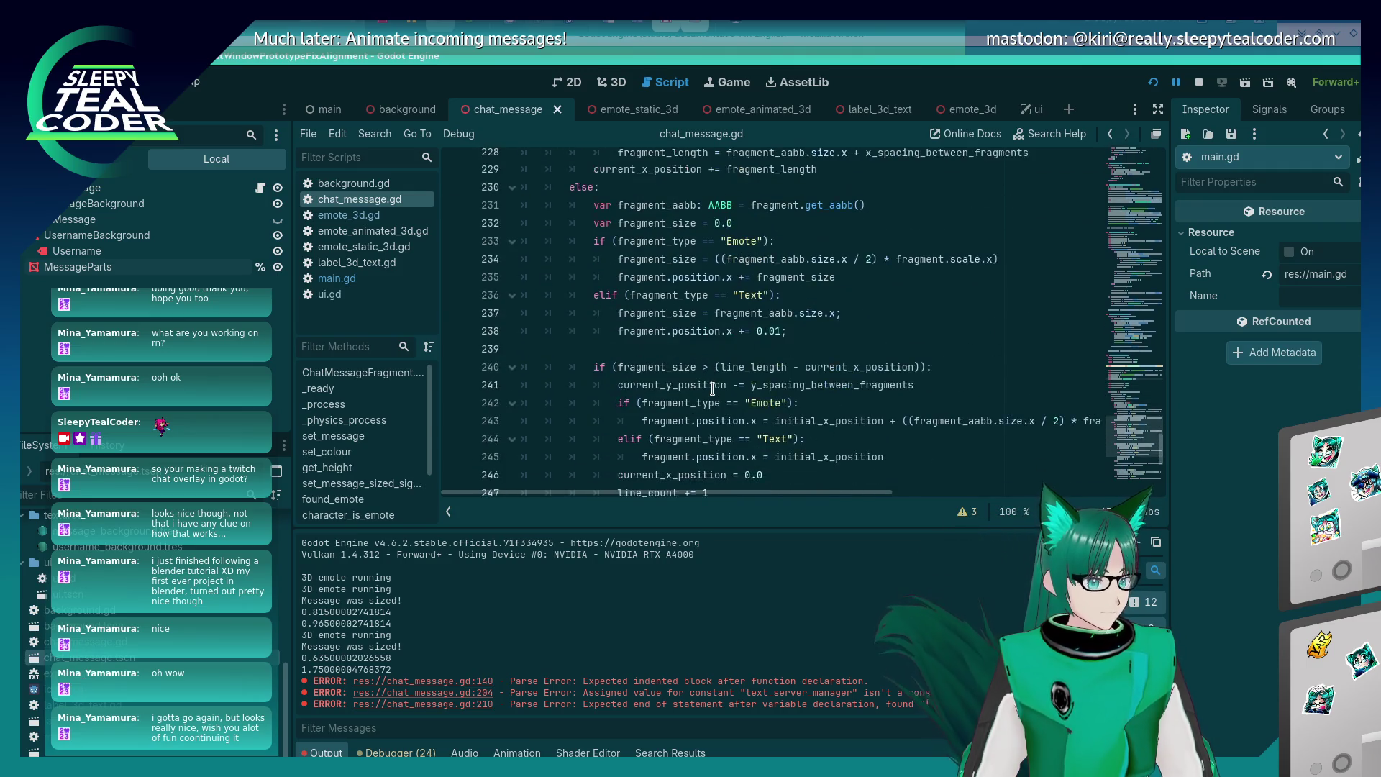
pyautogui.scroll(10, 712, 388)
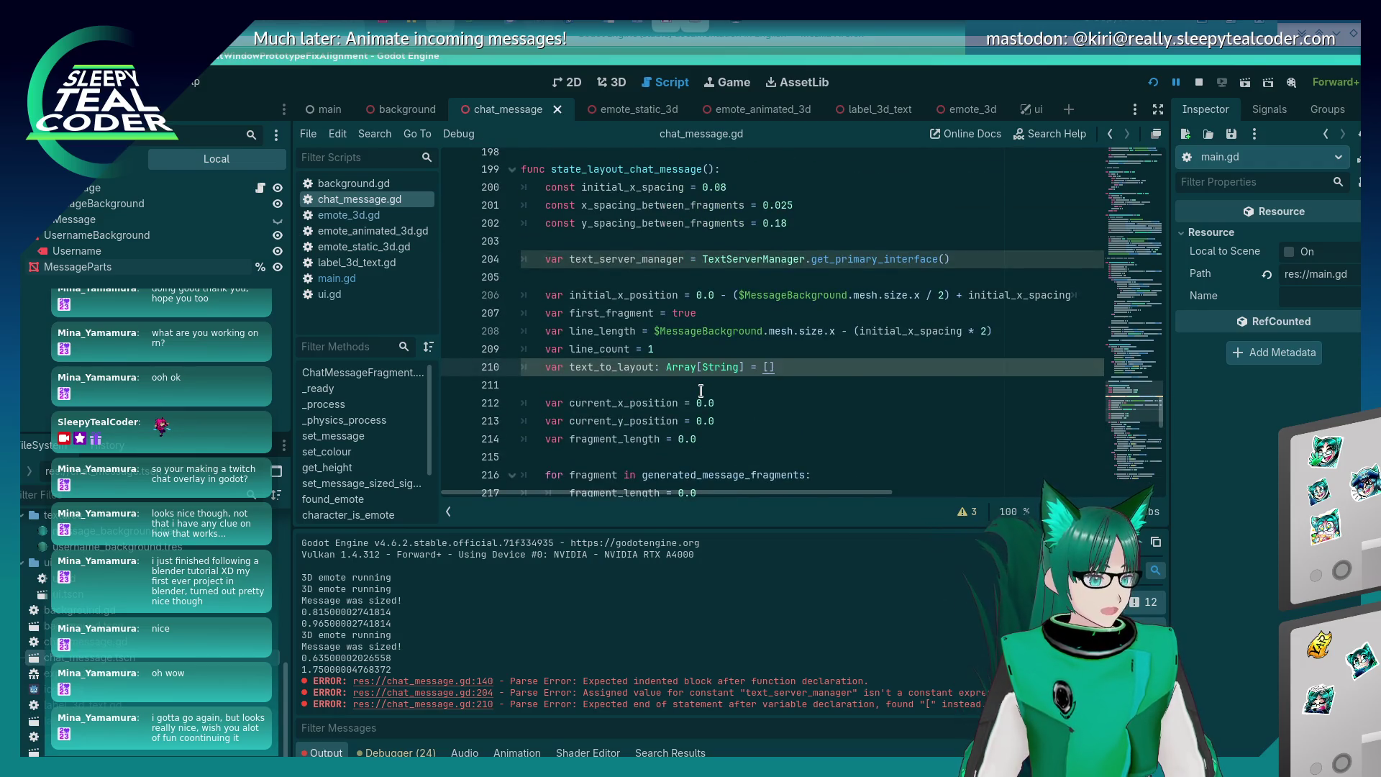
pyautogui.scroll(-10, 701, 391)
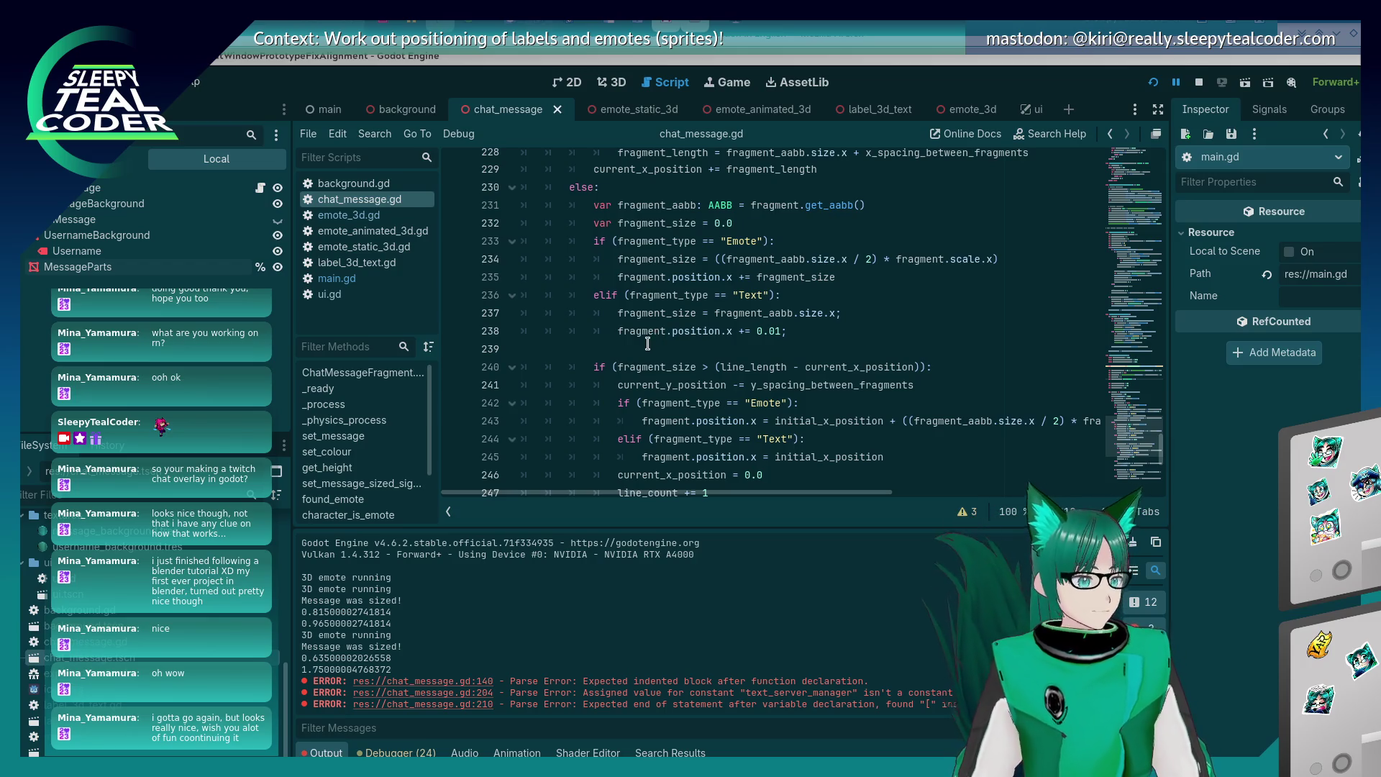
pyautogui.click(647, 352)
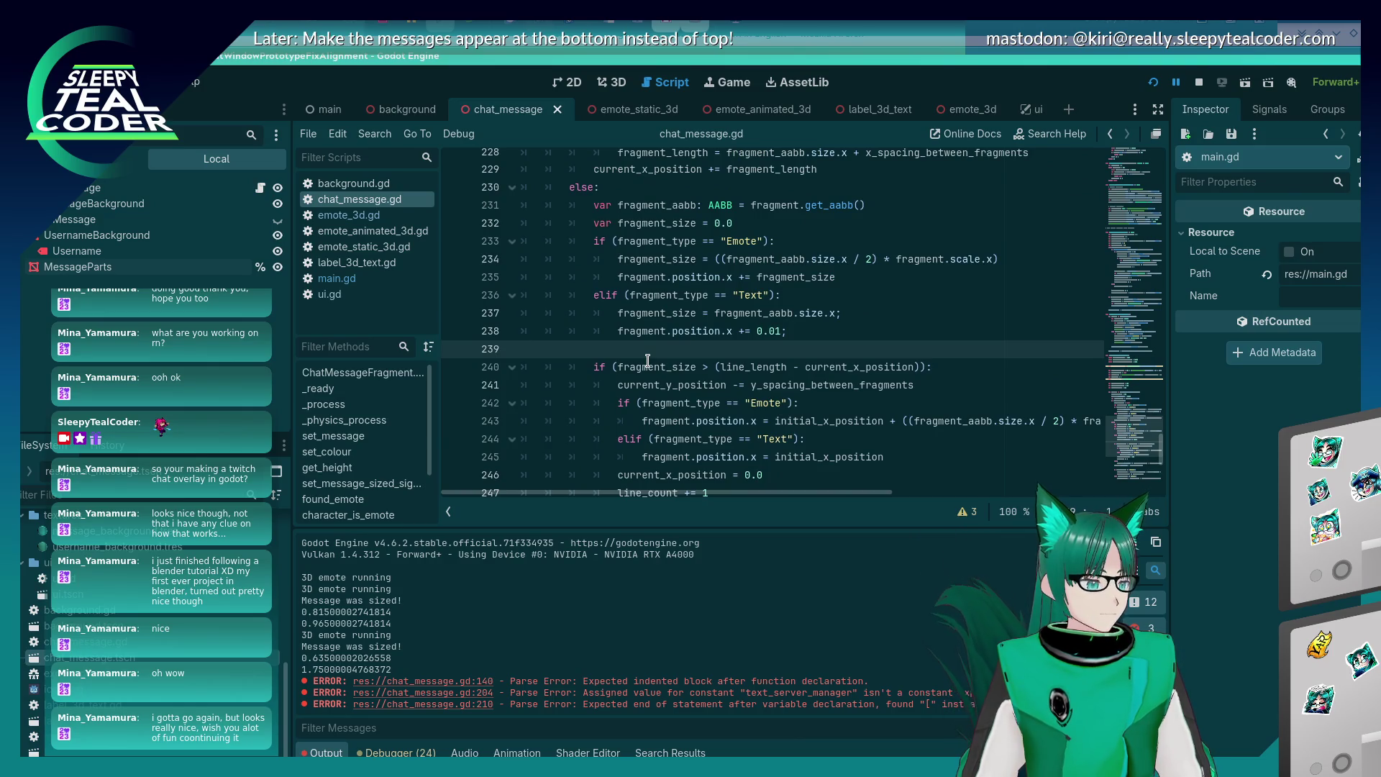
pyautogui.moveTo(684, 303)
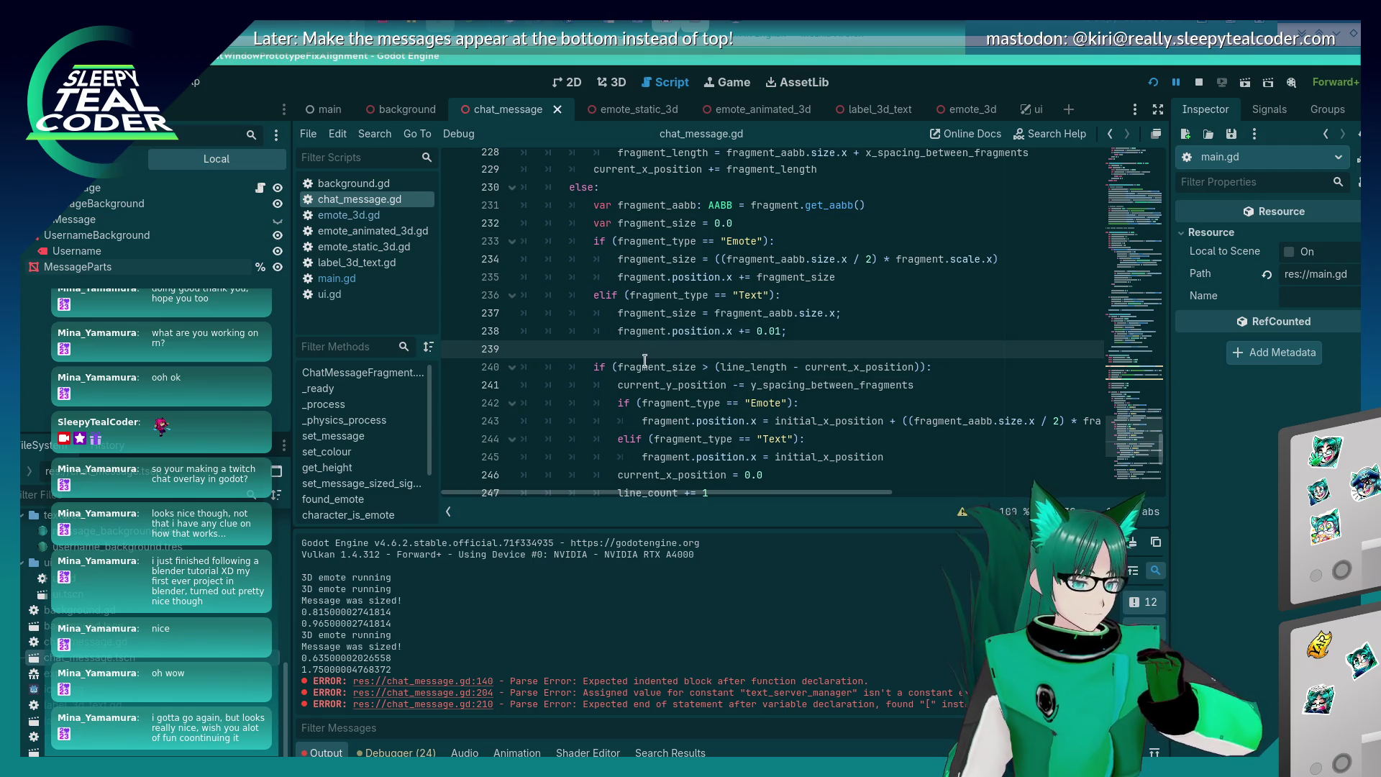
pyautogui.scroll(1, 639, 382)
pyautogui.scroll(8, 640, 382)
pyautogui.scroll(-7, 639, 381)
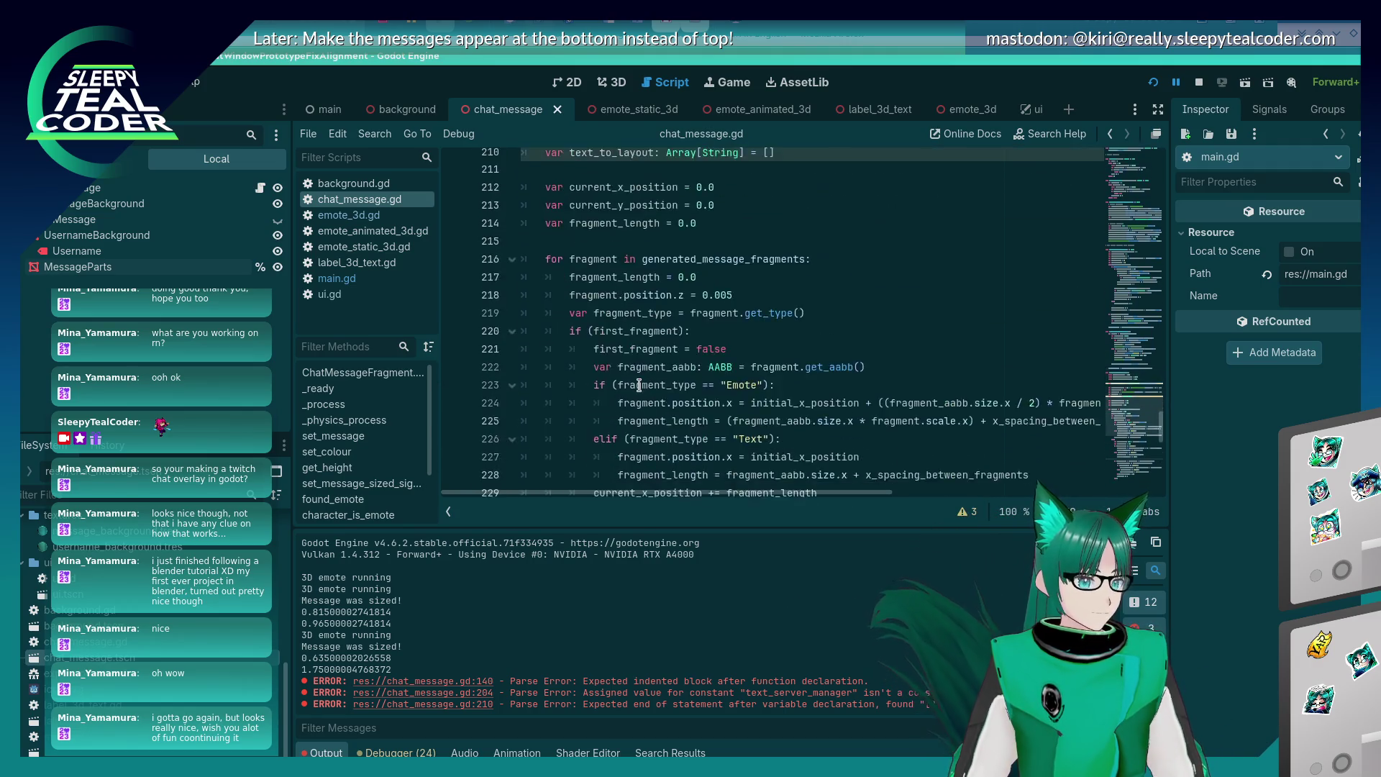
pyautogui.scroll(1, 639, 386)
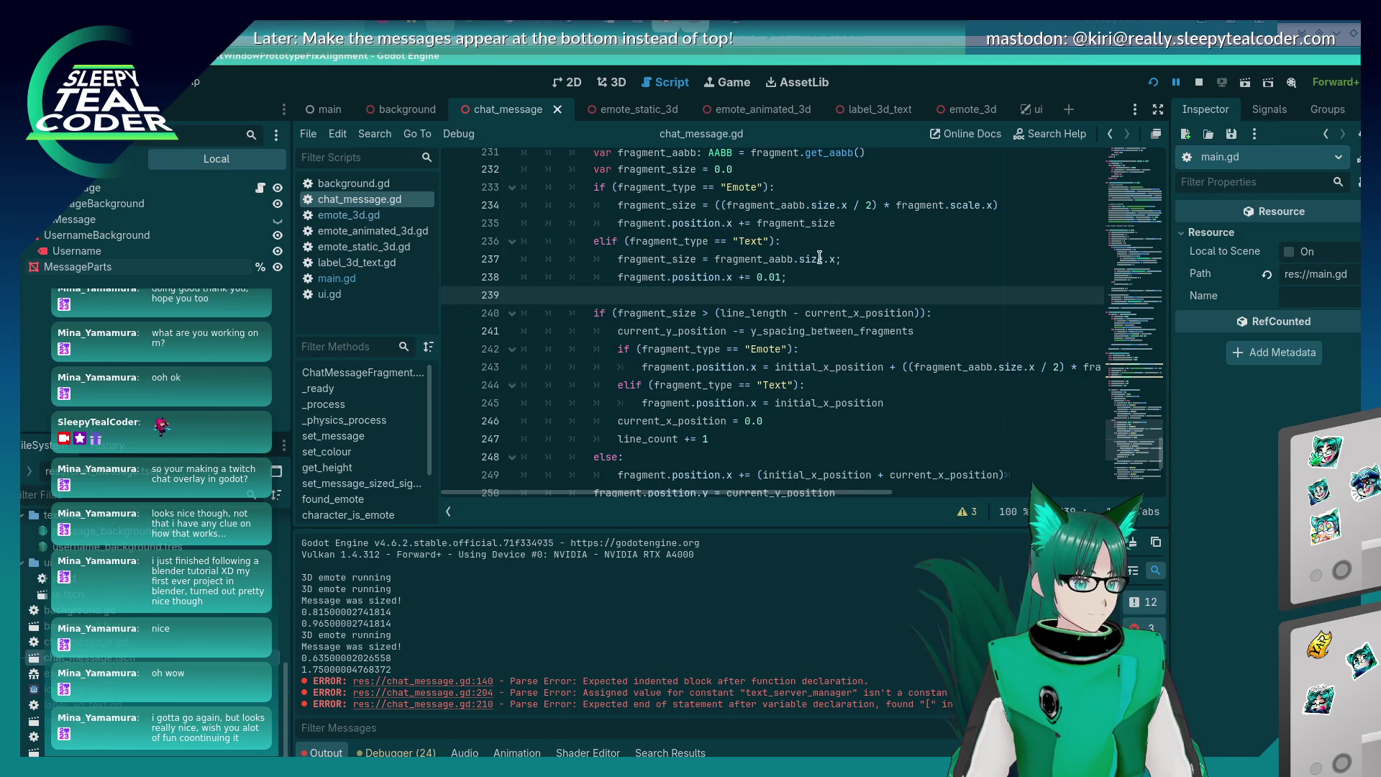
pyautogui.scroll(2, 791, 318)
pyautogui.scroll(3, 791, 318)
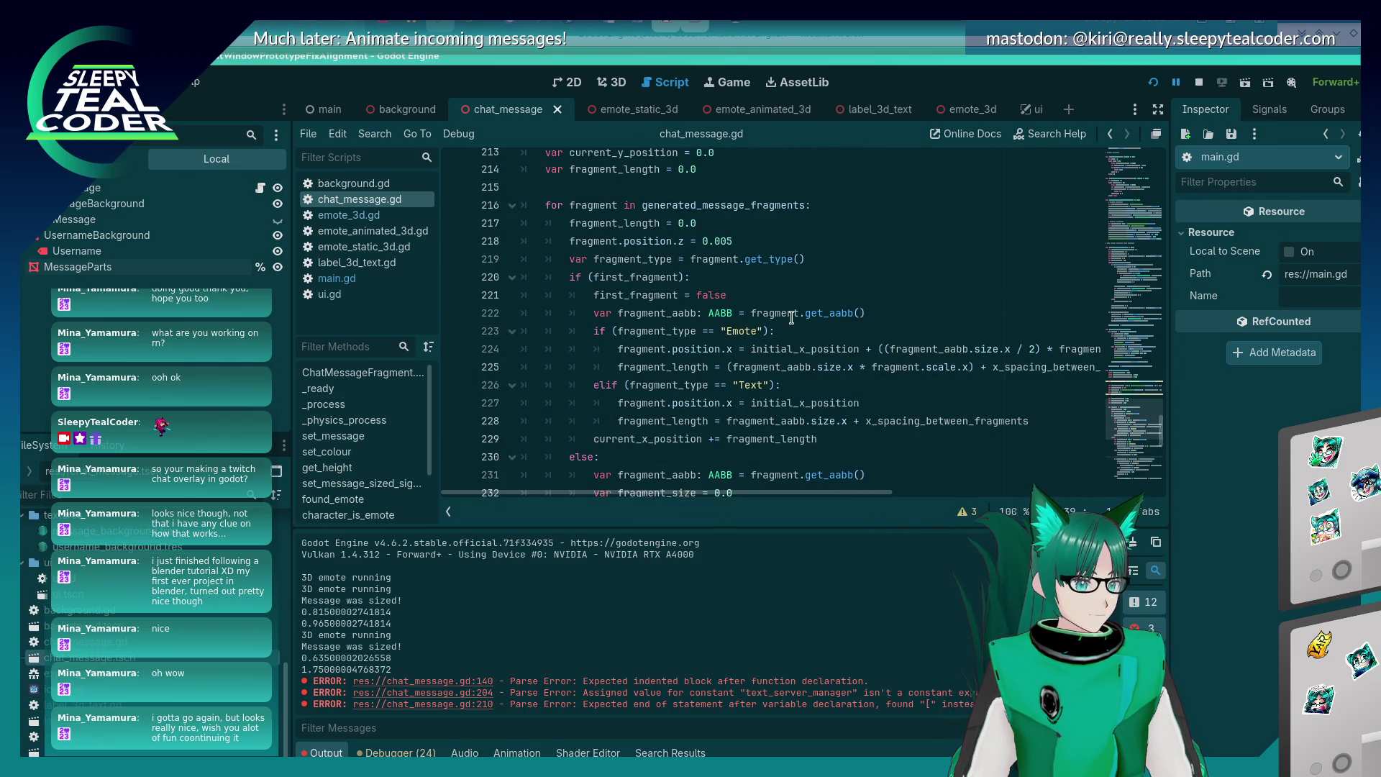
pyautogui.scroll(-2, 792, 317)
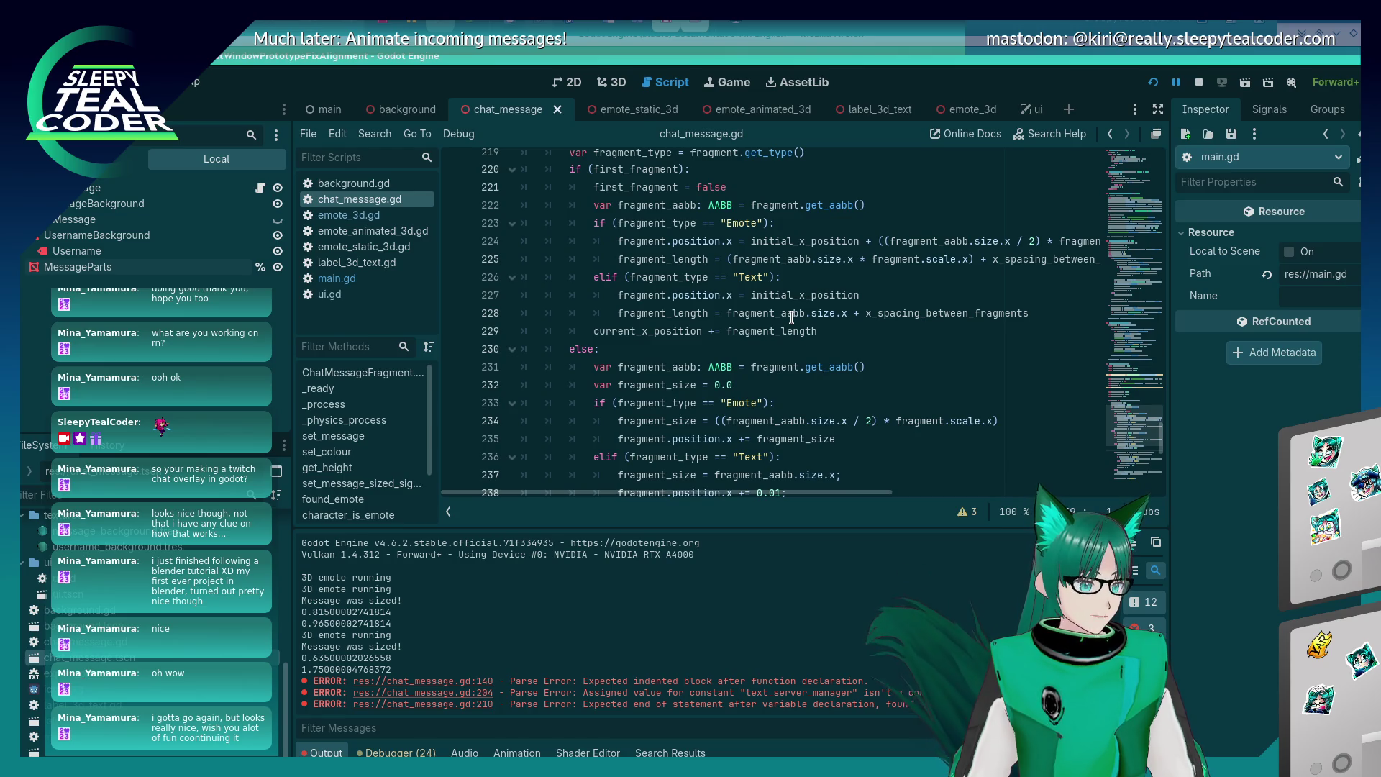
pyautogui.scroll(1, 791, 318)
pyautogui.scroll(-4, 799, 331)
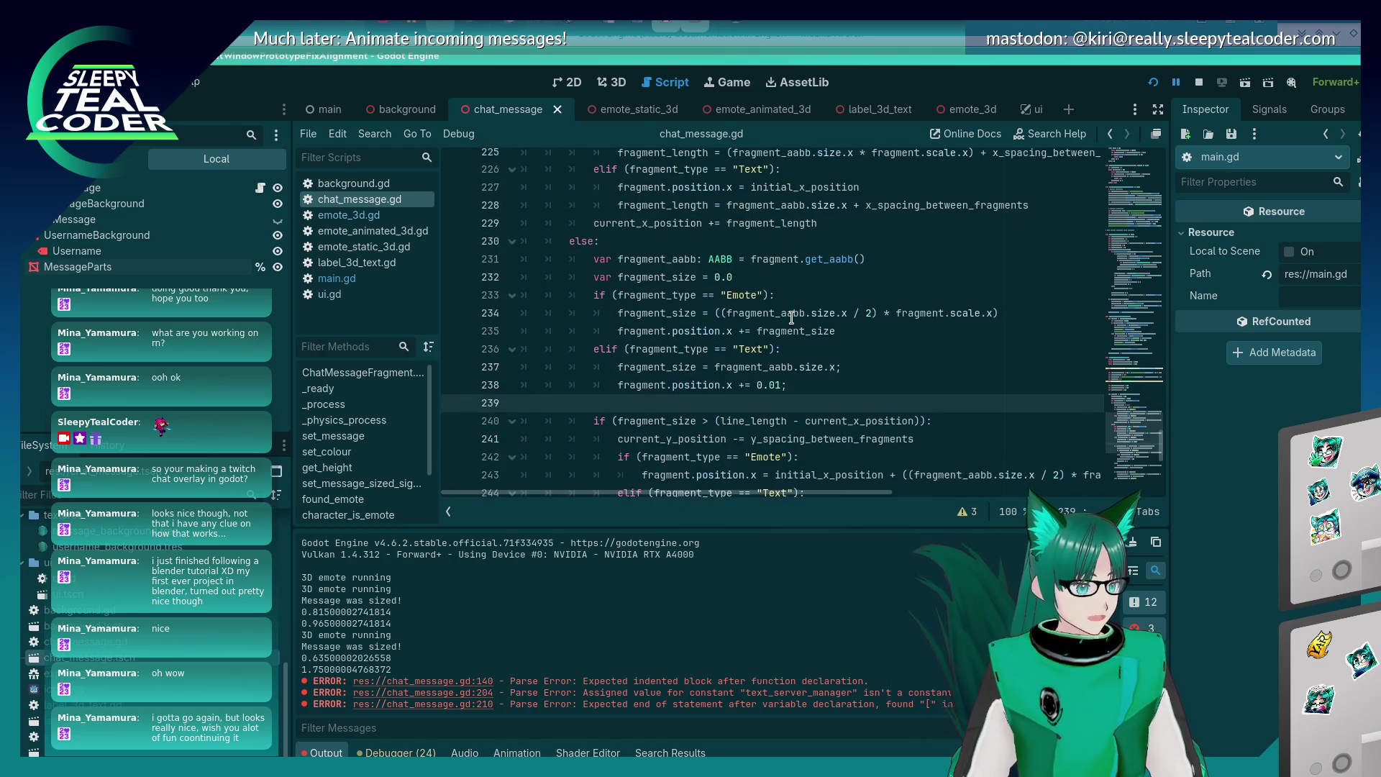
pyautogui.scroll(1, 805, 345)
pyautogui.click(814, 379)
# Insert an indented blank line after the elif fragment_type == "Text" condition, then switch to label_3d_text.gd.
pyautogui.click(833, 350)
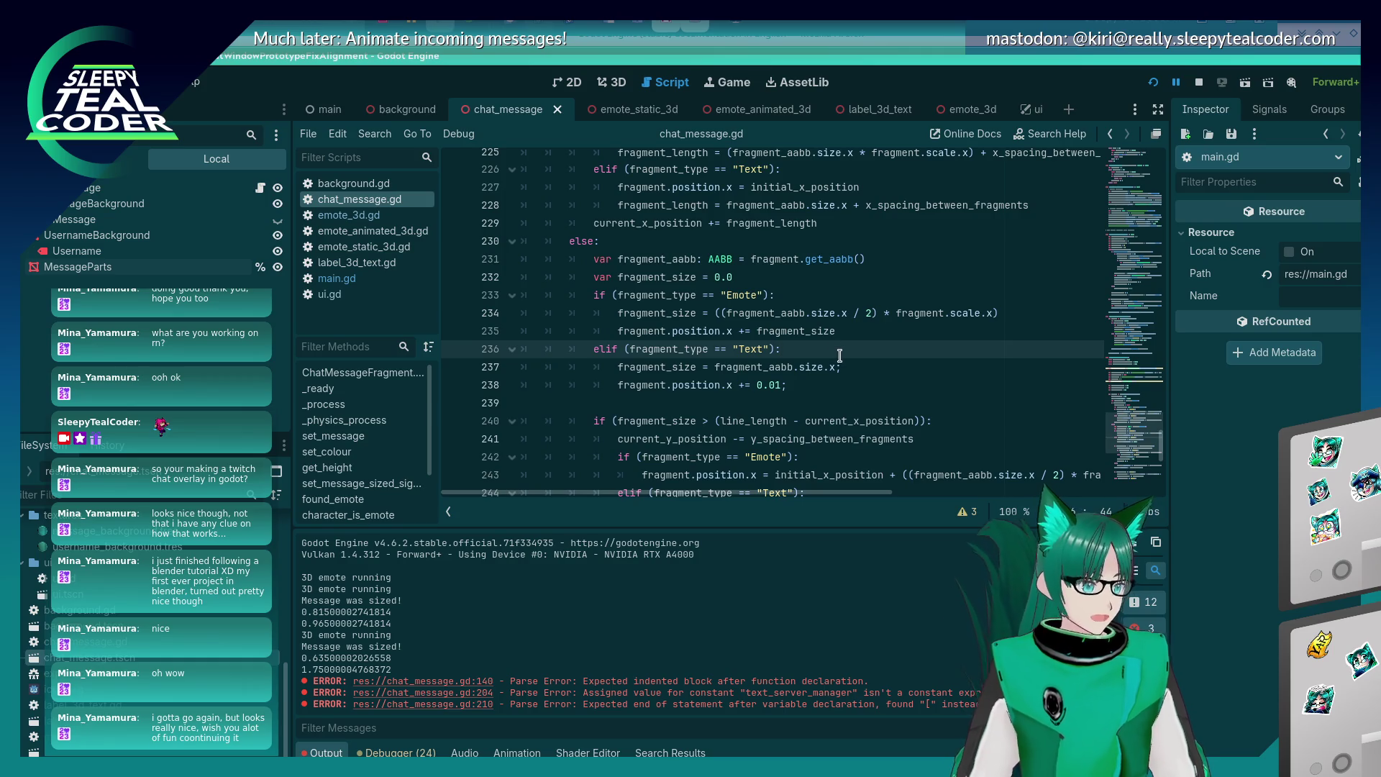
pyautogui.press('Return')
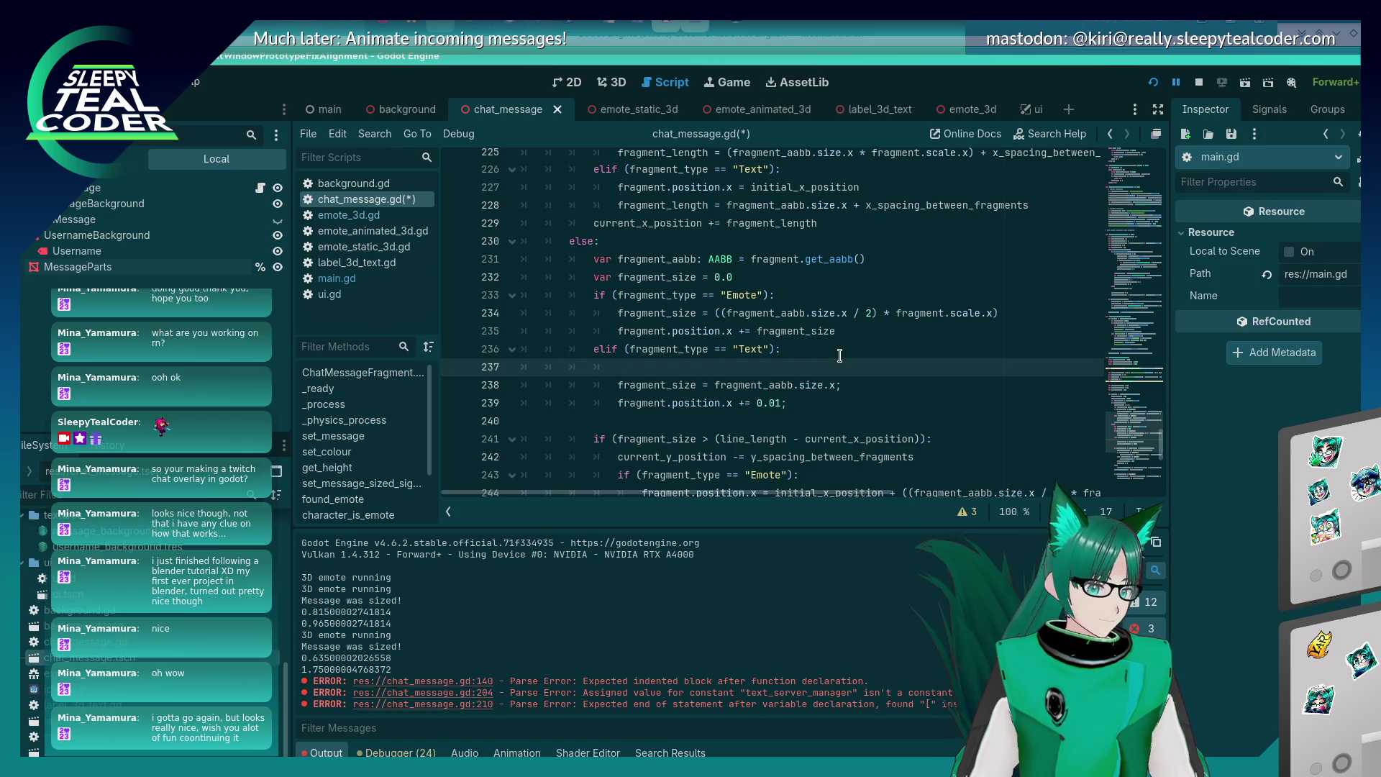
pyautogui.scroll(4, 723, 317)
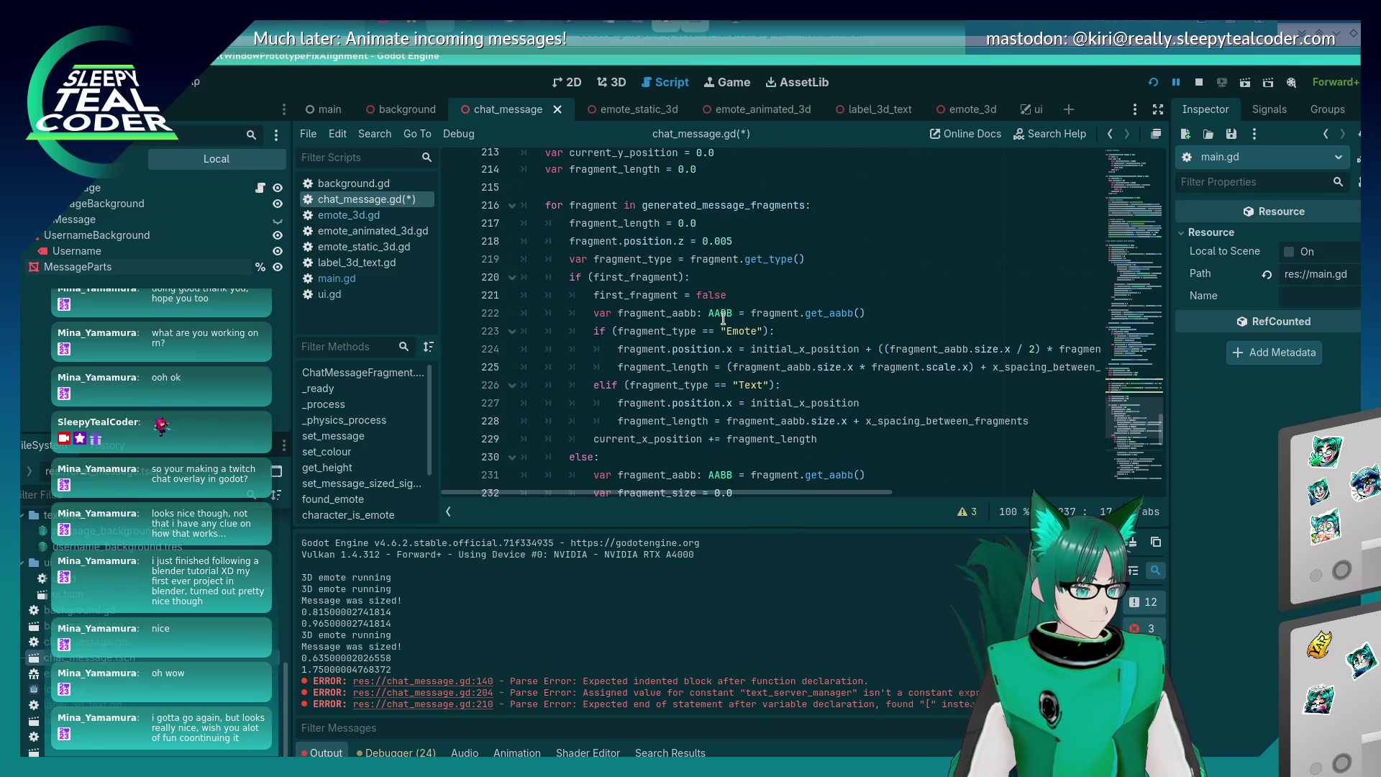
pyautogui.scroll(3, 723, 318)
pyautogui.scroll(2, 723, 317)
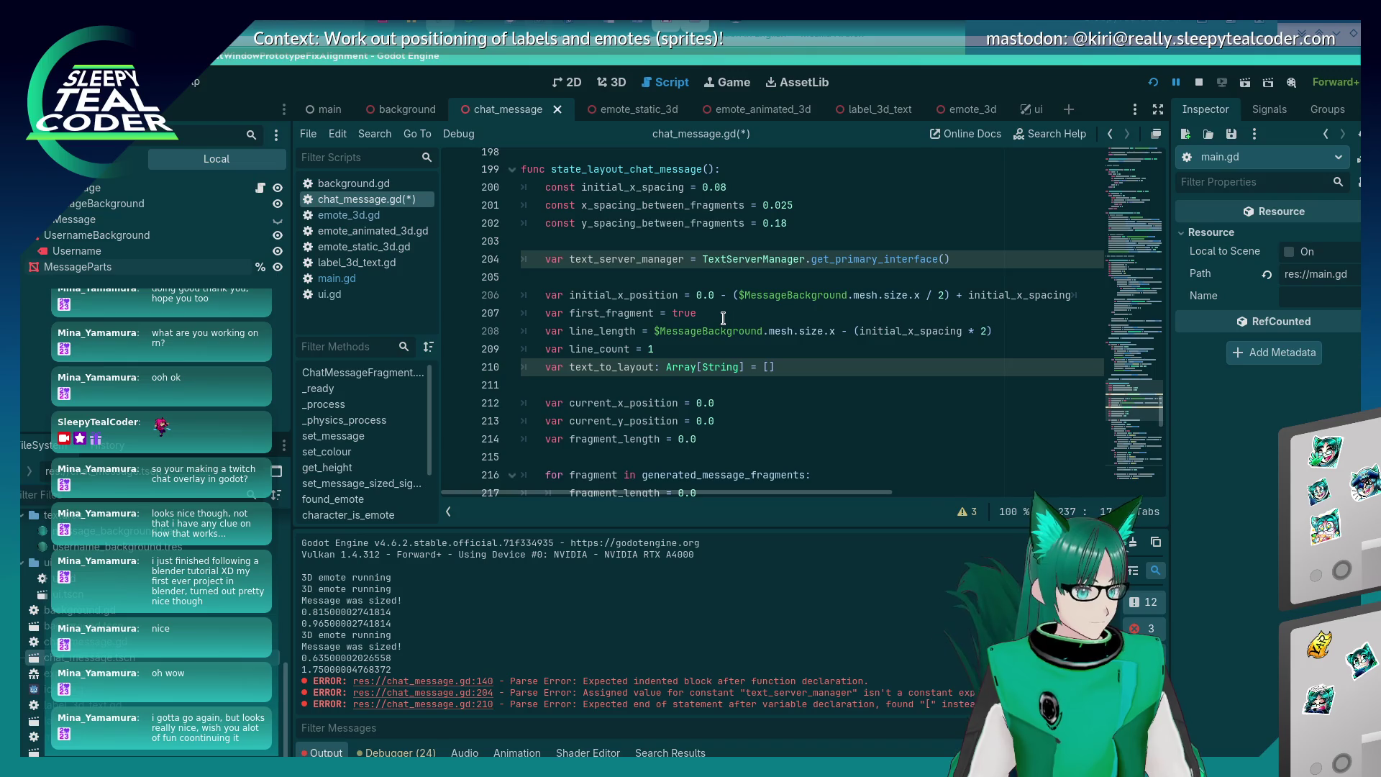
pyautogui.scroll(-8, 723, 317)
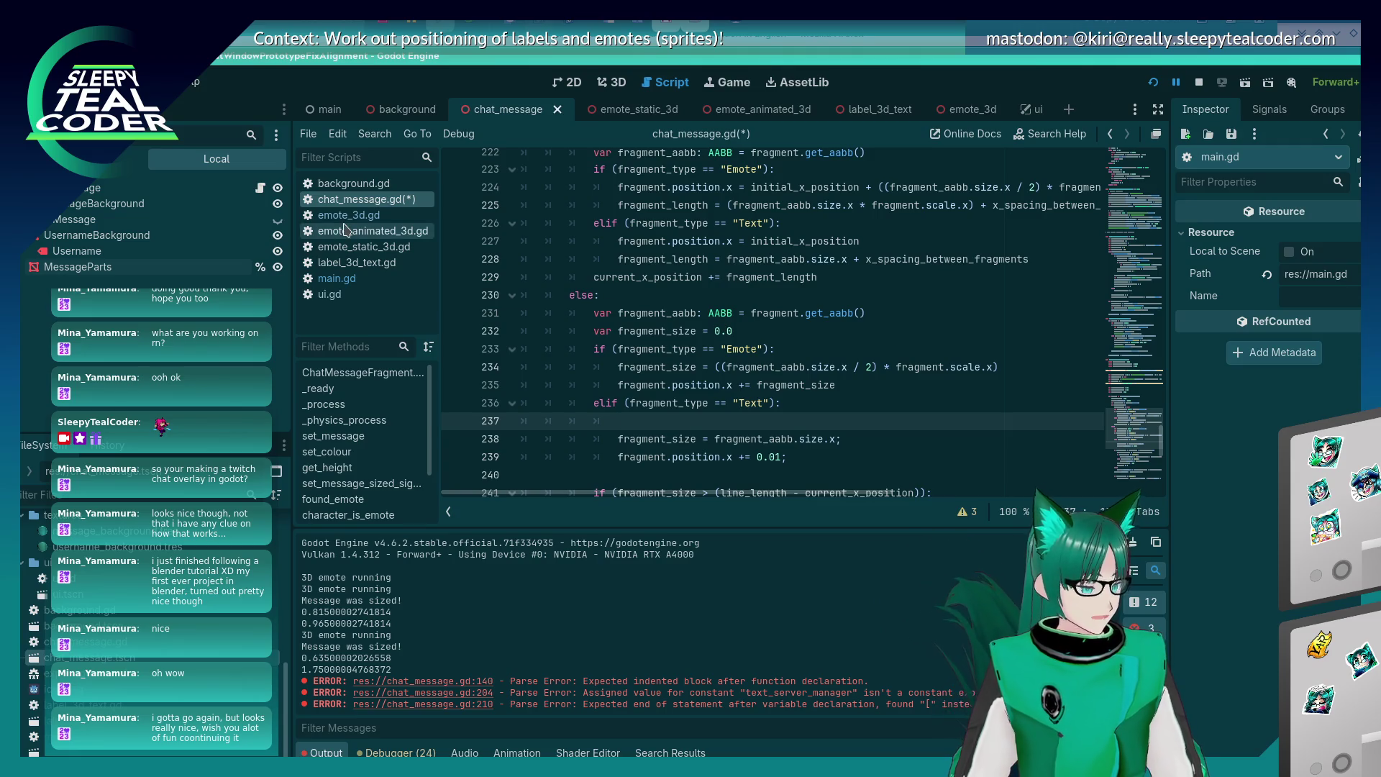
pyautogui.click(354, 263)
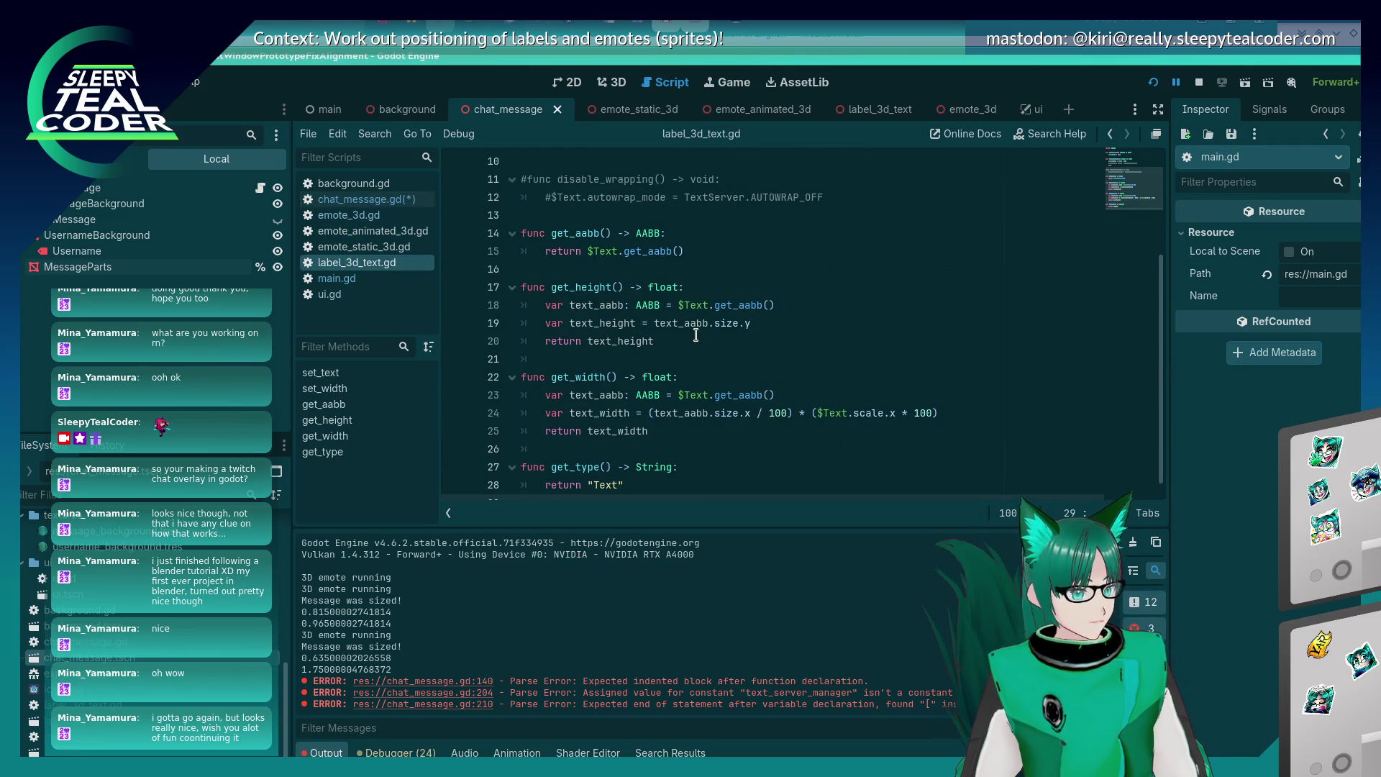
# Add func get_text() -> String returning $Text.text below set_text in label_3d_text.gd and save.
pyautogui.scroll(4, 696, 334)
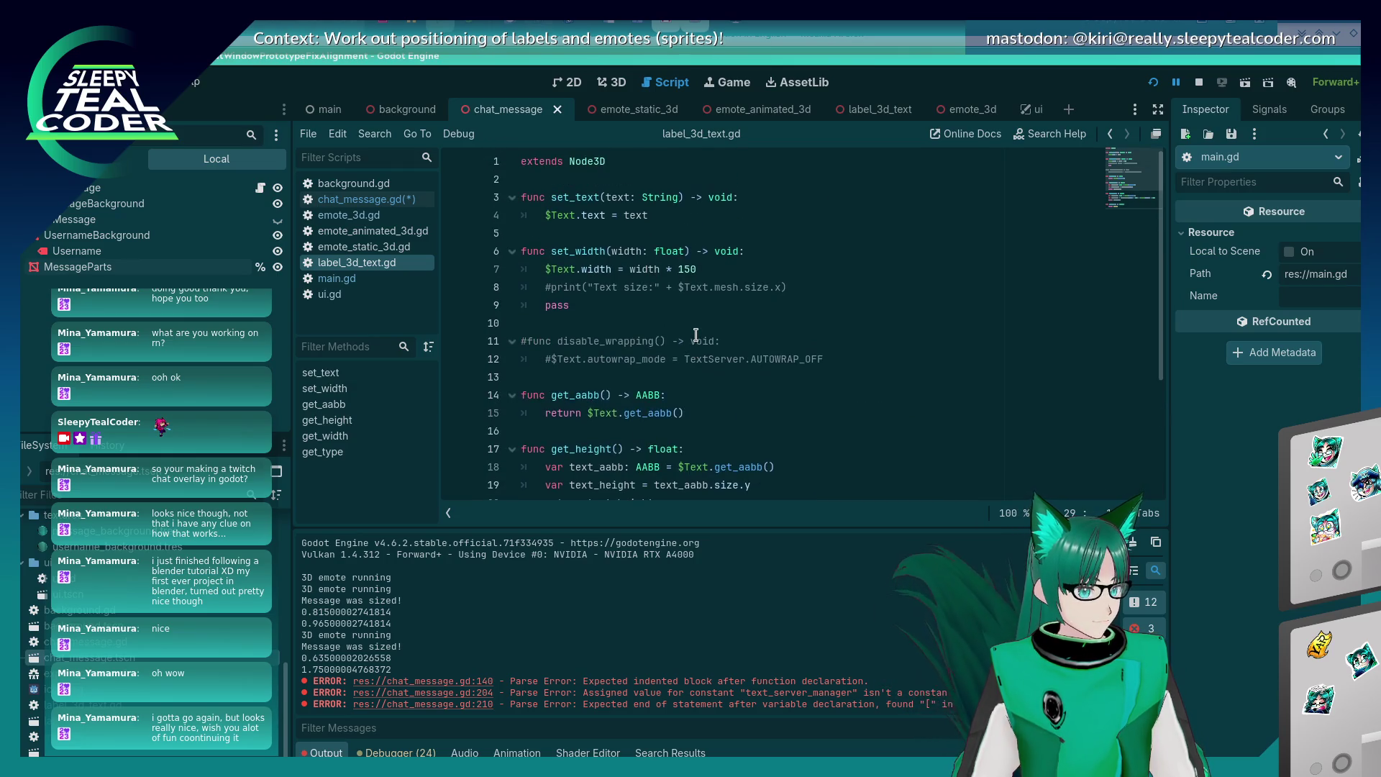
pyautogui.click(557, 233)
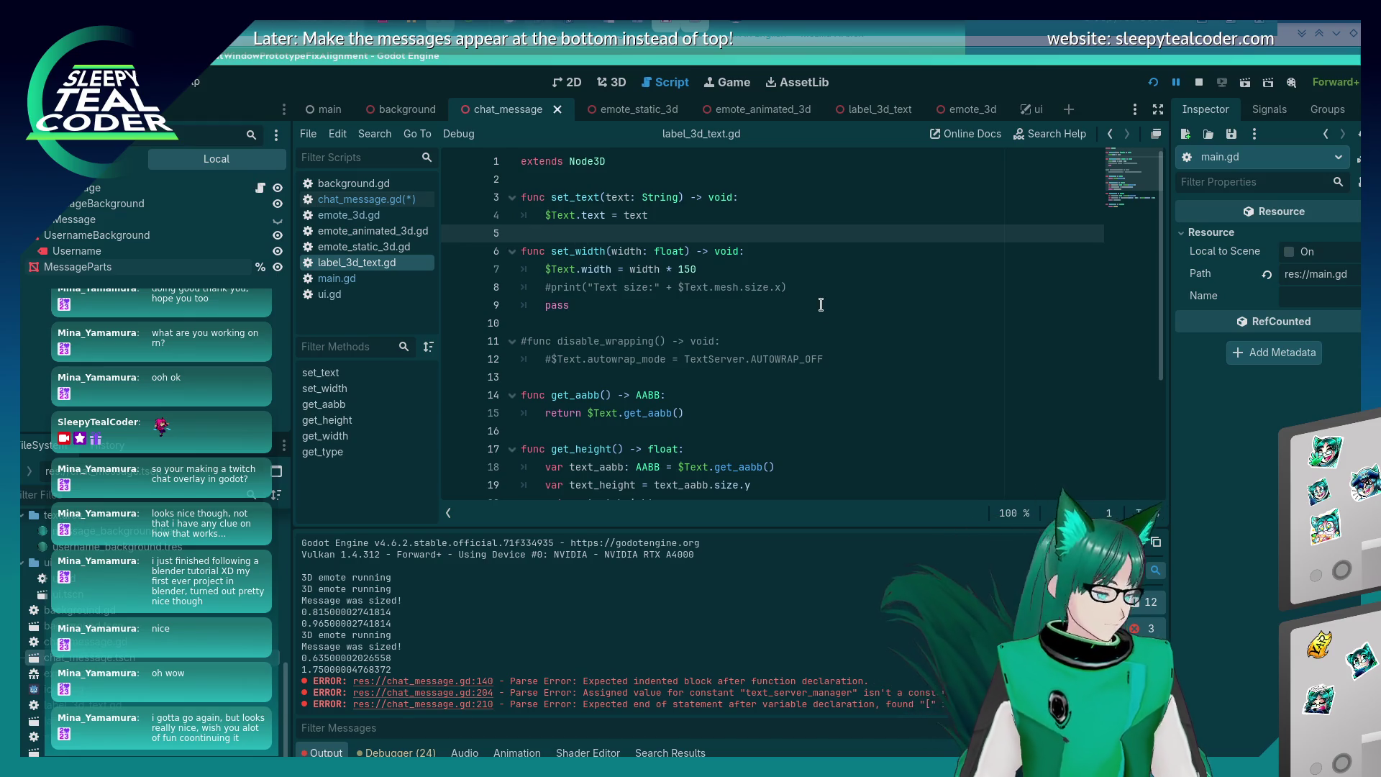
pyautogui.press('Return')
pyautogui.press('Return')
pyautogui.press('Up')
pyautogui.write('func ge')
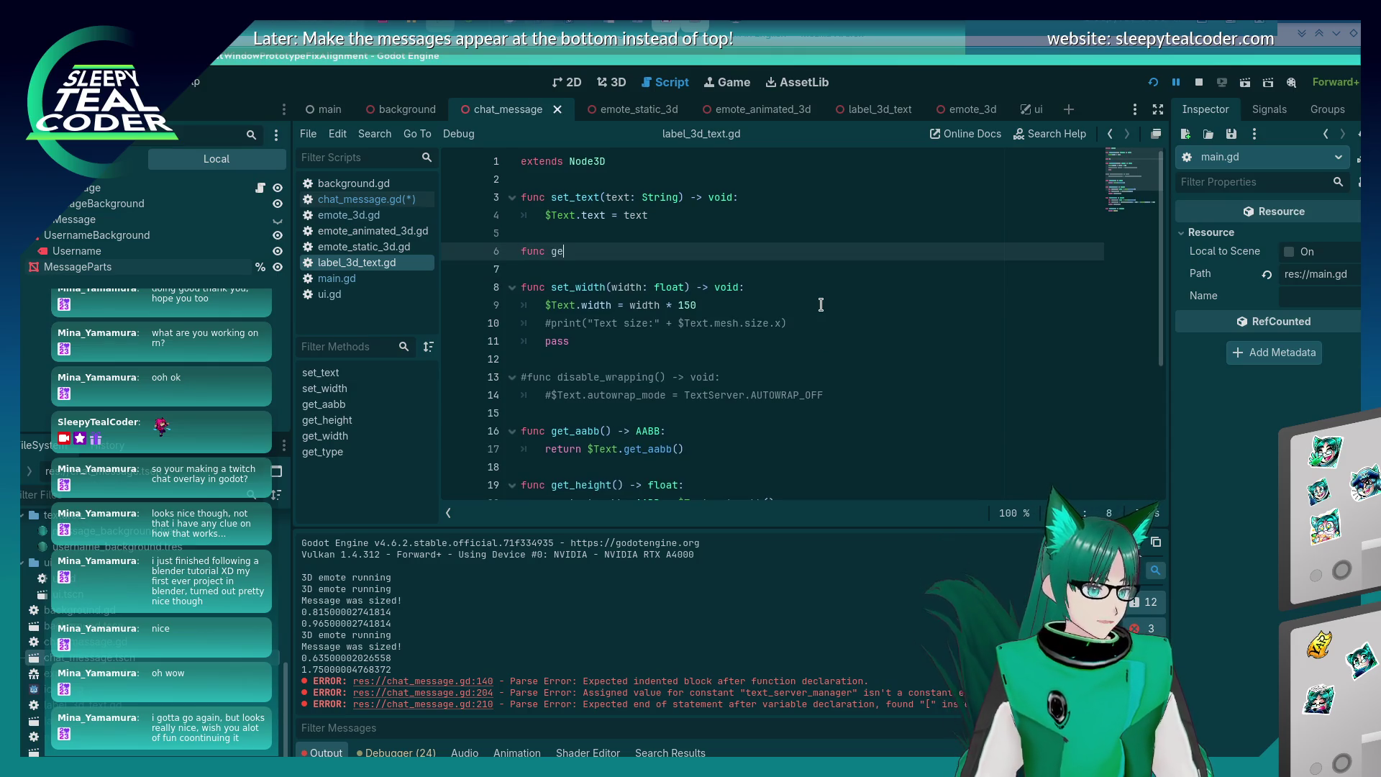
pyautogui.write('t_text() -> String:')
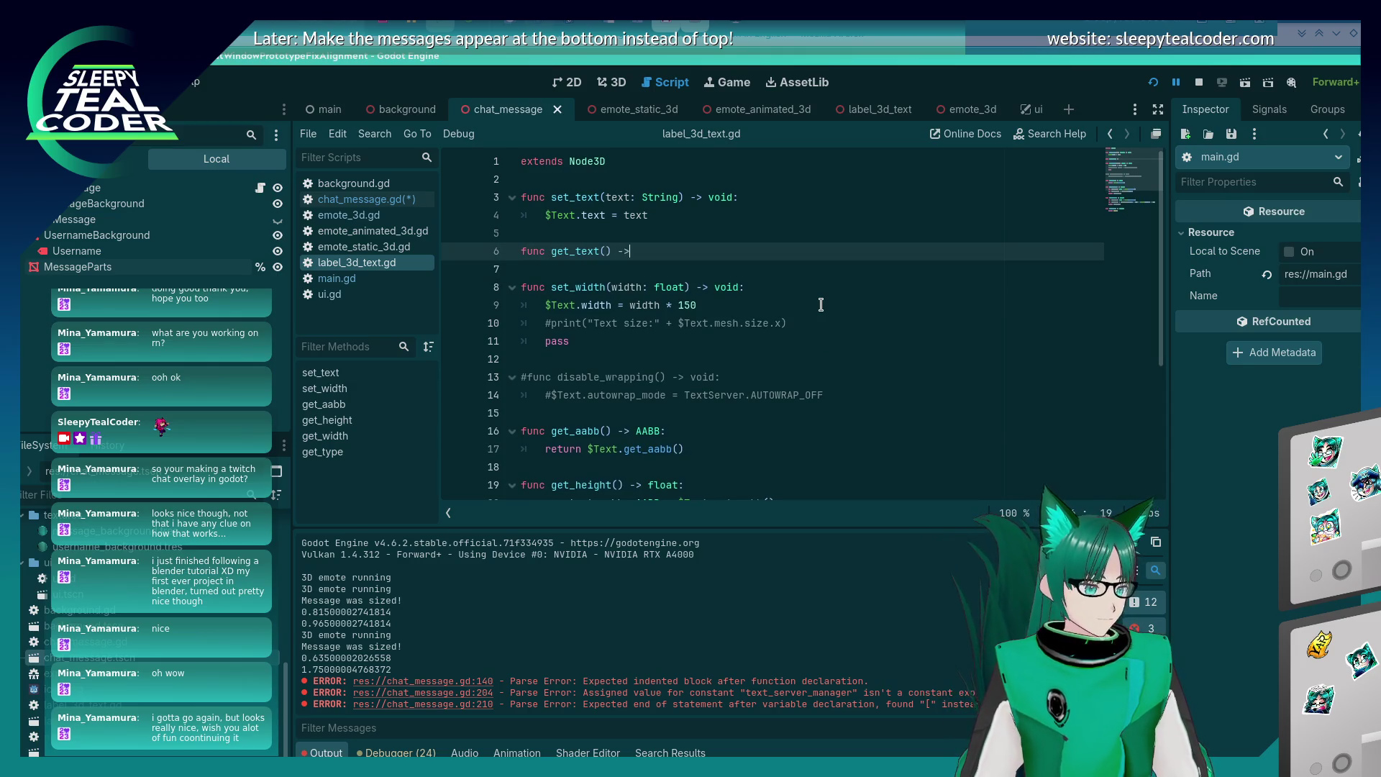
pyautogui.press('Return')
pyautogui.write('re')
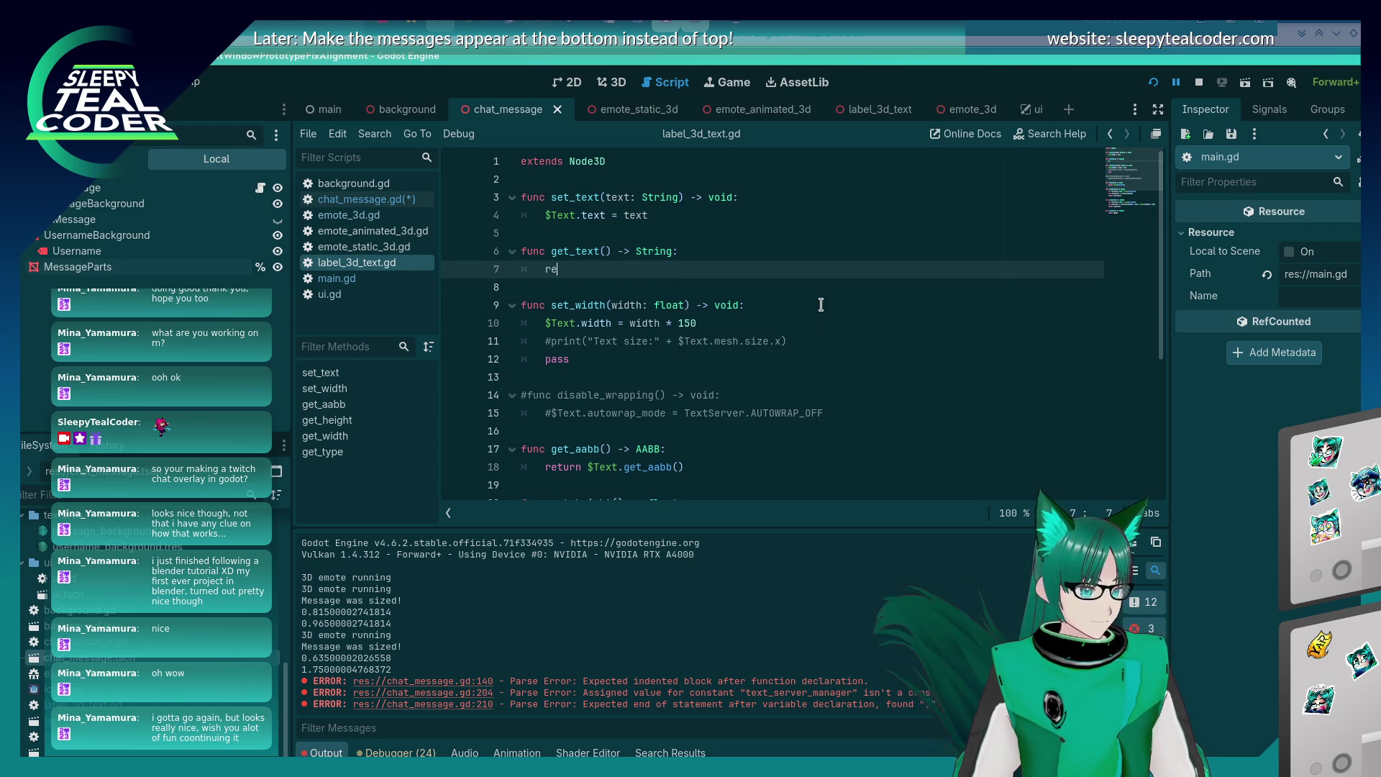
pyautogui.write('turn $Text.text')
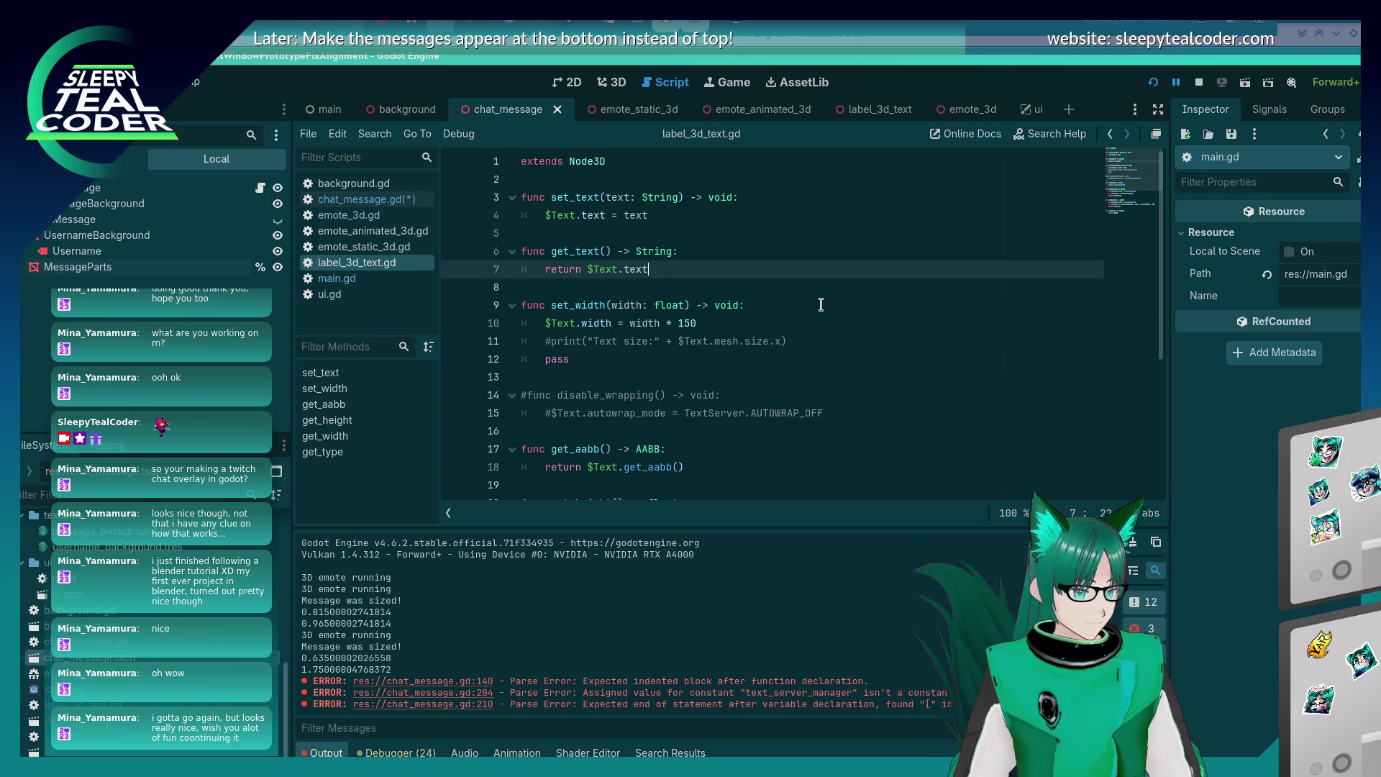
pyautogui.hotkey('ctrl', 's')
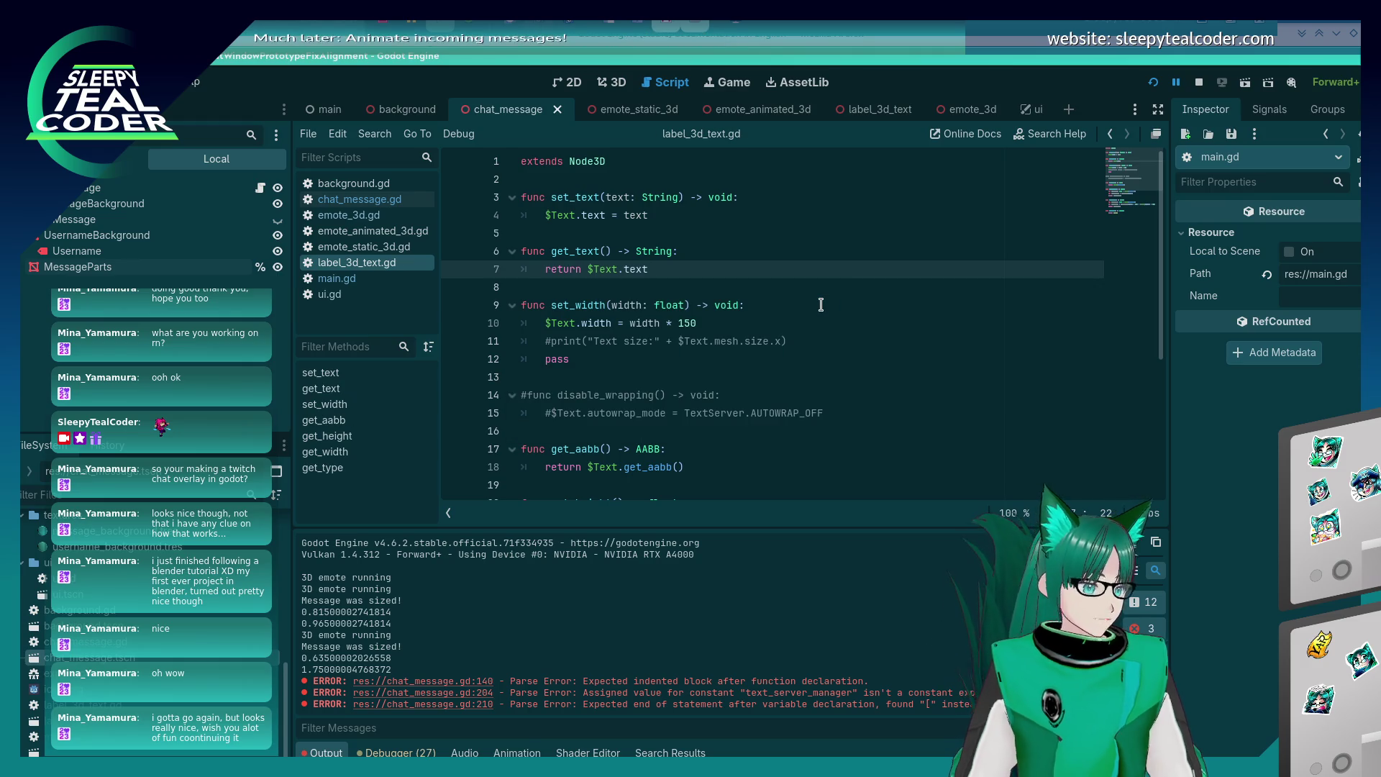
# In chat_message.gd's Text branch, declare var fragment_text = fragment.get_text() and save.
pyautogui.click(396, 205)
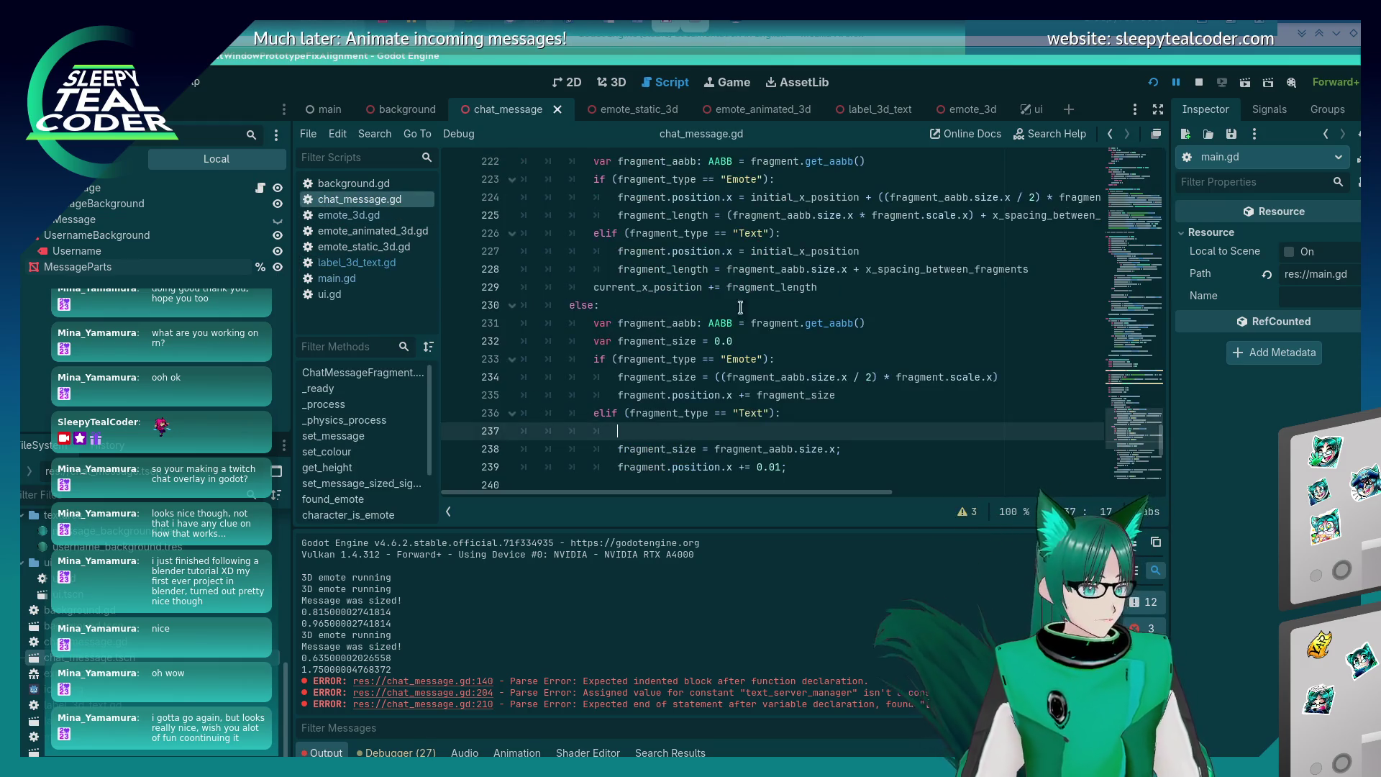
pyautogui.scroll(-2, 781, 345)
pyautogui.moveTo(780, 344)
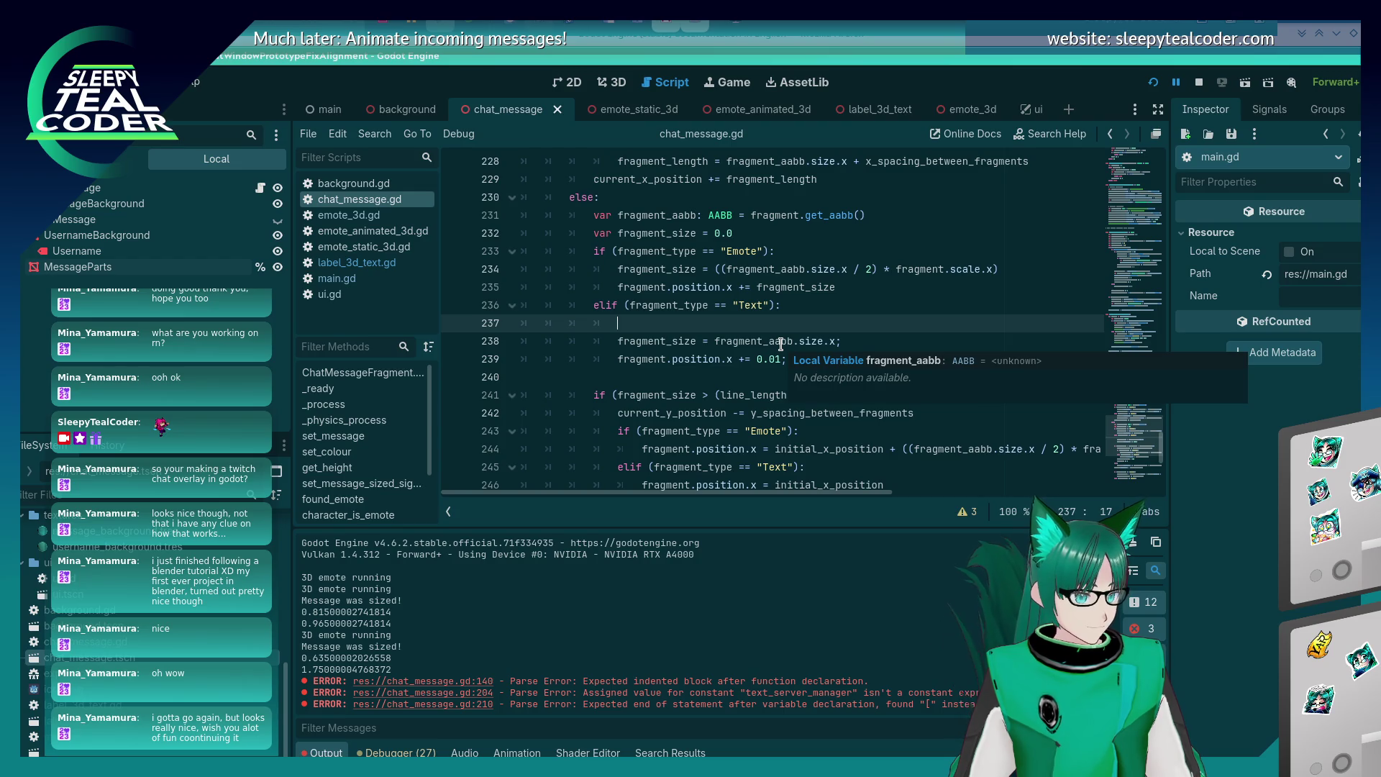
pyautogui.write('fragment_t')
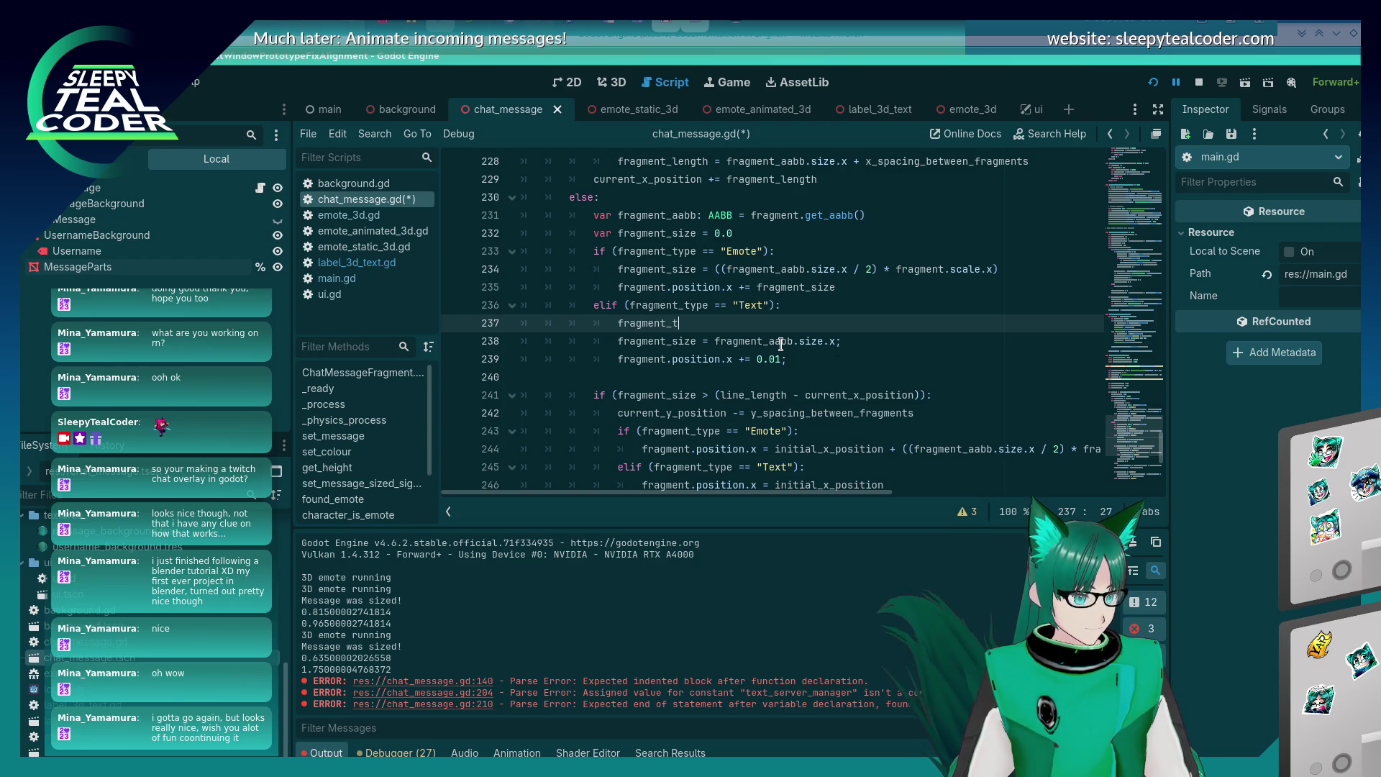
pyautogui.write('ext = ')
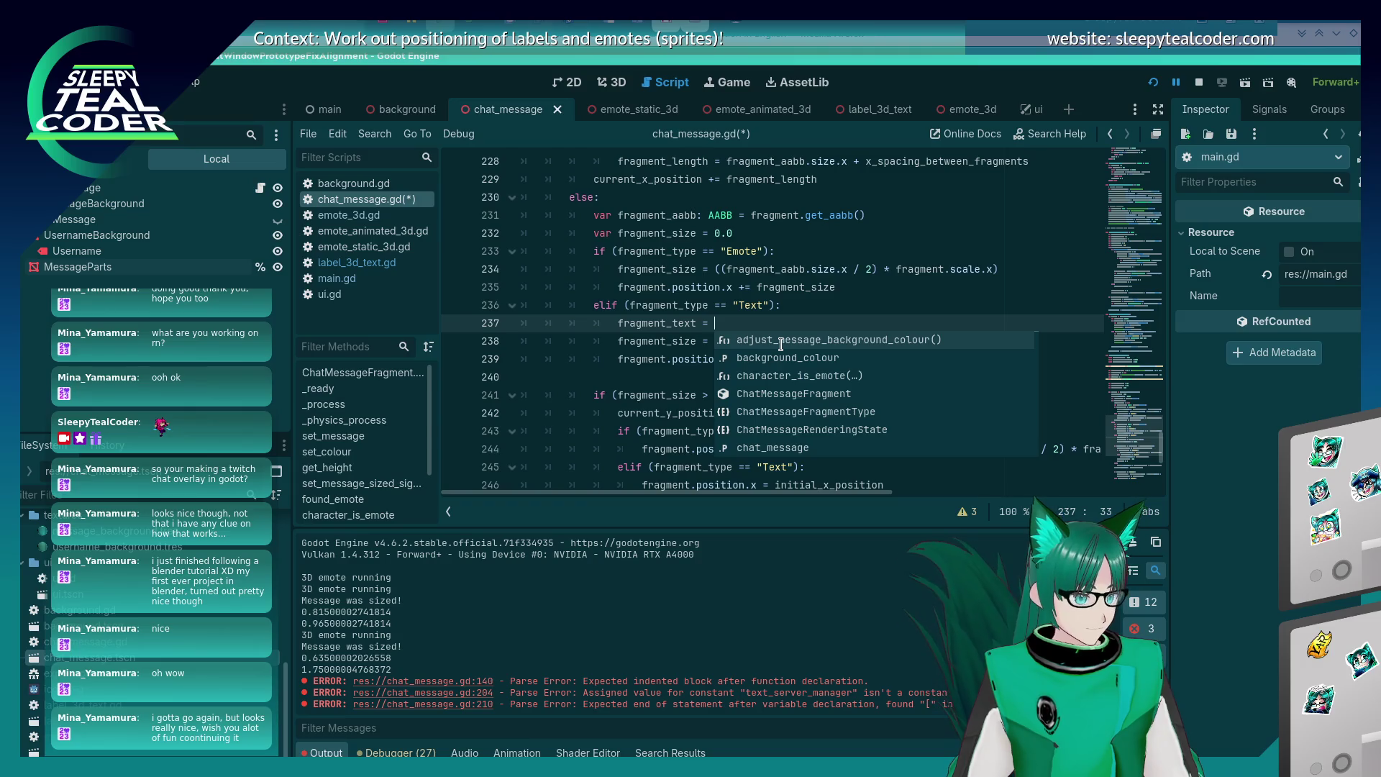
pyautogui.write('fragment.get')
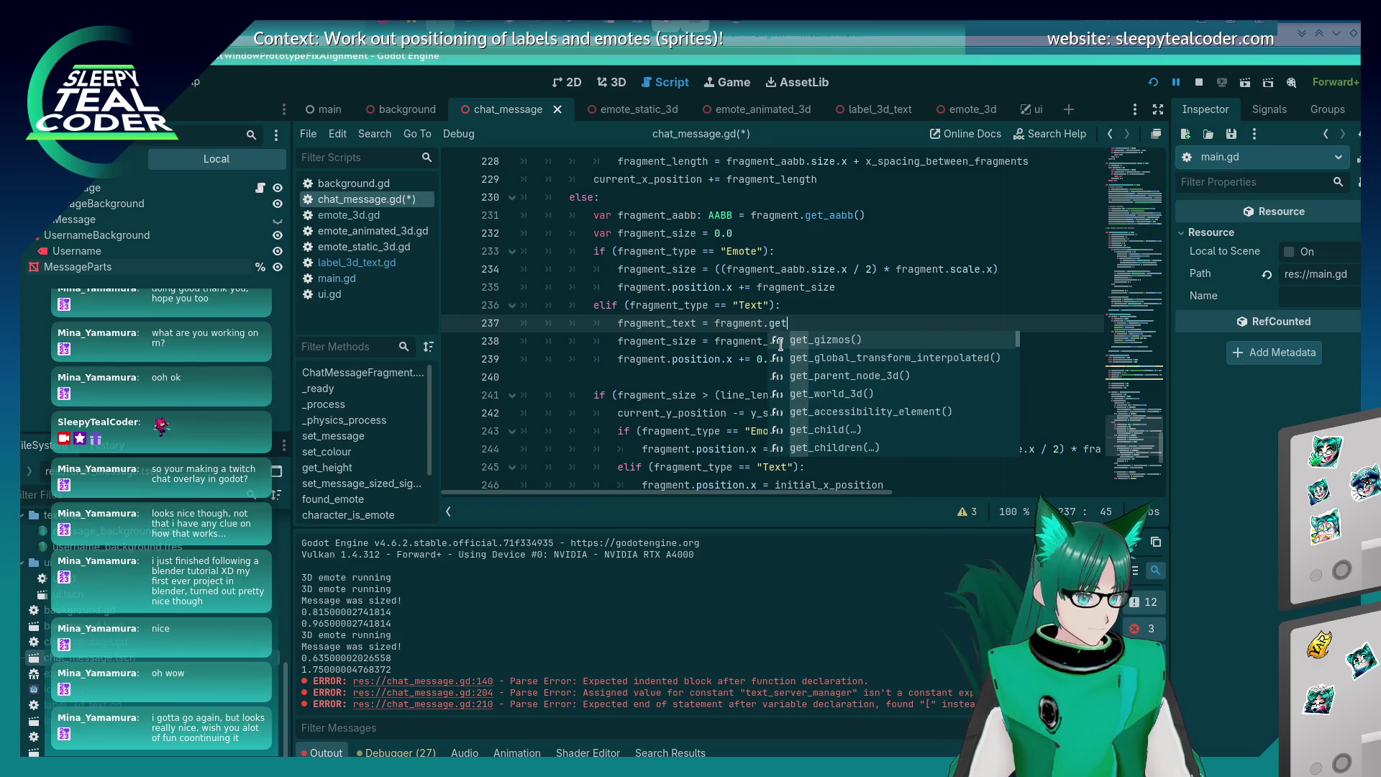
pyautogui.write('_te')
pyautogui.press('Return')
pyautogui.hotkey('ctrl', 's')
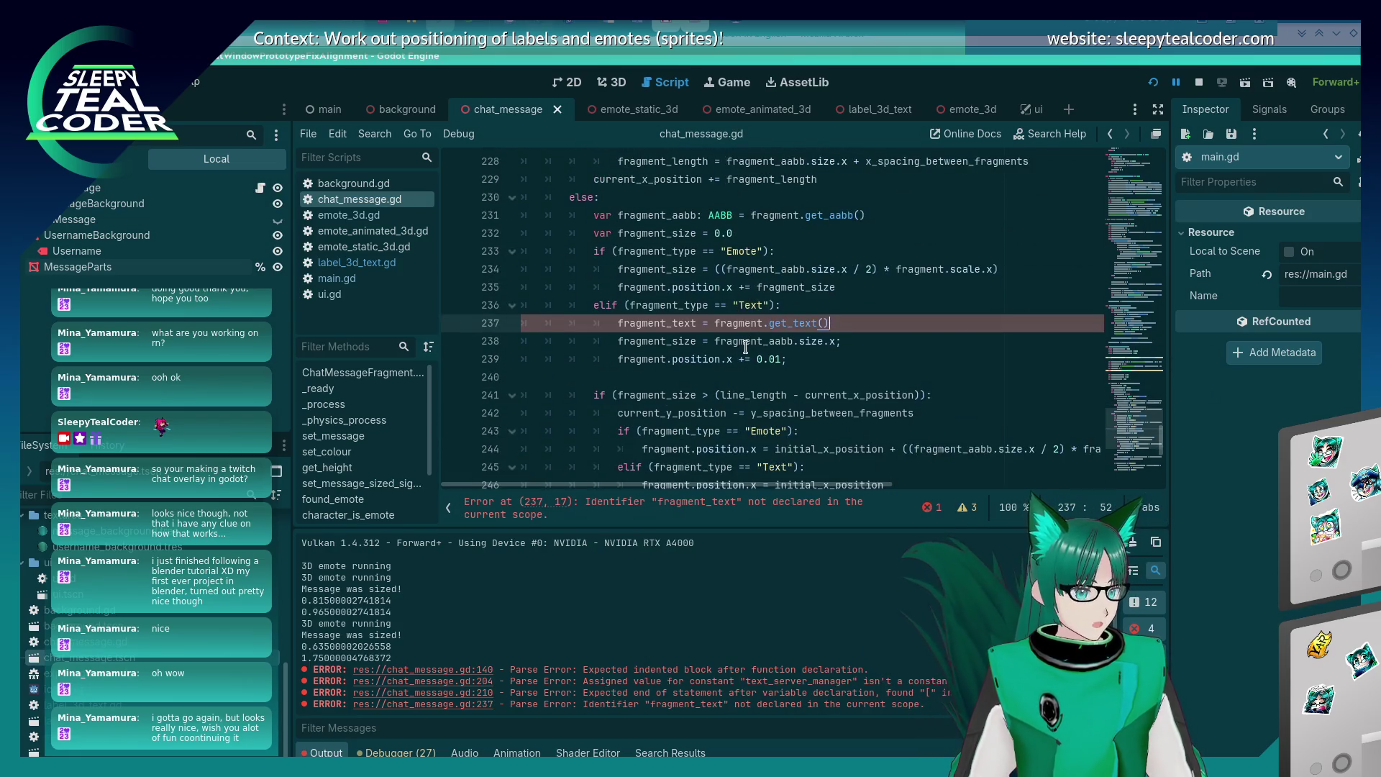
pyautogui.click(757, 324)
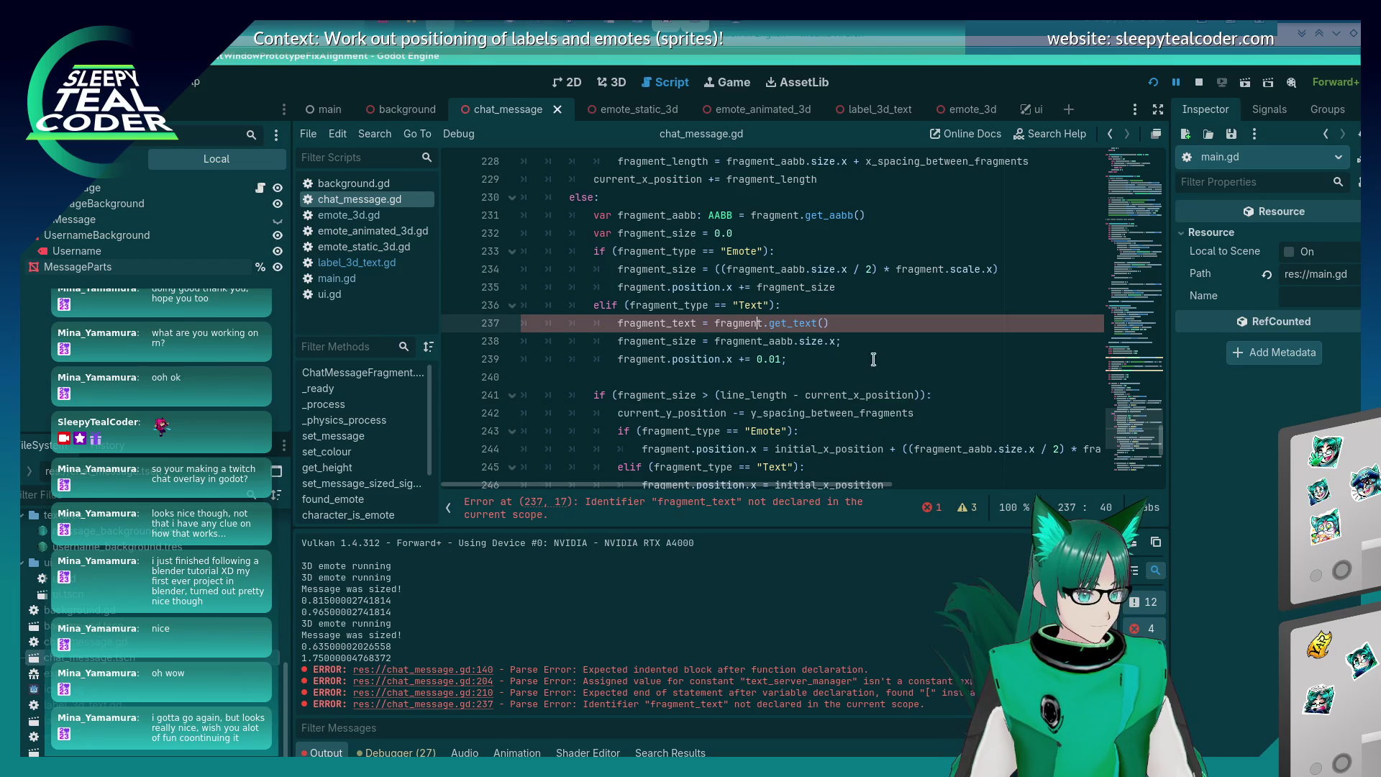
pyautogui.click(618, 323)
pyautogui.write('var')
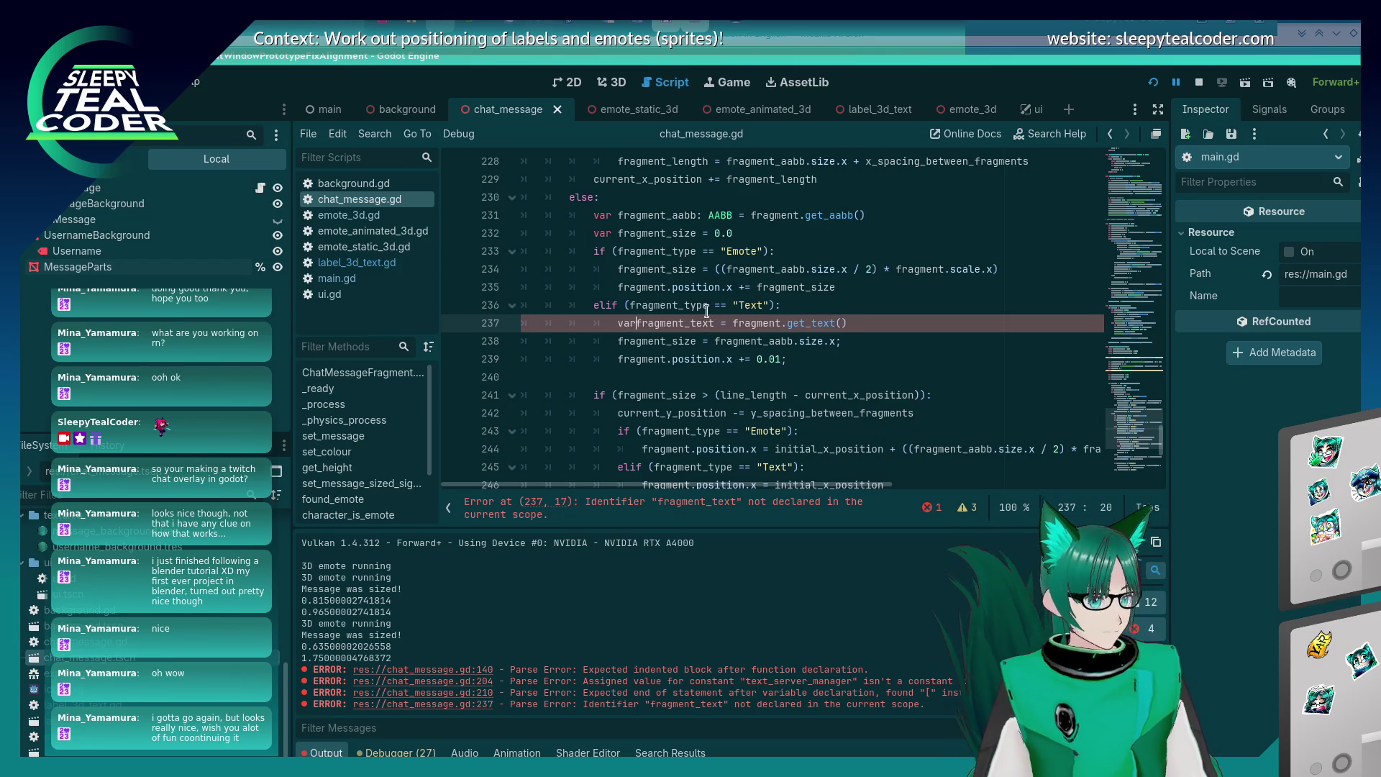
pyautogui.press('End')
pyautogui.hotkey('ctrl', 's')
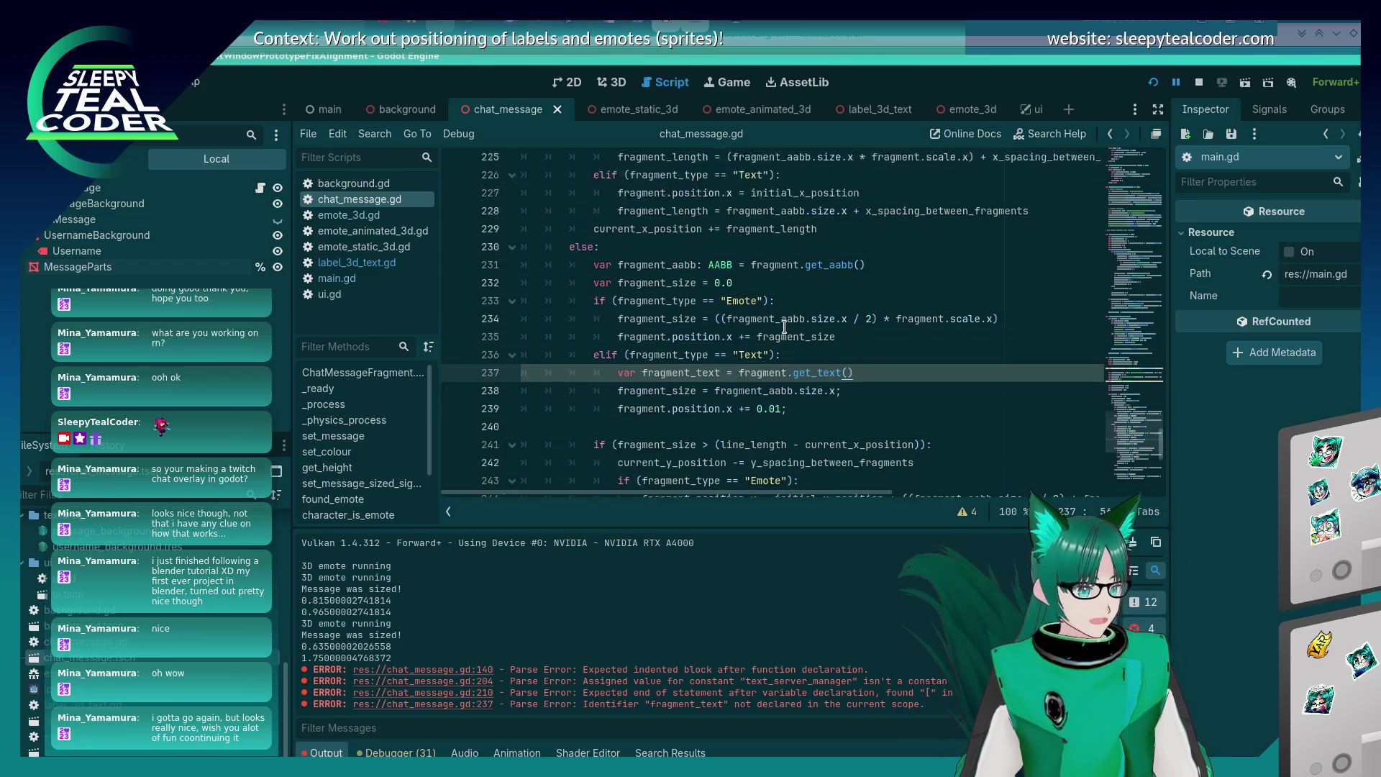
# Add print(fragment_text) below the fragment_text line and save the script.
pyautogui.scroll(6, 774, 320)
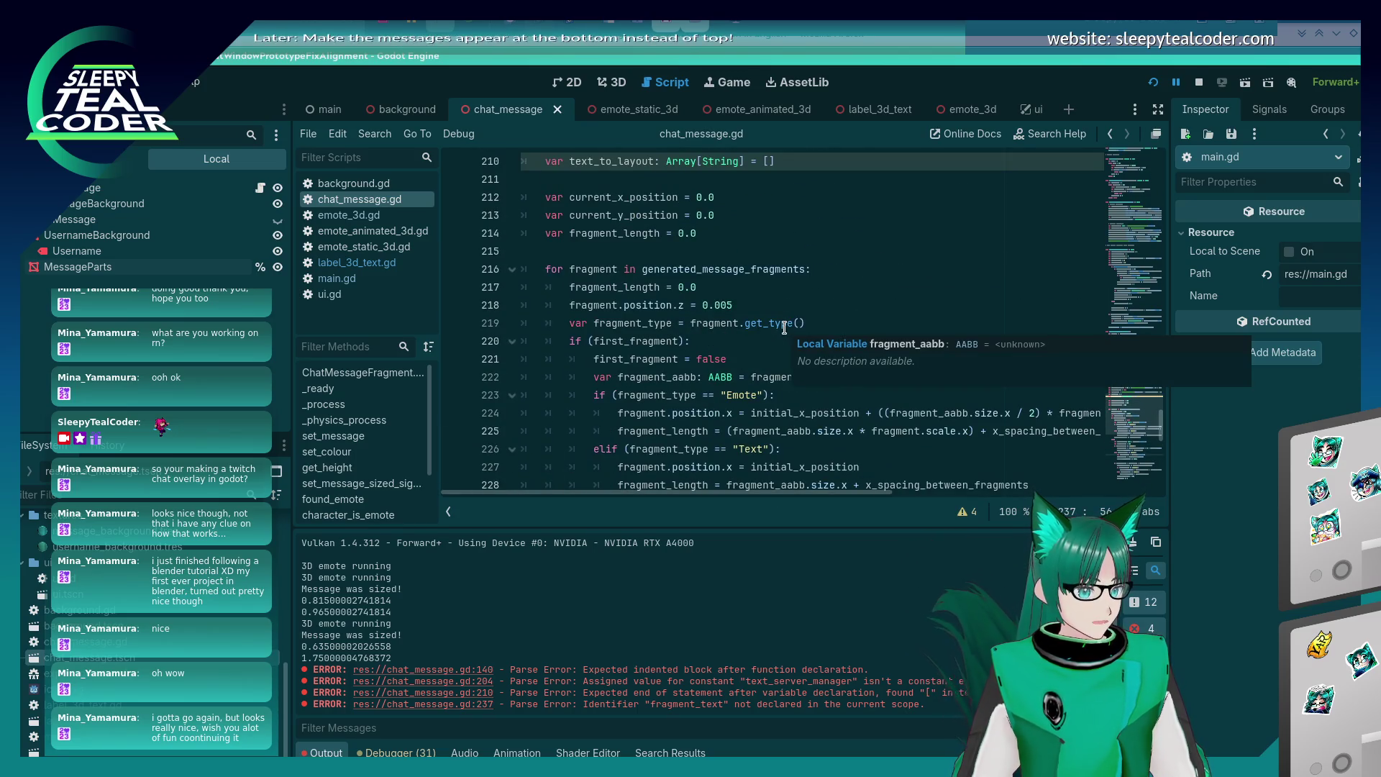
pyautogui.scroll(-5, 784, 326)
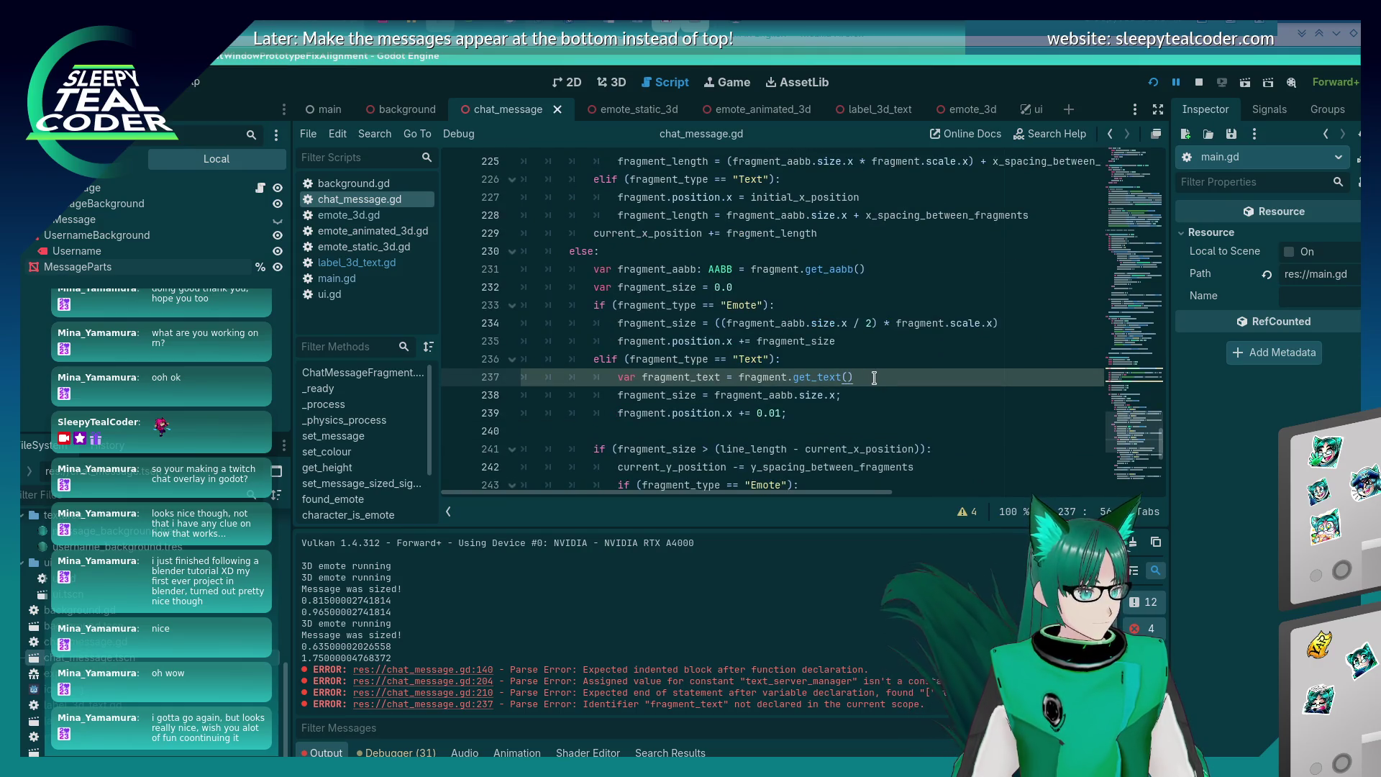
pyautogui.press('Left')
pyautogui.press('Left')
pyautogui.press('Left')
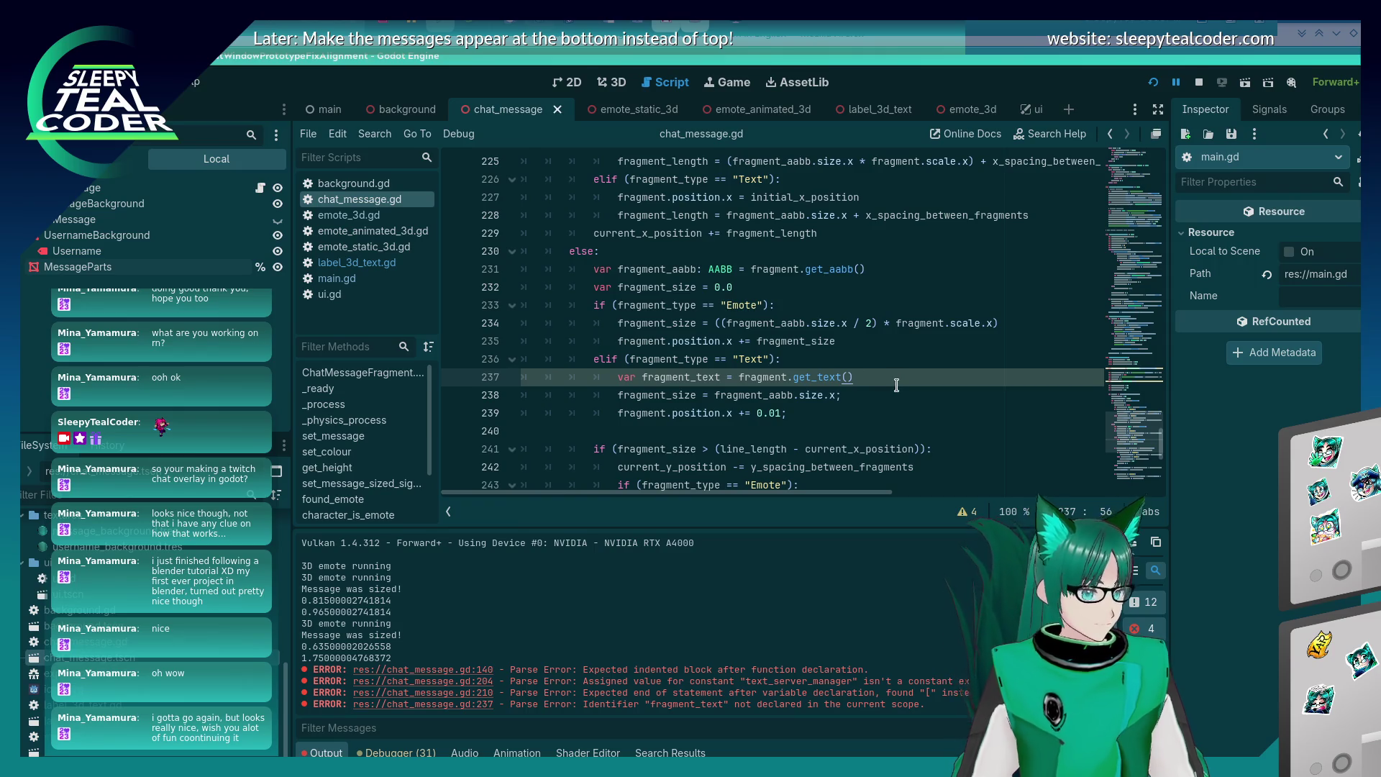
pyautogui.press('Return')
pyautogui.press('Return')
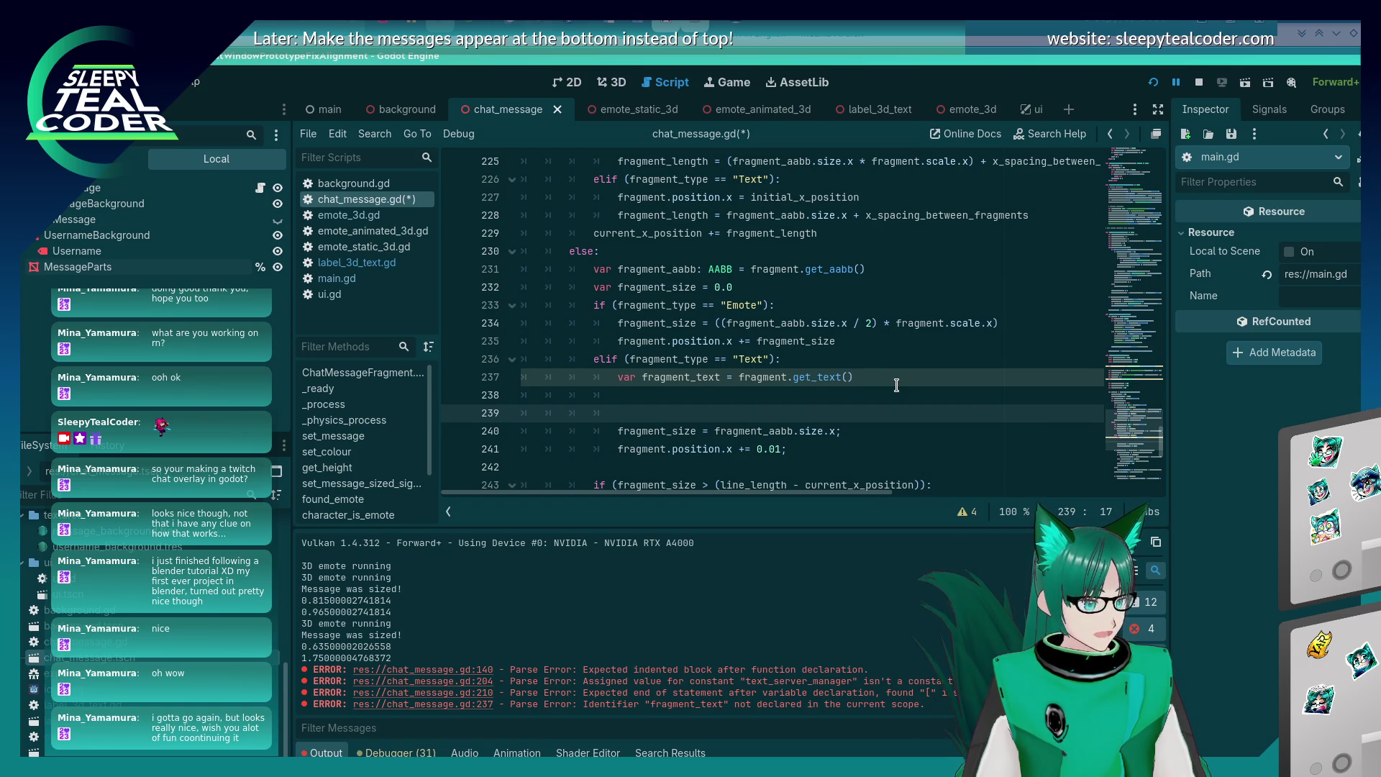
pyautogui.write('prin')
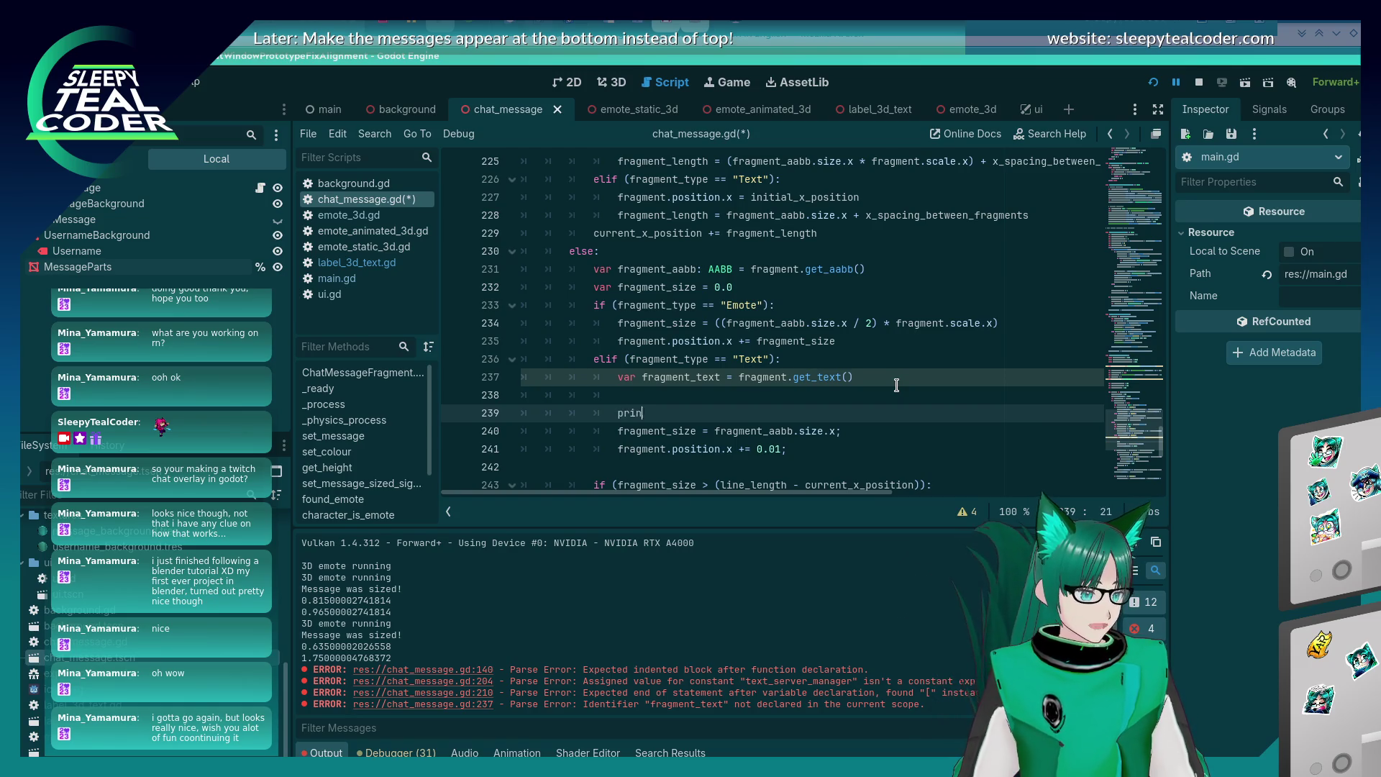
pyautogui.write('t(fragment_text')
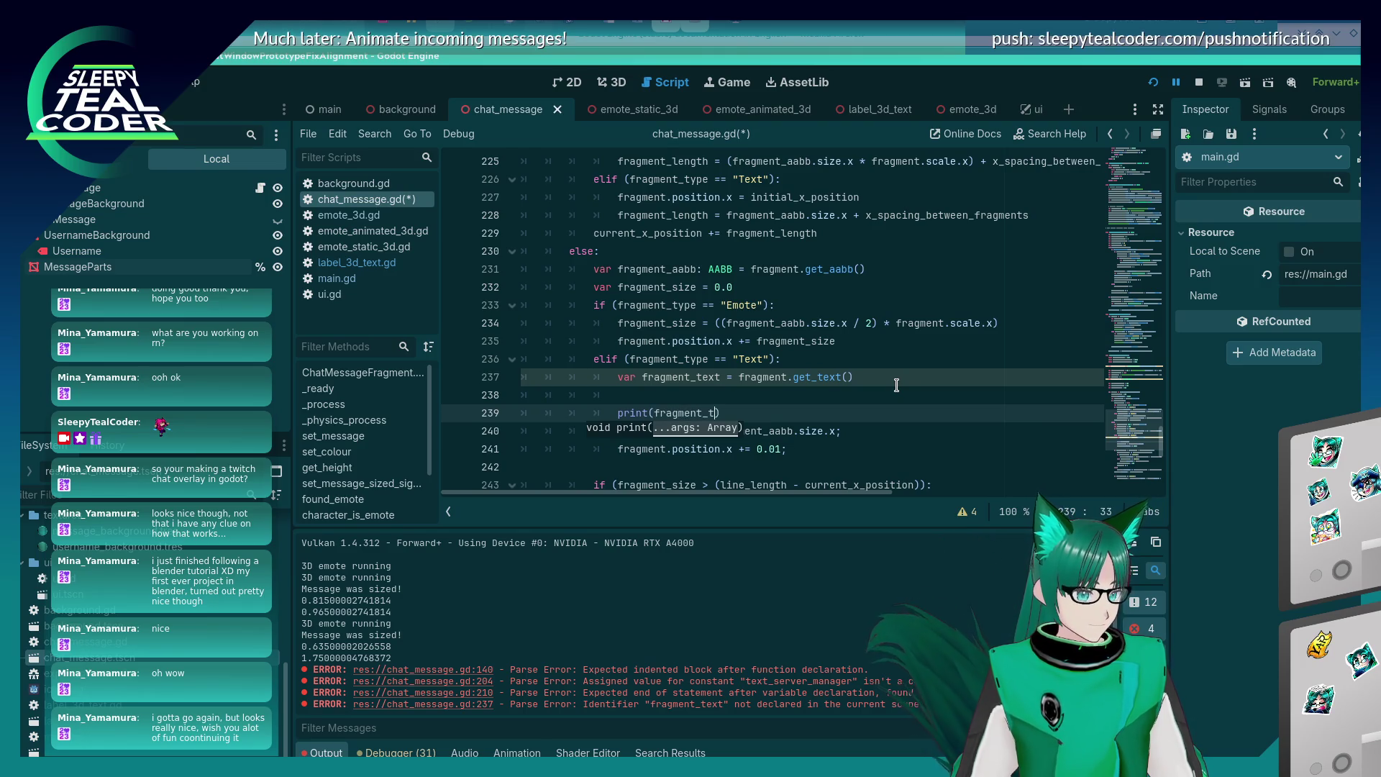
pyautogui.press('Up')
pyautogui.hotkey('ctrl', 's')
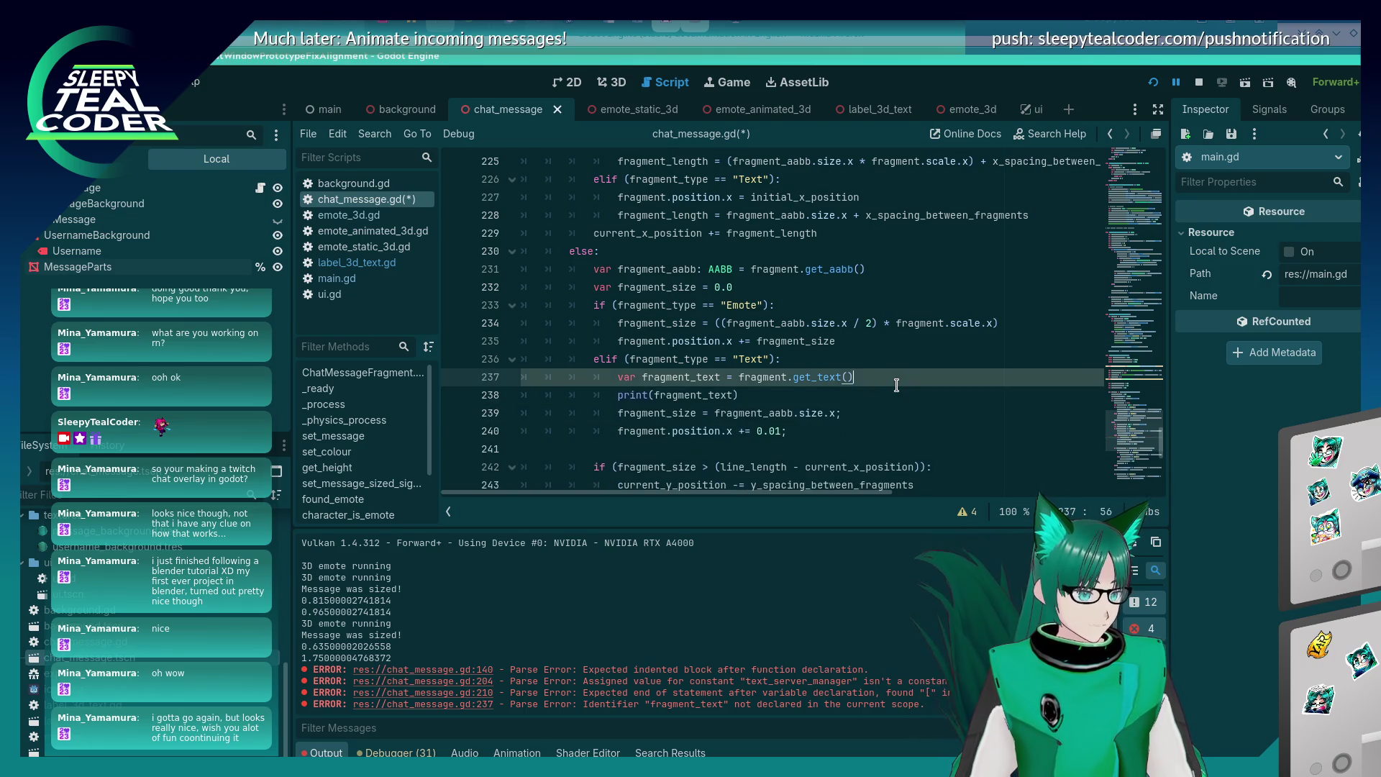
pyautogui.hotkey('alt', 'Tab')
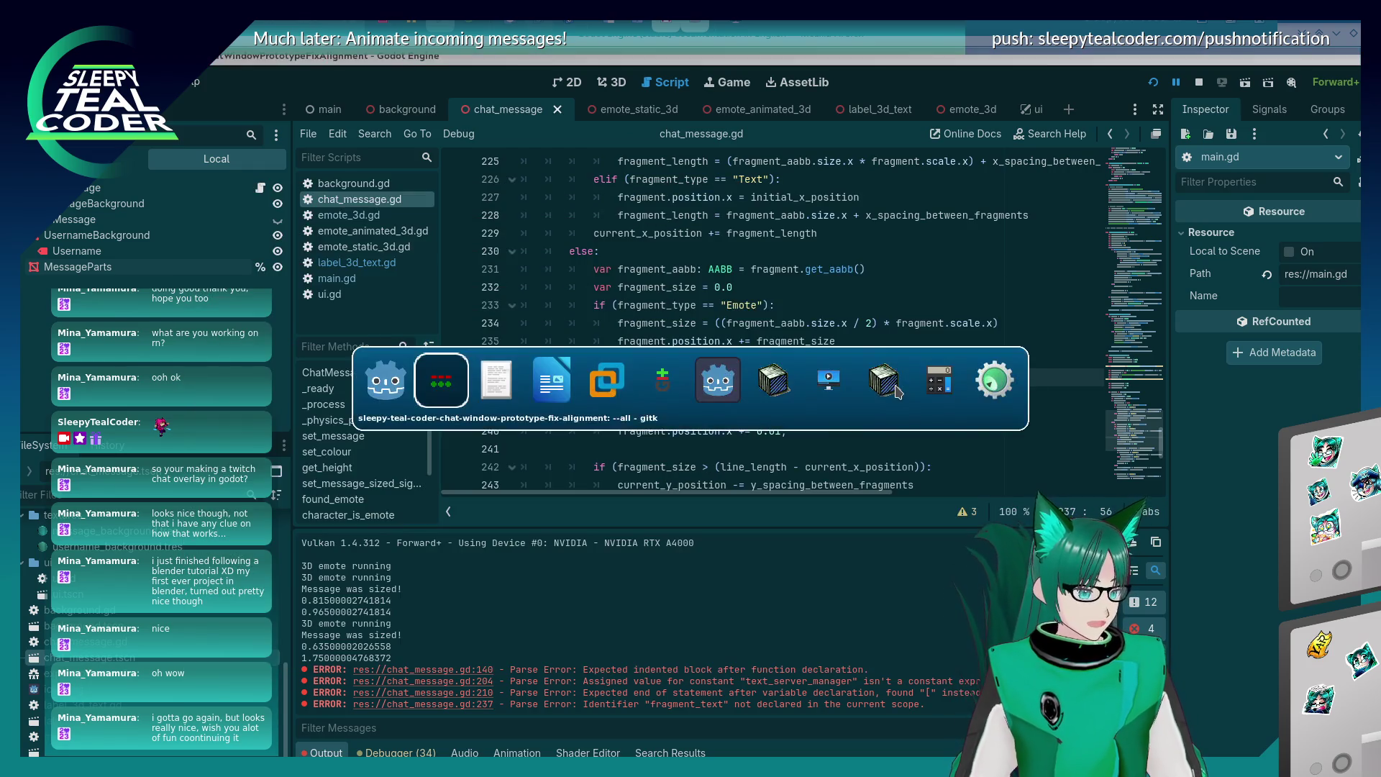
# Clear the messages and add a fresh test message, confirming the output prints 'Beeeeep, Beeeeeep!'.
pyautogui.hotkey('alt', 'Tab')
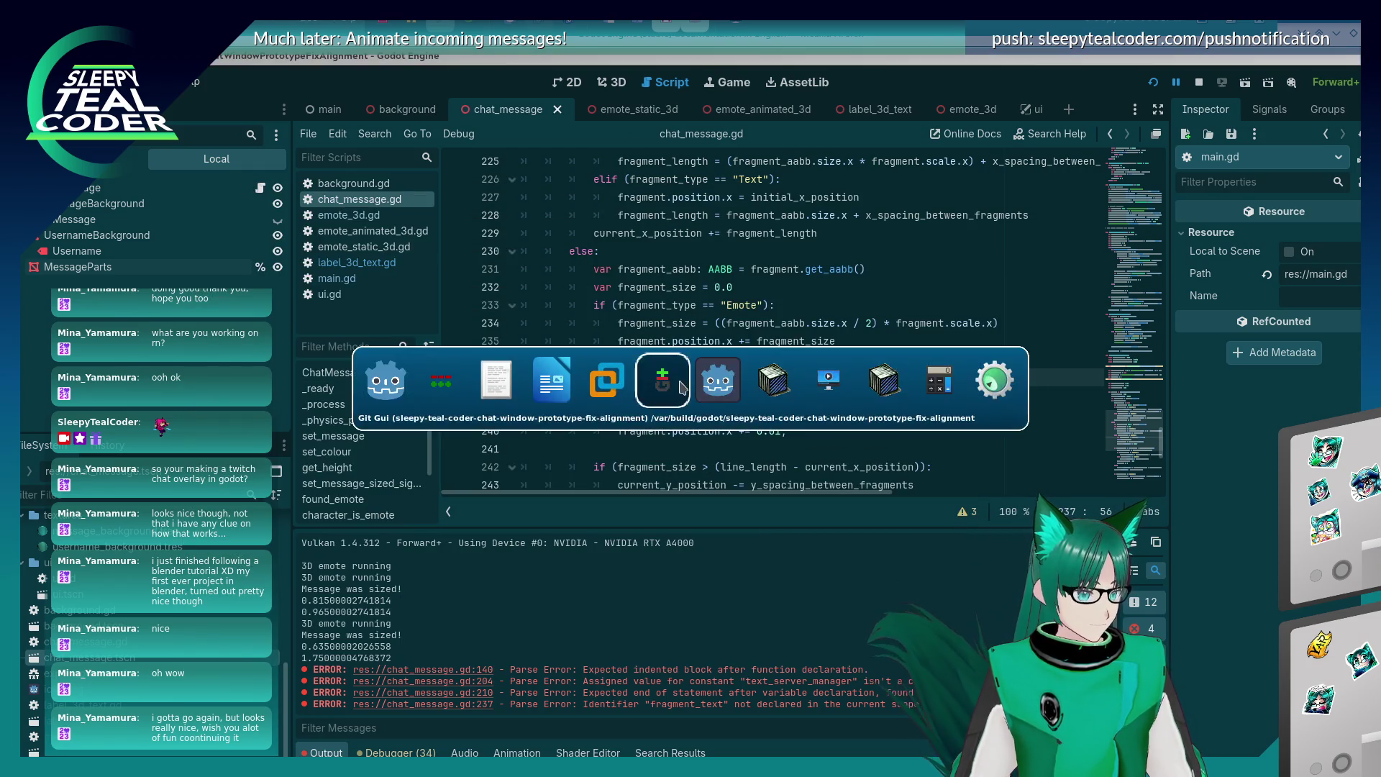
pyautogui.click(969, 208)
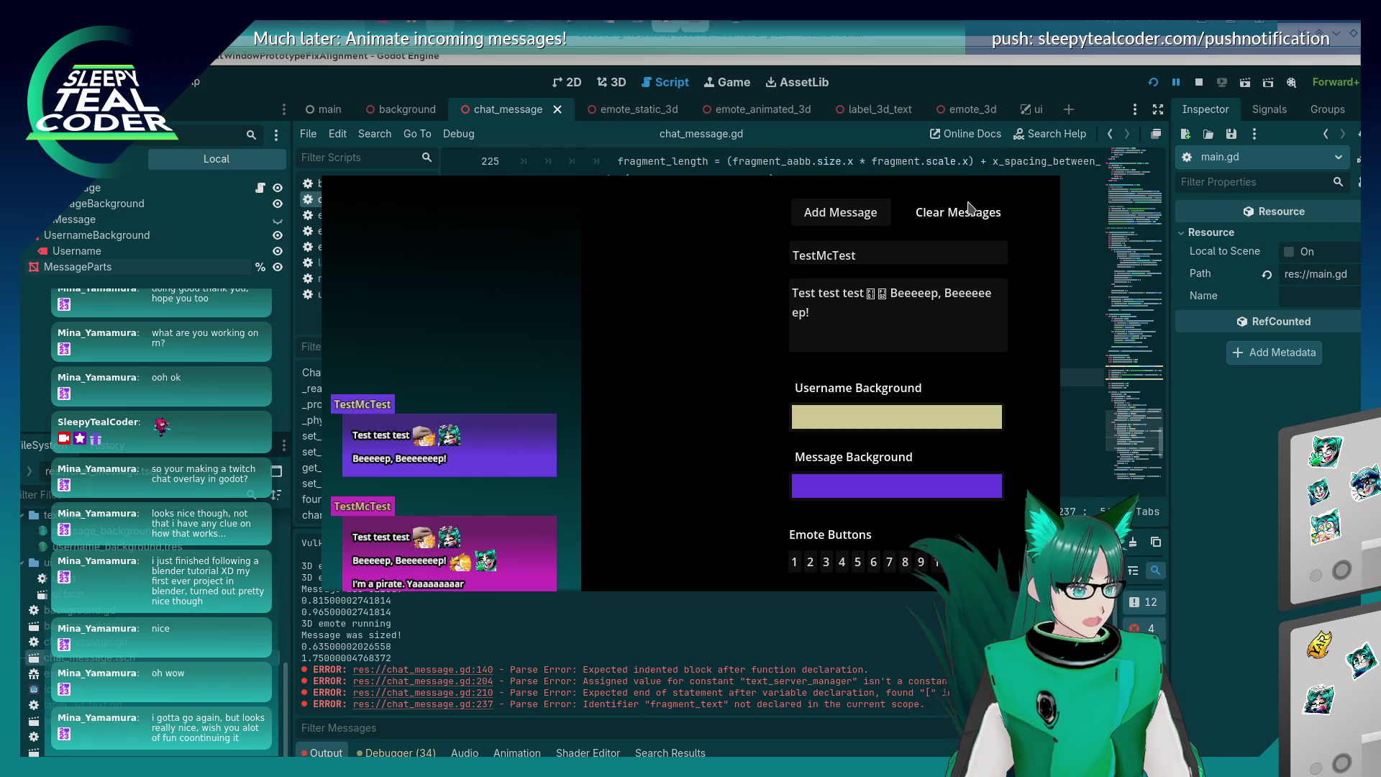
pyautogui.click(836, 213)
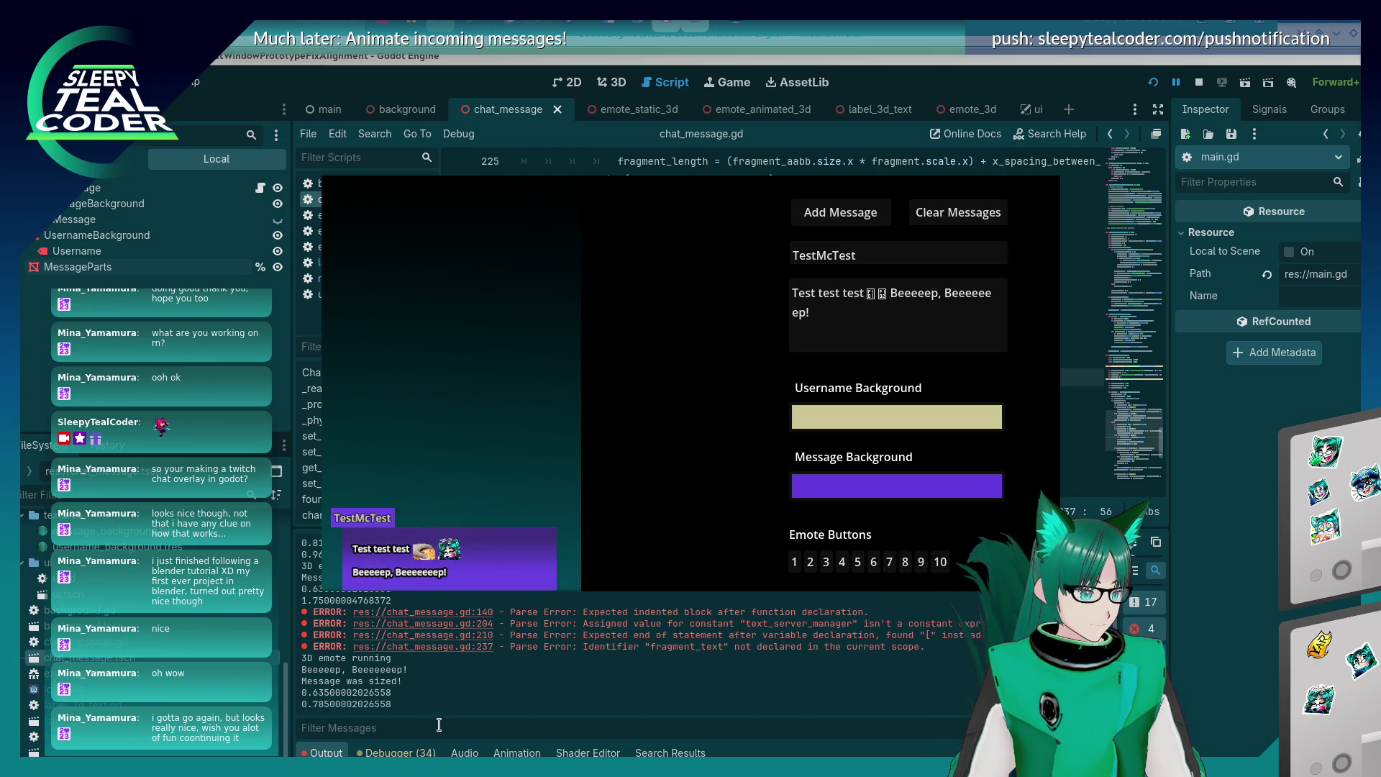
pyautogui.click(365, 681)
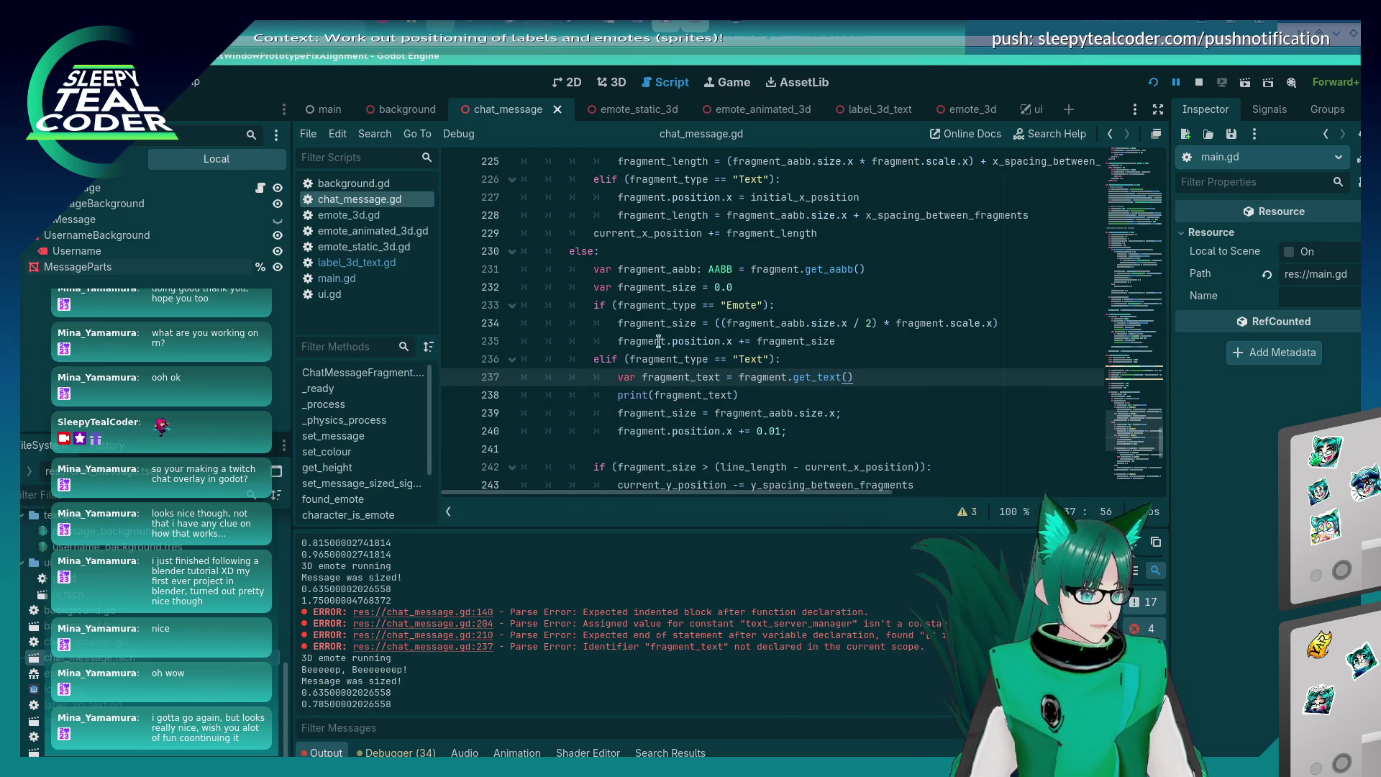
pyautogui.press('Return')
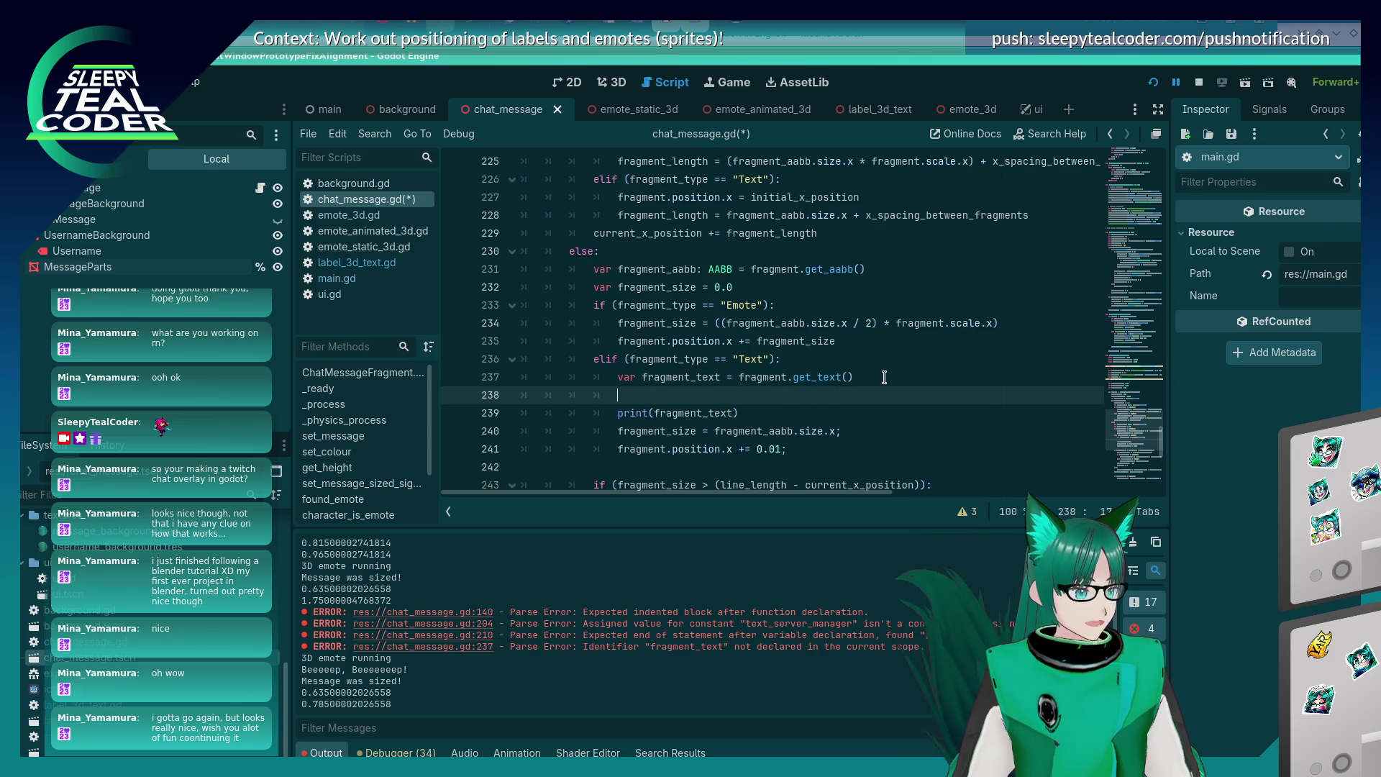
# Remove the extra blank line and open a new line after line 240.
pyautogui.press('BackSpace')
pyautogui.press('BackSpace')
pyautogui.press('BackSpace')
pyautogui.press('Down')
pyautogui.press('Down')
pyautogui.press('Down')
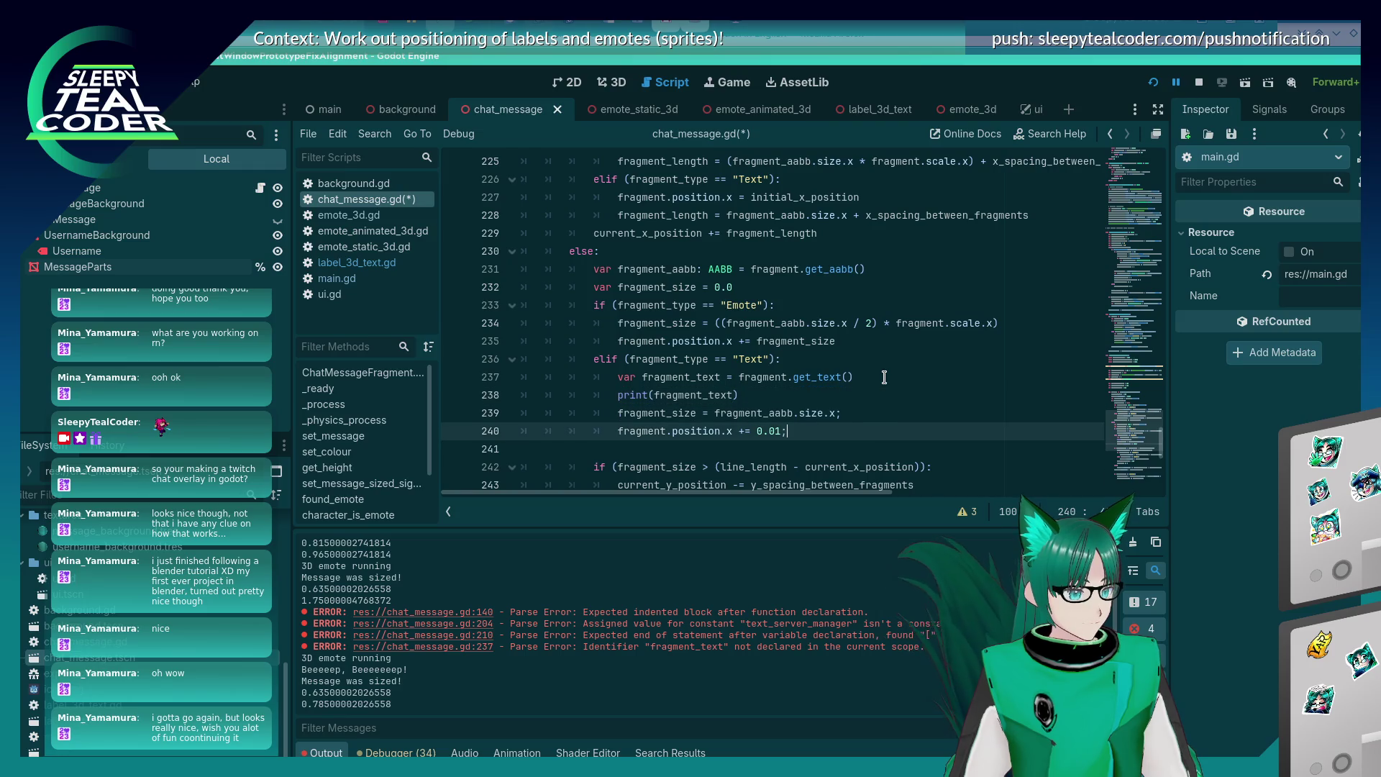
pyautogui.scroll(-1, 885, 377)
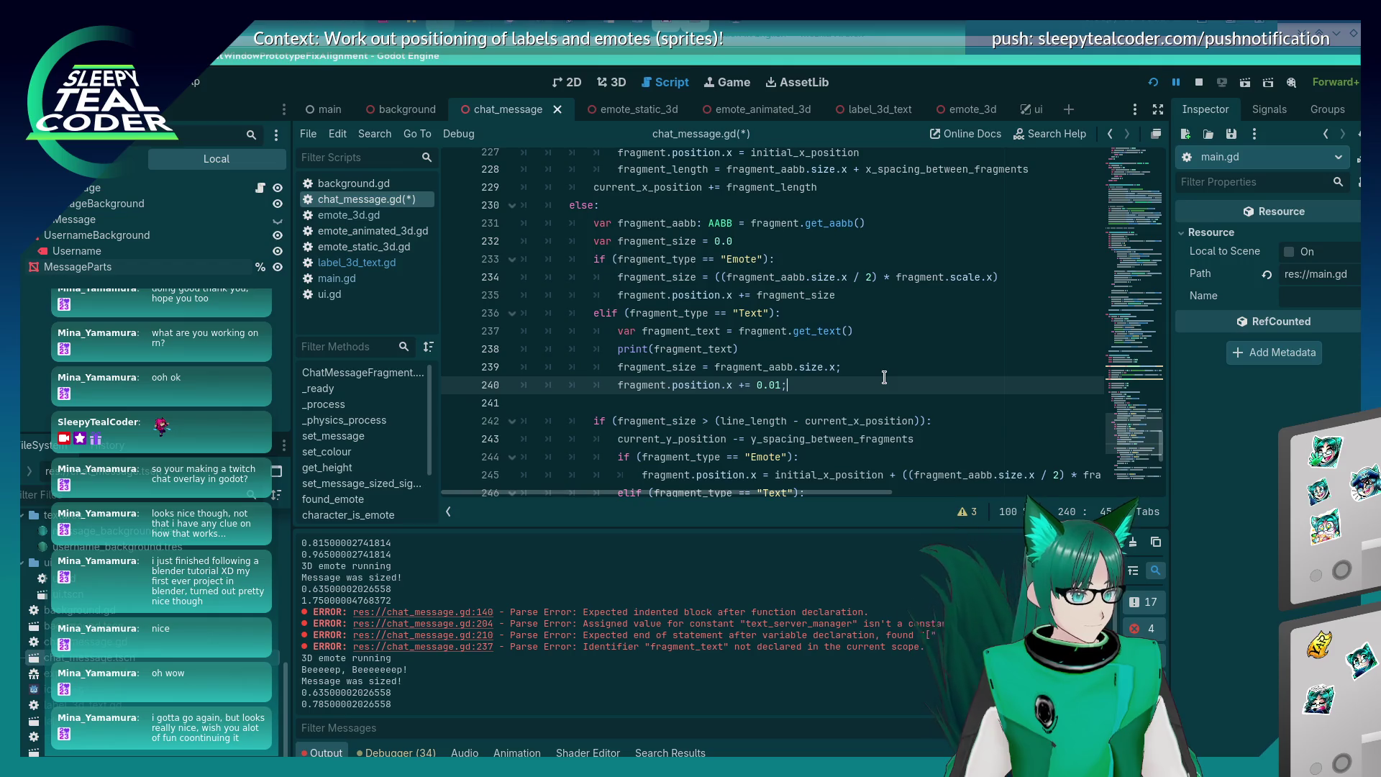
pyautogui.press('Up')
pyautogui.press('Up')
pyautogui.press('Up')
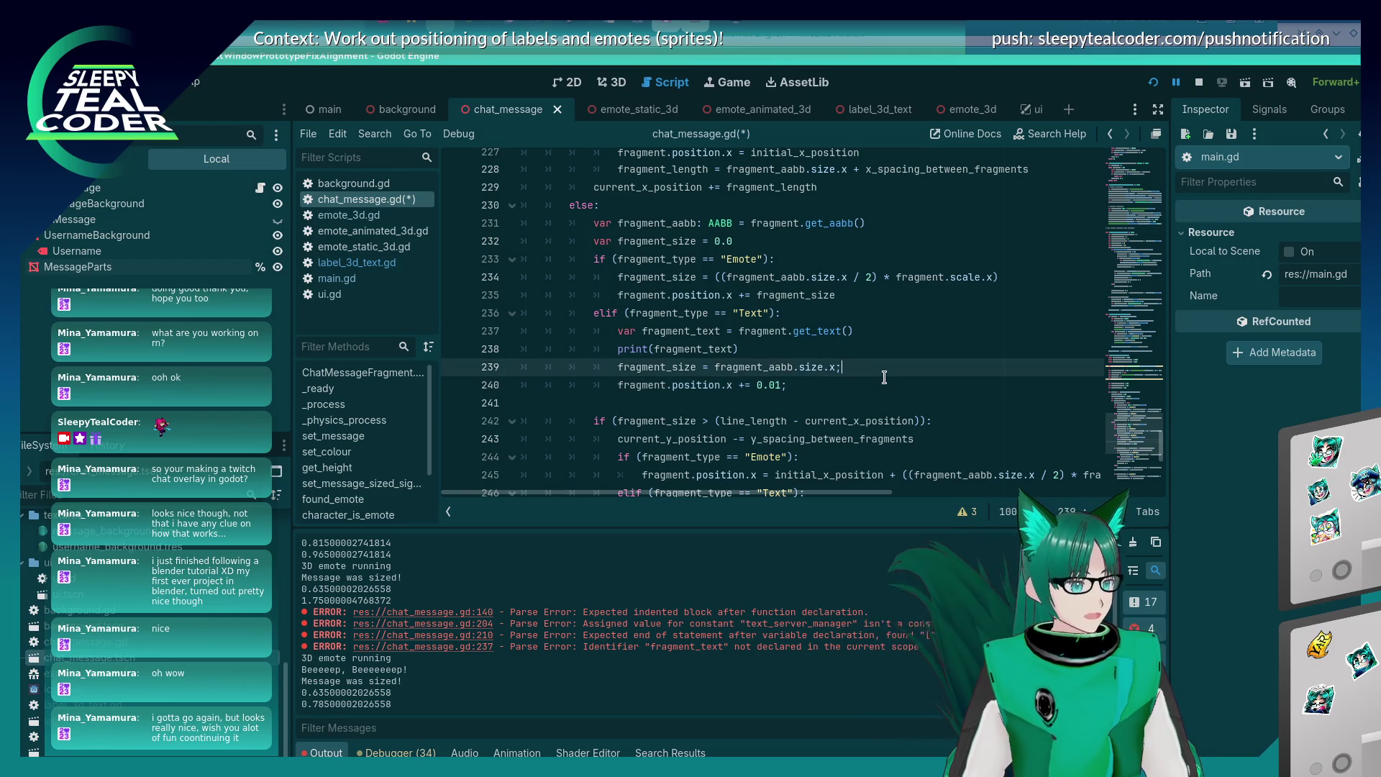
pyautogui.press('Down')
pyautogui.press('Down')
pyautogui.press('Down')
pyautogui.press('Return')
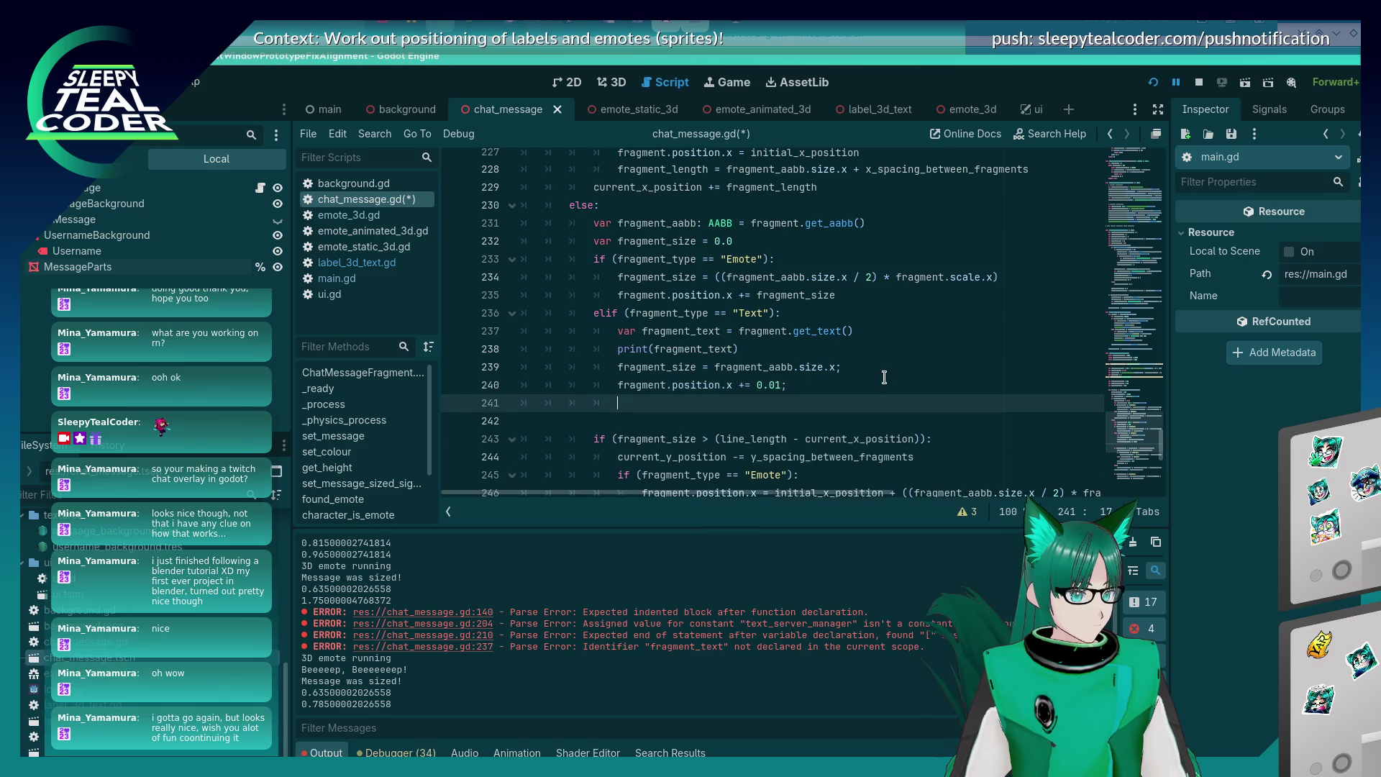
pyautogui.scroll(-1, 878, 372)
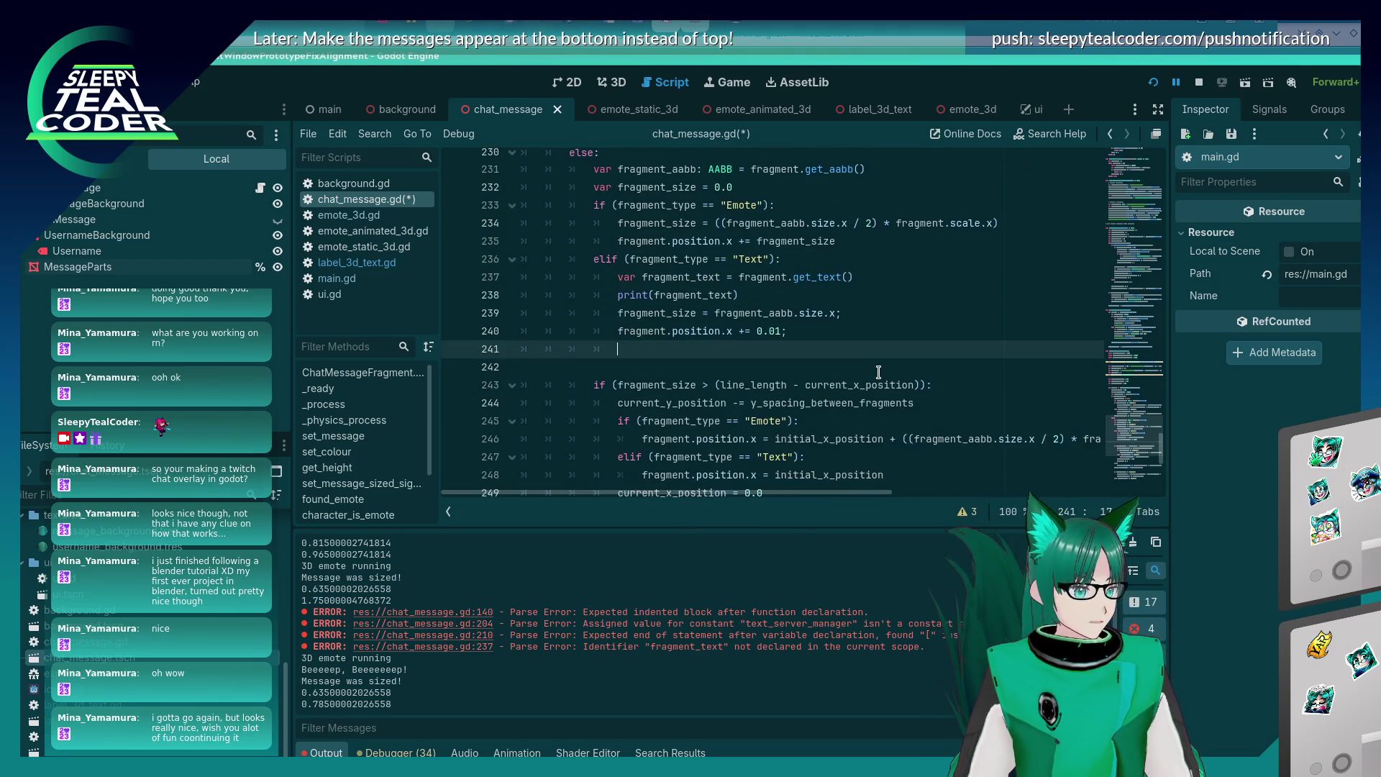
pyautogui.scroll(-1, 771, 344)
pyautogui.scroll(1, 771, 344)
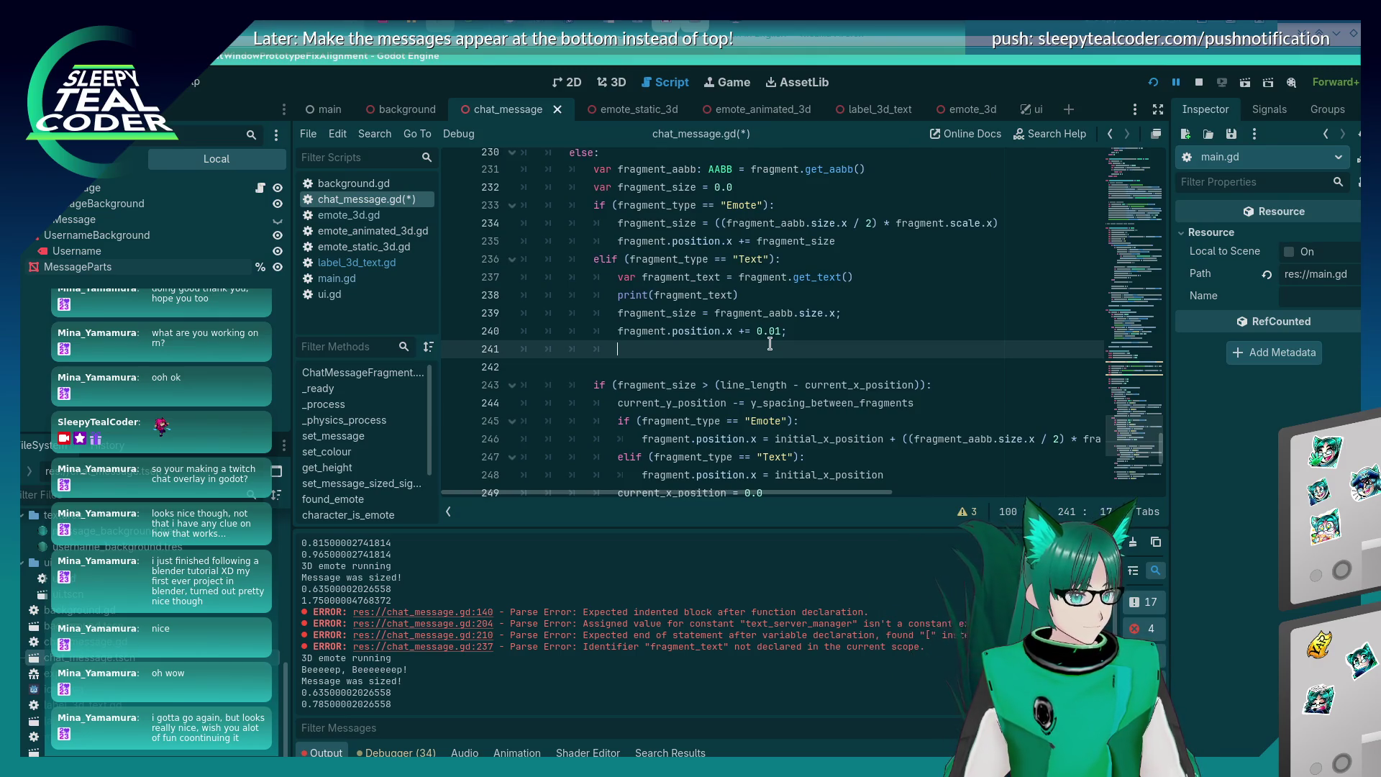
# Declare var remaining_length_meters = line_length - fragment.position.x and save chat_message.gd.
pyautogui.write('var ')
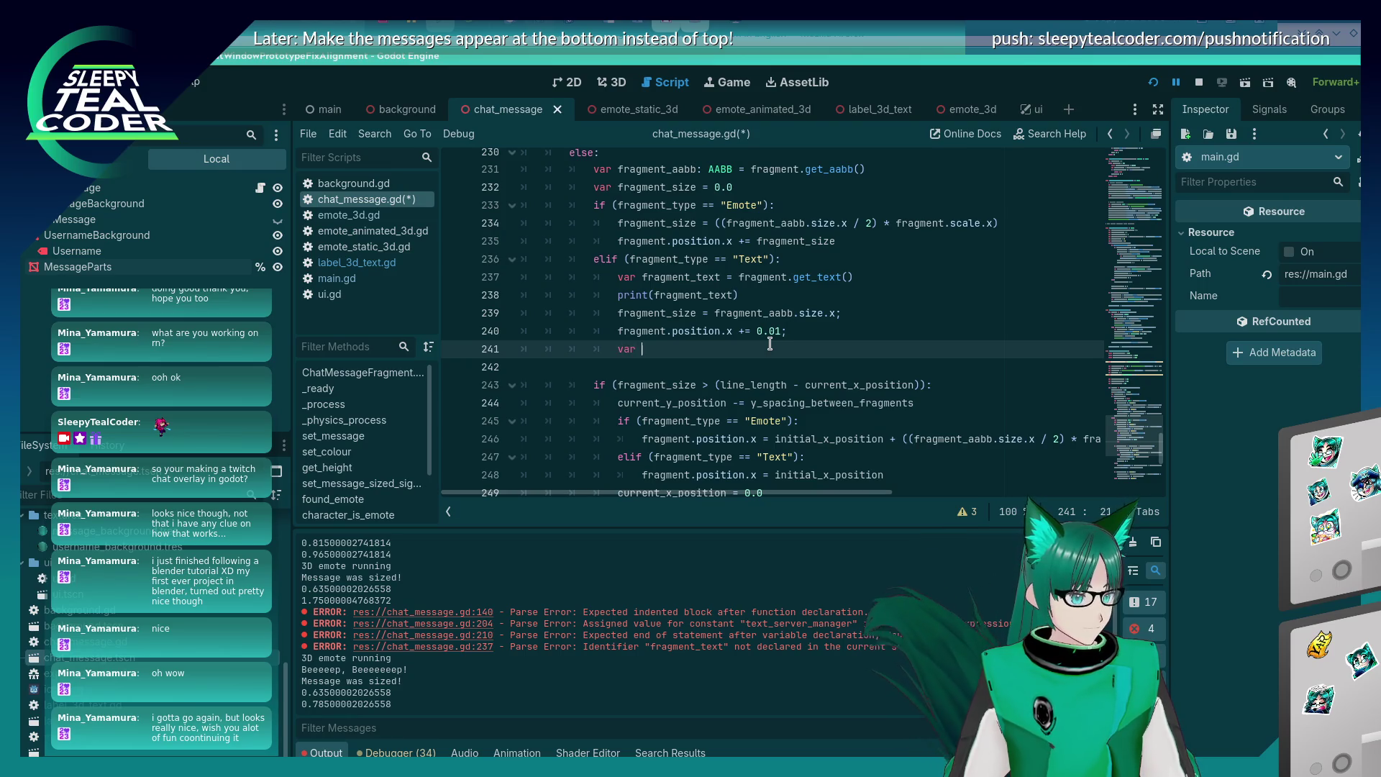
pyautogui.write('remaining_length_meters =')
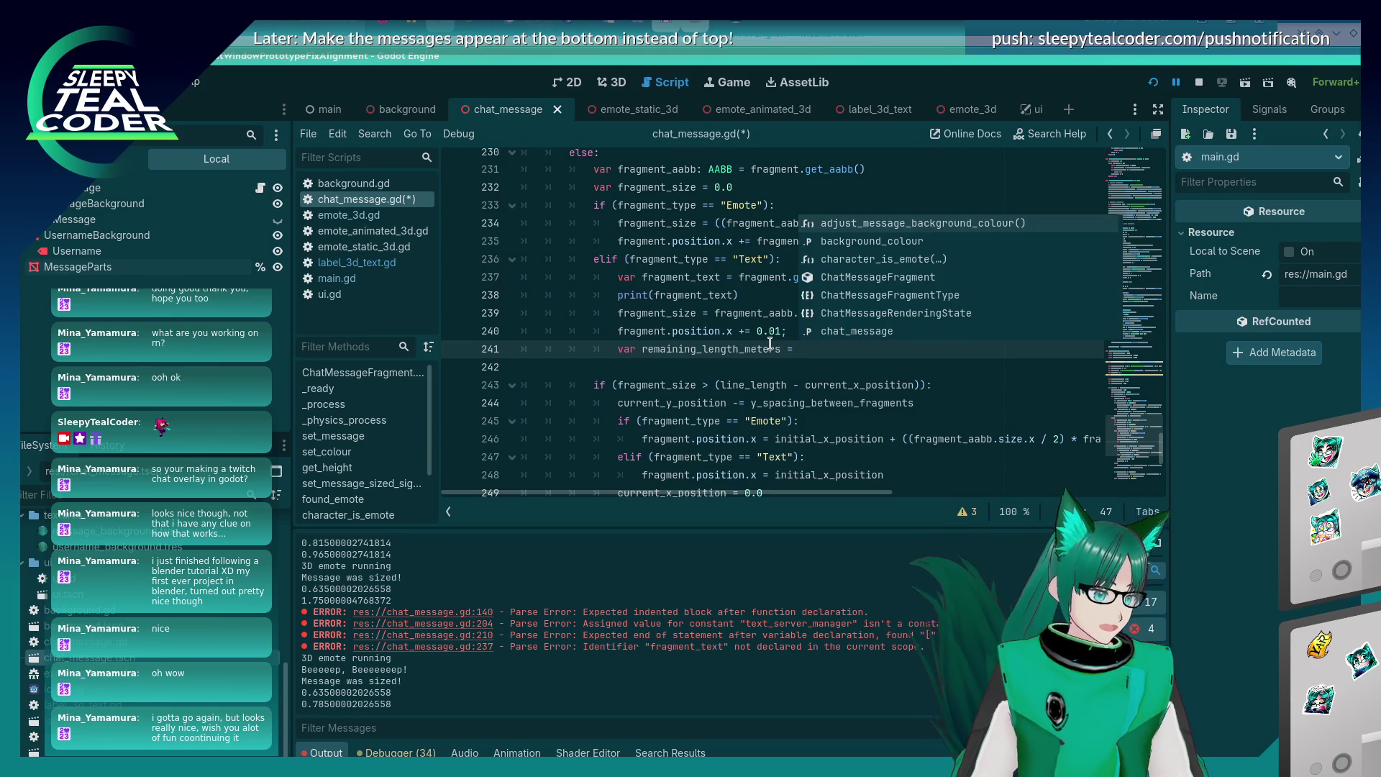
pyautogui.press('Escape')
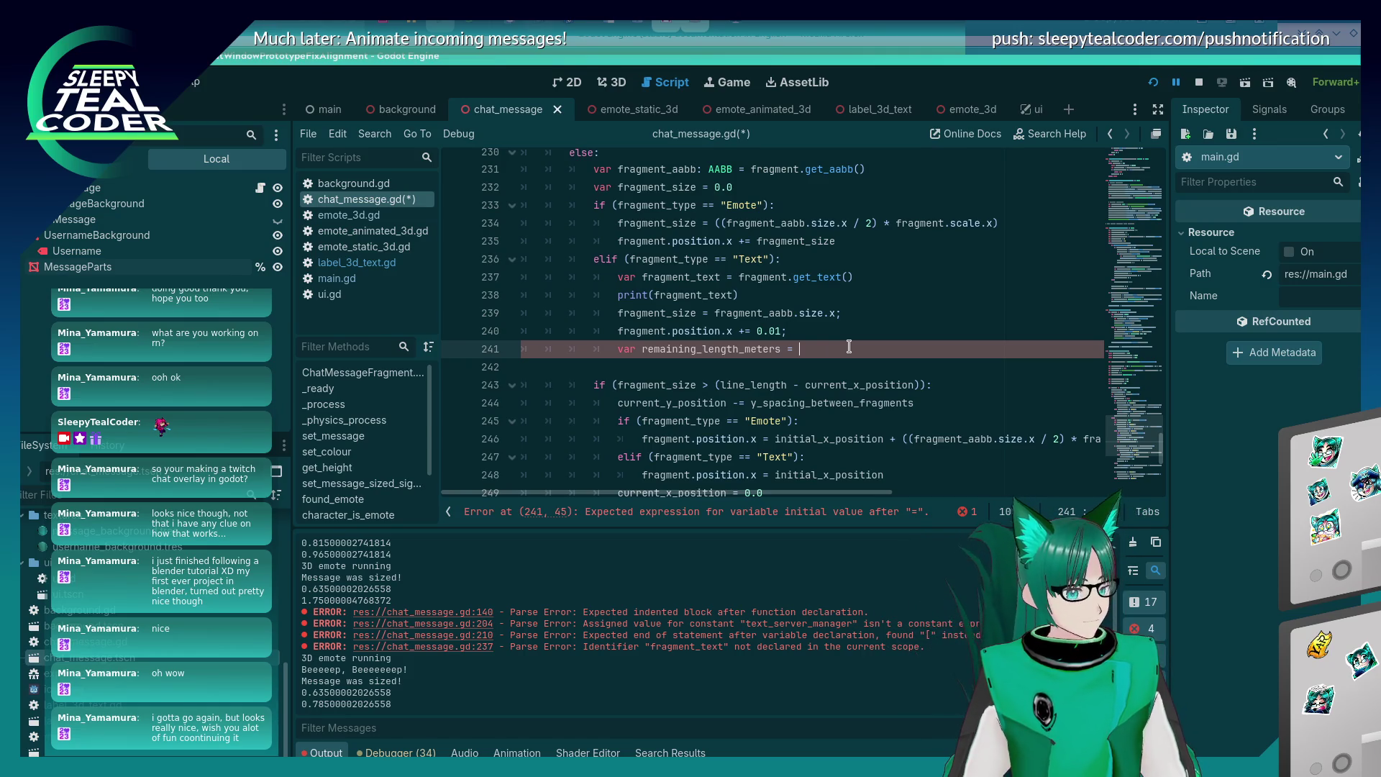
pyautogui.write('line_')
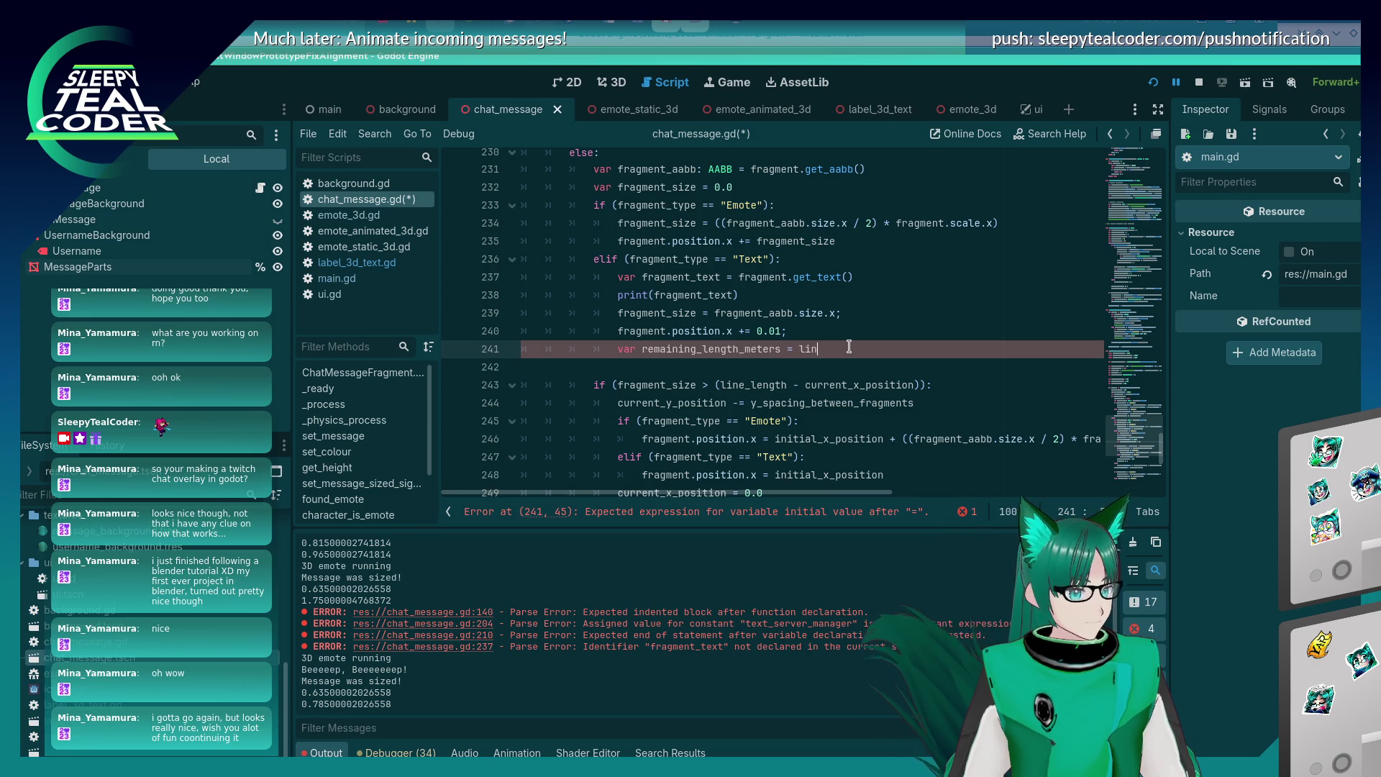
pyautogui.write('length ')
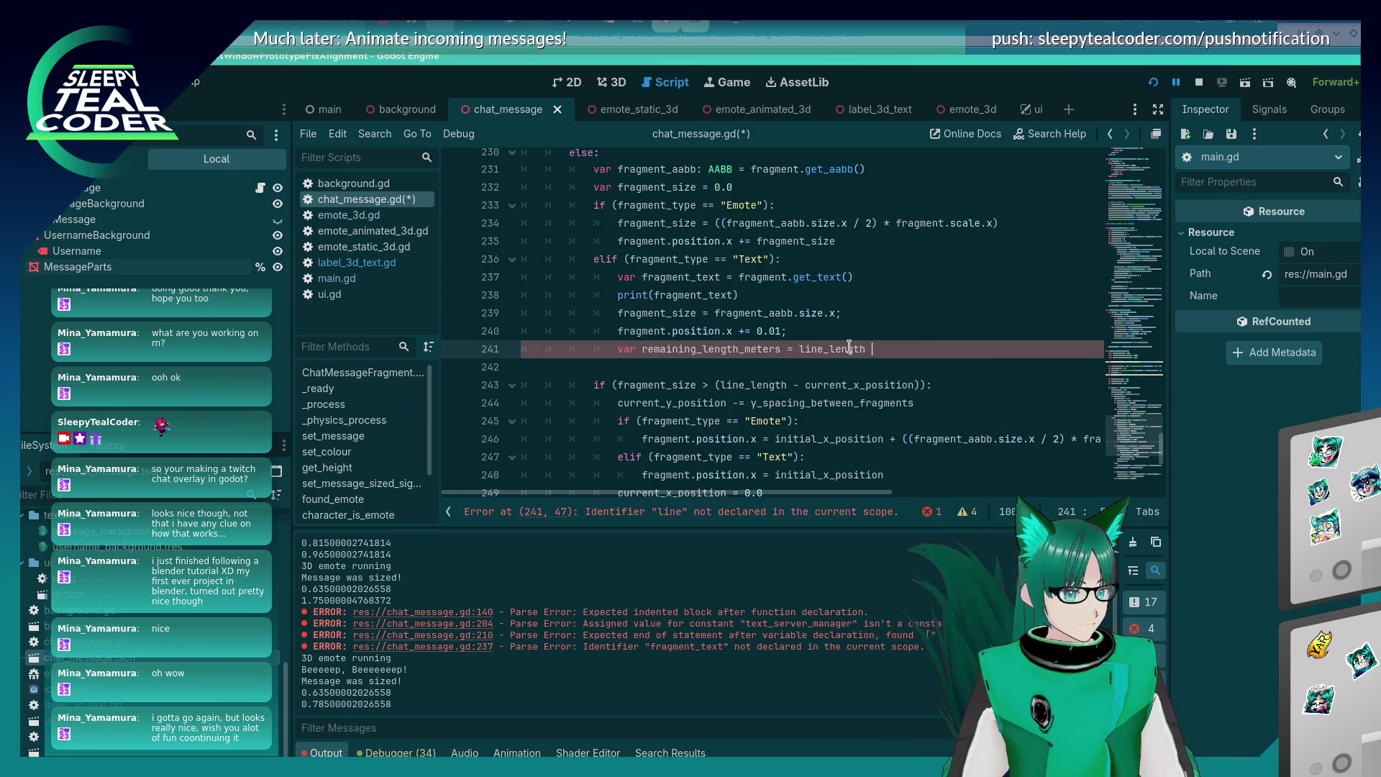
pyautogui.write('- fragment')
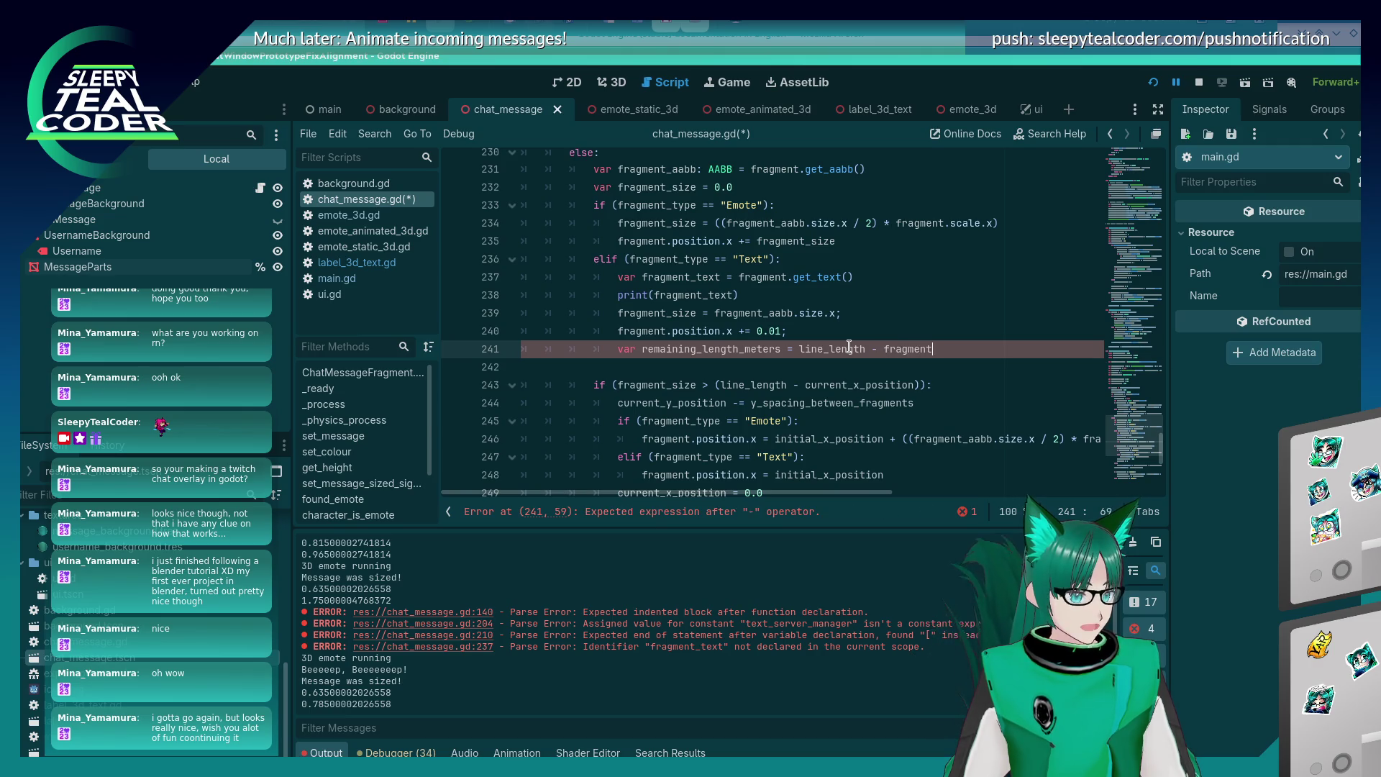
pyautogui.write('.position.x')
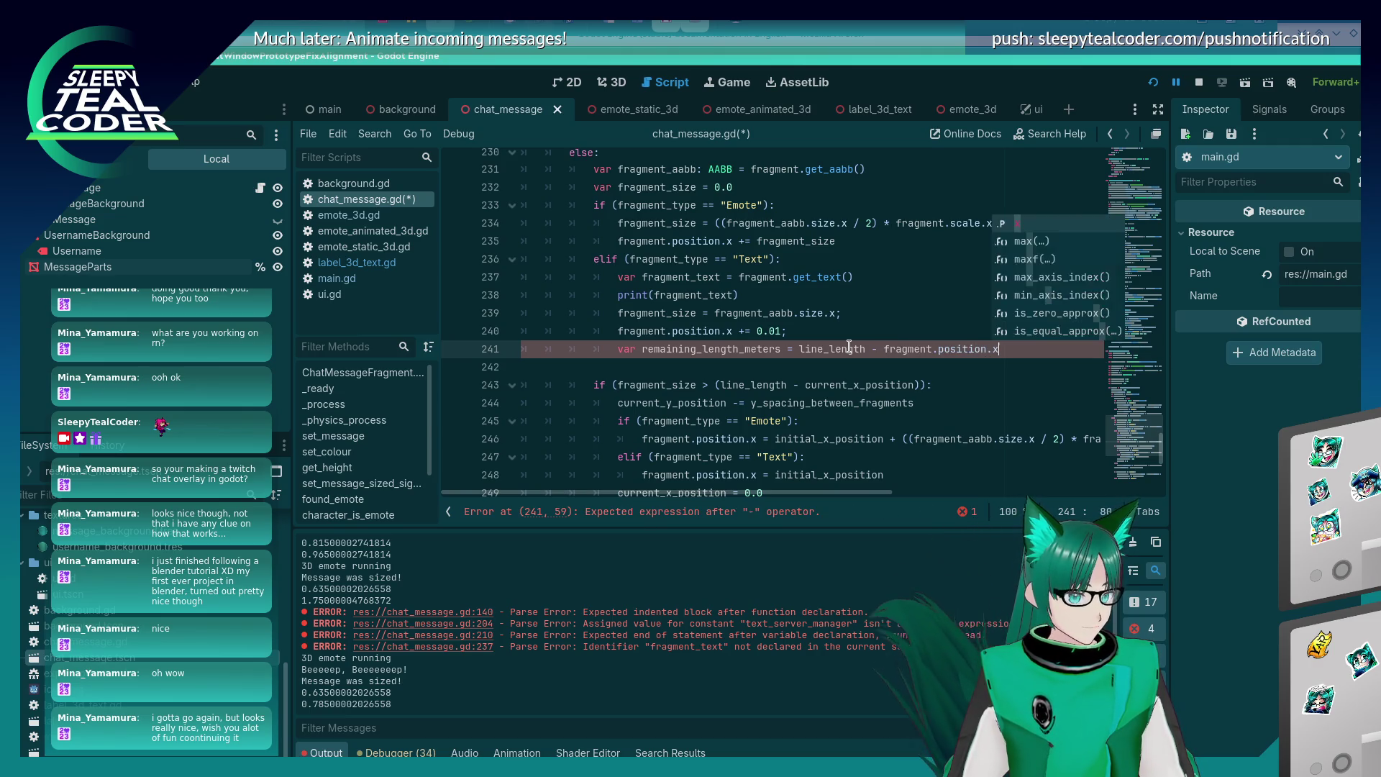
pyautogui.press('Escape')
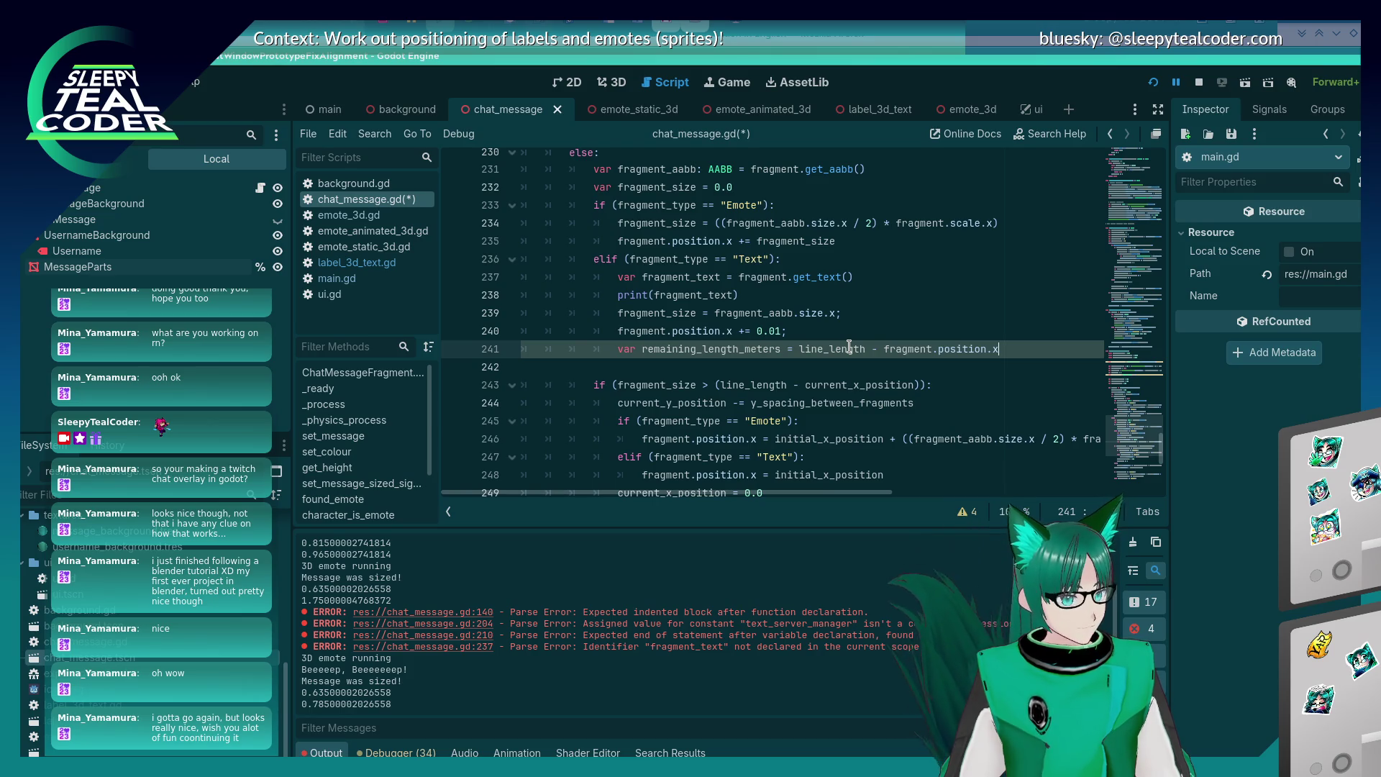
pyautogui.hotkey('ctrl', 's')
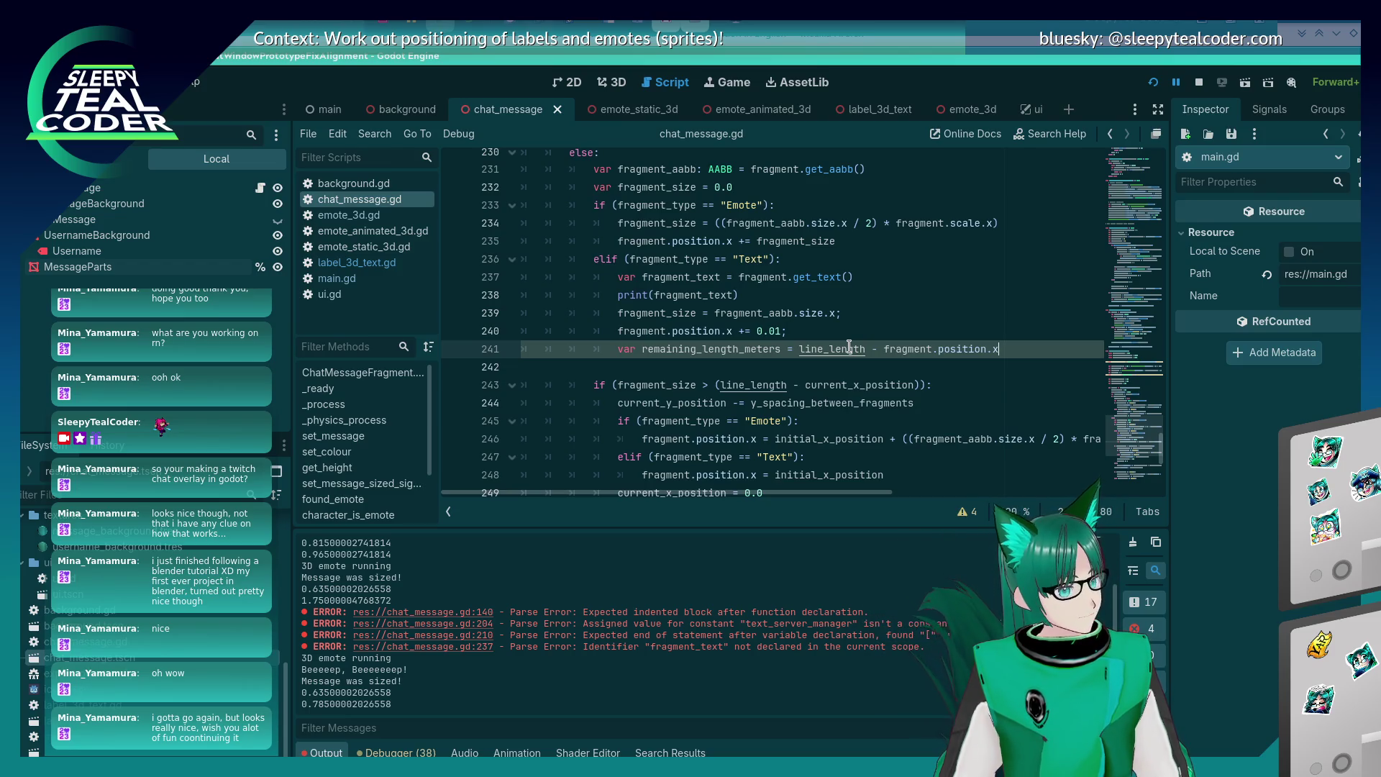
pyautogui.hotkey('ctrl', 'Left')
pyautogui.hotkey('ctrl', 'Left')
pyautogui.hotkey('ctrl', 'Left')
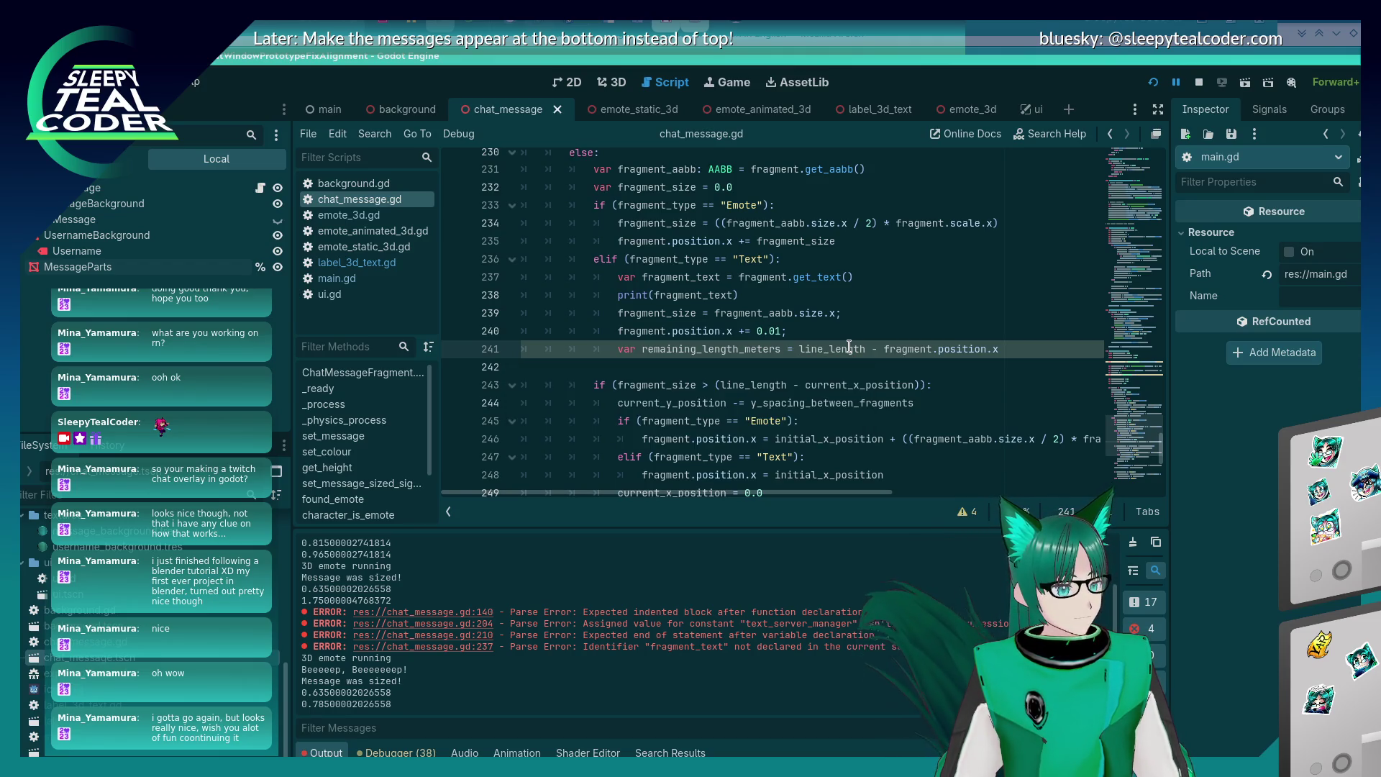
pyautogui.press('End')
pyautogui.press('Return')
# Add print(remaining_length_meters) below the calculation and run the test scene with F5.
pyautogui.write('print (rema')
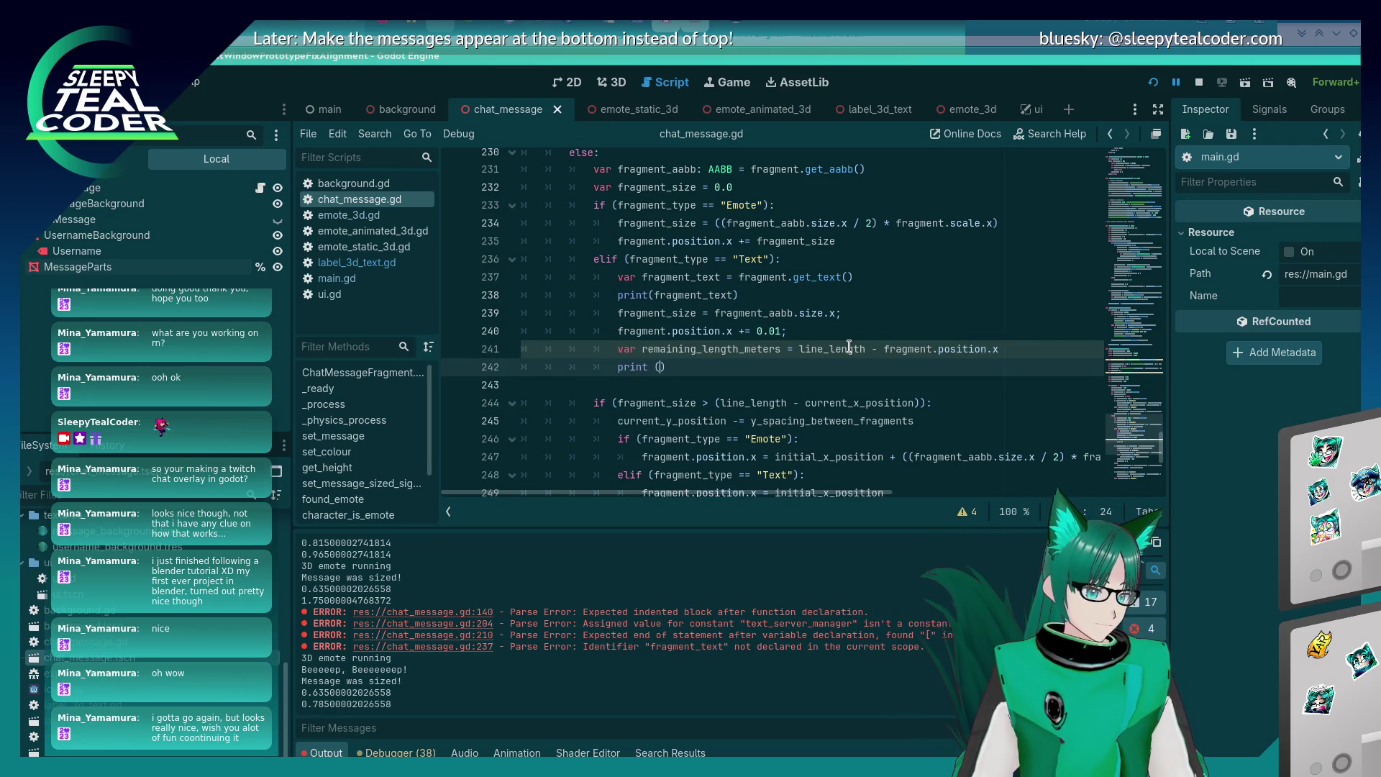
pyautogui.write('ining_leng')
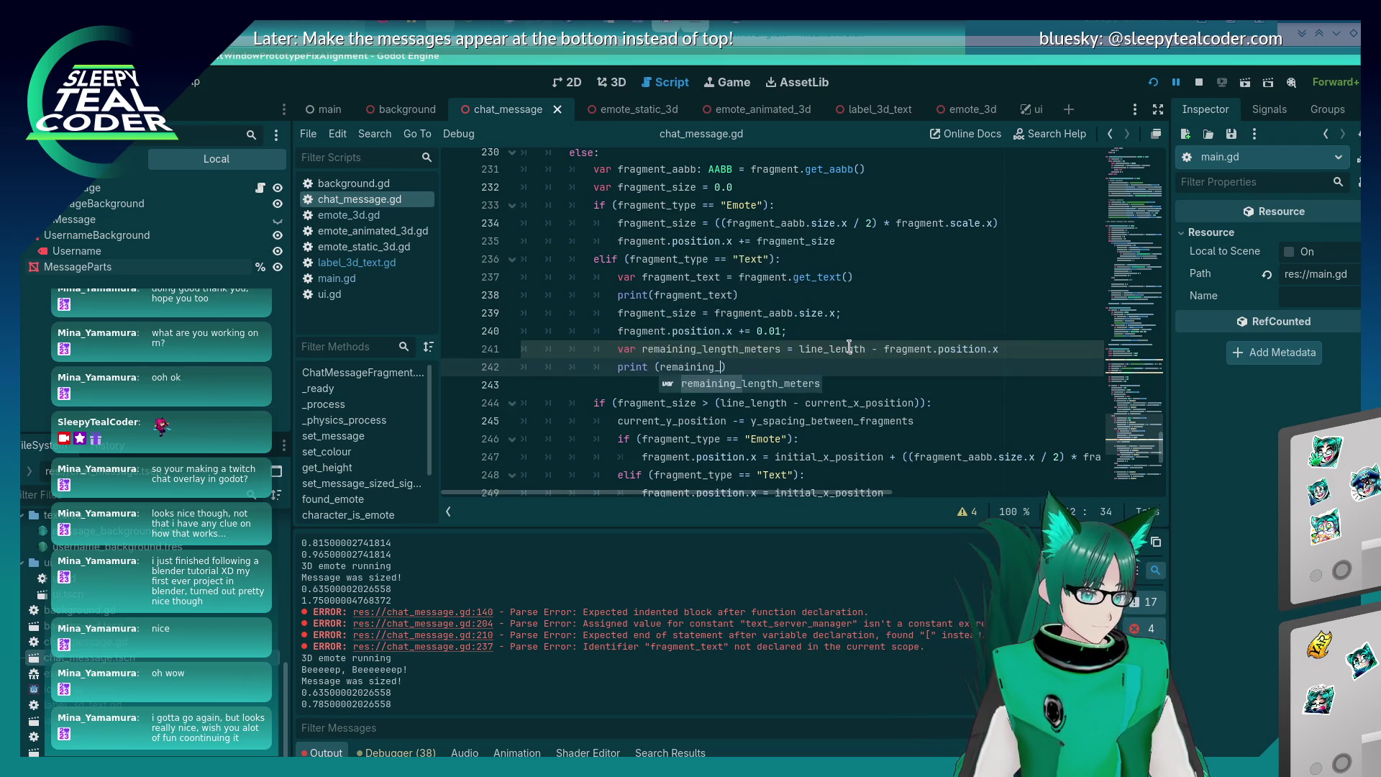
pyautogui.write('th_meters)')
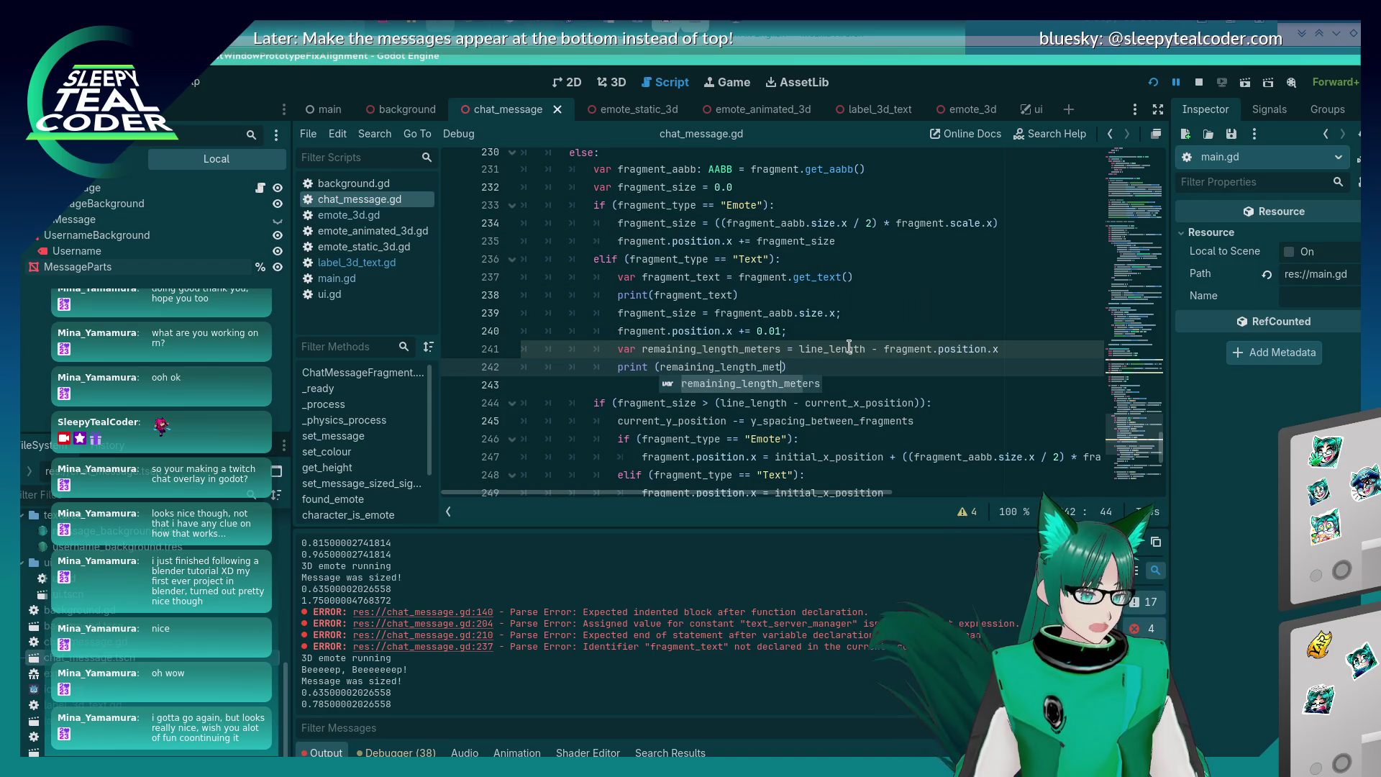
pyautogui.press('F5')
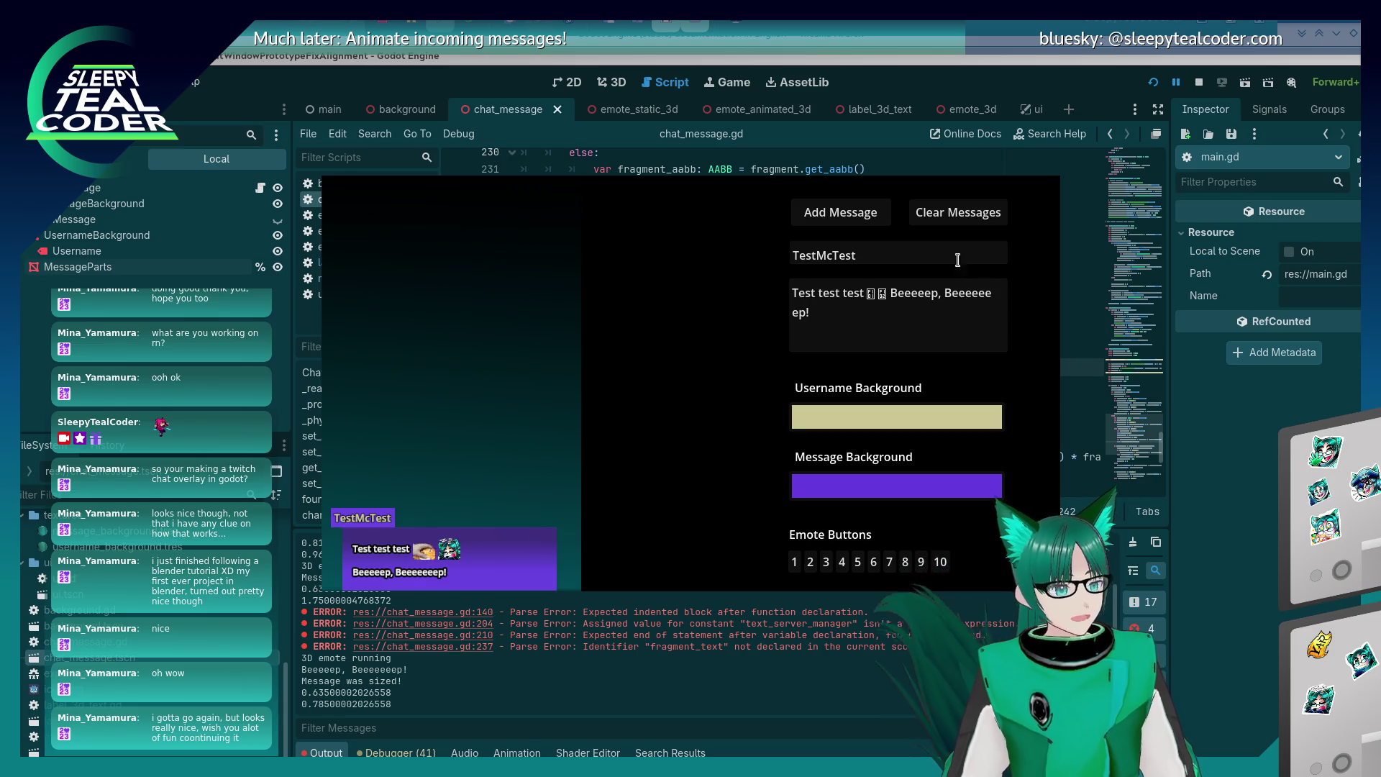
# Add another test message, then prefix the print with a "Remaining length" label and rerun.
pyautogui.click(841, 215)
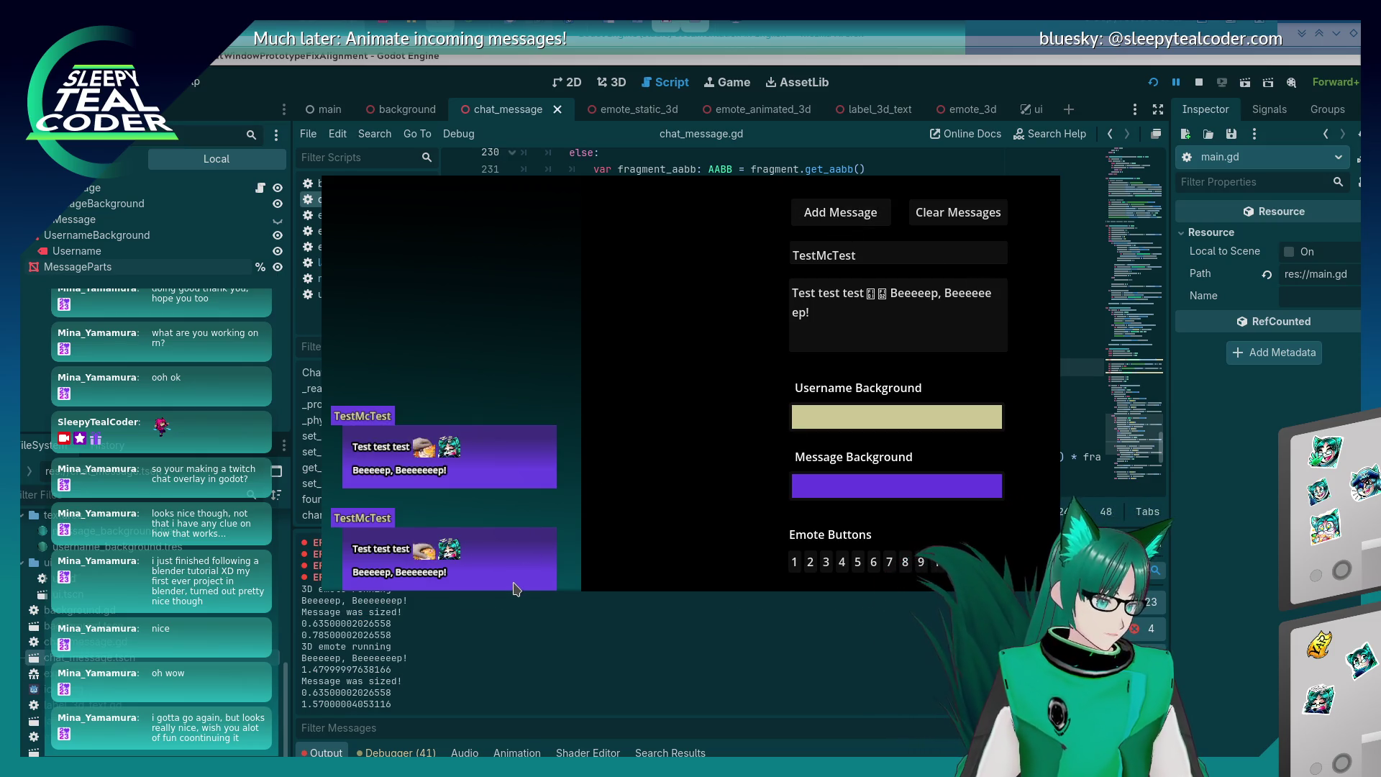
pyautogui.click(461, 662)
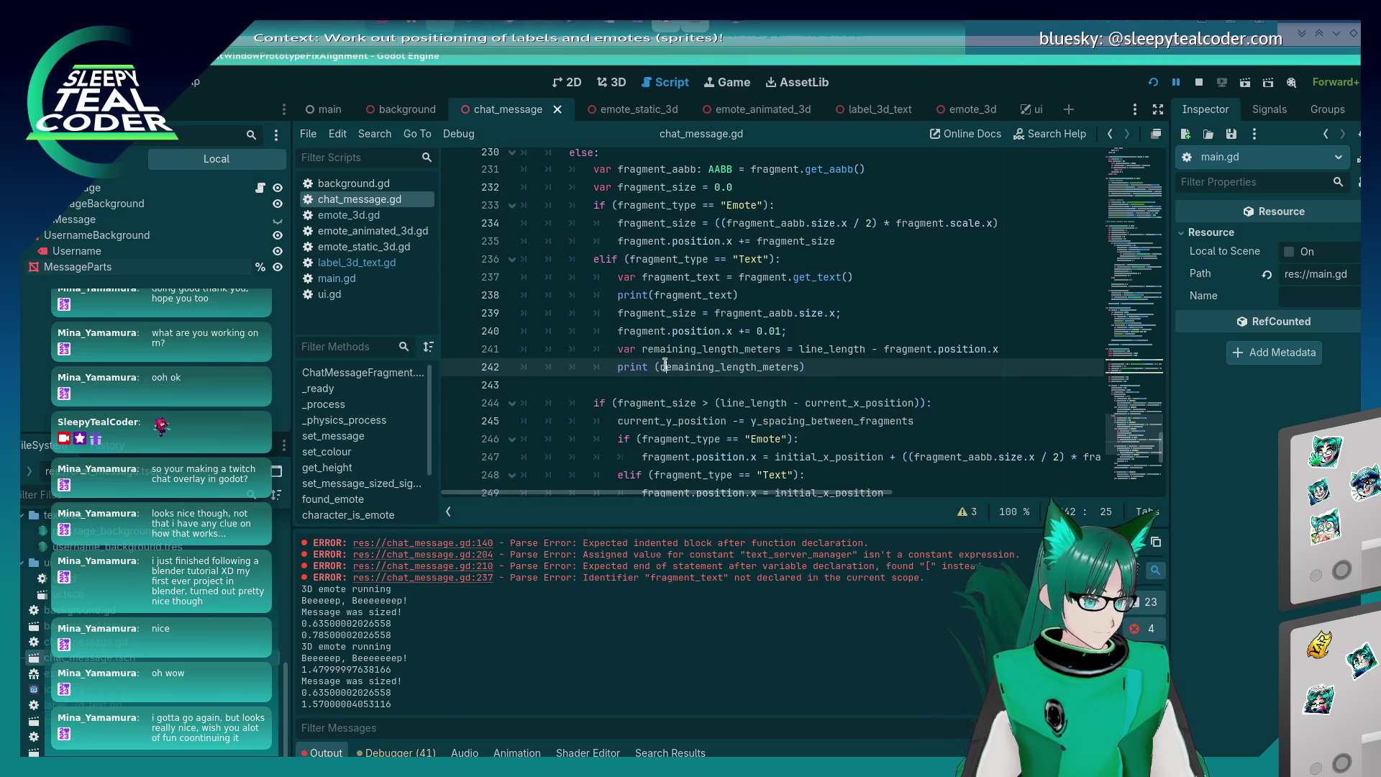
pyautogui.click(754, 364)
pyautogui.write('"Remaining ')
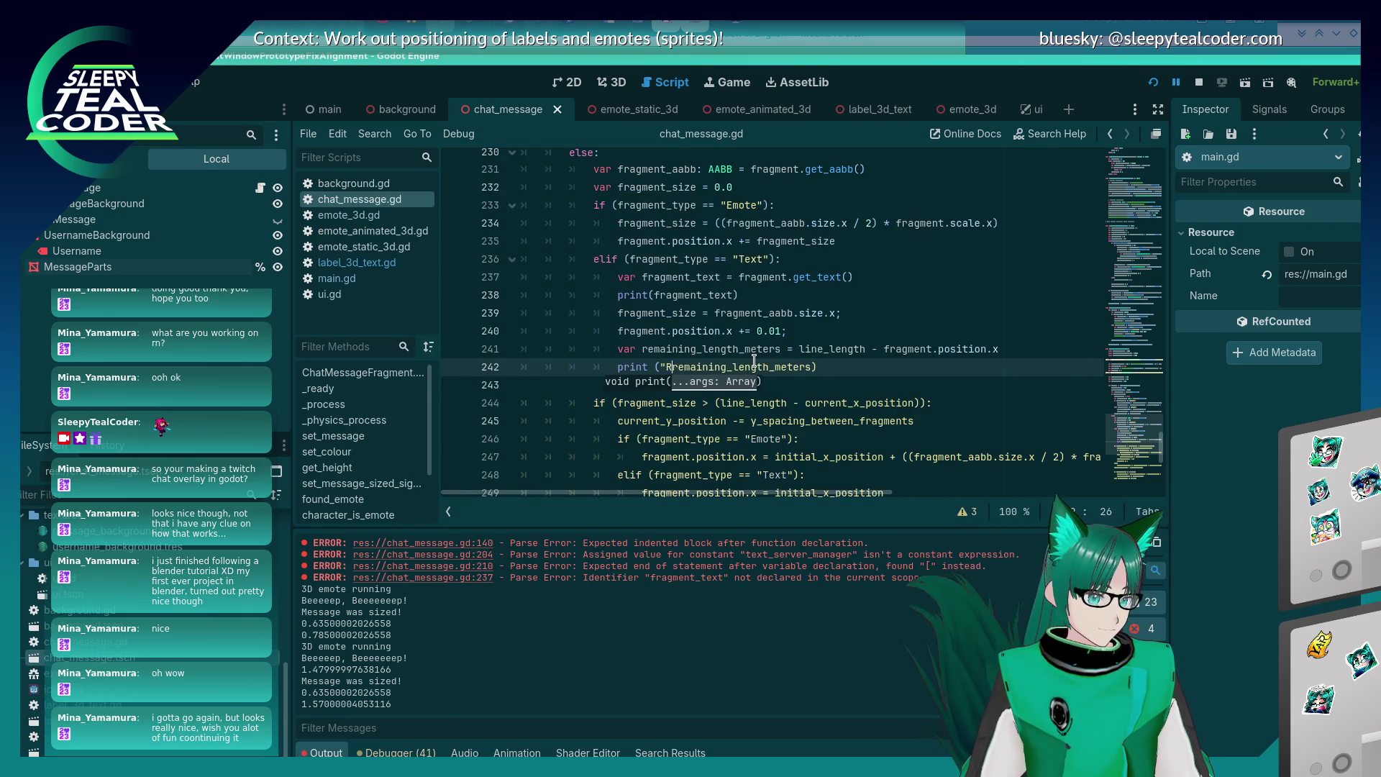
pyautogui.write('length" : r')
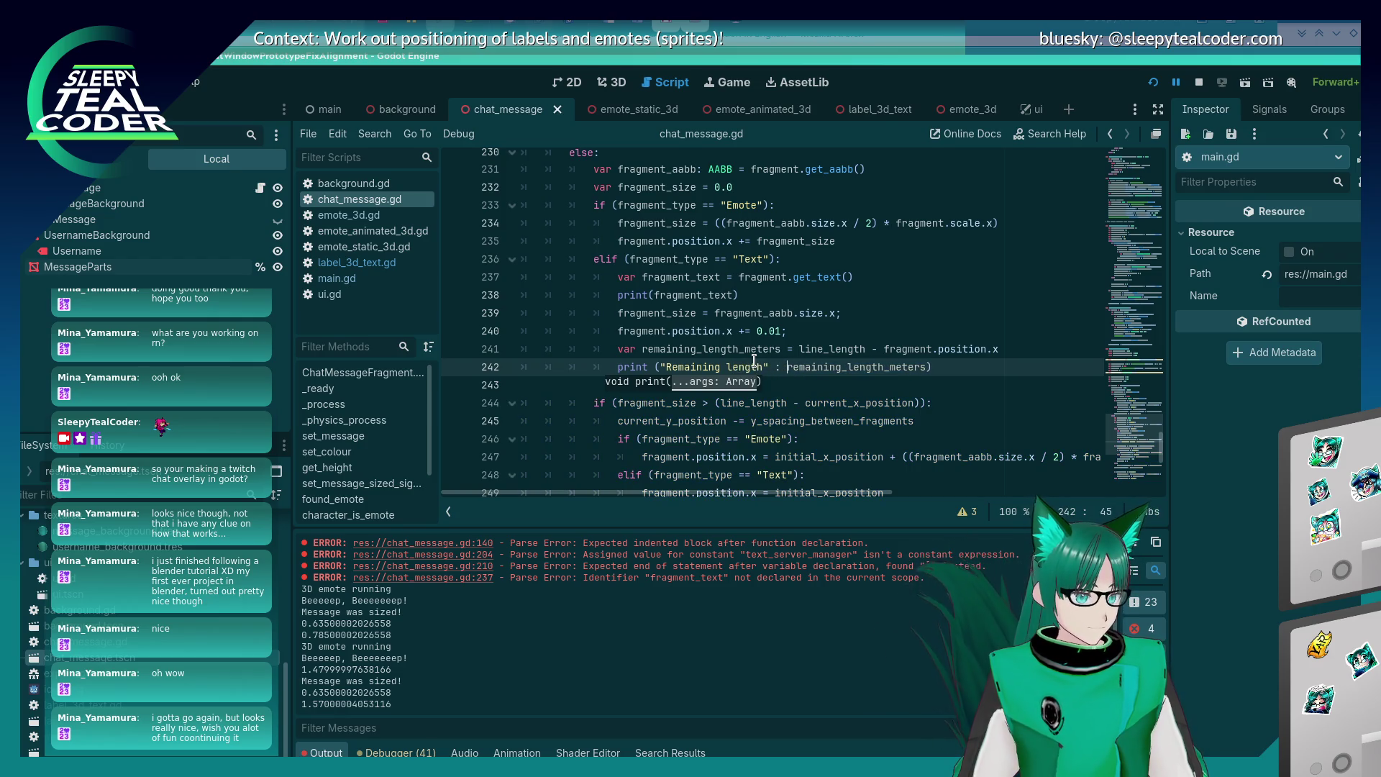
pyautogui.press('F5')
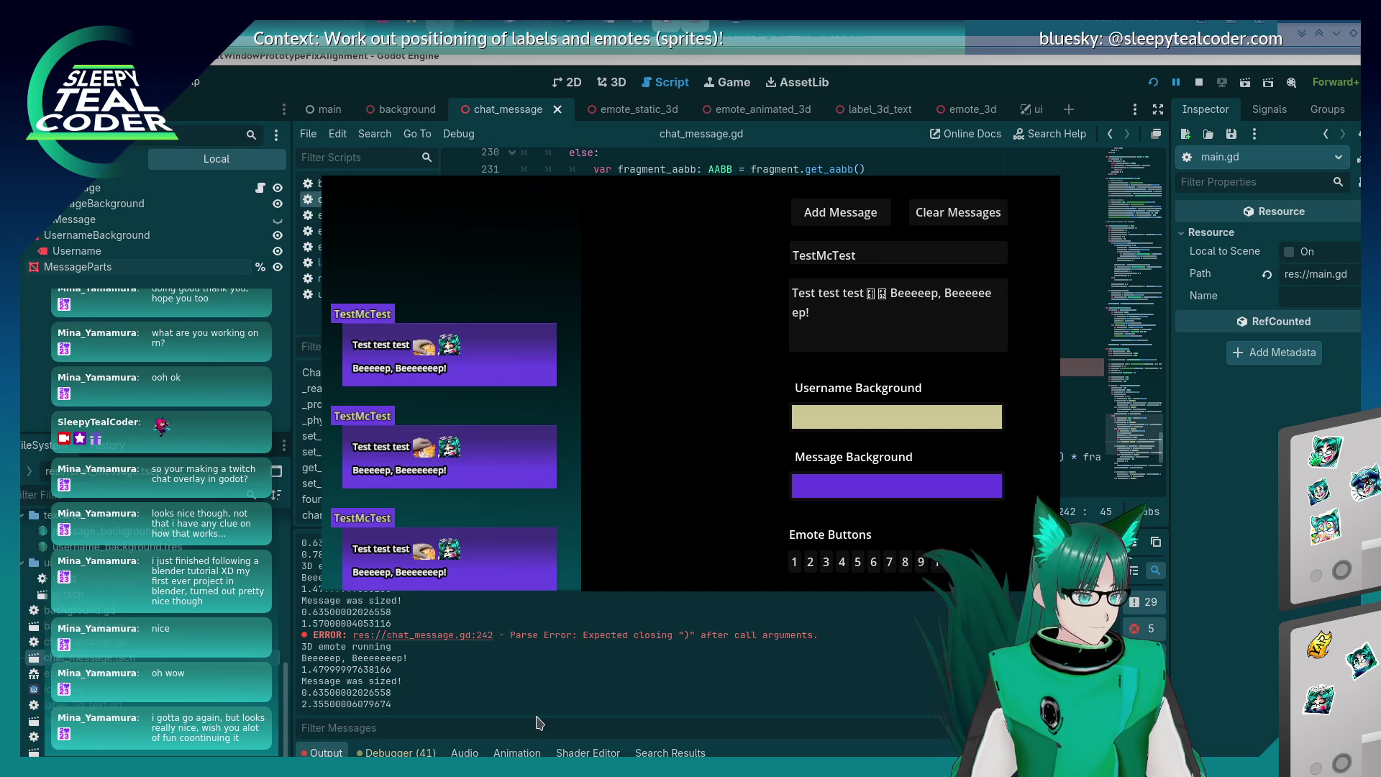
# Rewrite the print as "Remaining length: " + str(remaining_length_meters) and restart the game.
pyautogui.click(515, 672)
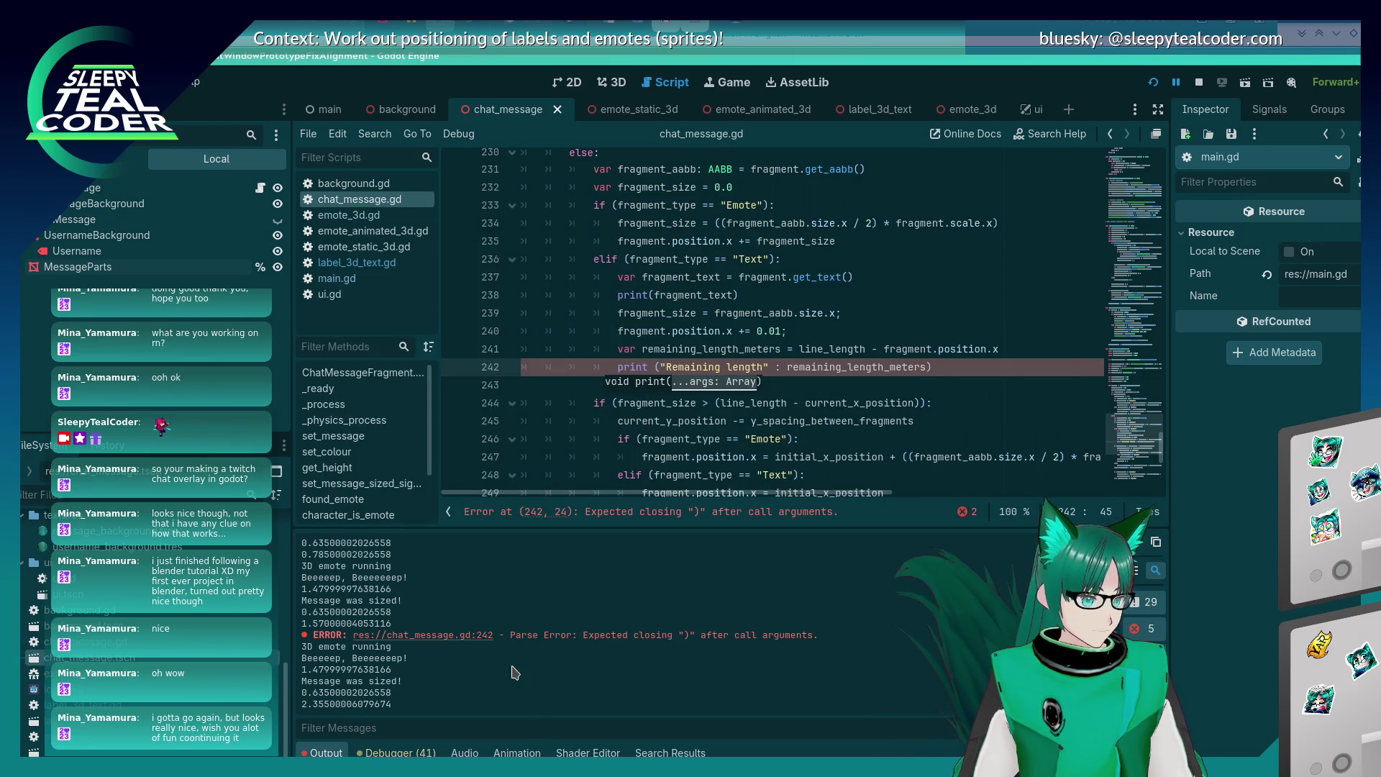
pyautogui.click(778, 367)
pyautogui.press('BackSpace')
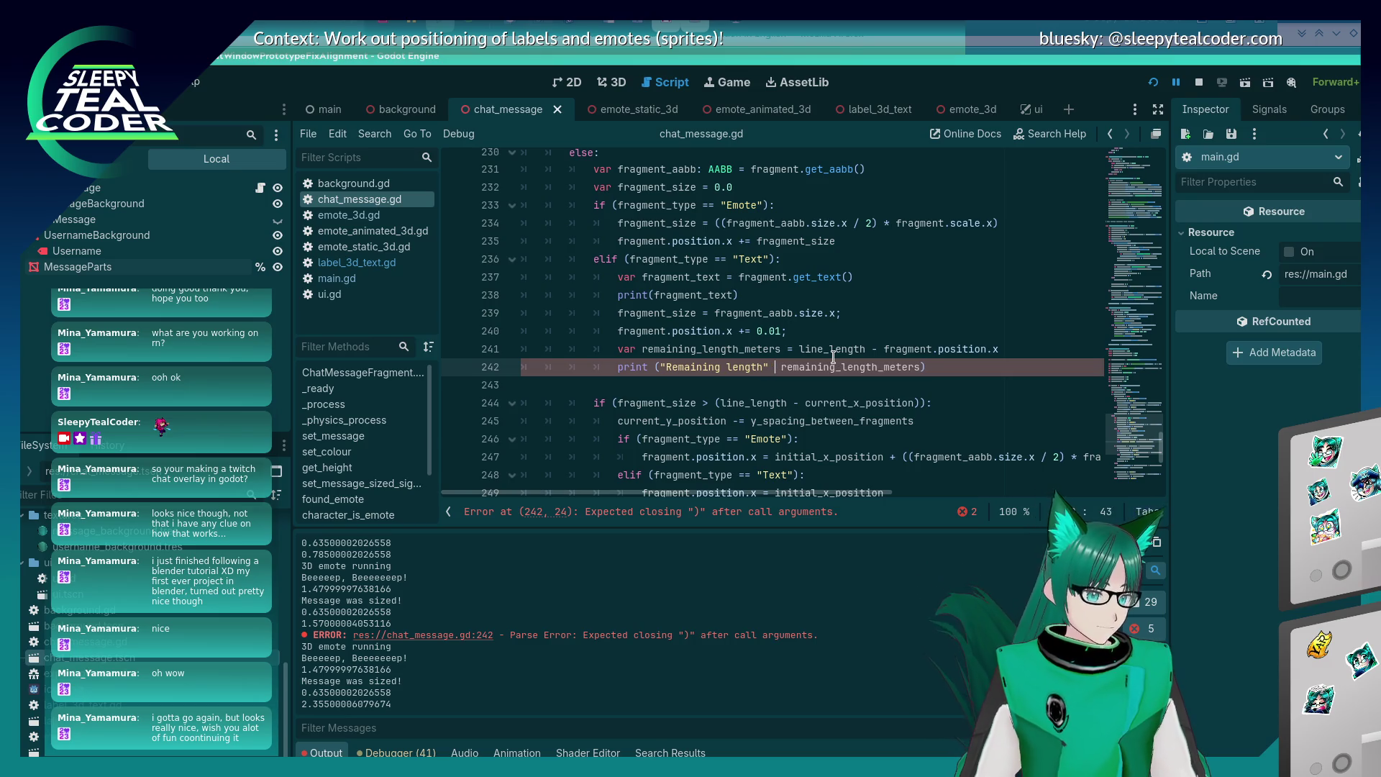
pyautogui.write('+')
pyautogui.hotkey('alt', 'Tab')
pyautogui.hotkey('alt', 'Tab')
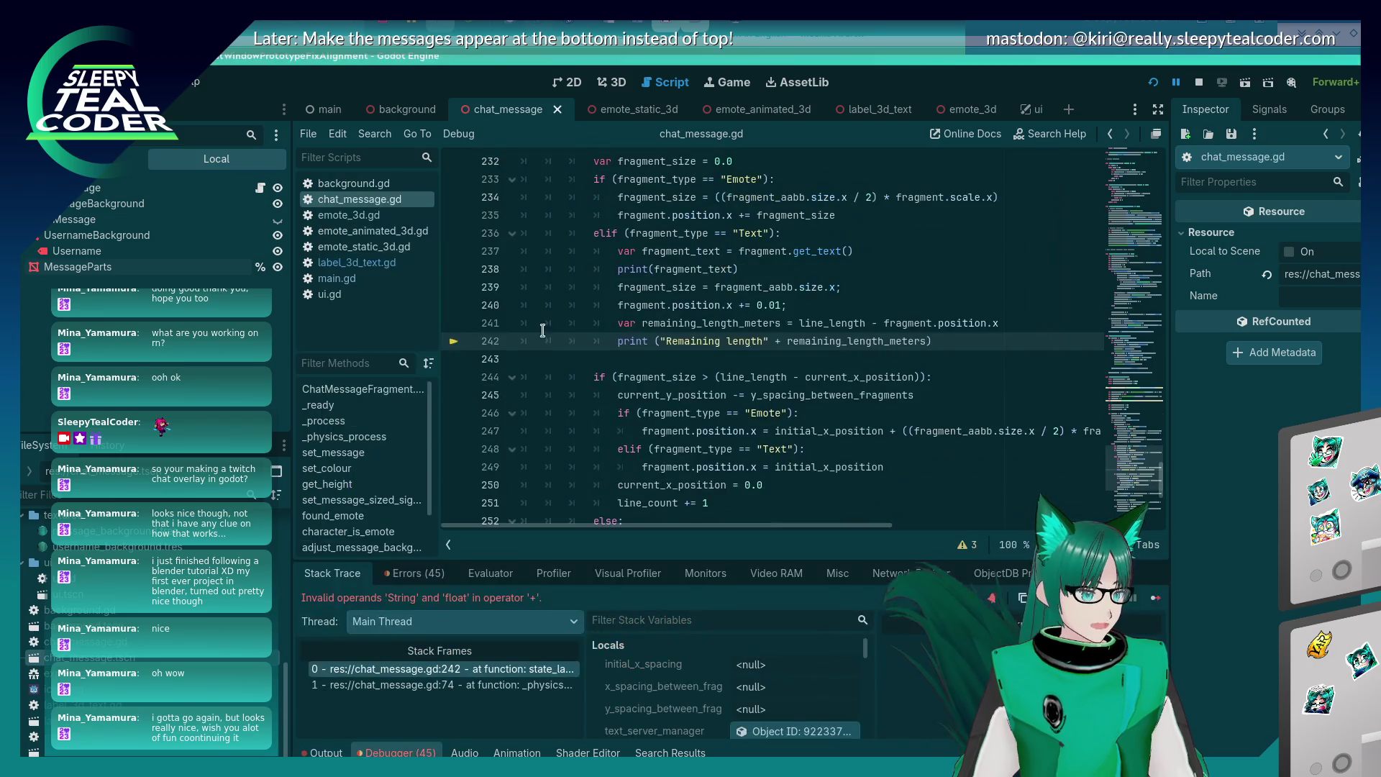
pyautogui.click(769, 341)
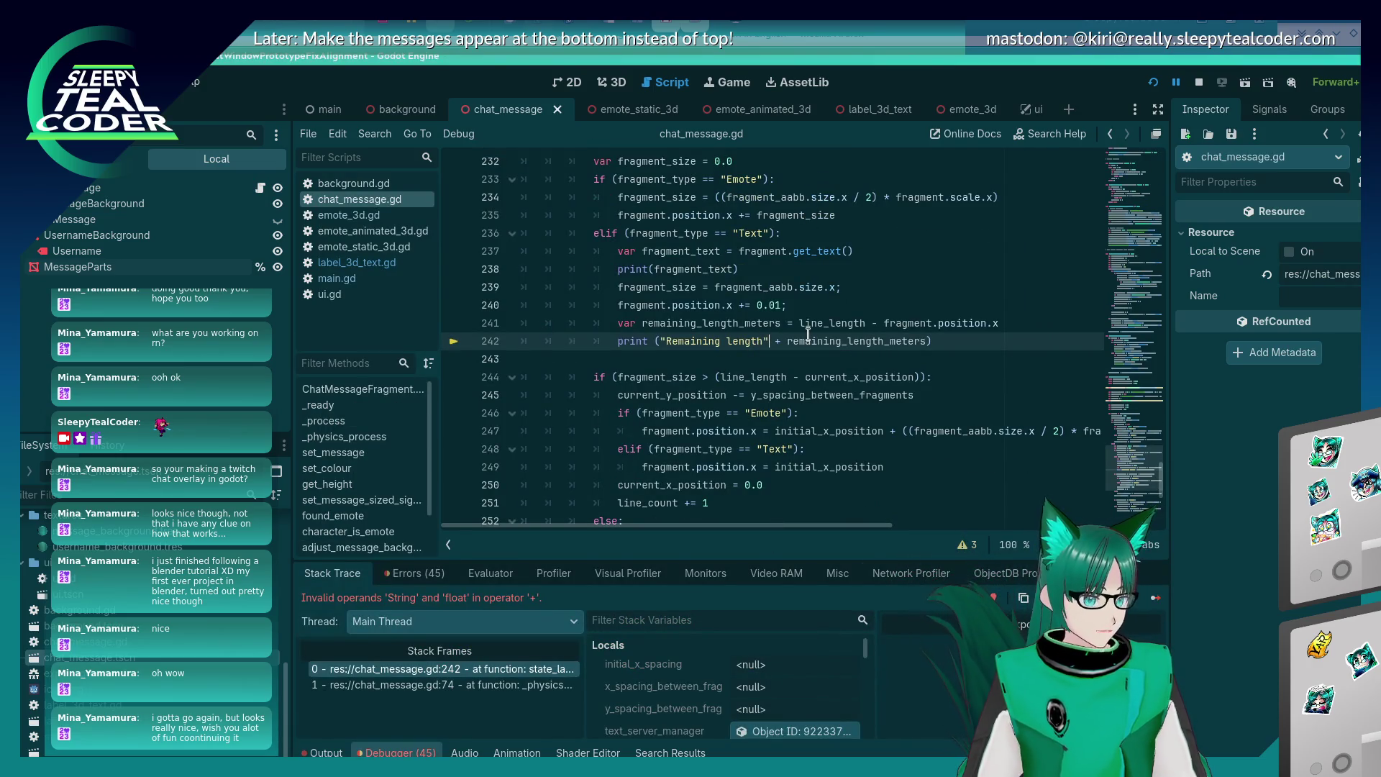
pyautogui.write(': " + str(')
pyautogui.press('End')
pyautogui.press('Left')
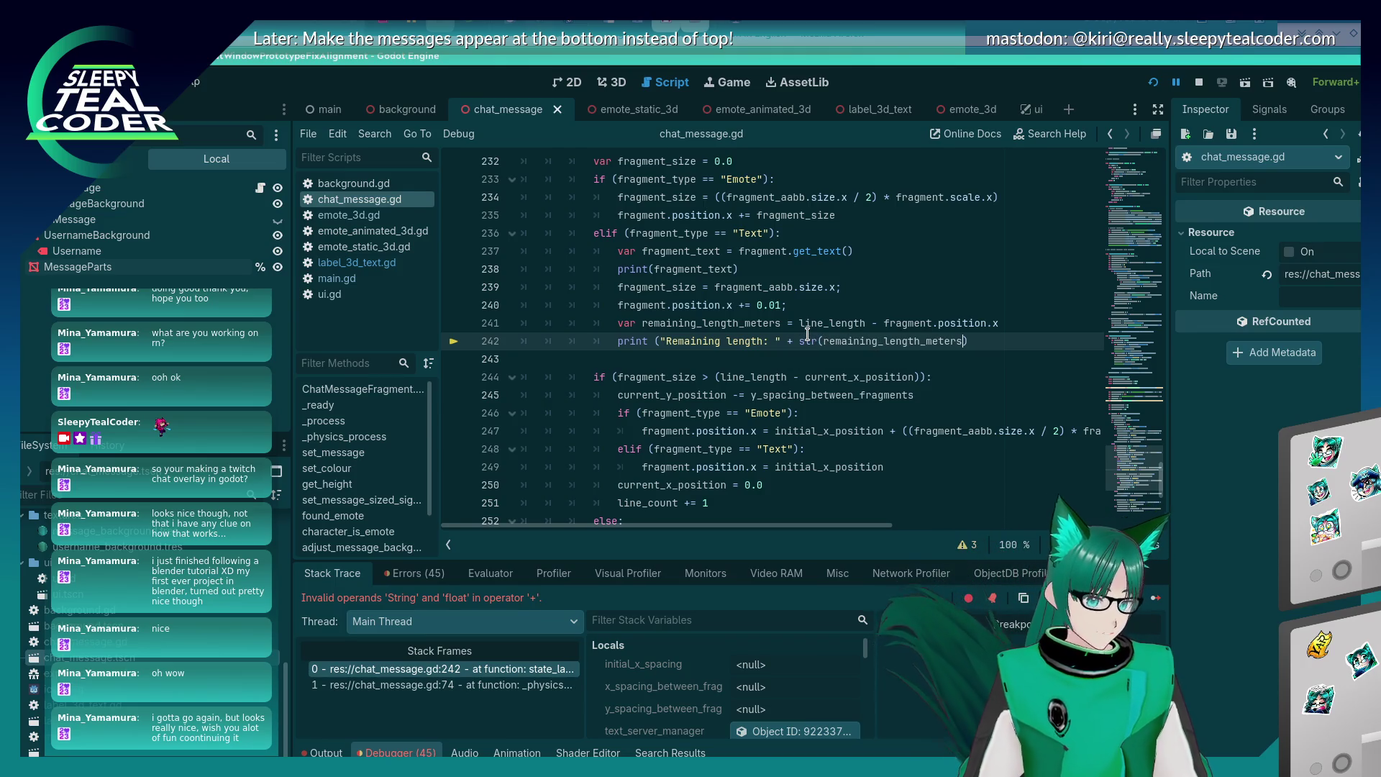
pyautogui.hotkey('alt', 'Tab')
pyautogui.press('F5')
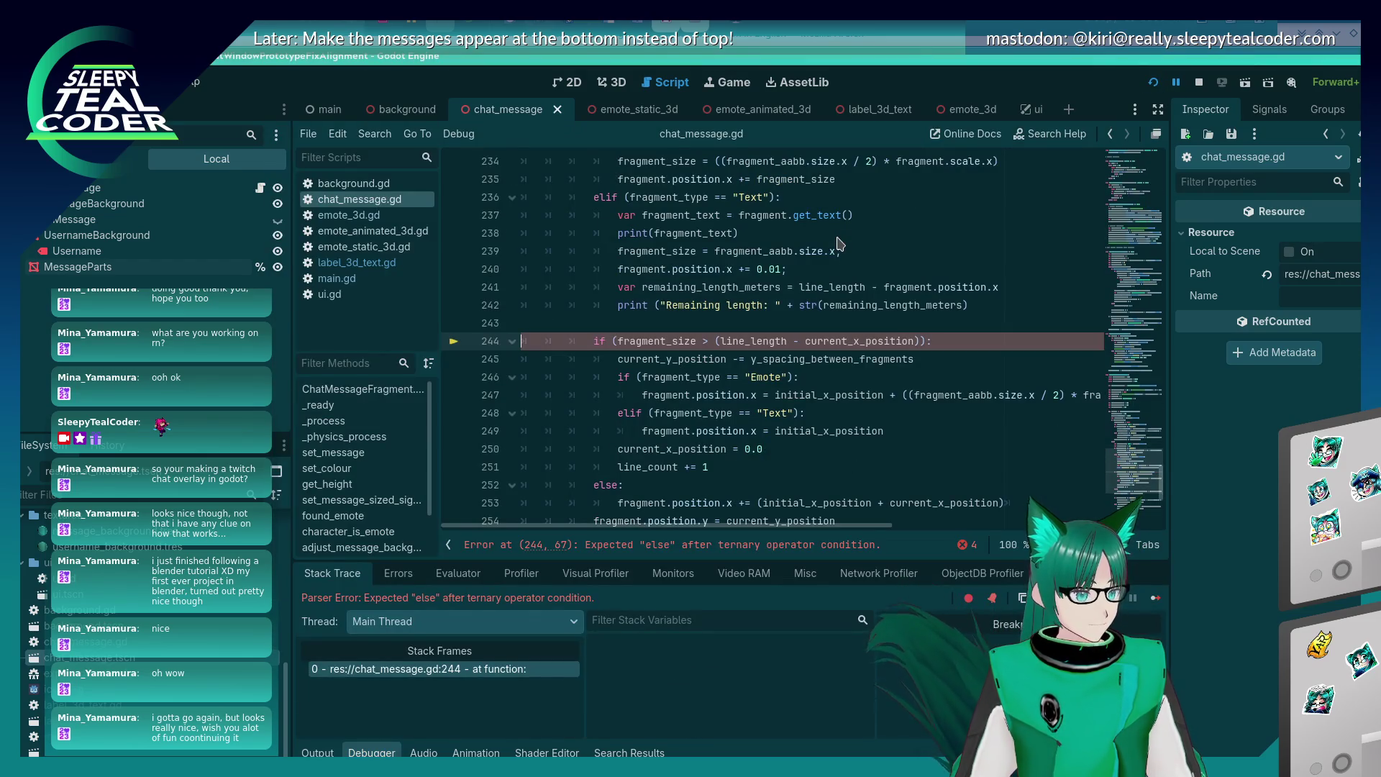
# Add the missing closing parenthesis to line 242's print and relaunch the game.
pyautogui.click(1017, 304)
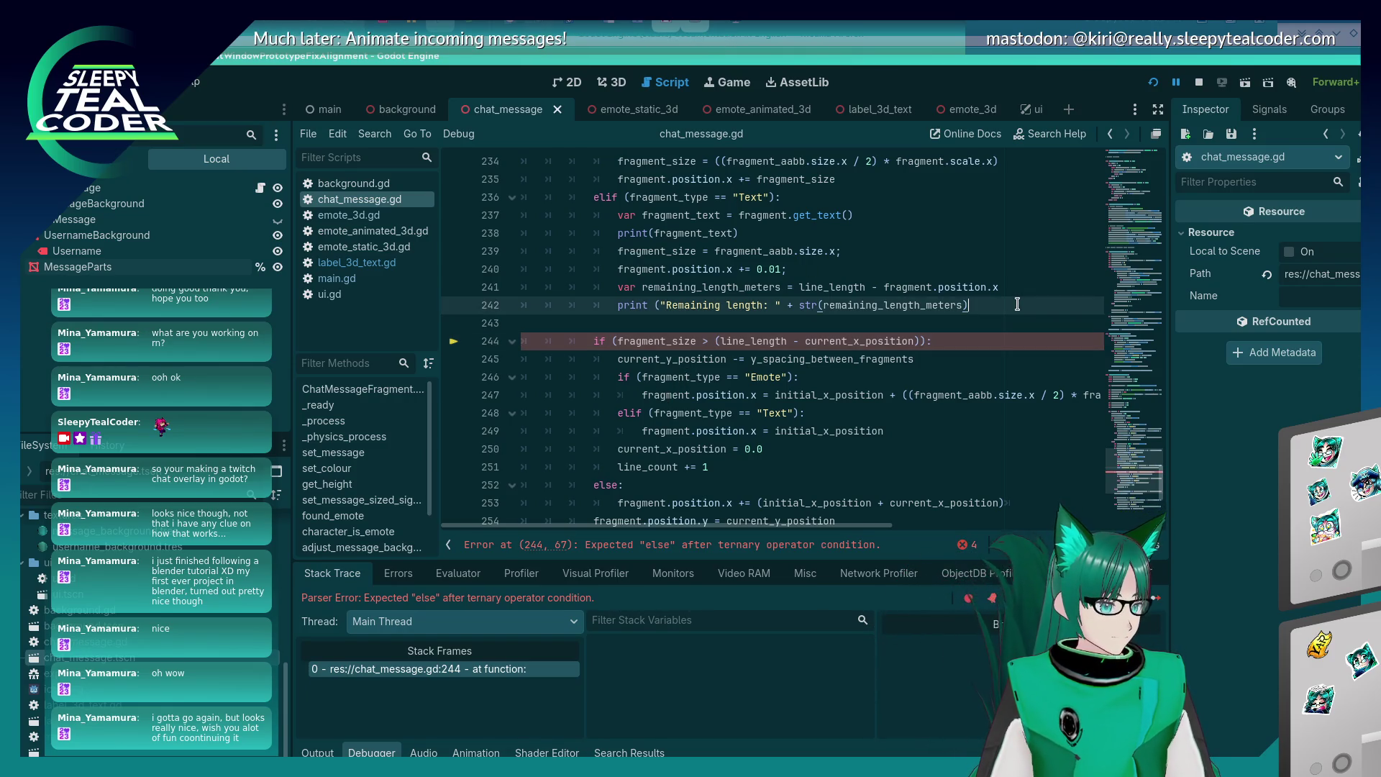
pyautogui.scroll(2, 717, 437)
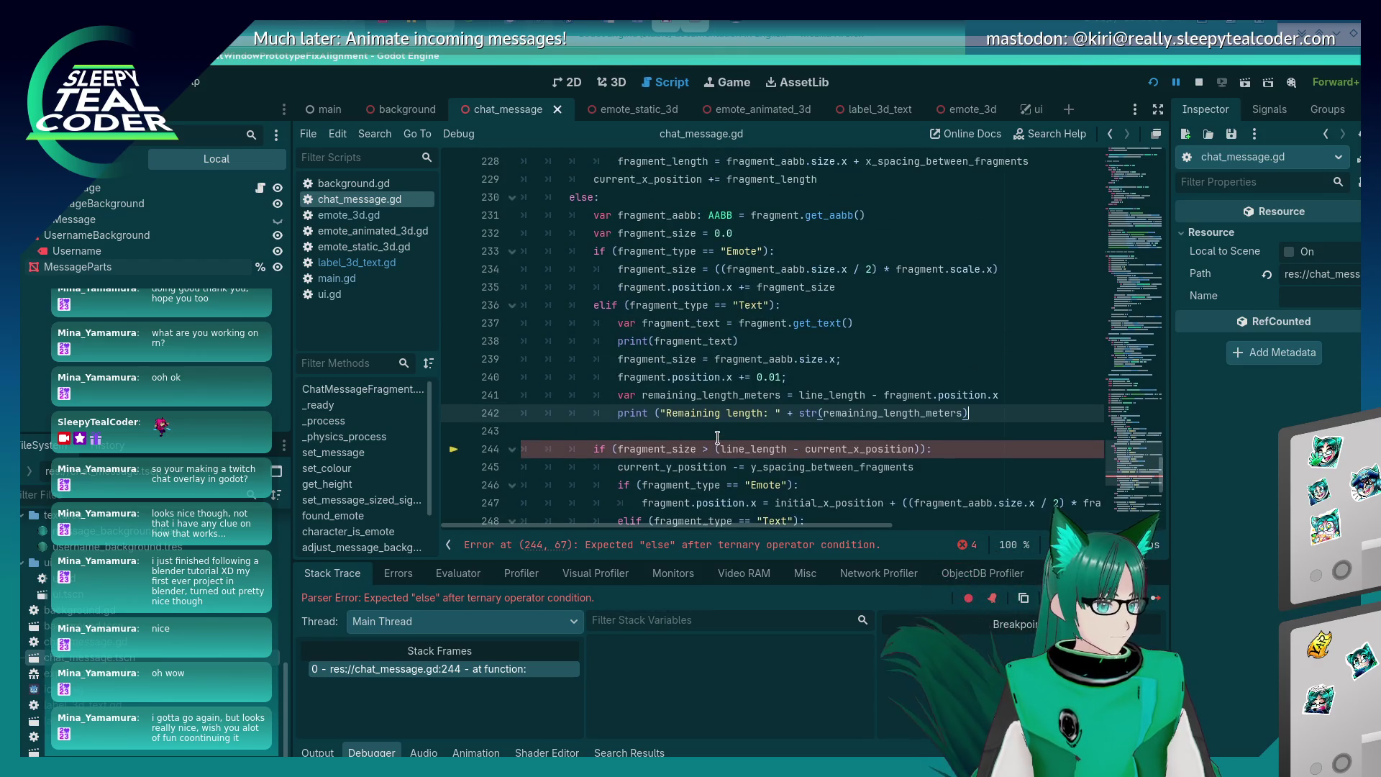
pyautogui.scroll(-3, 717, 437)
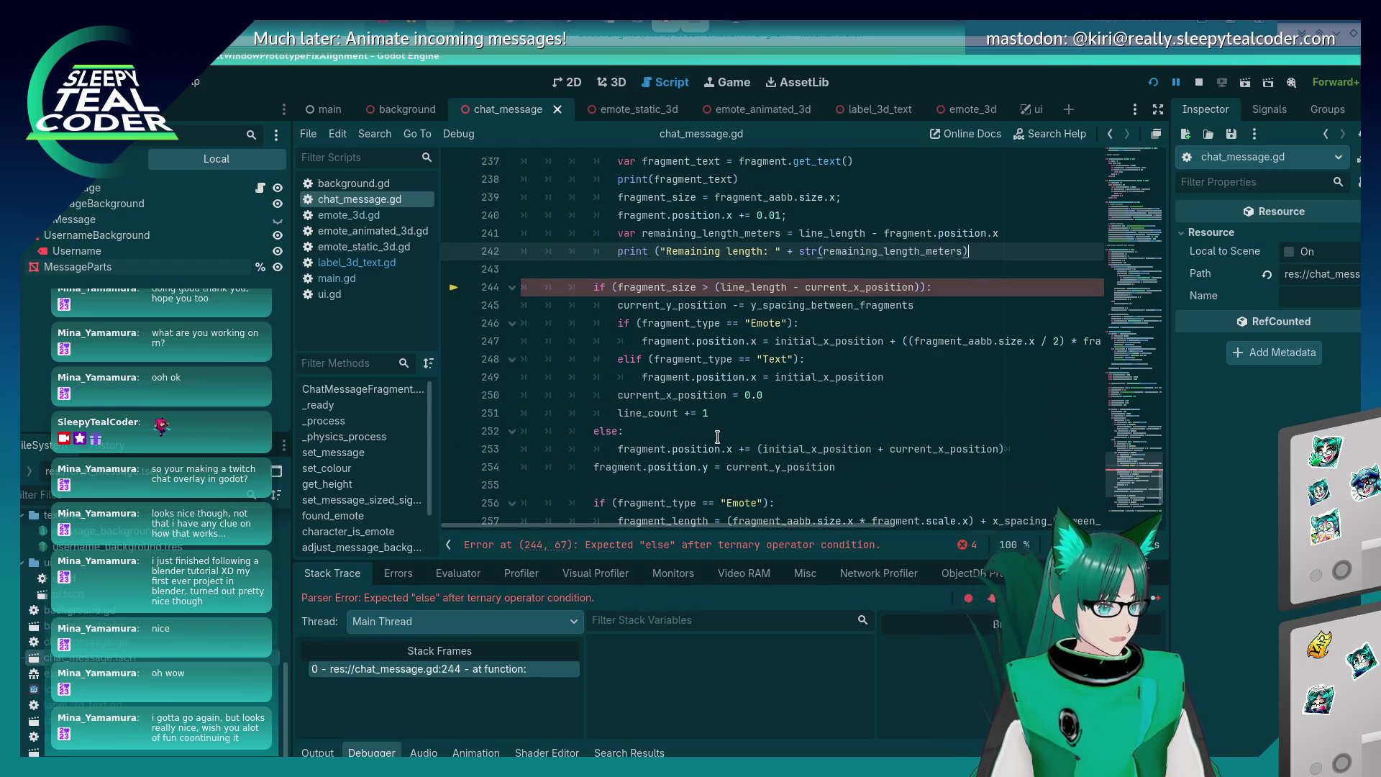
pyautogui.scroll(3, 718, 437)
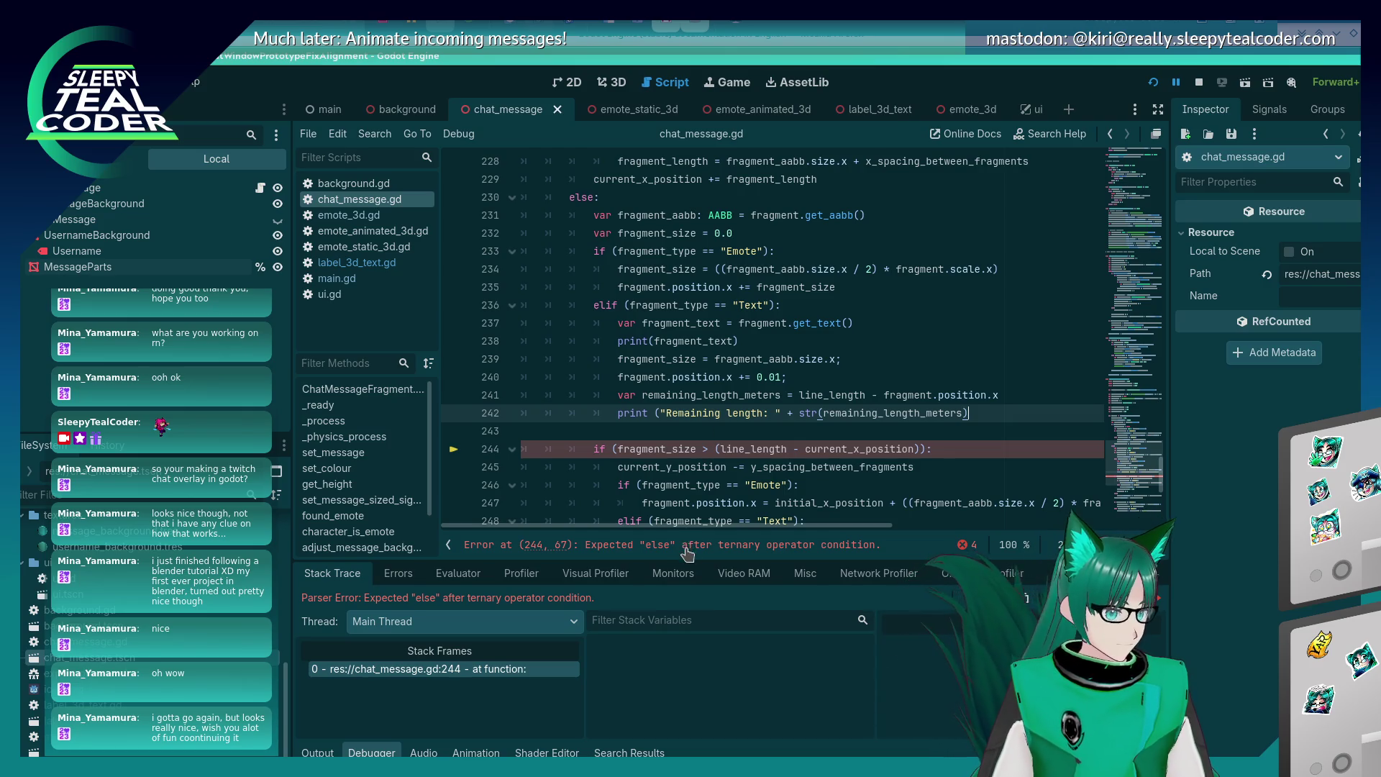
pyautogui.scroll(-2, 686, 541)
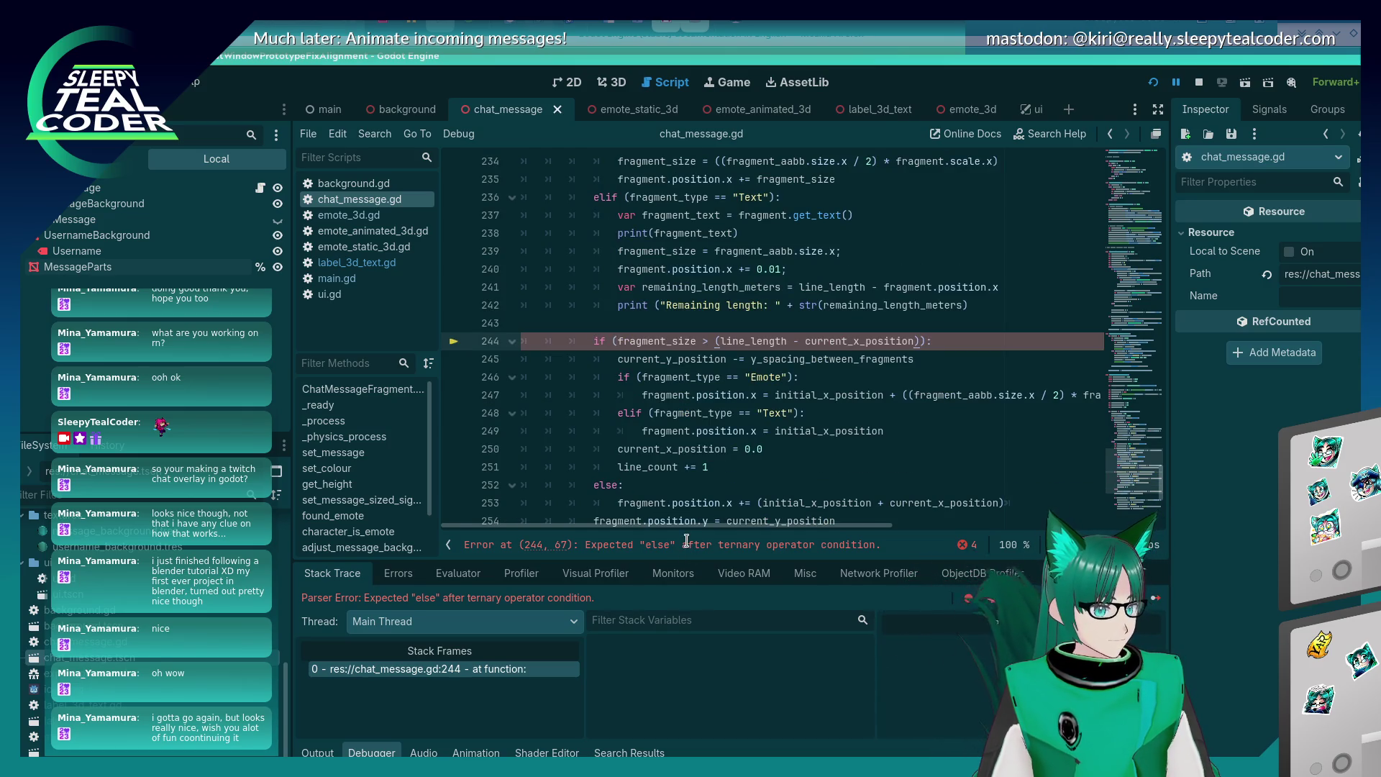
pyautogui.click(705, 303)
pyautogui.write(')')
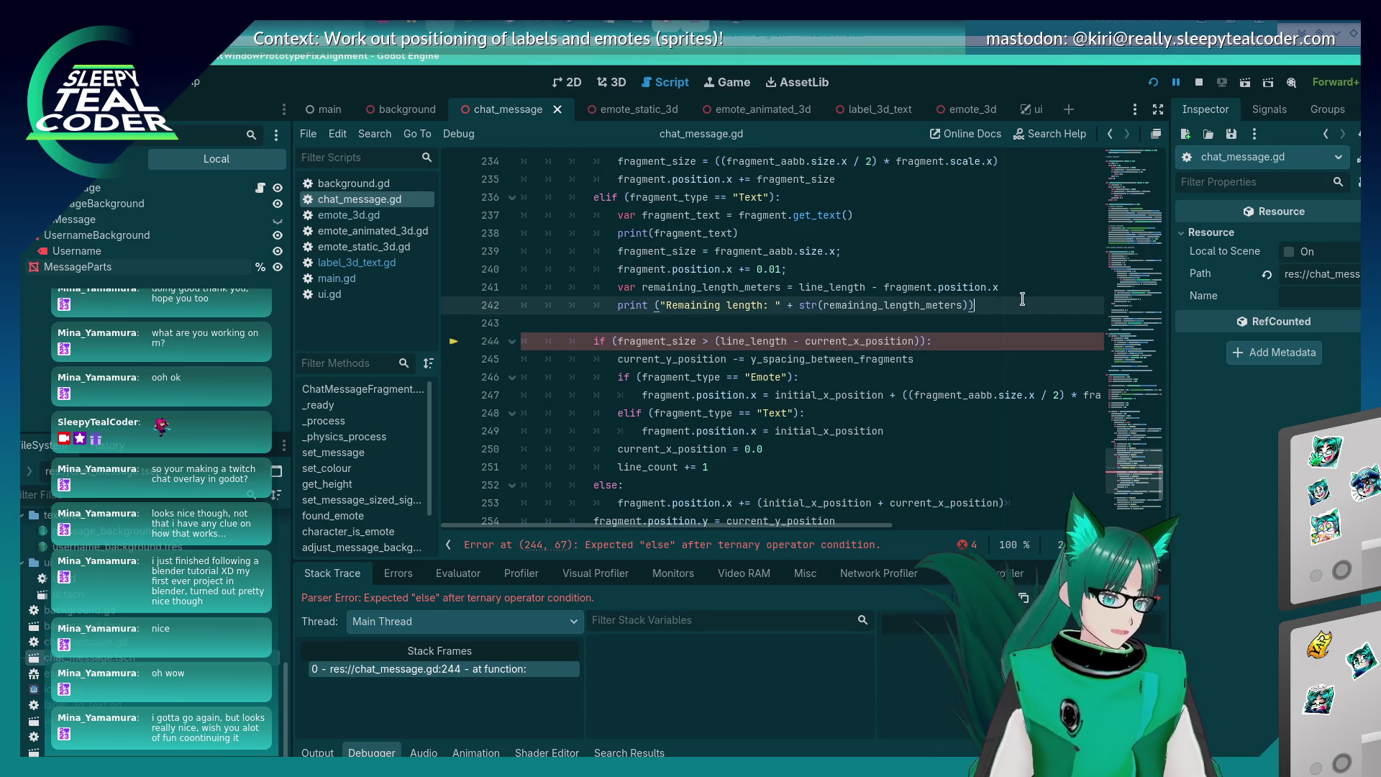
pyautogui.hotkey('alt', 'Tab')
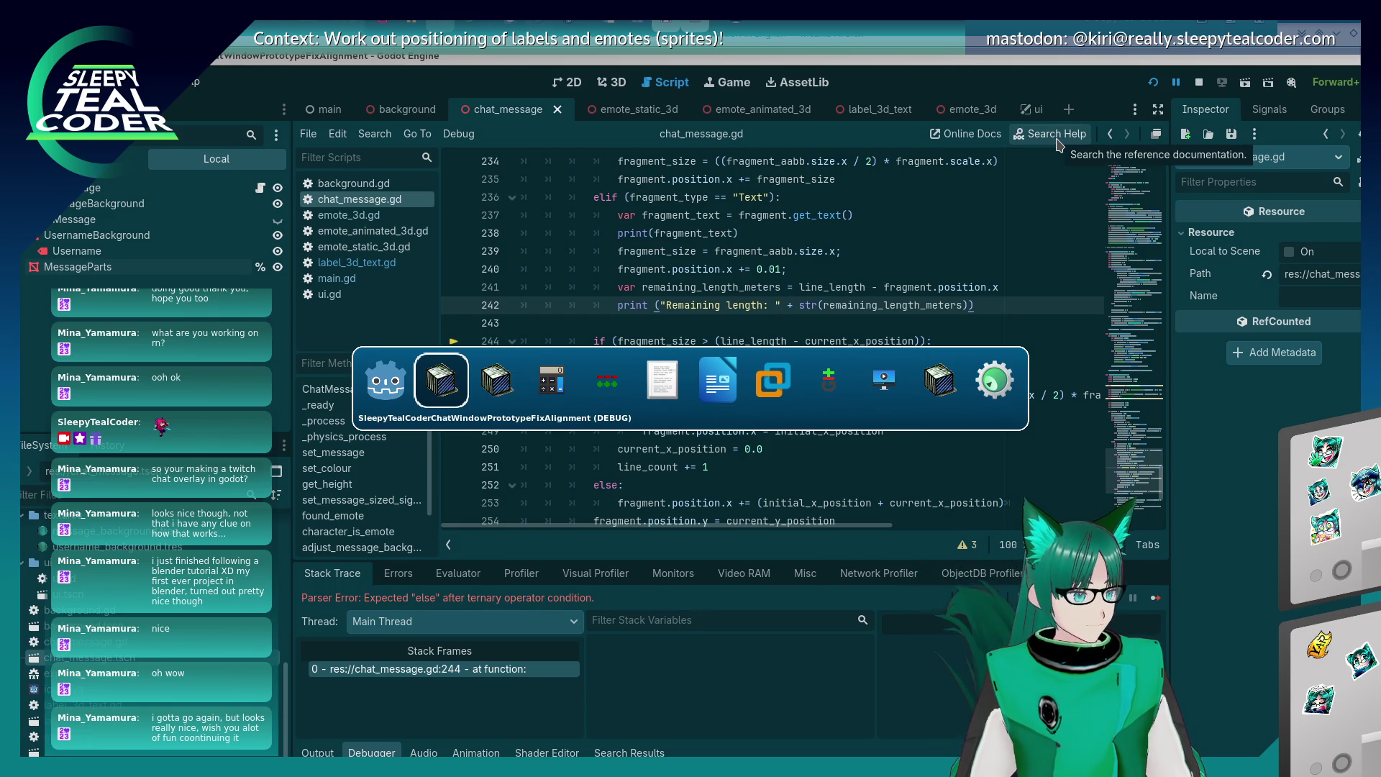
pyautogui.hotkey('alt', 'shift', 'Tab')
pyautogui.hotkey('alt', 'shift', 'Tab')
pyautogui.hotkey('alt', 'Tab')
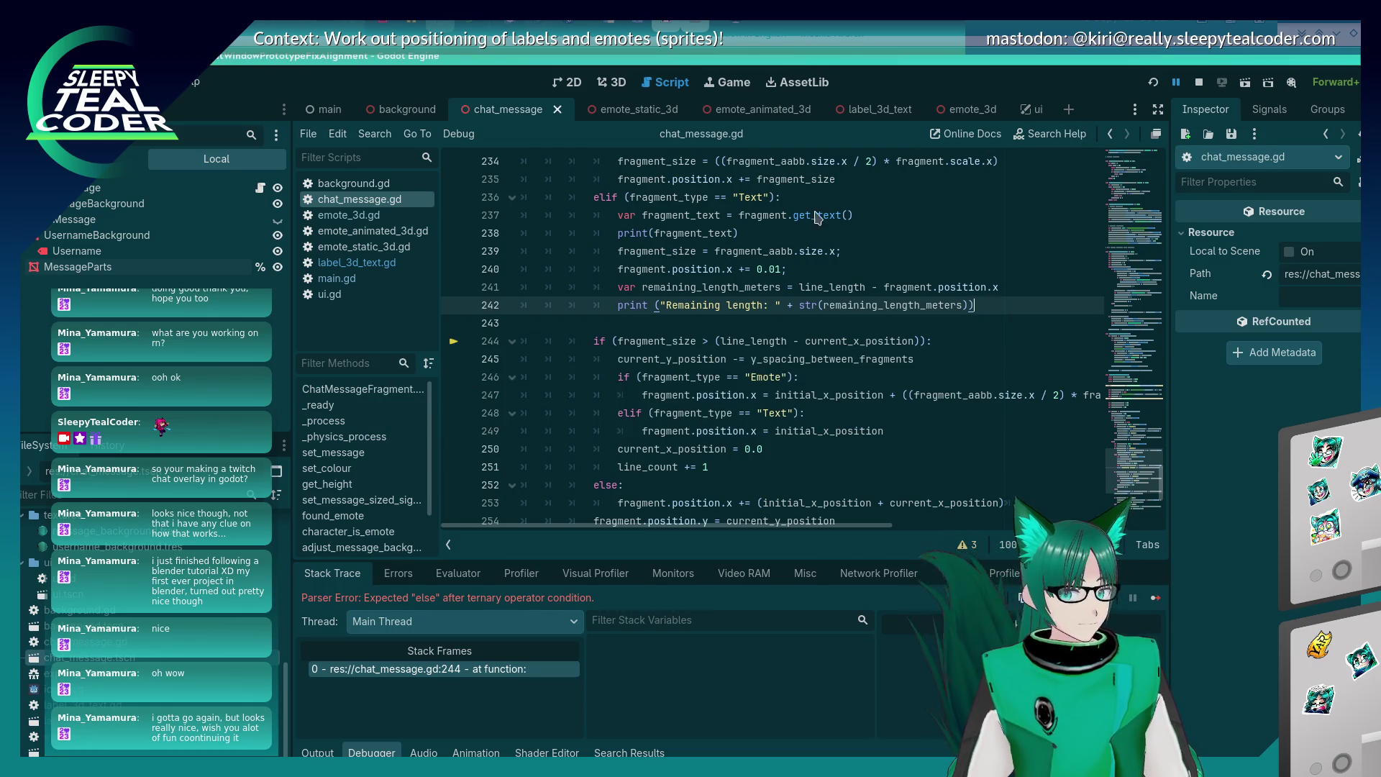
pyautogui.press('F5')
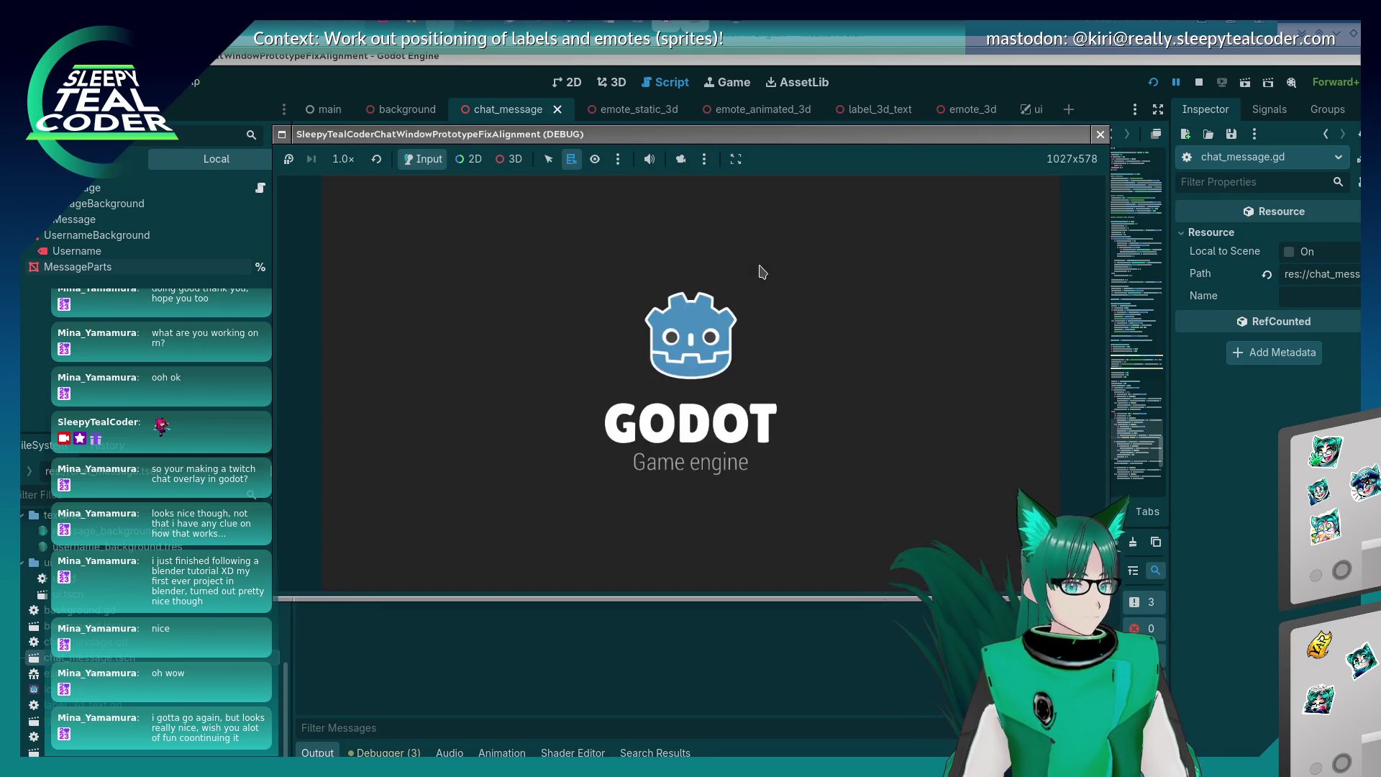
# Add a TestMcTest message and check the output shows Remaining length: 1.47999997638166 for both fragments.
pyautogui.click(797, 218)
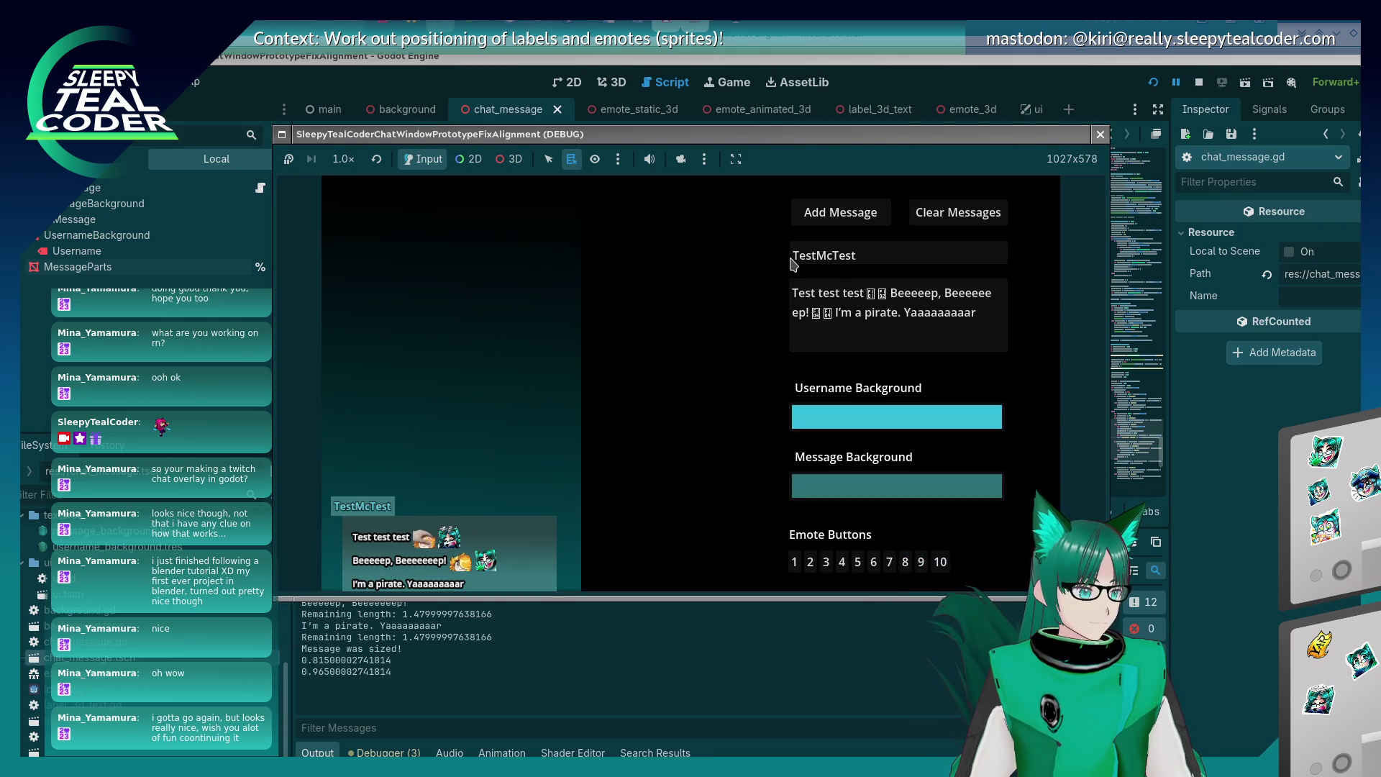
pyautogui.click(458, 701)
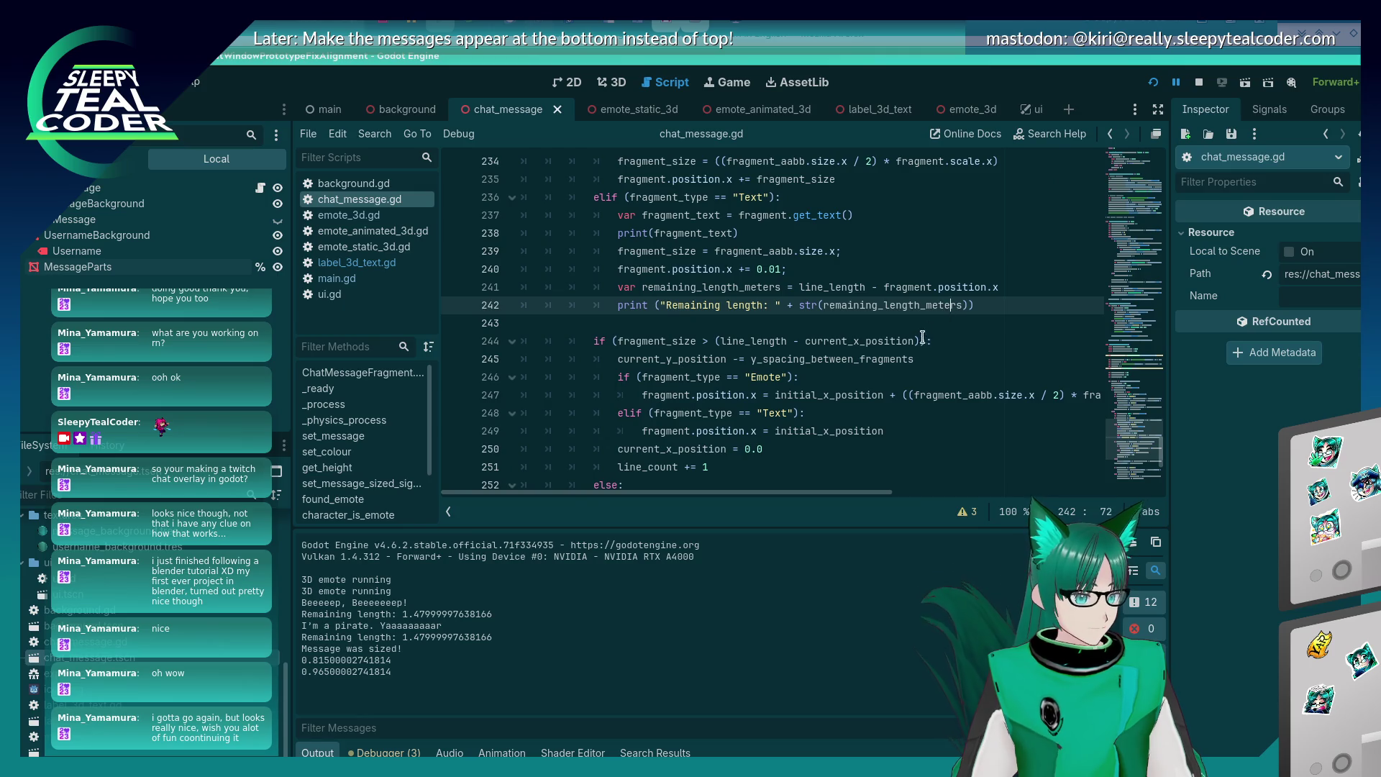
pyautogui.scroll(2, 883, 418)
pyautogui.scroll(-2, 883, 418)
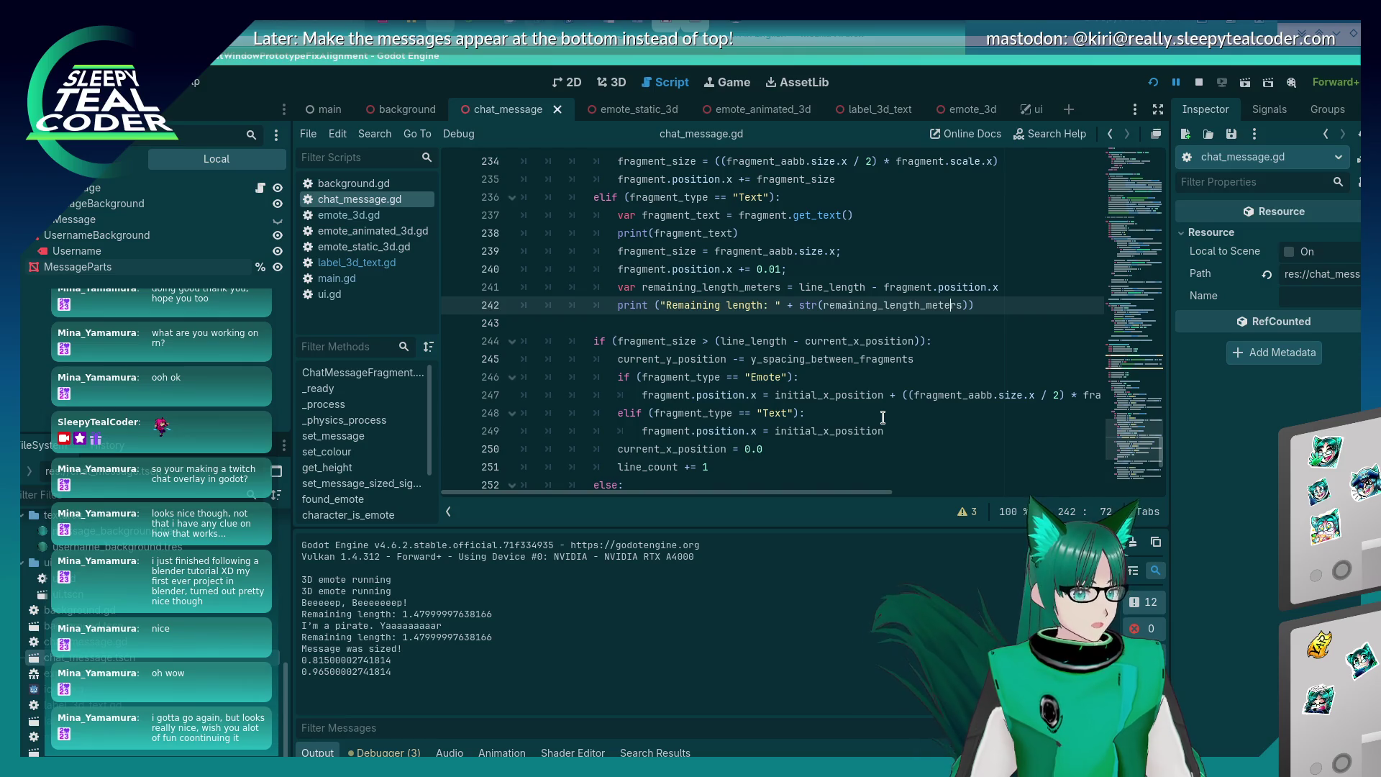
pyautogui.click(1027, 287)
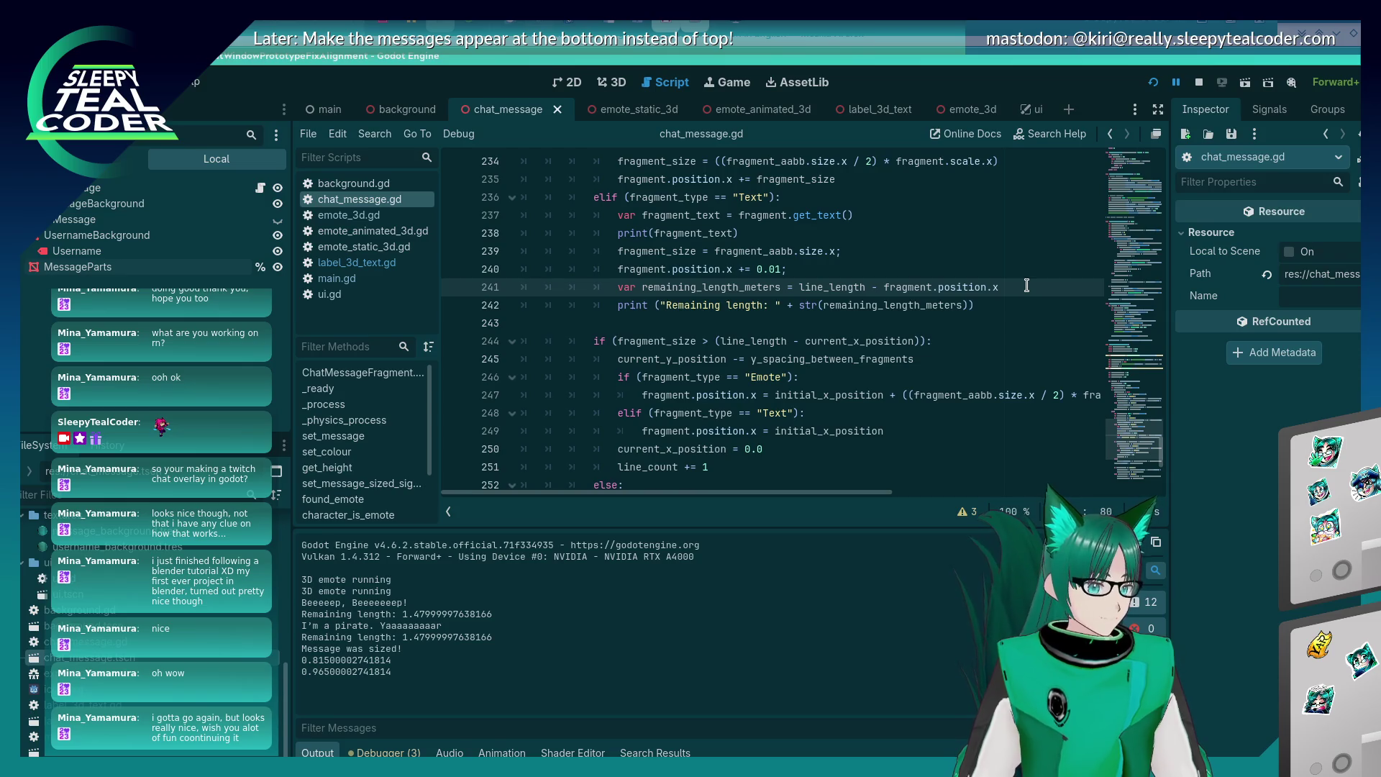
# Duplicate the remaining-length print and change it to print "Position X: " + str(fragment.position.x).
pyautogui.press('Down')
pyautogui.hotkey('shift', 'Home')
pyautogui.hotkey('ctrl', 'c')
pyautogui.press('Home')
pyautogui.press('Return')
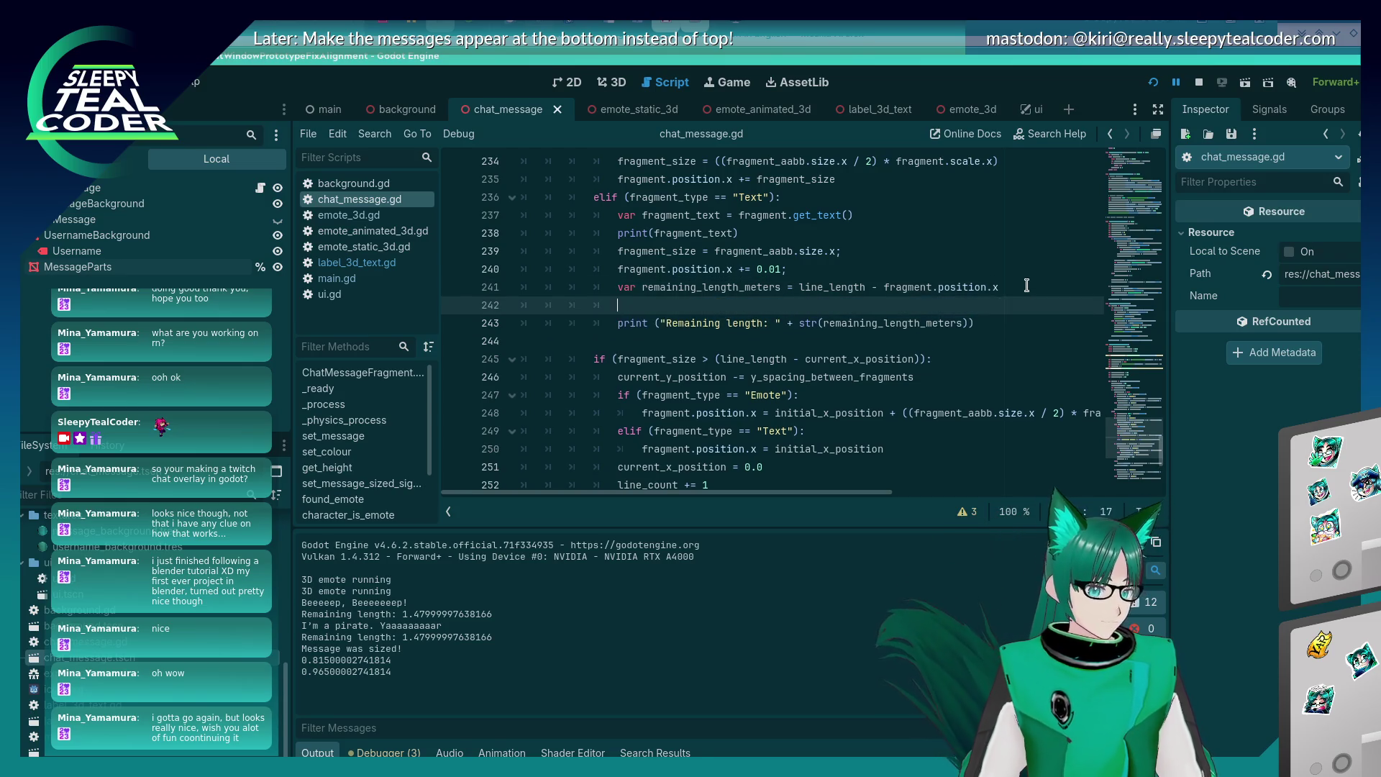
pyautogui.press('Up')
pyautogui.hotkey('ctrl', 'v')
pyautogui.press('BackSpace')
pyautogui.press('BackSpace')
pyautogui.press('BackSpace')
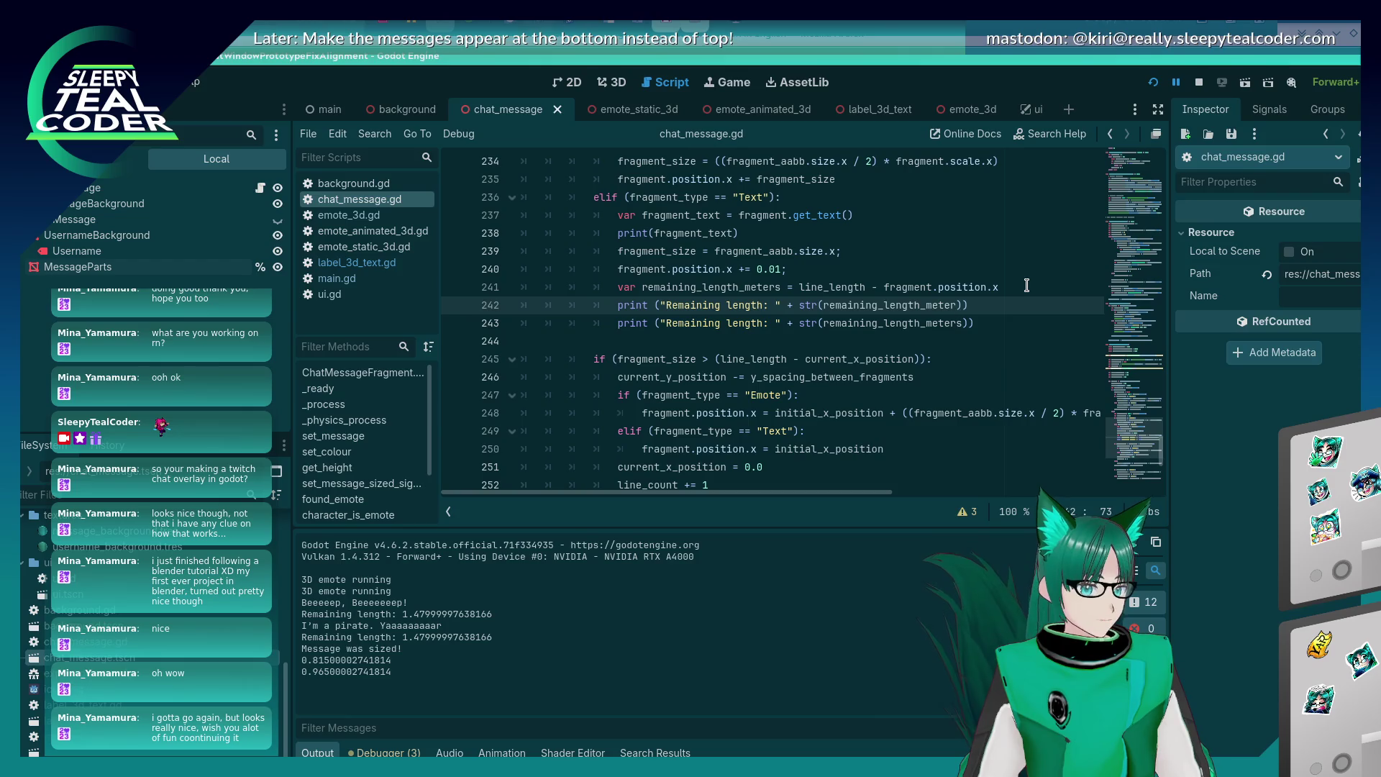
pyautogui.write('fragment.position')
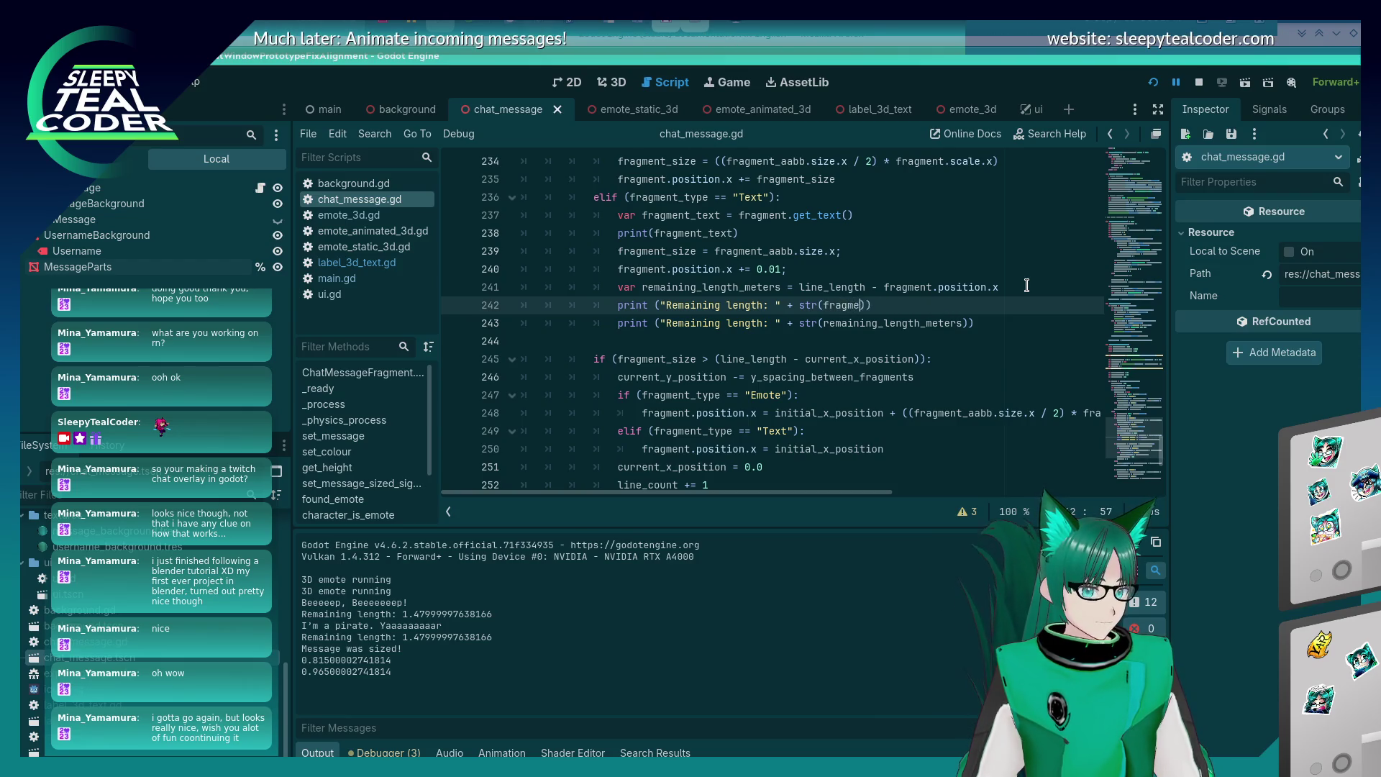
pyautogui.write('.x')
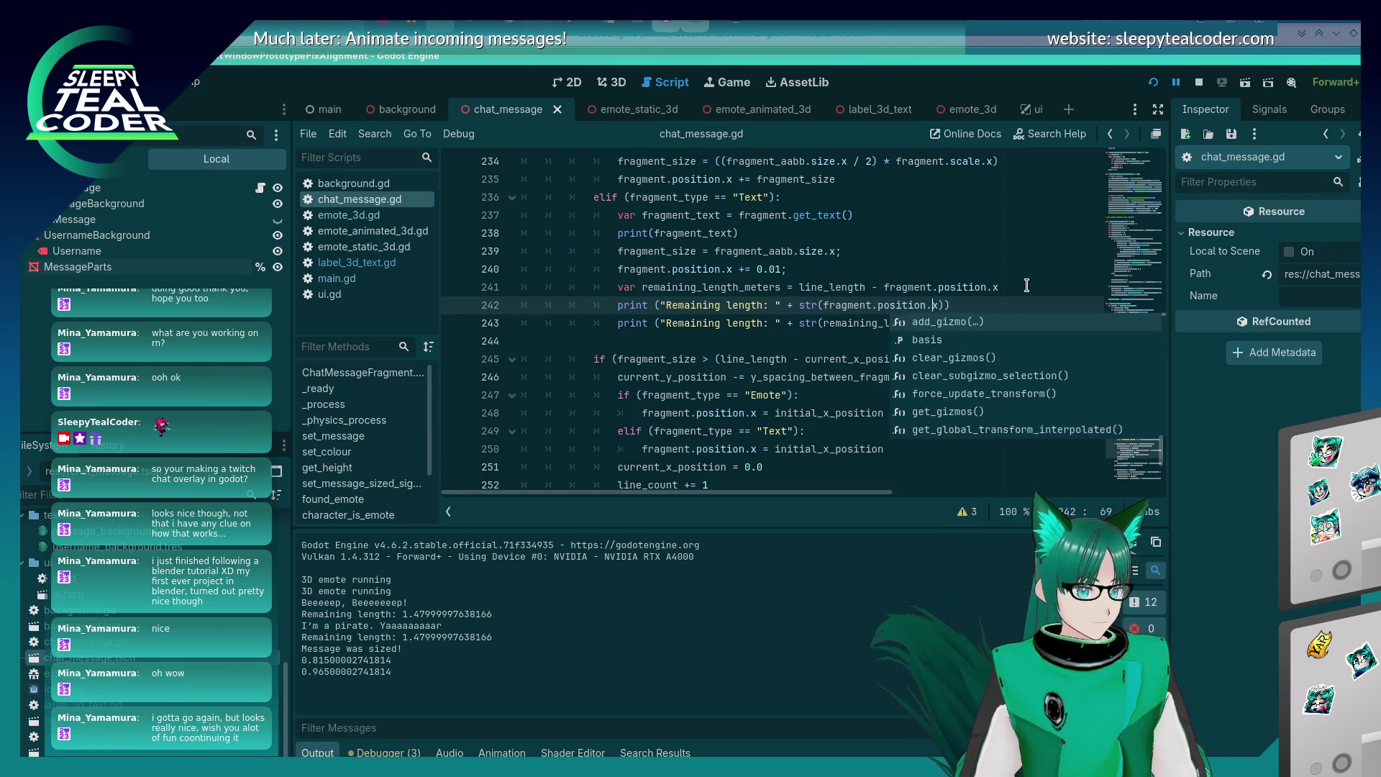
pyautogui.hotkey('ctrl', 'Left')
pyautogui.hotkey('ctrl', 'Left')
pyautogui.hotkey('ctrl', 'Left')
pyautogui.press('Left')
pyautogui.press('Left')
pyautogui.press('Left')
pyautogui.press('BackSpace')
pyautogui.press('BackSpace')
pyautogui.press('BackSpace')
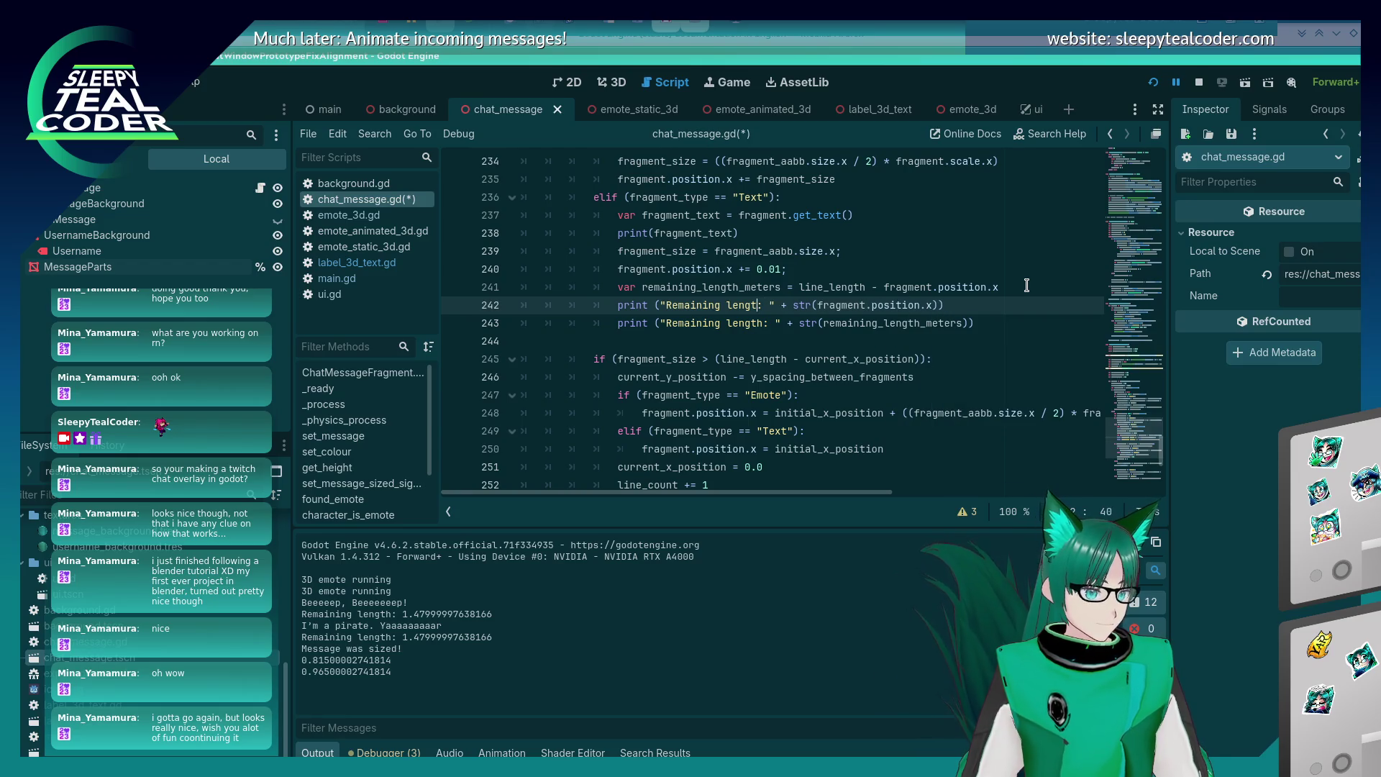
pyautogui.write('Position')
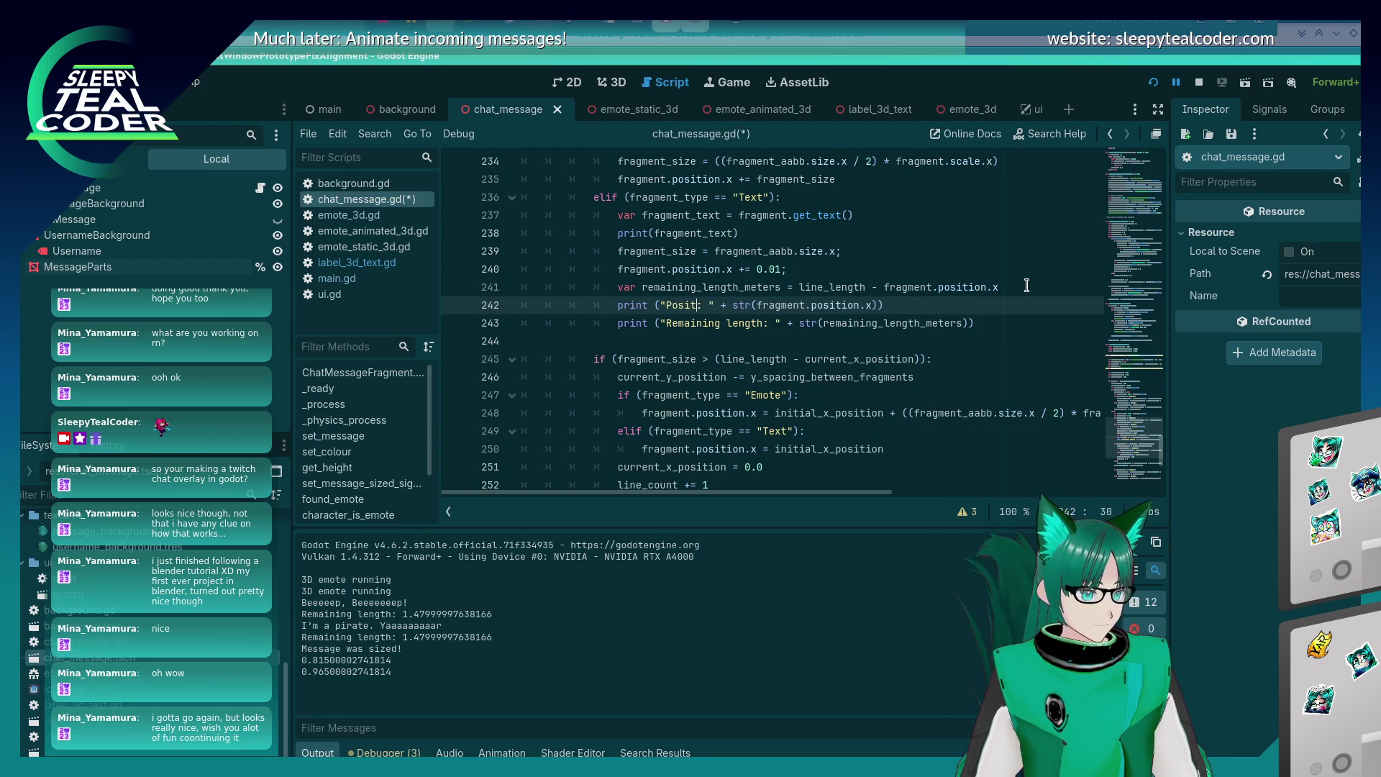
# Save, run the game, add a test message and compare the Position X output of 0.0899999997648.
pyautogui.press('F5')
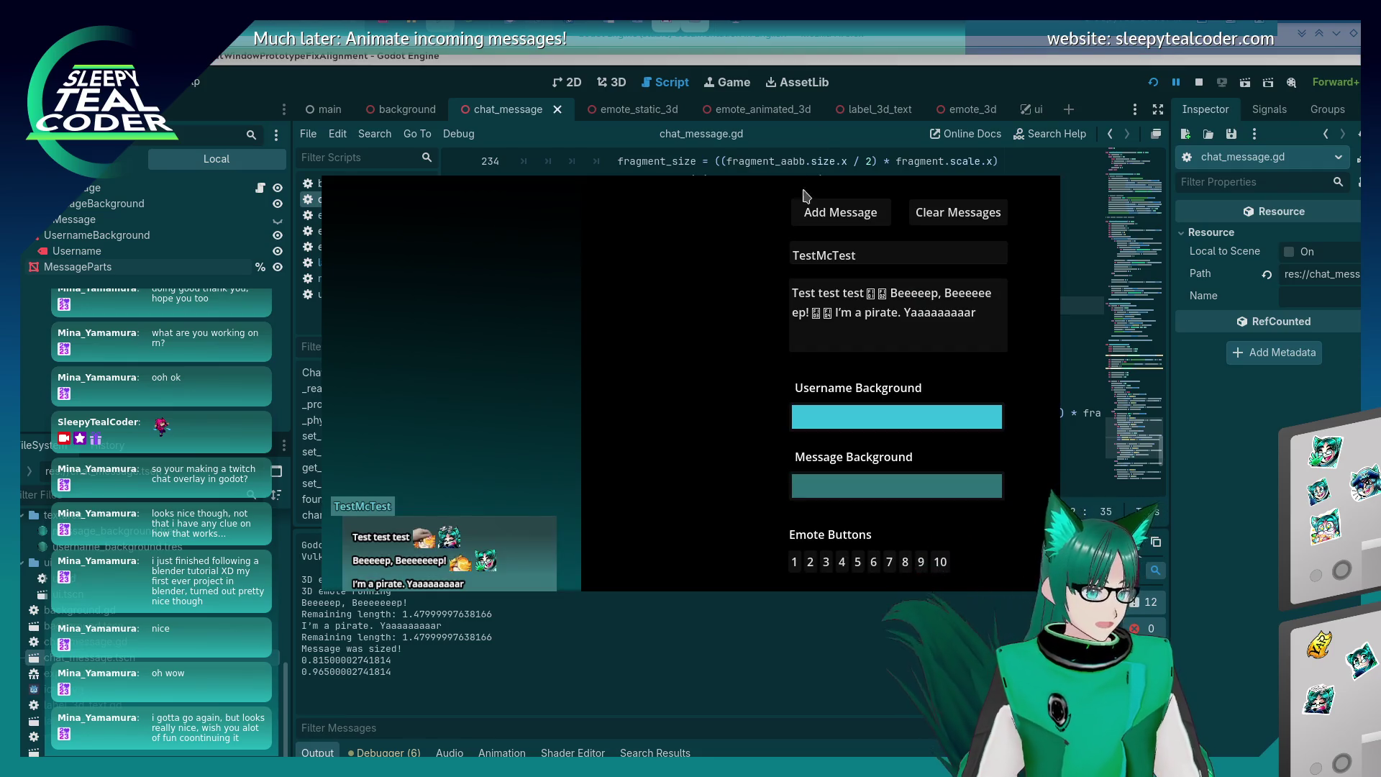
pyautogui.click(805, 211)
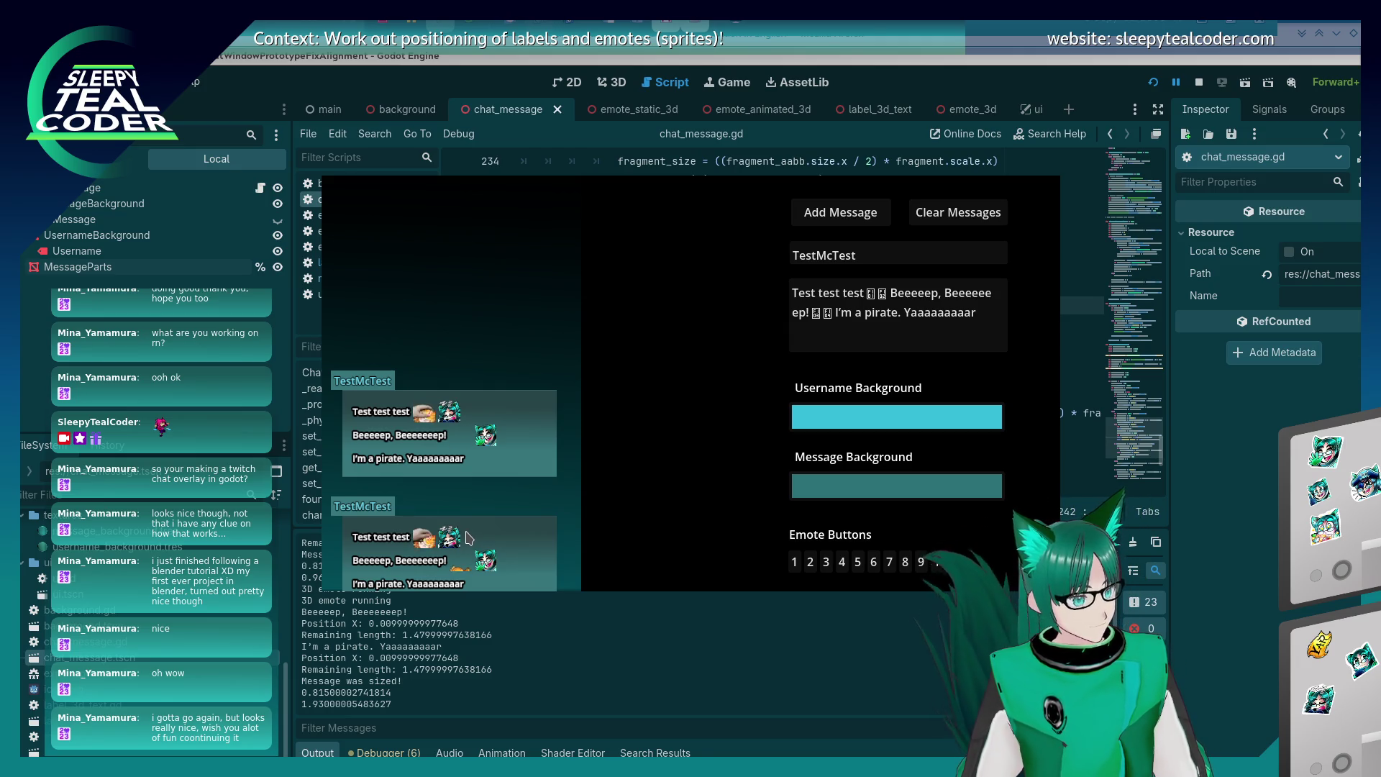
pyautogui.hotkey('alt', 'Tab')
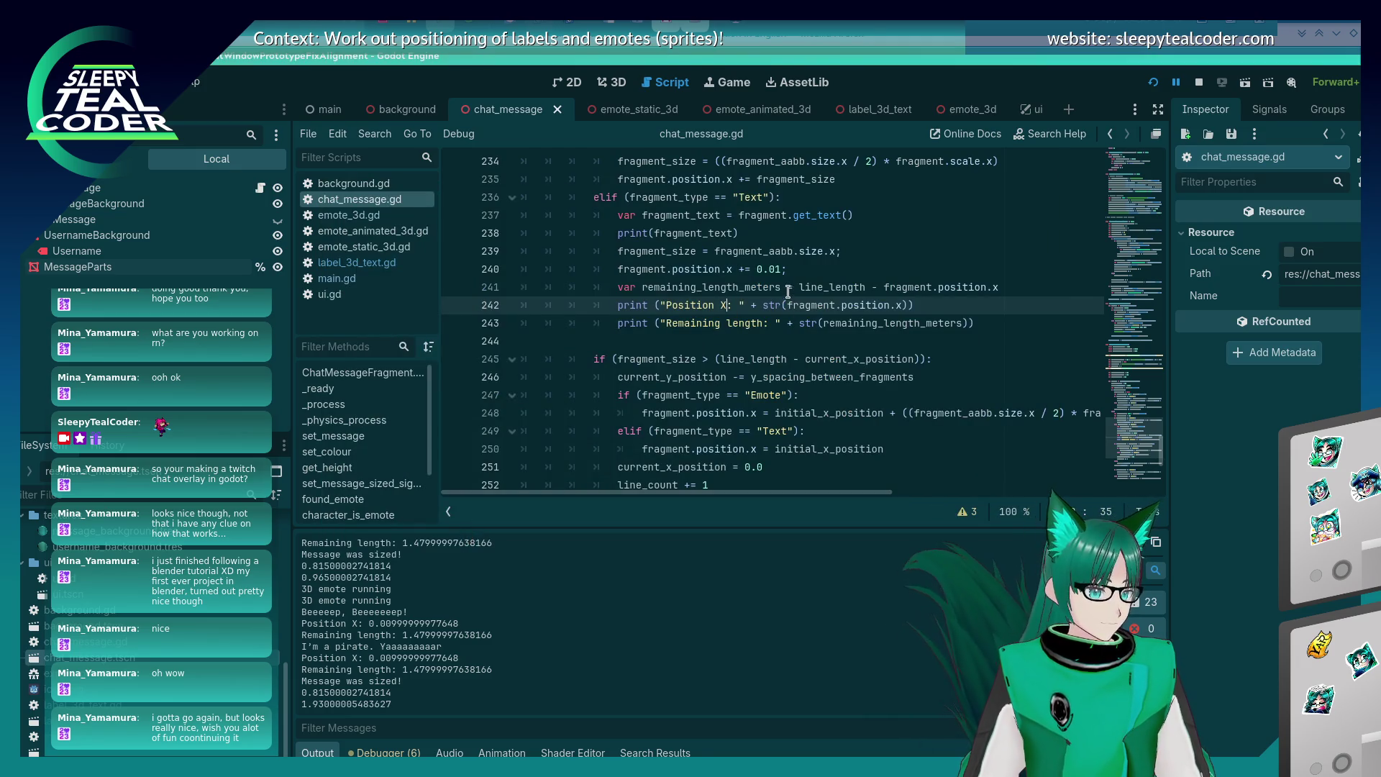
pyautogui.click(787, 289)
pyautogui.scroll(2, 800, 385)
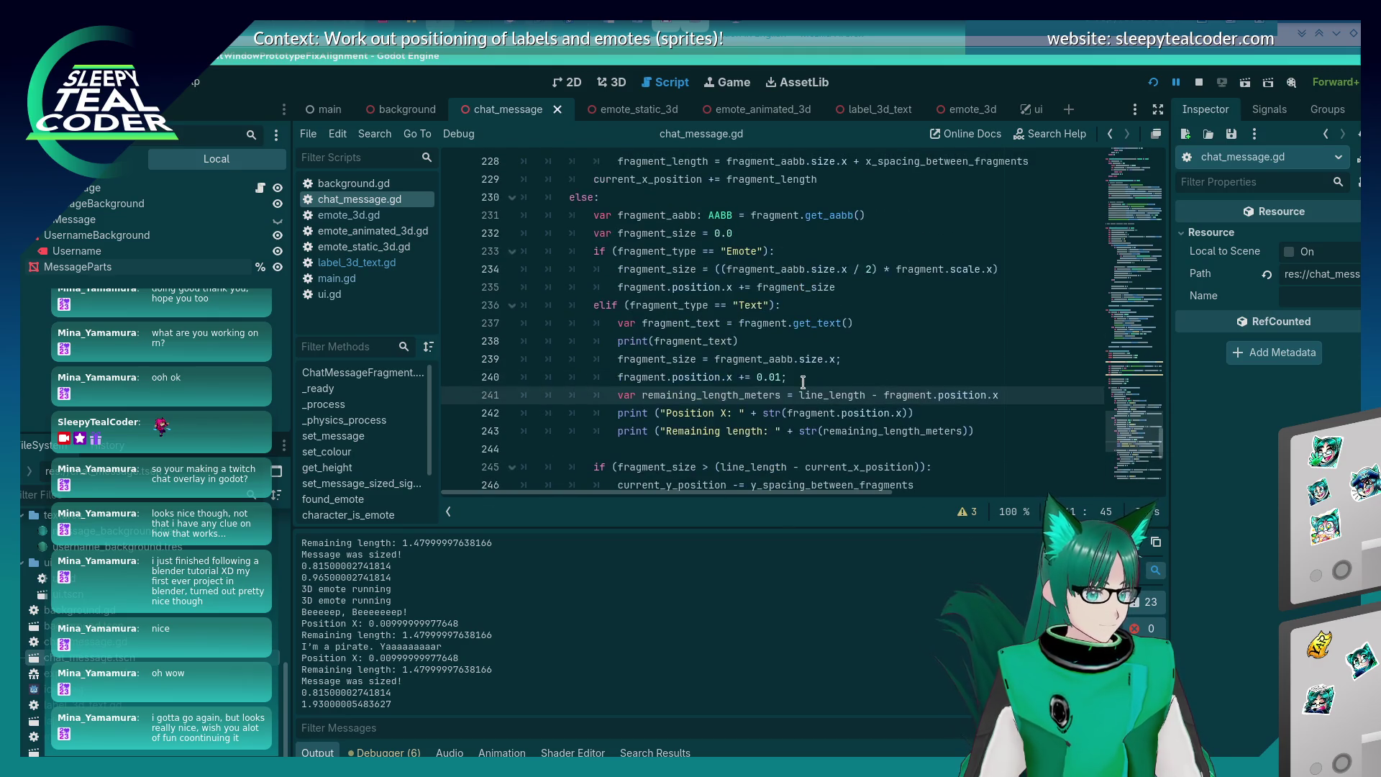
pyautogui.scroll(6, 802, 383)
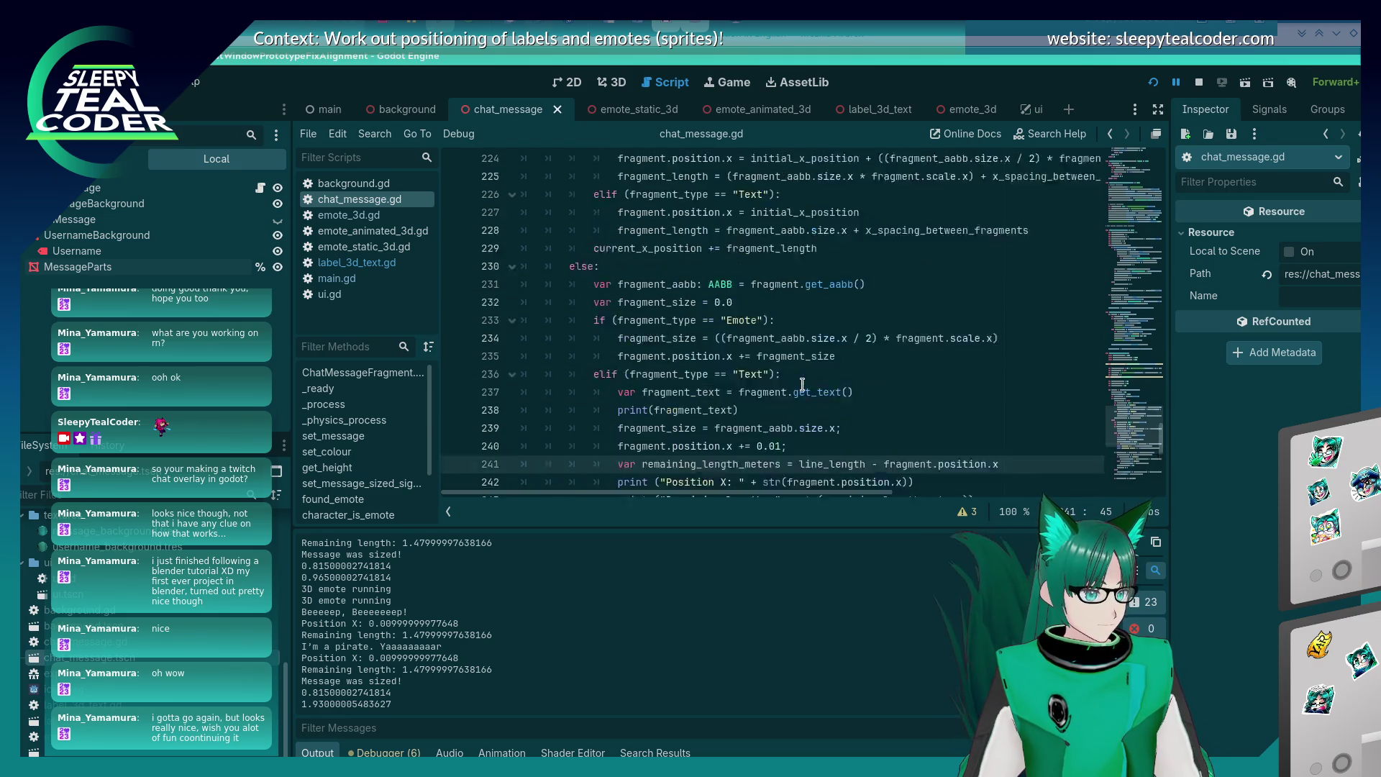
pyautogui.scroll(-6, 802, 385)
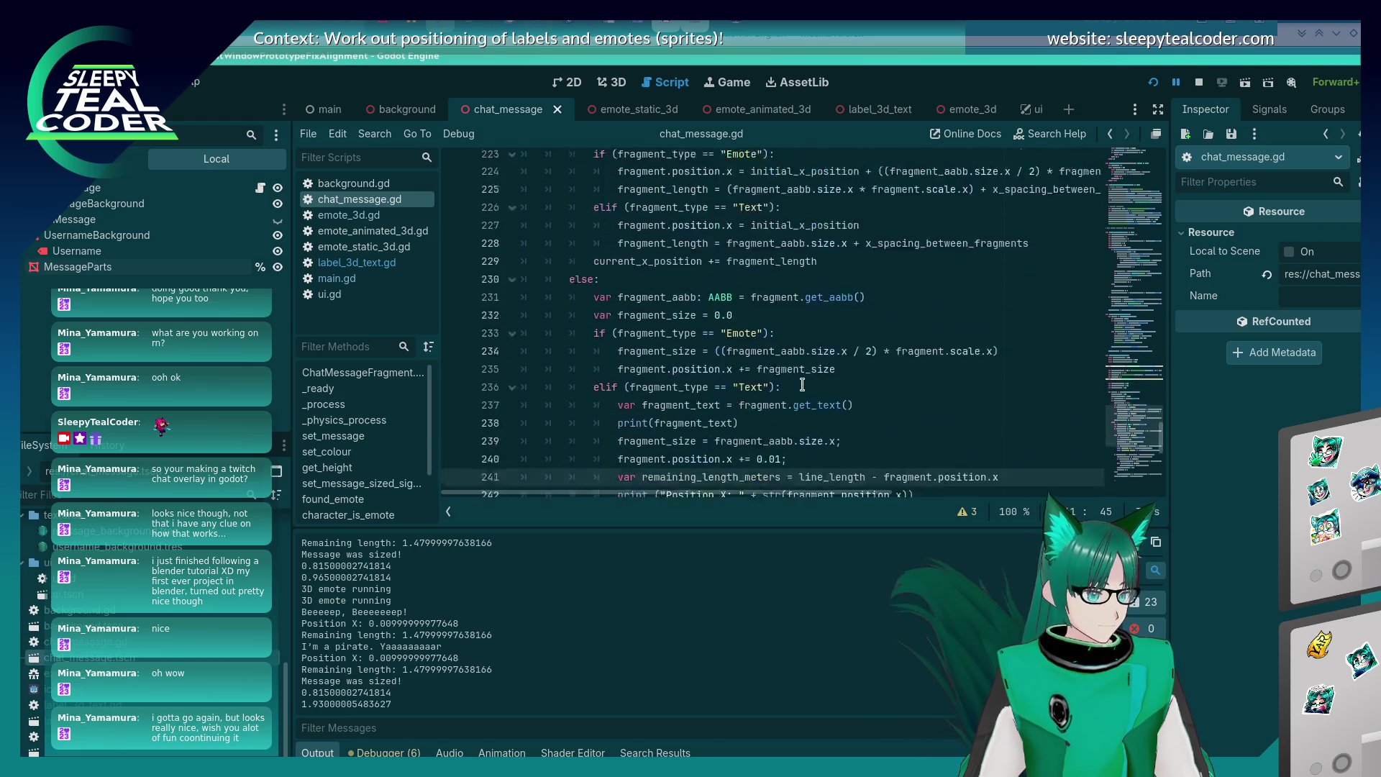
pyautogui.hotkey('alt', 'Tab')
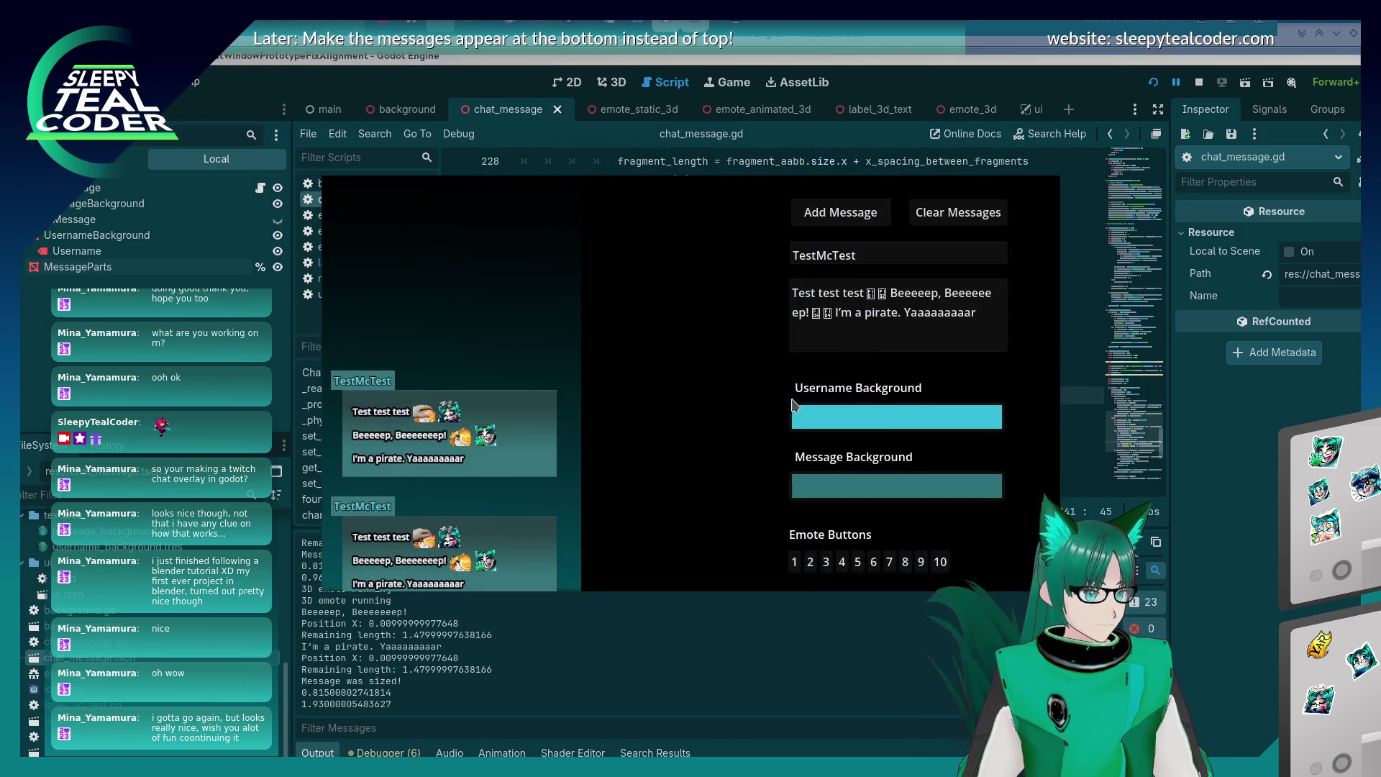
pyautogui.hotkey('alt', 'Tab')
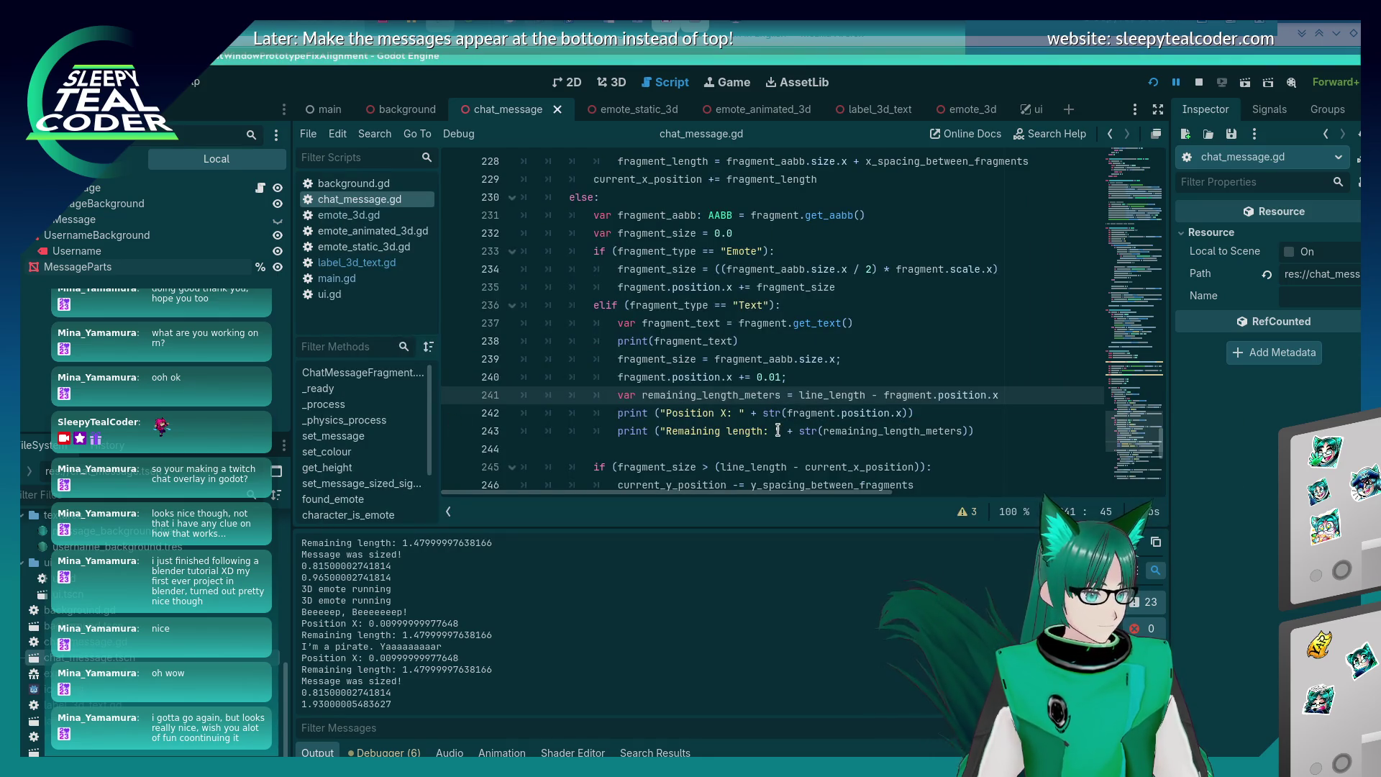
pyautogui.scroll(-1, 778, 430)
pyautogui.scroll(-1, 778, 431)
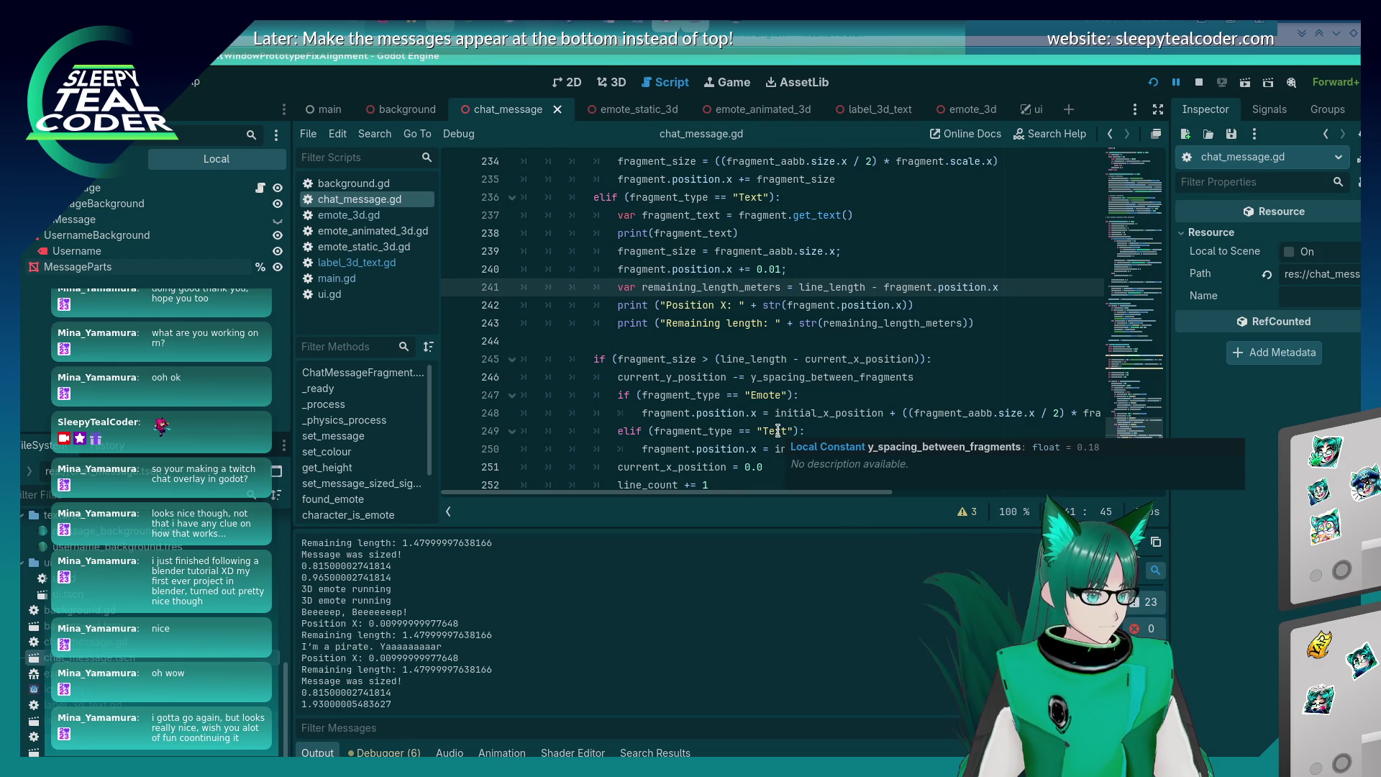
pyautogui.scroll(1, 777, 430)
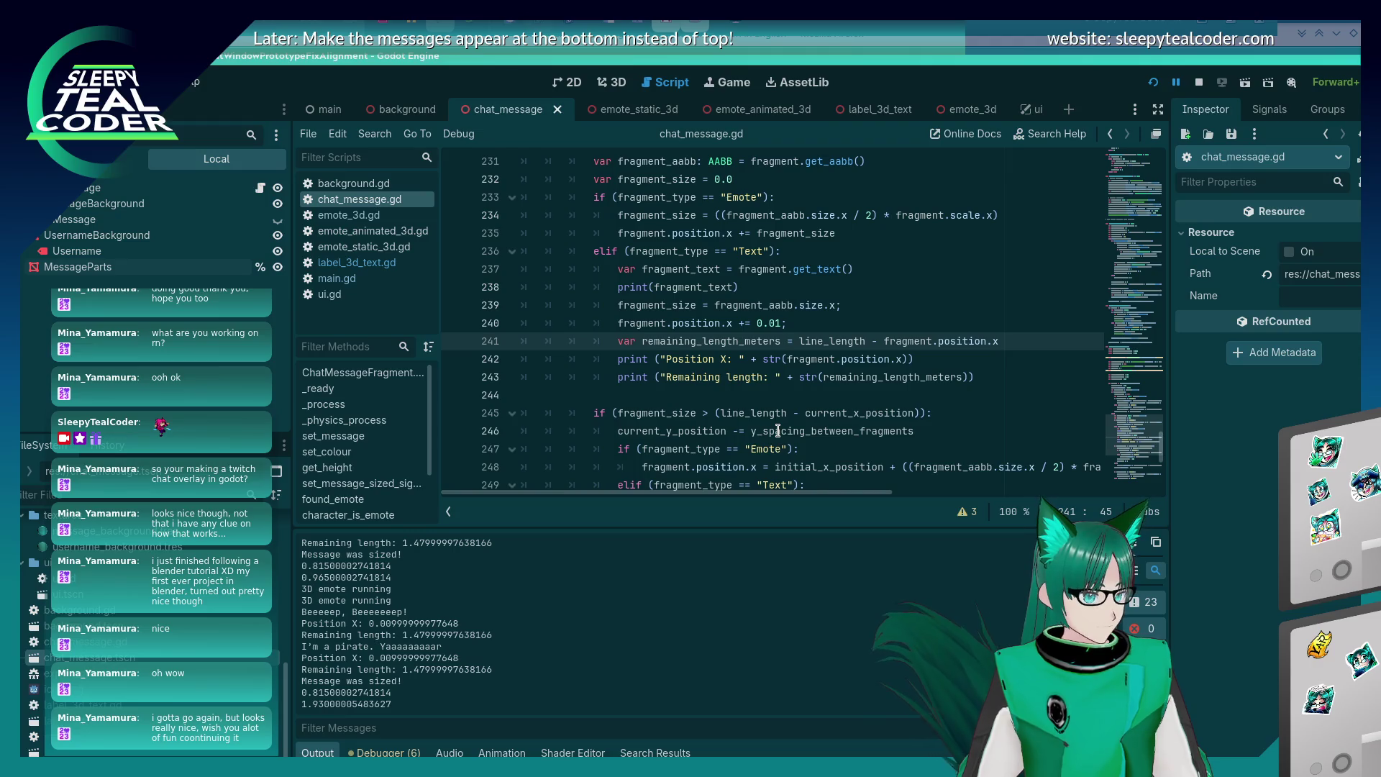
pyautogui.moveTo(778, 430)
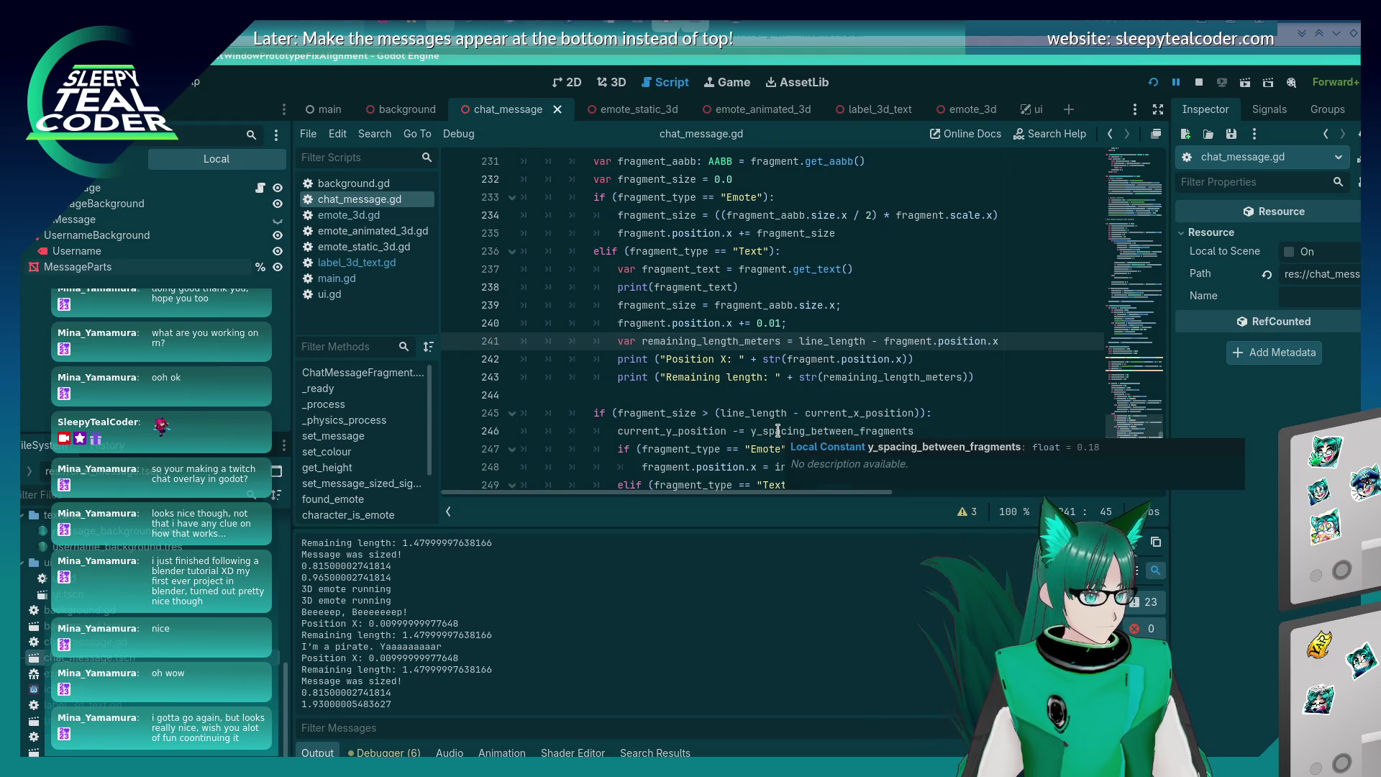
pyautogui.scroll(5, 778, 430)
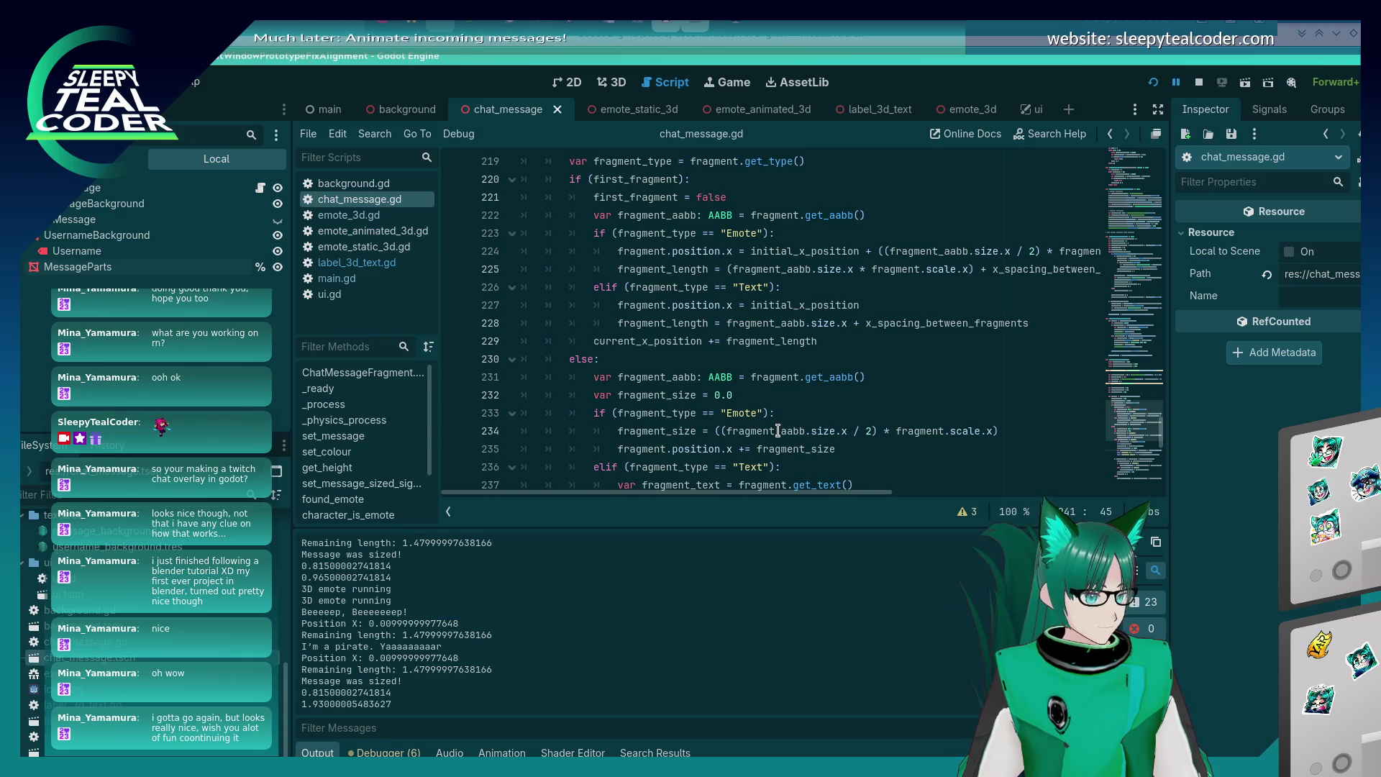
pyautogui.scroll(-4, 777, 431)
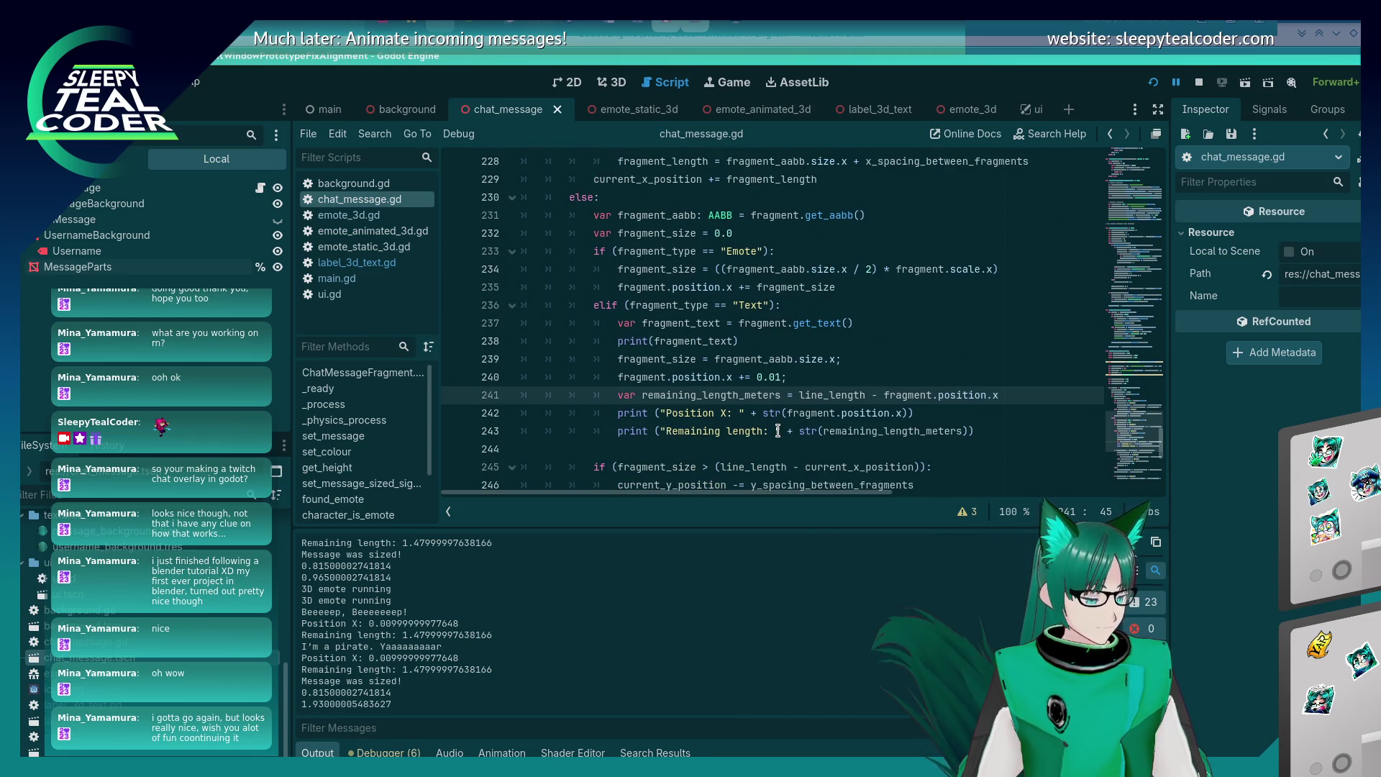
pyautogui.hotkey('alt', 'Tab')
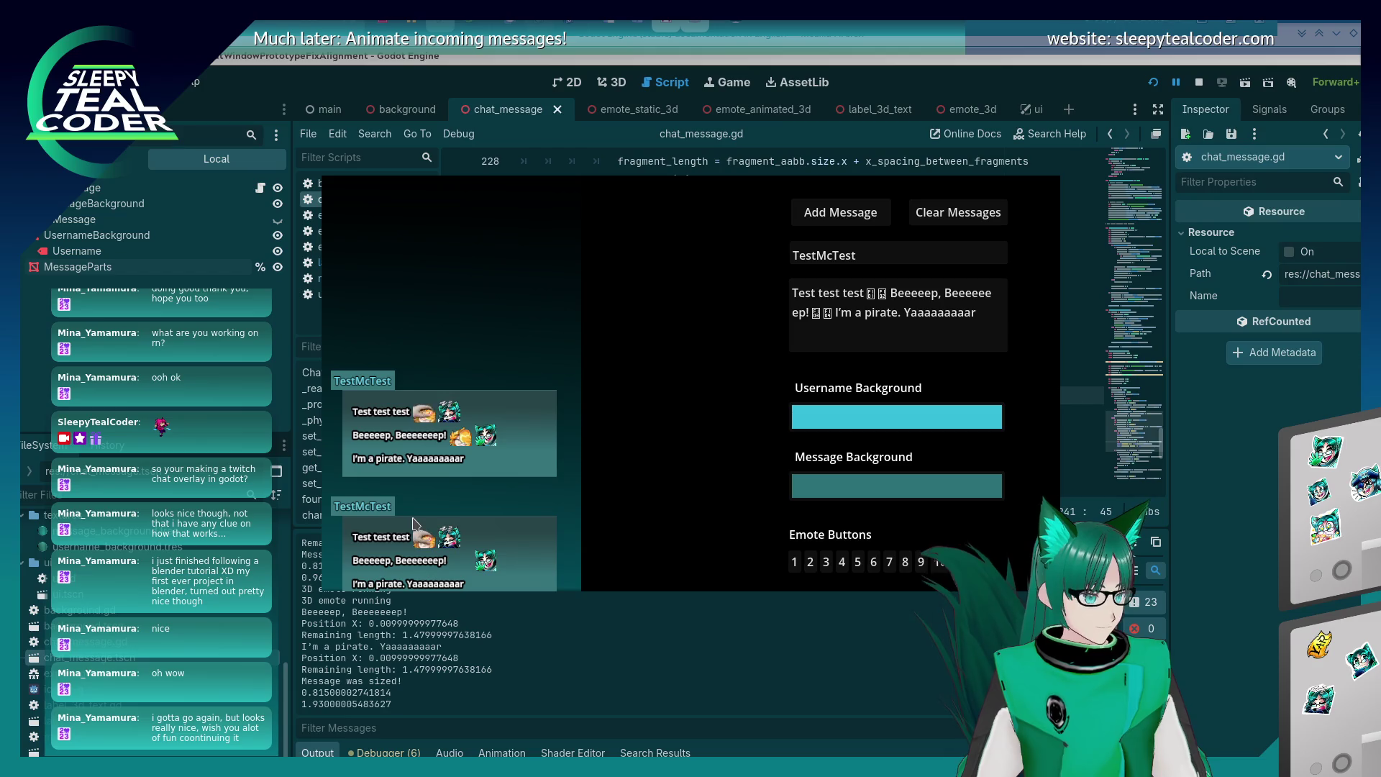
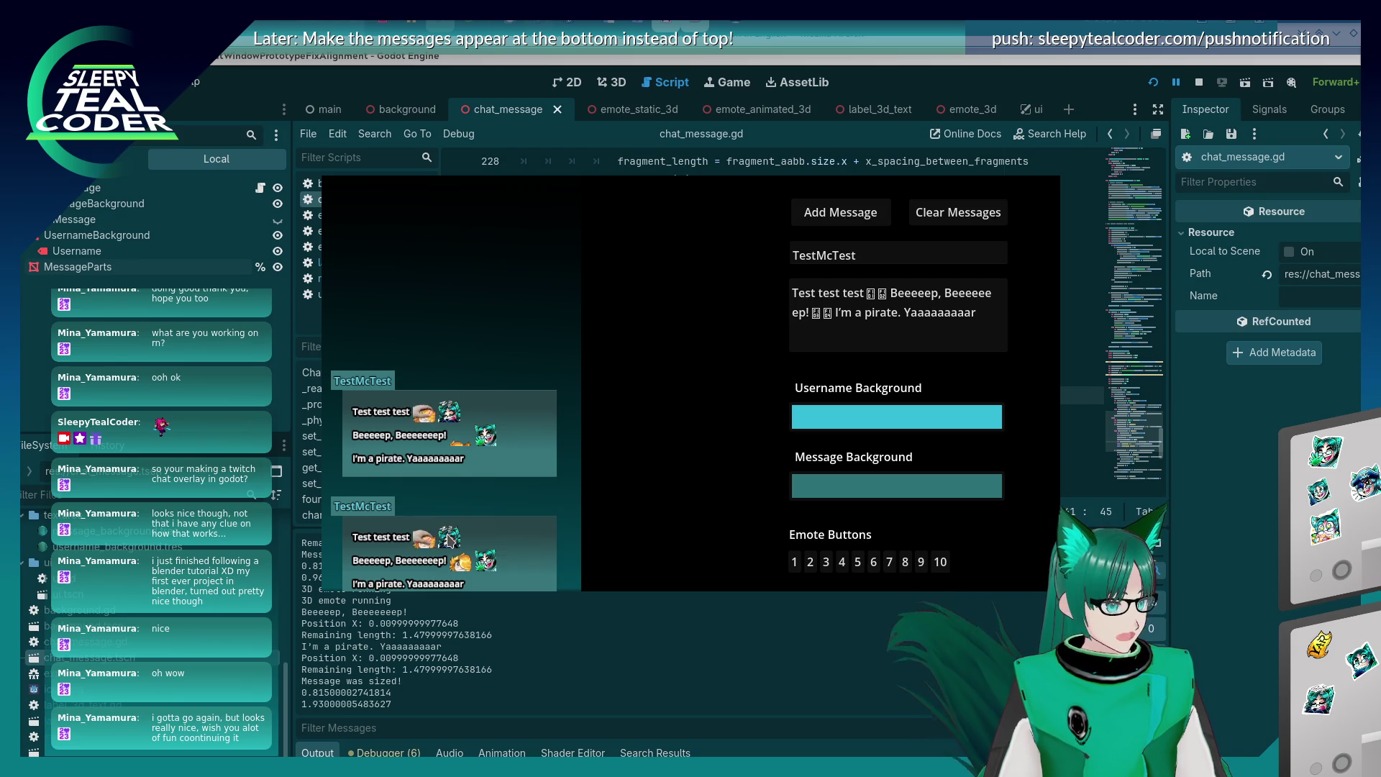
# Refocus chat_message.gd, glance at the running game, and return to the remaining-length line 241.
pyautogui.click(450, 540)
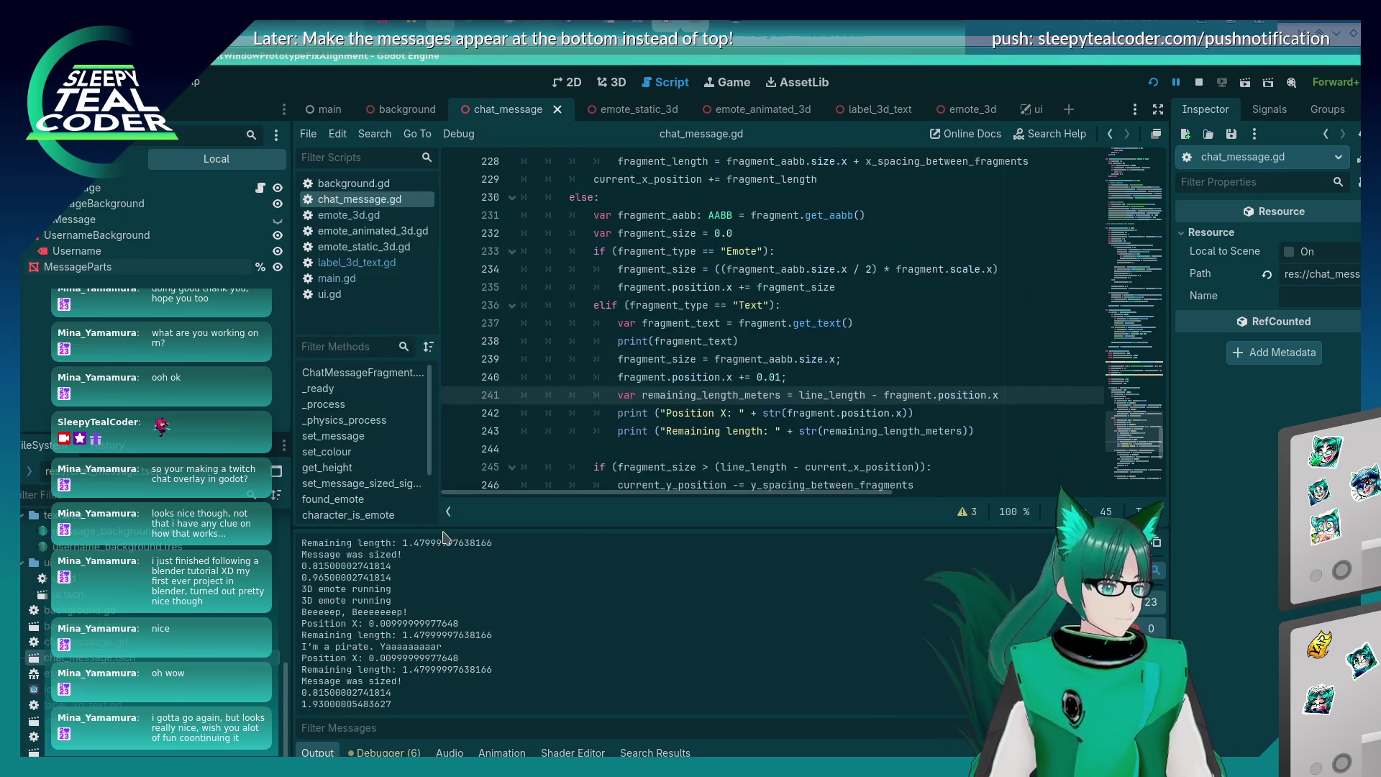
pyautogui.moveTo(638, 331)
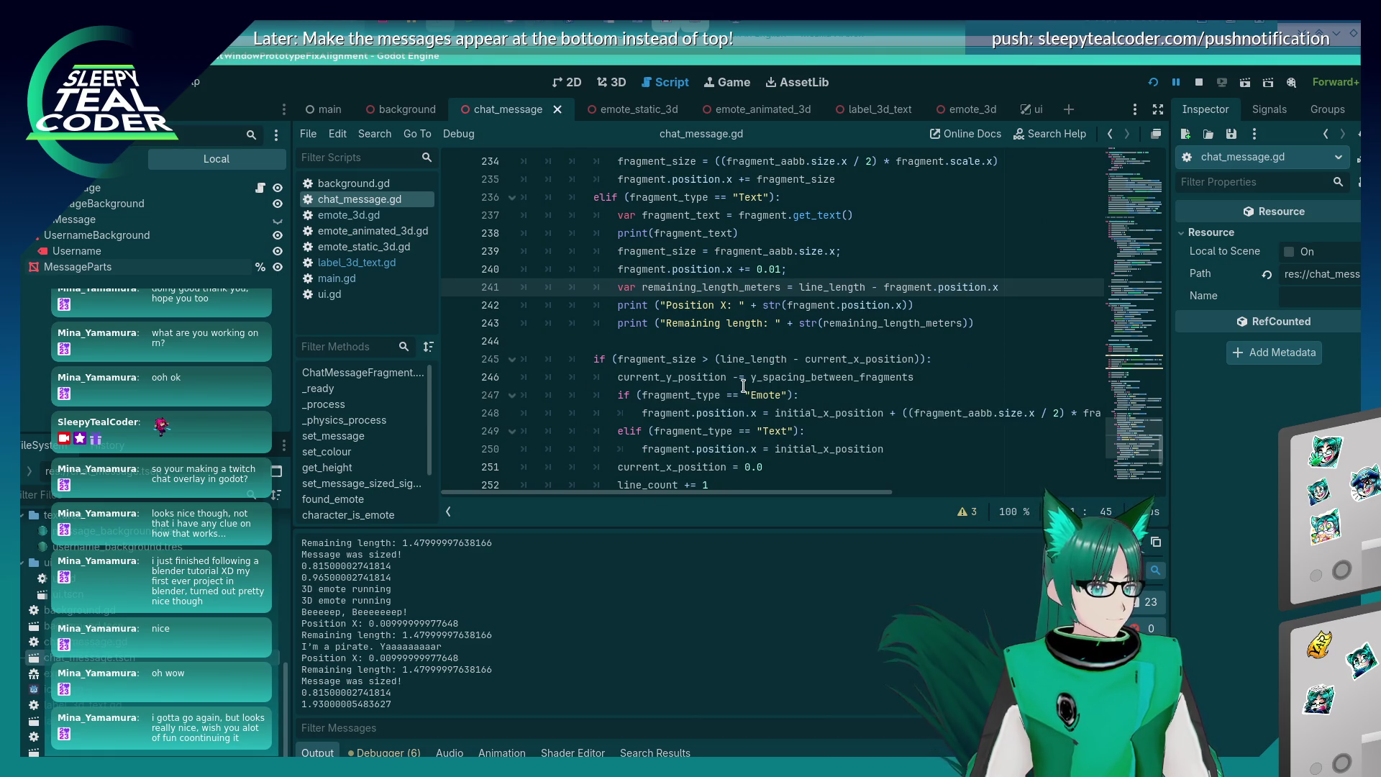
pyautogui.scroll(2, 744, 387)
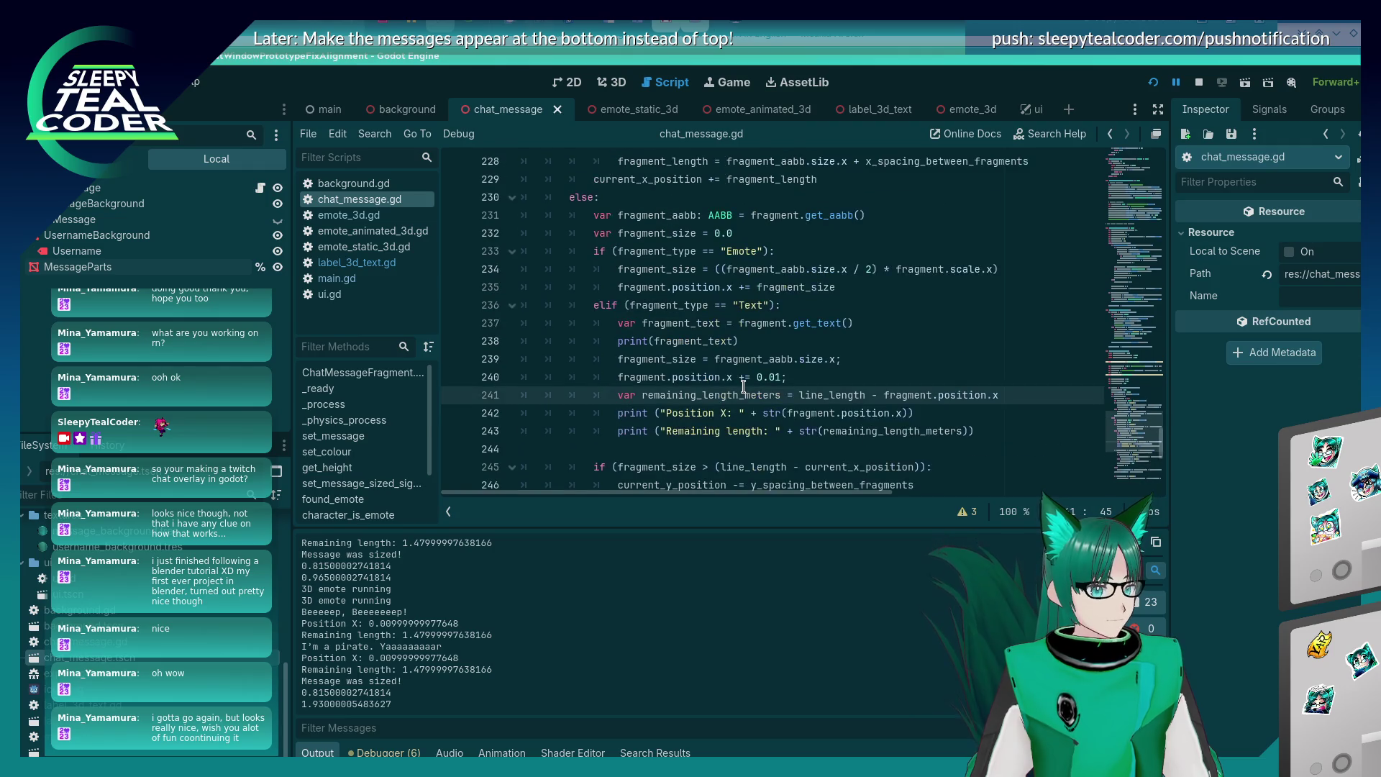
pyautogui.scroll(-1, 744, 386)
pyautogui.click(932, 341)
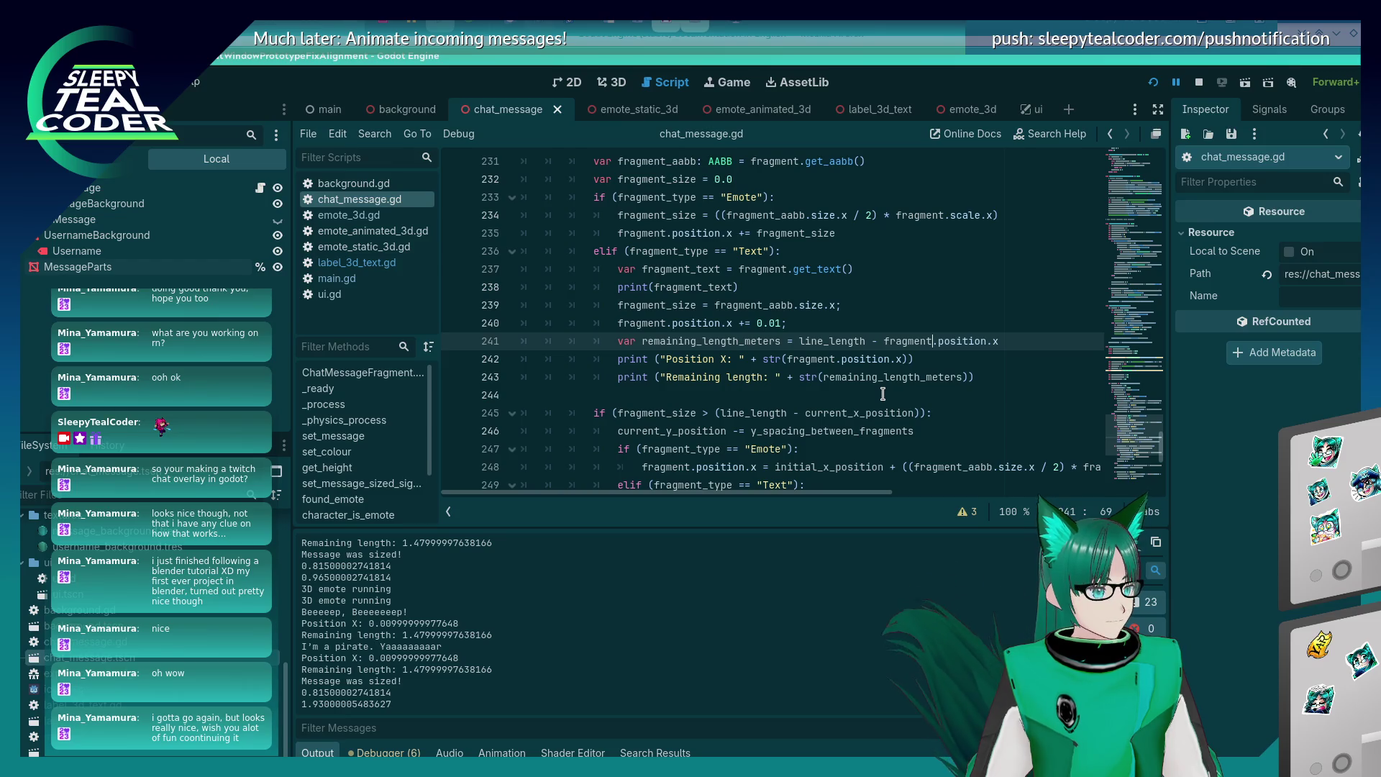
pyautogui.hotkey('alt', 'Tab')
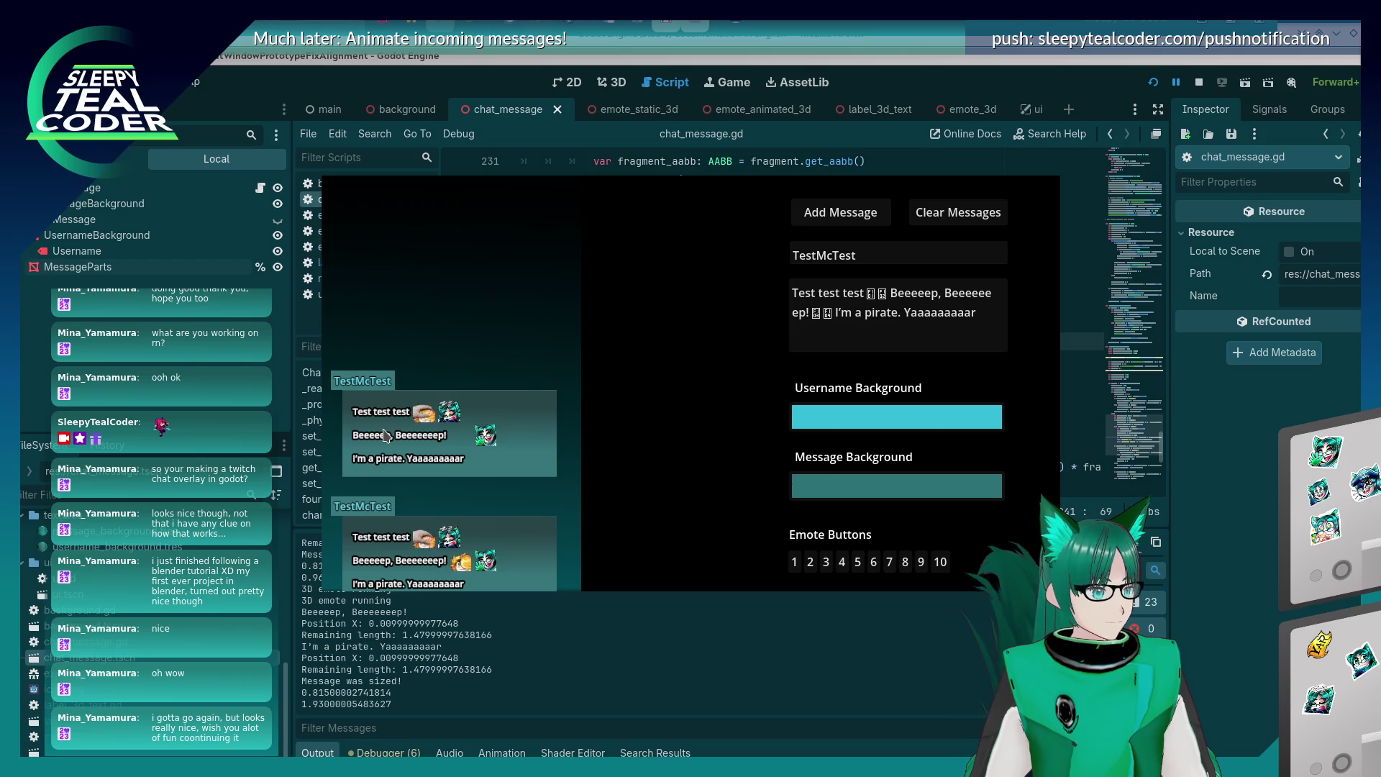
pyautogui.hotkey('alt', 'Tab')
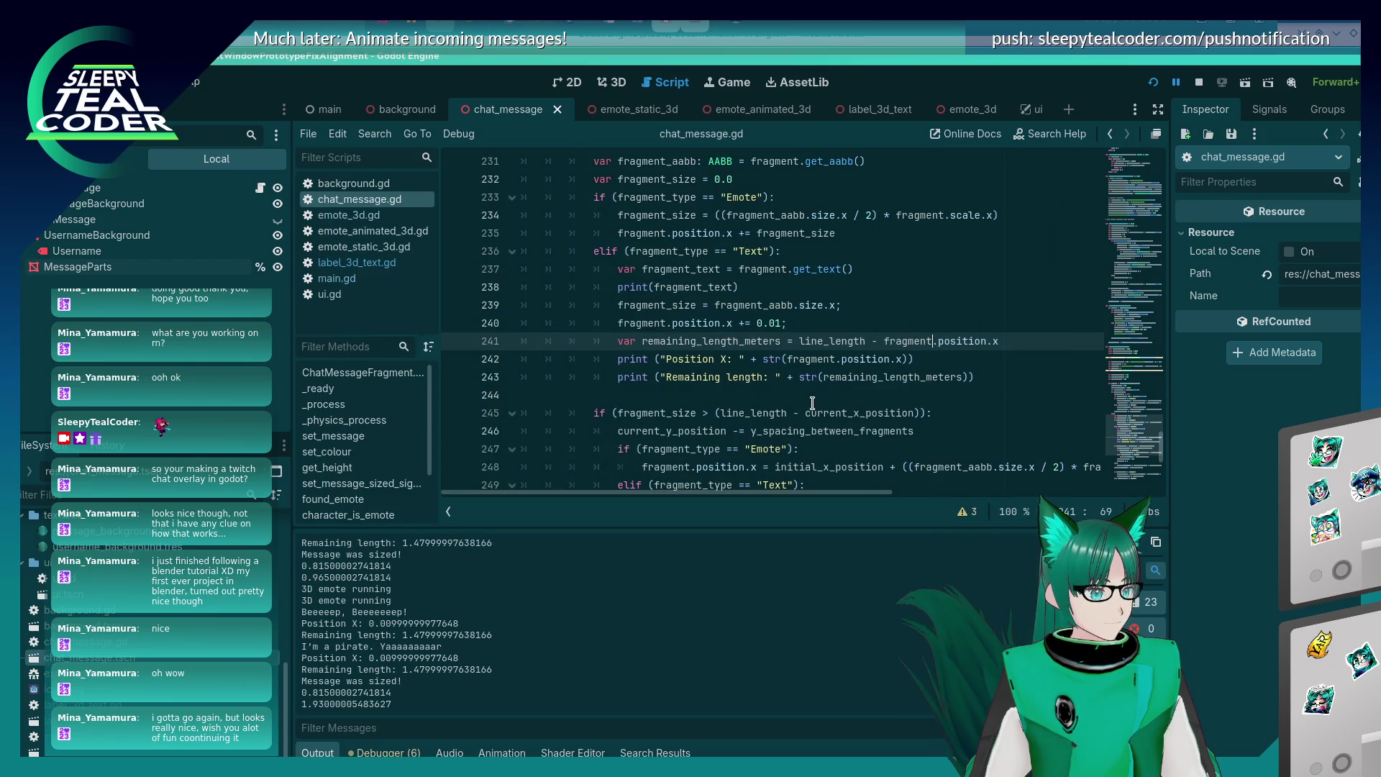
pyautogui.scroll(-2, 812, 403)
pyautogui.scroll(2, 812, 403)
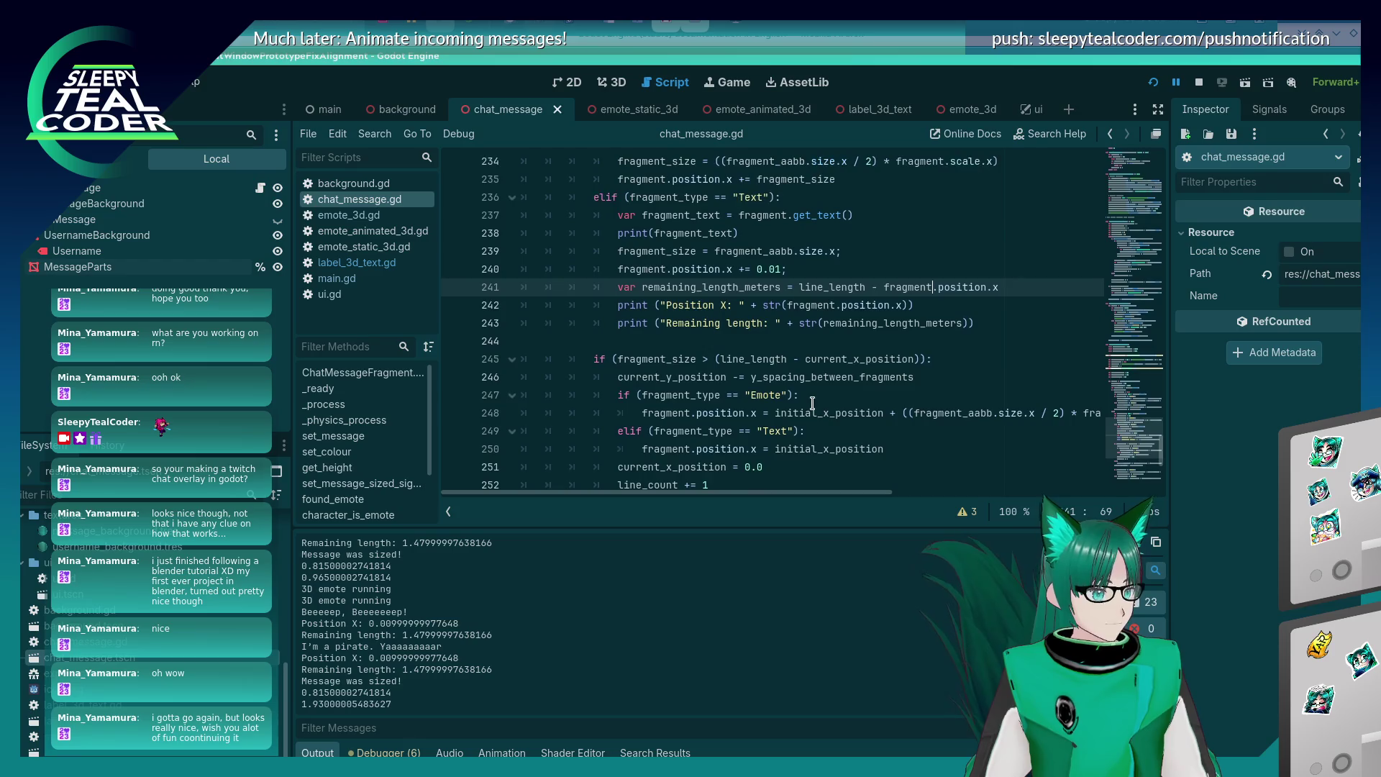
# Replace fragment.position.x with current_x_position in the line 241 remaining-length formula and save the script.
pyautogui.moveTo(887, 341); pyautogui.dragTo(1025, 341)
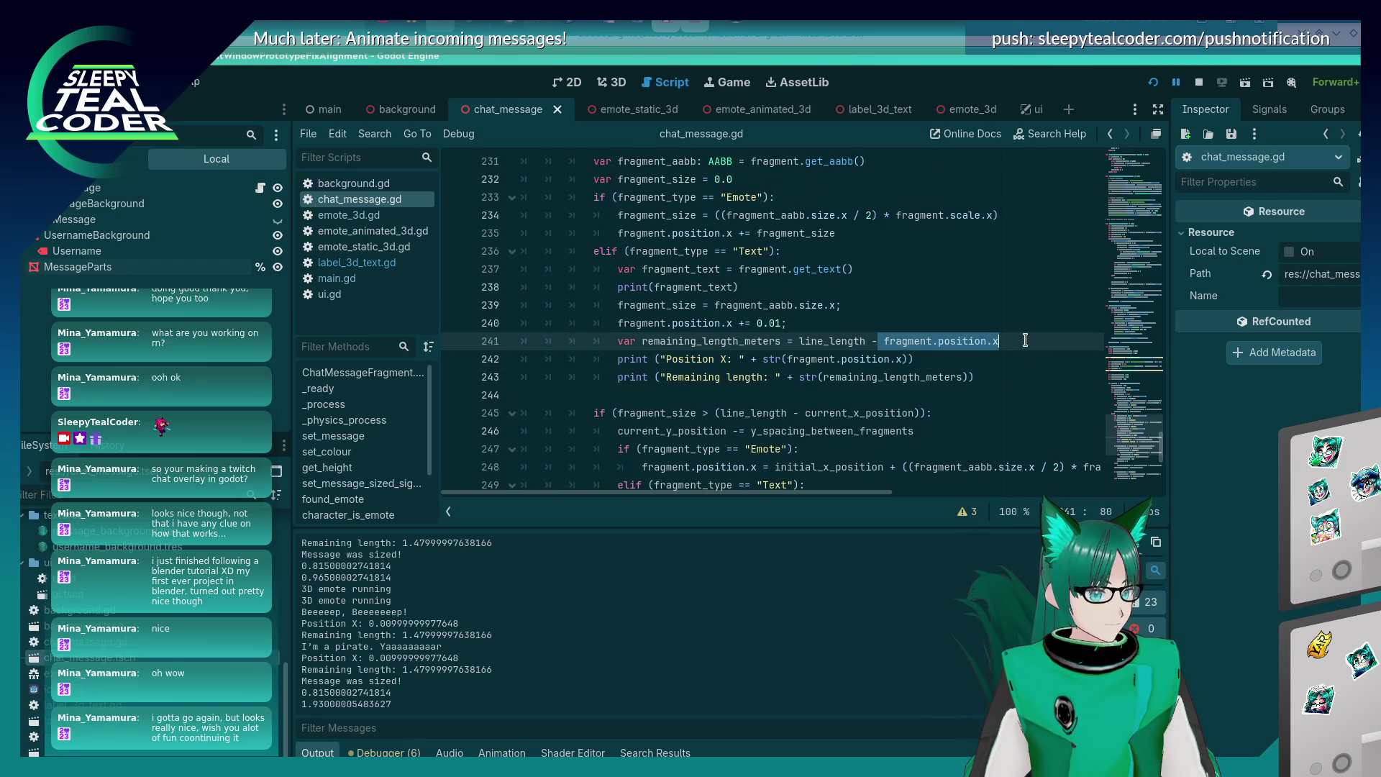
pyautogui.write('current')
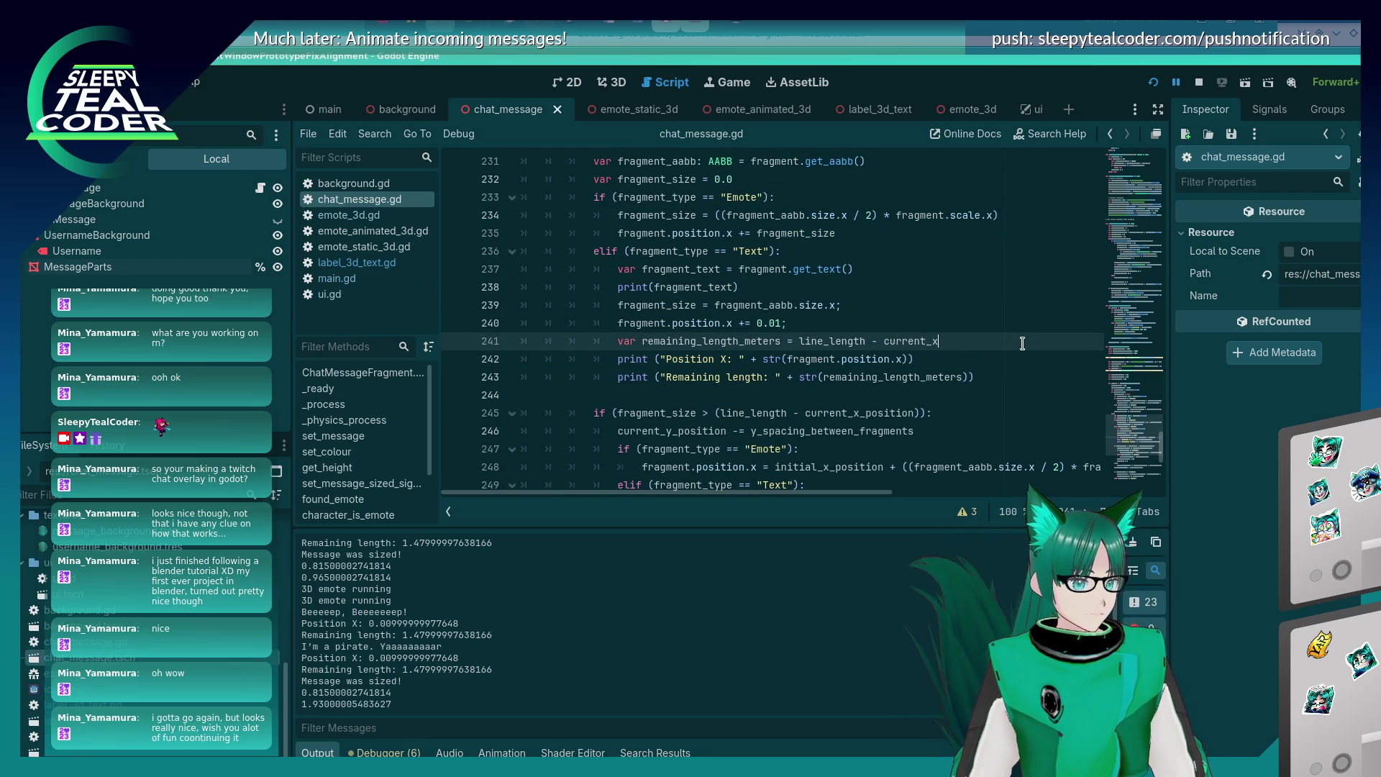
pyautogui.write('_x_posi')
pyautogui.press('Return')
pyautogui.hotkey('ctrl', 's')
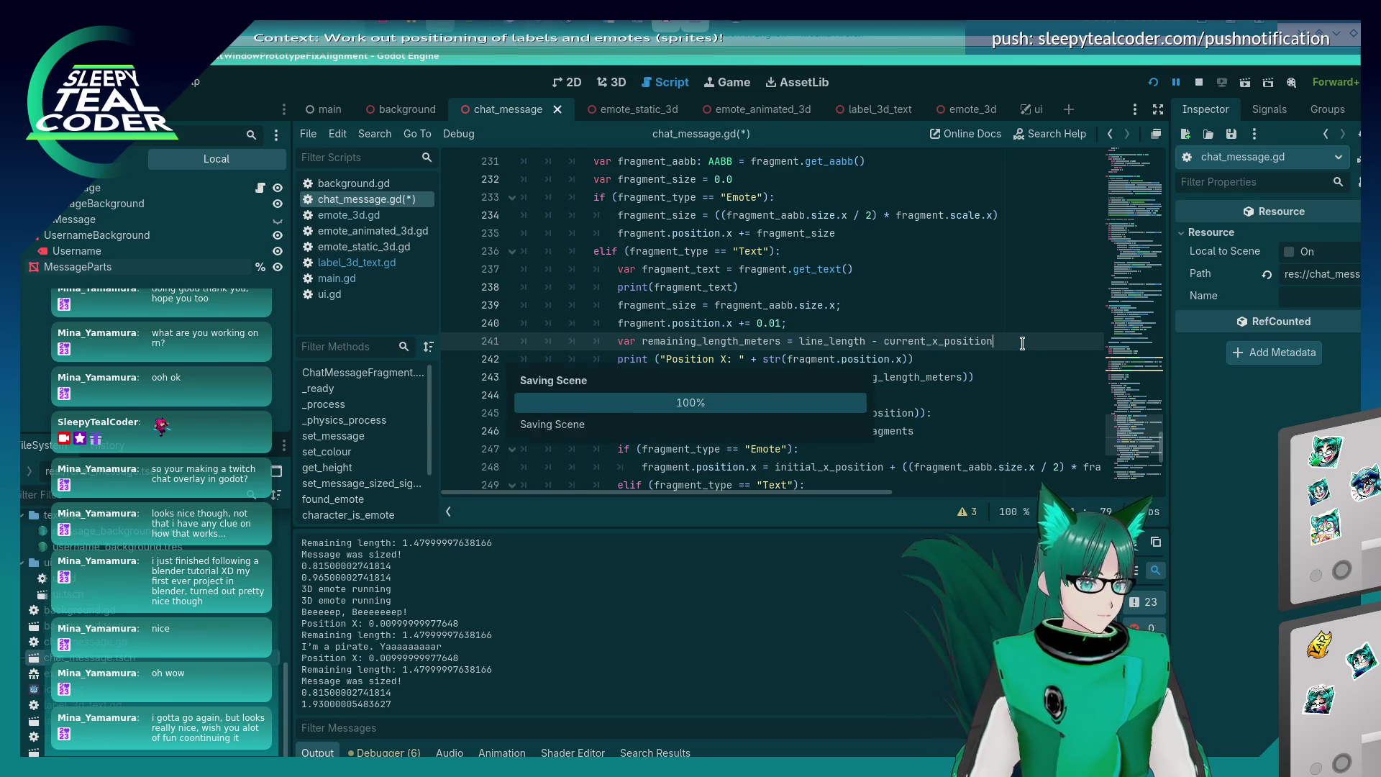
pyautogui.scroll(3, 769, 381)
pyautogui.scroll(-3, 768, 381)
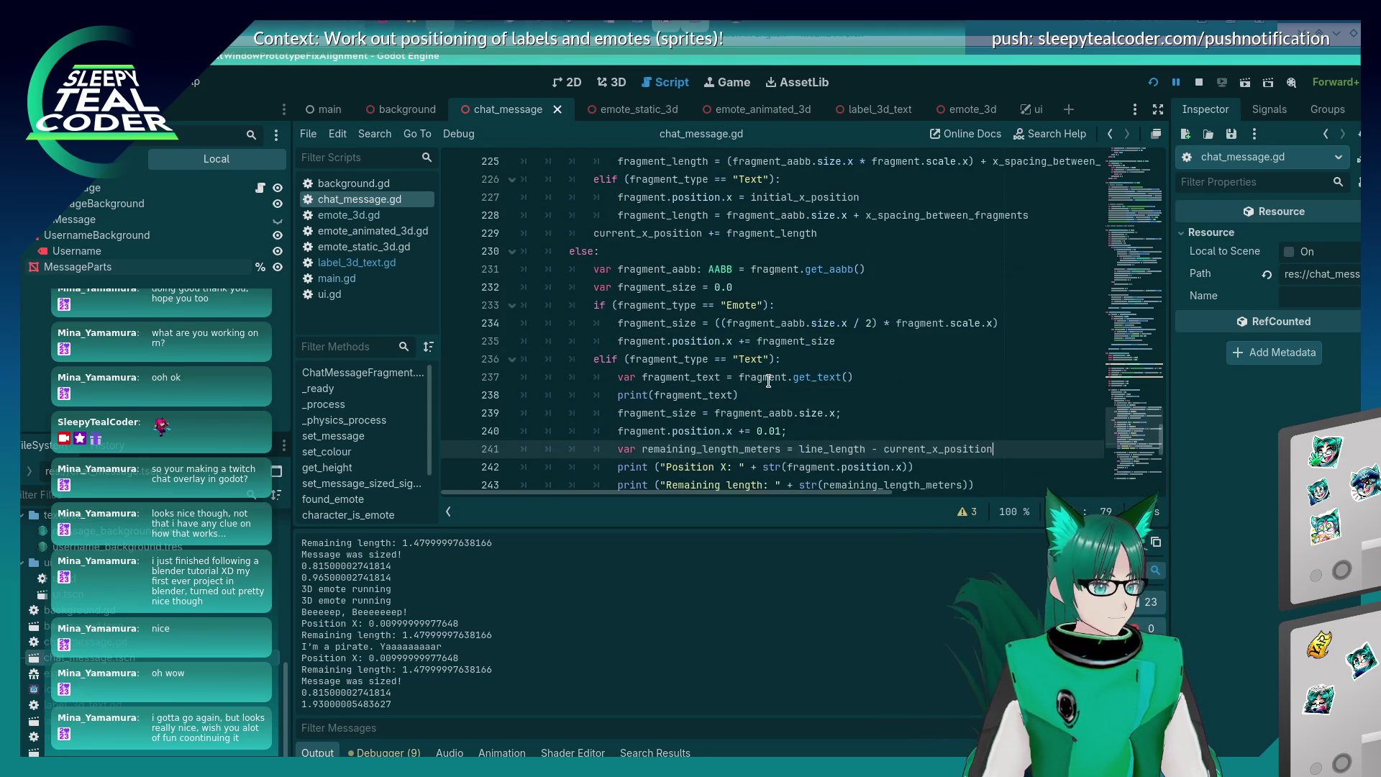
pyautogui.scroll(-3, 768, 380)
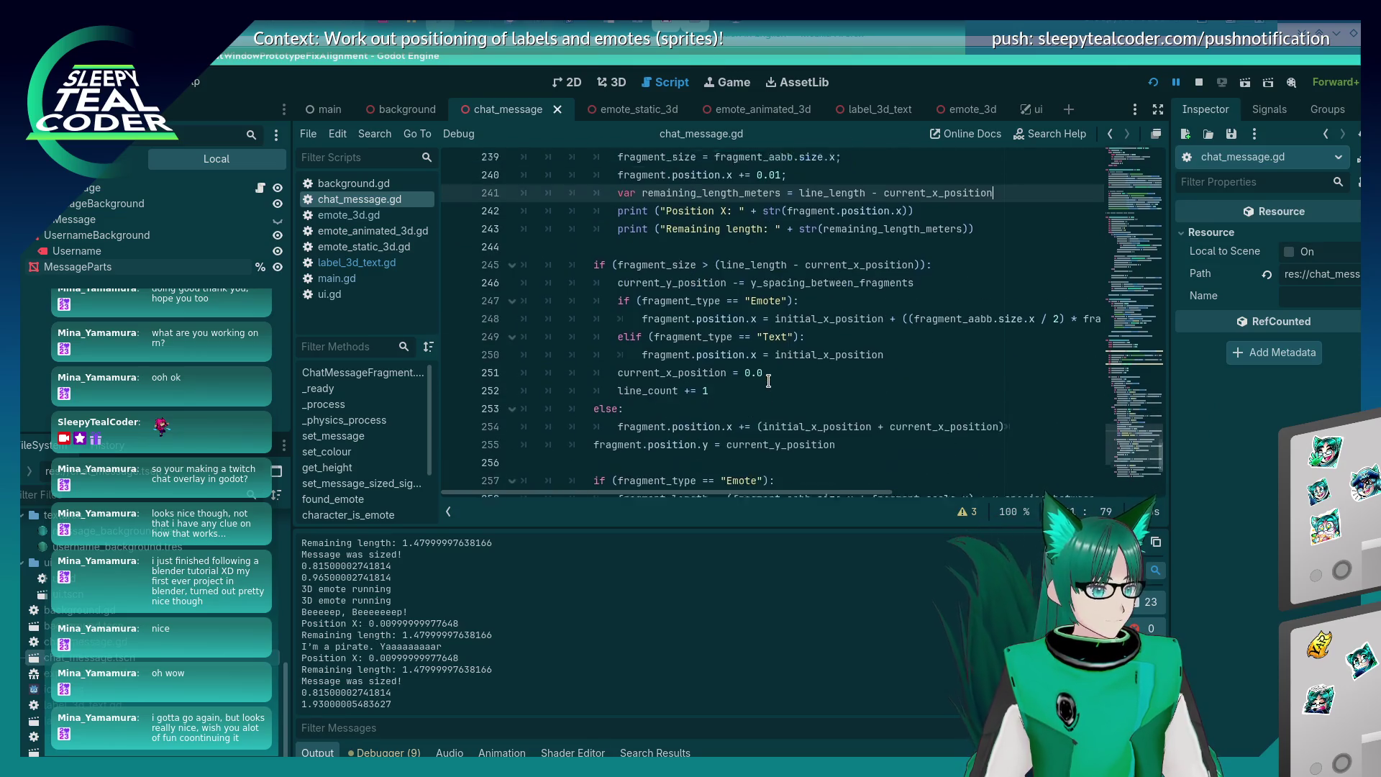
pyautogui.scroll(3, 768, 380)
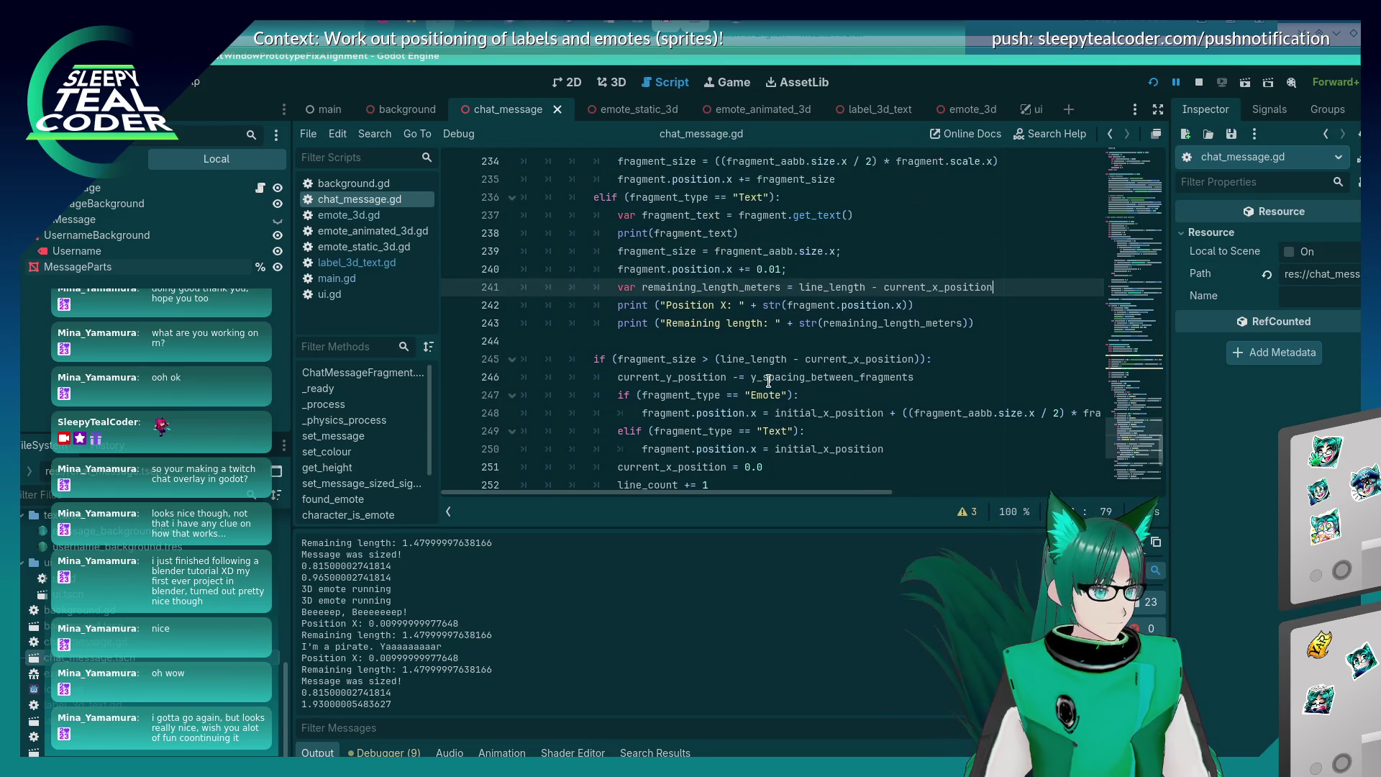
pyautogui.scroll(-3, 768, 380)
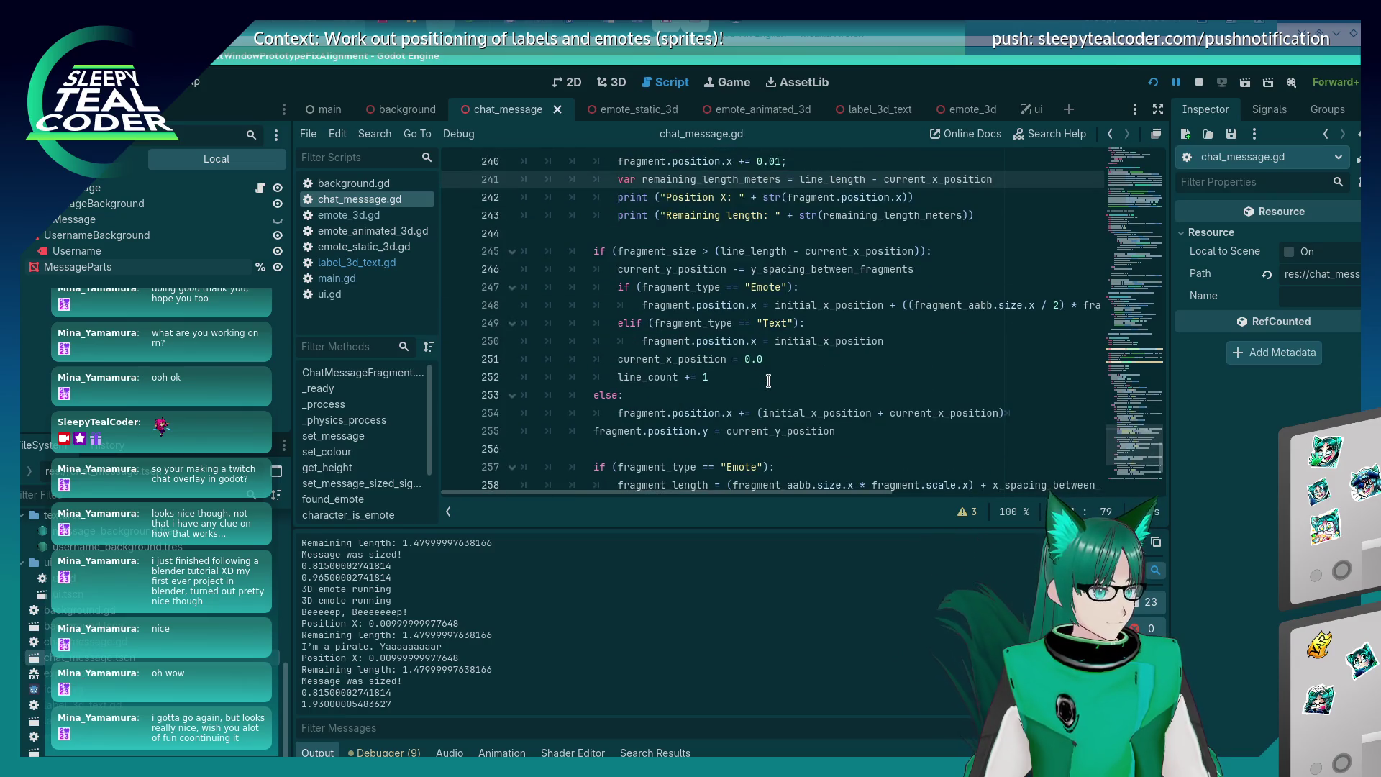
pyautogui.scroll(-3, 768, 381)
pyautogui.scroll(6, 733, 393)
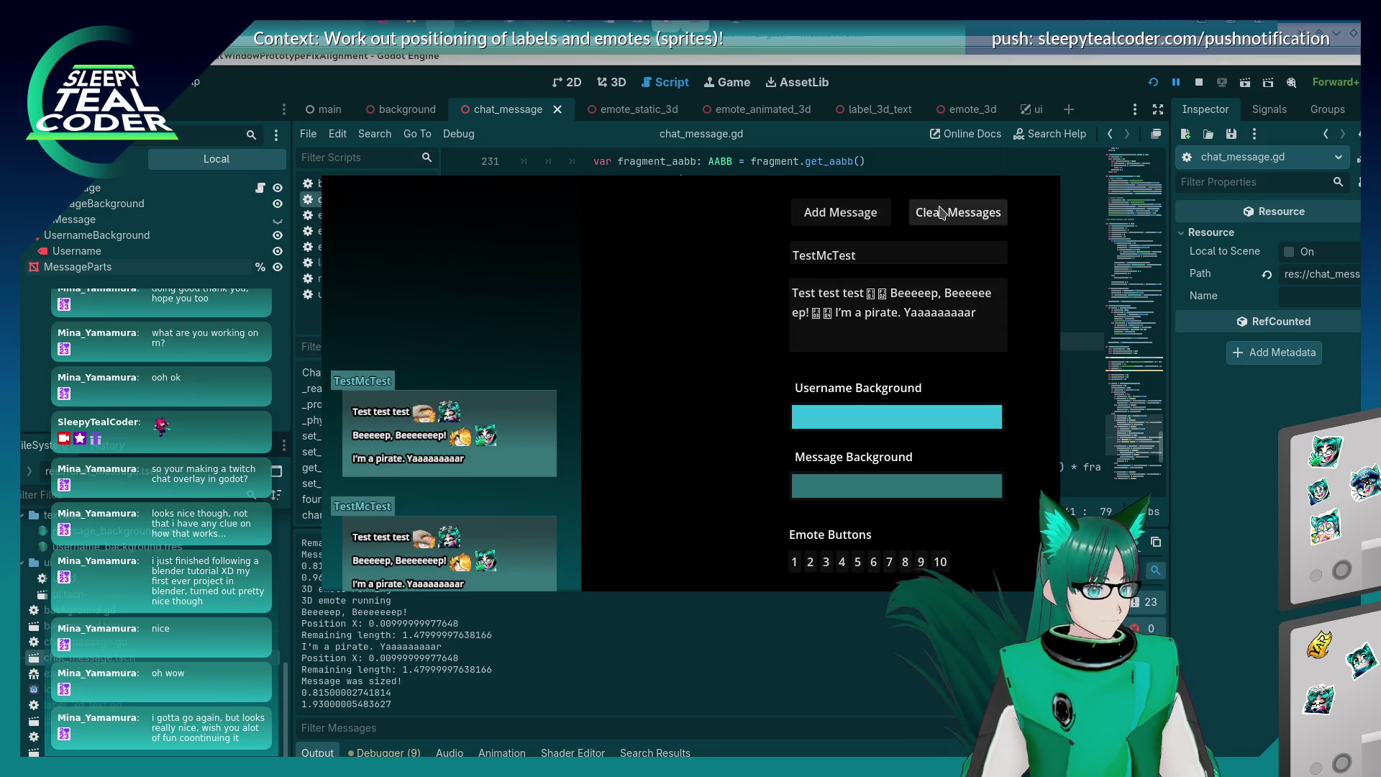
# Clear the old chat messages, post a fresh TestMcTest message, and return to the script editor.
pyautogui.click(956, 213)
pyautogui.click(840, 212)
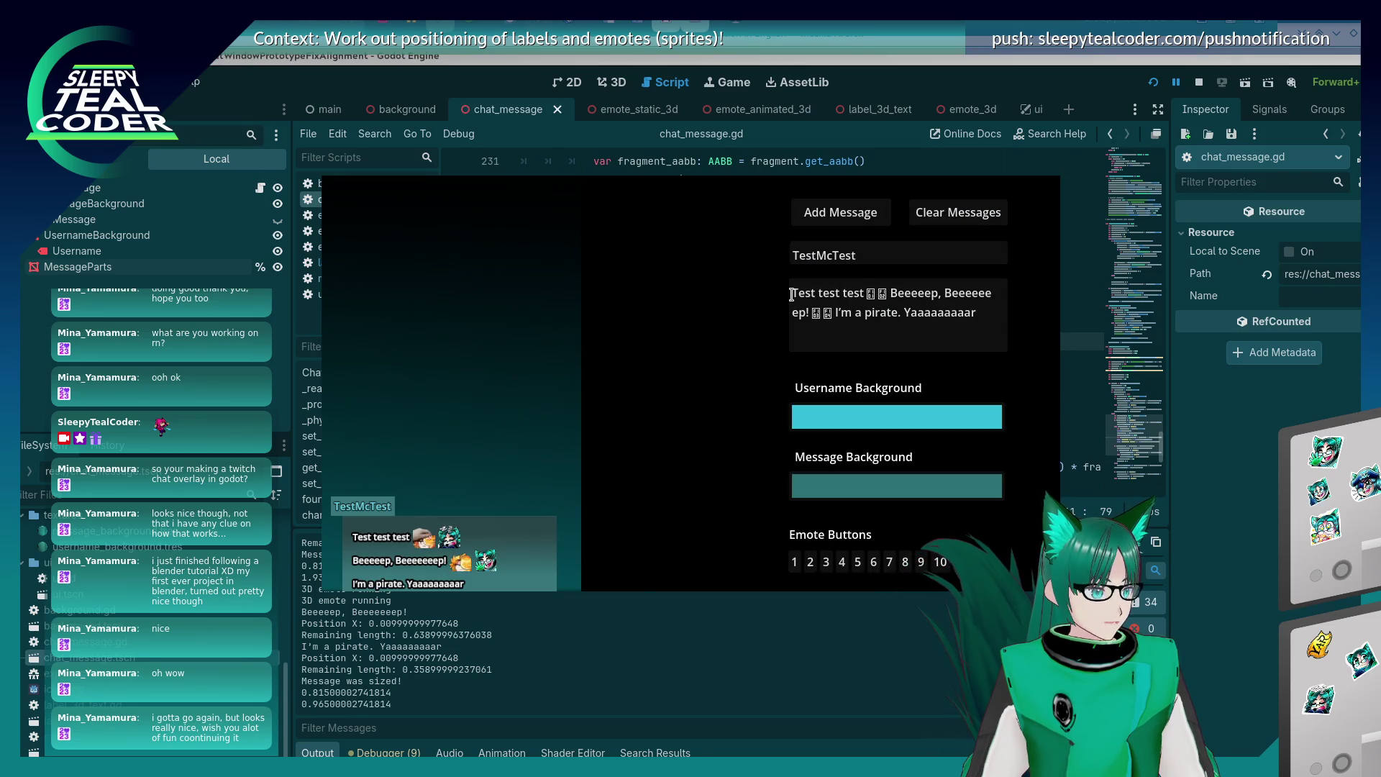
pyautogui.click(603, 668)
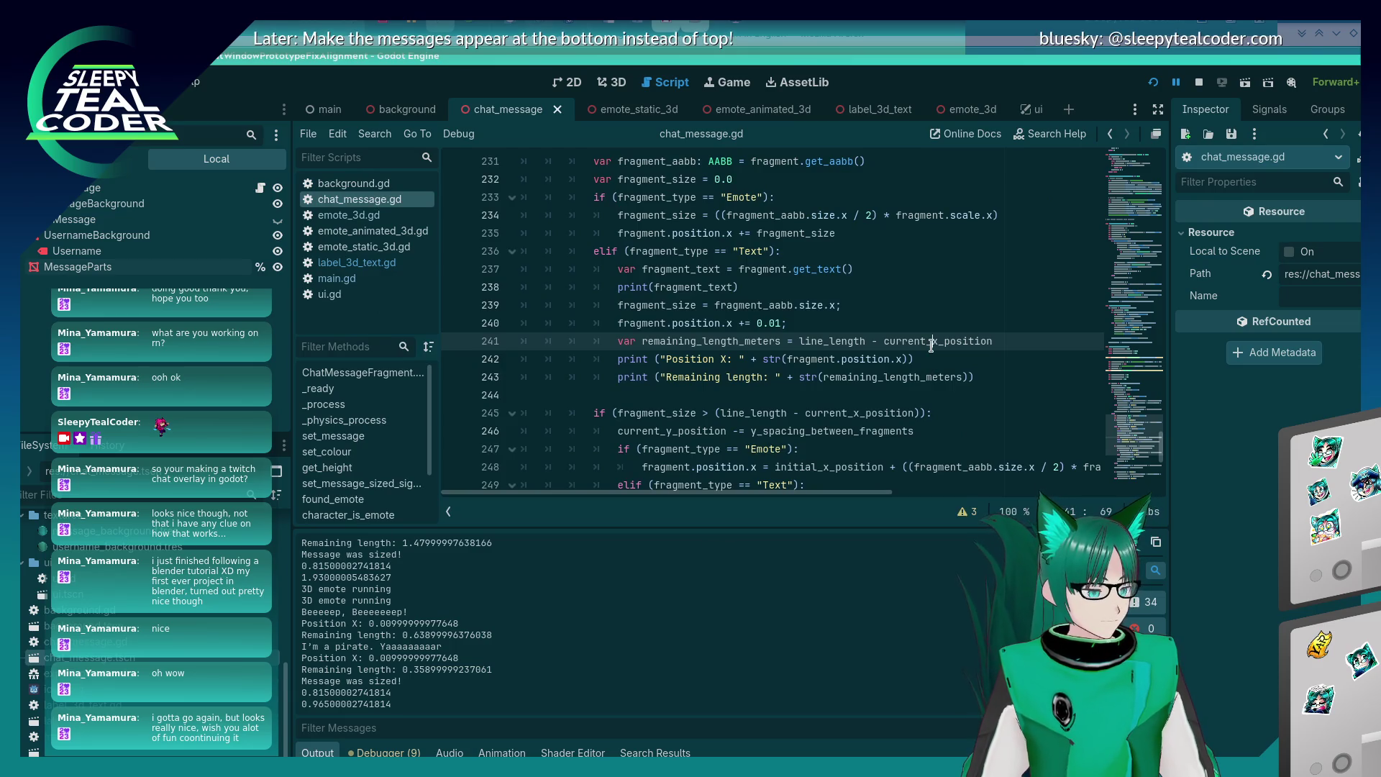
pyautogui.moveTo(923, 342)
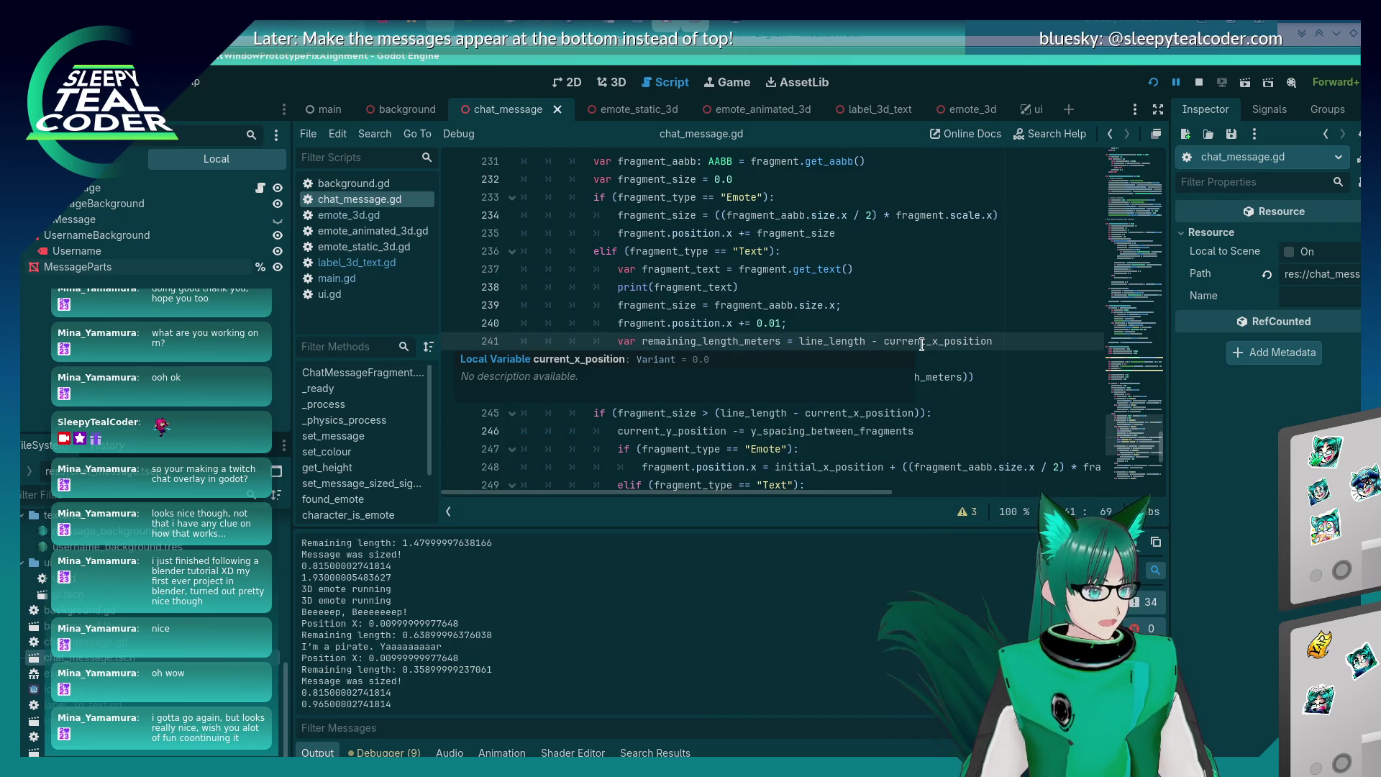
# Check the game's output, then review how current_x_position grows by fragment_length in the code.
pyautogui.hotkey('alt', 'Tab')
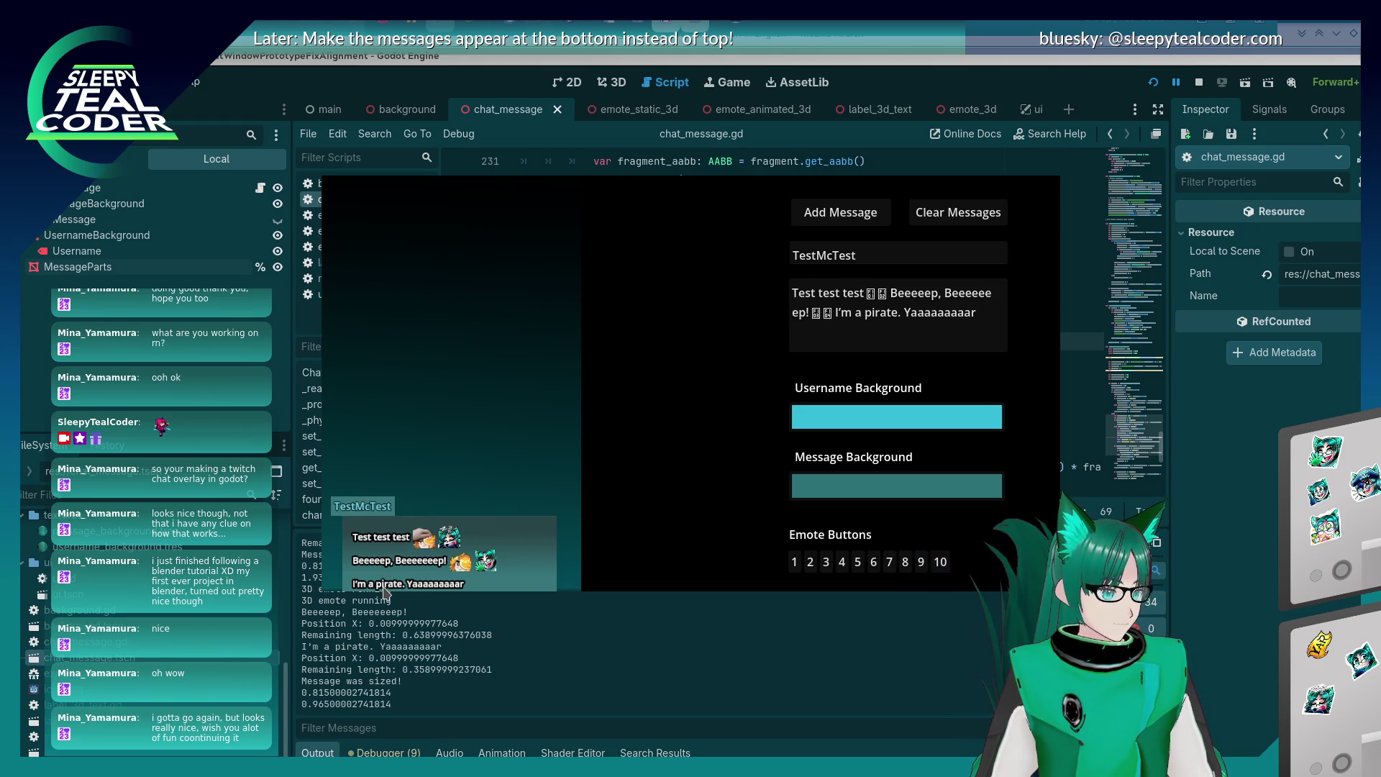
pyautogui.hotkey('alt', 'Tab')
pyautogui.scroll(3, 744, 421)
pyautogui.scroll(-3, 754, 401)
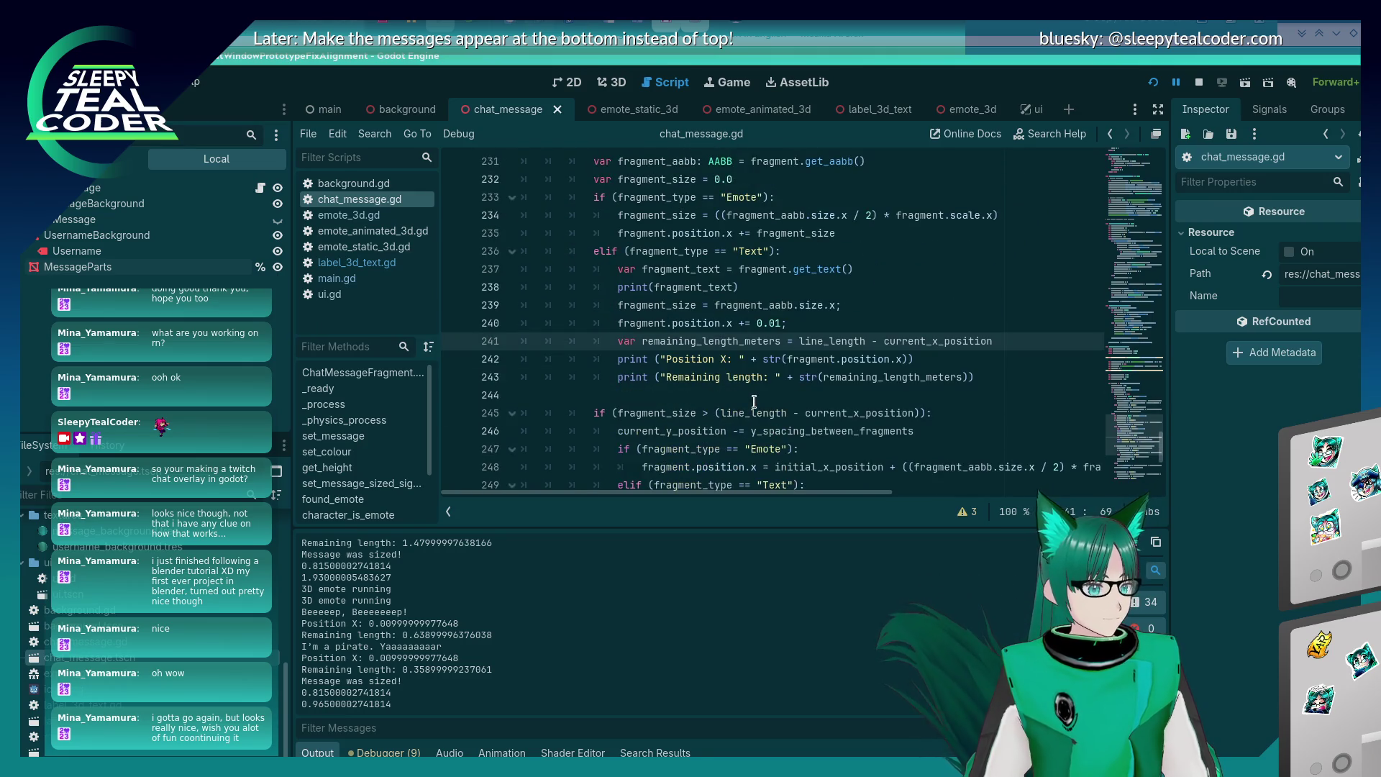
pyautogui.scroll(3, 754, 401)
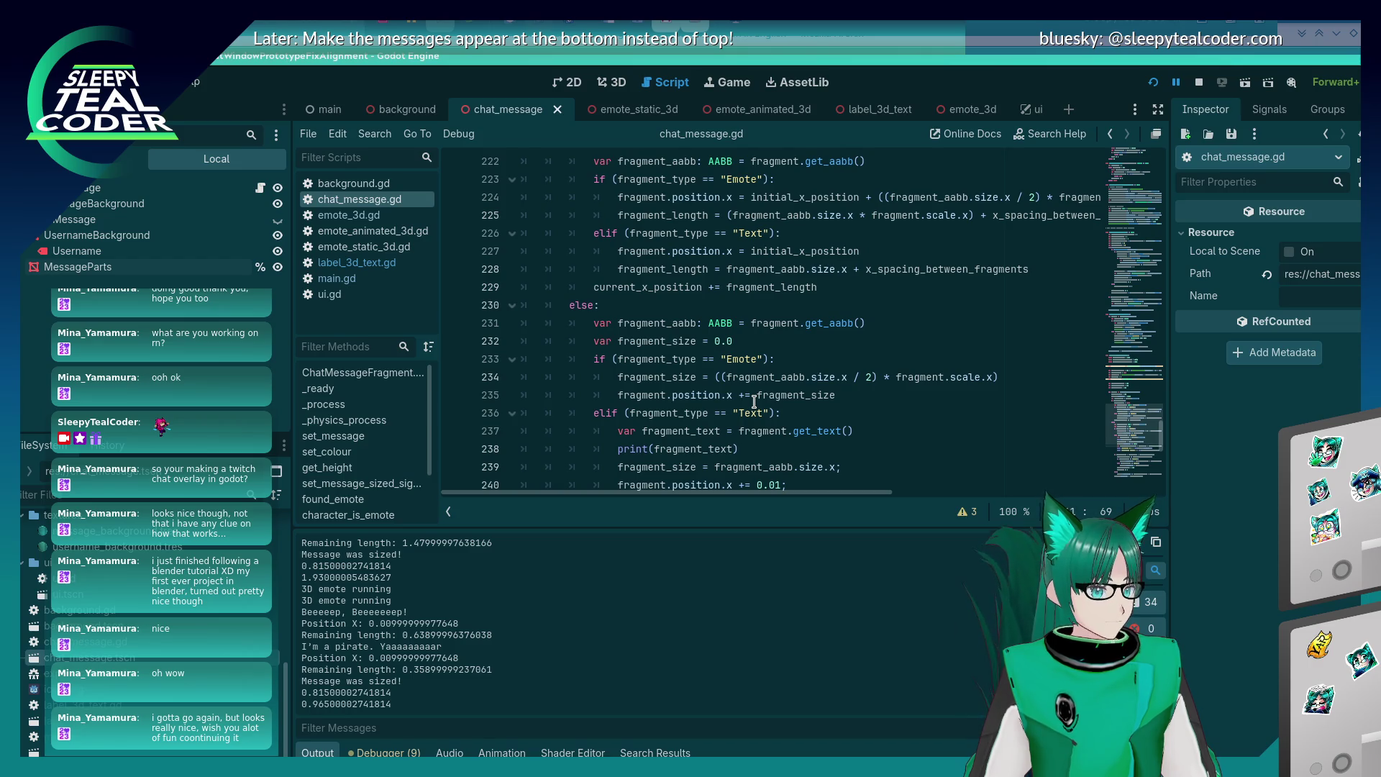
pyautogui.scroll(-2, 754, 401)
# Rerun the project, add a TestMcTest message, close the game, and scroll through chat_message.gd.
pyautogui.click(1153, 79)
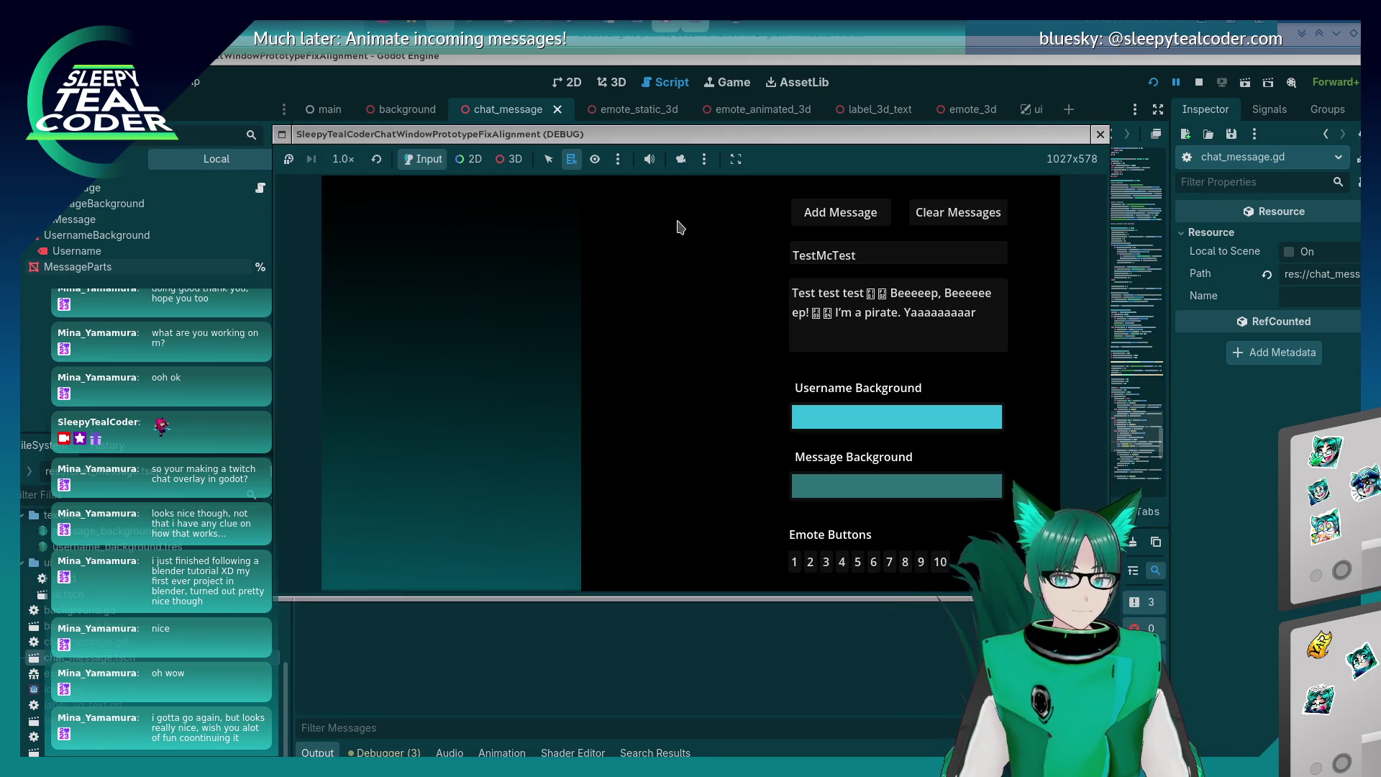
pyautogui.click(820, 213)
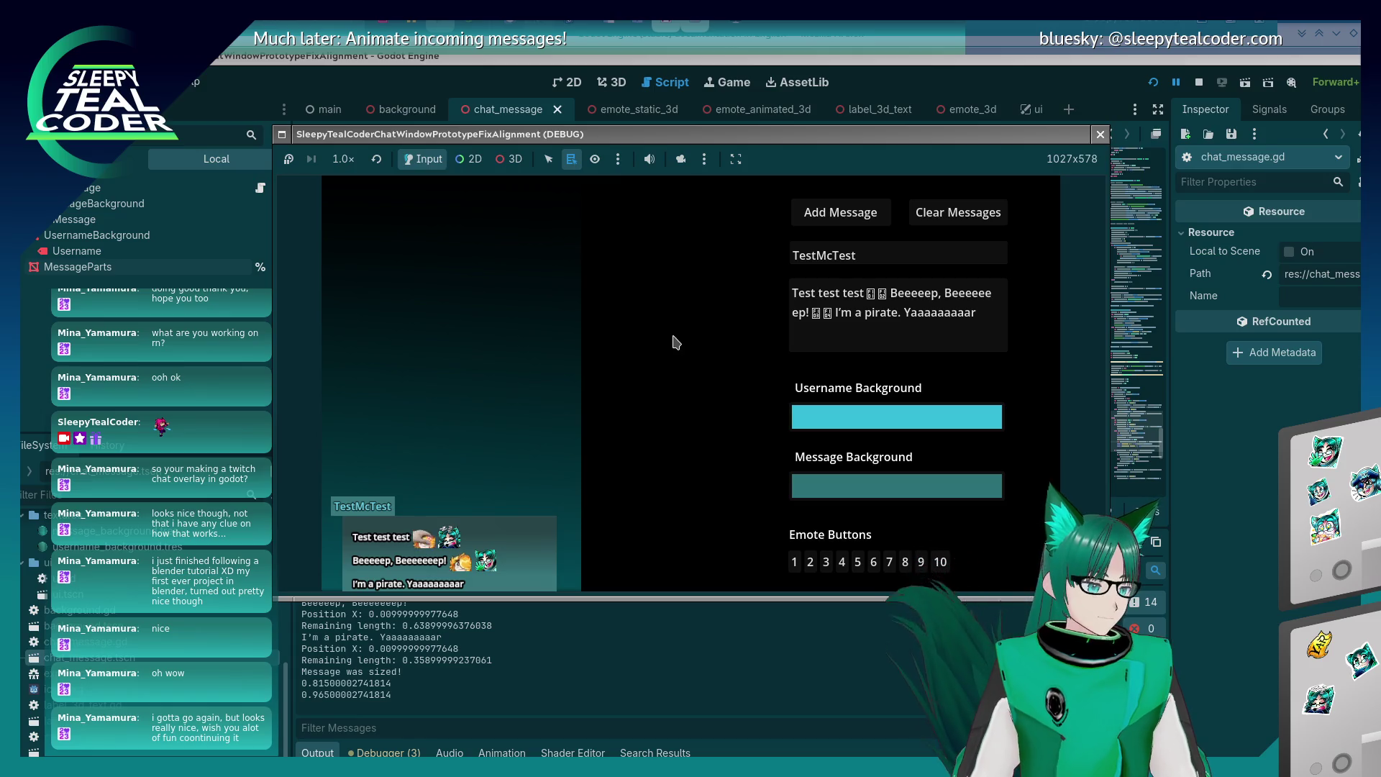
pyautogui.click(553, 678)
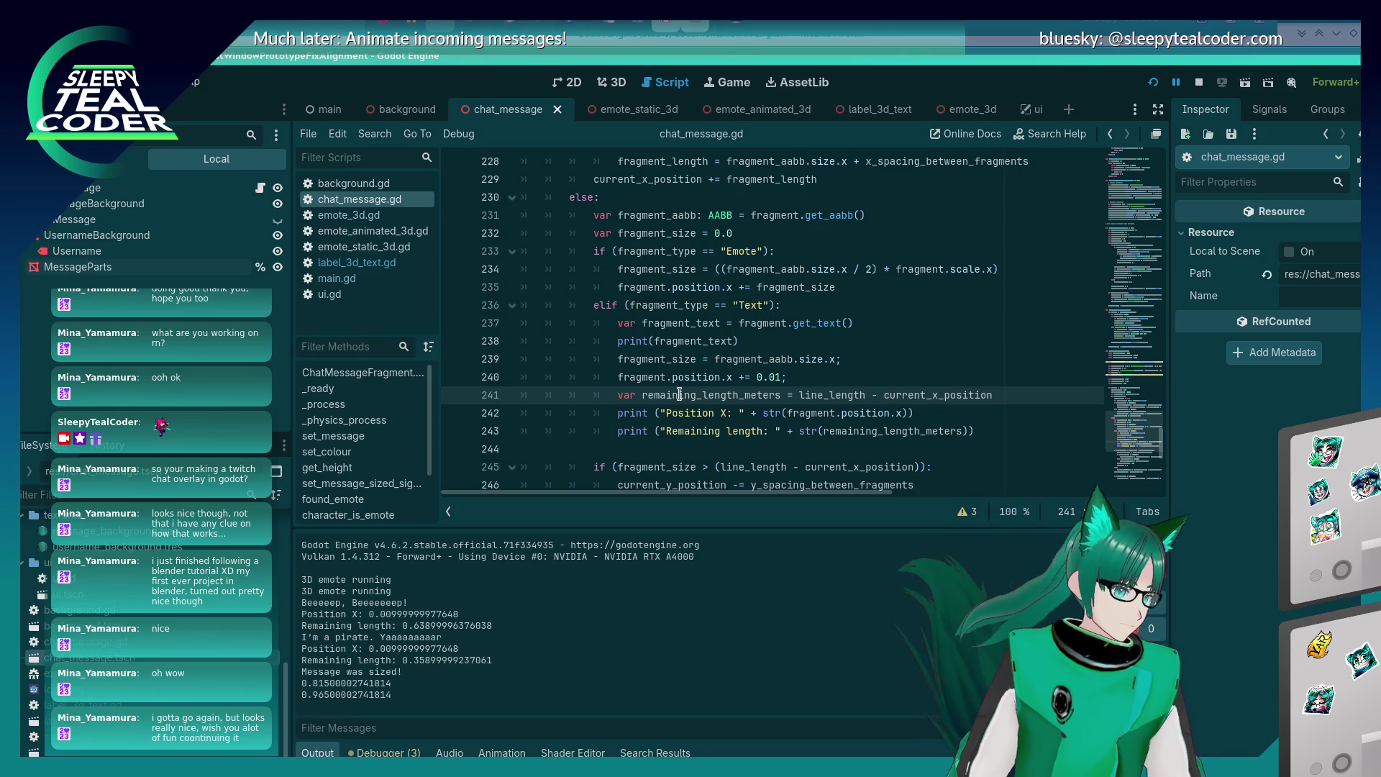
pyautogui.scroll(8, 700, 356)
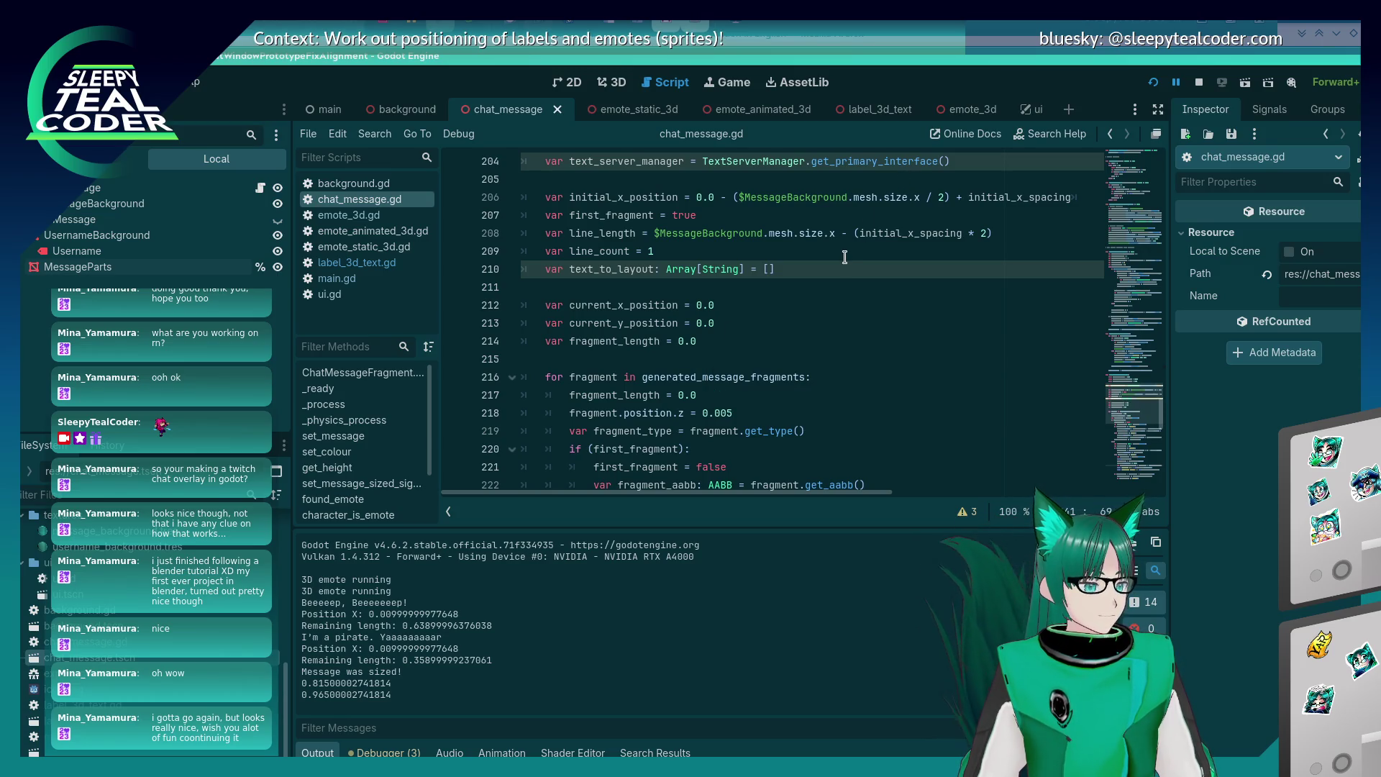
pyautogui.scroll(-6, 844, 257)
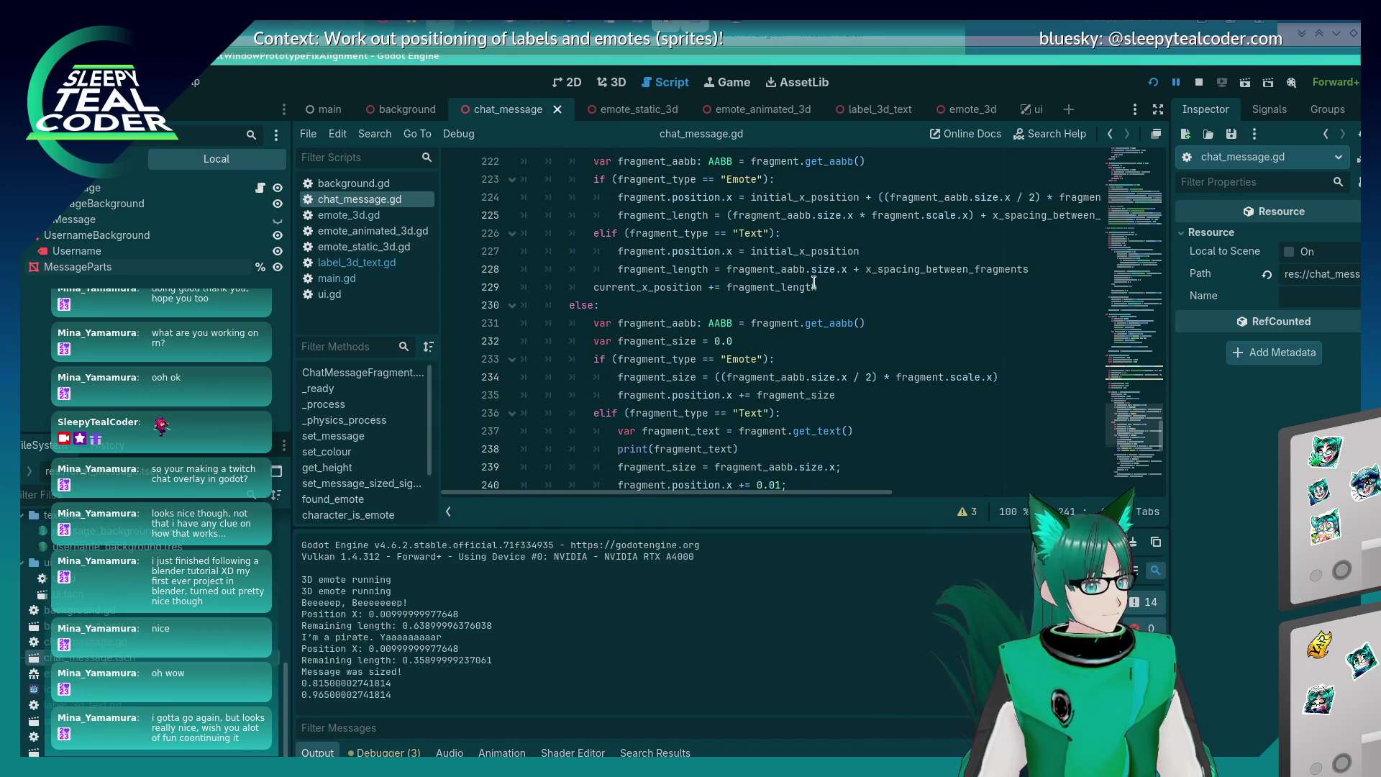
pyautogui.scroll(-3, 818, 277)
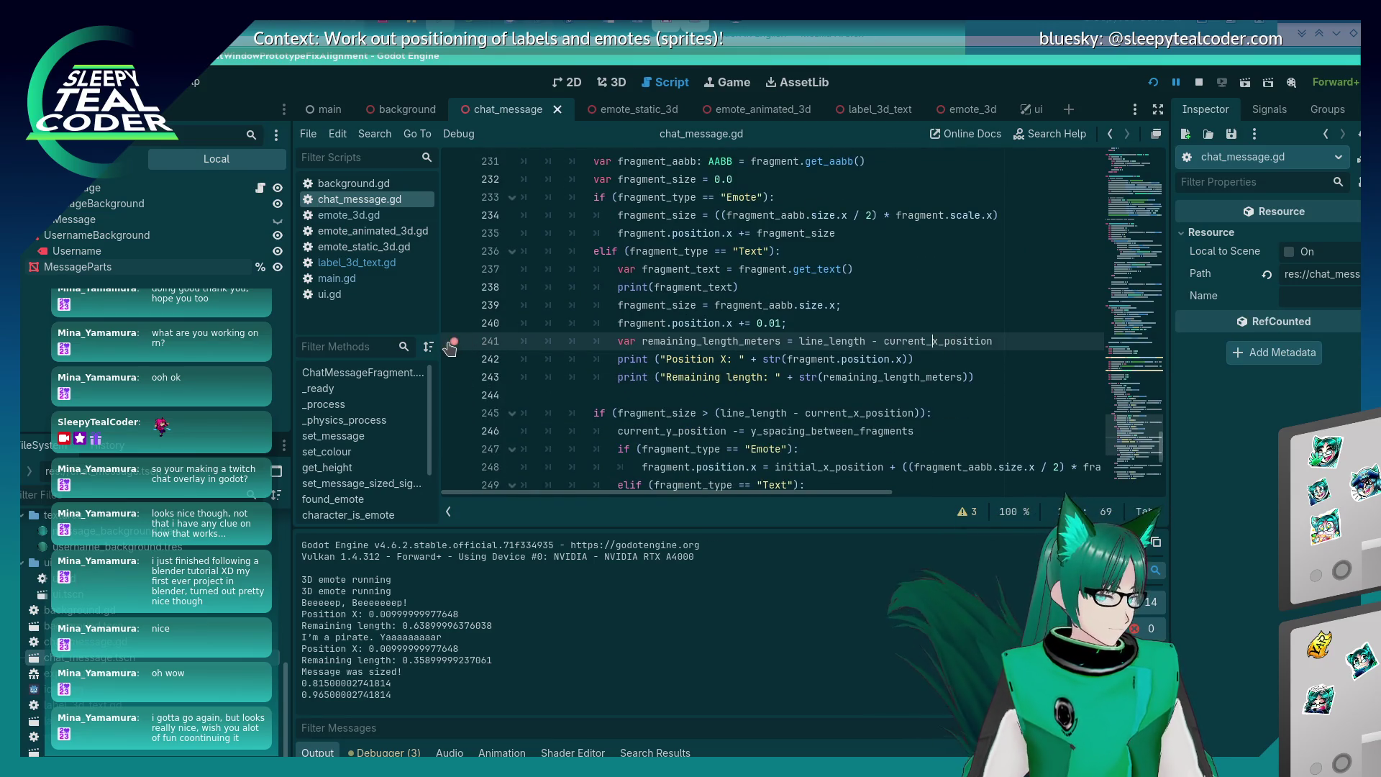
# At the line 241 breakpoint, highlight remaining_length_meters, current_x_position and fragment.position.x to inspect their uses.
pyautogui.hotkey('alt', 'Tab')
pyautogui.hotkey('alt', 'Tab')
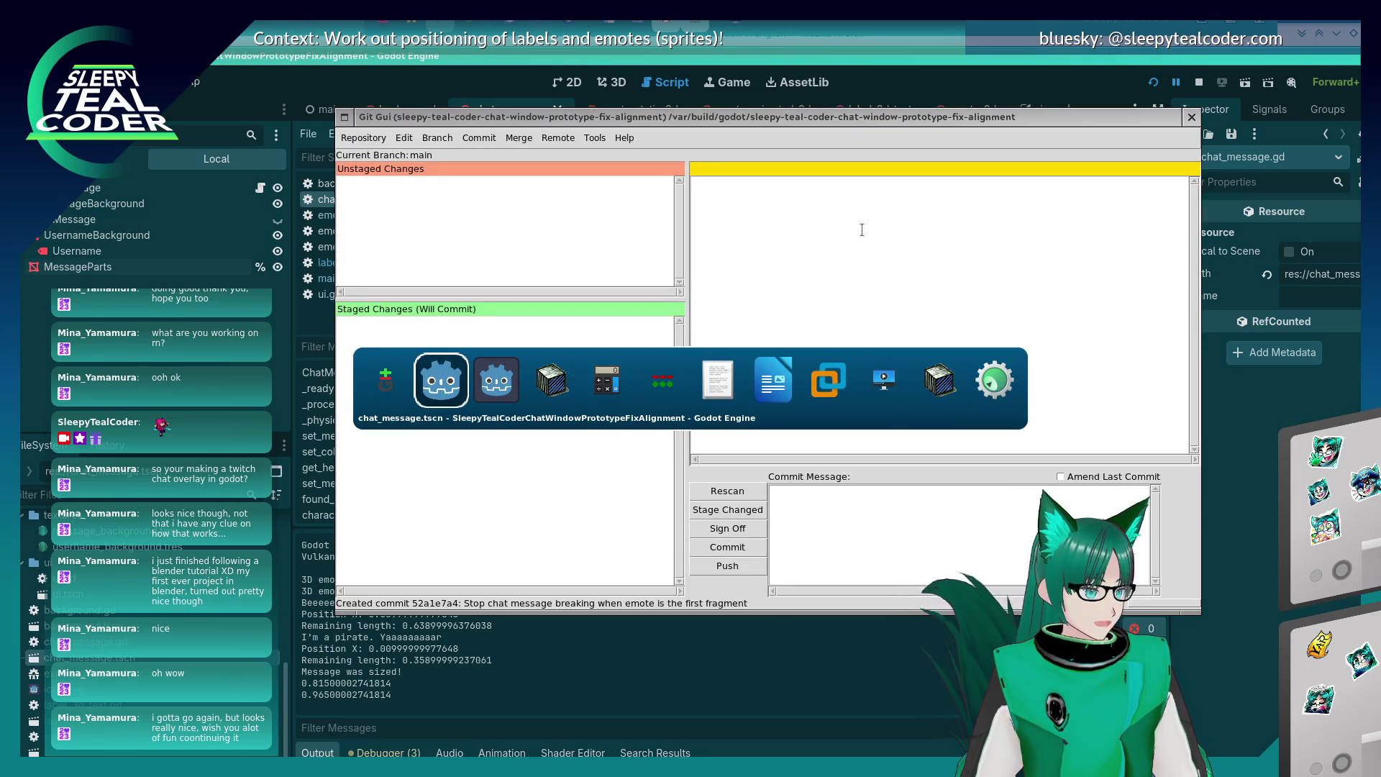
pyautogui.hotkey('alt', 'Tab')
pyautogui.hotkey('alt', 'Tab')
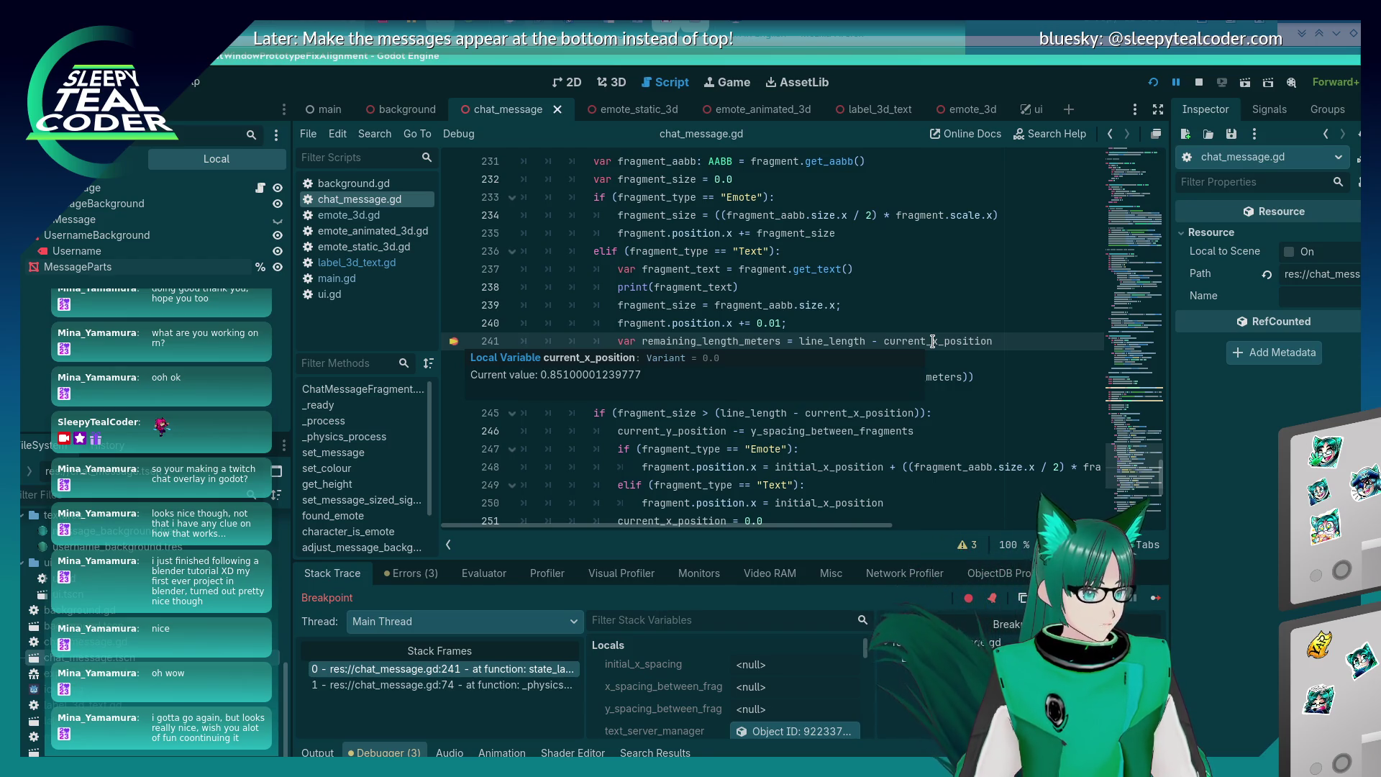
pyautogui.moveTo(851, 343)
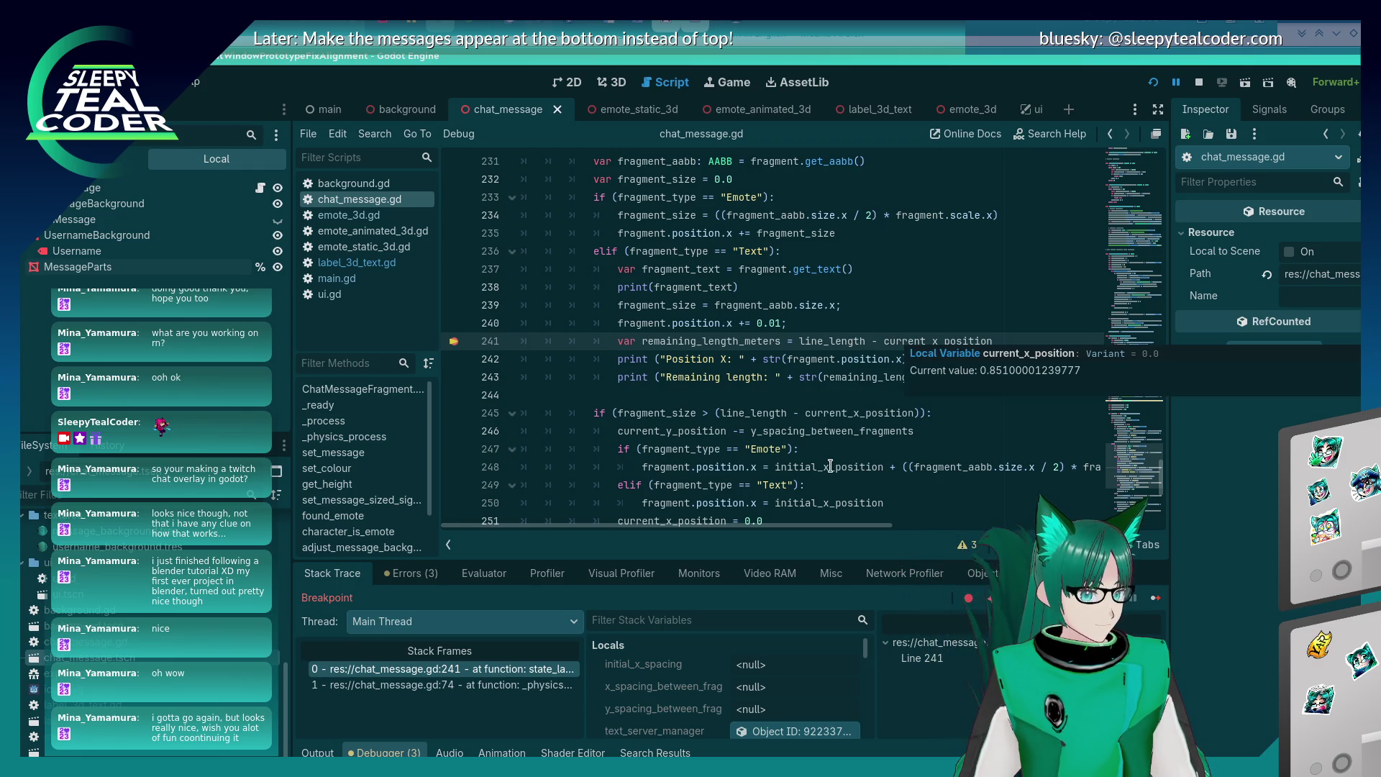
pyautogui.doubleClick(746, 337)
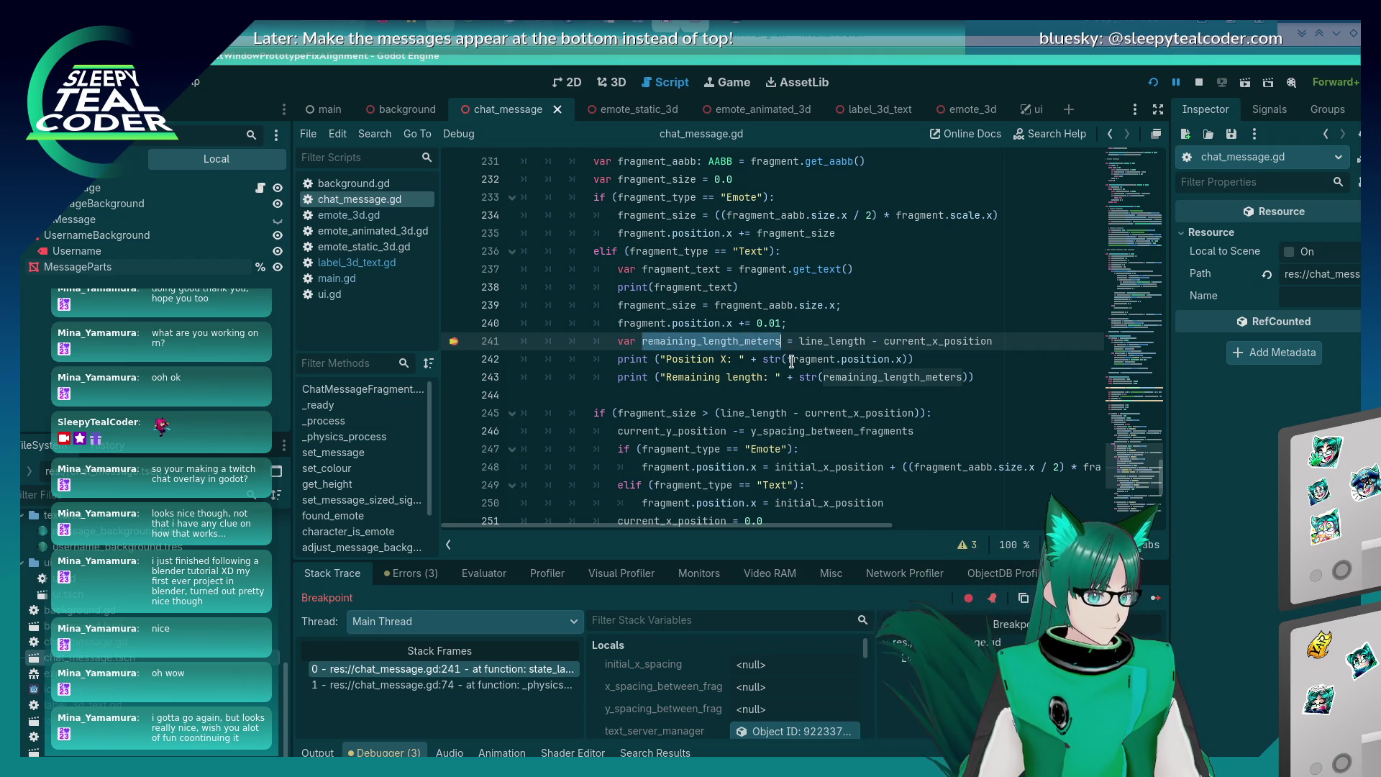
pyautogui.moveTo(780, 397)
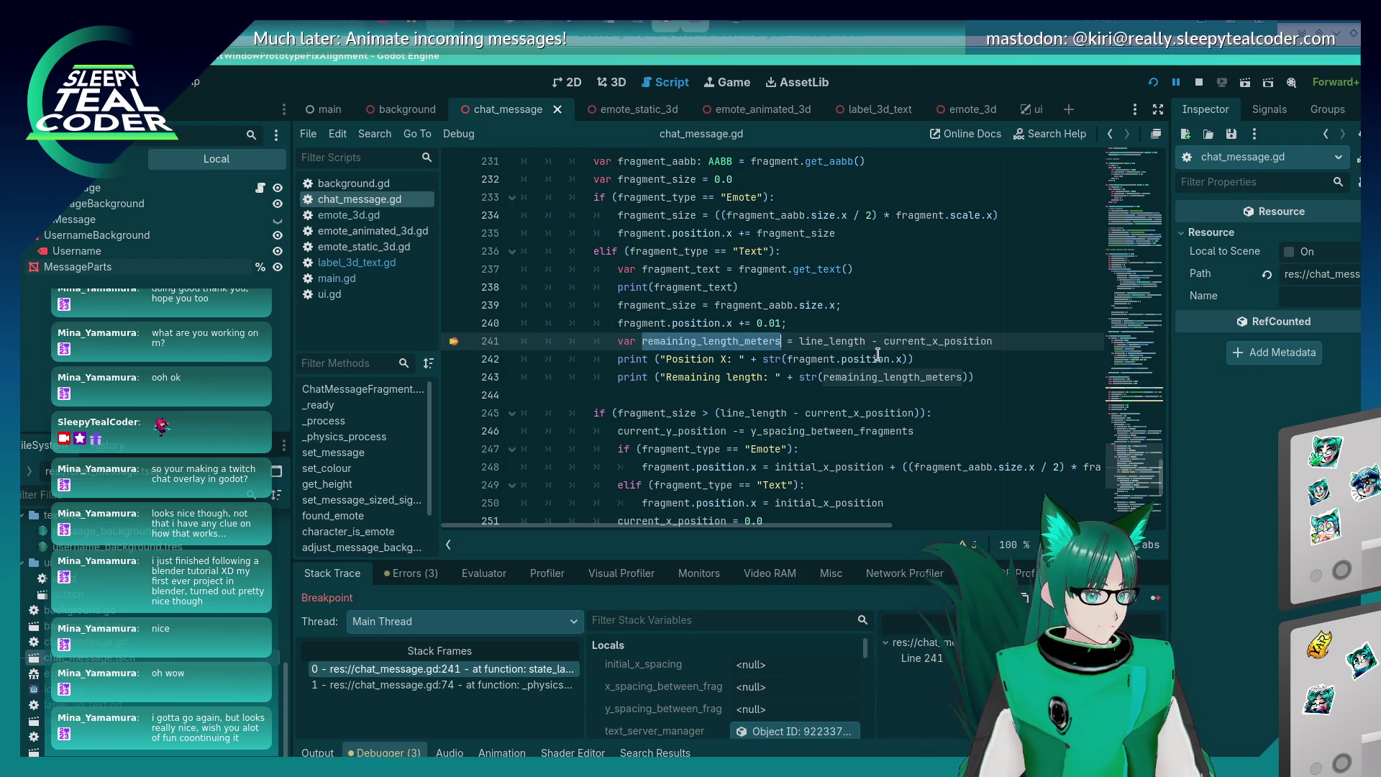
pyautogui.doubleClick(905, 341)
pyautogui.moveTo(787, 359); pyautogui.dragTo(905, 360)
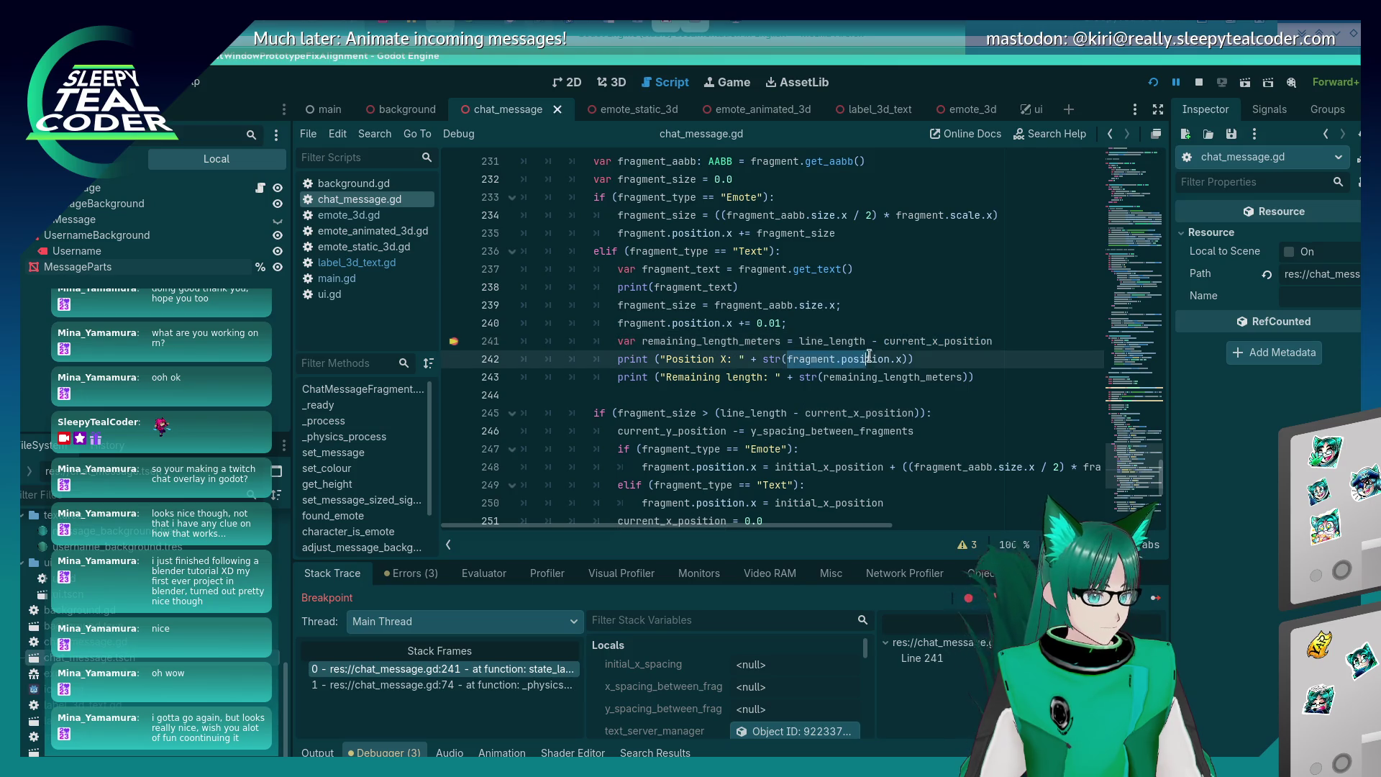
pyautogui.hotkey('alt', 'Tab')
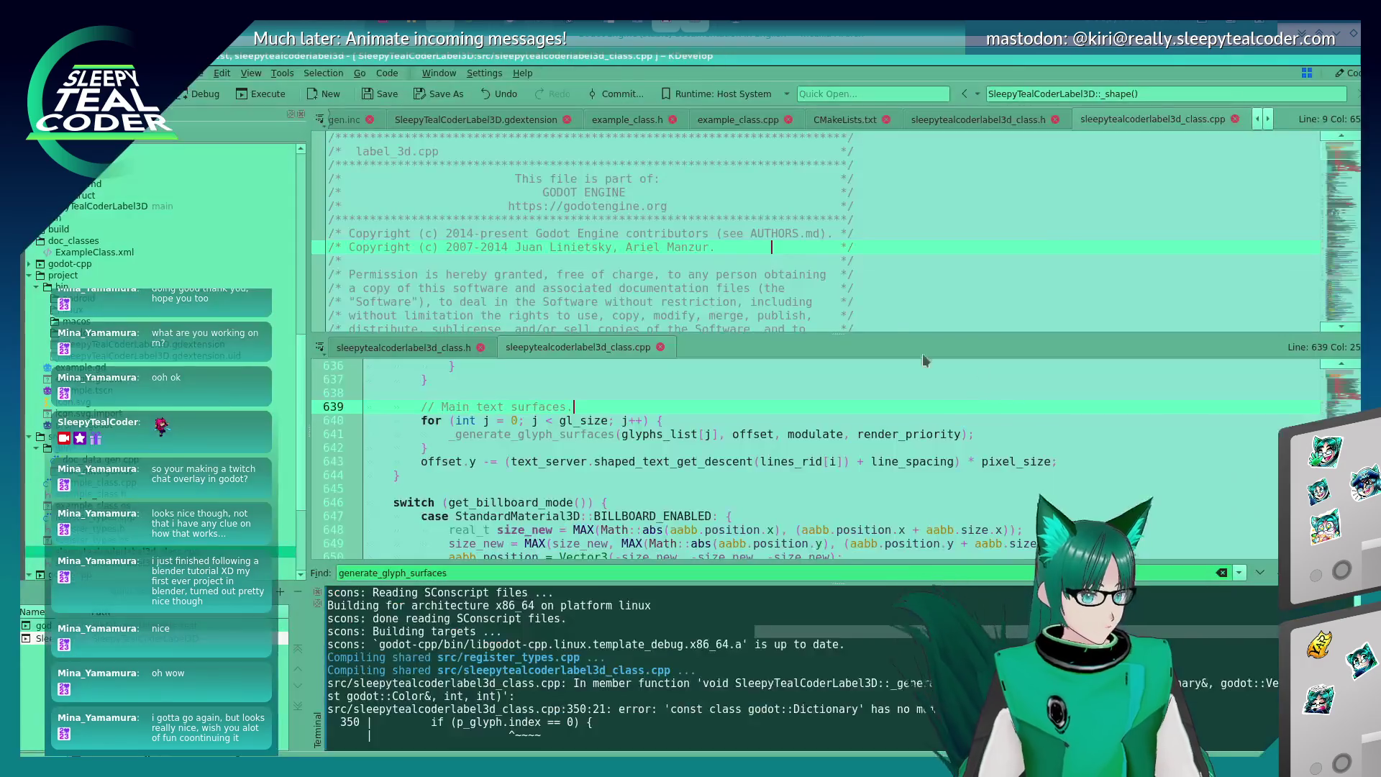
# Bring the running chat overlay game's debug window back to the front.
pyautogui.hotkey('alt', 'Tab')
pyautogui.hotkey('alt', 'Tab')
pyautogui.hotkey('alt', 'Tab')
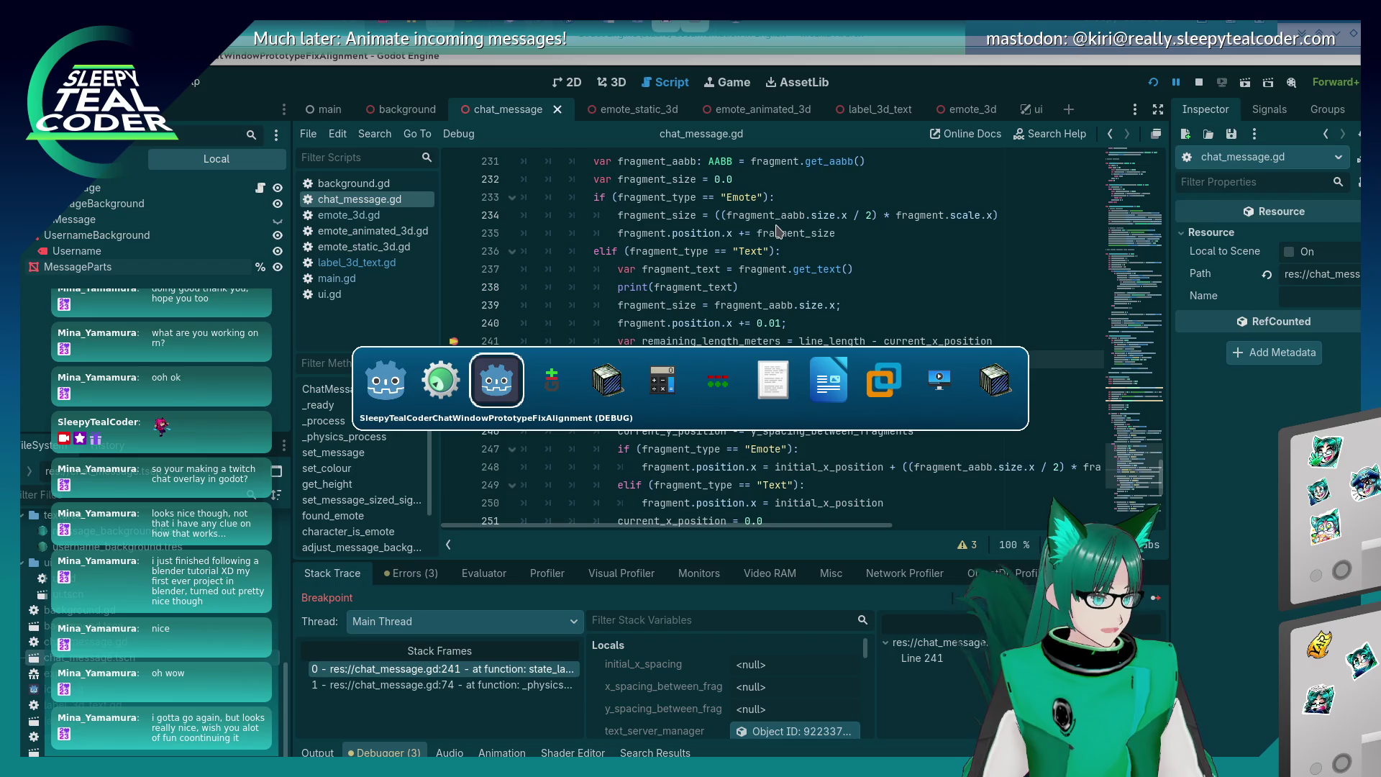
pyautogui.press('F5')
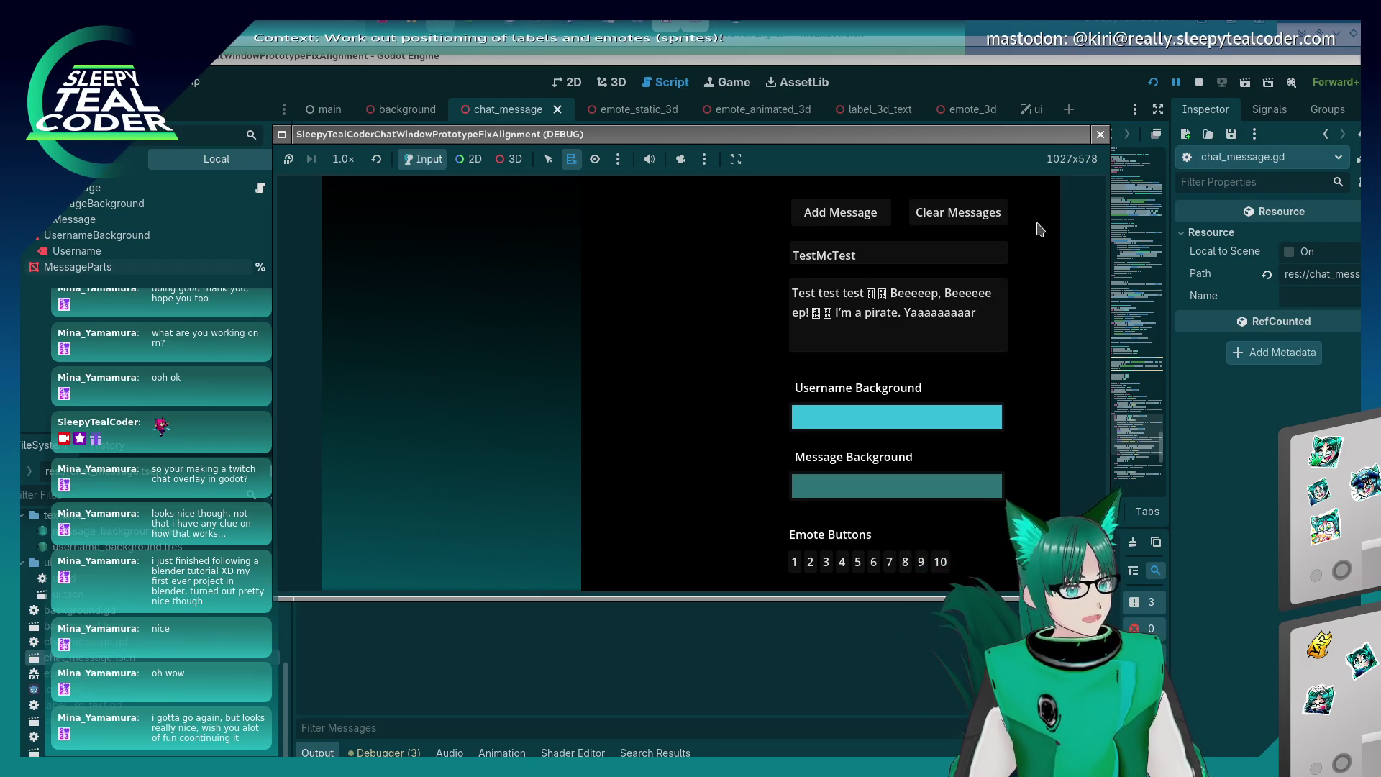
pyautogui.hotkey('alt', 'Tab')
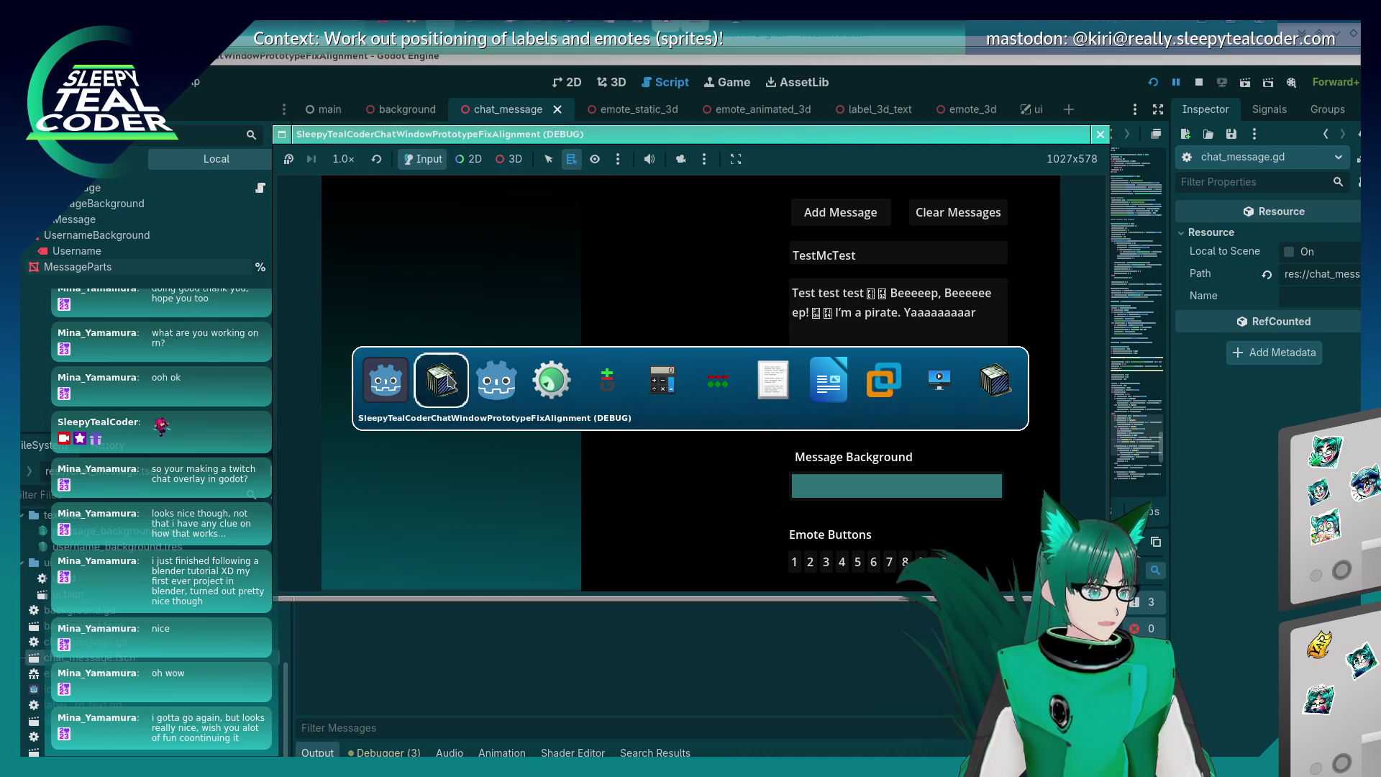
# Add a test message, remove the line 241 breakpoint, and continue so the position values print.
pyautogui.click(389, 383)
pyautogui.click(853, 211)
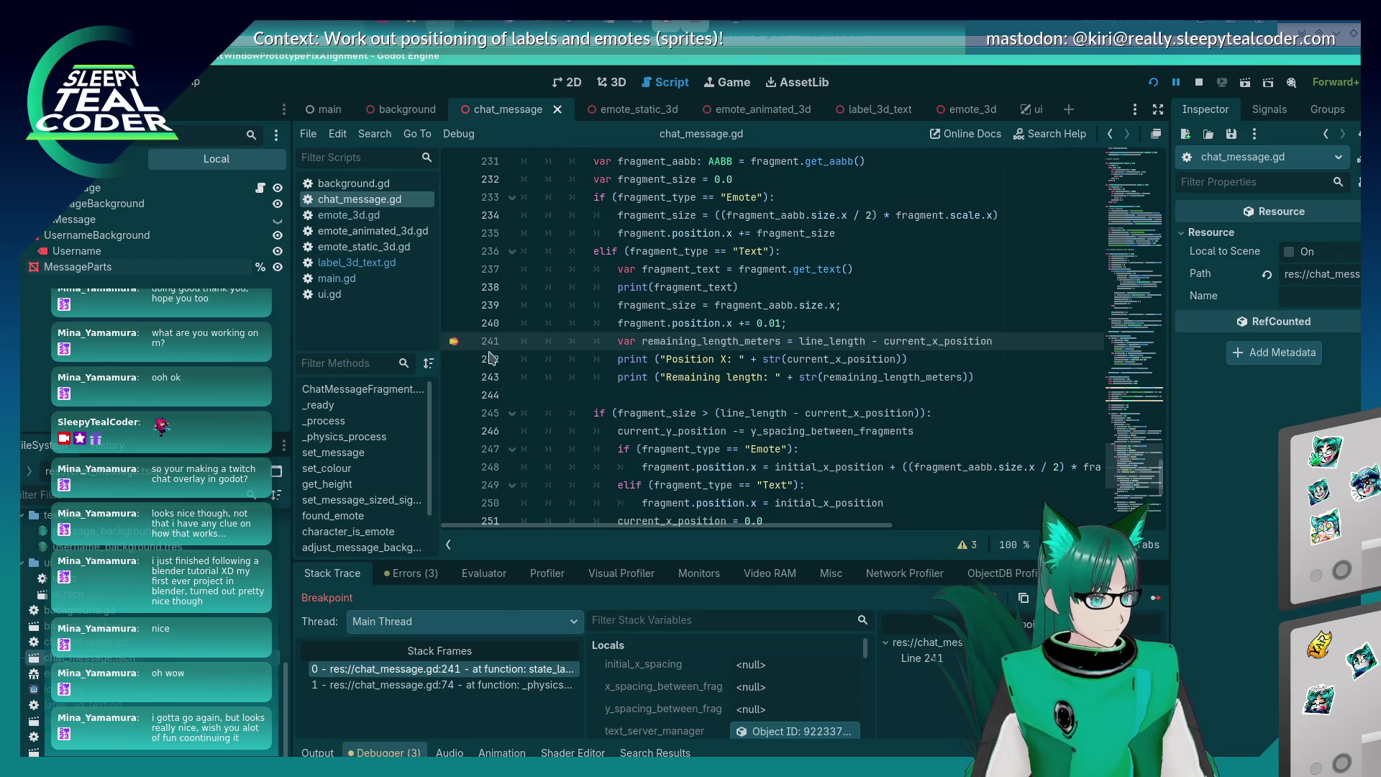
pyautogui.click(454, 341)
pyautogui.click(1154, 599)
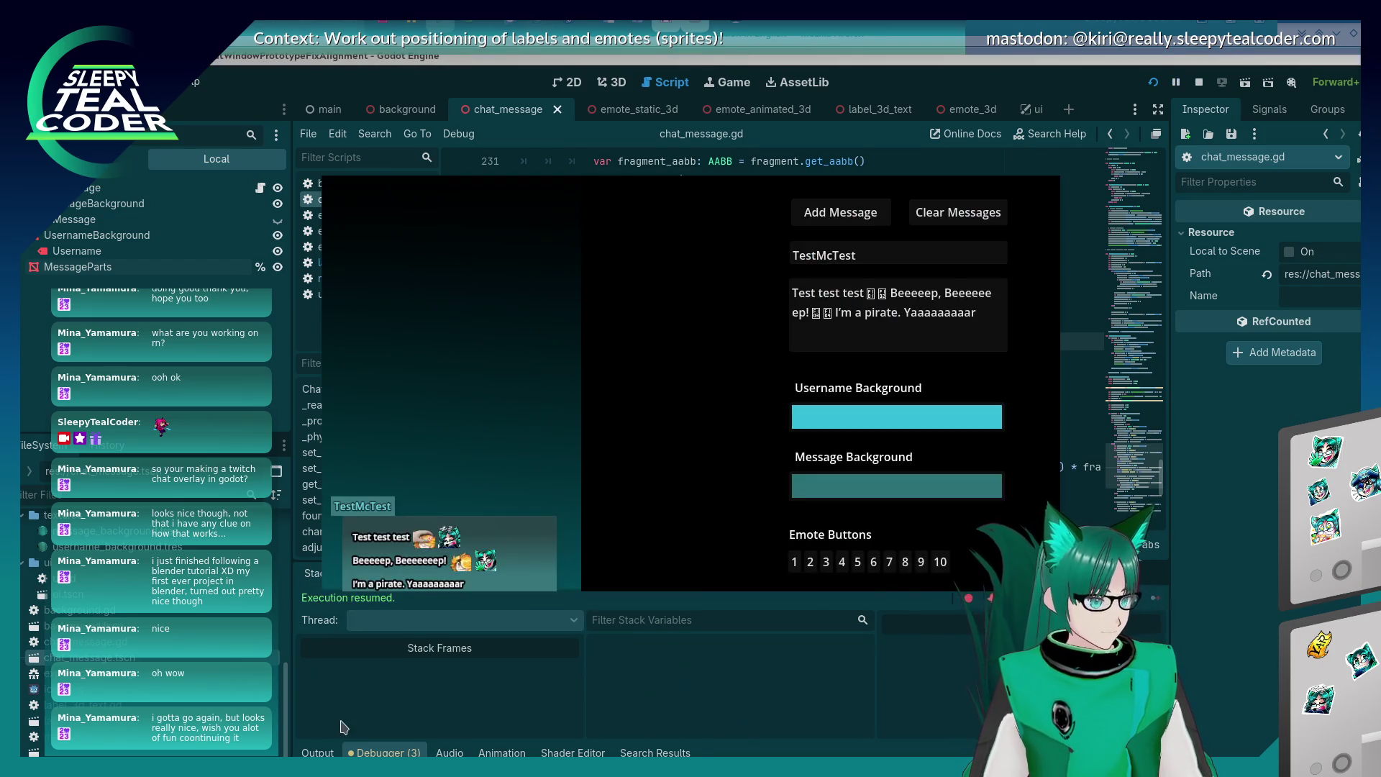
pyautogui.click(677, 680)
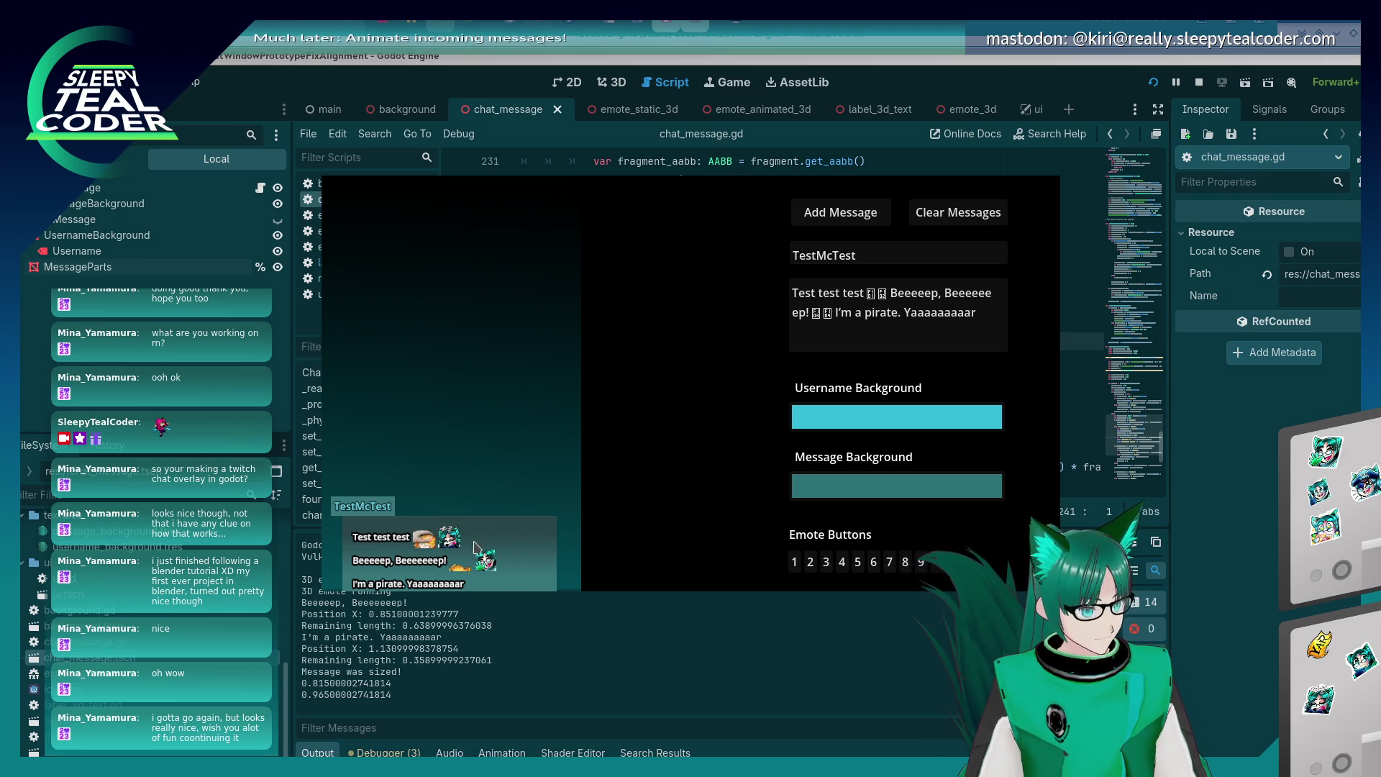
pyautogui.click(572, 679)
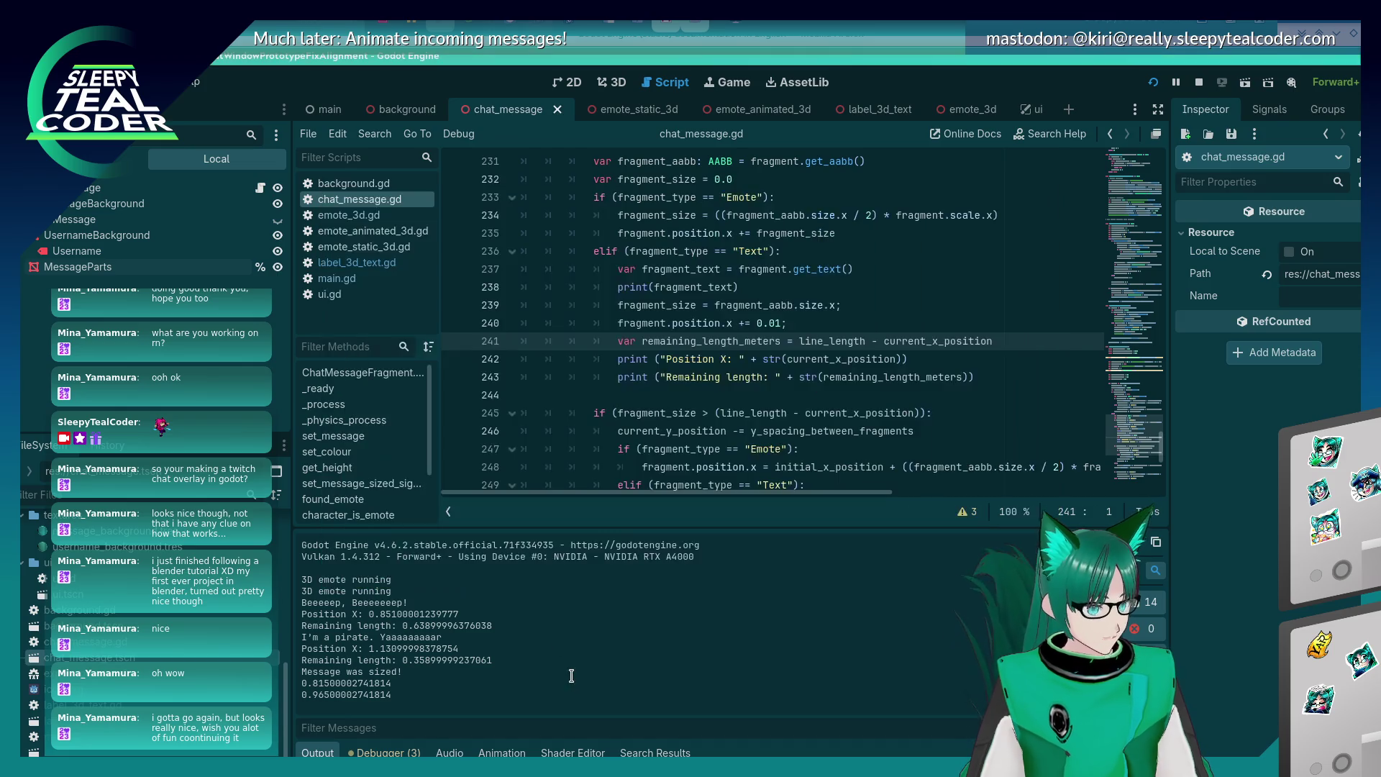
# Highlight remaining_length_meters on line 243 and line_length on line 241, then view the wrapped message.
pyautogui.click(693, 394)
pyautogui.click(799, 376)
pyautogui.doubleClick(849, 374)
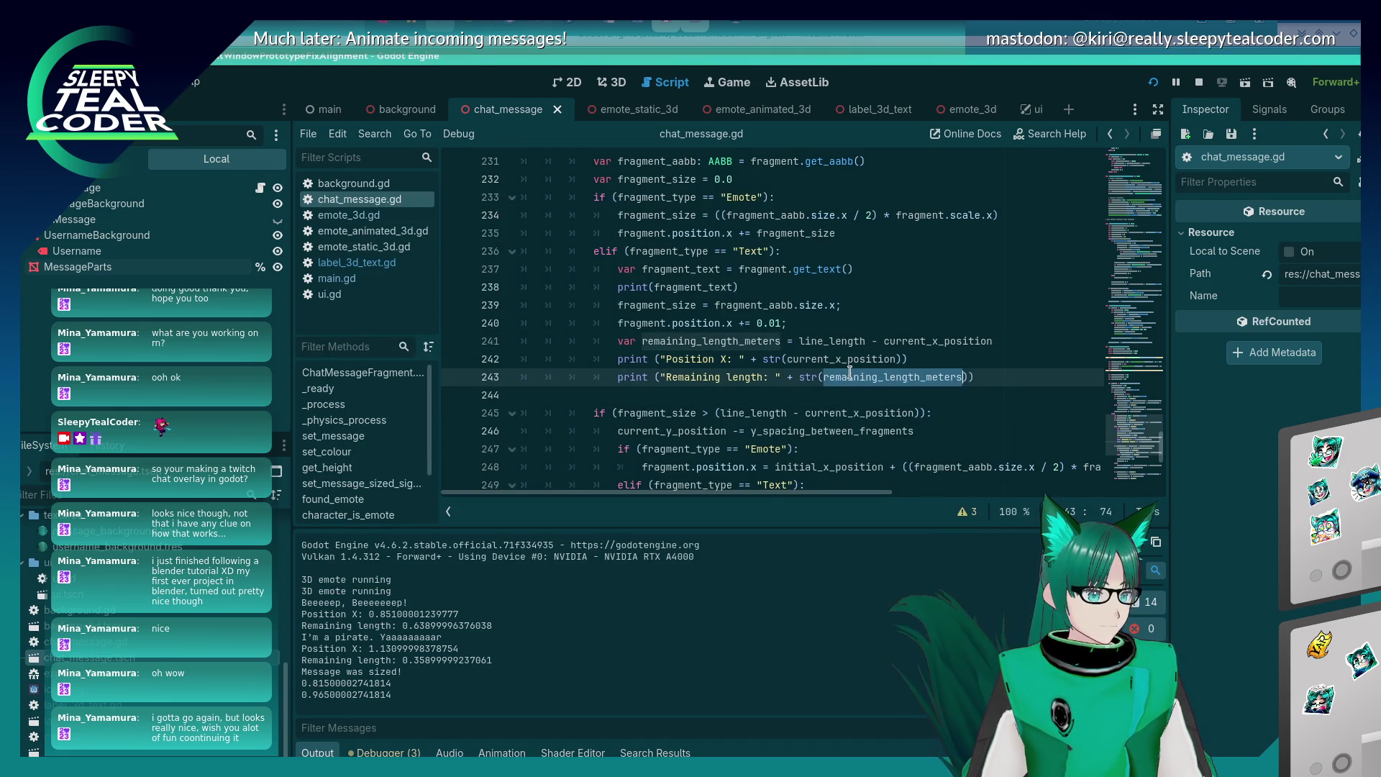
pyautogui.doubleClick(854, 341)
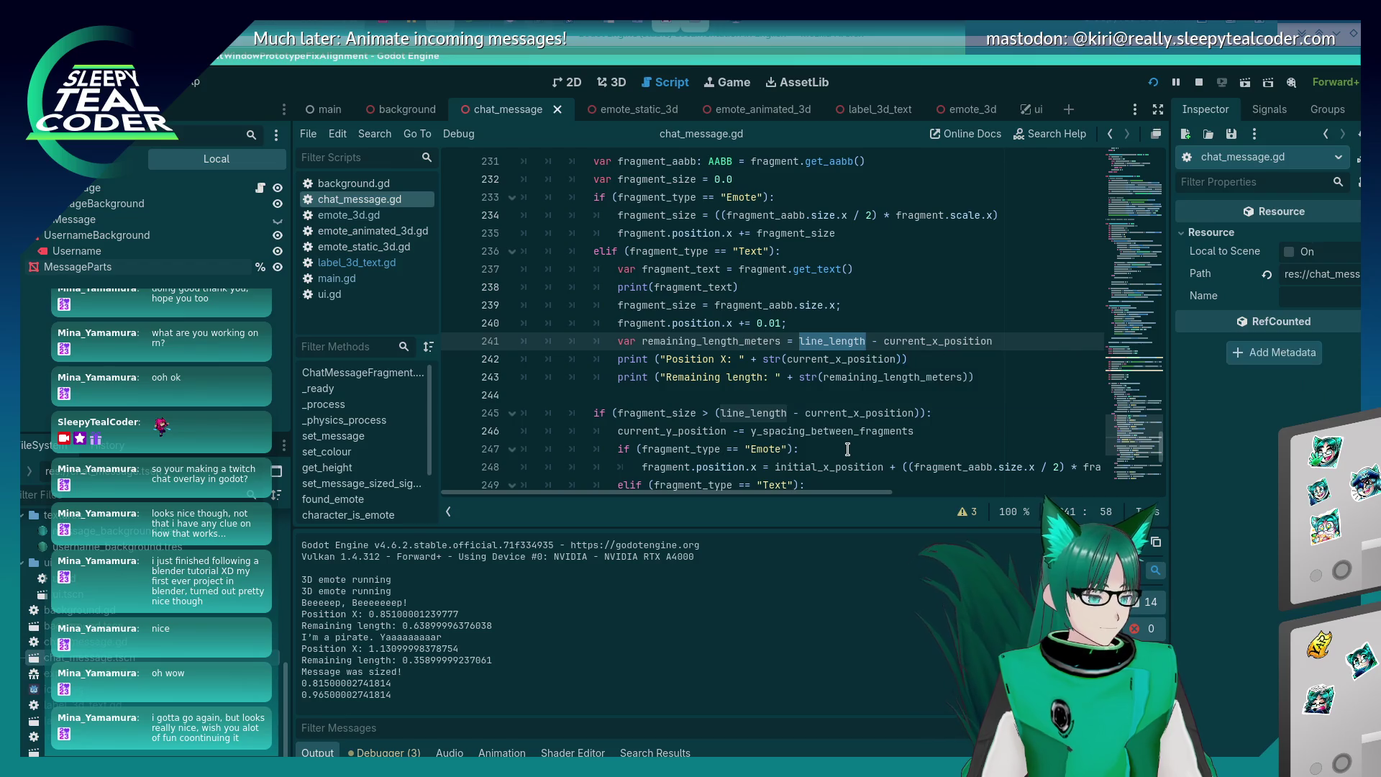
pyautogui.hotkey('alt', 'Tab')
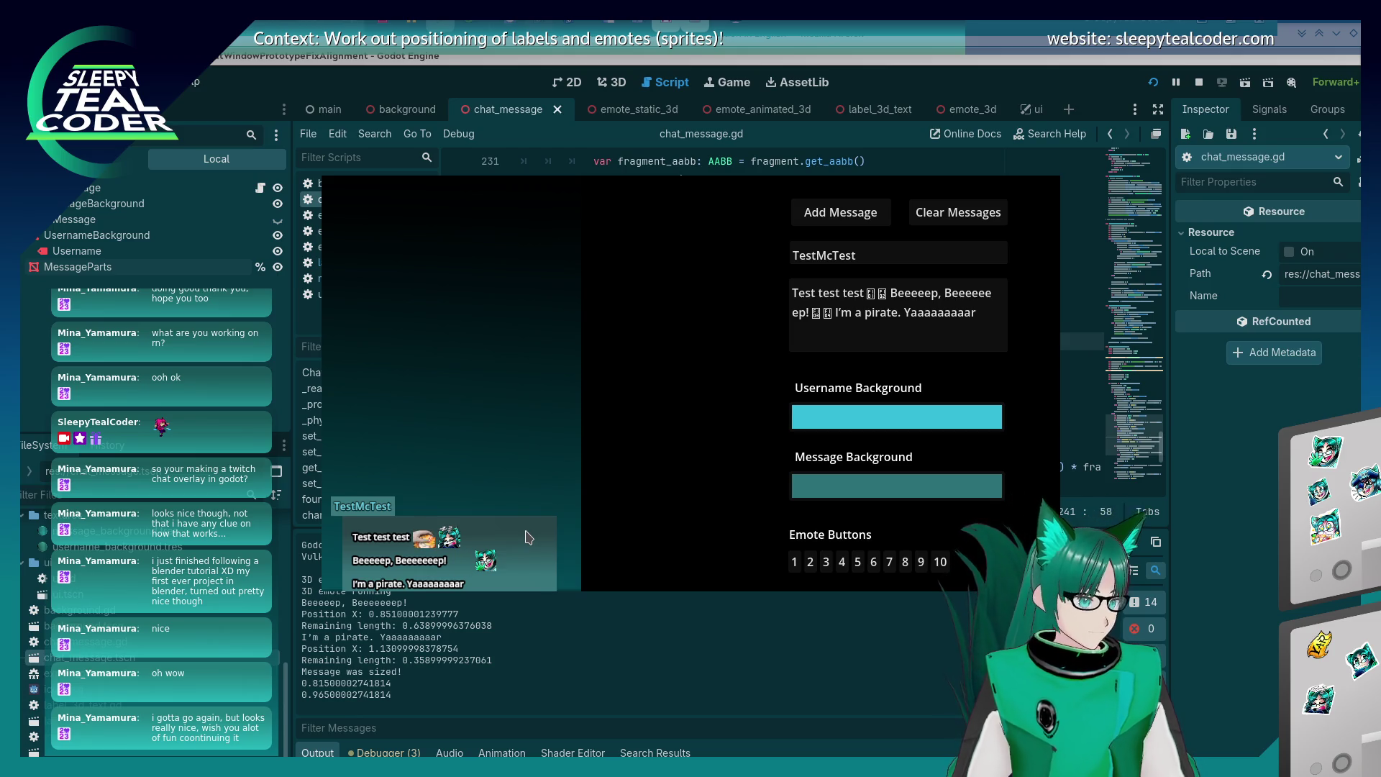
# Stop the running game and make label_3d_text the open scene.
pyautogui.press('F8')
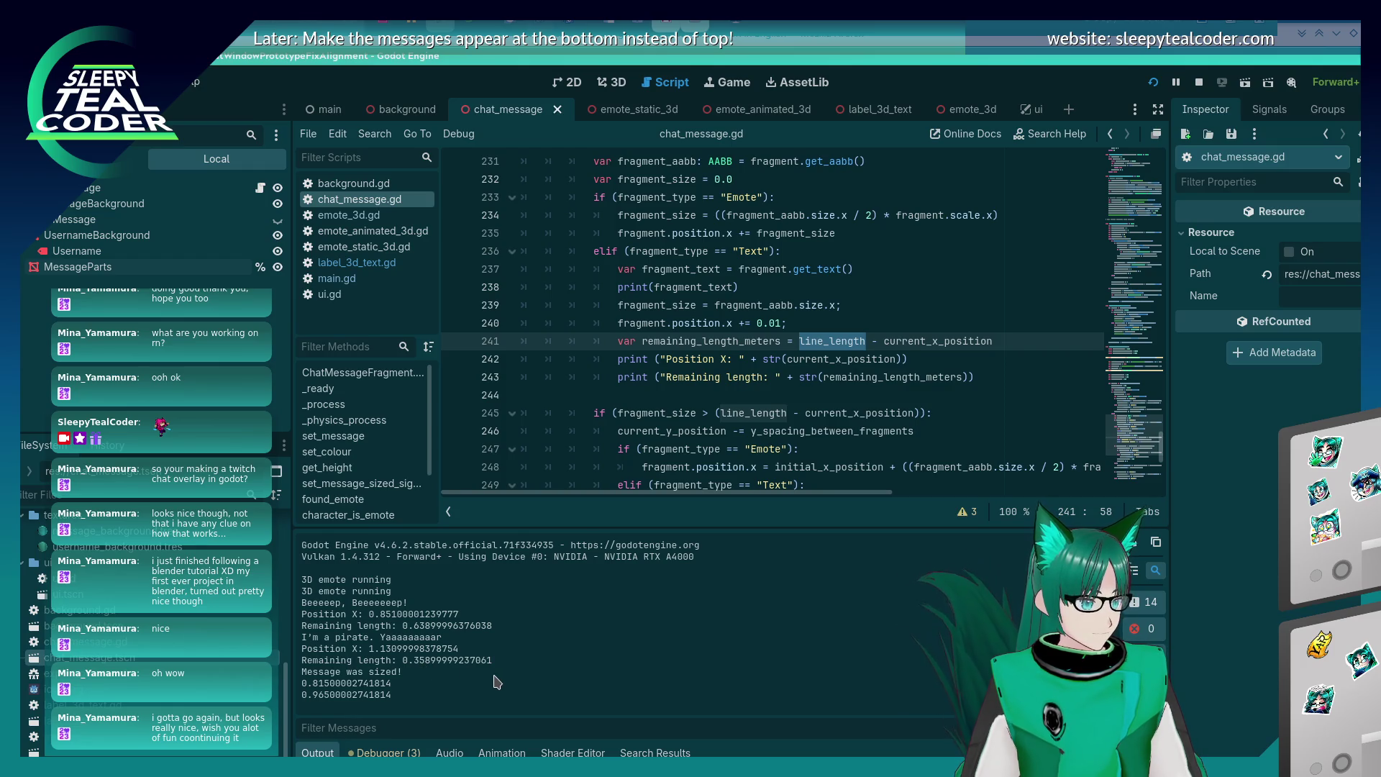
pyautogui.click(788, 360)
pyautogui.click(852, 338)
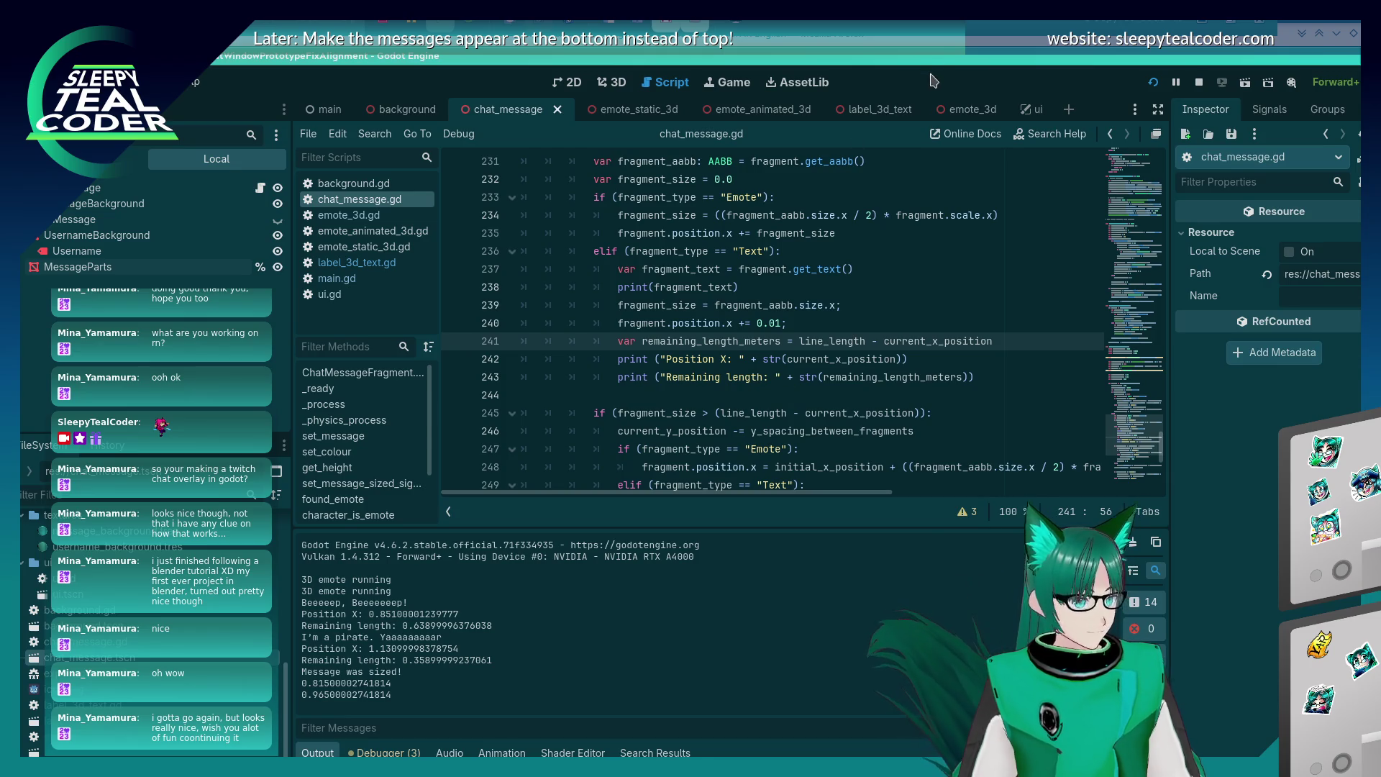
pyautogui.click(875, 109)
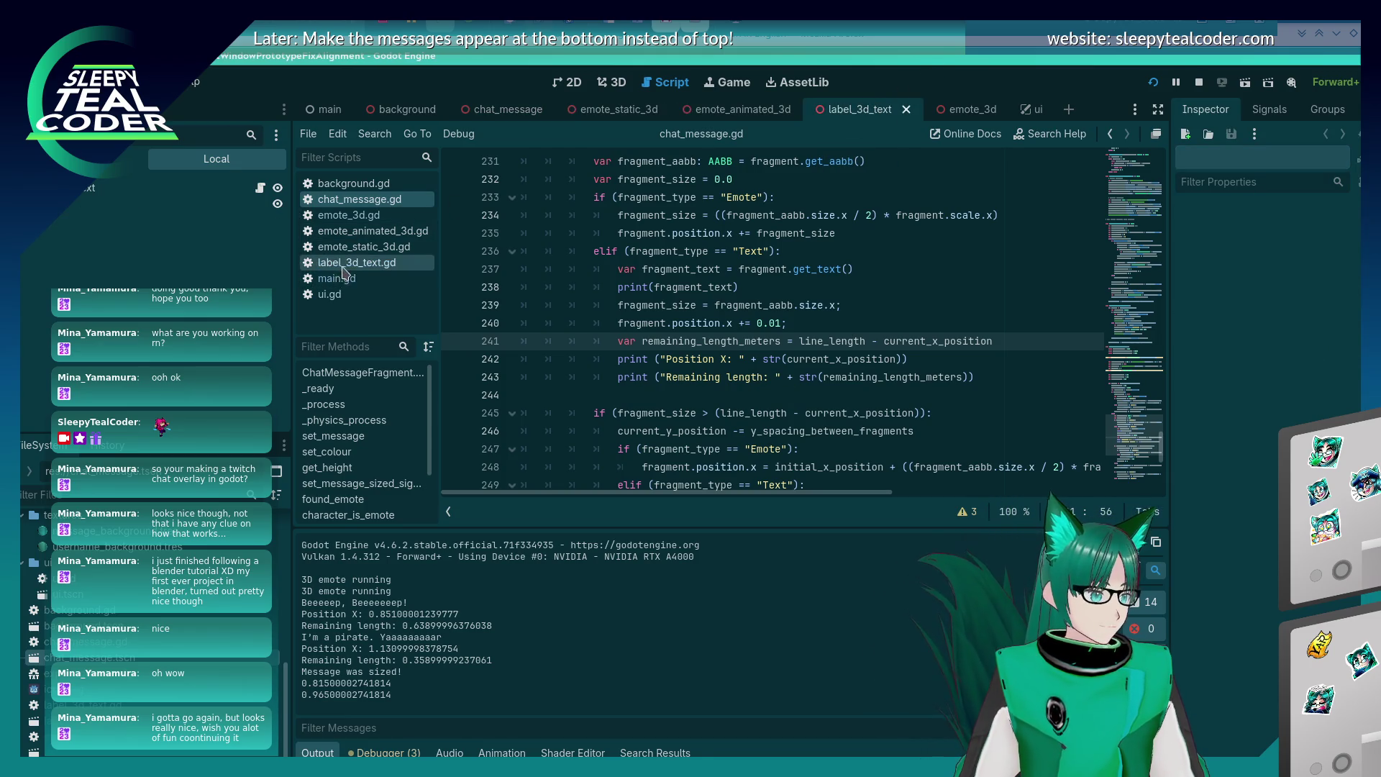
# Review the current_x_position and remaining_length_meters printouts on lines 240–243, then go to the TextServer docs.
pyautogui.click(741, 324)
pyautogui.click(789, 359)
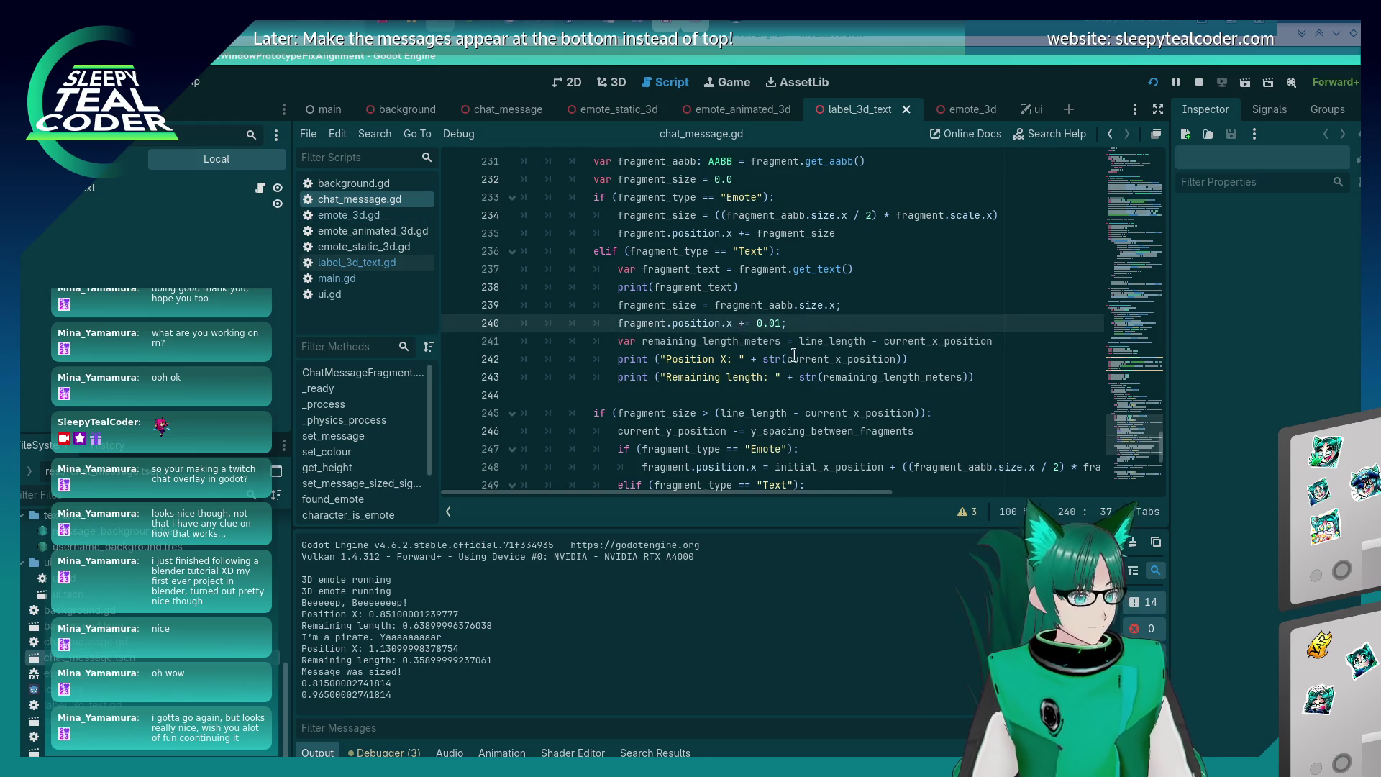
pyautogui.scroll(-1, 771, 387)
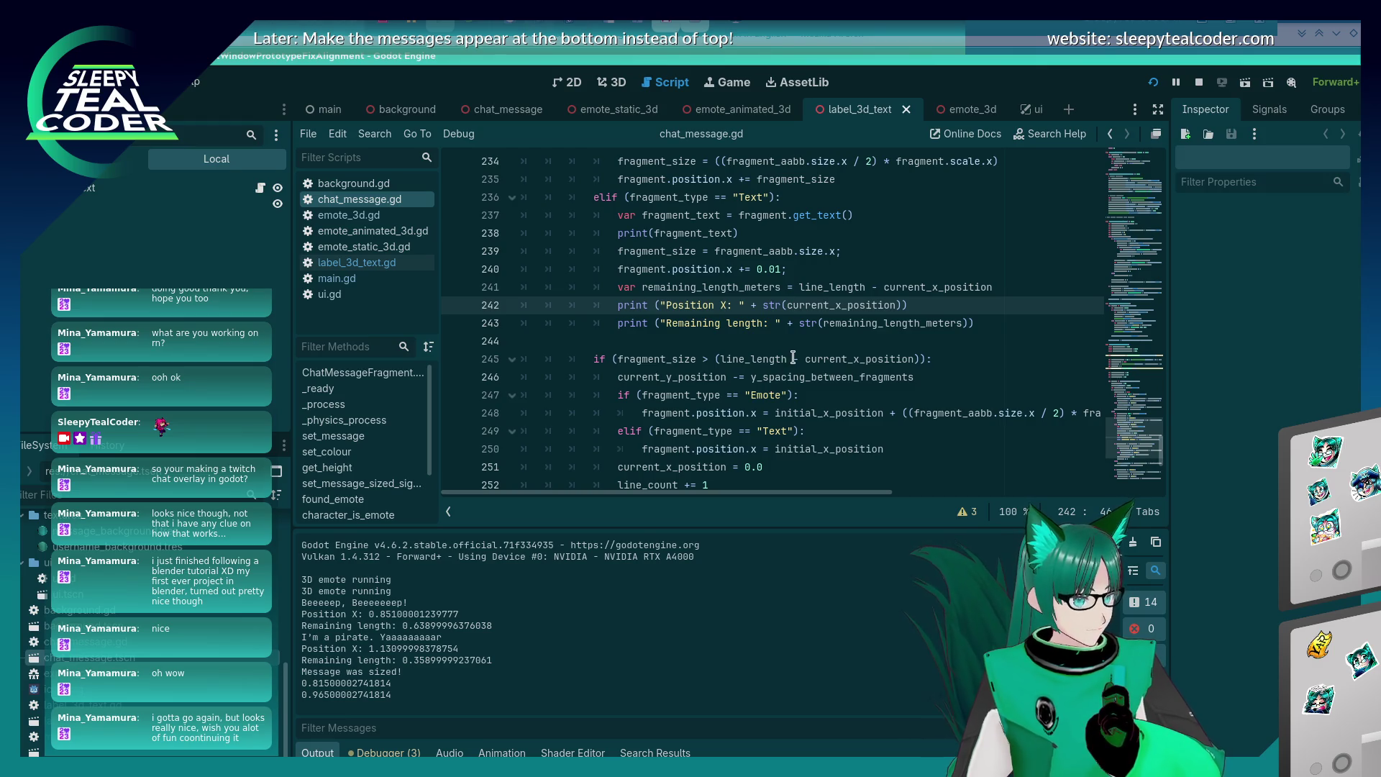
pyautogui.click(816, 305)
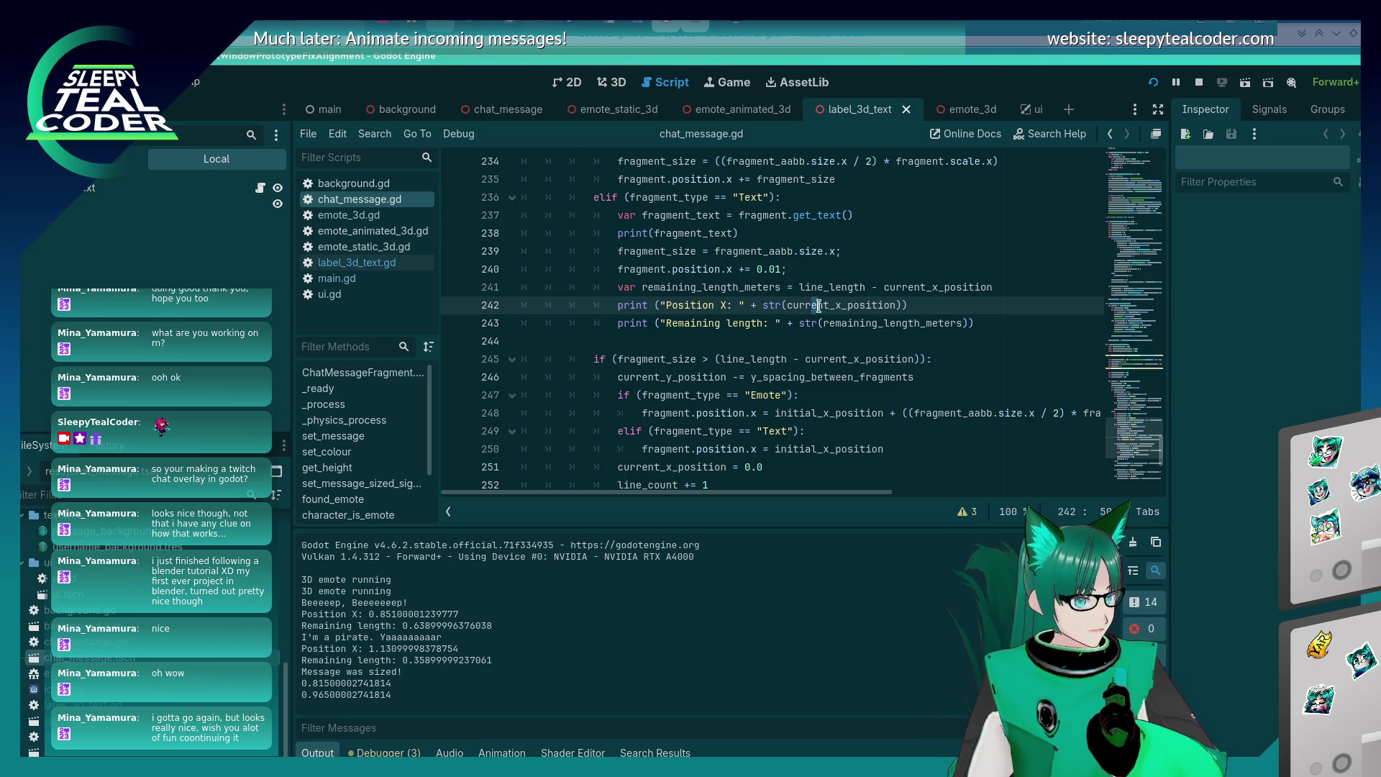
pyautogui.click(918, 318)
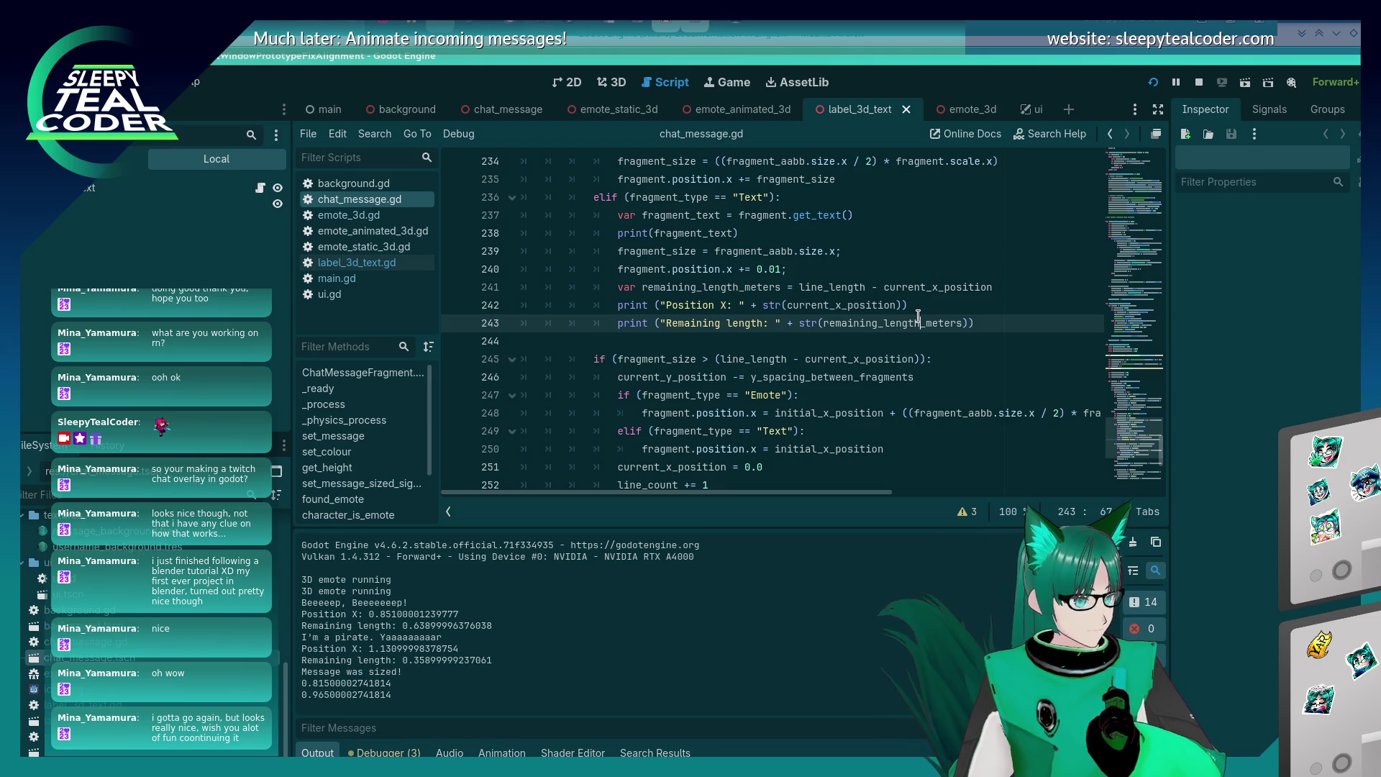
pyautogui.scroll(-1, 807, 361)
pyautogui.scroll(1, 807, 362)
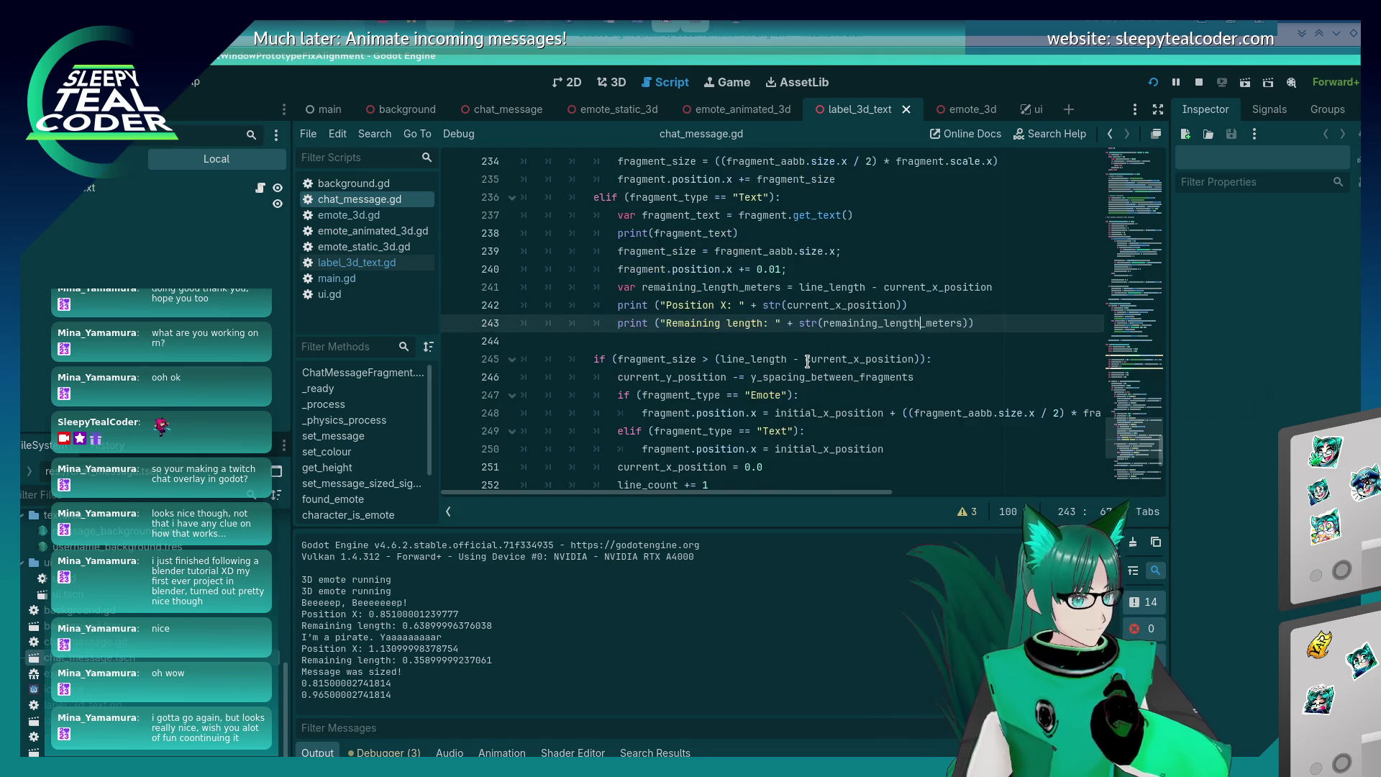
pyautogui.moveTo(804, 364)
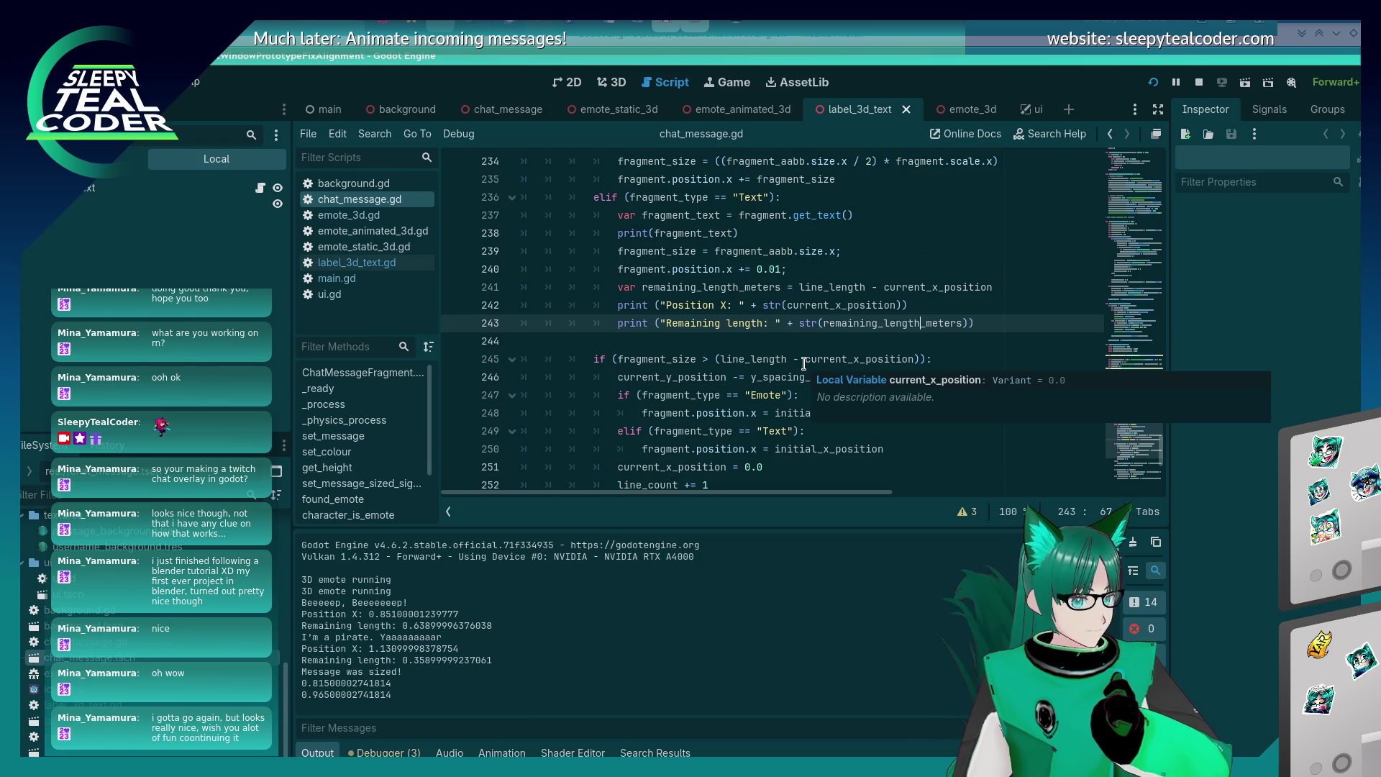
pyautogui.scroll(1, 799, 359)
pyautogui.hotkey('alt', 'Tab')
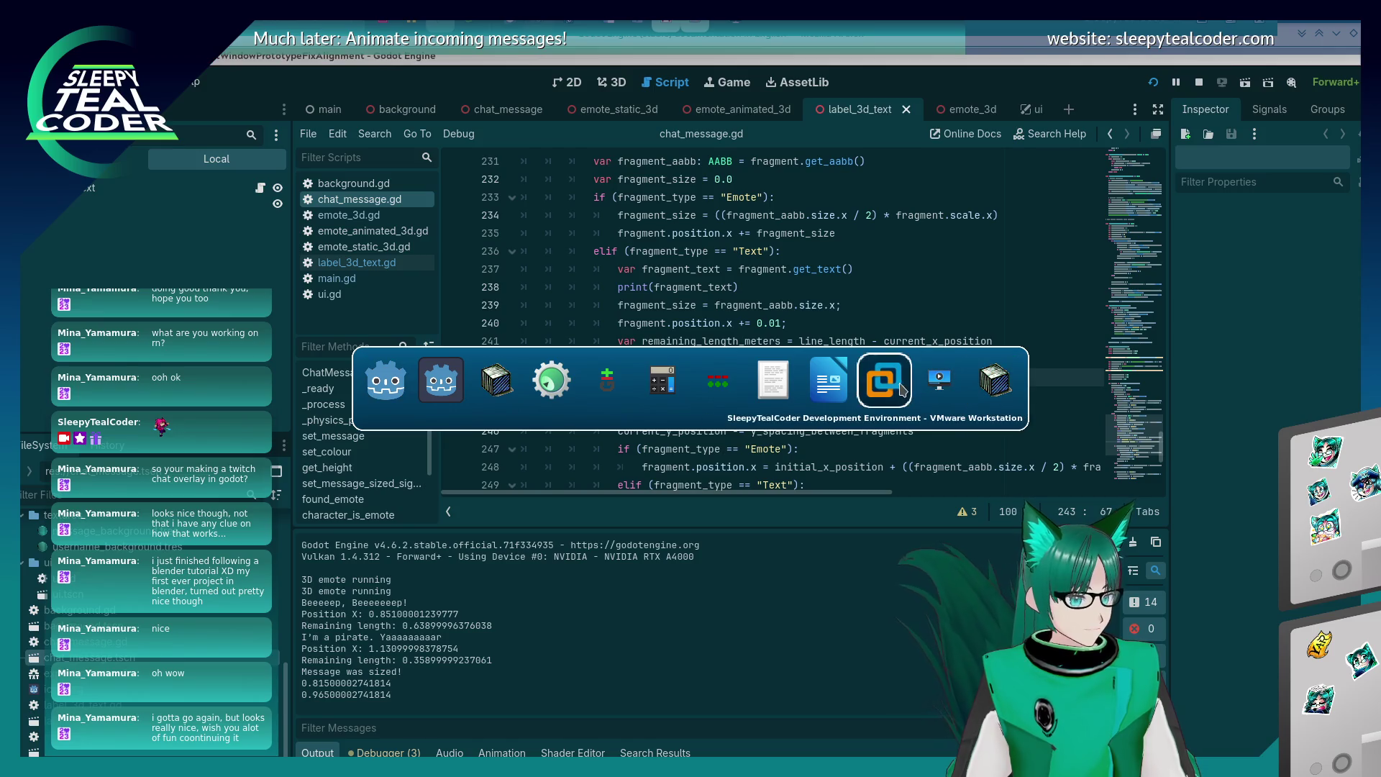
pyautogui.click(897, 391)
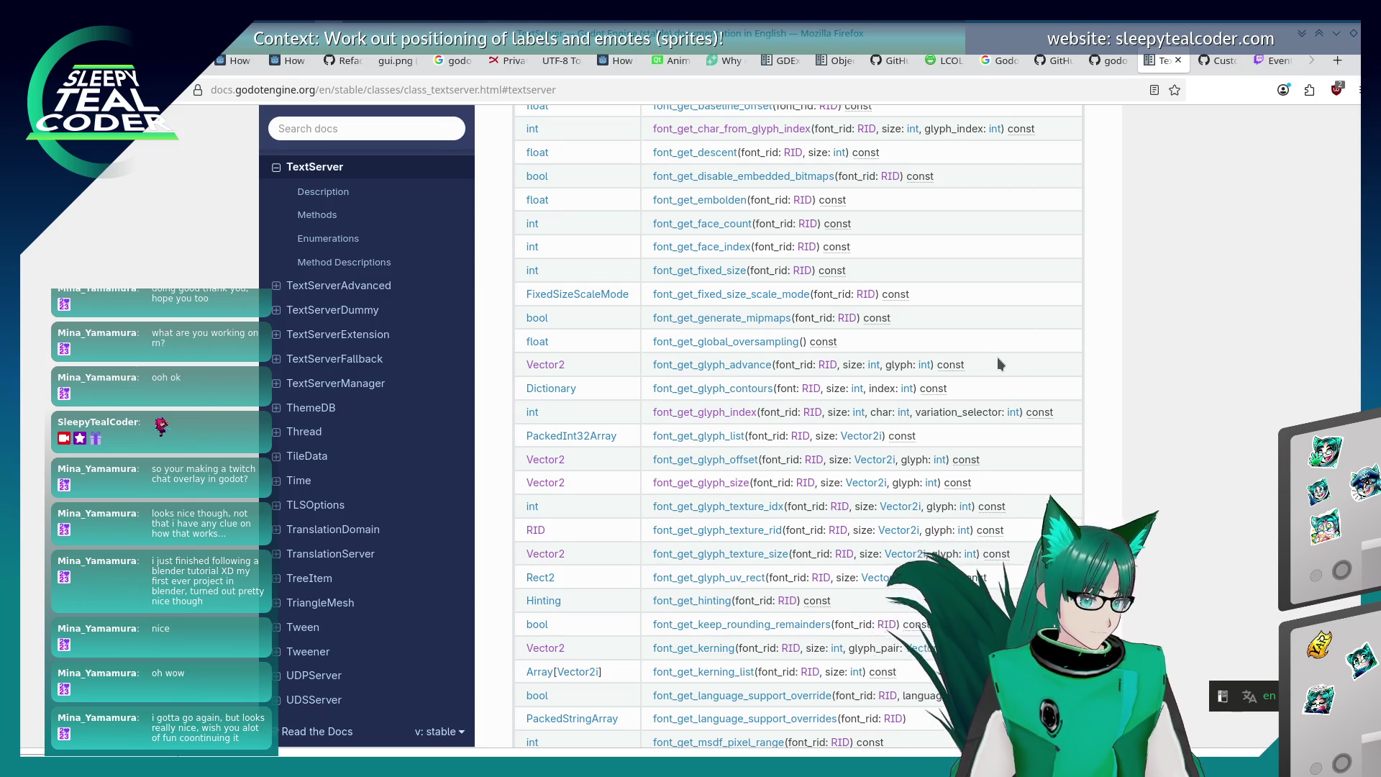
# Step through the 'meters' matches on the TextServer page, then search 'godot, pixels to meters' in a new tab.
pyautogui.press('Return')
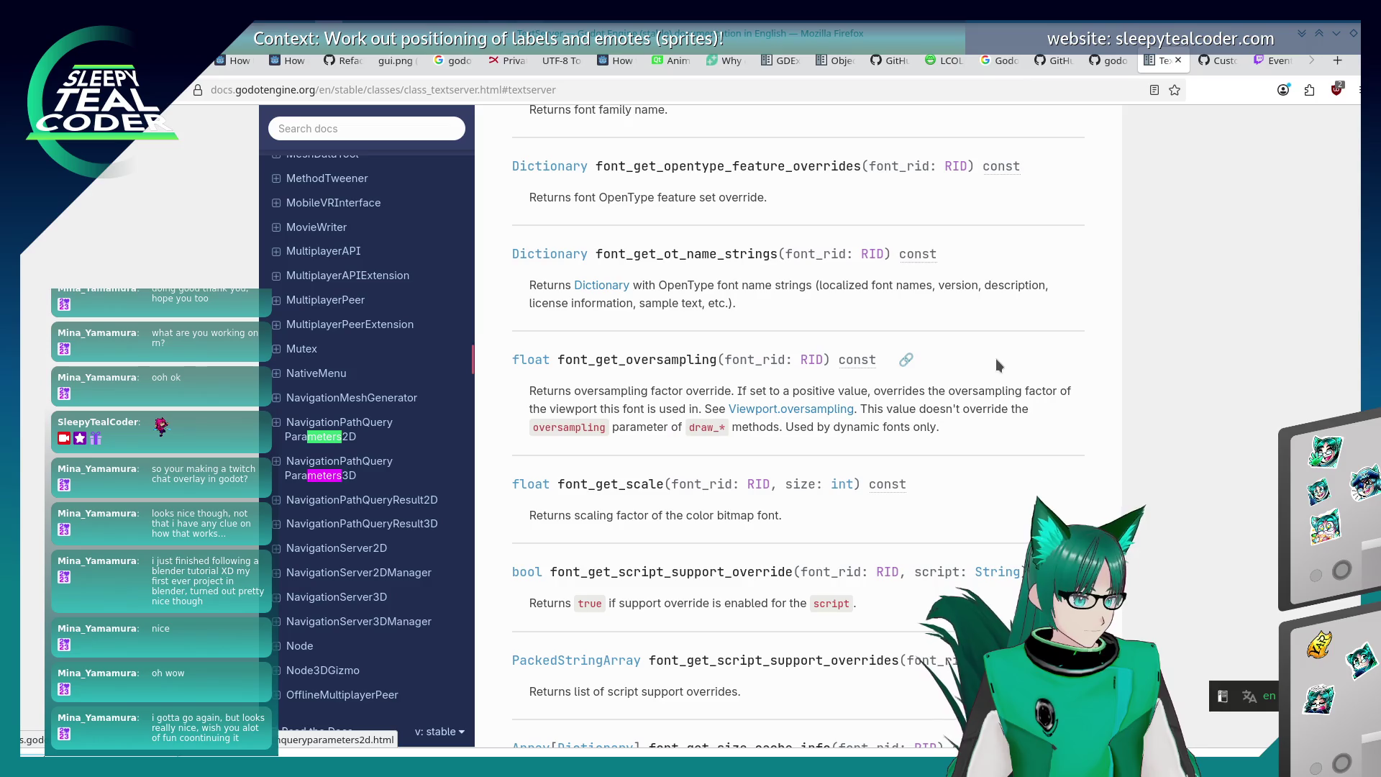
pyautogui.press('Return')
pyautogui.press('Return')
pyautogui.press('Return')
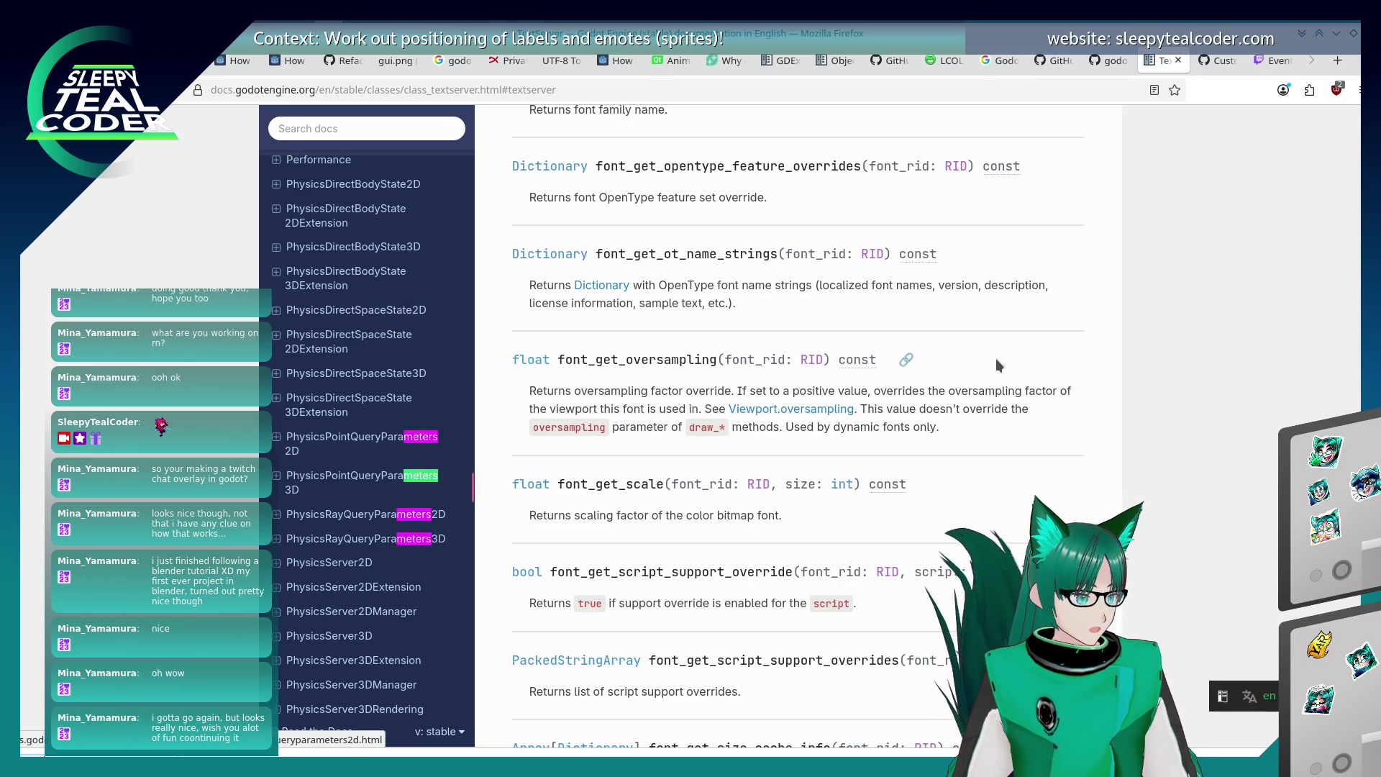
pyautogui.hotkey('shift', 'Return')
pyautogui.hotkey('shift', 'Return')
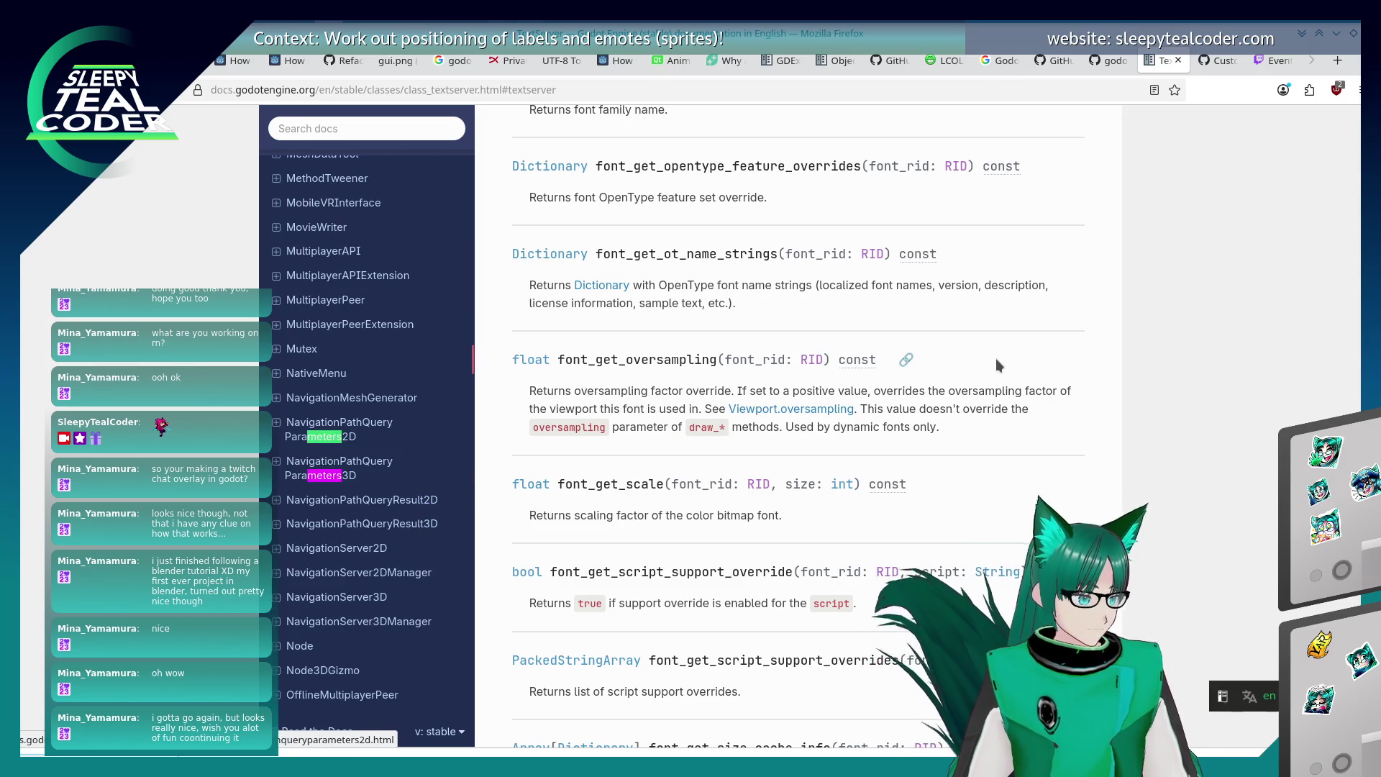
pyautogui.press('Return')
pyautogui.press('Return')
pyautogui.press('Return')
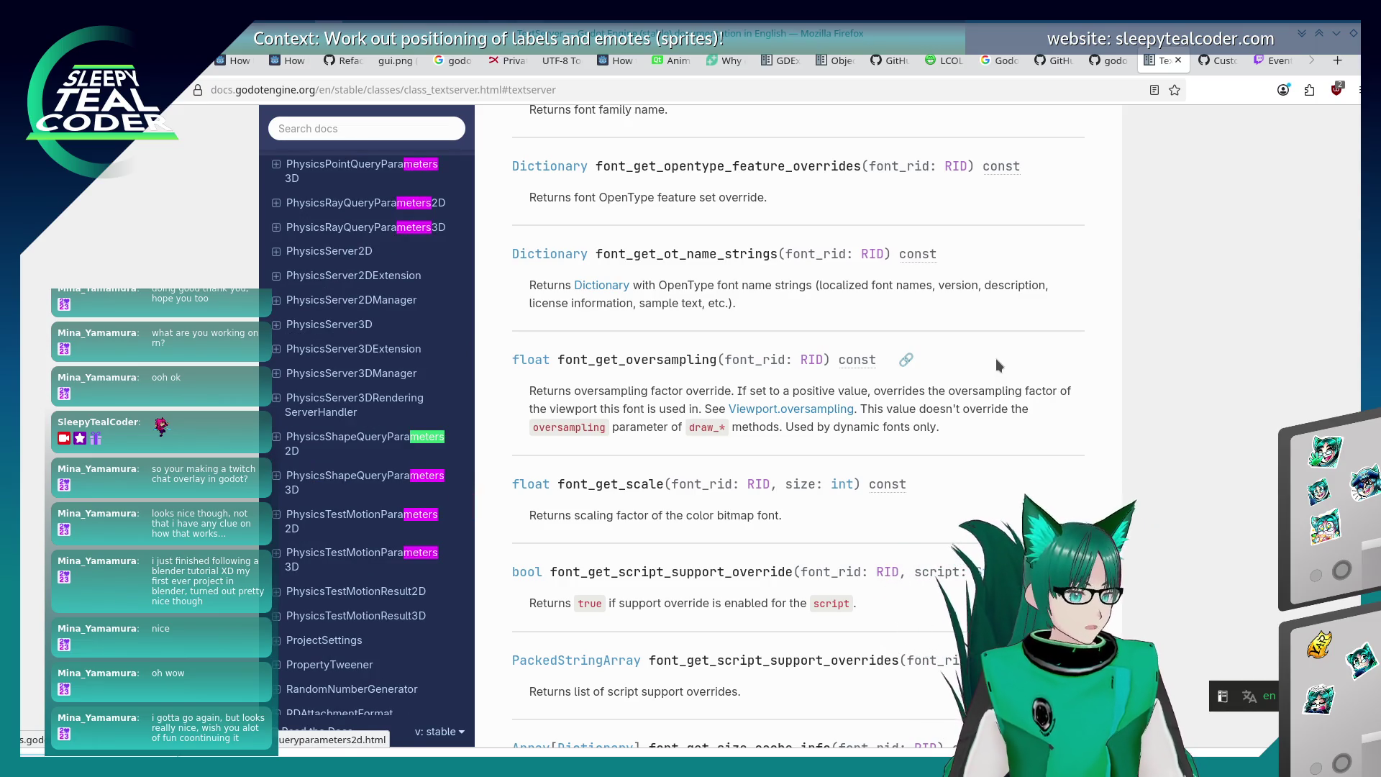
pyautogui.hotkey('ctrl', 't')
pyautogui.write('godot,')
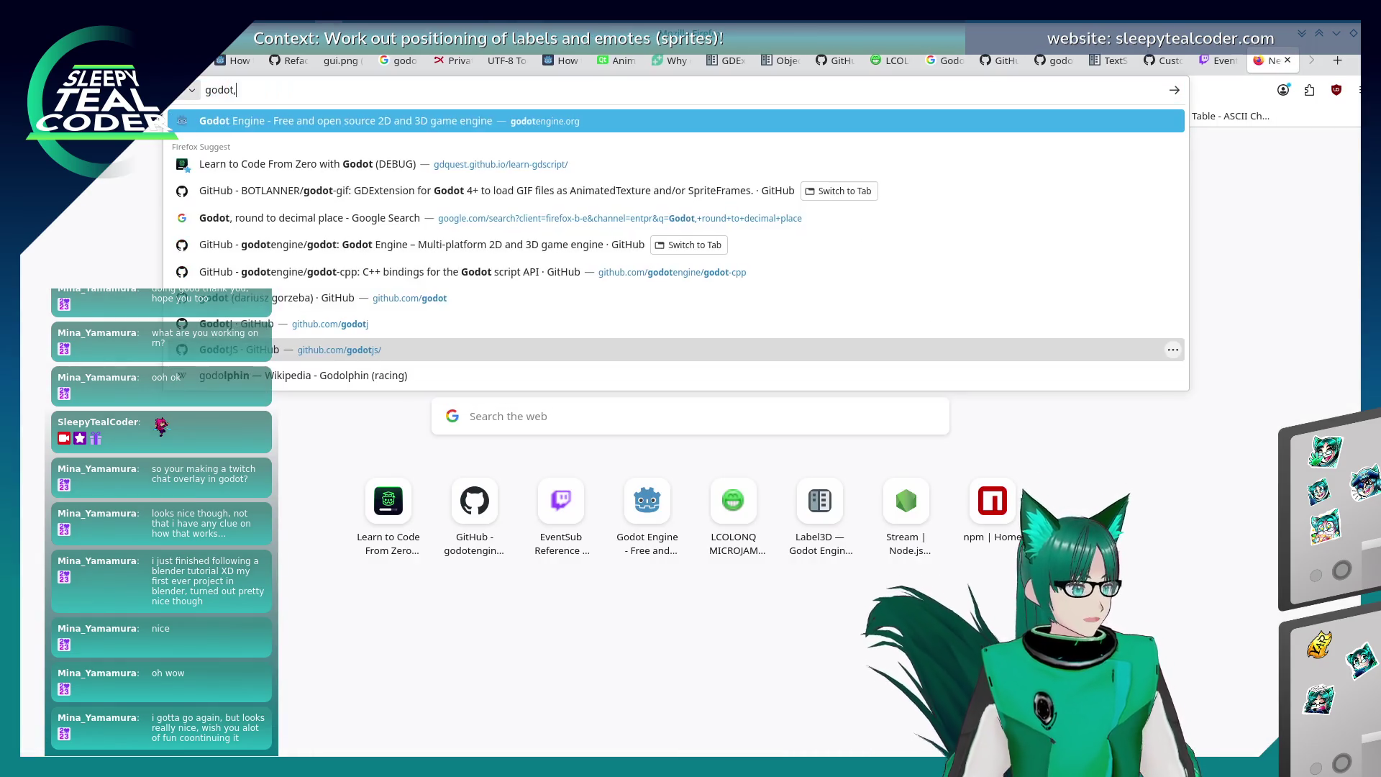
pyautogui.write(' pixels to meters')
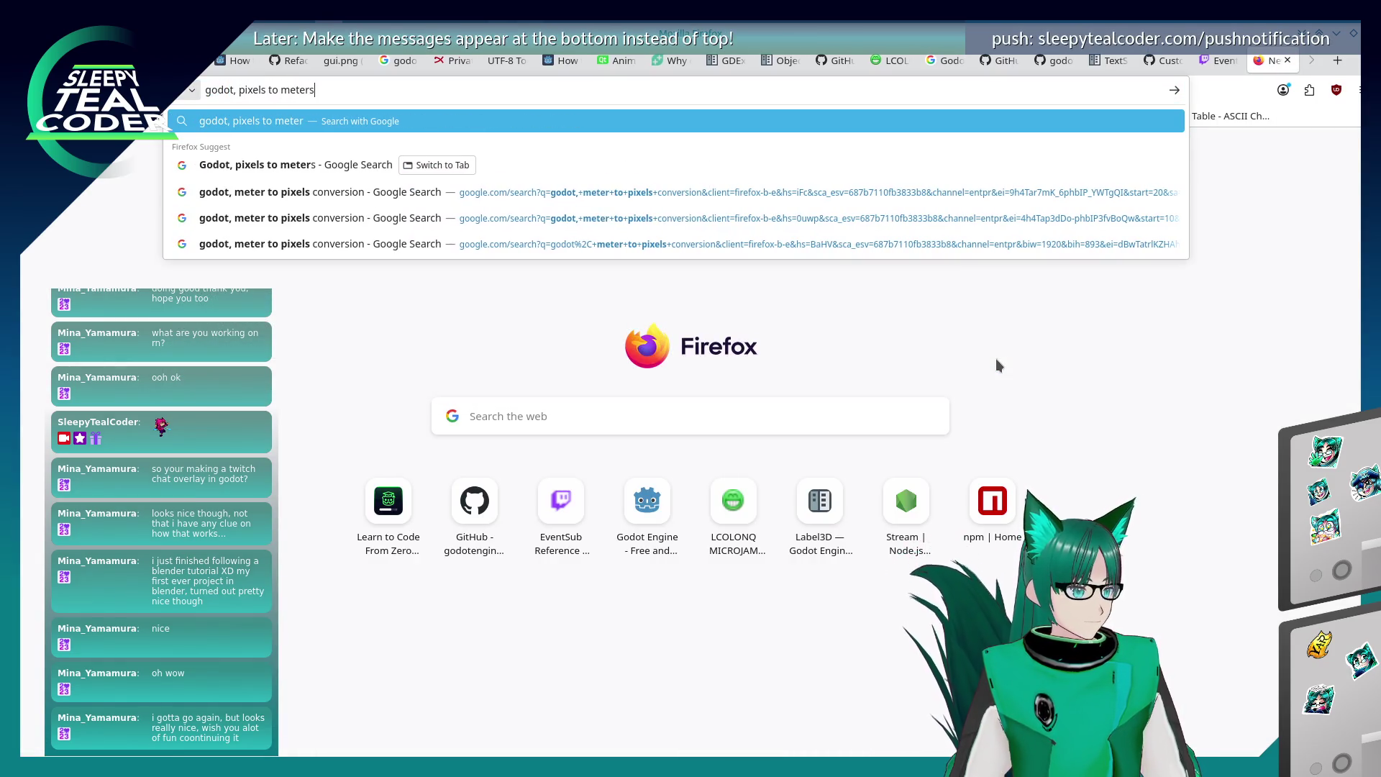
# Search Google for 'godot, pixels to meters conversion function' and skim the Reddit and Godot Forums results.
pyautogui.press('Return')
pyautogui.click(366, 150)
pyautogui.write('function')
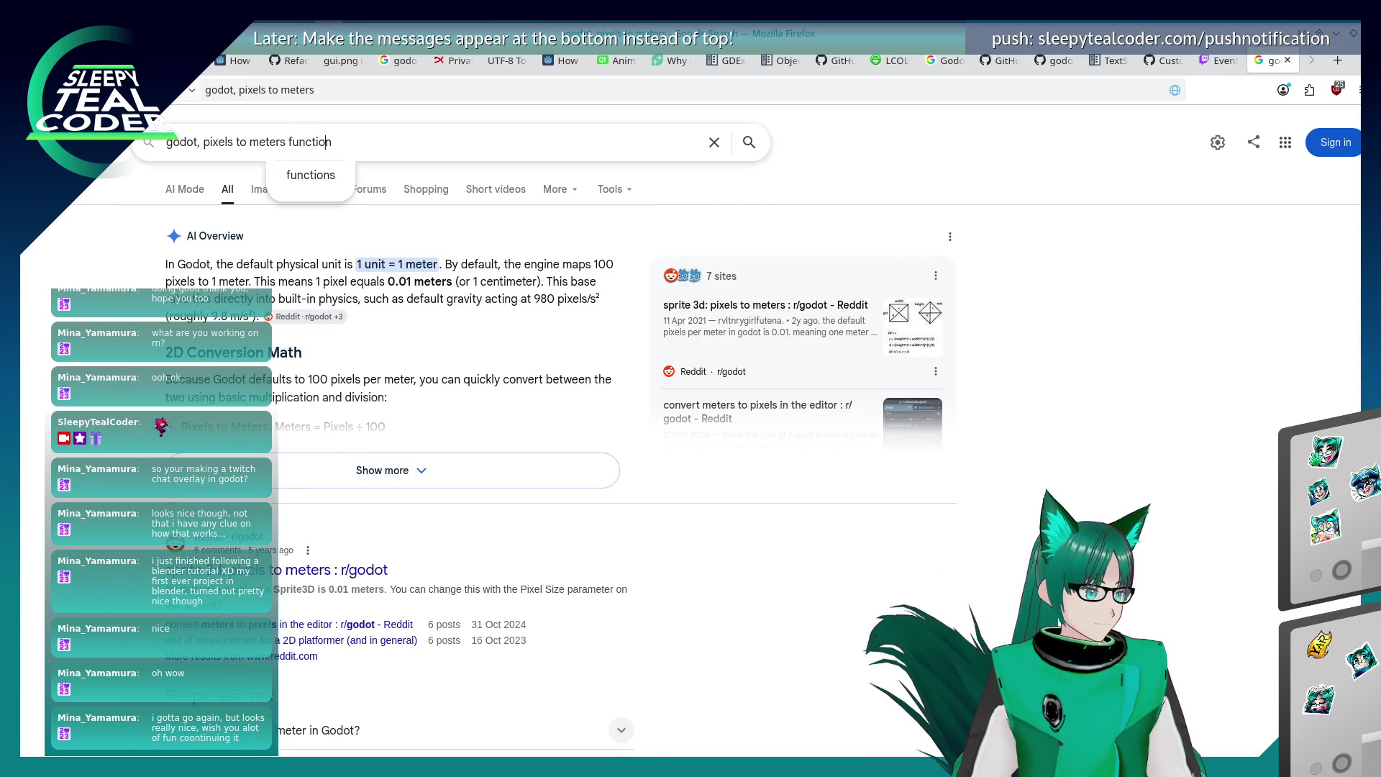
pyautogui.write('conver')
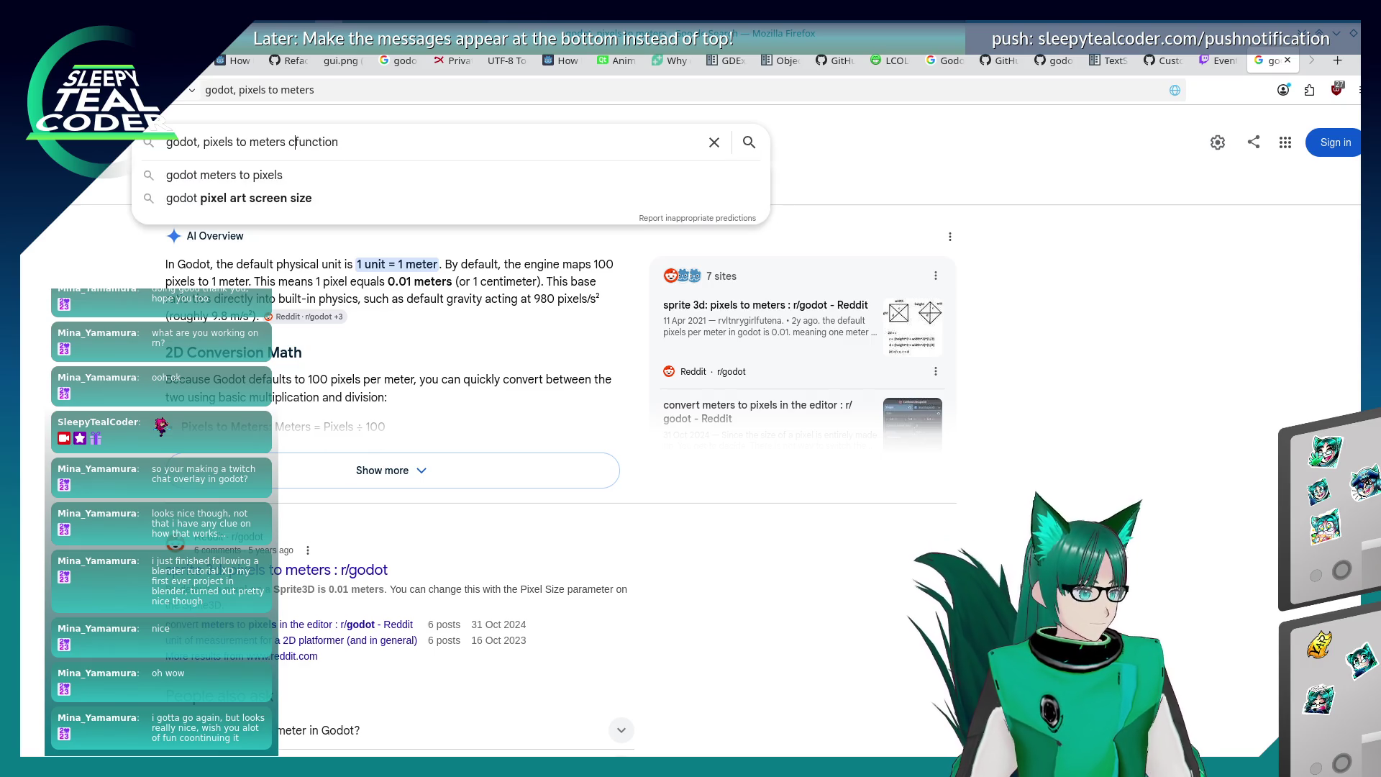
pyautogui.press('Return')
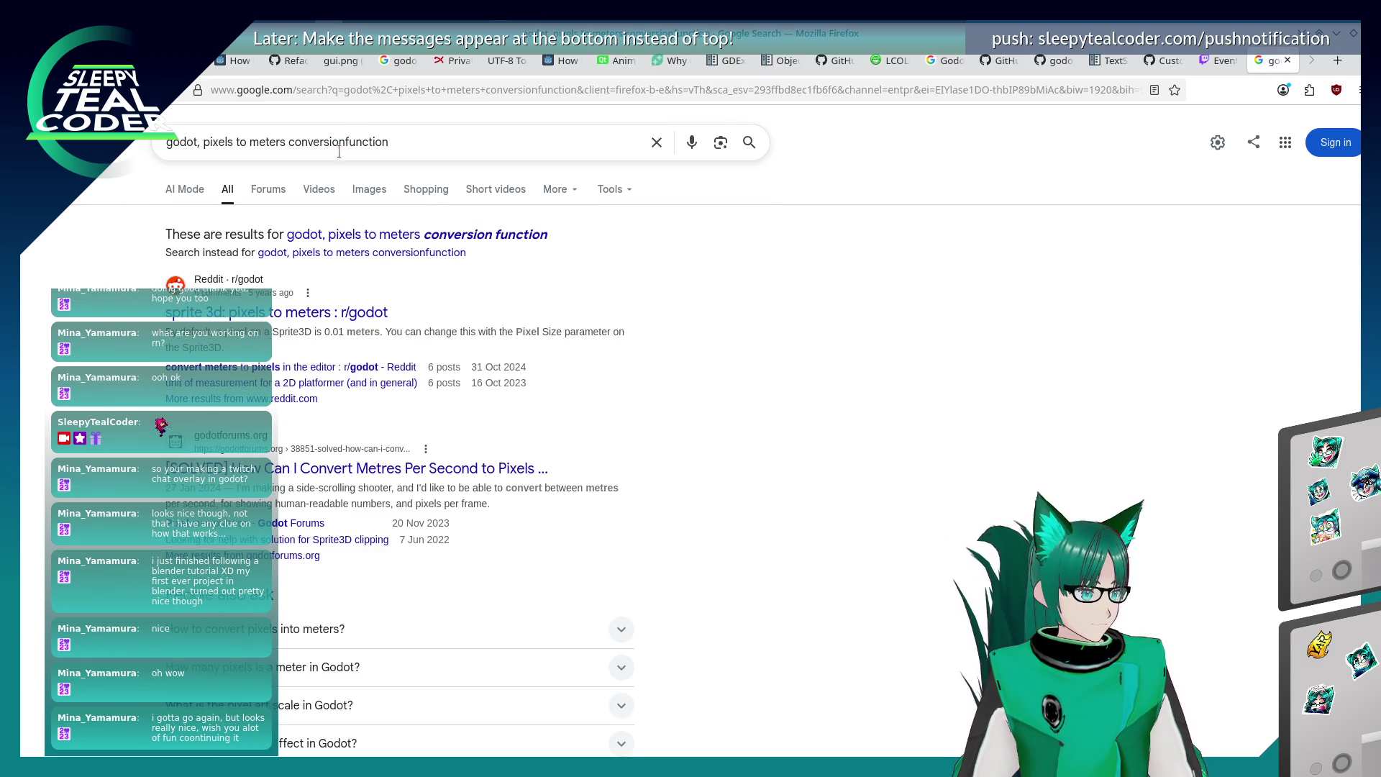
pyautogui.click(370, 142)
pyautogui.press('Return')
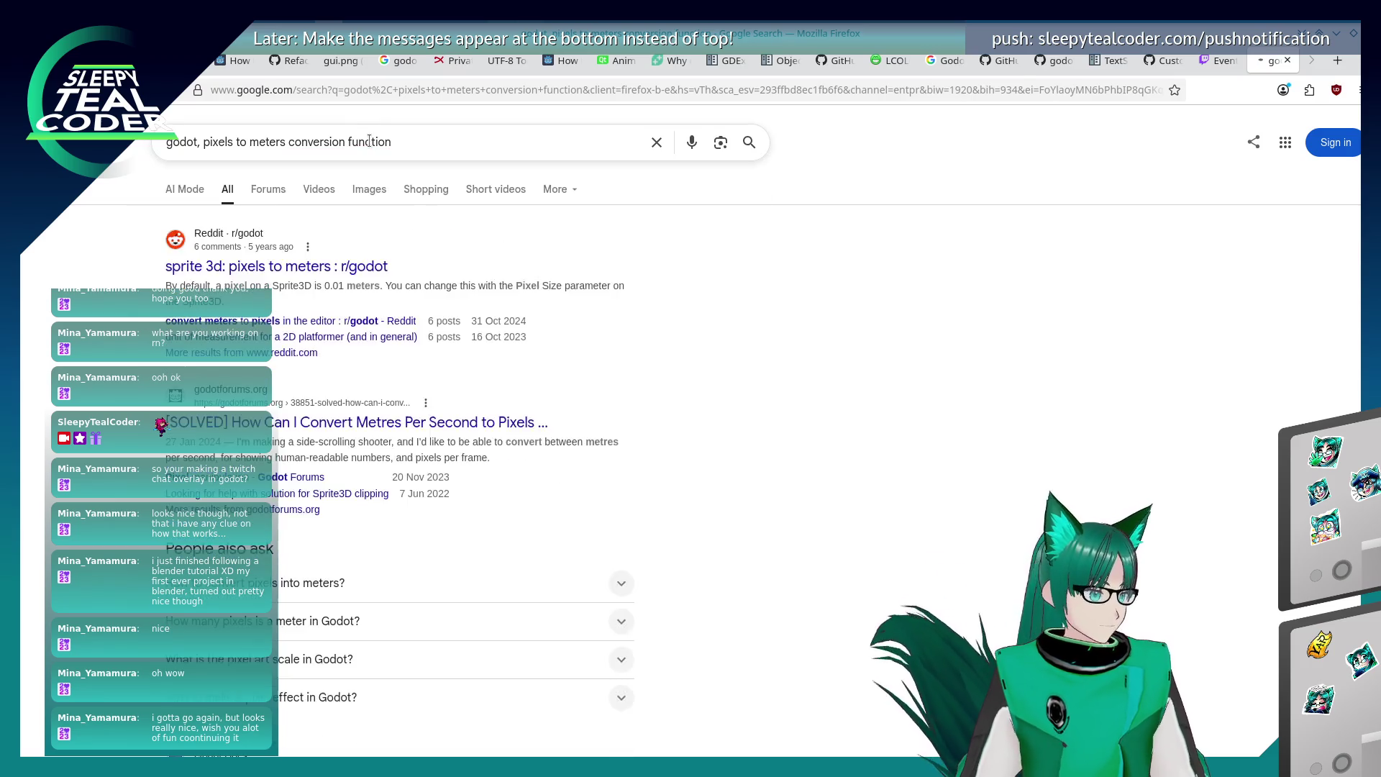
pyautogui.scroll(-3, 82, 389)
pyautogui.scroll(2, 81, 388)
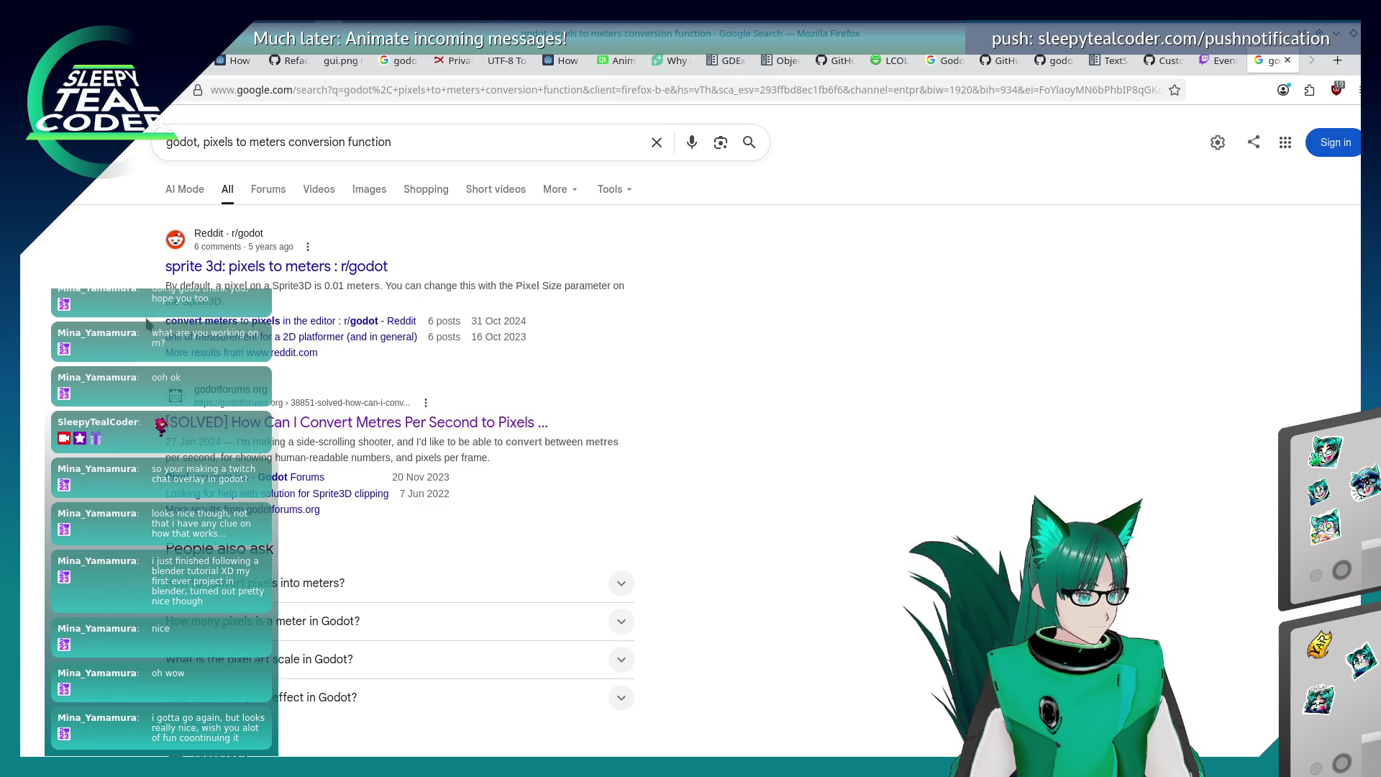
pyautogui.scroll(-6, 146, 324)
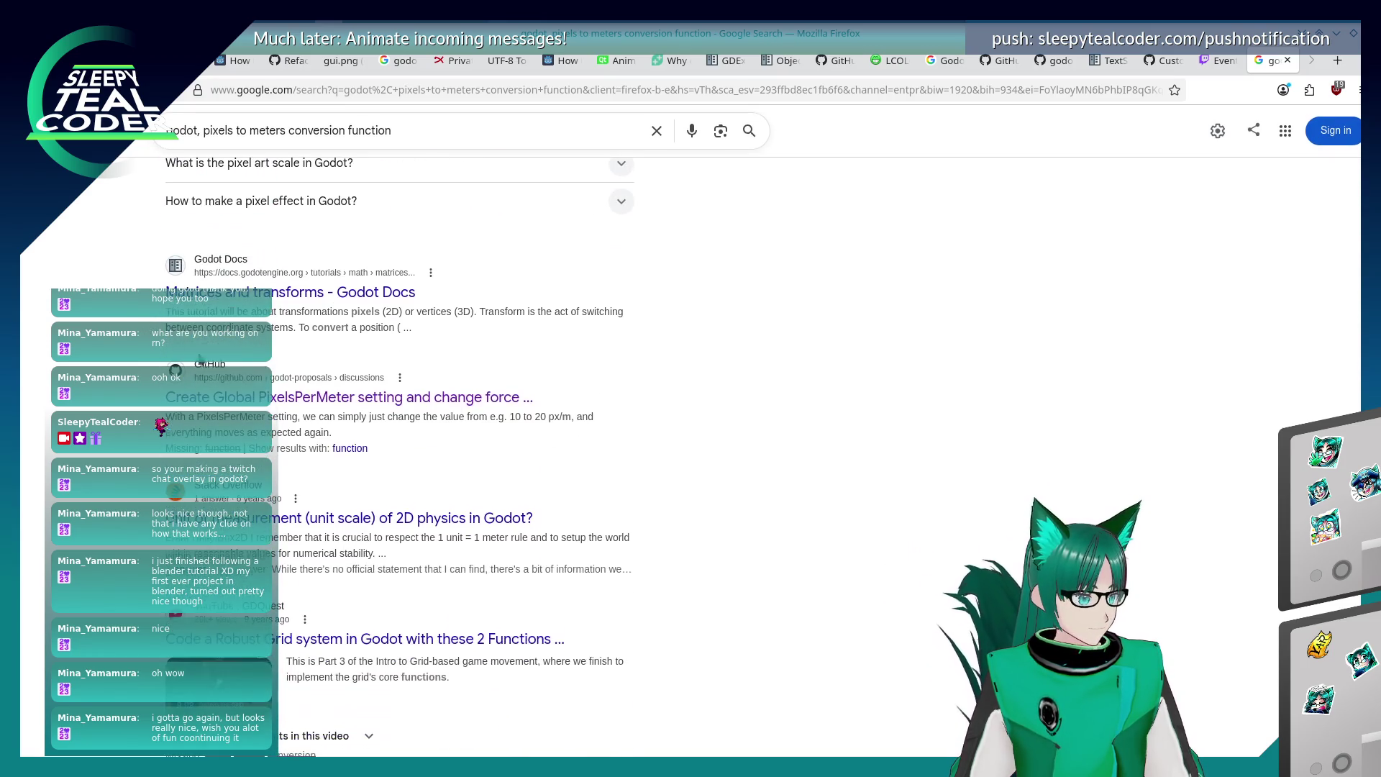
pyautogui.click(311, 301)
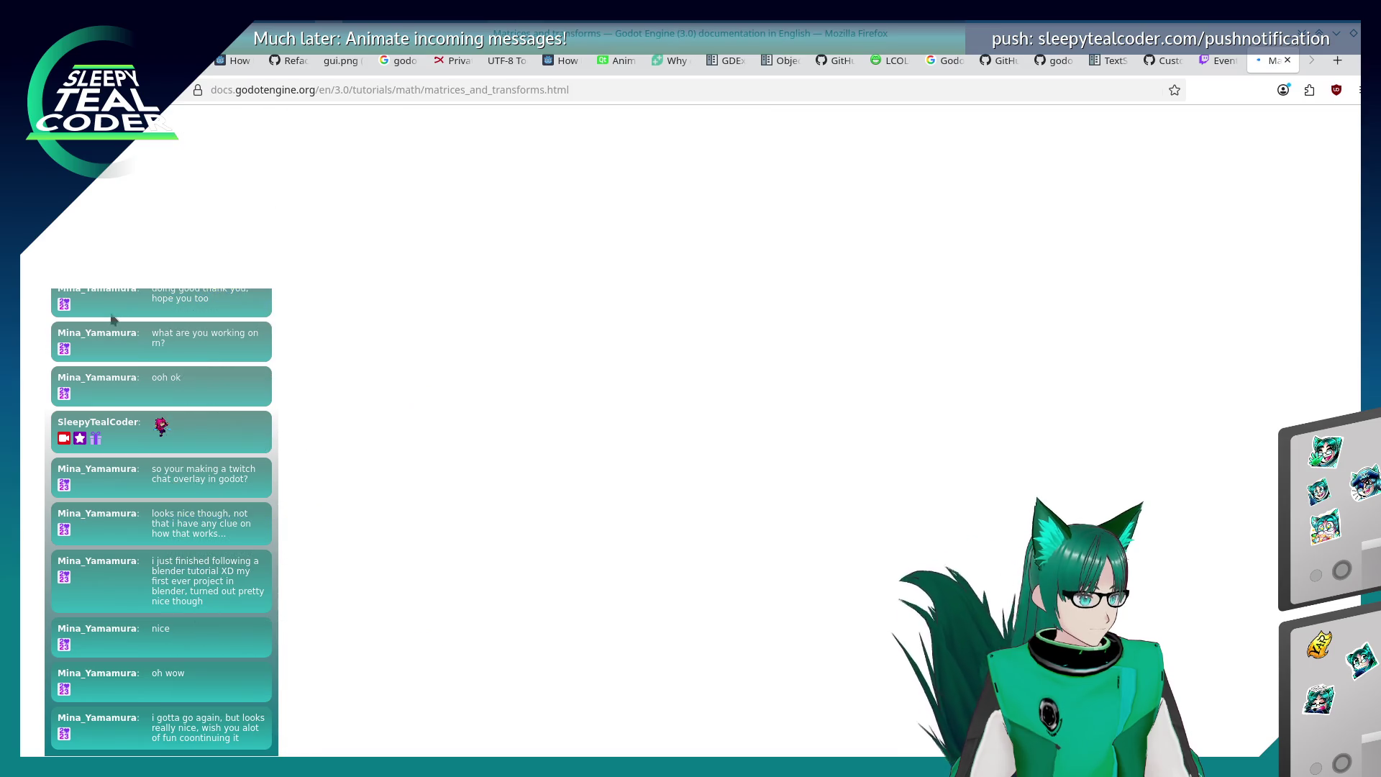
pyautogui.scroll(-5, 455, 368)
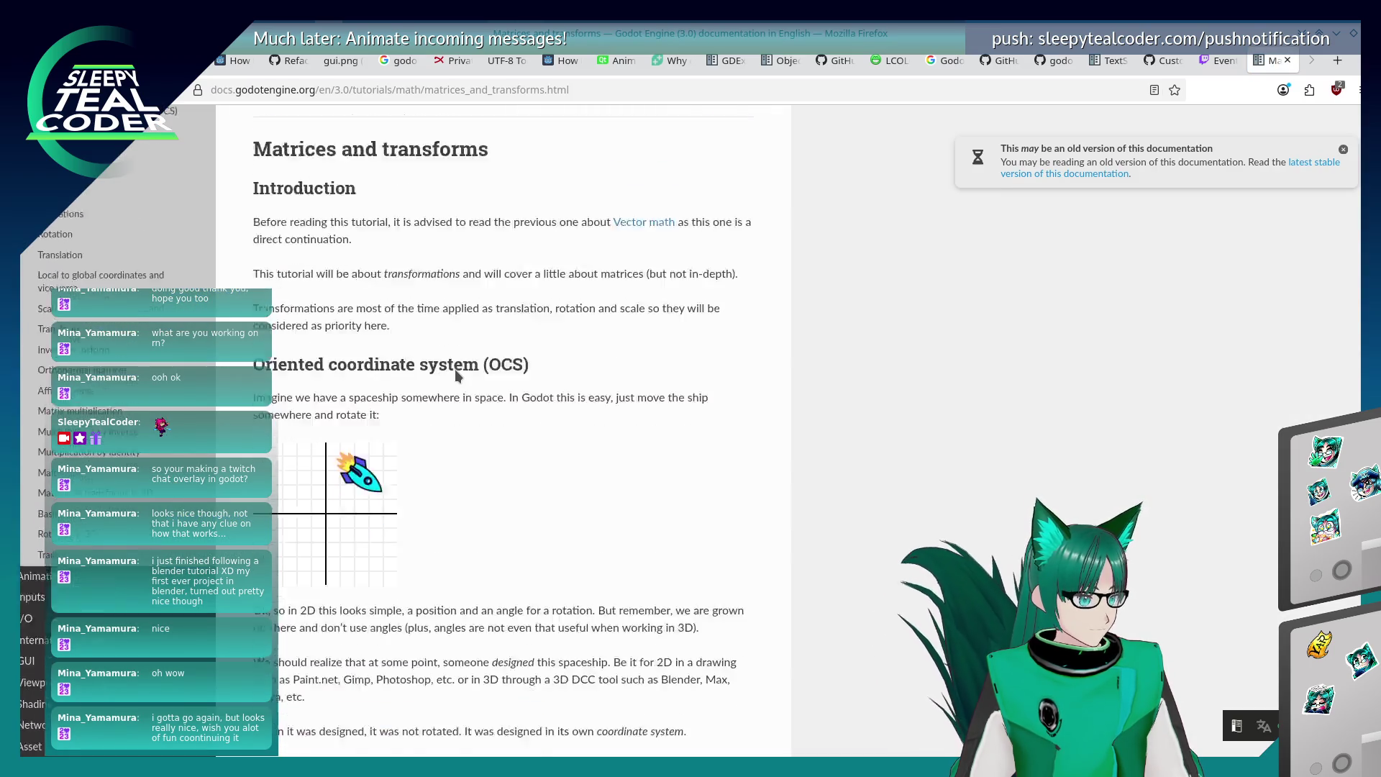
pyautogui.scroll(-15, 454, 375)
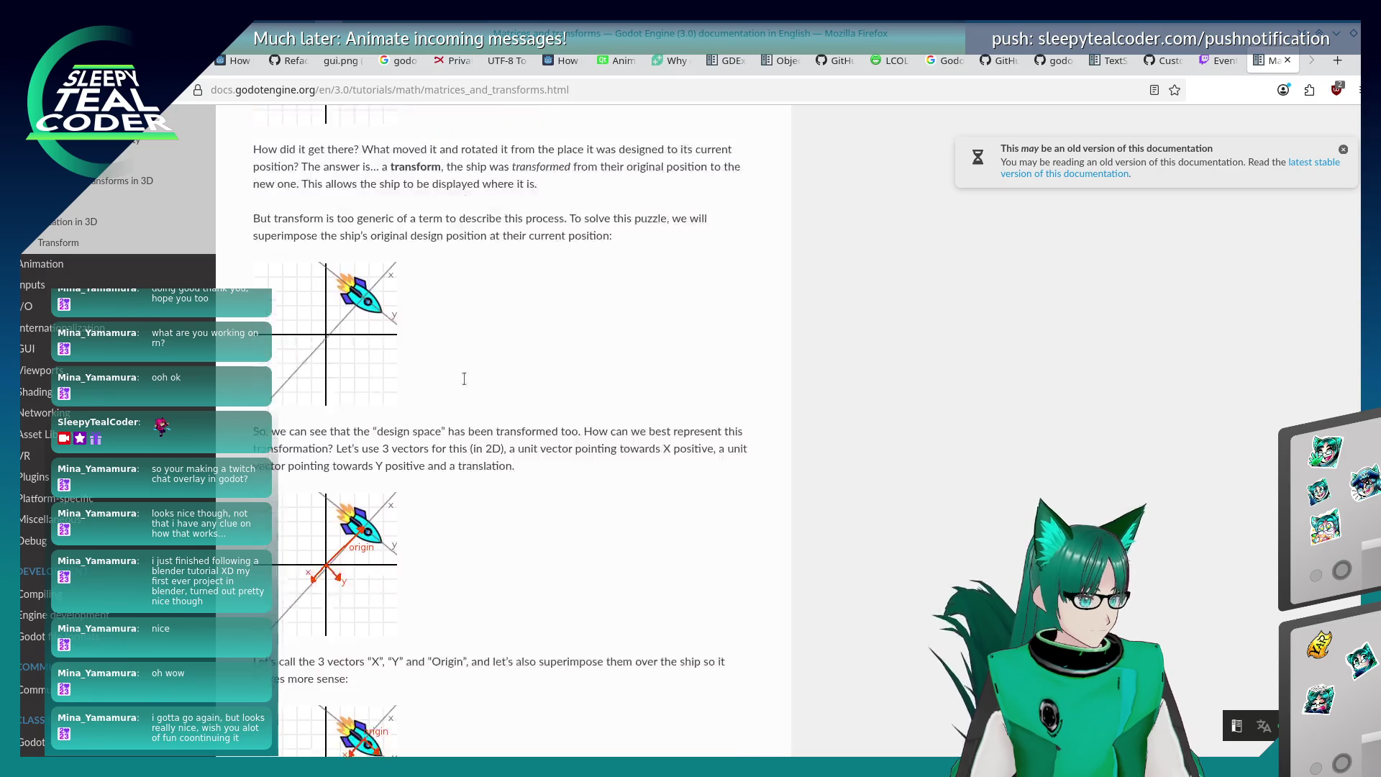
pyautogui.scroll(-15, 455, 369)
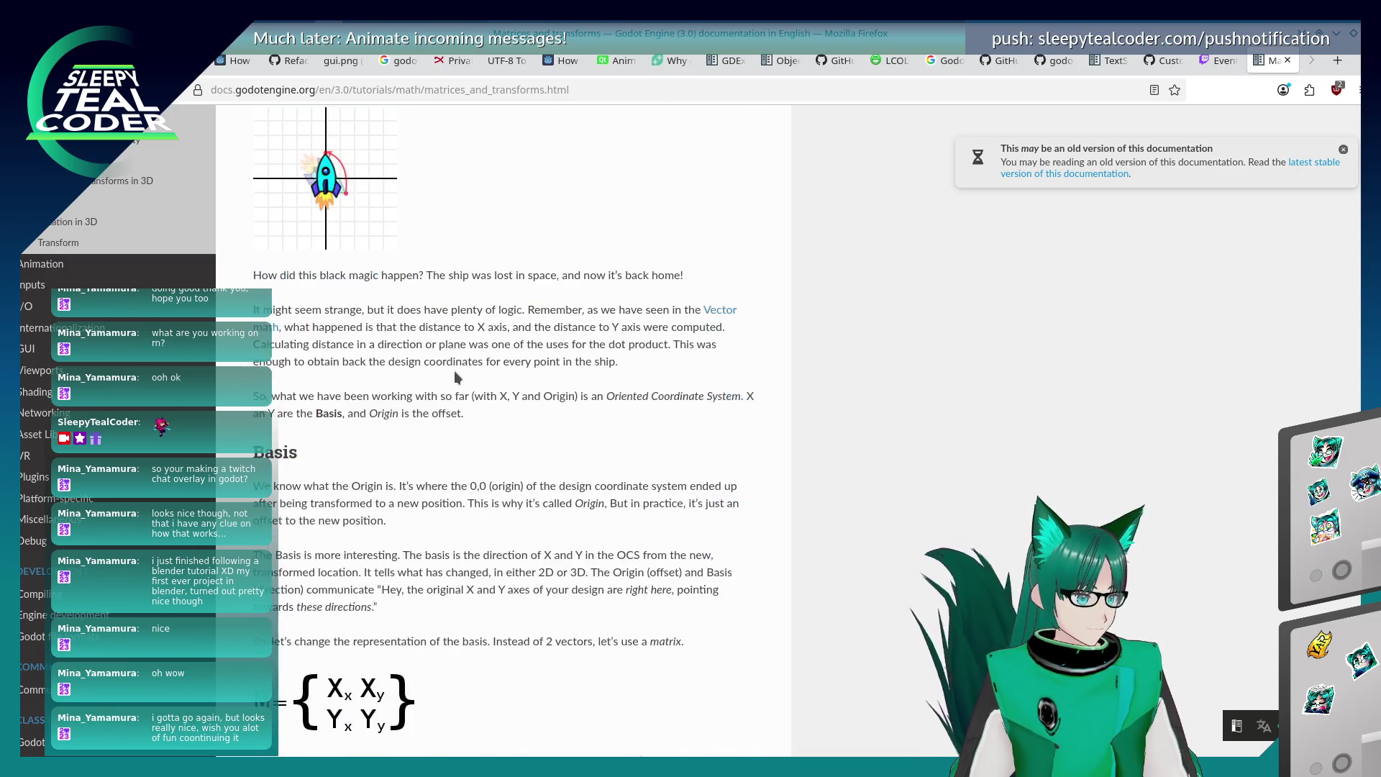
pyautogui.scroll(-12, 455, 370)
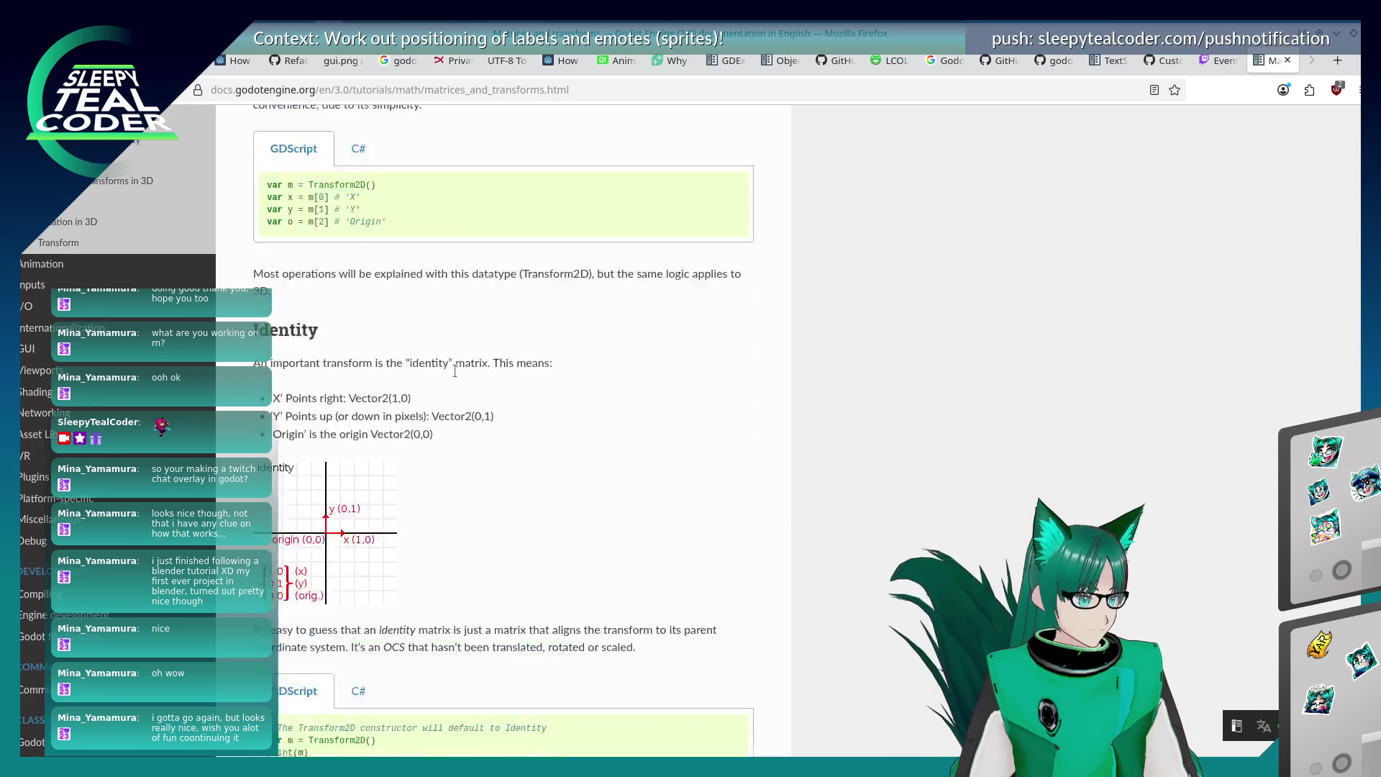
pyautogui.scroll(20, 455, 369)
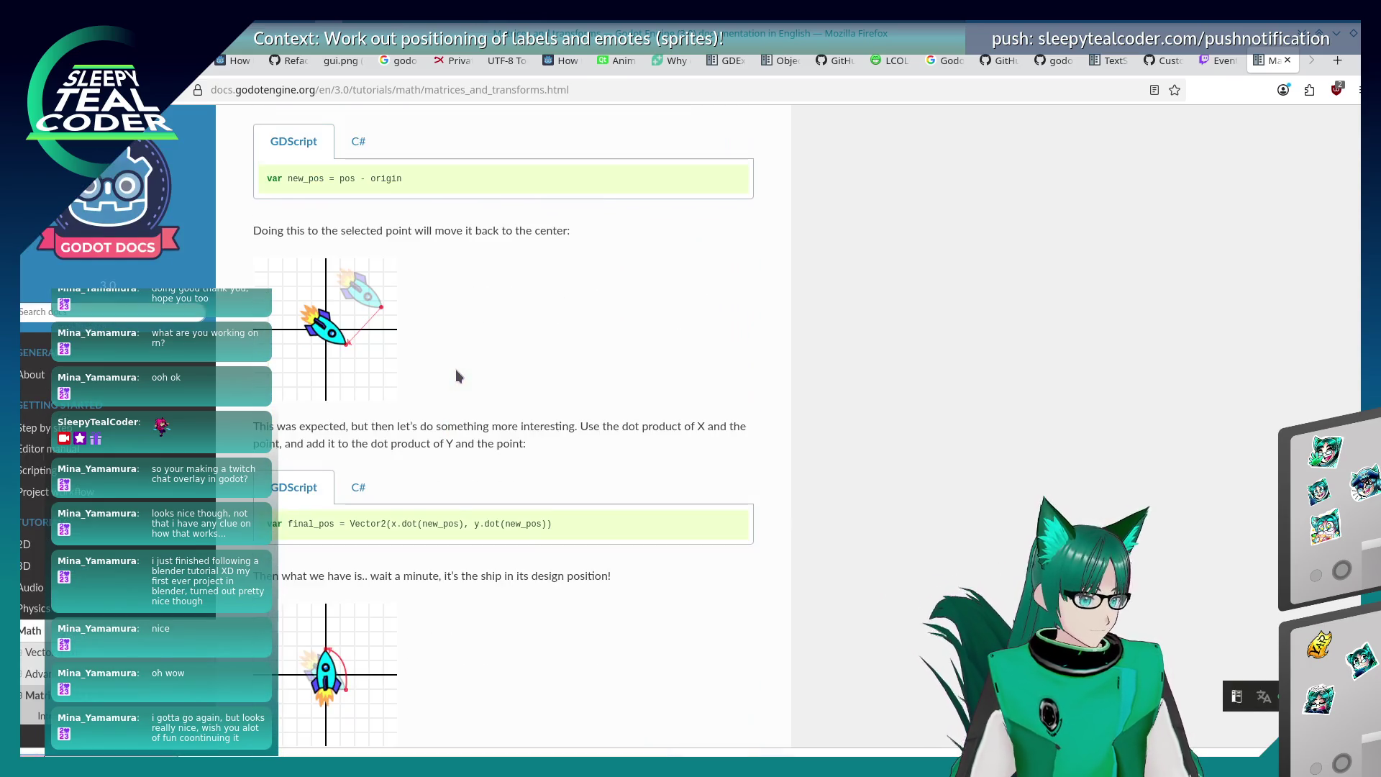
pyautogui.hotkey('alt', 'Left')
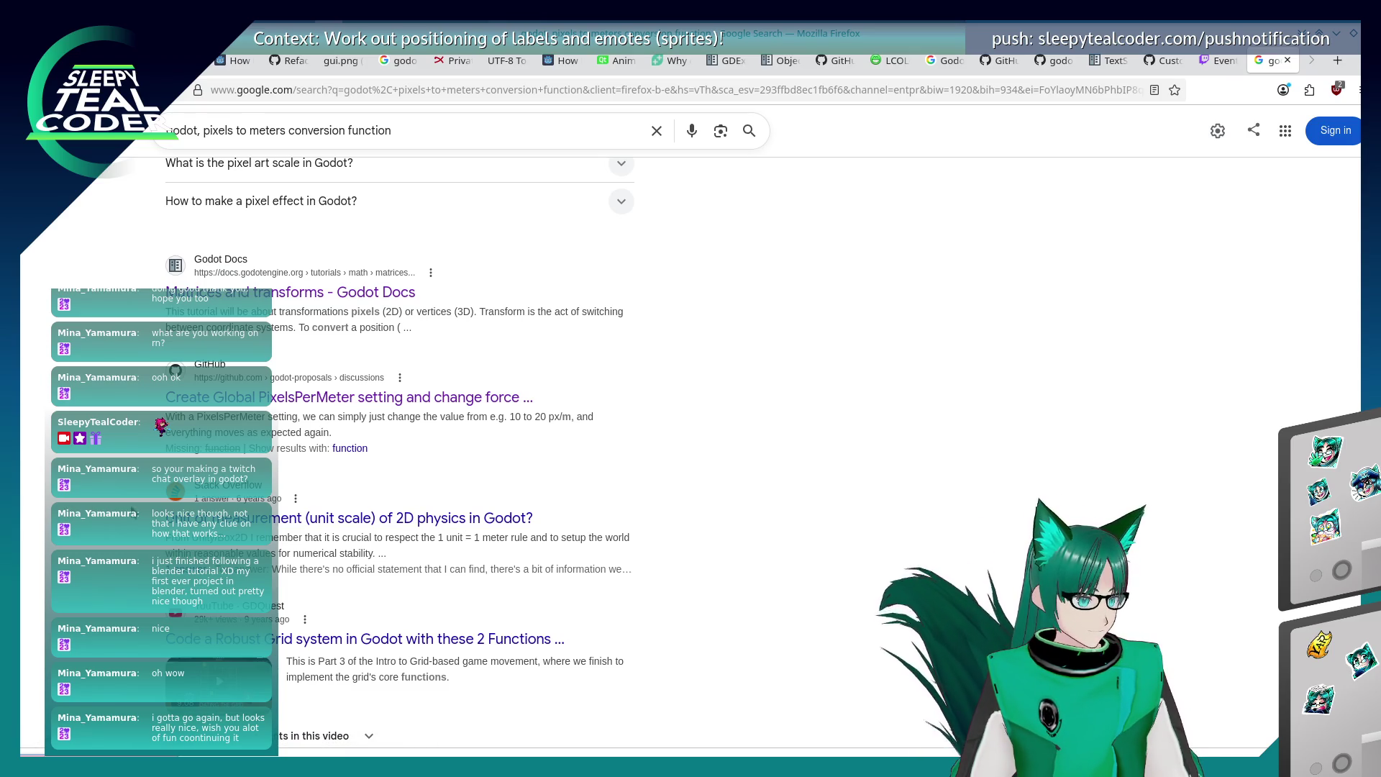
# Open the Stack Overflow question 'Unit of measurement (unit scale) of 2D physics in Godot?' and scroll to its answer.
pyautogui.click(315, 527)
pyautogui.scroll(-7, 211, 461)
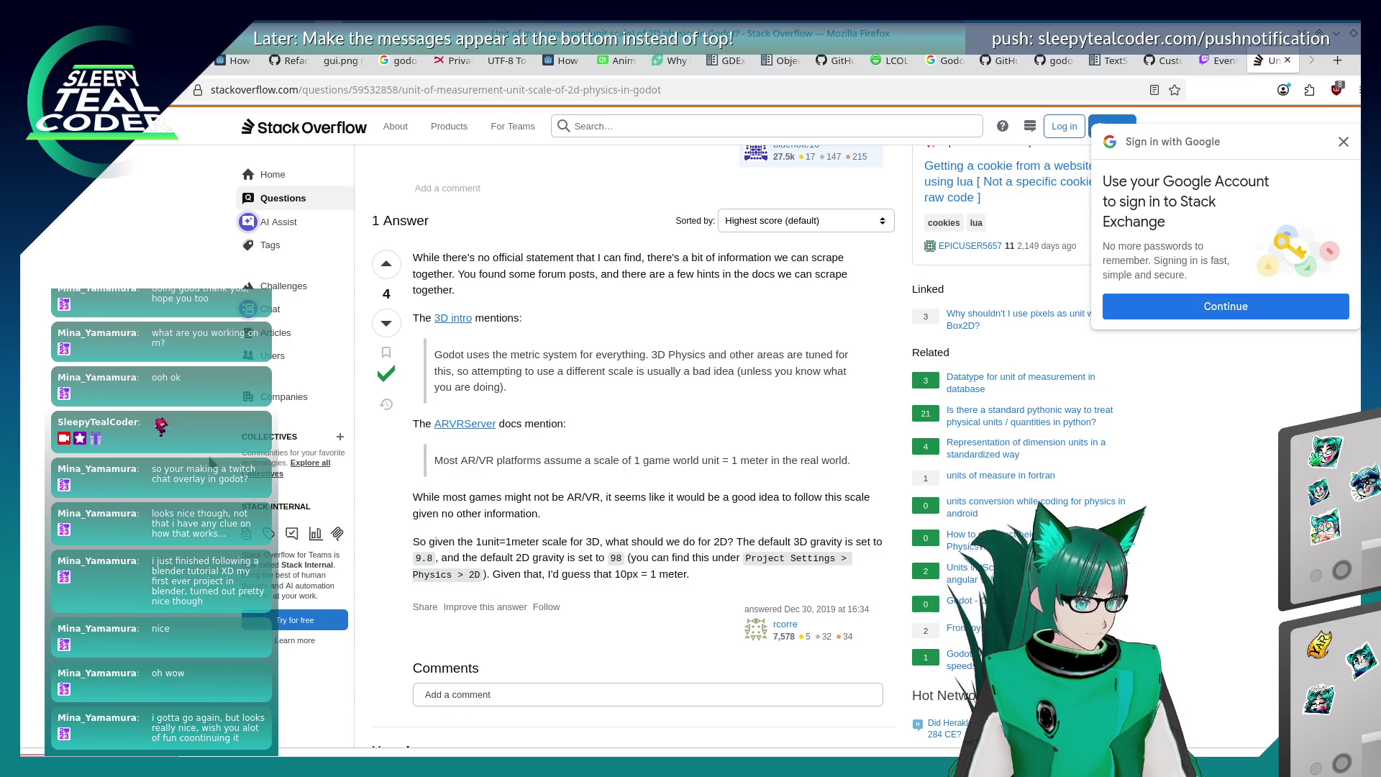
# Finish reading the 10px = 1 meter answer and go back to the Google results.
pyautogui.scroll(-4, 211, 463)
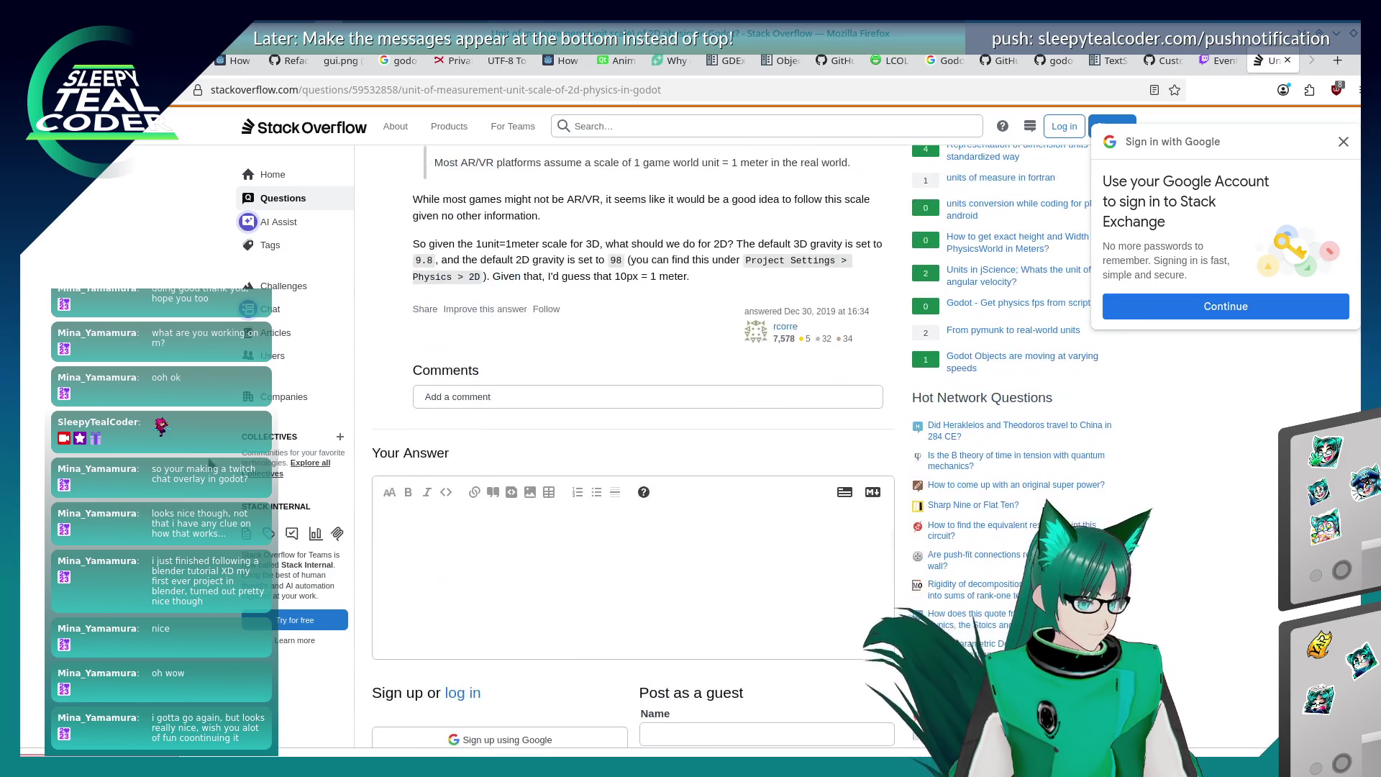
pyautogui.hotkey('alt', 'Left')
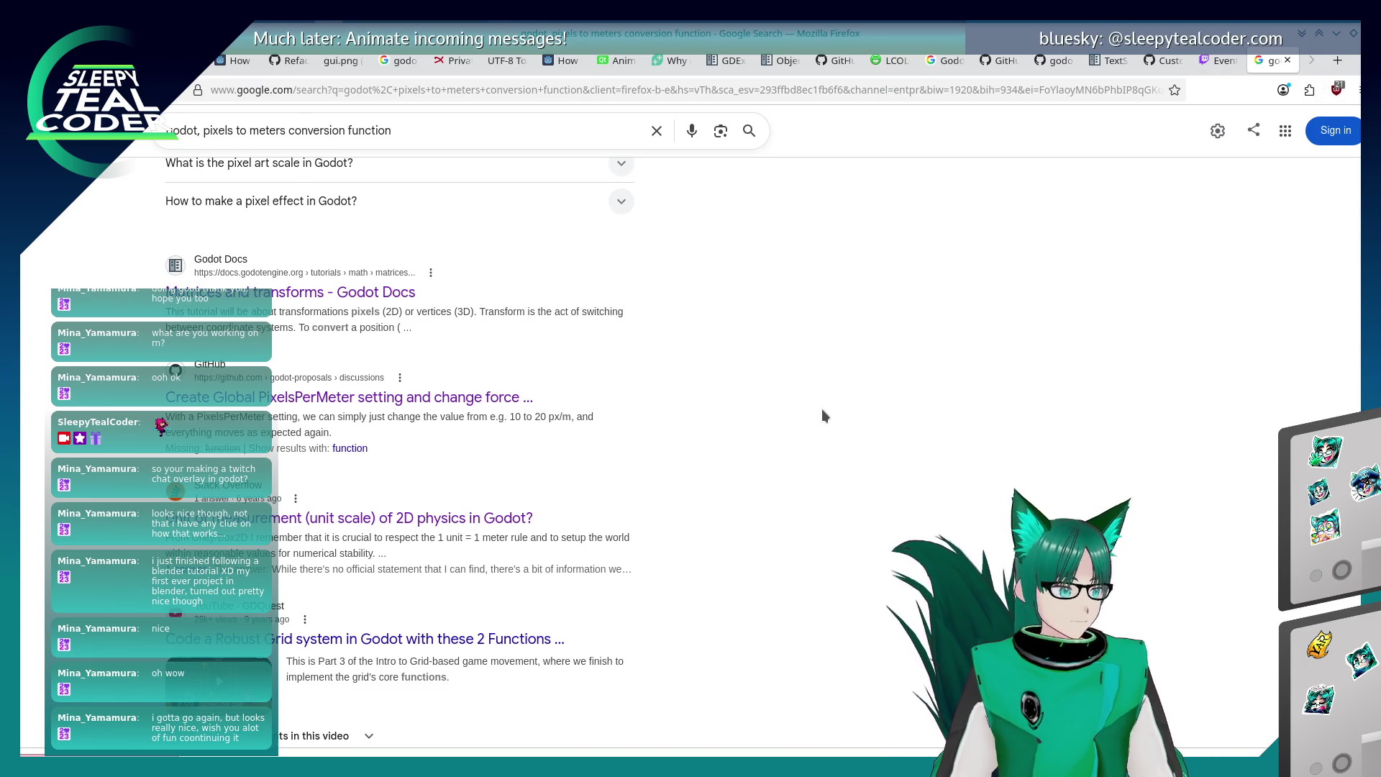
# Scroll to the bottom of the results, then return to the Godot editor's Project menu.
pyautogui.scroll(-5, 818, 409)
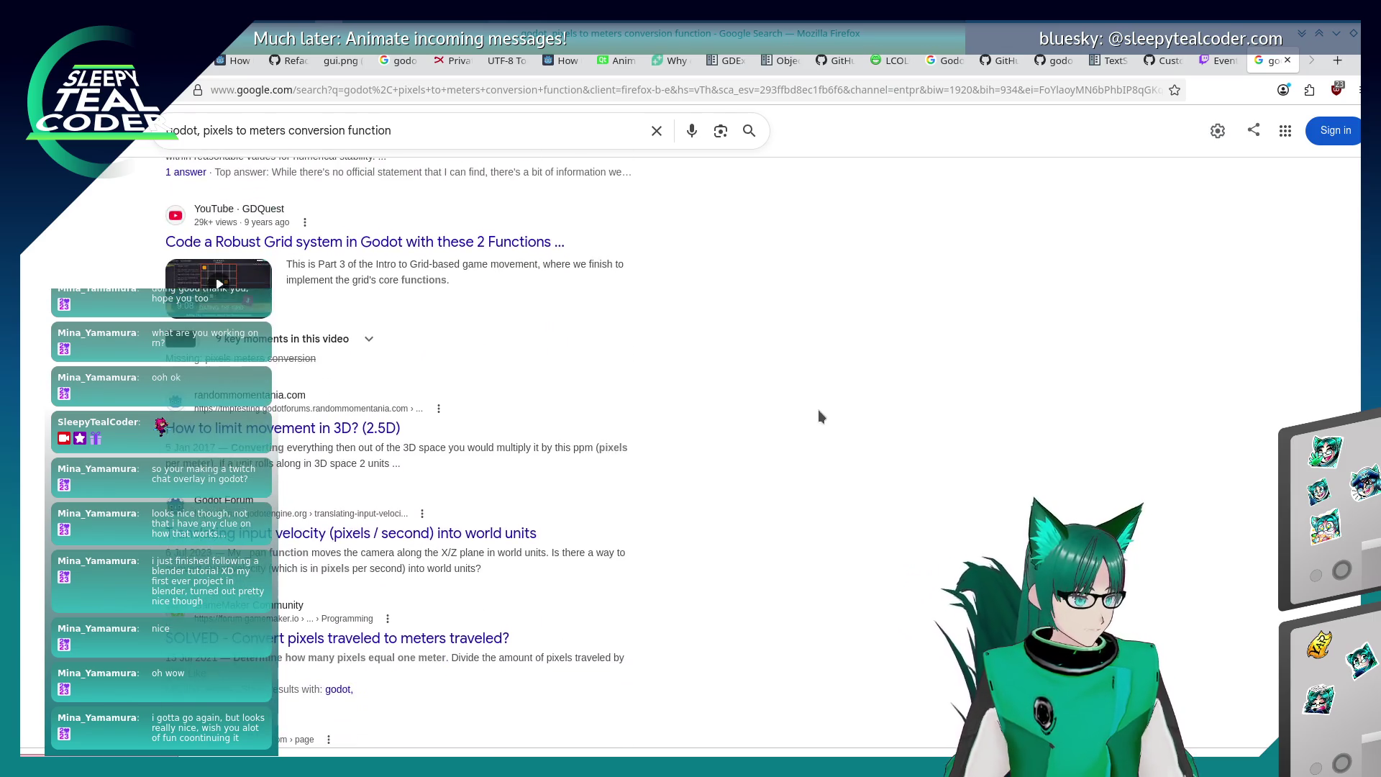
pyautogui.scroll(-3, 819, 416)
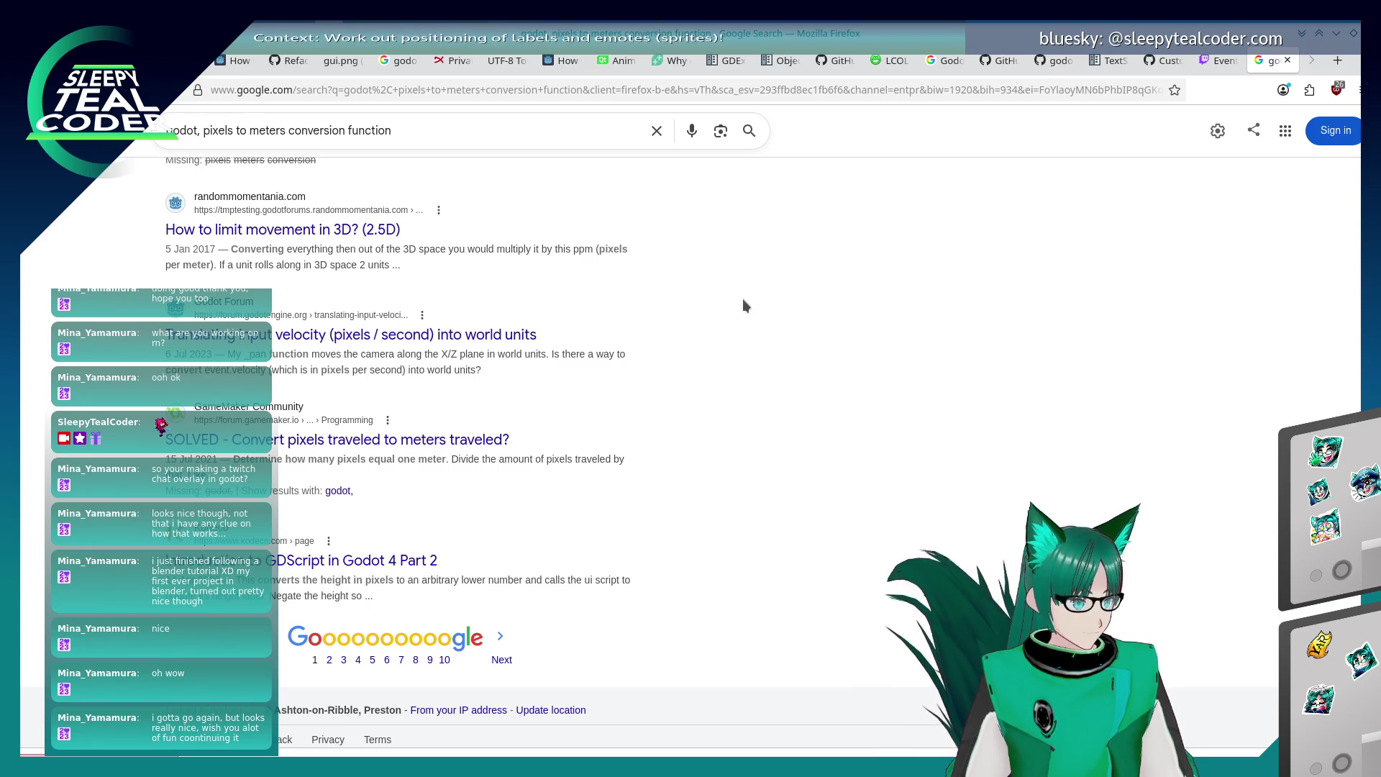
pyautogui.hotkey('alt', 'Tab')
pyautogui.hotkey('alt', 'Tab')
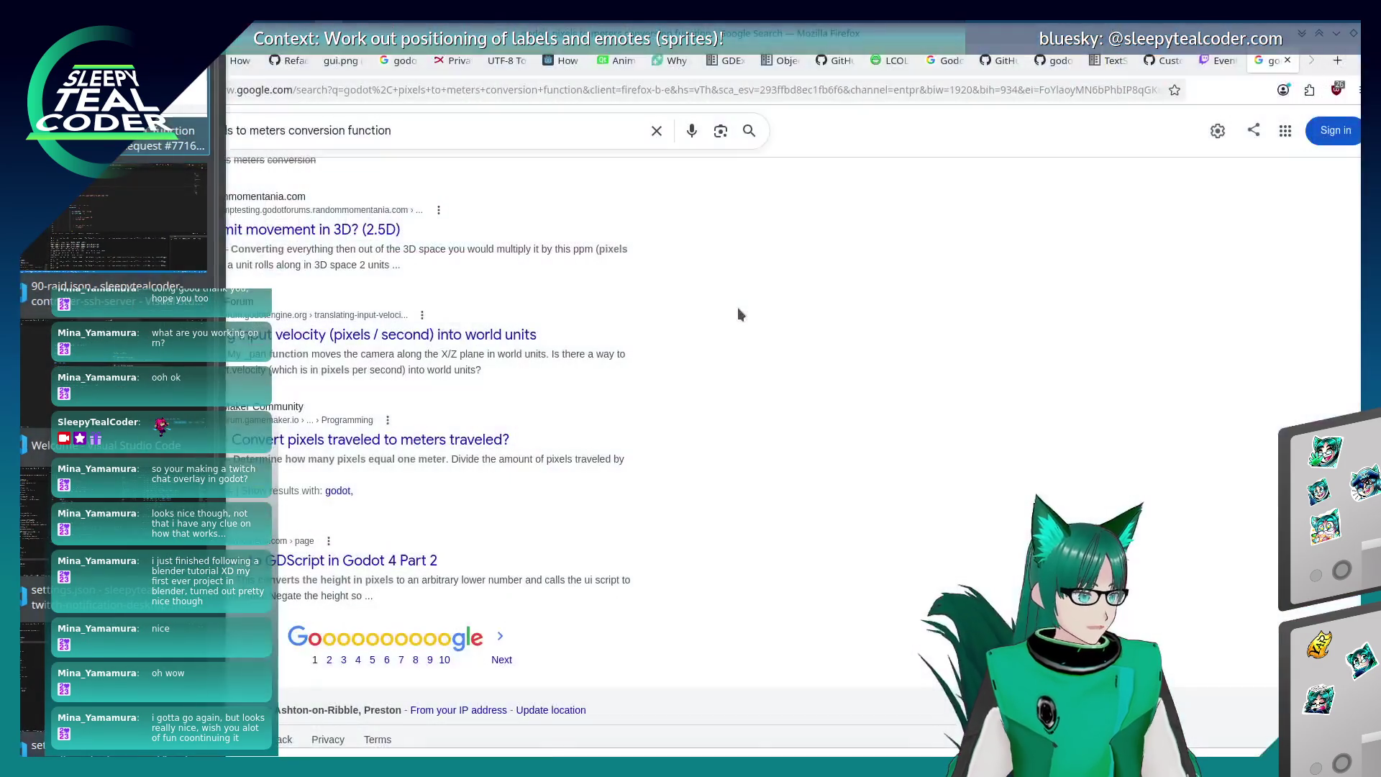
pyautogui.hotkey('alt', 'Tab')
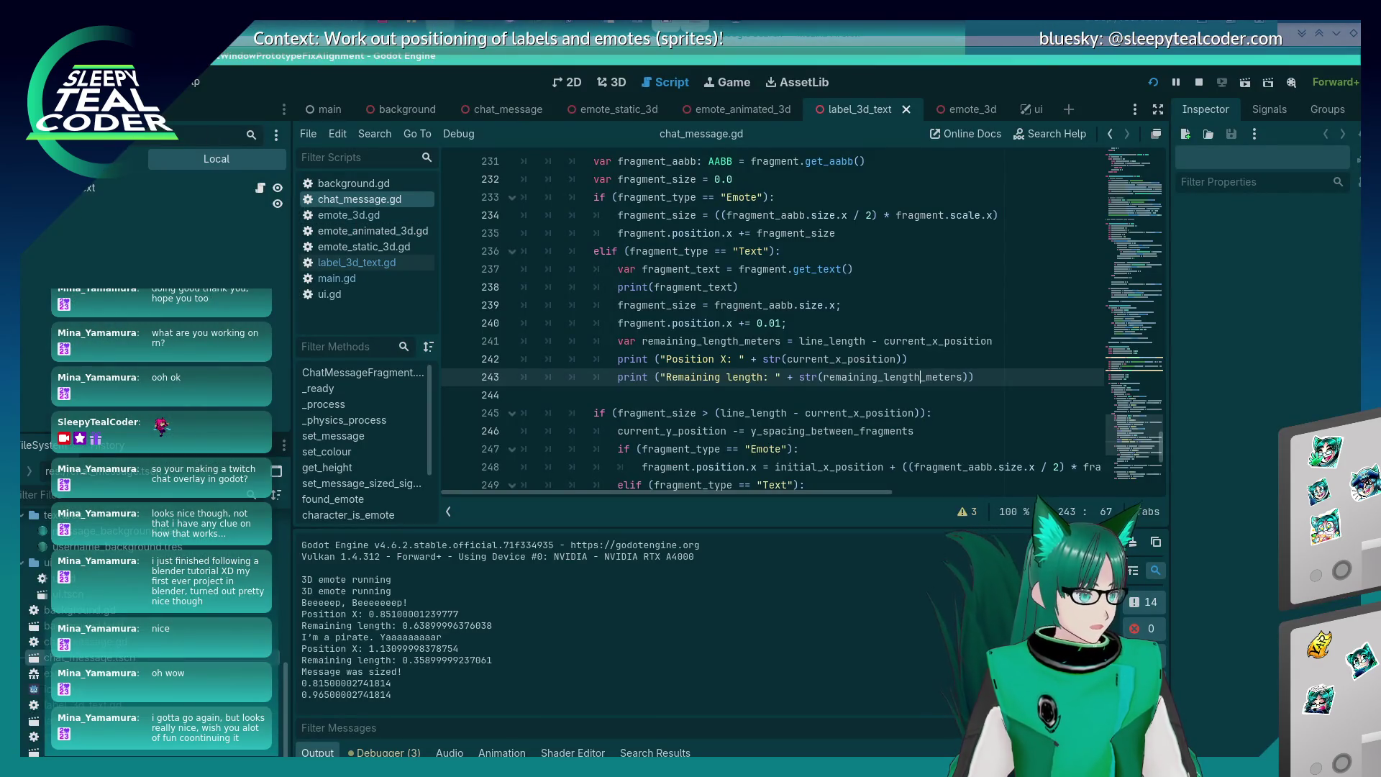
pyautogui.click(68, 81)
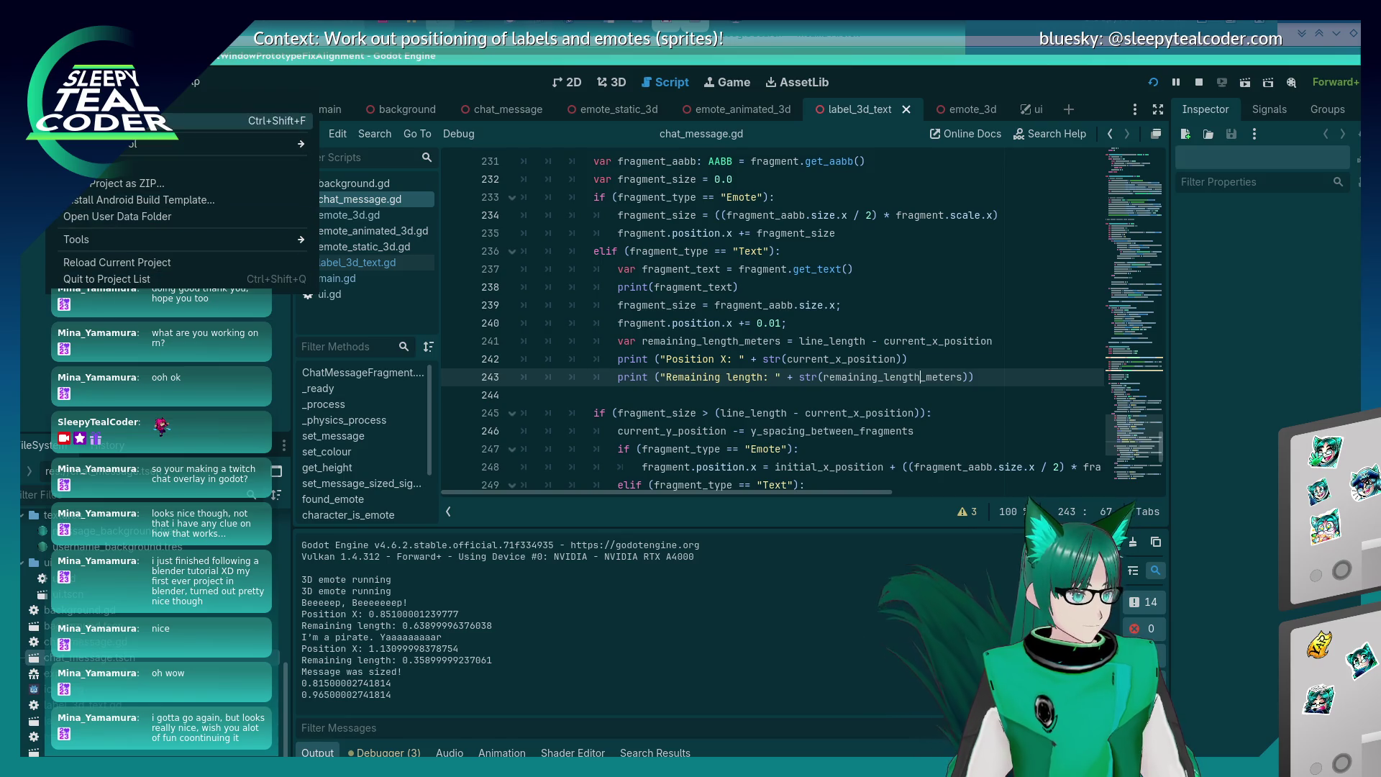
# Open Project Settings, filter for 'metre', and browse the Navigation and Debug matches.
pyautogui.click(144, 121)
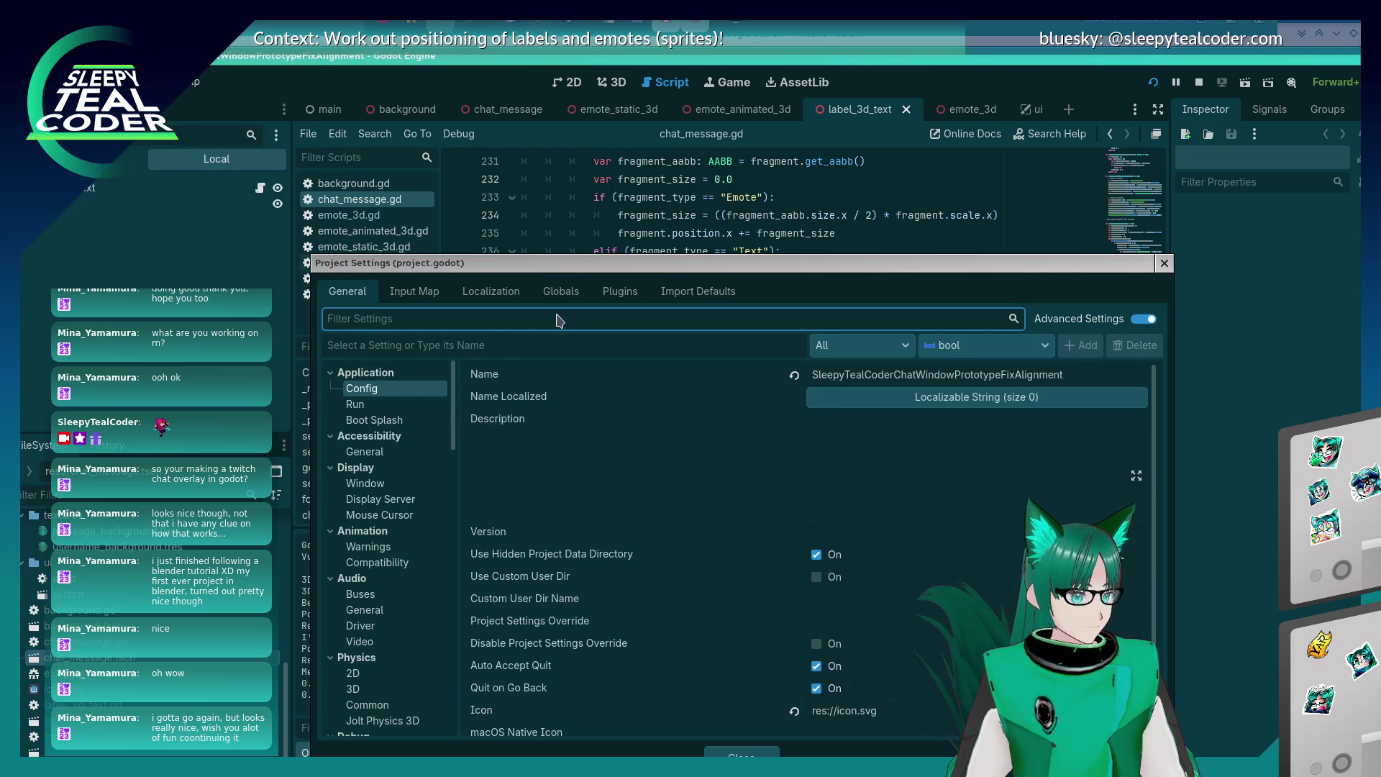
pyautogui.write('meter')
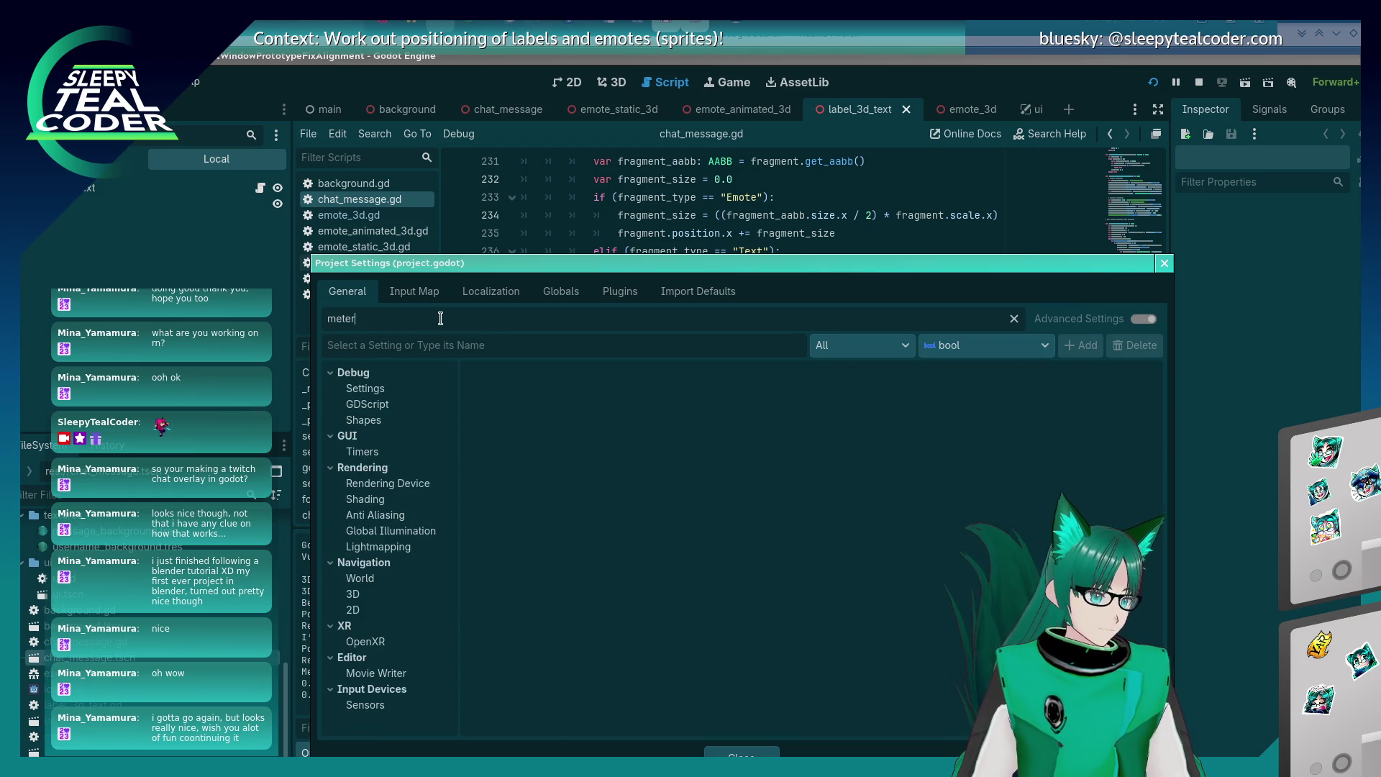
pyautogui.press('BackSpace')
pyautogui.press('BackSpace')
pyautogui.write('re')
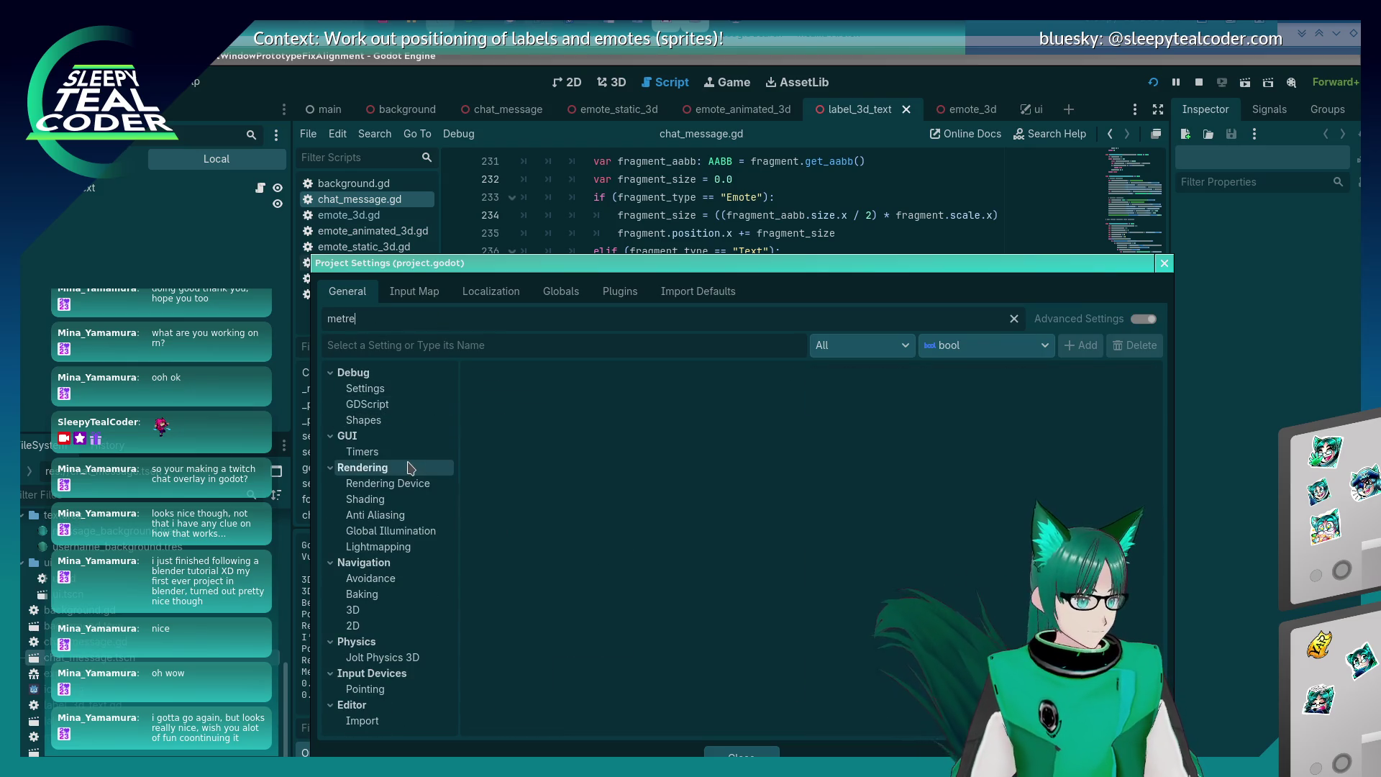
pyautogui.click(381, 578)
pyautogui.click(382, 594)
pyautogui.click(381, 610)
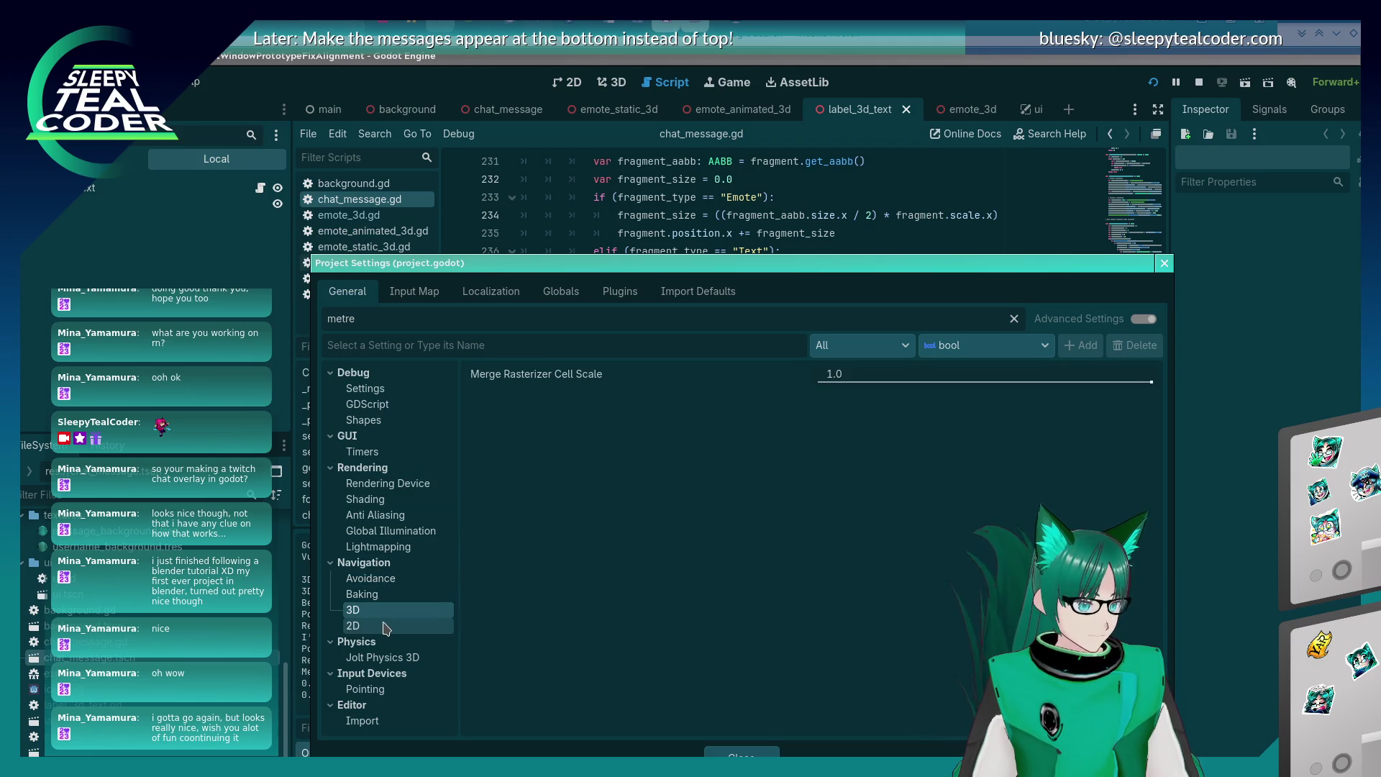
pyautogui.click(367, 389)
pyautogui.click(368, 405)
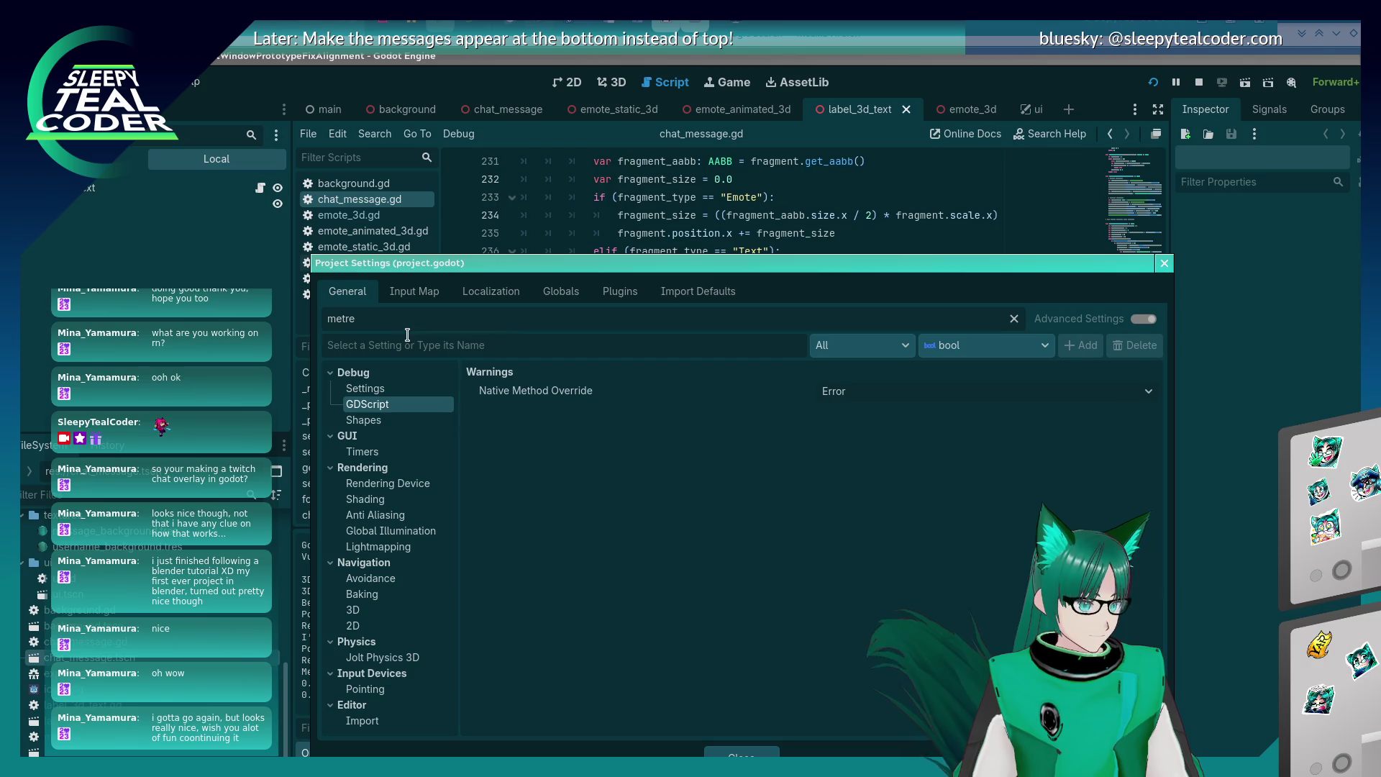
# Filter for 'pixels' and check the Display Window, GUI Theme, GUI Common and Mesh LOD matches.
pyautogui.doubleClick(399, 320)
pyautogui.write('pixels')
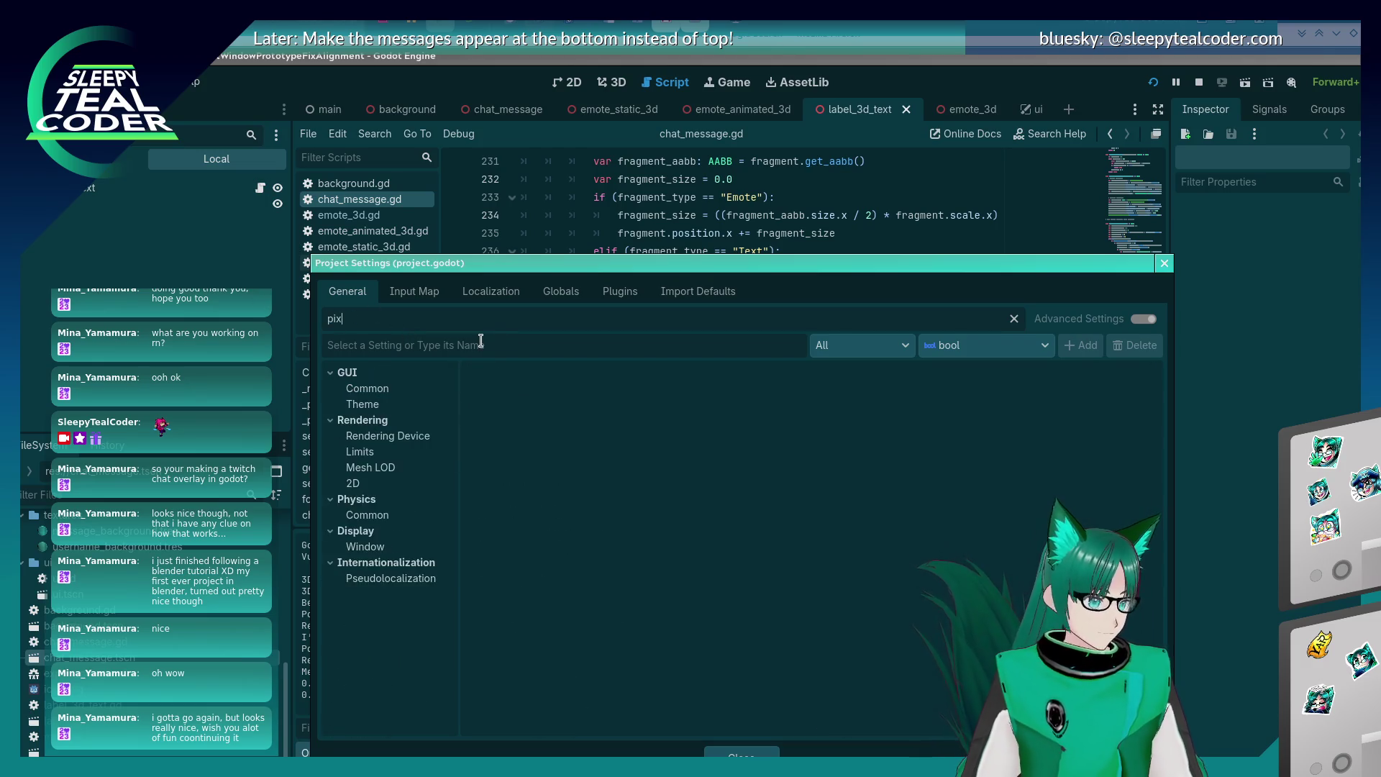
pyautogui.click(397, 436)
pyautogui.click(398, 405)
pyautogui.click(401, 390)
pyautogui.click(374, 469)
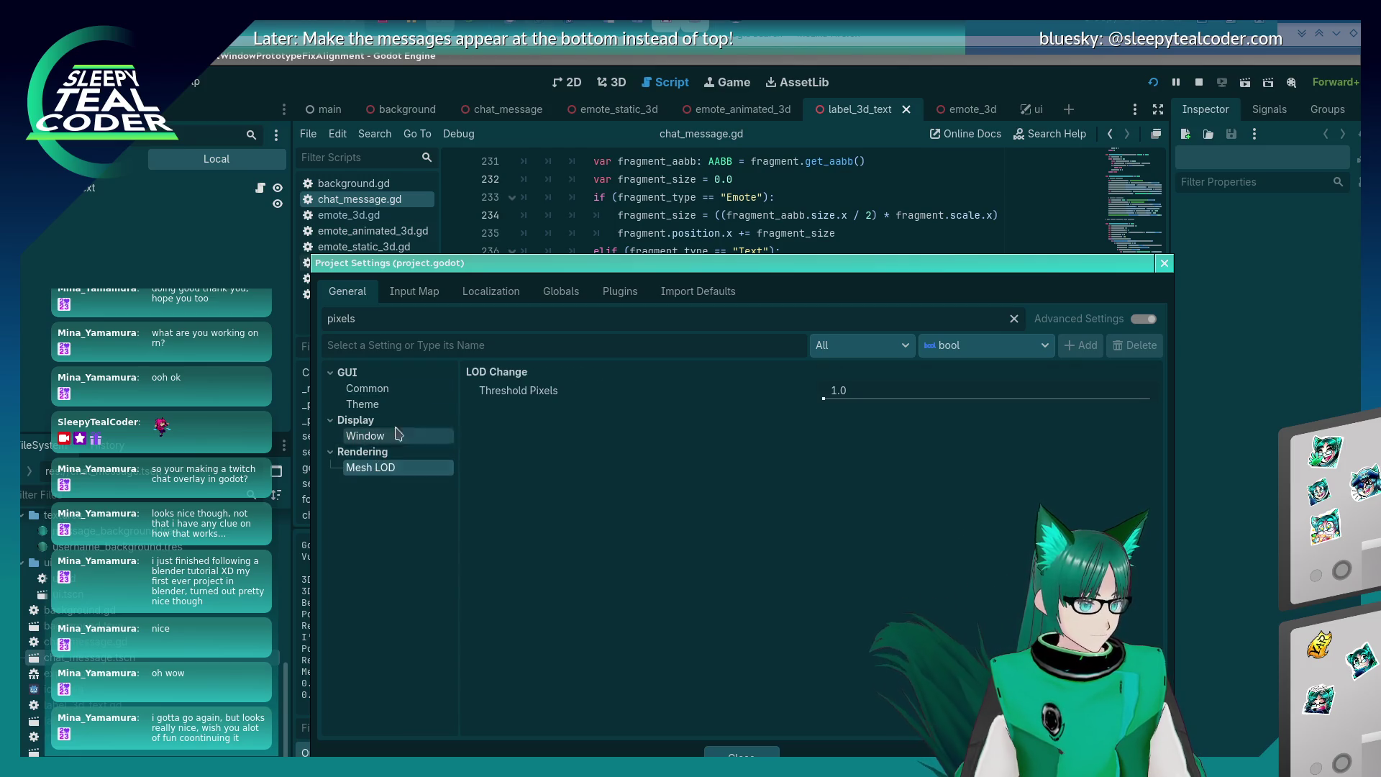
# Filter for 'meters' and review the Navigation 3D, Anti Aliasing, GUI Timers and Debug matches.
pyautogui.moveTo(405, 317); pyautogui.dragTo(317, 331)
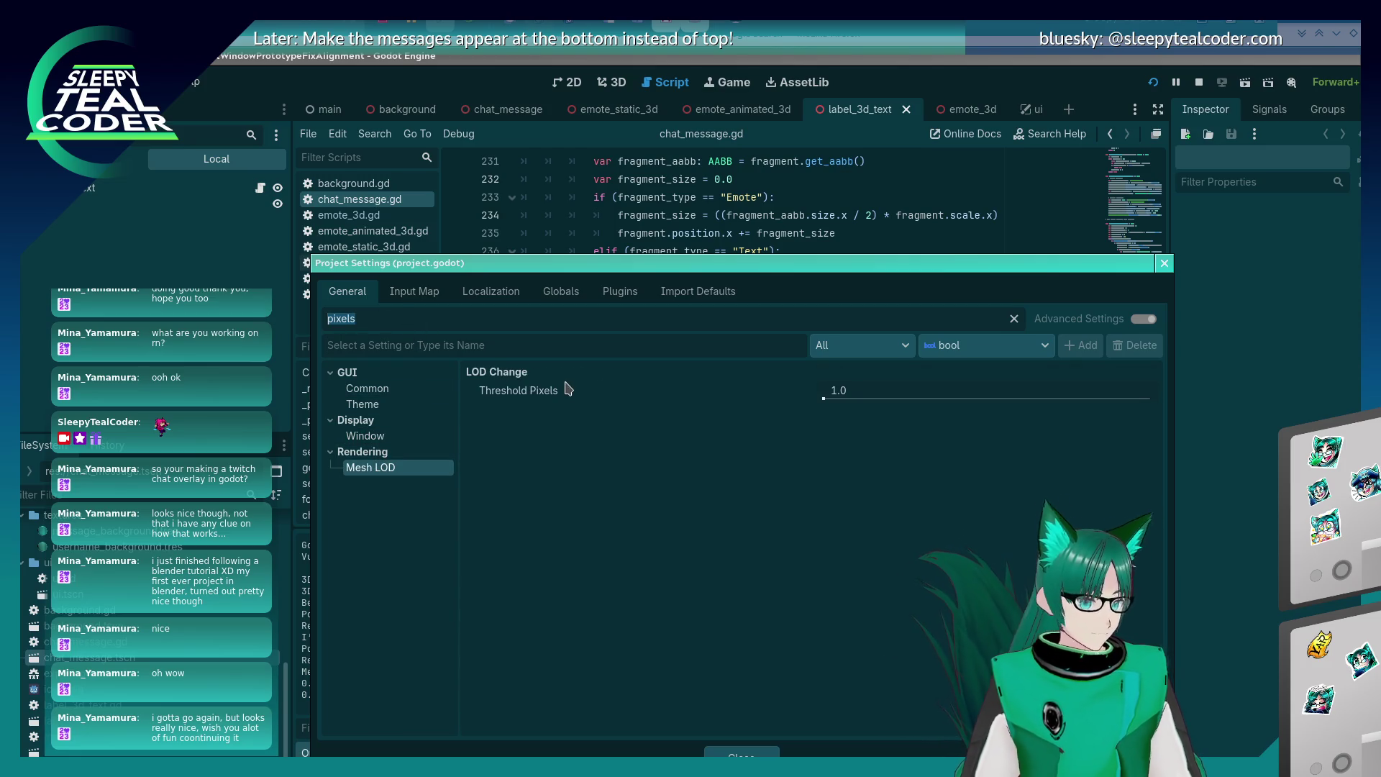
pyautogui.write('meter')
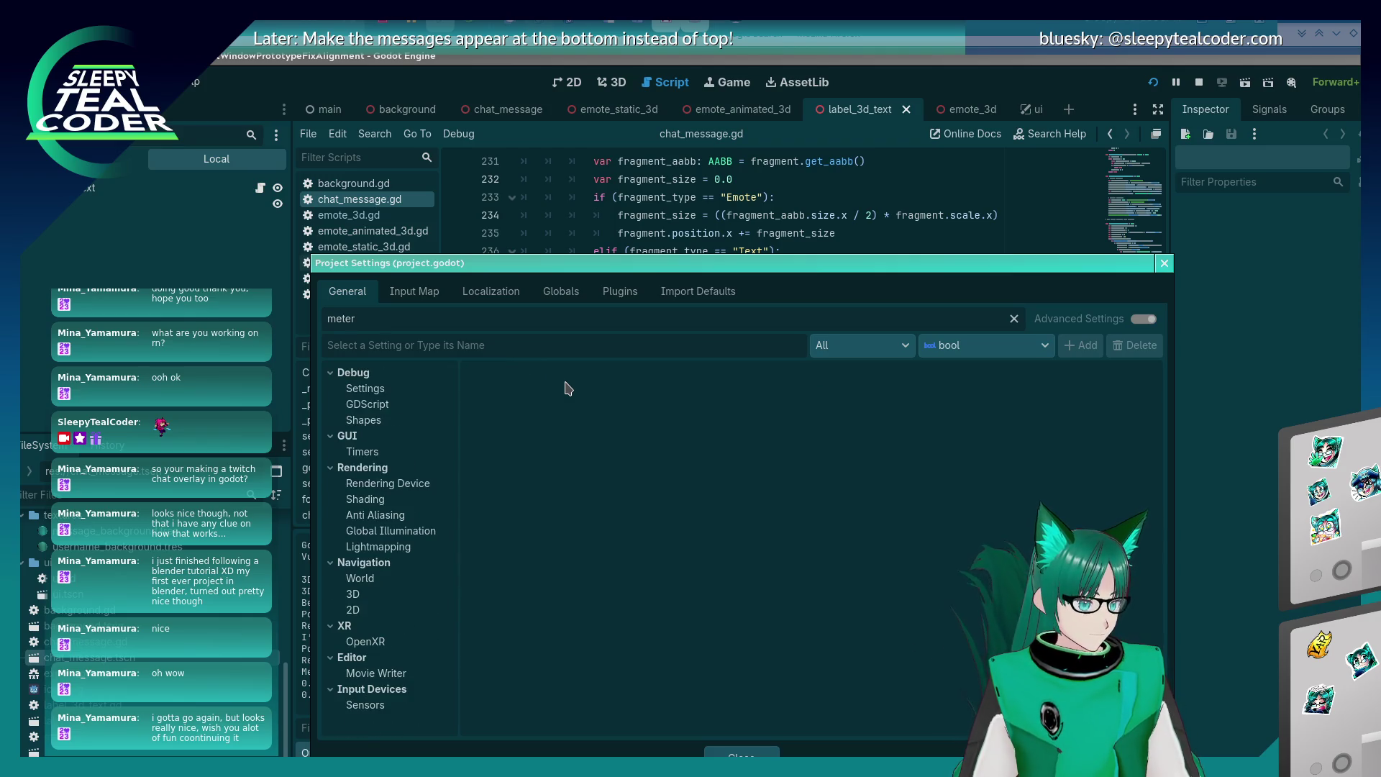
pyautogui.write('s')
pyautogui.click(413, 467)
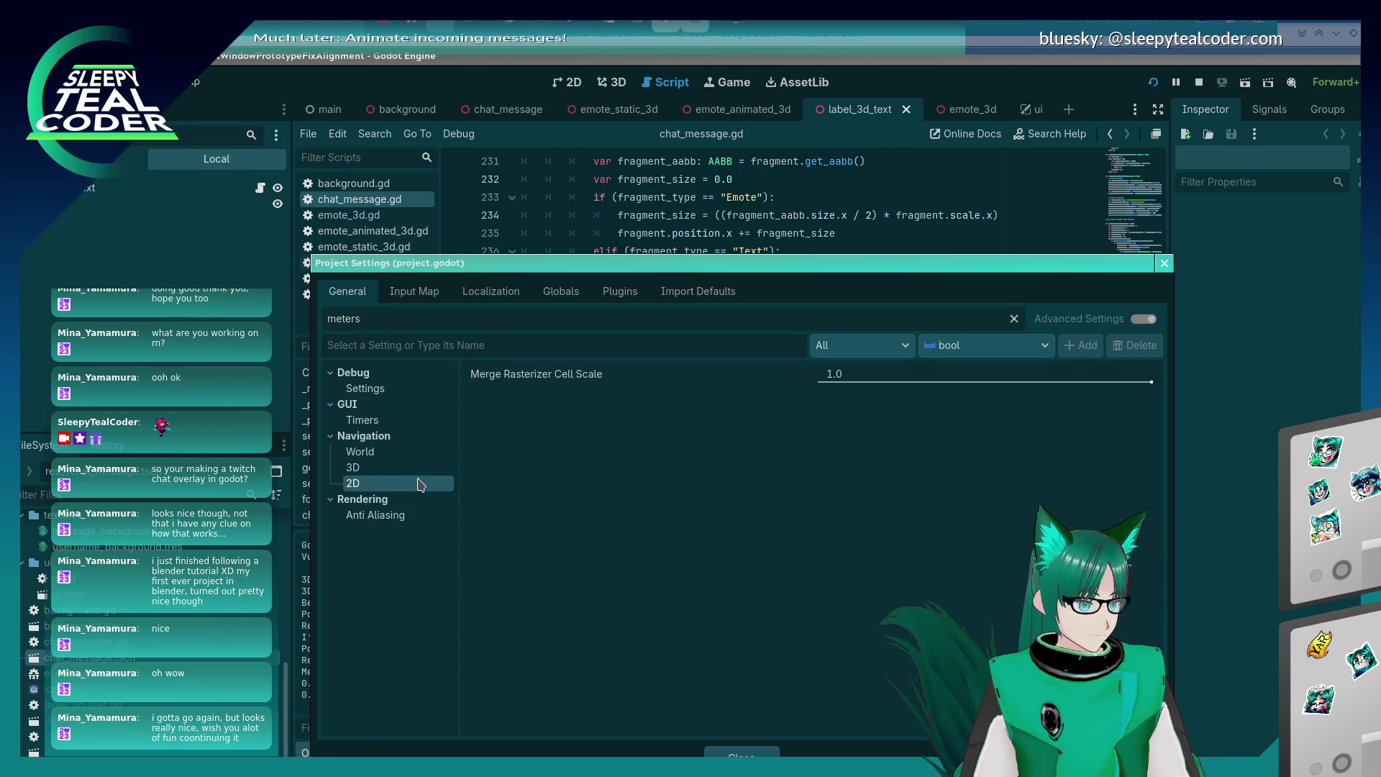
pyautogui.click(388, 515)
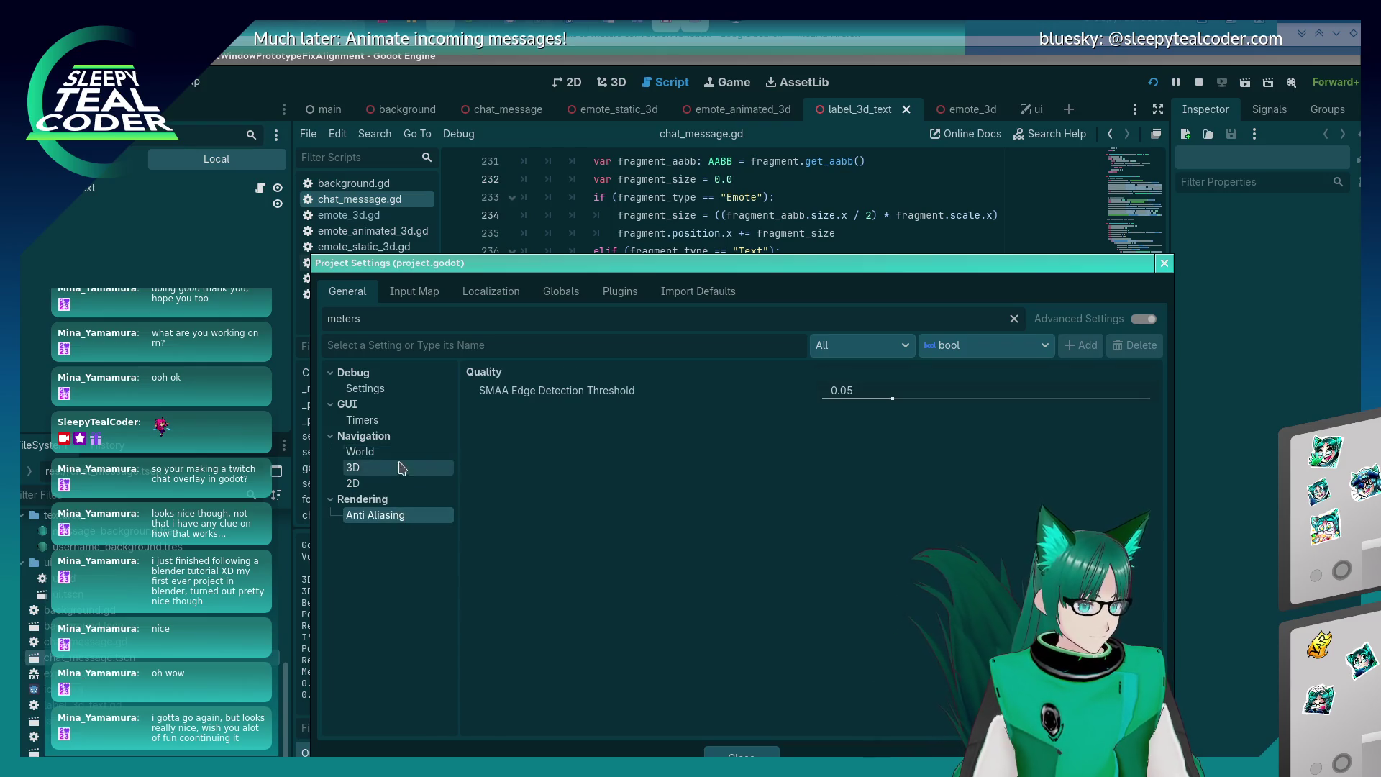
pyautogui.click(394, 420)
pyautogui.click(398, 392)
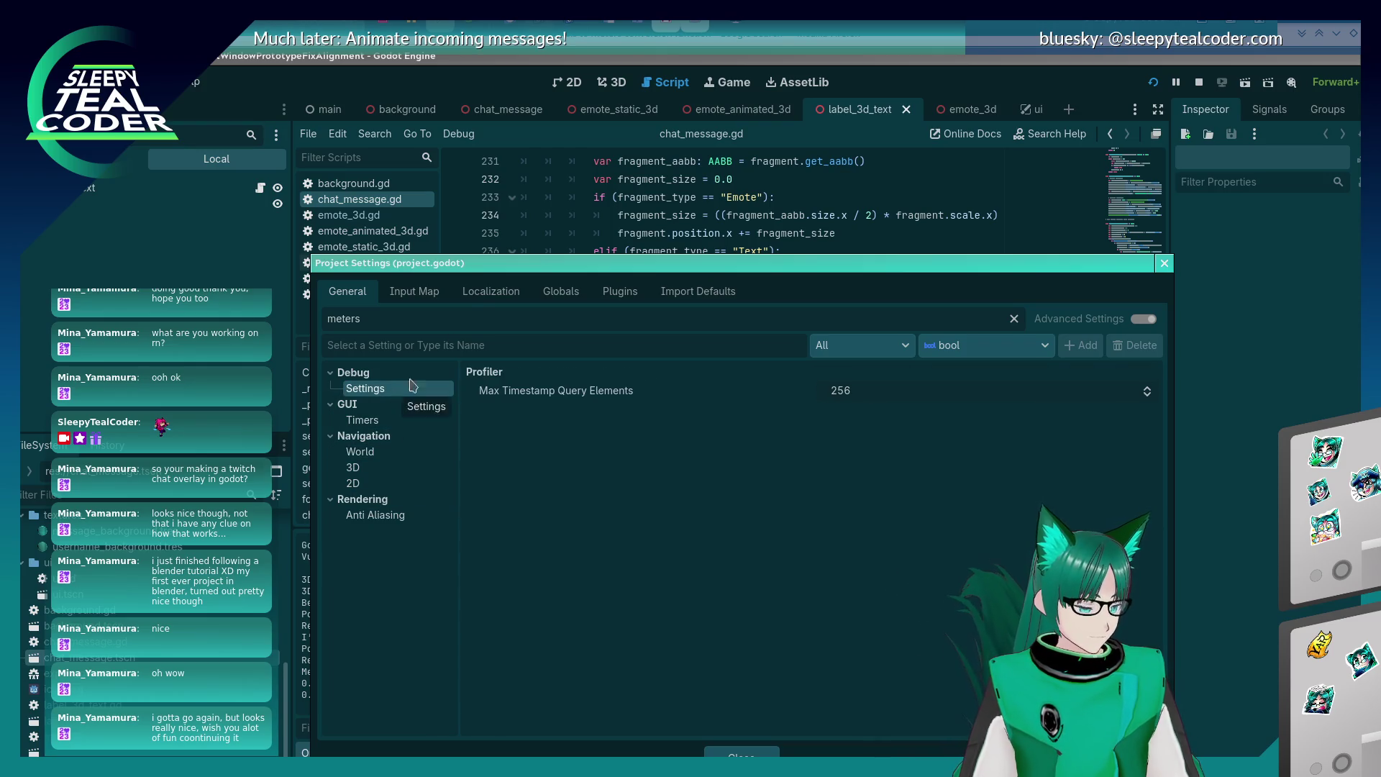
# Refine the filter to 'metres', browse Navigation and Jolt Physics 3D thresholds, then clear it.
pyautogui.write('re')
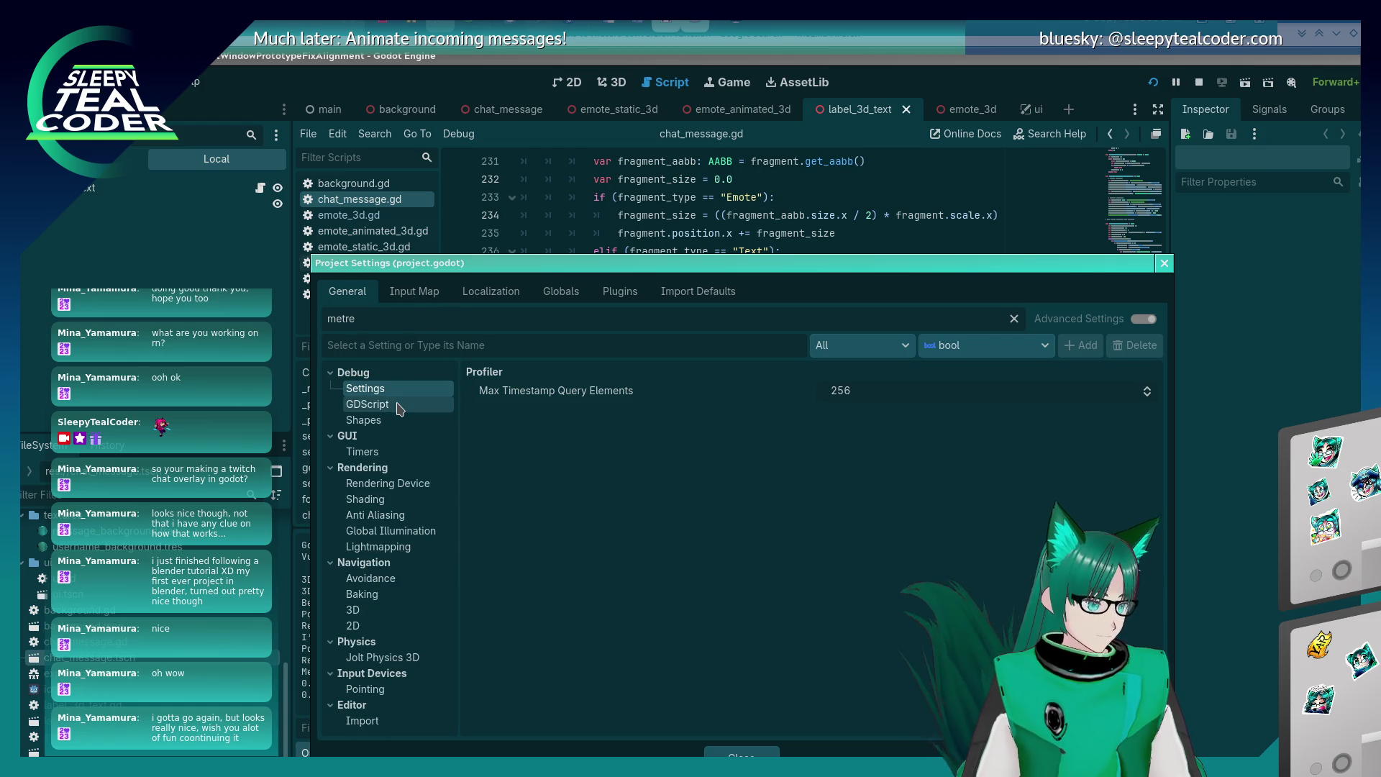
pyautogui.click(398, 407)
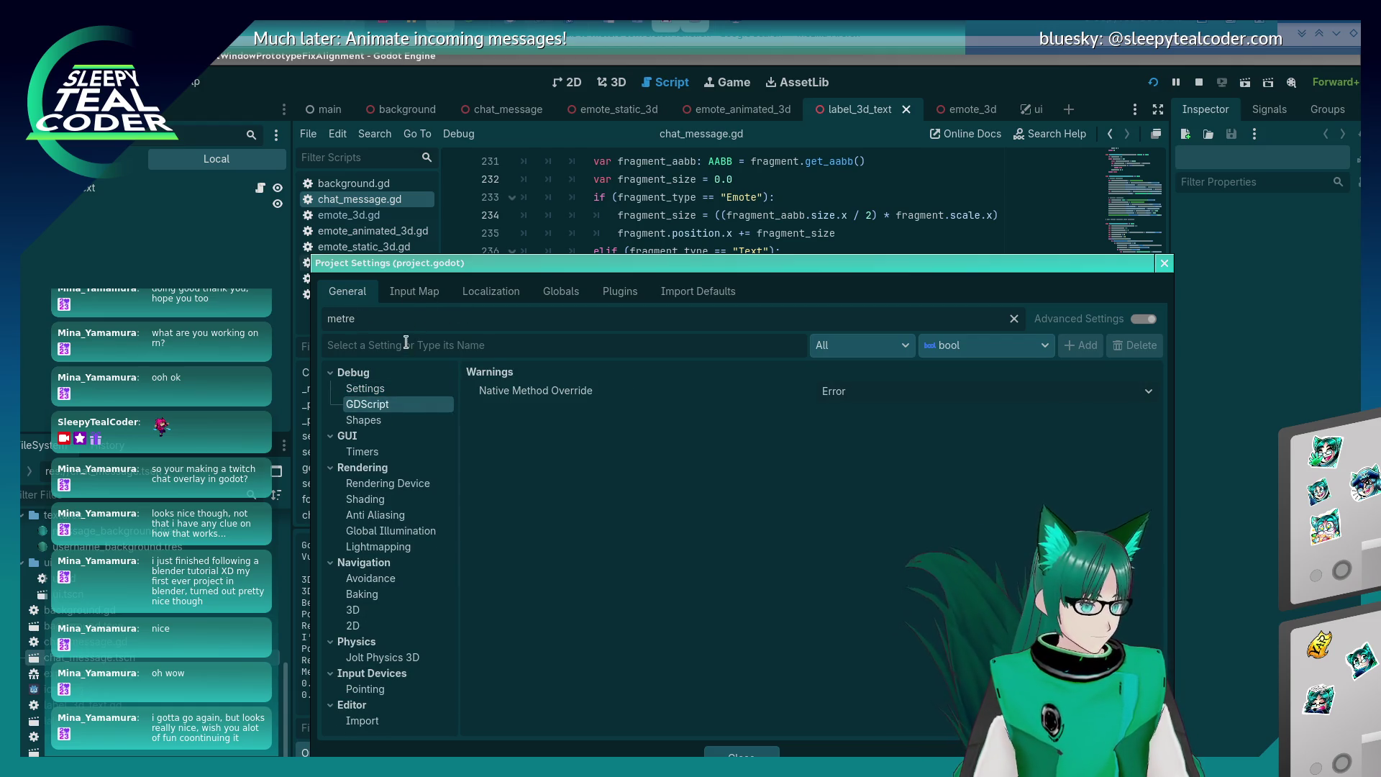
pyautogui.click(407, 324)
pyautogui.write('s')
pyautogui.click(395, 389)
pyautogui.click(392, 407)
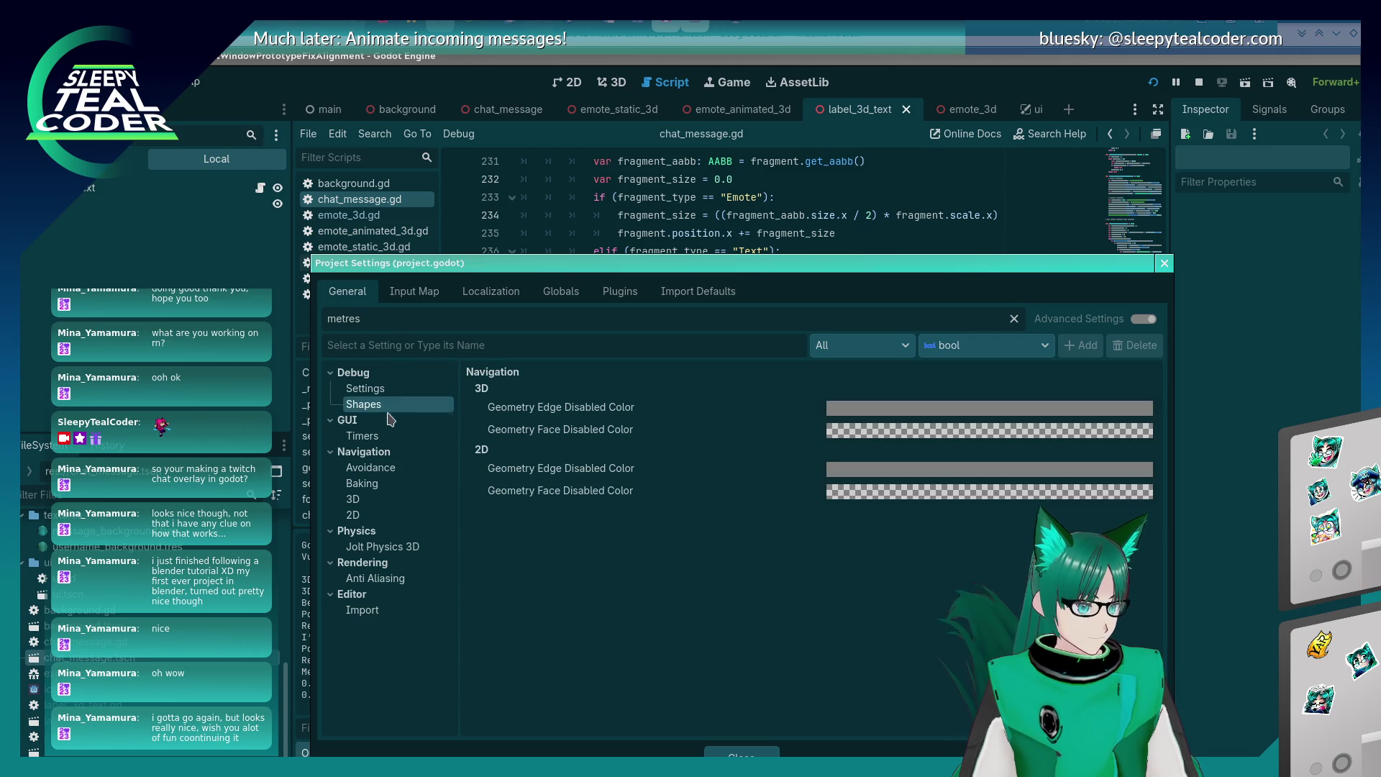
pyautogui.click(389, 436)
pyautogui.click(389, 472)
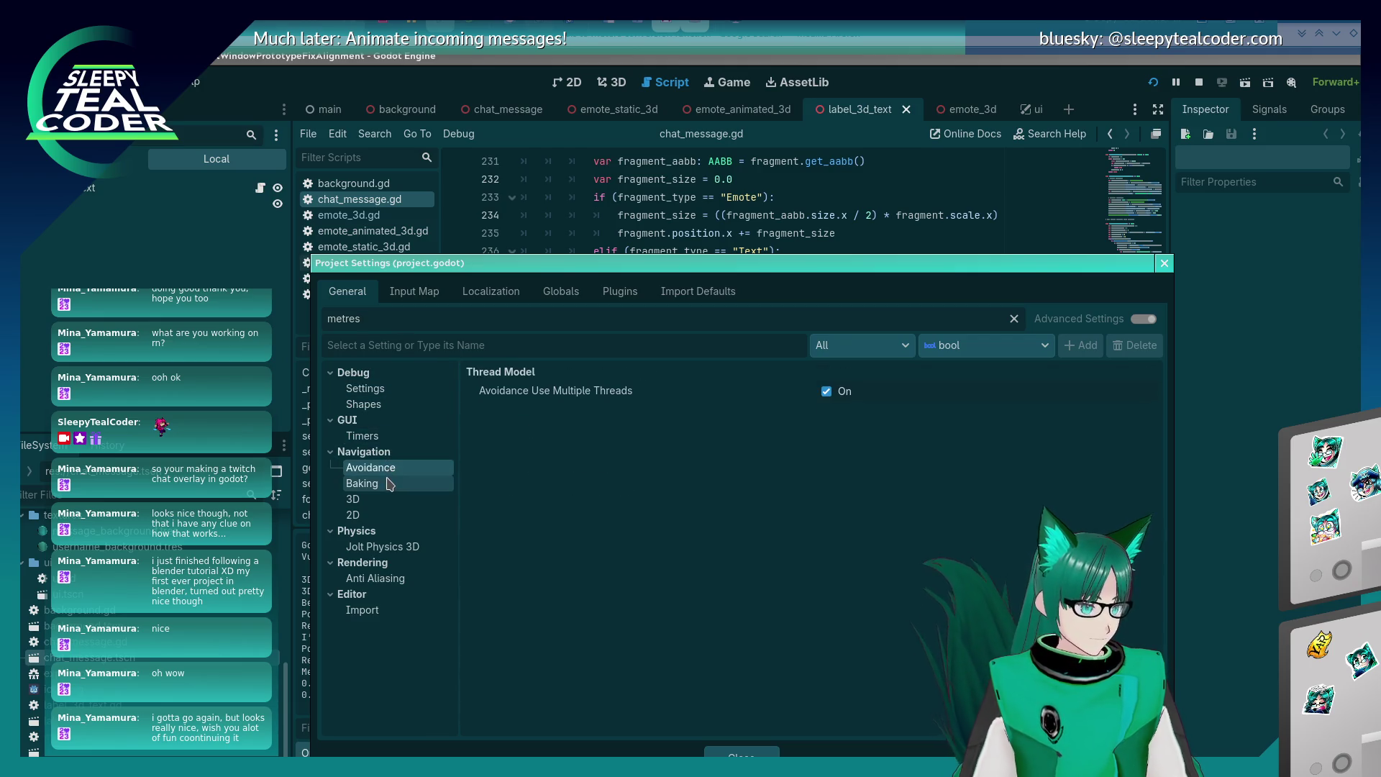
pyautogui.click(389, 484)
pyautogui.click(387, 499)
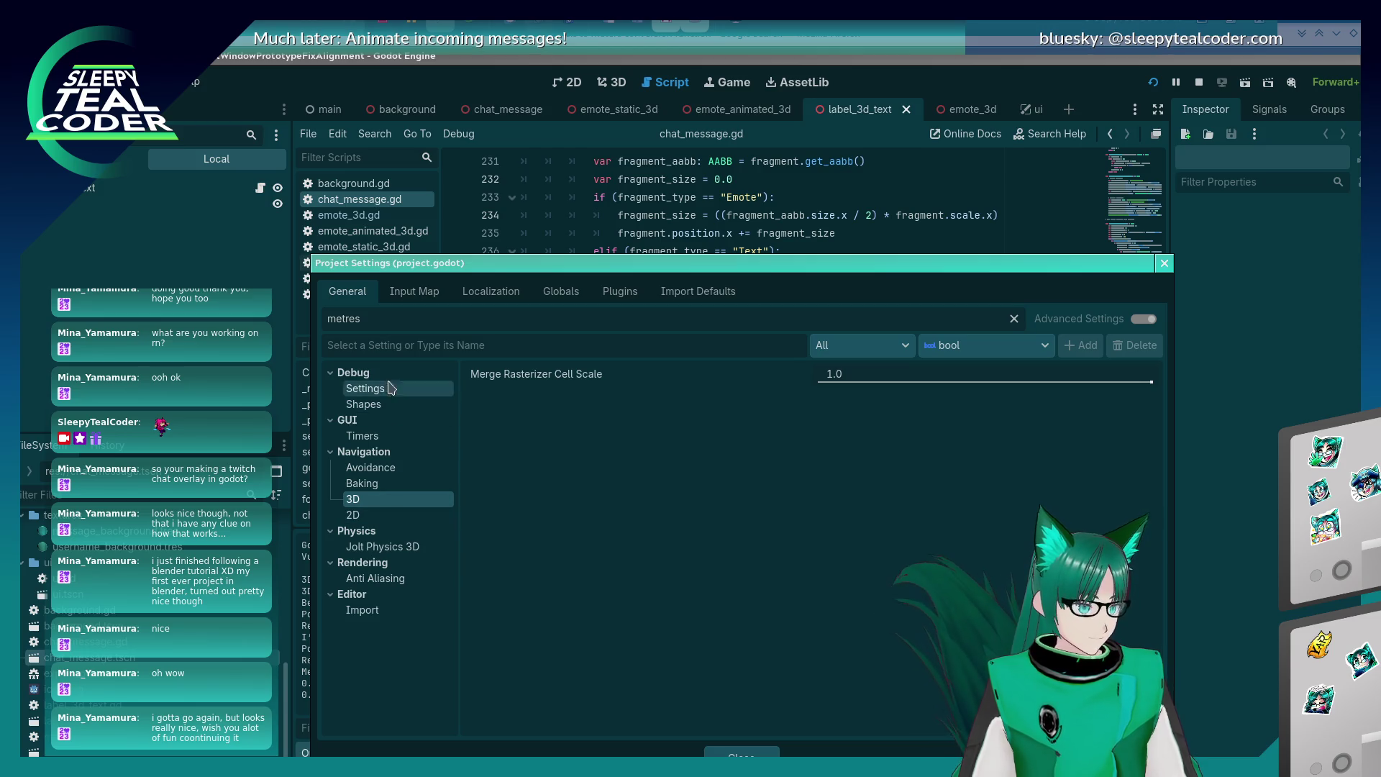
pyautogui.click(375, 548)
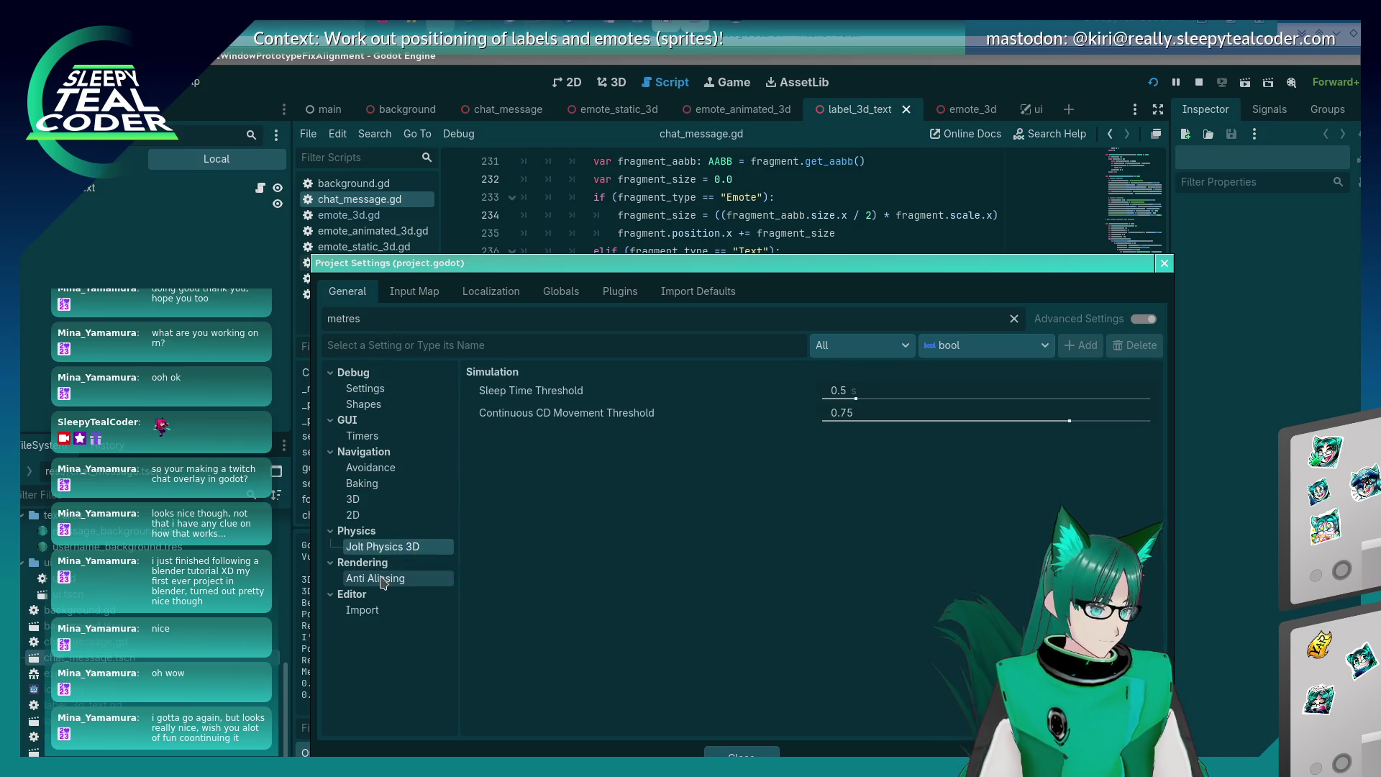
pyautogui.press('BackSpace')
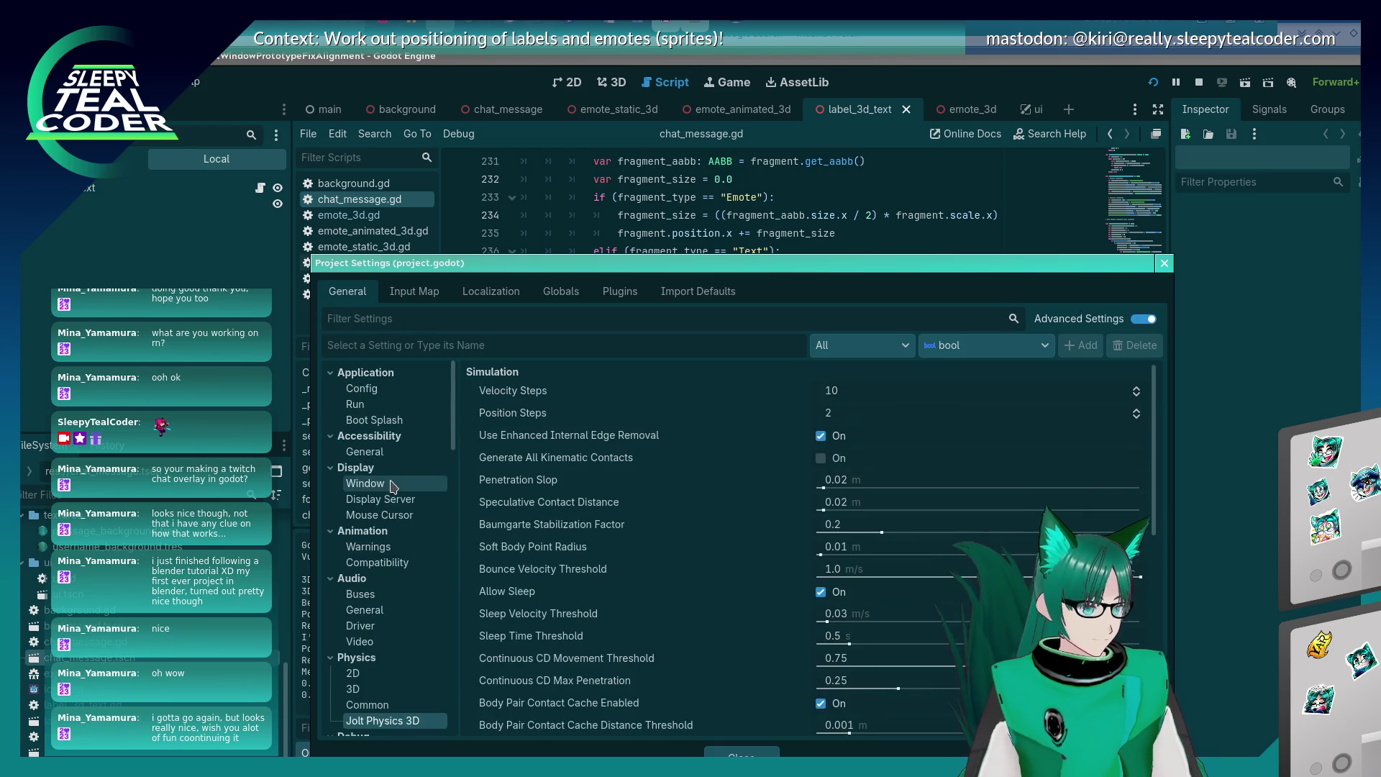
# Browse the Config, 3D, Common, 2D and Jolt physics, and Debug settings categories.
pyautogui.click(361, 388)
pyautogui.scroll(-3, 380, 561)
pyautogui.click(381, 598)
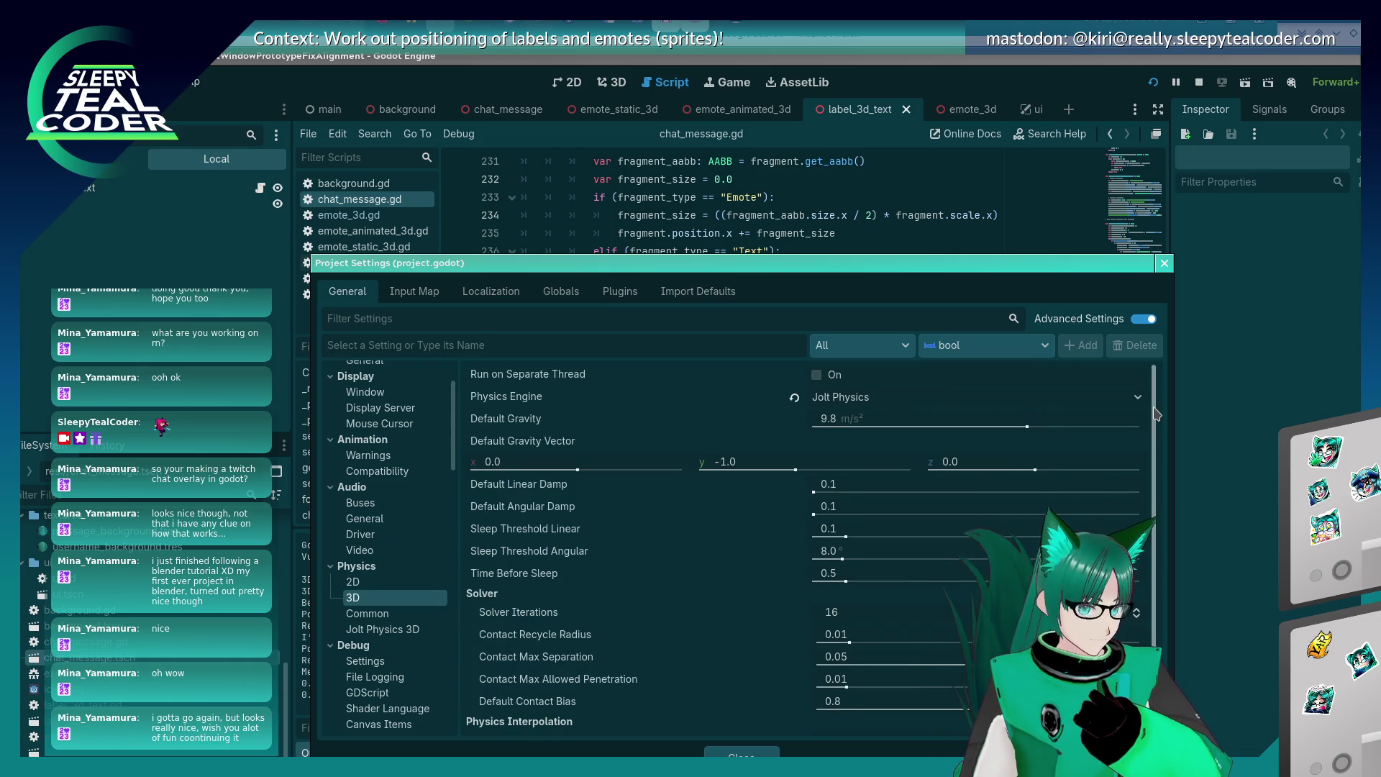
pyautogui.scroll(-1, 1154, 417)
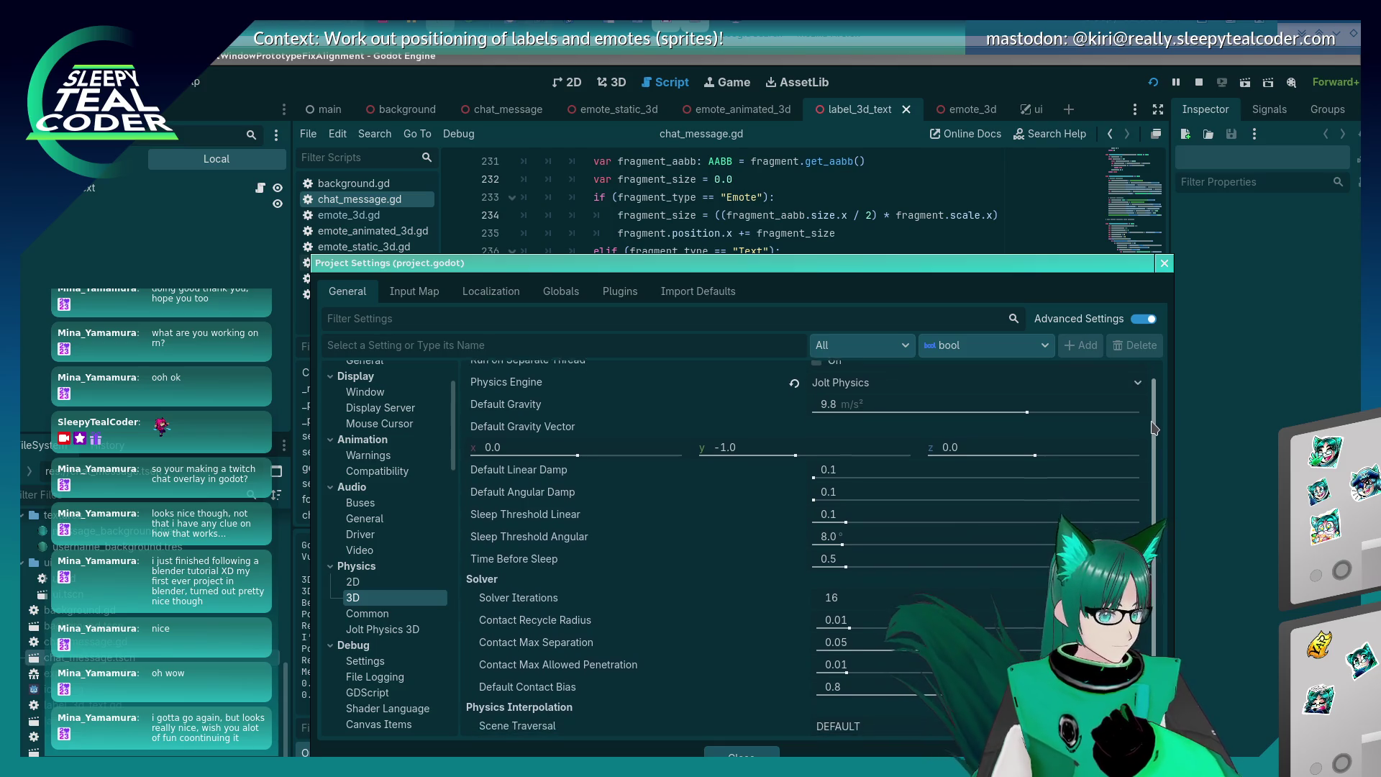
pyautogui.scroll(-5, 392, 546)
pyautogui.click(395, 526)
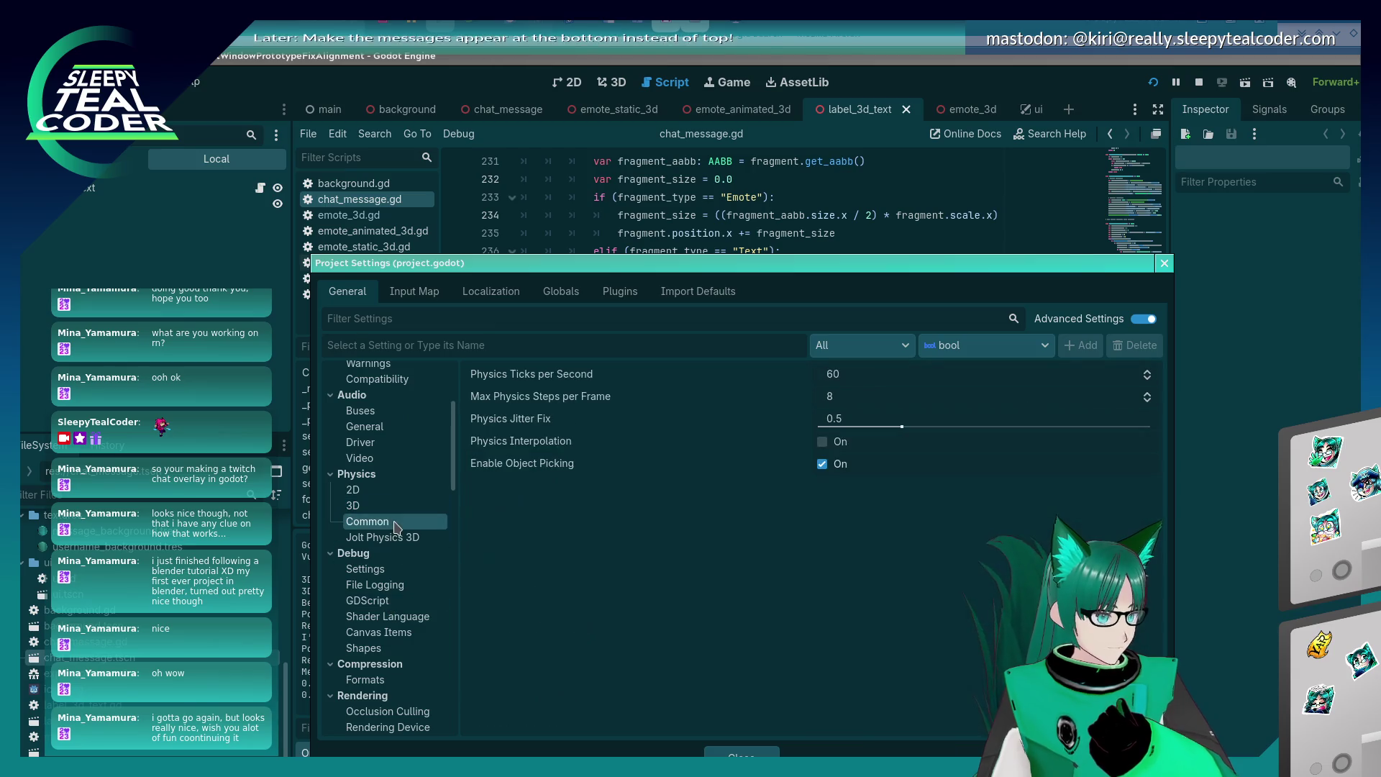
pyautogui.click(395, 533)
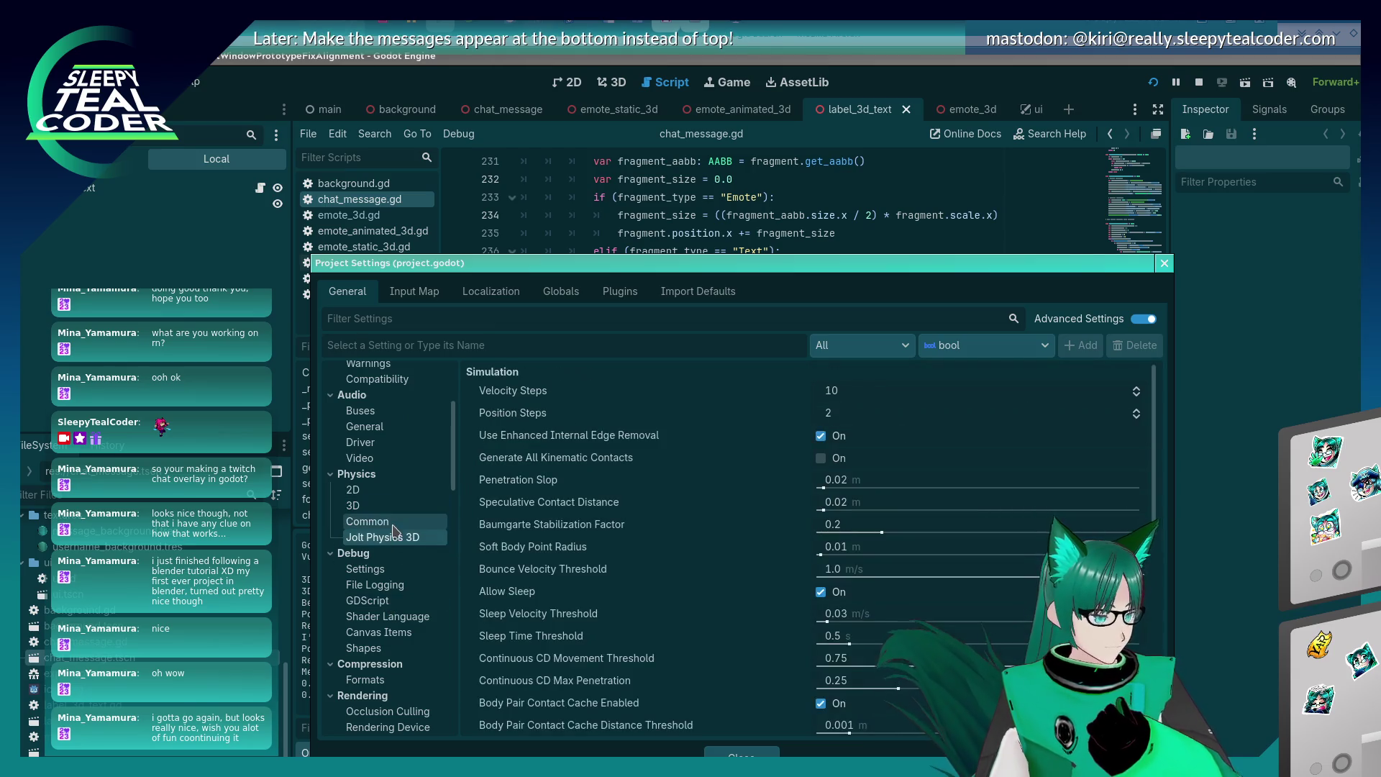
pyautogui.click(394, 521)
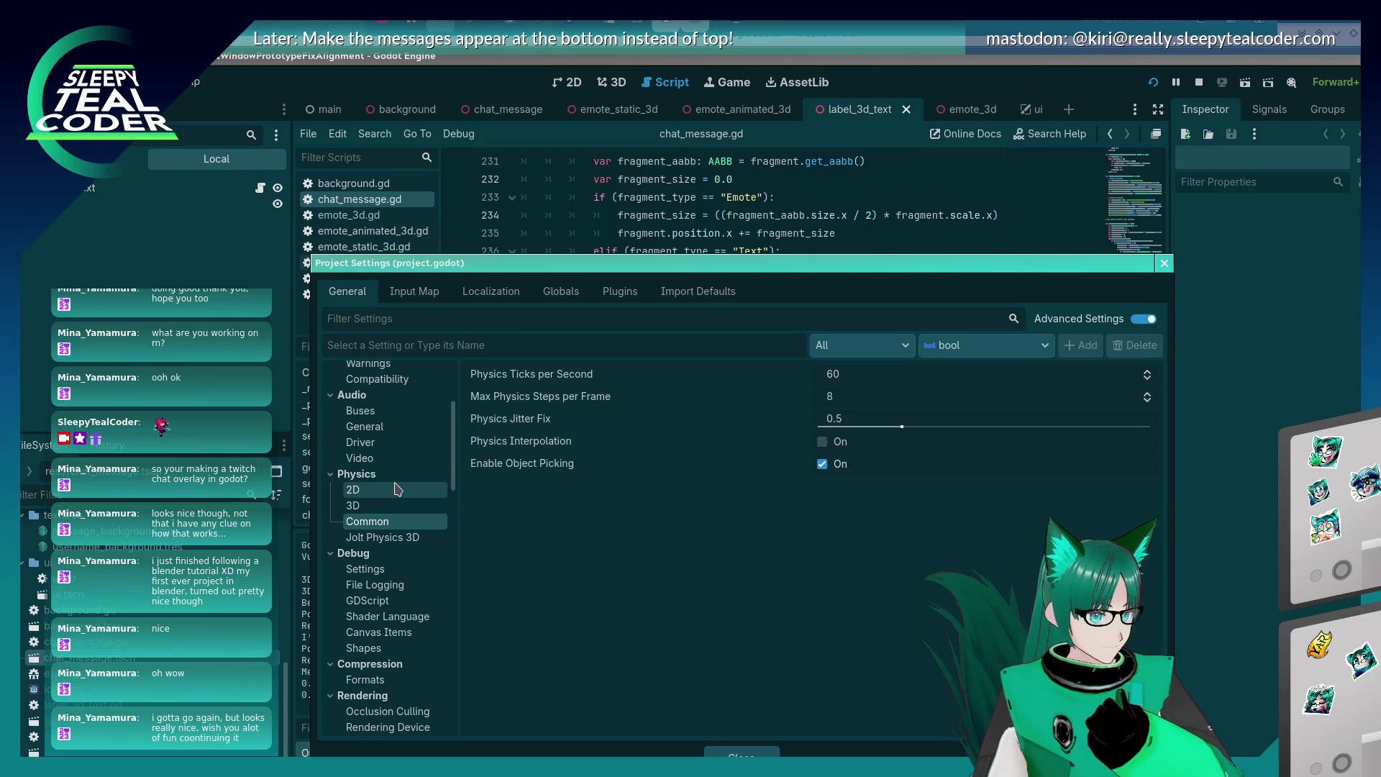
pyautogui.click(396, 492)
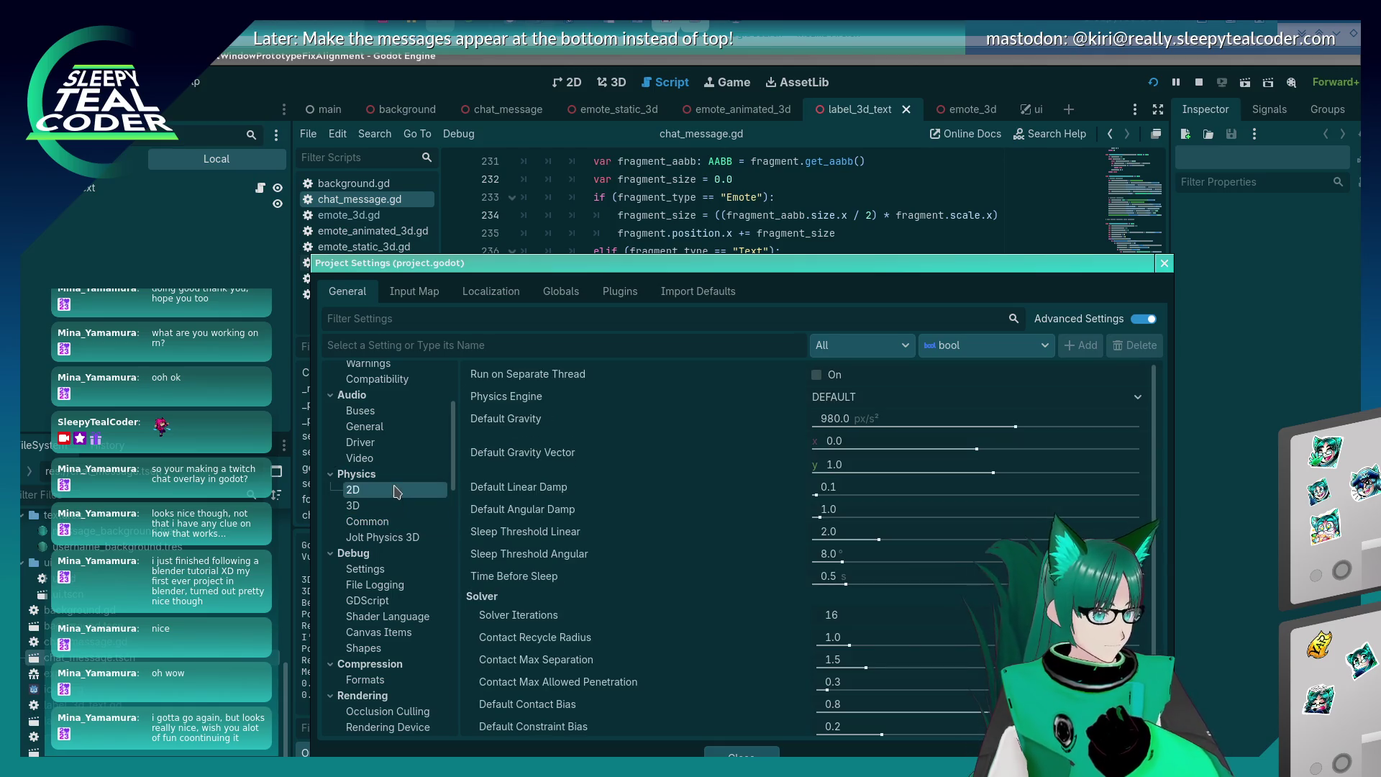
pyautogui.click(395, 538)
pyautogui.click(392, 569)
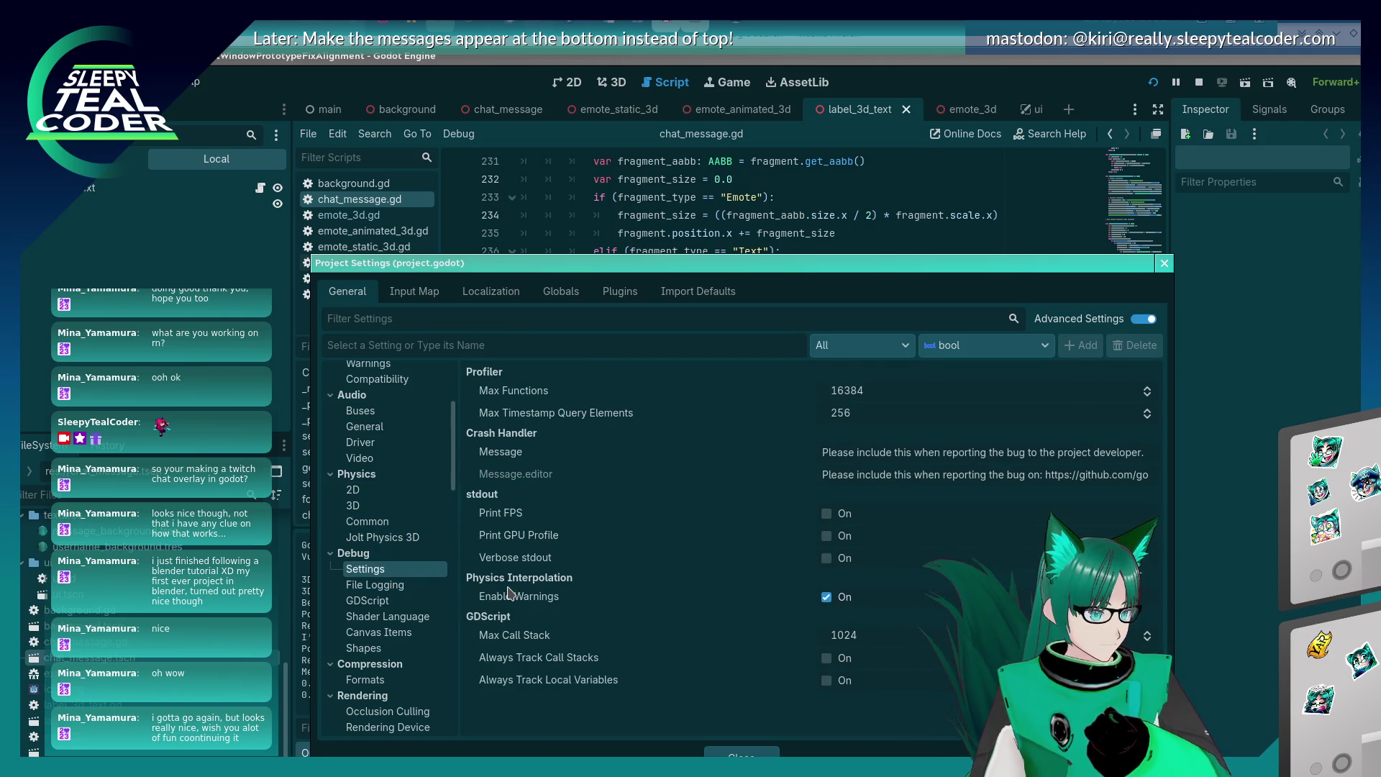
pyautogui.click(422, 585)
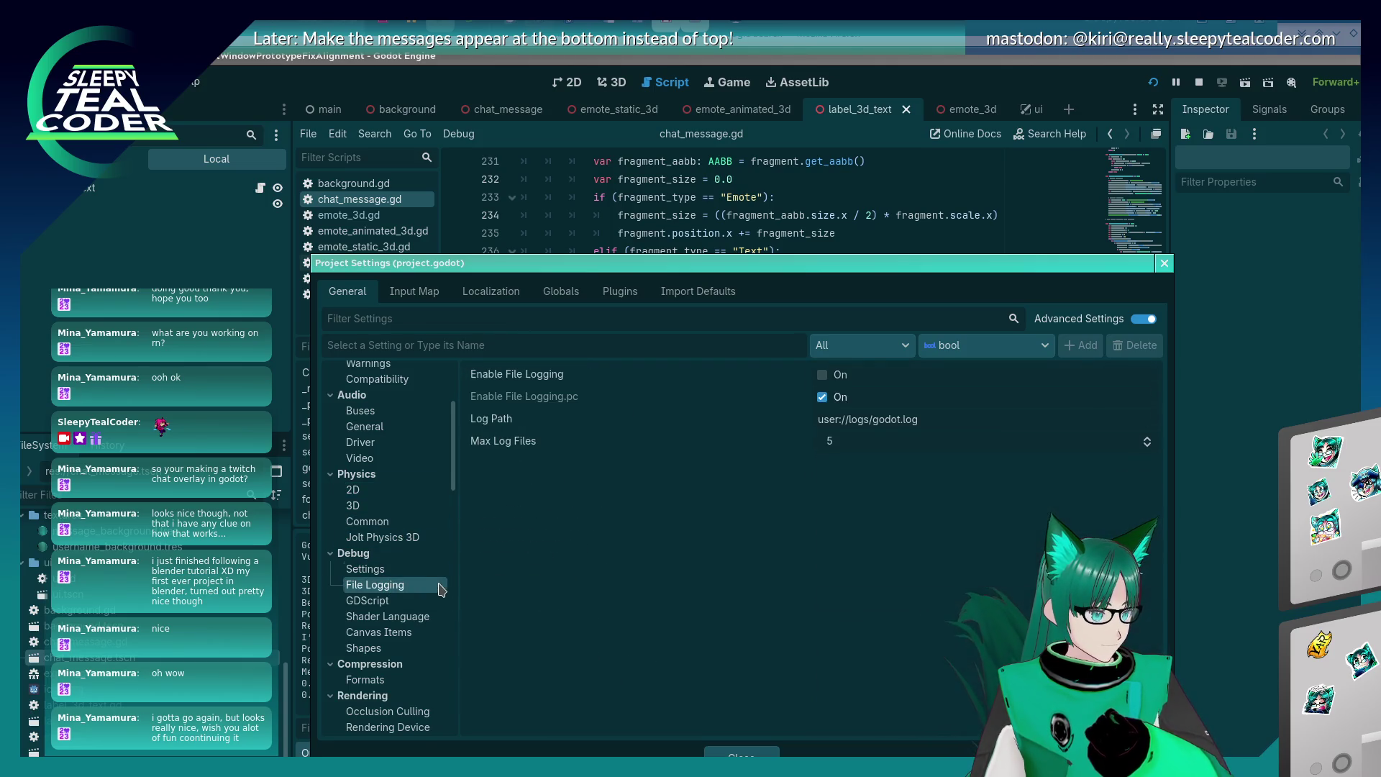
pyautogui.click(423, 601)
# Look through the Audio, Audio Driver, Buses, Accessibility and Application Config settings.
pyautogui.scroll(5, 410, 583)
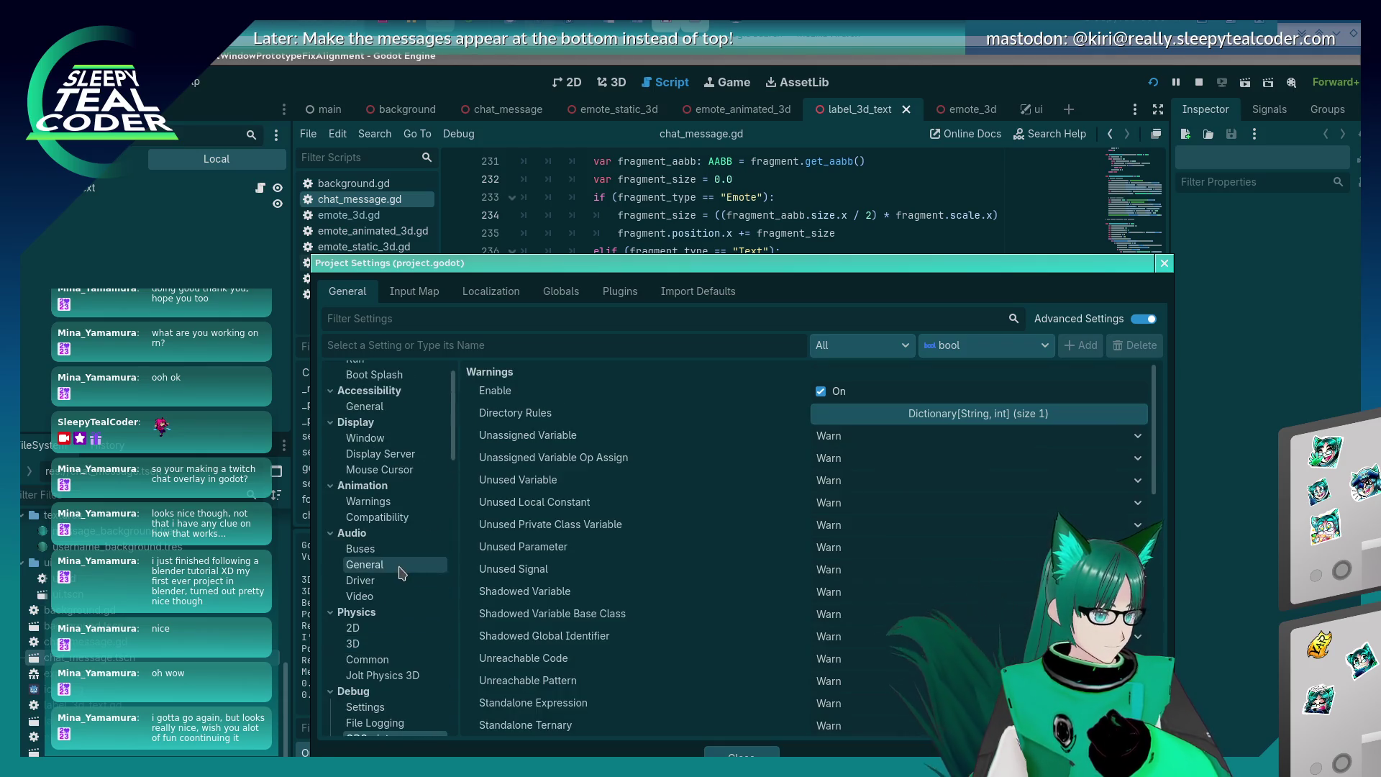
pyautogui.click(397, 564)
pyautogui.click(395, 581)
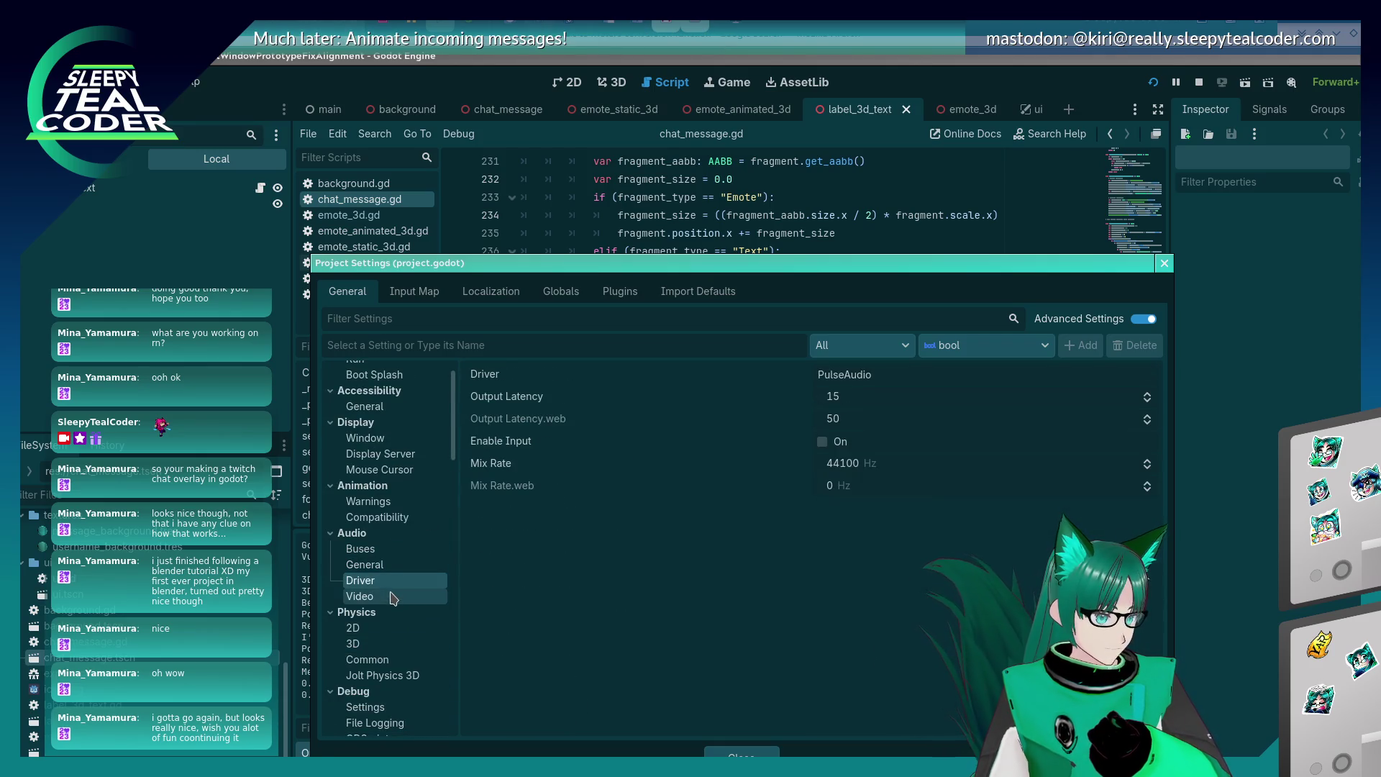
pyautogui.click(392, 597)
pyautogui.click(375, 550)
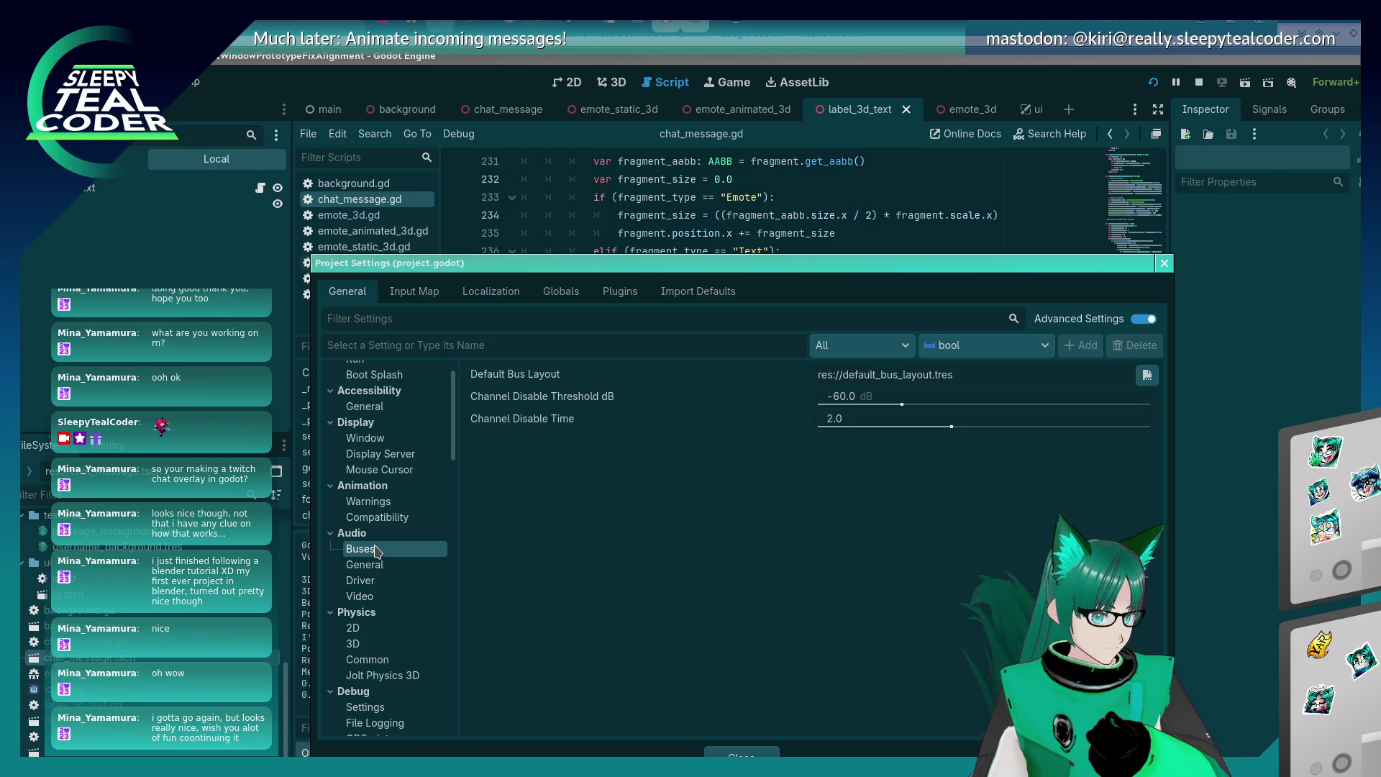
pyautogui.click(375, 518)
pyautogui.scroll(2, 378, 504)
pyautogui.click(382, 453)
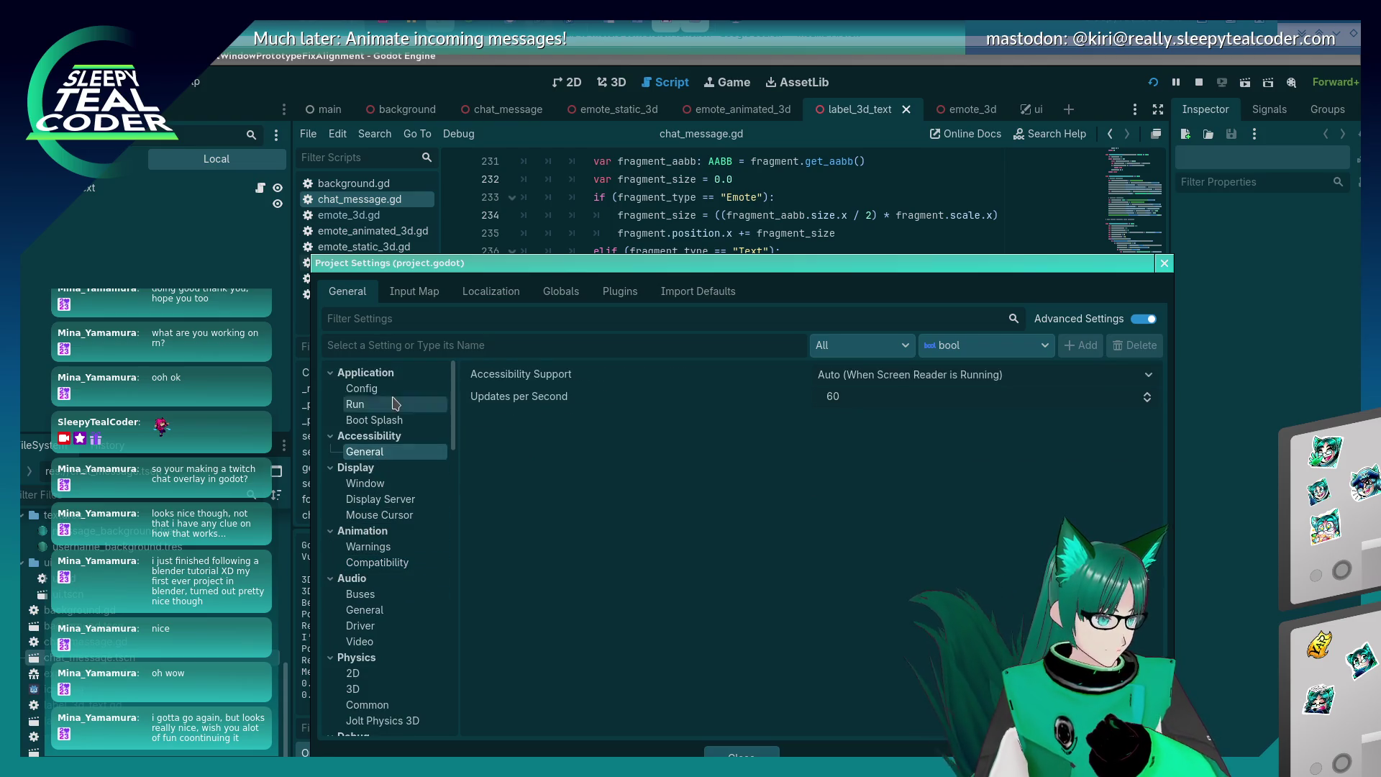
pyautogui.click(389, 390)
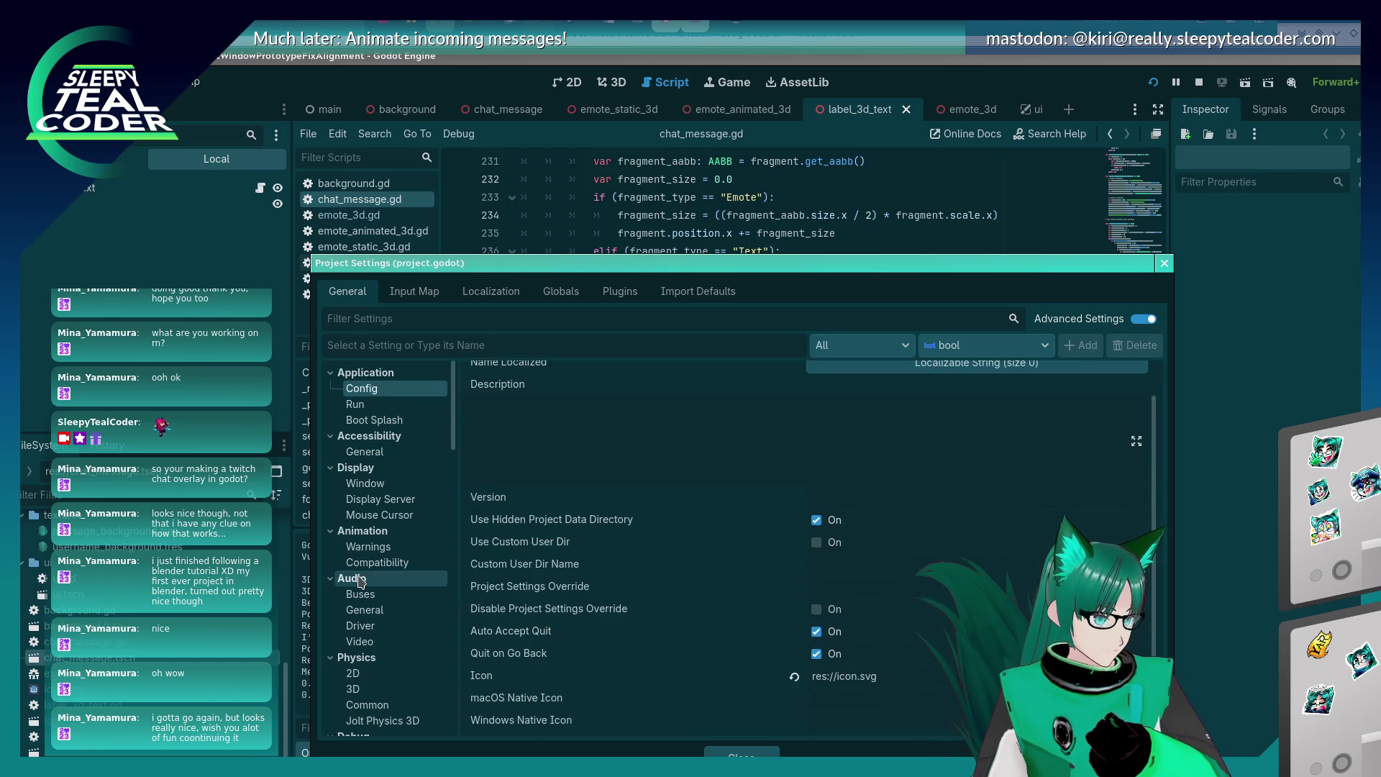
# Scroll down past Rendering and bring up the Internationalization > Pseudolocalization options.
pyautogui.scroll(-5, 367, 561)
pyautogui.scroll(2, 362, 583)
pyautogui.scroll(-3, 364, 568)
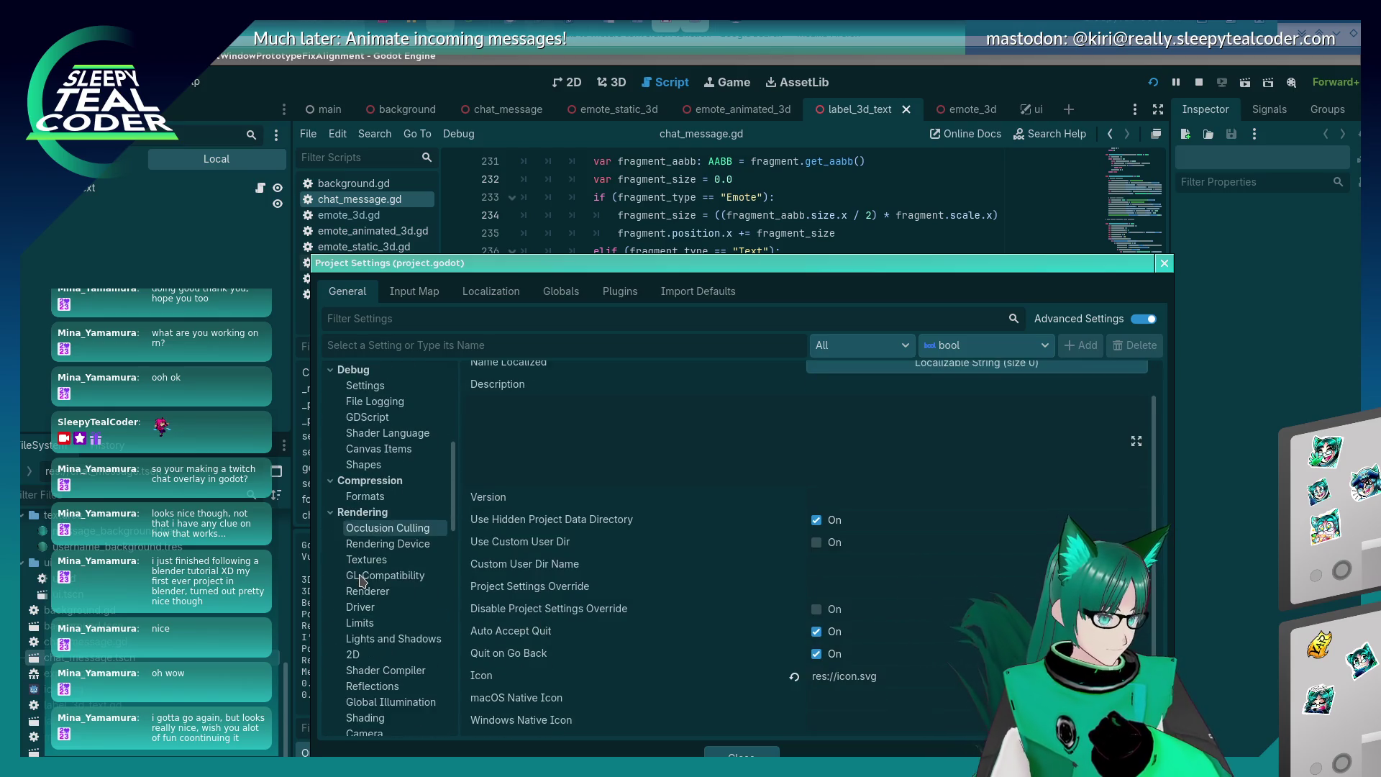
pyautogui.scroll(-5, 362, 563)
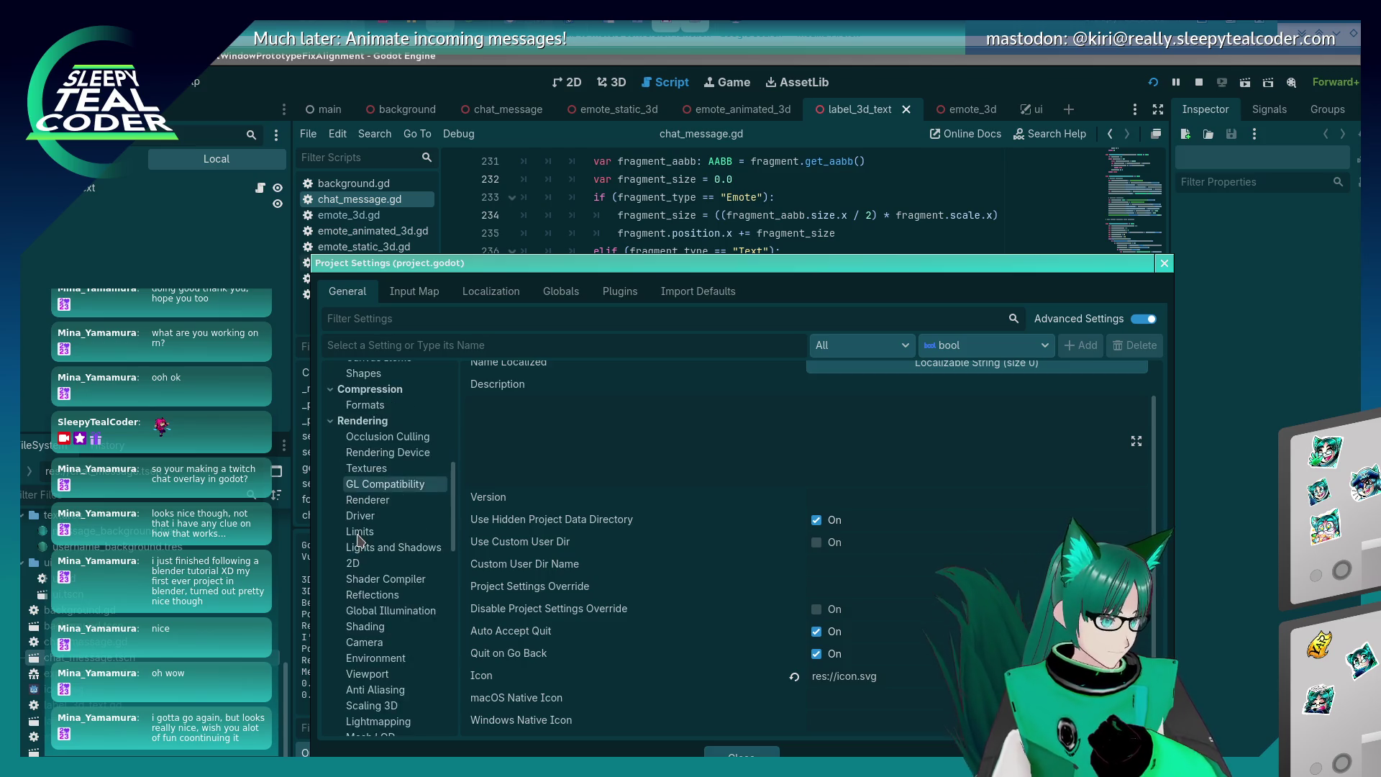
pyautogui.scroll(-3, 360, 567)
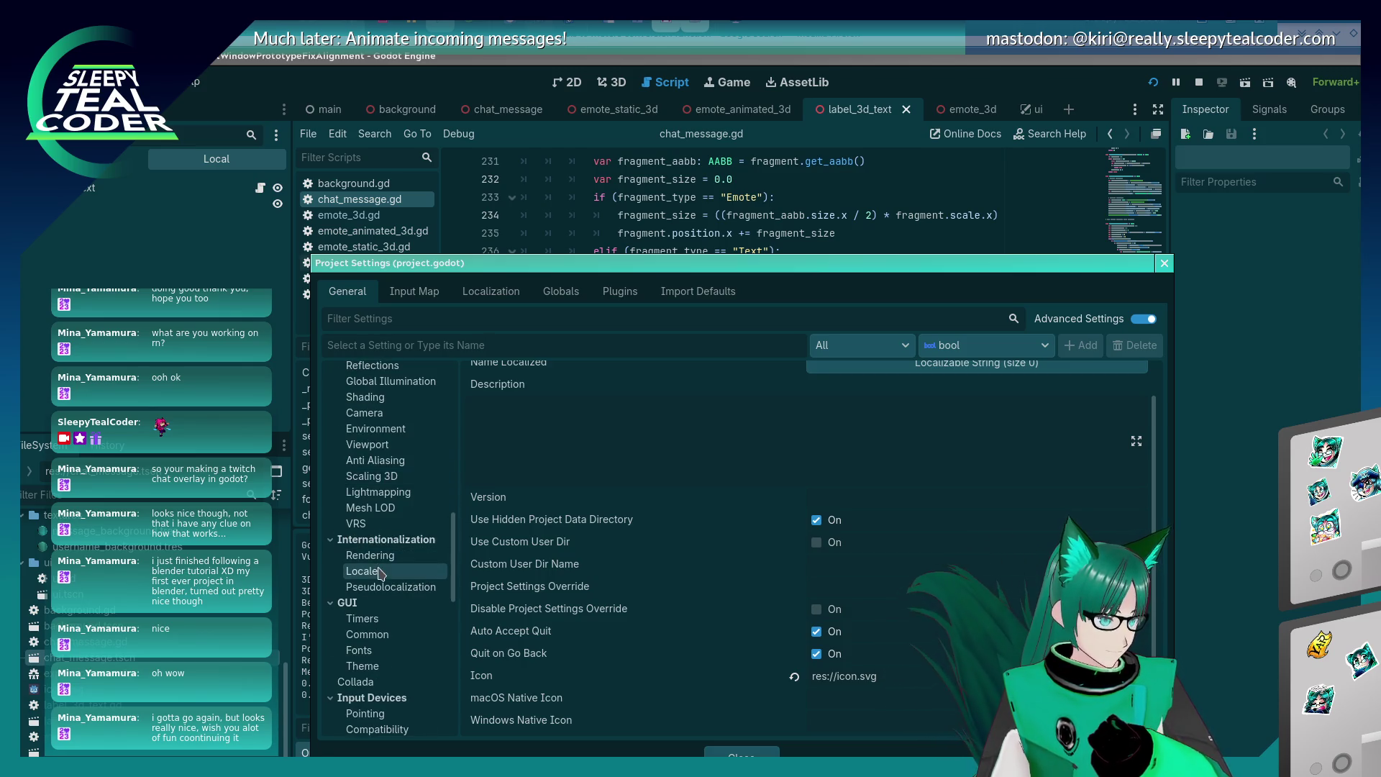
pyautogui.click(370, 555)
pyautogui.click(382, 586)
pyautogui.scroll(-4, 381, 584)
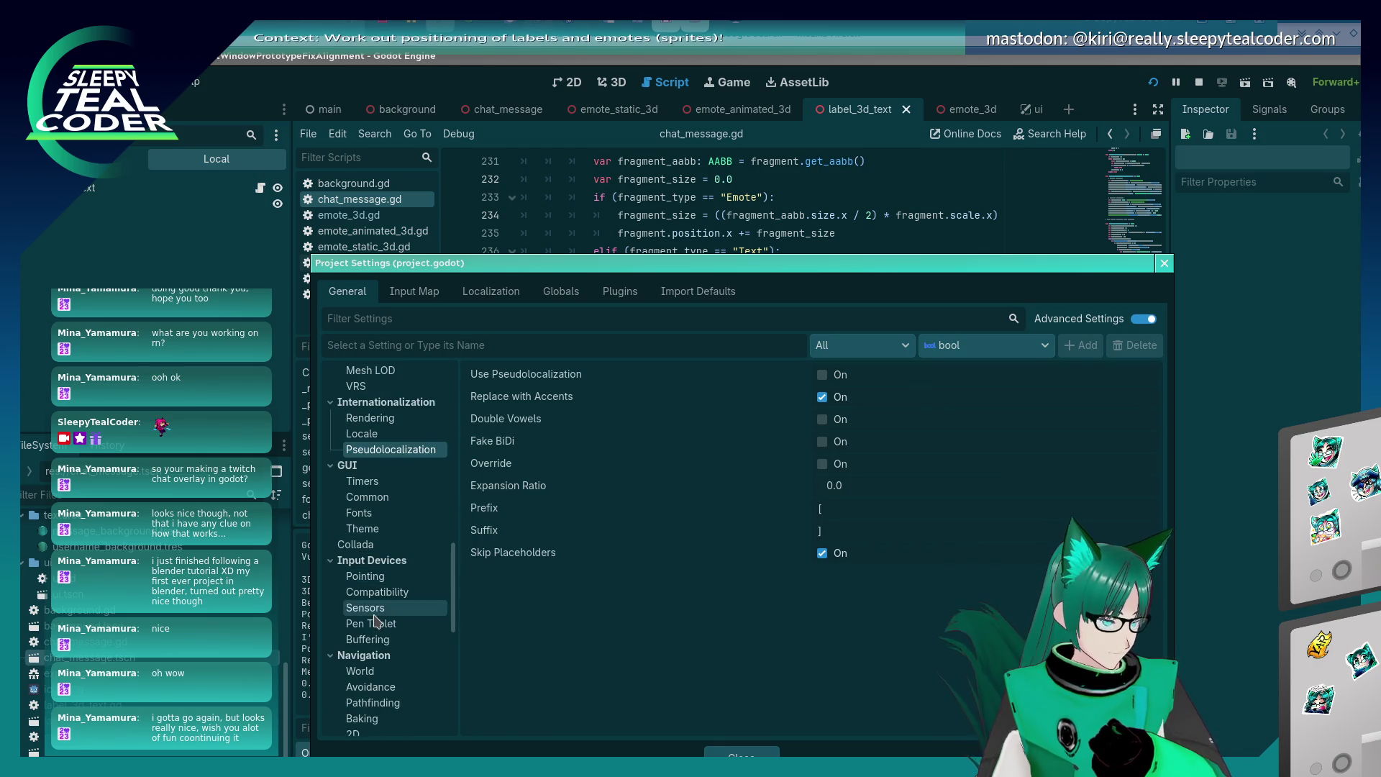
pyautogui.scroll(3, 380, 583)
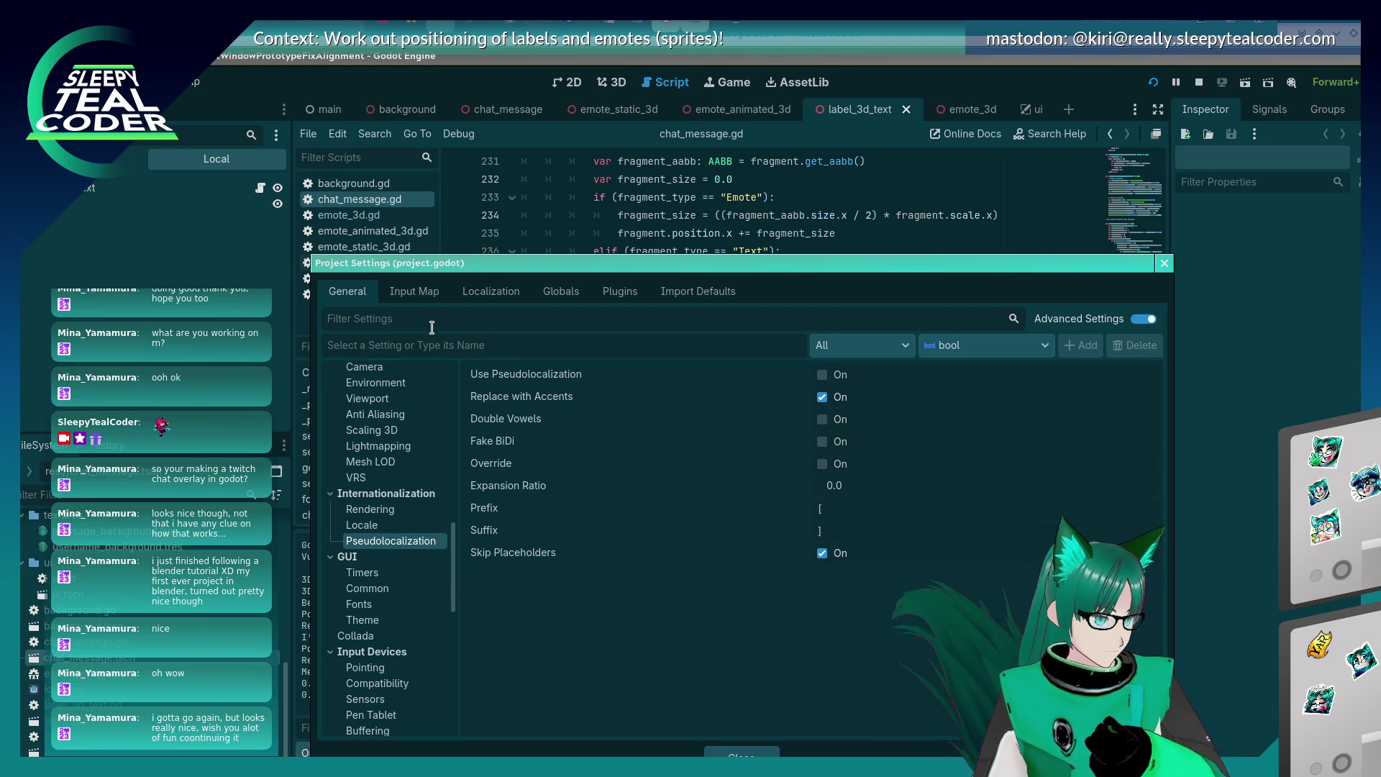
# Filter settings for 'ppm' and check the Display Window, Network Limits, Physics Common and Rendering Limits matches.
pyautogui.write('ppm')
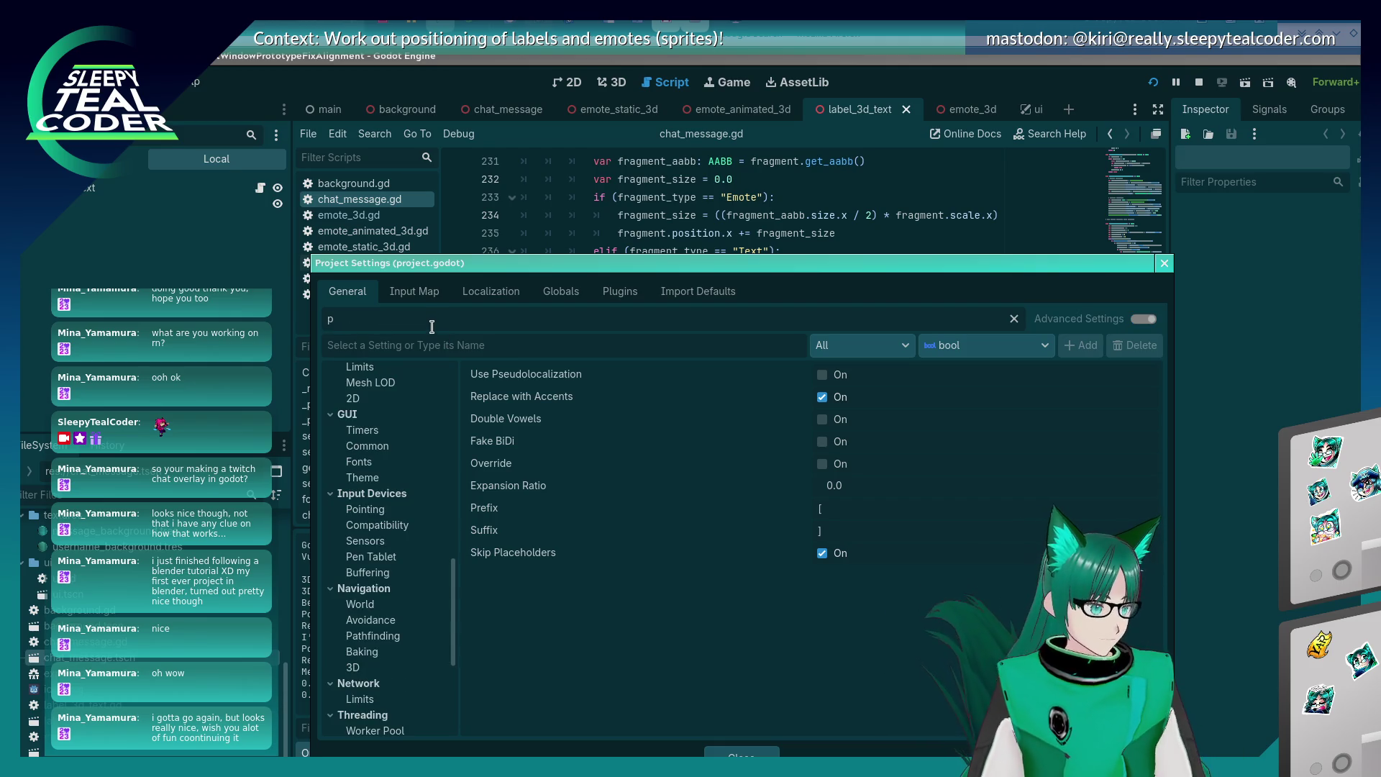
pyautogui.click(395, 388)
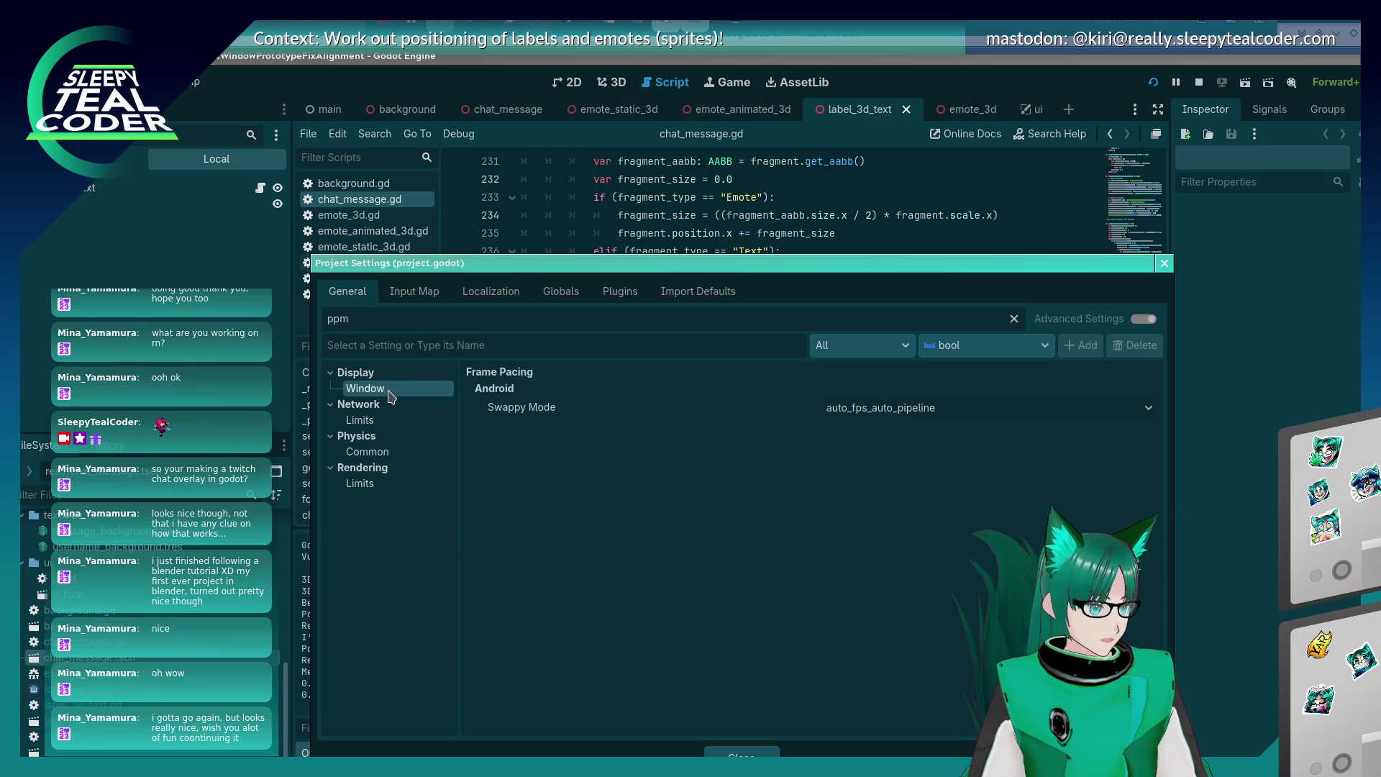
pyautogui.click(386, 424)
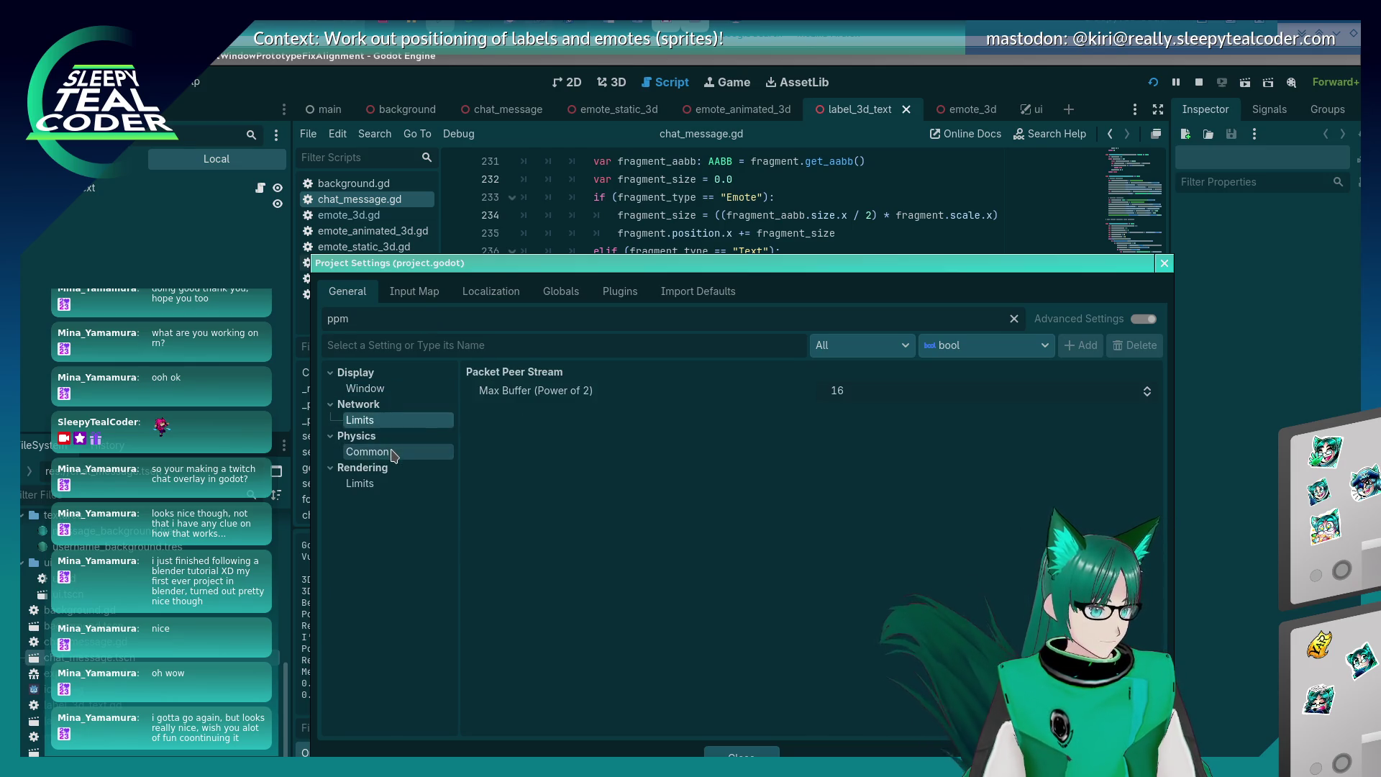
pyautogui.click(389, 452)
pyautogui.click(400, 486)
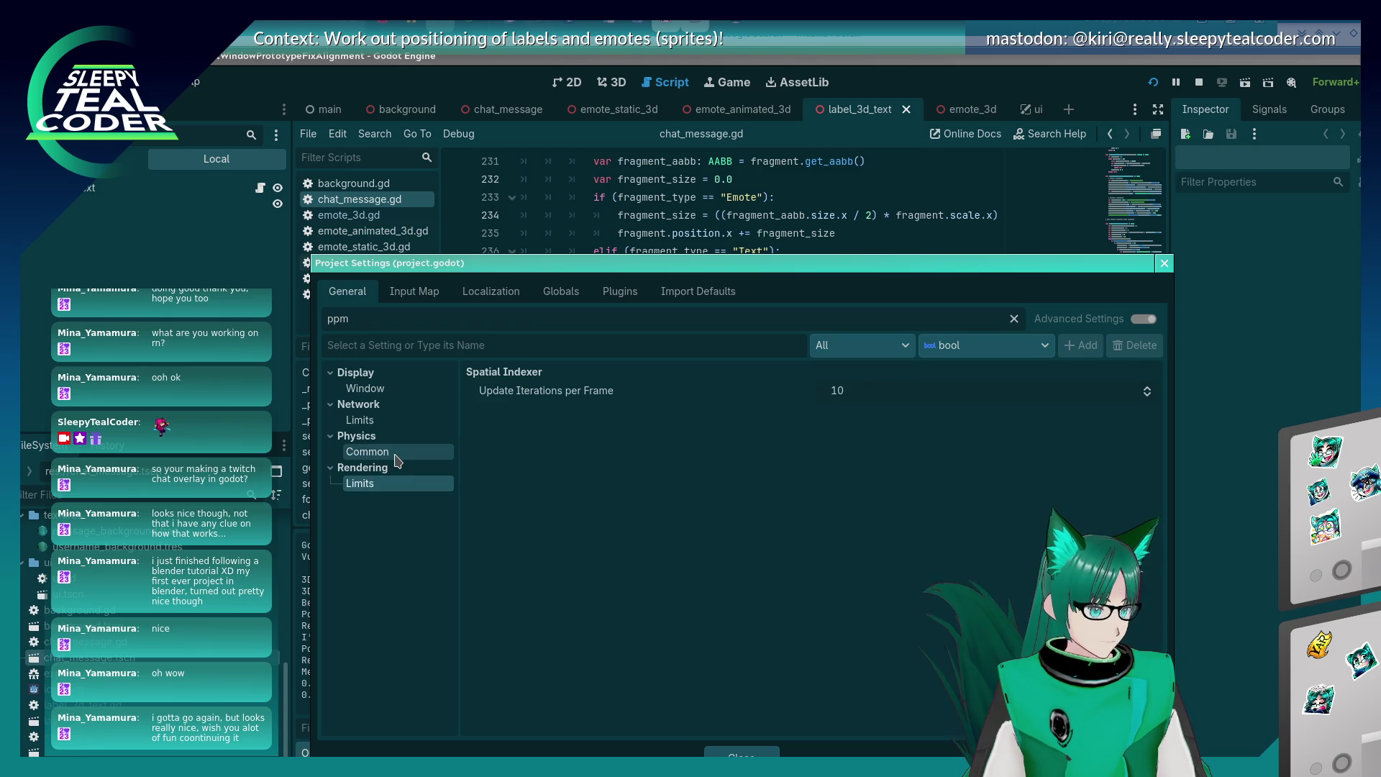
# Clear the settings filter and close Project Settings.
pyautogui.moveTo(350, 319); pyautogui.dragTo(340, 317)
pyautogui.press('BackSpace')
pyautogui.press('BackSpace')
pyautogui.press('BackSpace')
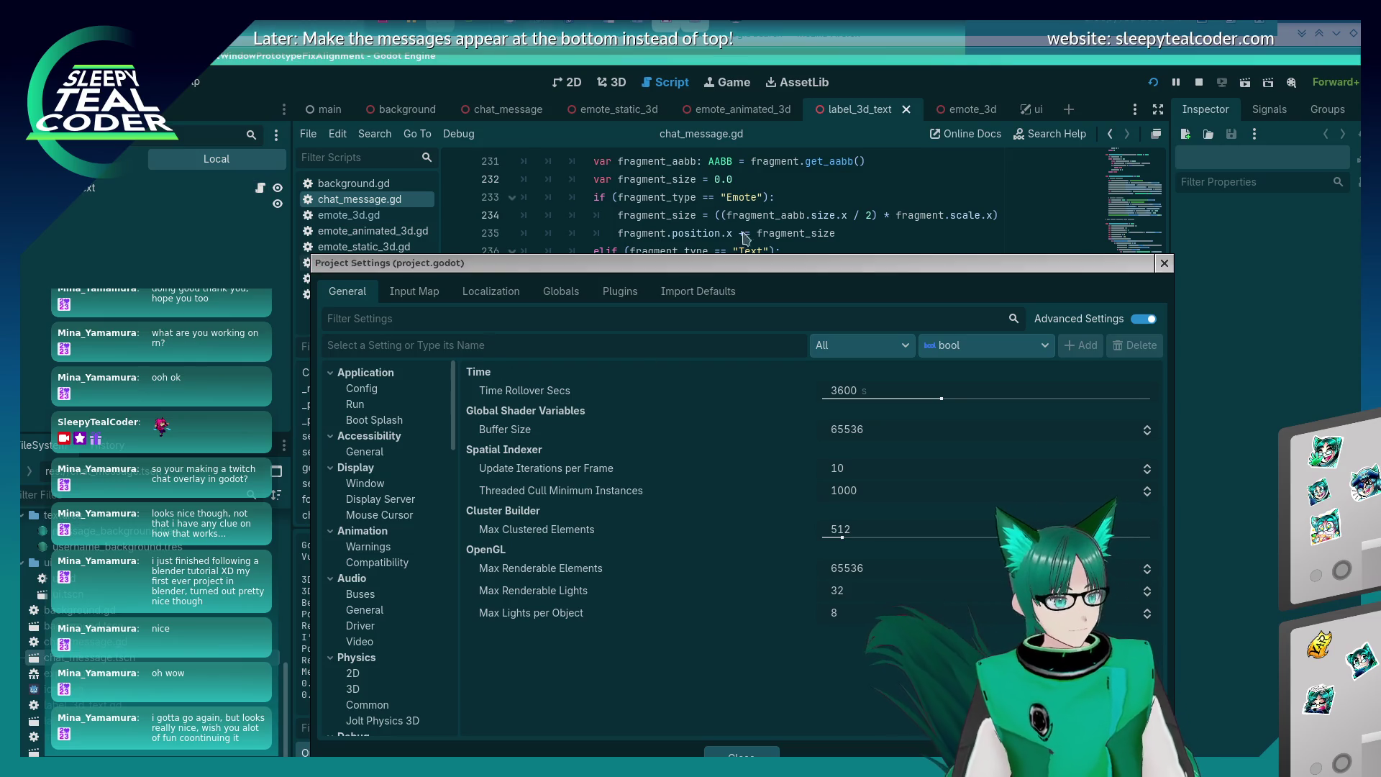
pyautogui.press('Escape')
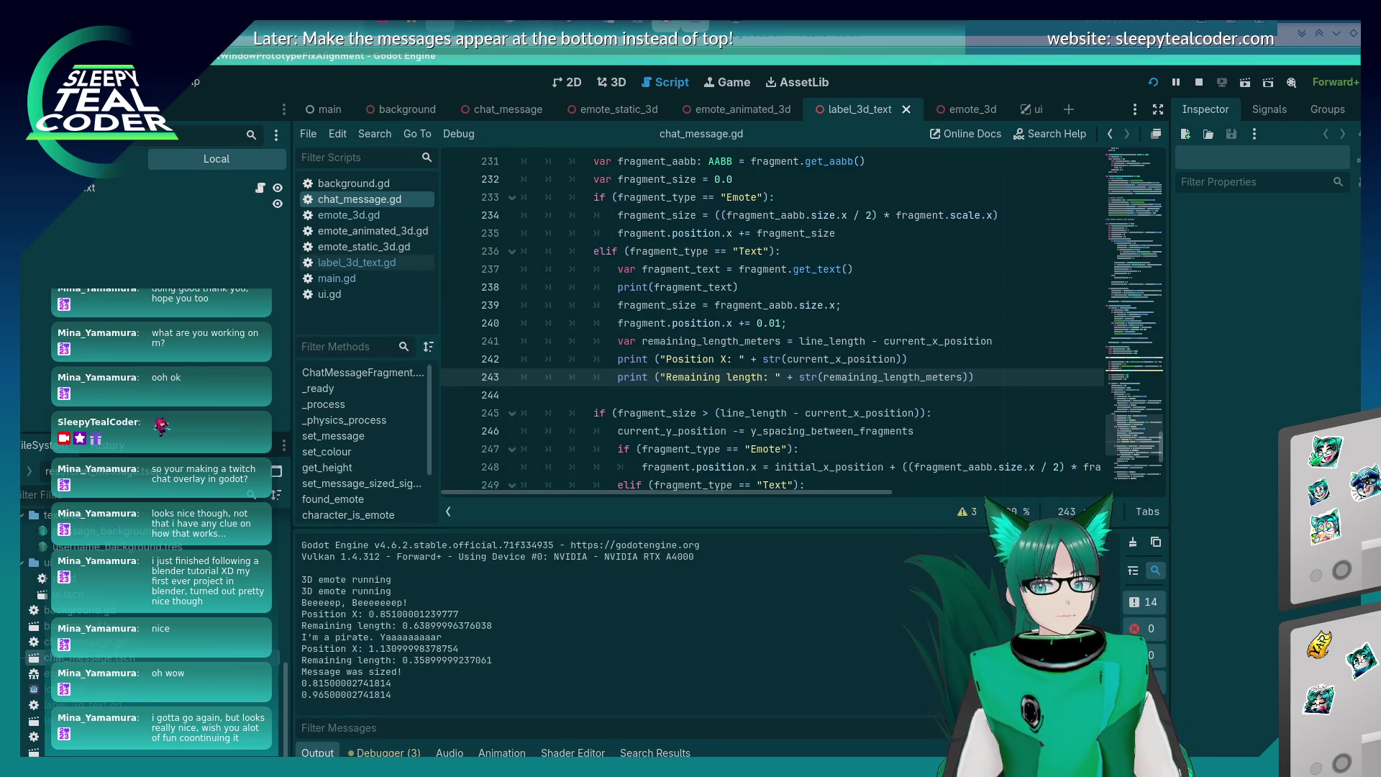
# Place the cursor on the remaining_length_meters and Position X print lines and save chat_message.gd.
pyautogui.click(695, 340)
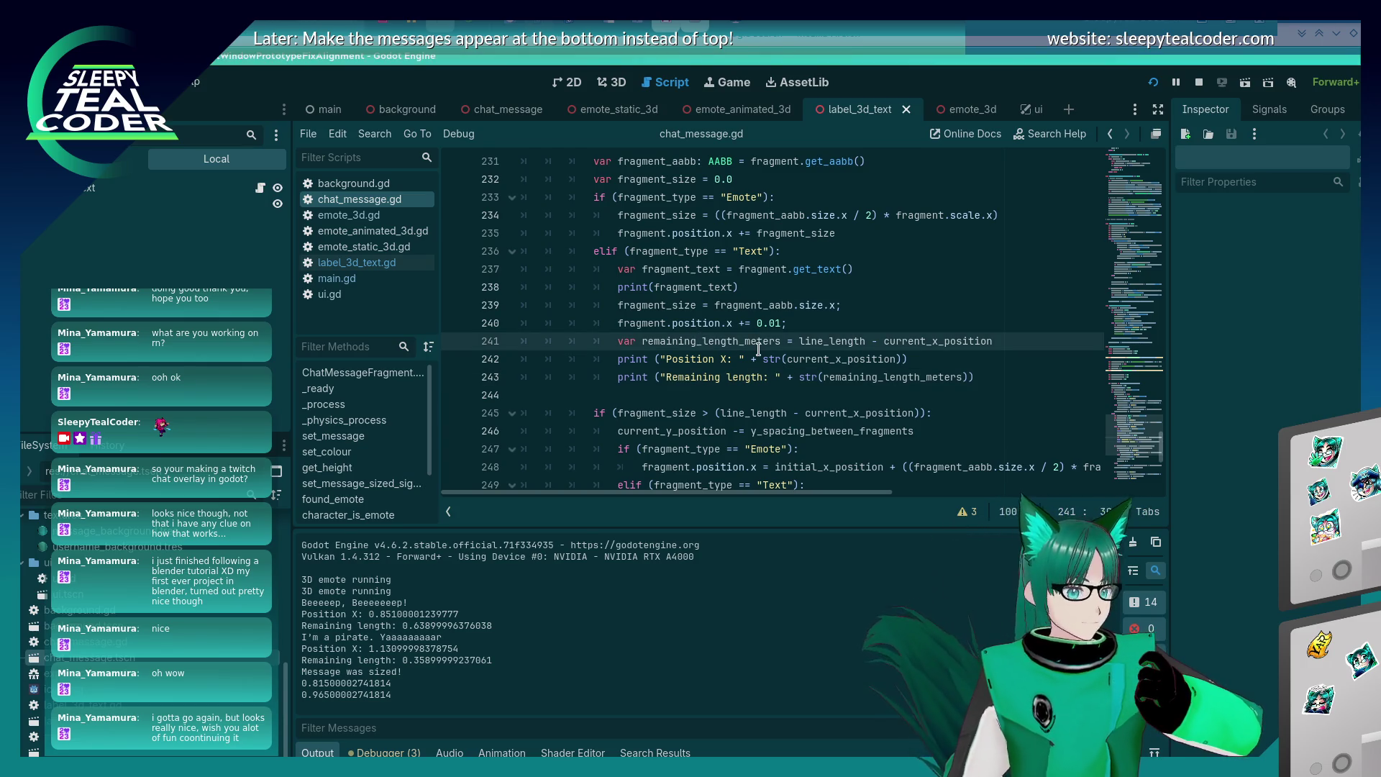
pyautogui.hotkey('alt', 'Tab')
pyautogui.hotkey('alt', 'shift', 'Tab')
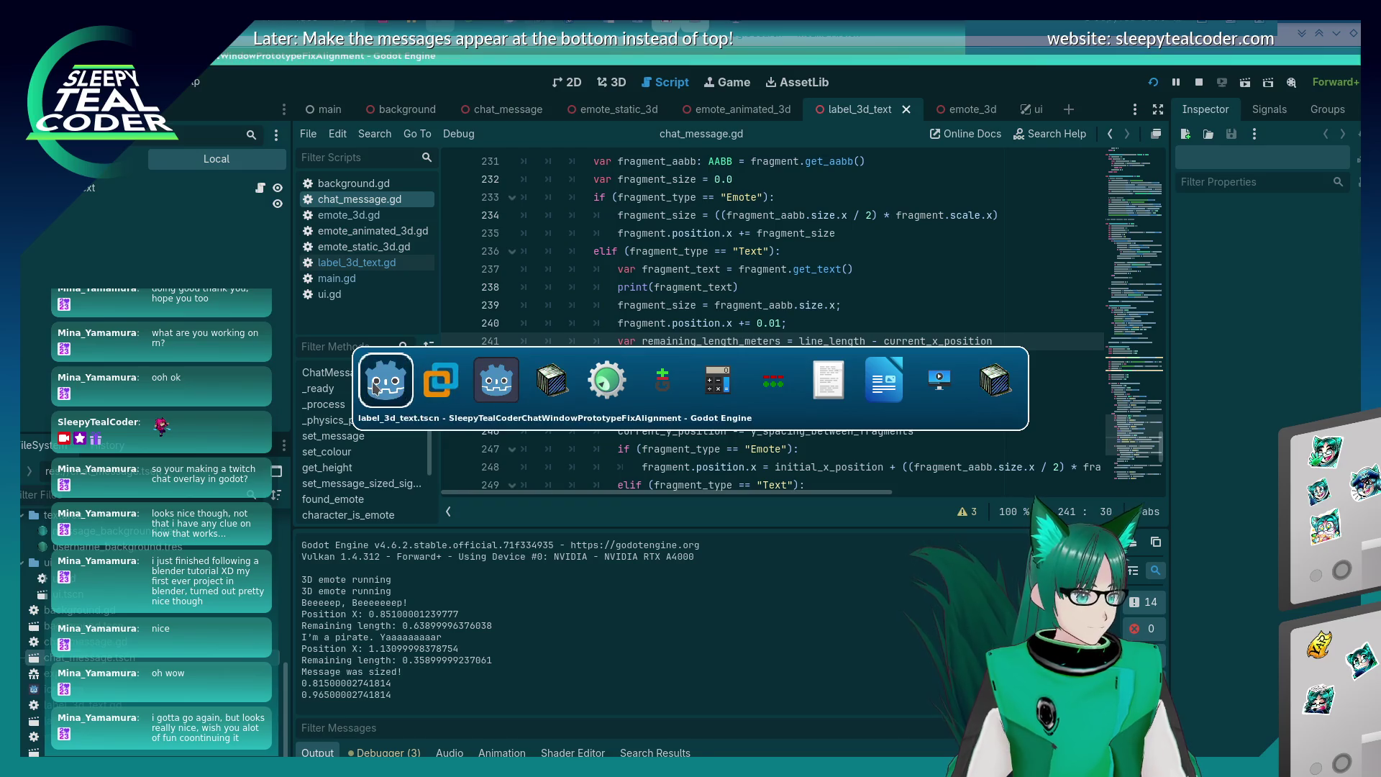
pyautogui.click(651, 366)
pyautogui.hotkey('ctrl', 's')
# Inspect current_x_position on line 242, then add a blank line after print(fragment_text).
pyautogui.click(720, 356)
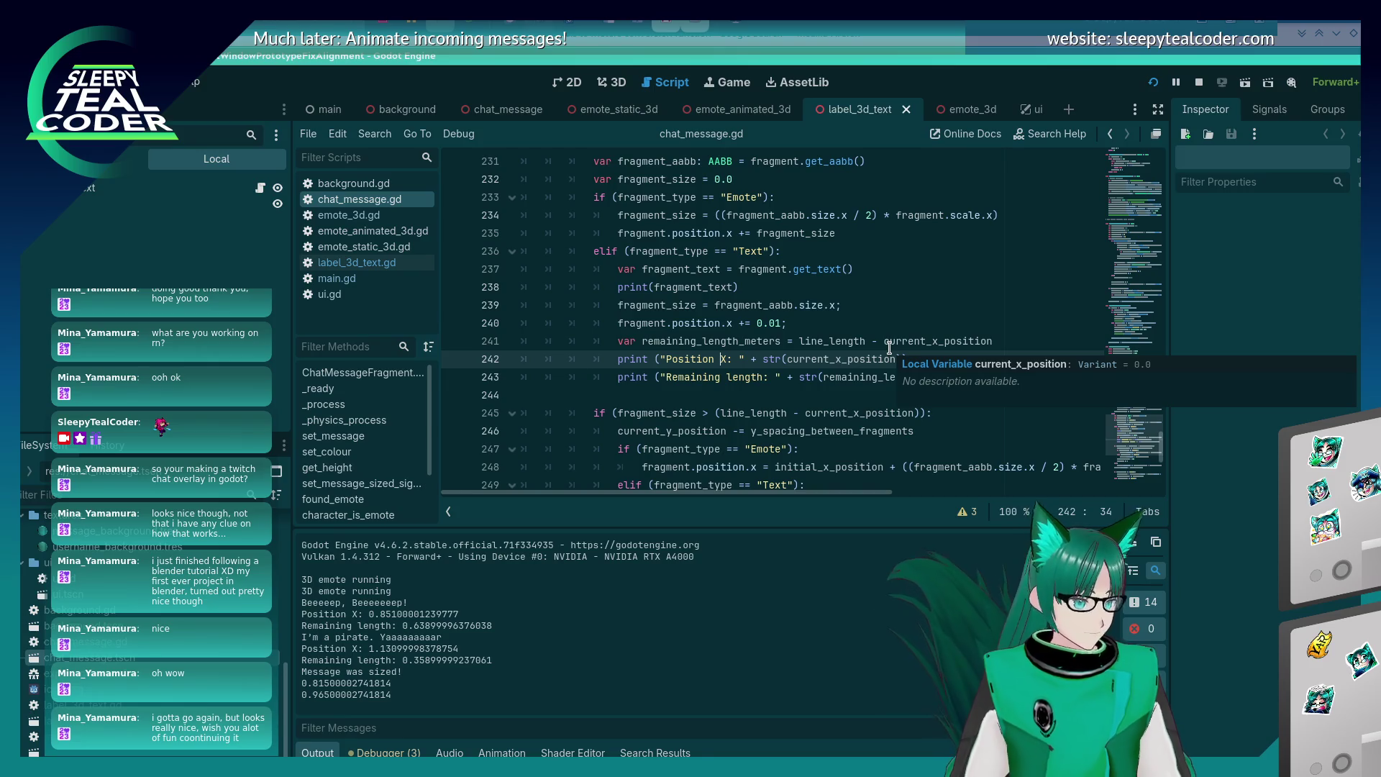
pyautogui.click(835, 359)
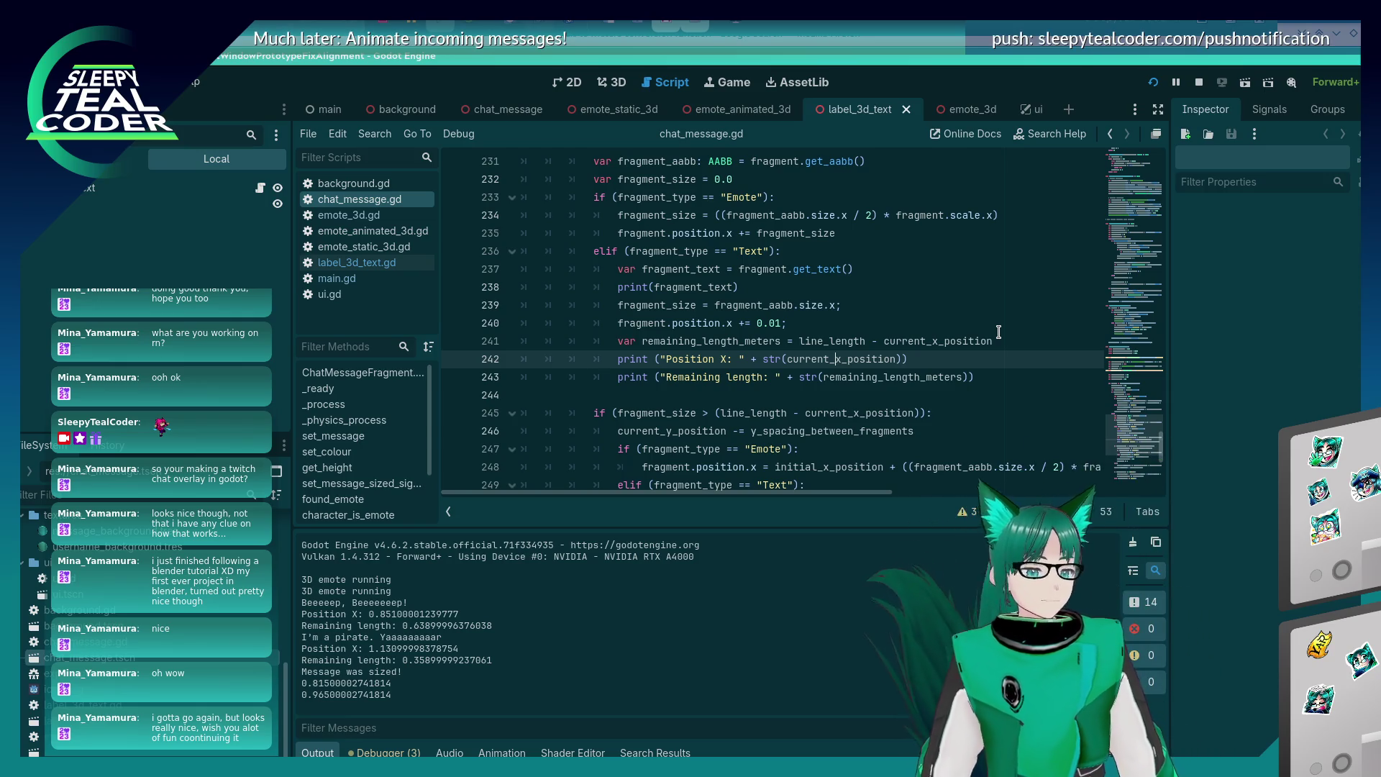
pyautogui.scroll(3, 673, 357)
pyautogui.scroll(-3, 674, 357)
pyautogui.scroll(-1, 711, 346)
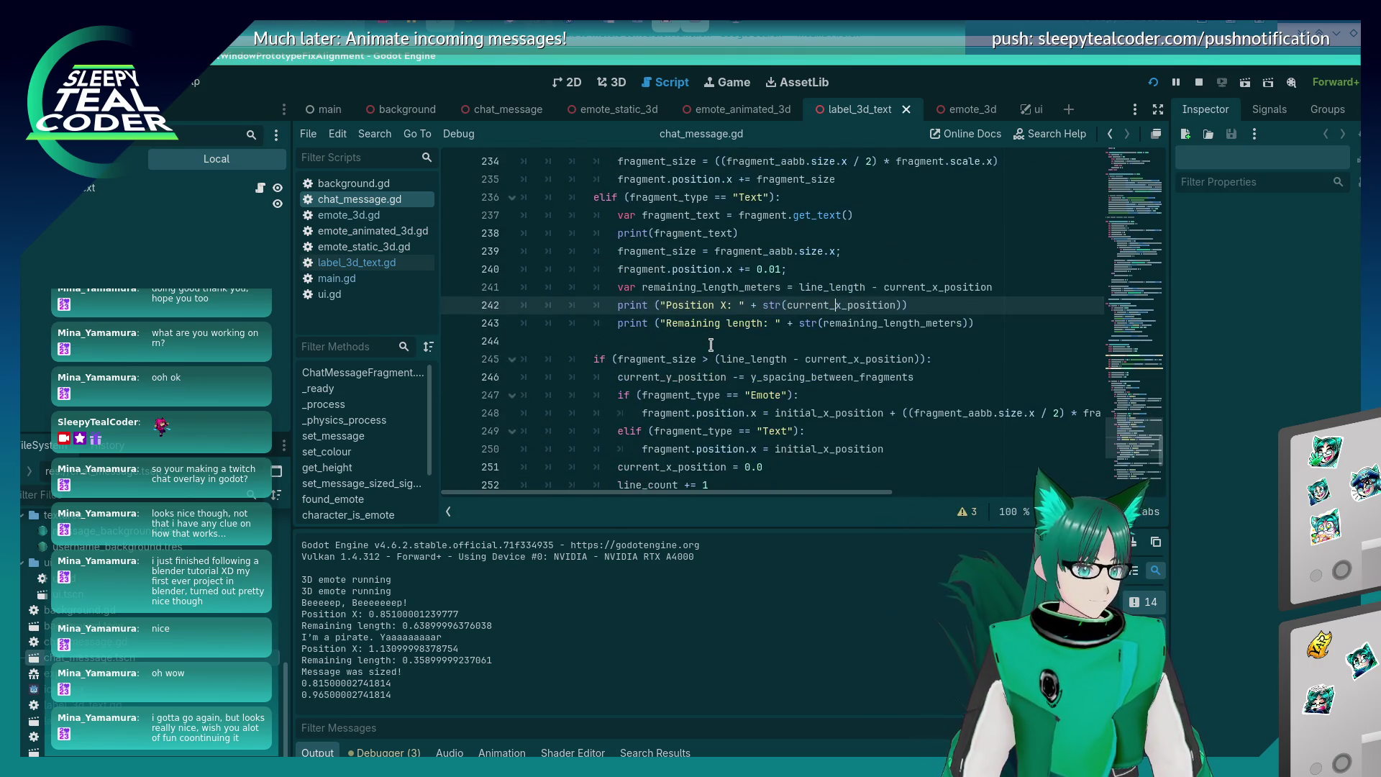
pyautogui.scroll(1, 711, 346)
pyautogui.click(810, 287)
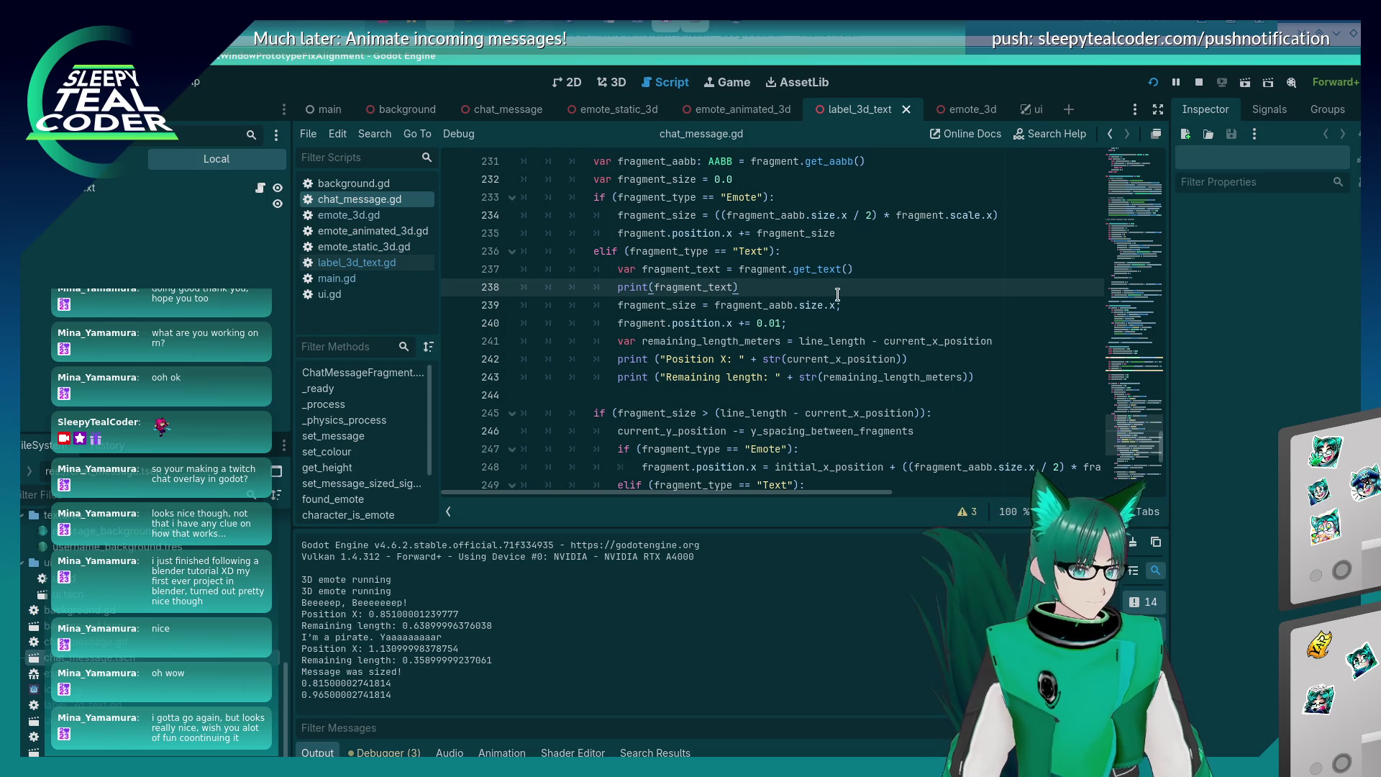
pyautogui.press('Return')
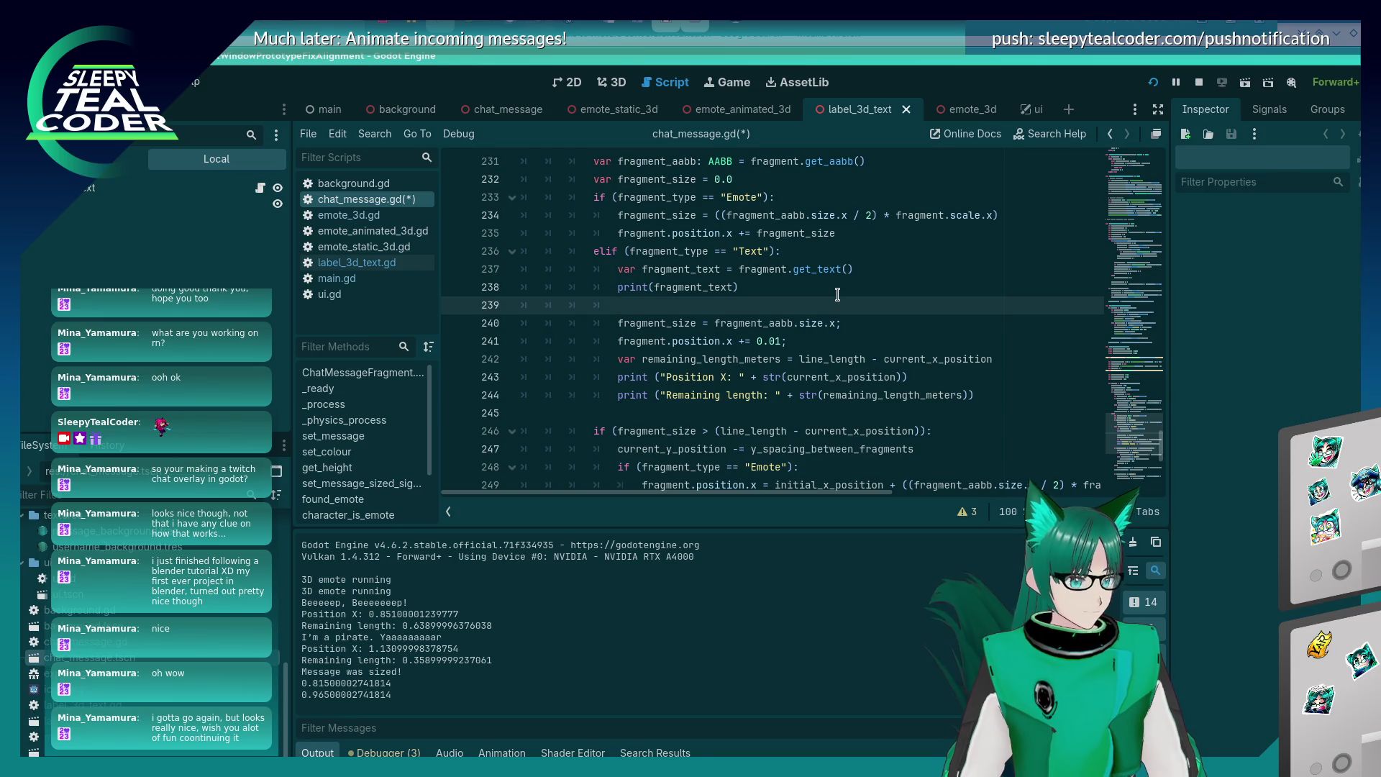
# Check the running chat overlay game, then stop it with F8 to return to the script.
pyautogui.hotkey('alt', 'Tab')
pyautogui.hotkey('alt', 'Tab')
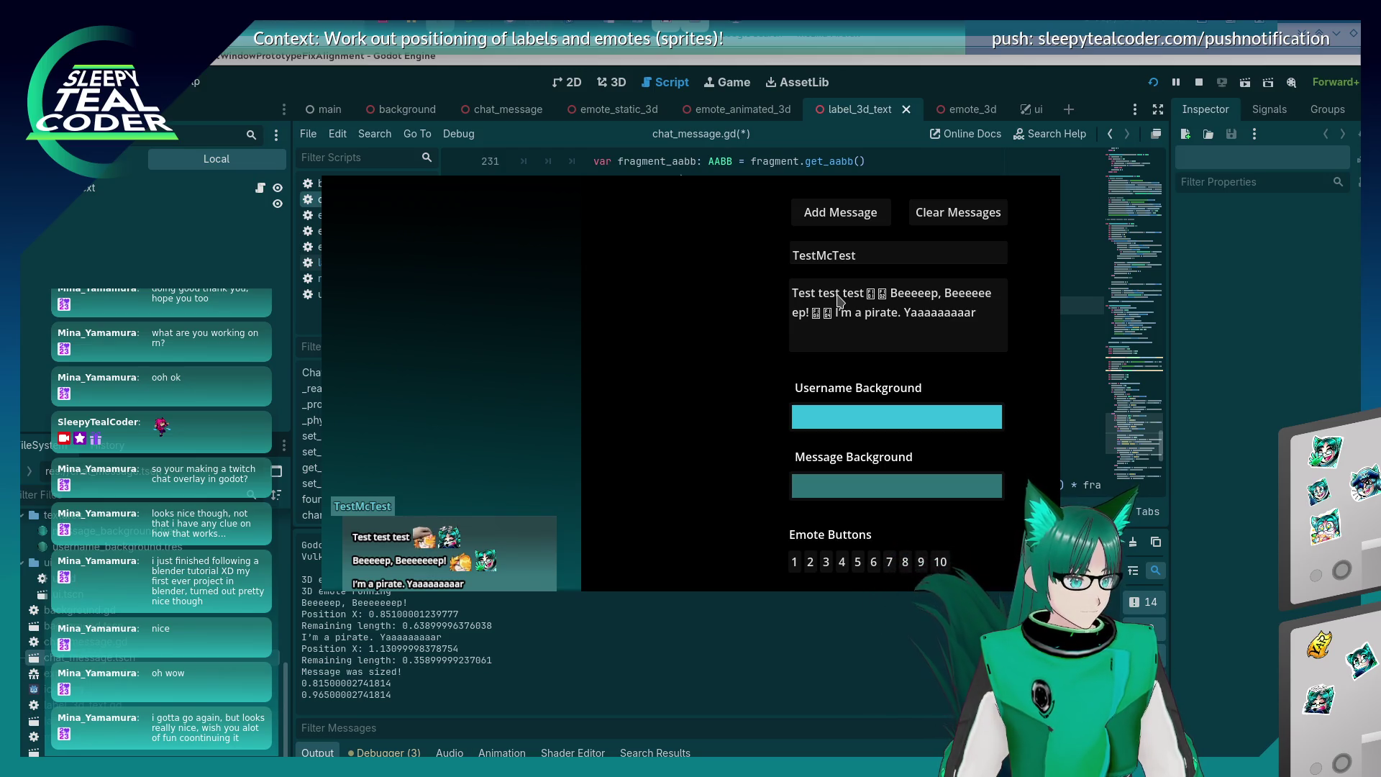
pyautogui.press('F8')
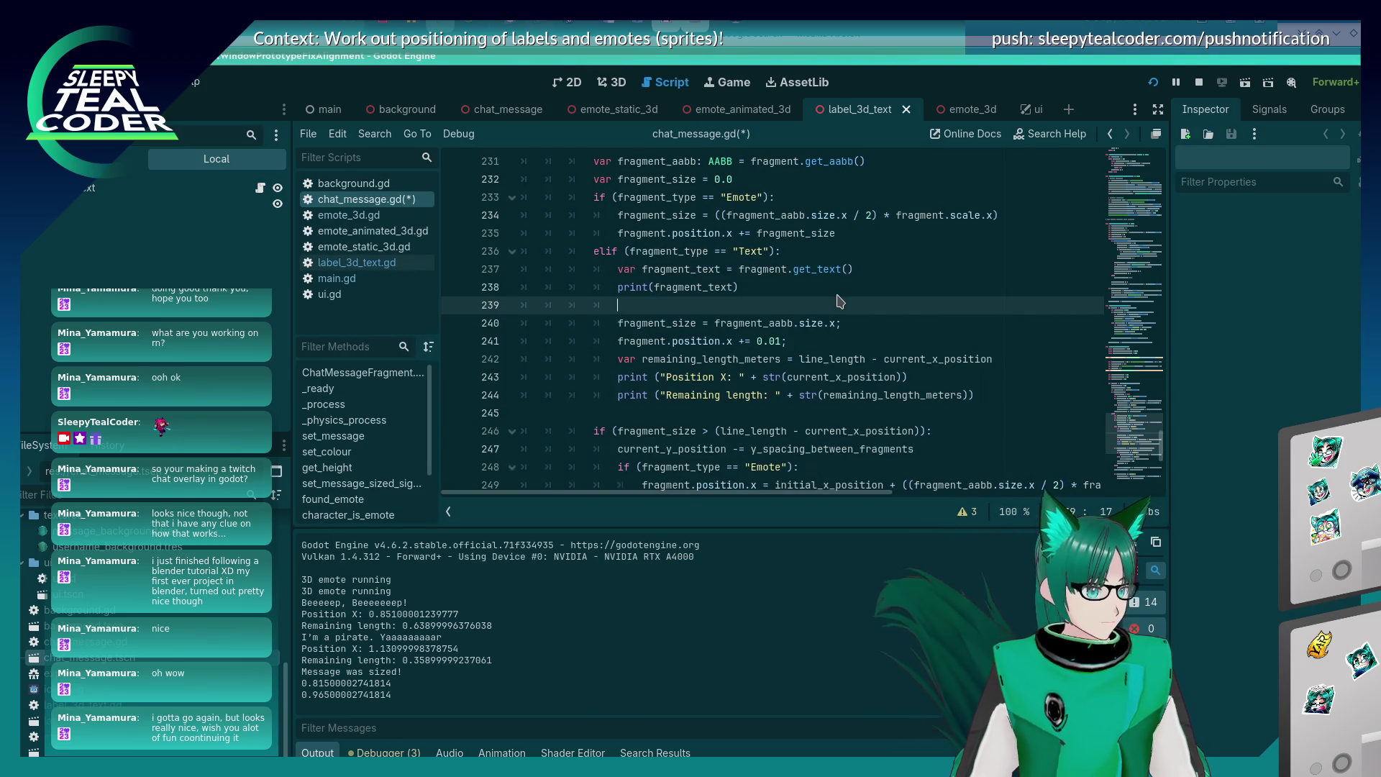
# Replace the unfinished assignment with var fragment_text_length = fragment_text.
pyautogui.write('fragment_text =')
pyautogui.press('Escape')
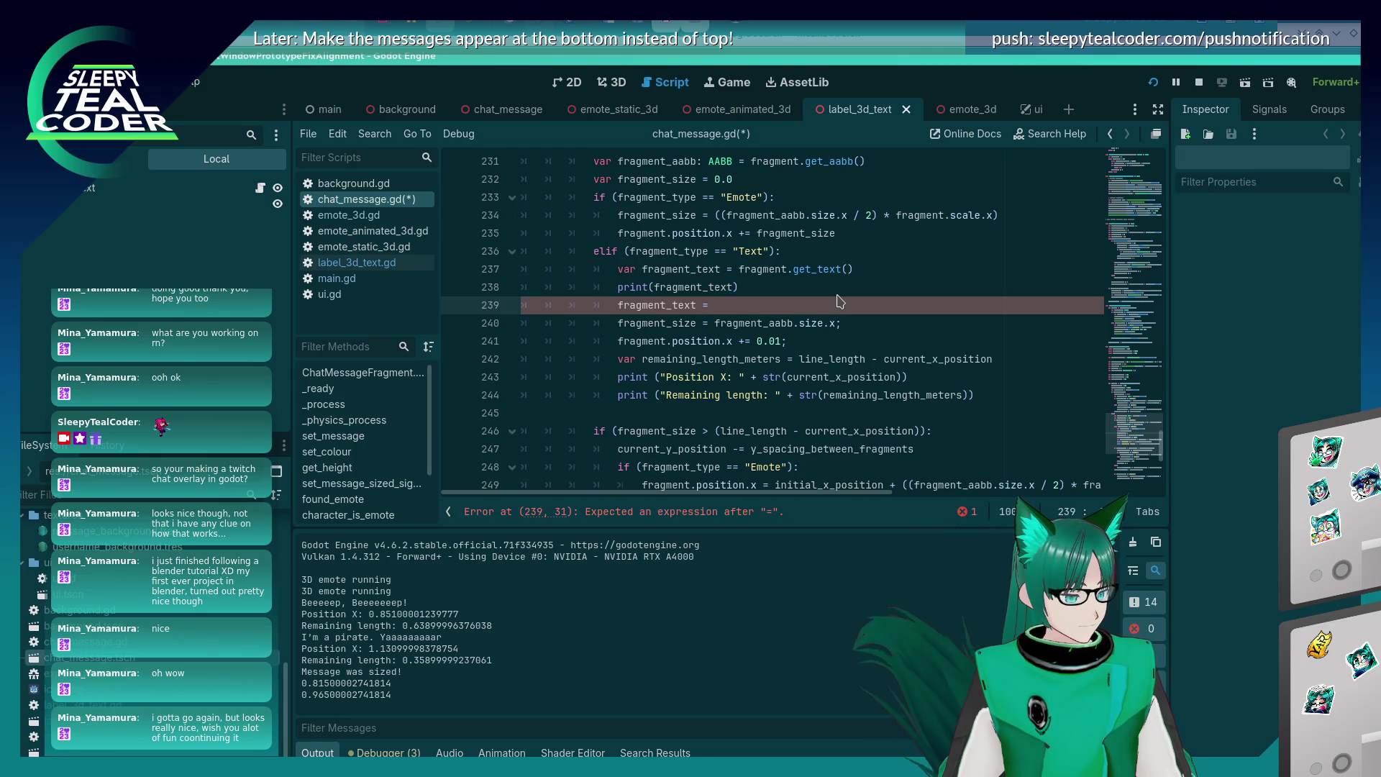
pyautogui.hotkey('shift', 'Home')
pyautogui.press('BackSpace')
pyautogui.press('Return')
pyautogui.press('Return')
pyautogui.press('Up')
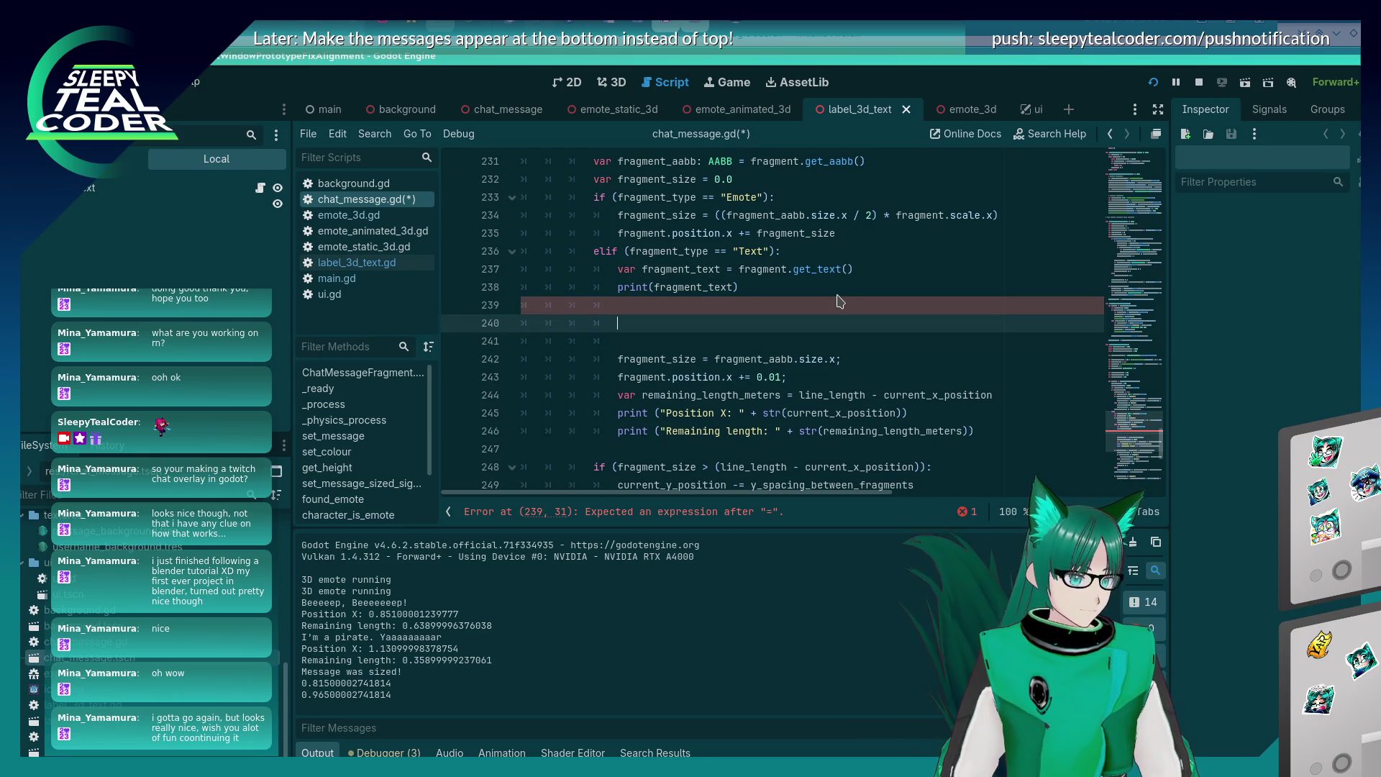
pyautogui.write('var fragment_text_length = f')
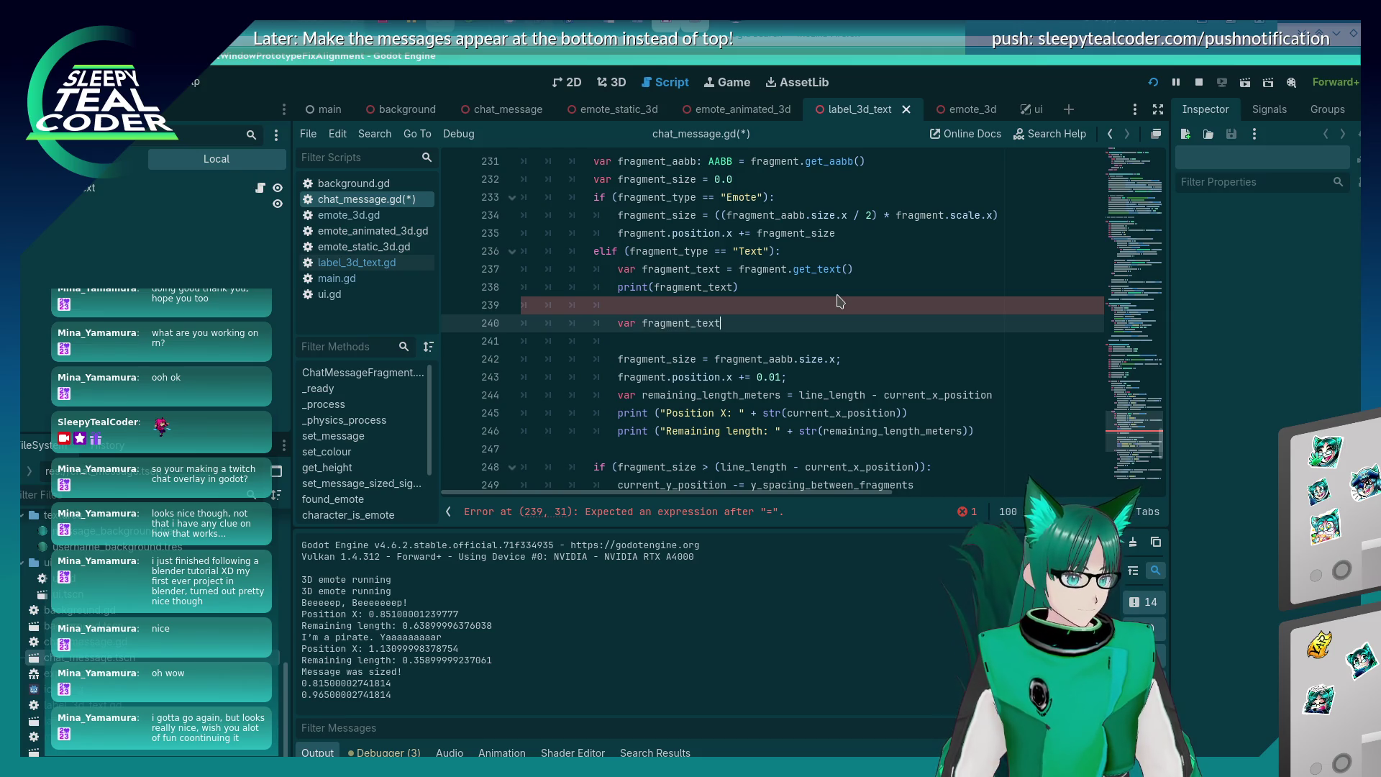
pyautogui.write('ragment_length.')
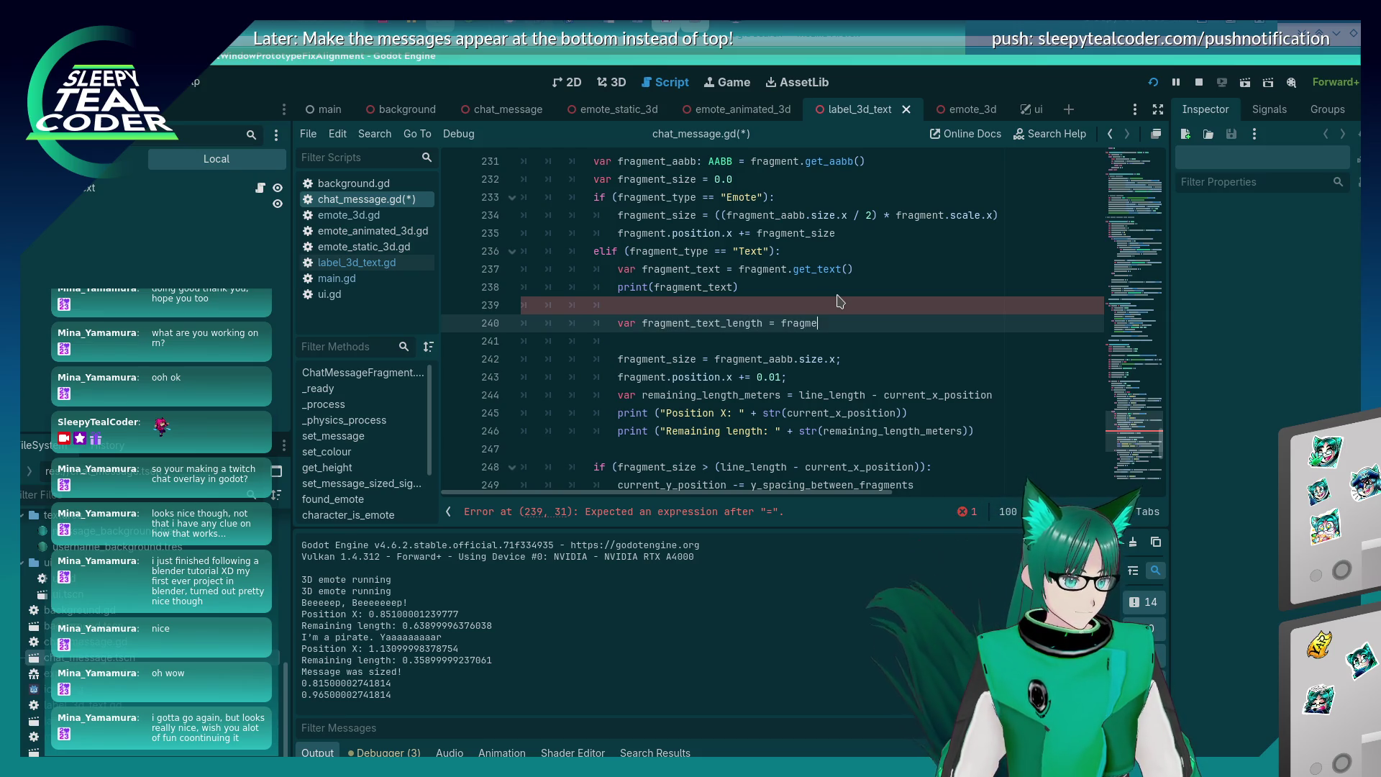
pyautogui.press('BackSpace')
pyautogui.press('BackSpace')
pyautogui.press('BackSpace')
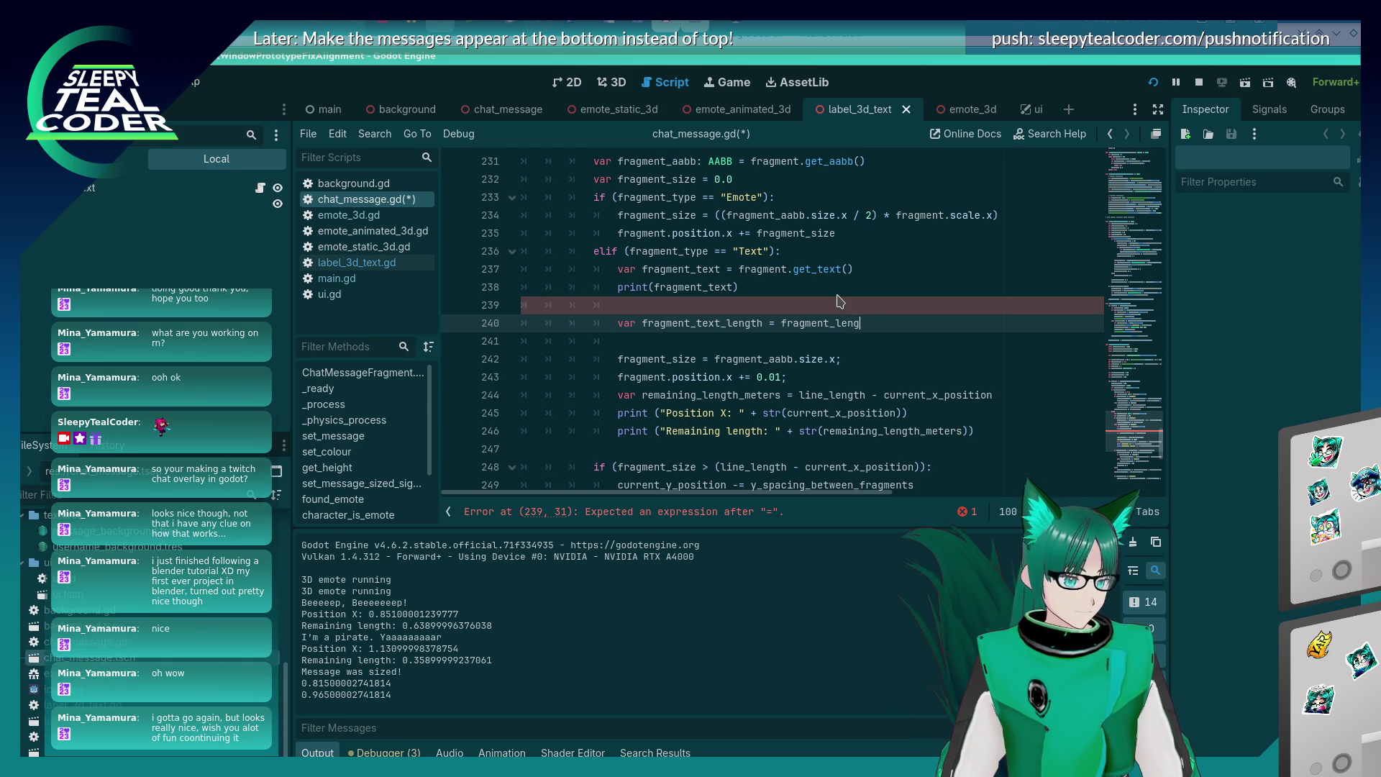
pyautogui.write('text.')
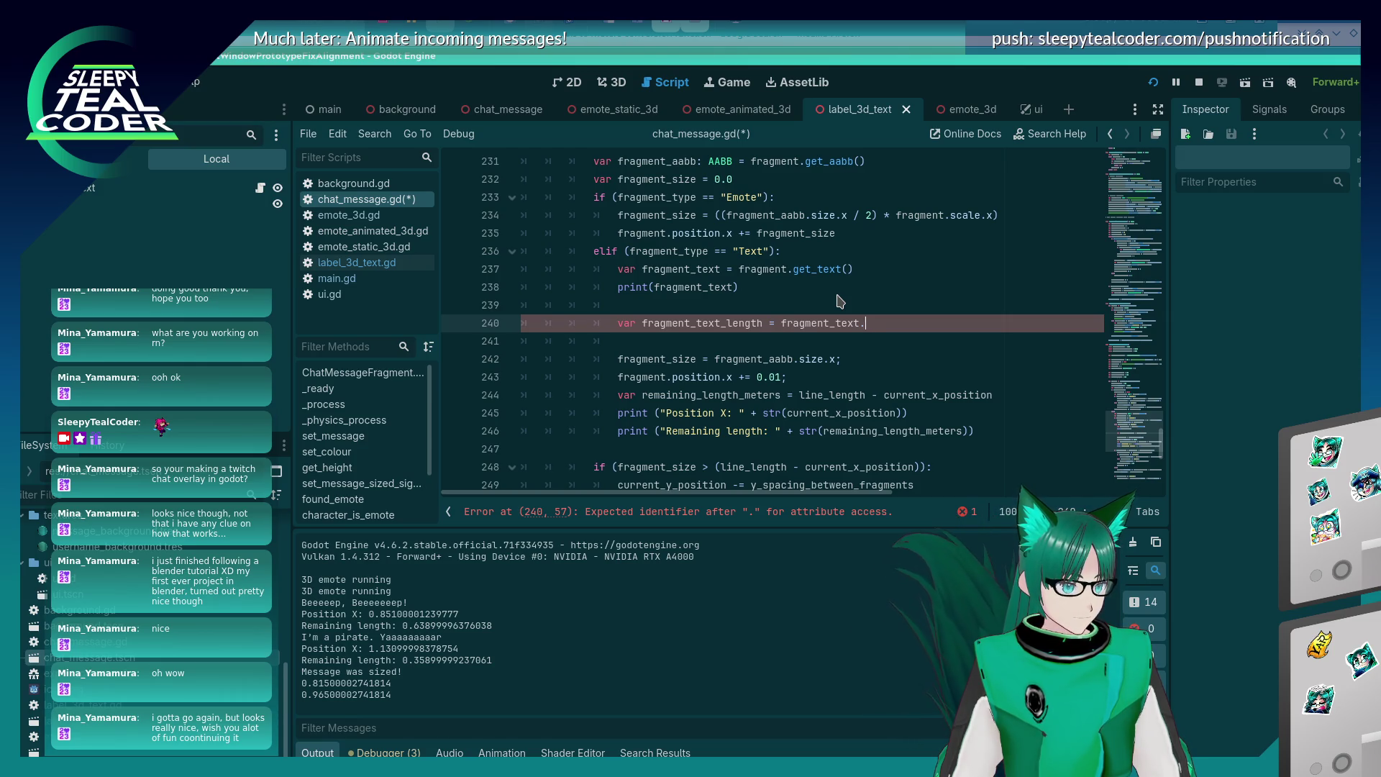
# Delete the print(fragment_text) line and complete the length as fragment_text.length().
pyautogui.click(838, 295)
pyautogui.hotkey('shift', 'Home')
pyautogui.hotkey('shift', 'Home')
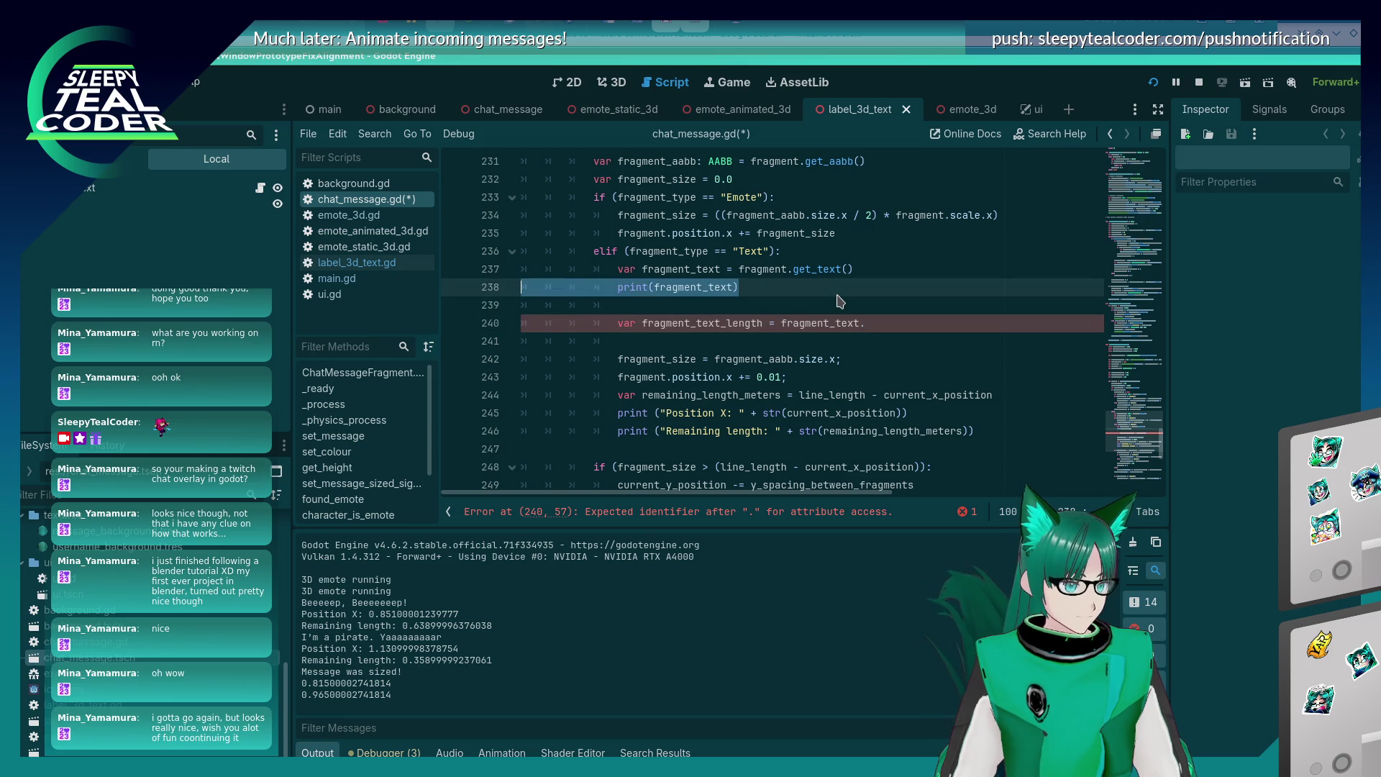
pyautogui.press('BackSpace')
pyautogui.press('BackSpace')
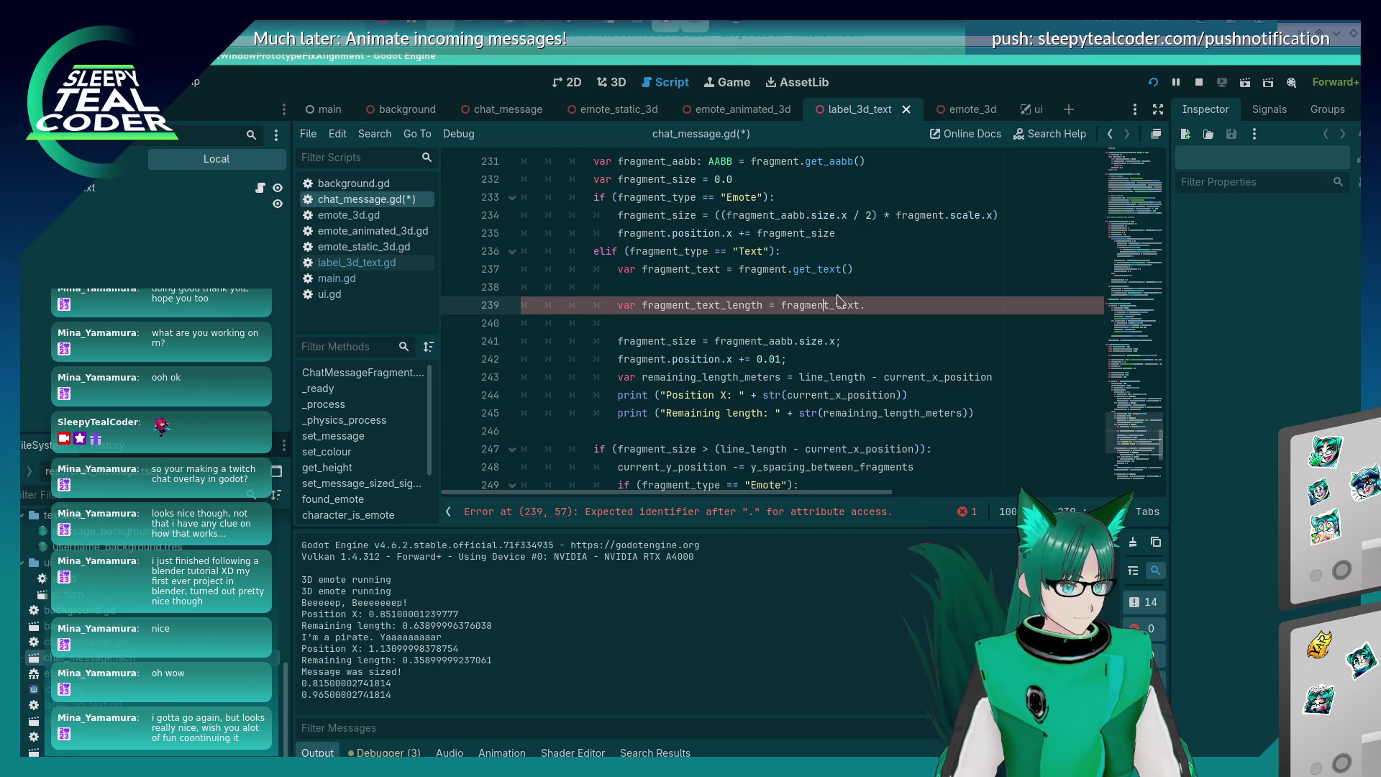
pyautogui.write('.length()')
pyautogui.press('Up')
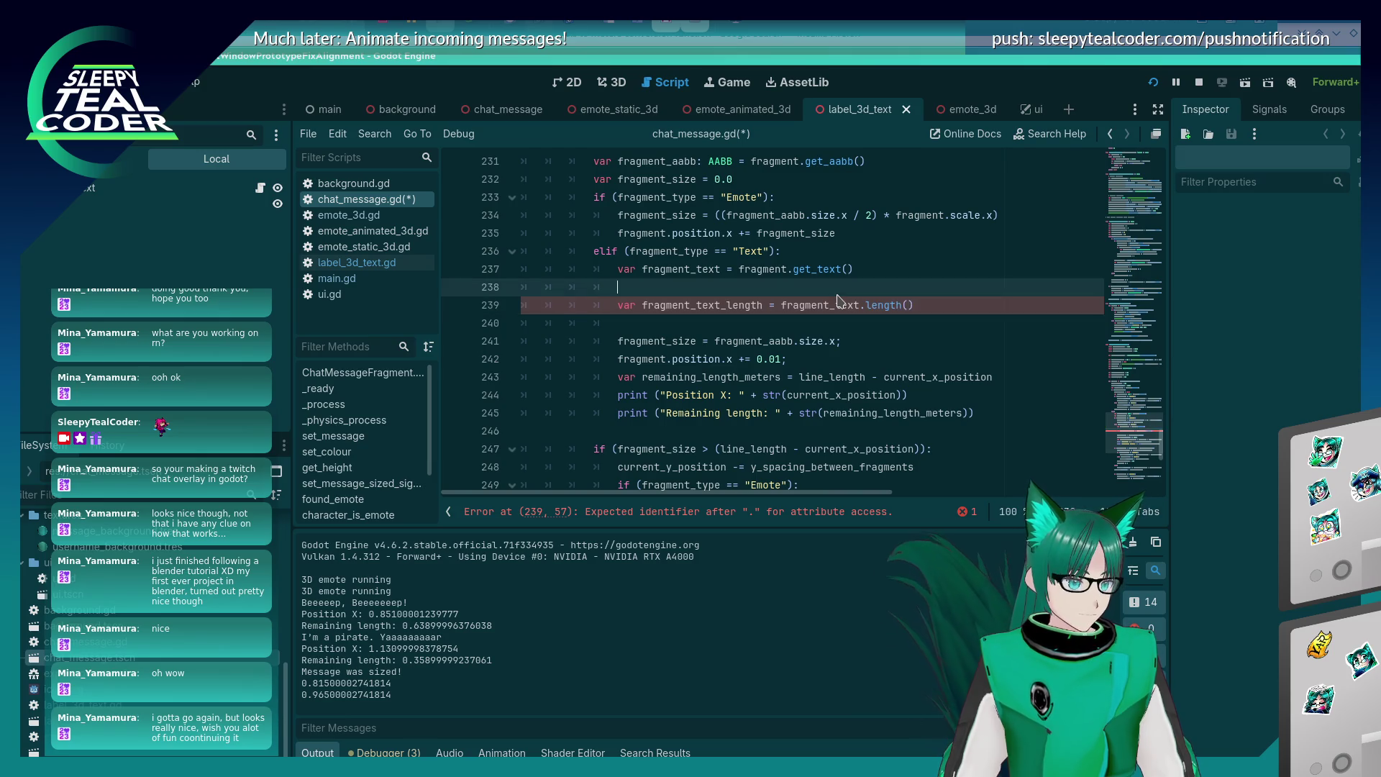
pyautogui.press('Down')
# Declare var fragment_text_index = 0 and add while (fragment_text_index < fragment_text_length).
pyautogui.press('Return')
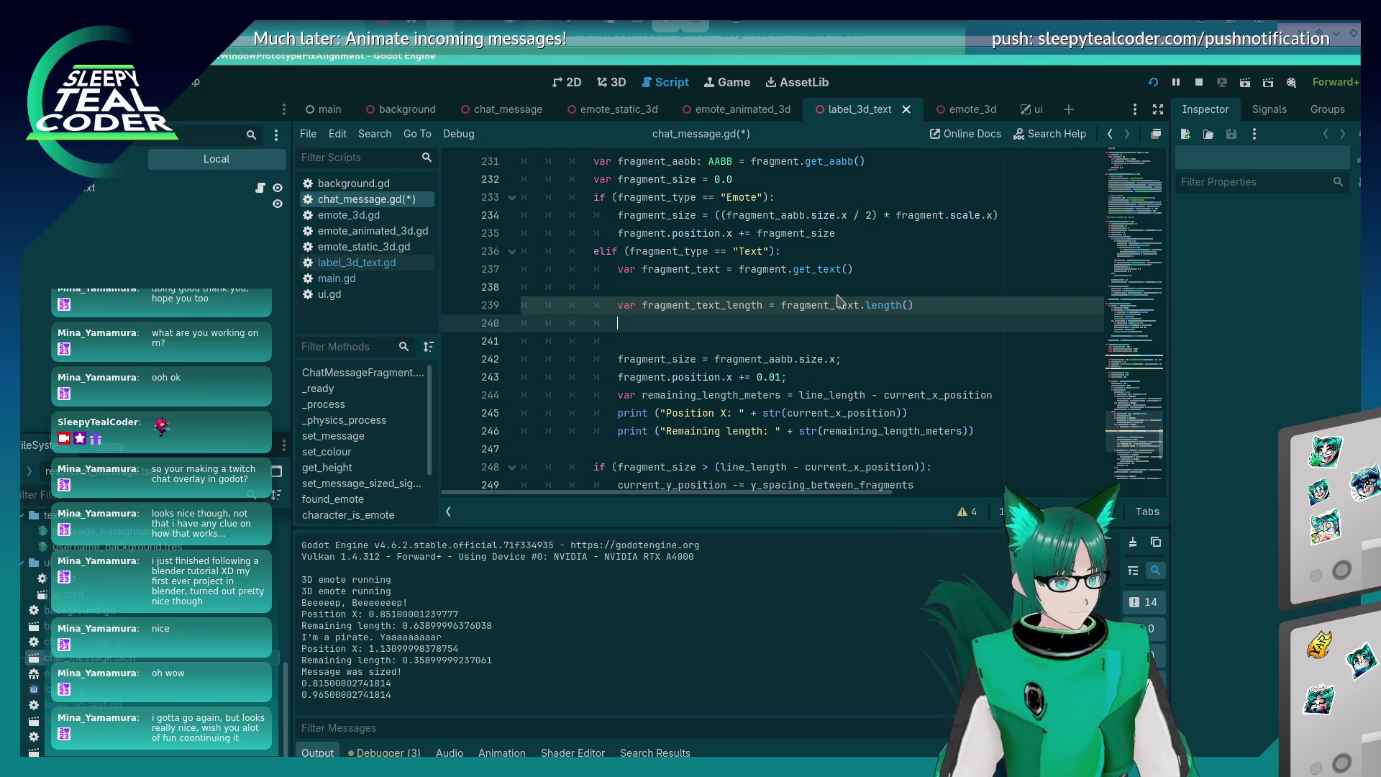
pyautogui.write('f')
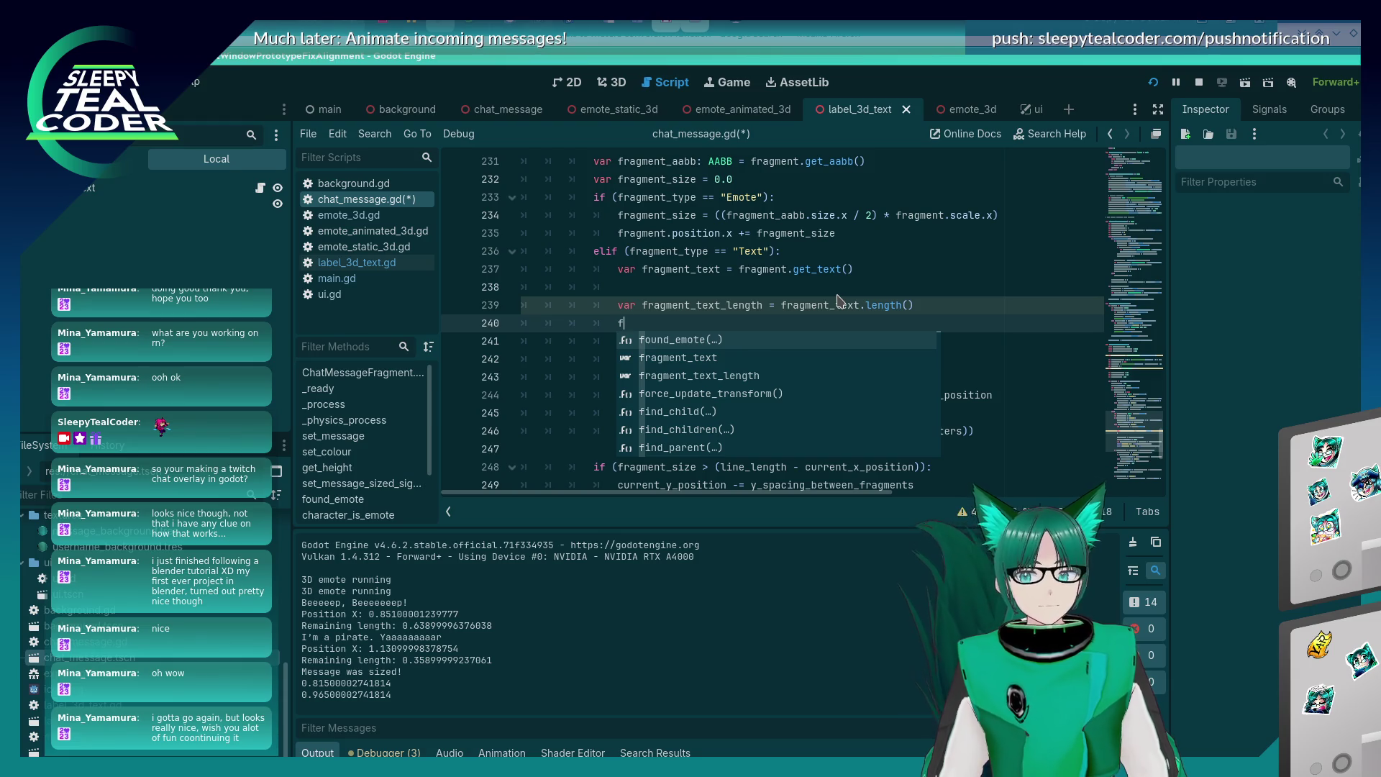
pyautogui.write('ragment')
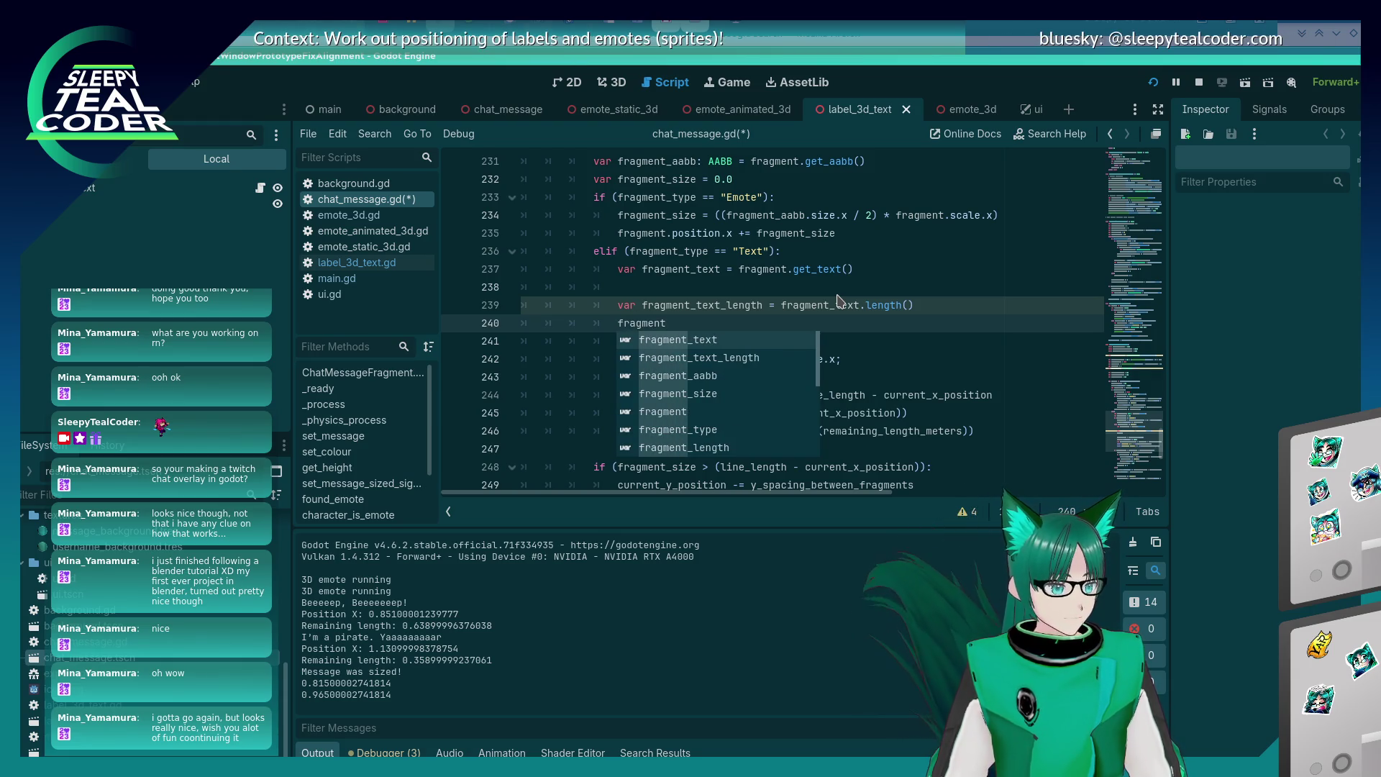
pyautogui.press('BackSpace')
pyautogui.press('BackSpace')
pyautogui.press('BackSpace')
pyautogui.write('var ')
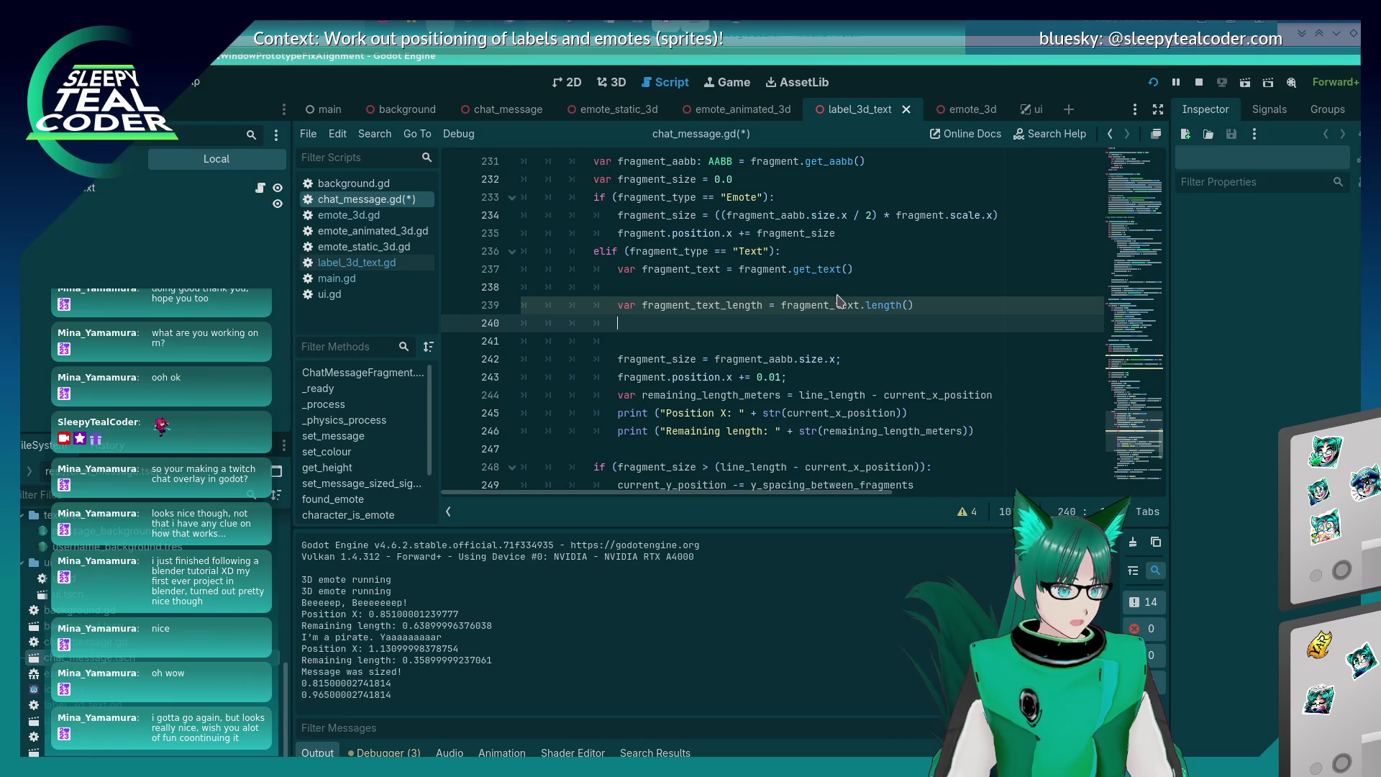
pyautogui.write('fragment_')
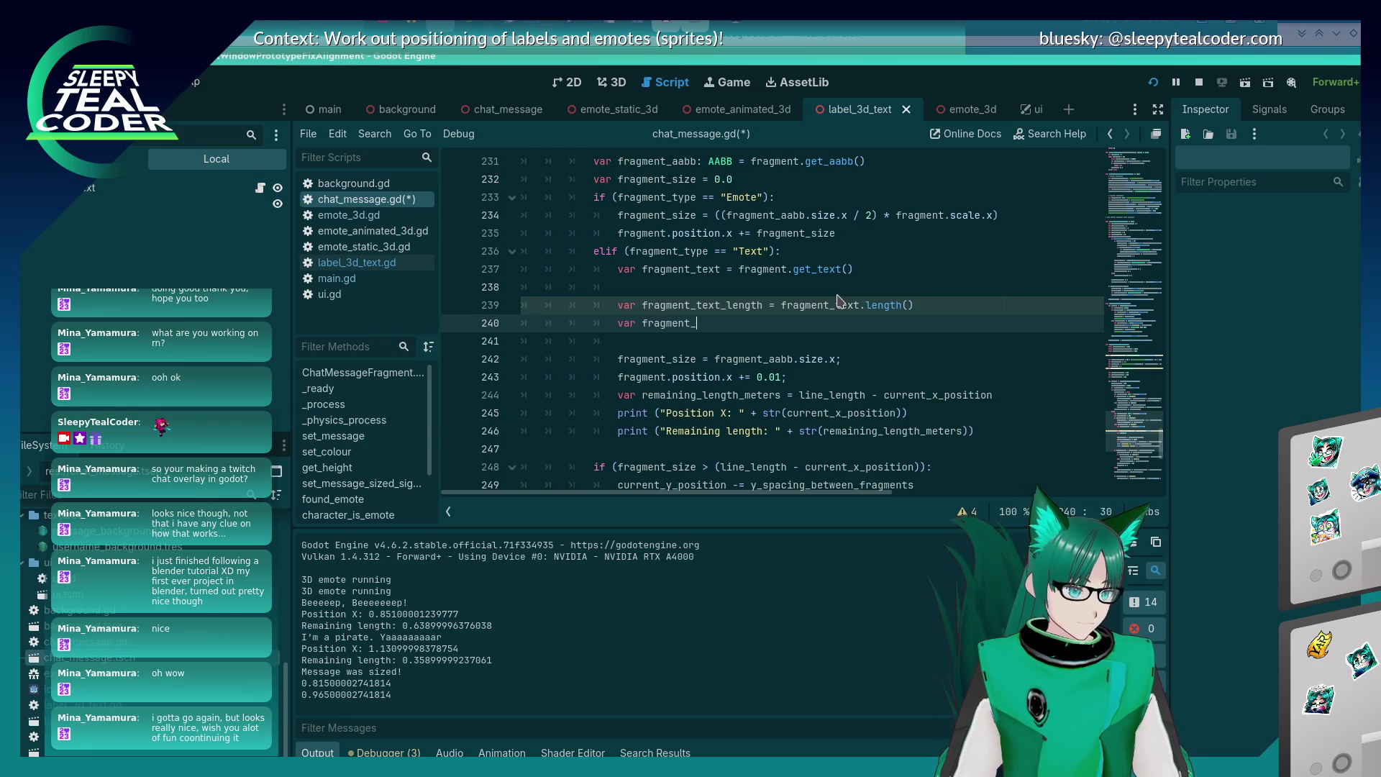
pyautogui.write('text_index = 0;')
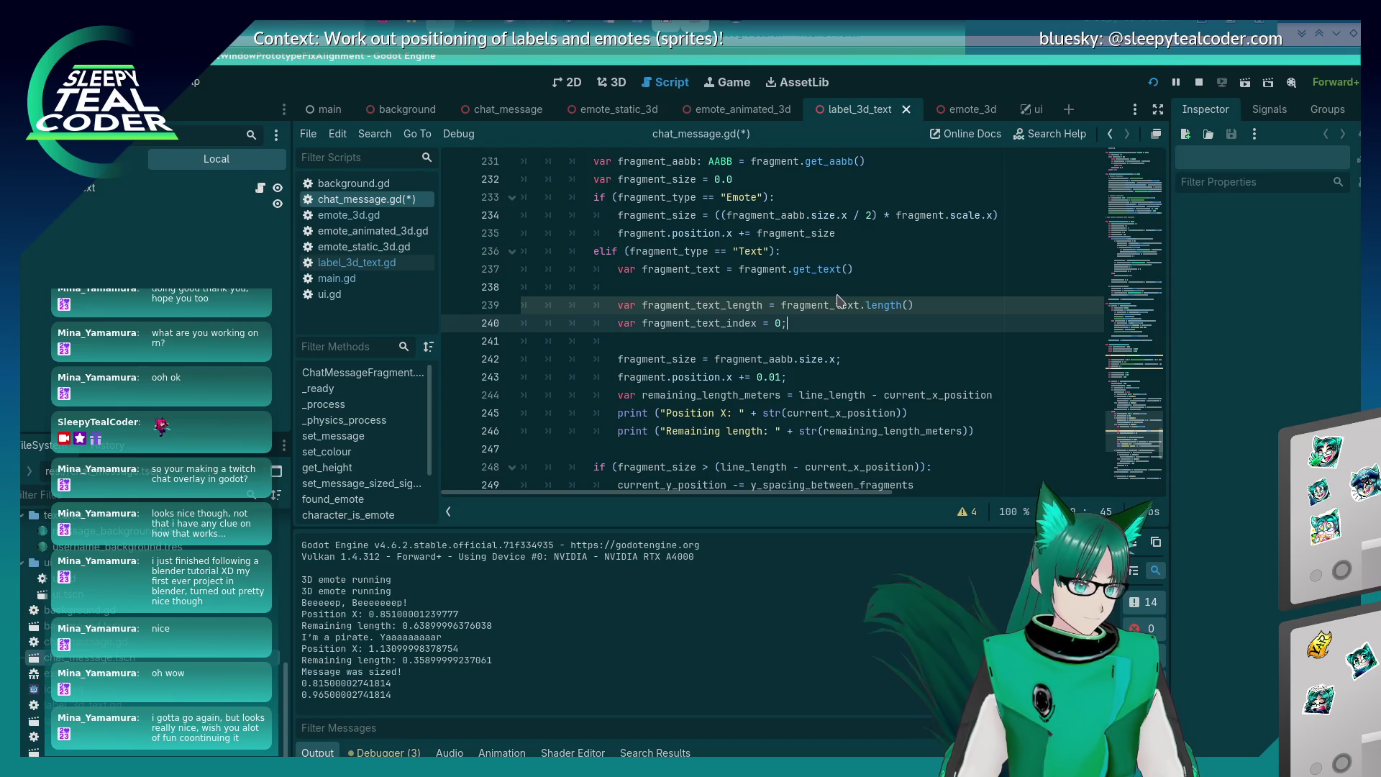
pyautogui.press('Return')
pyautogui.write('while (fragme')
pyautogui.write('nt_text_index < ')
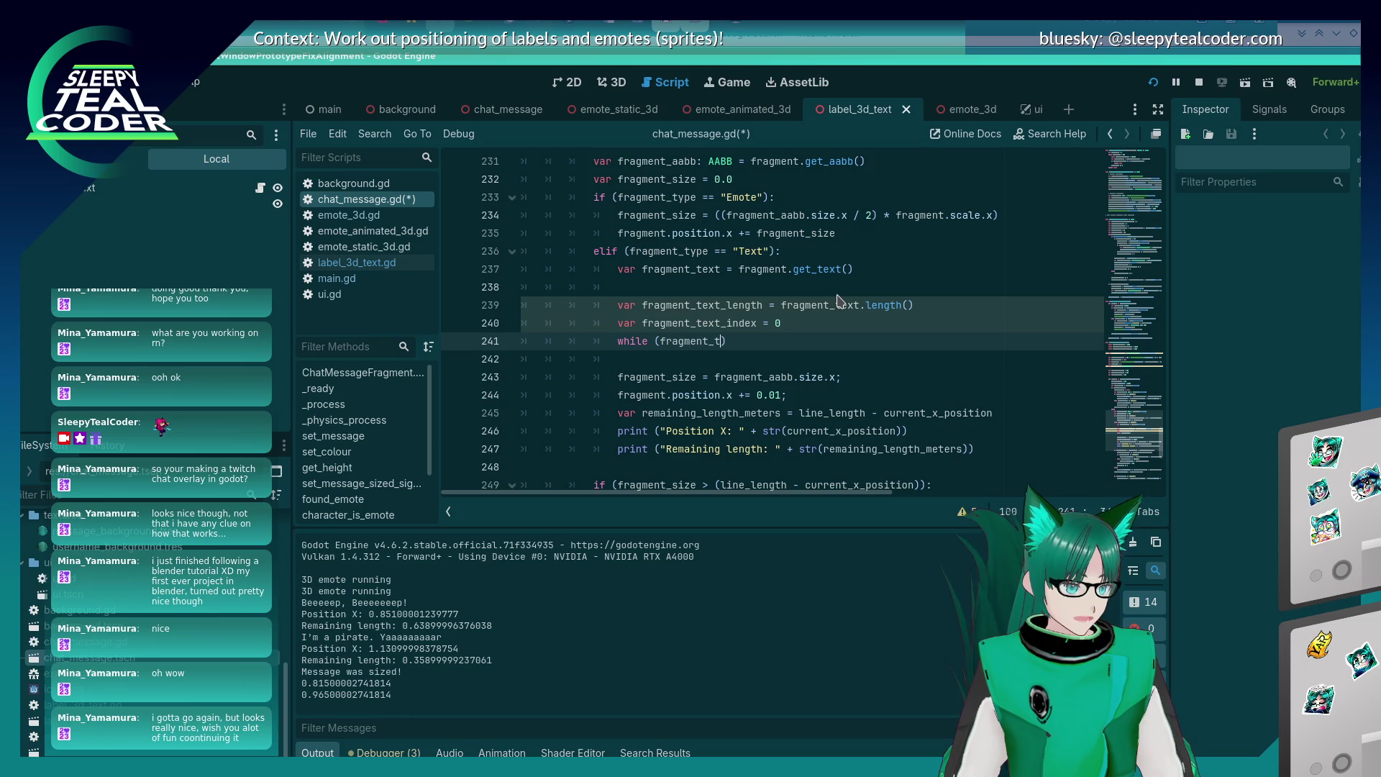
pyautogui.write('fragment_text_index < fra')
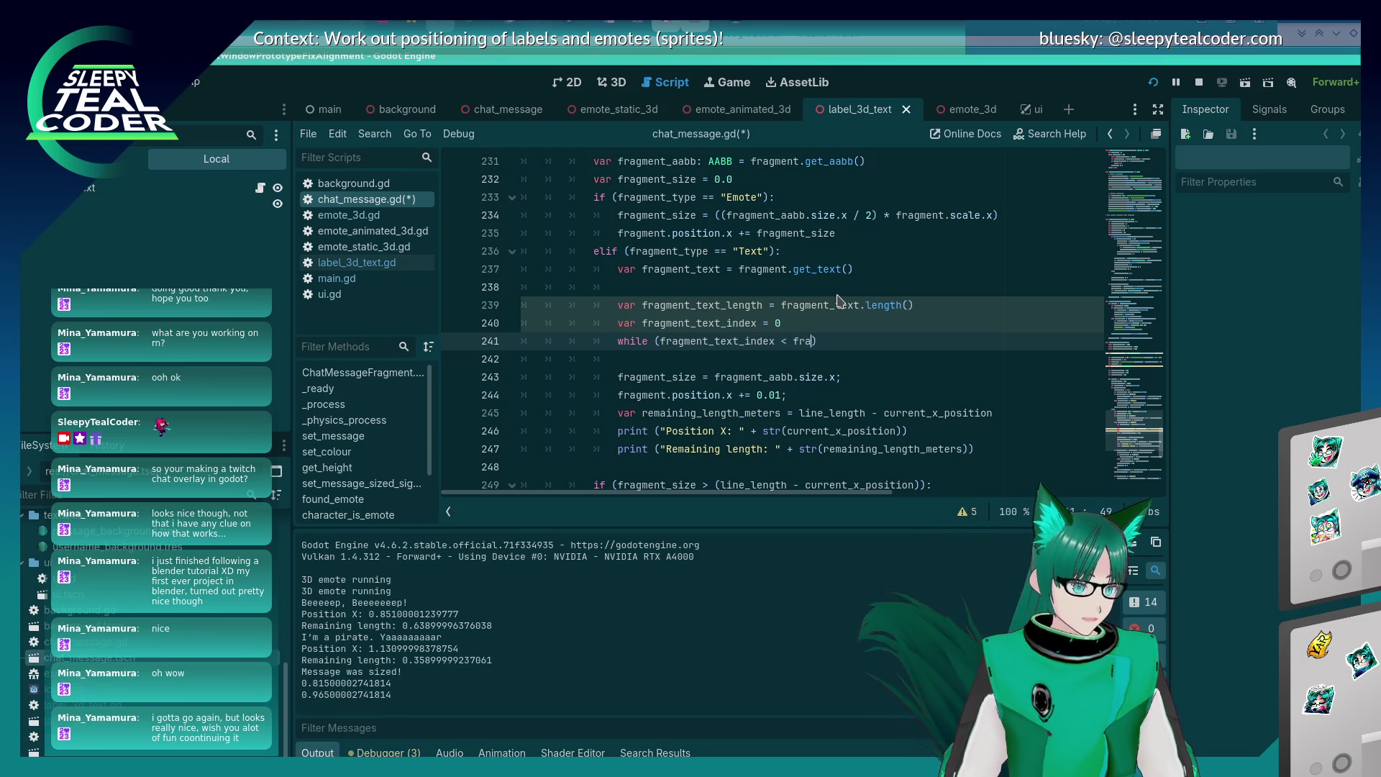
pyautogui.write('_length)')
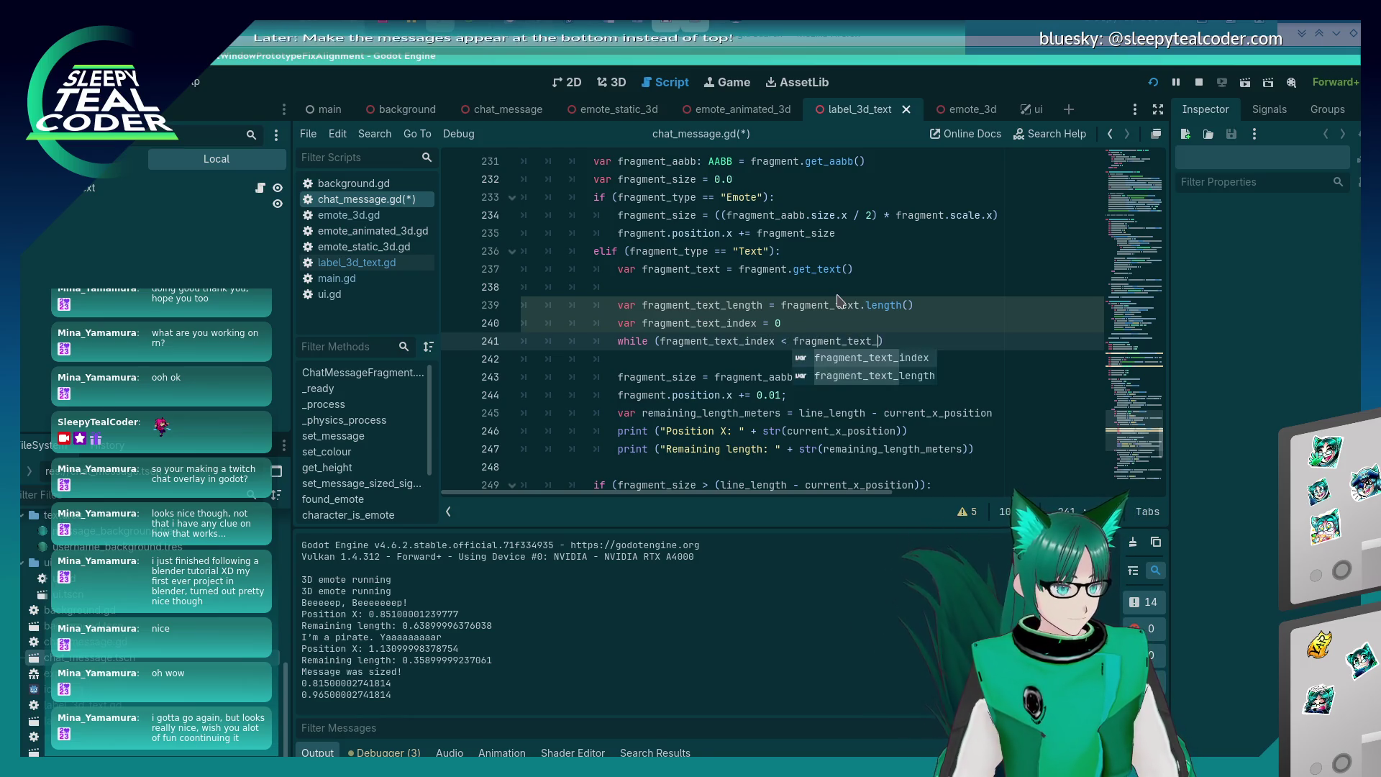
pyautogui.press('Return')
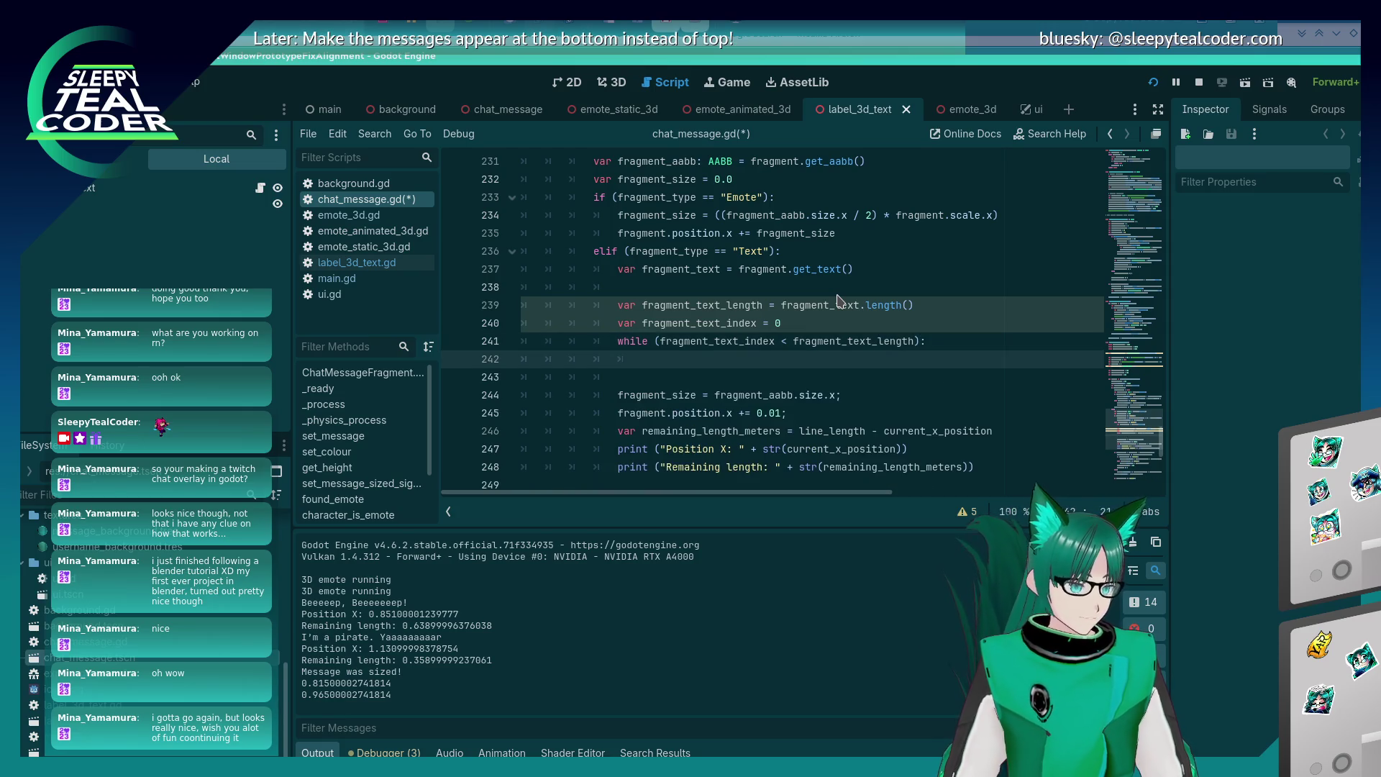
pyautogui.press('Tab')
# Make the loop print fragment_text[fragment_text_index] and add 1 to the index, then save and rerun.
pyautogui.write('fr')
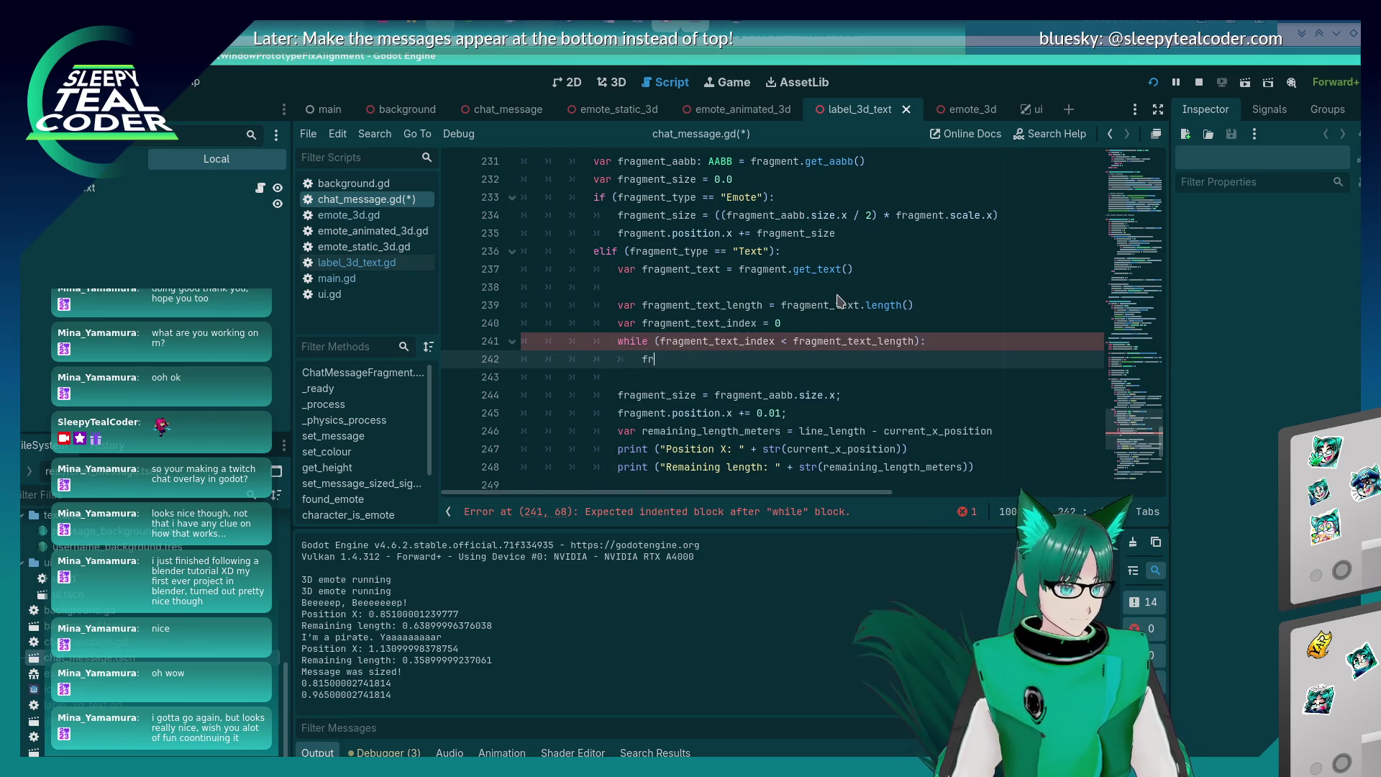
pyautogui.write('agment_text_index++')
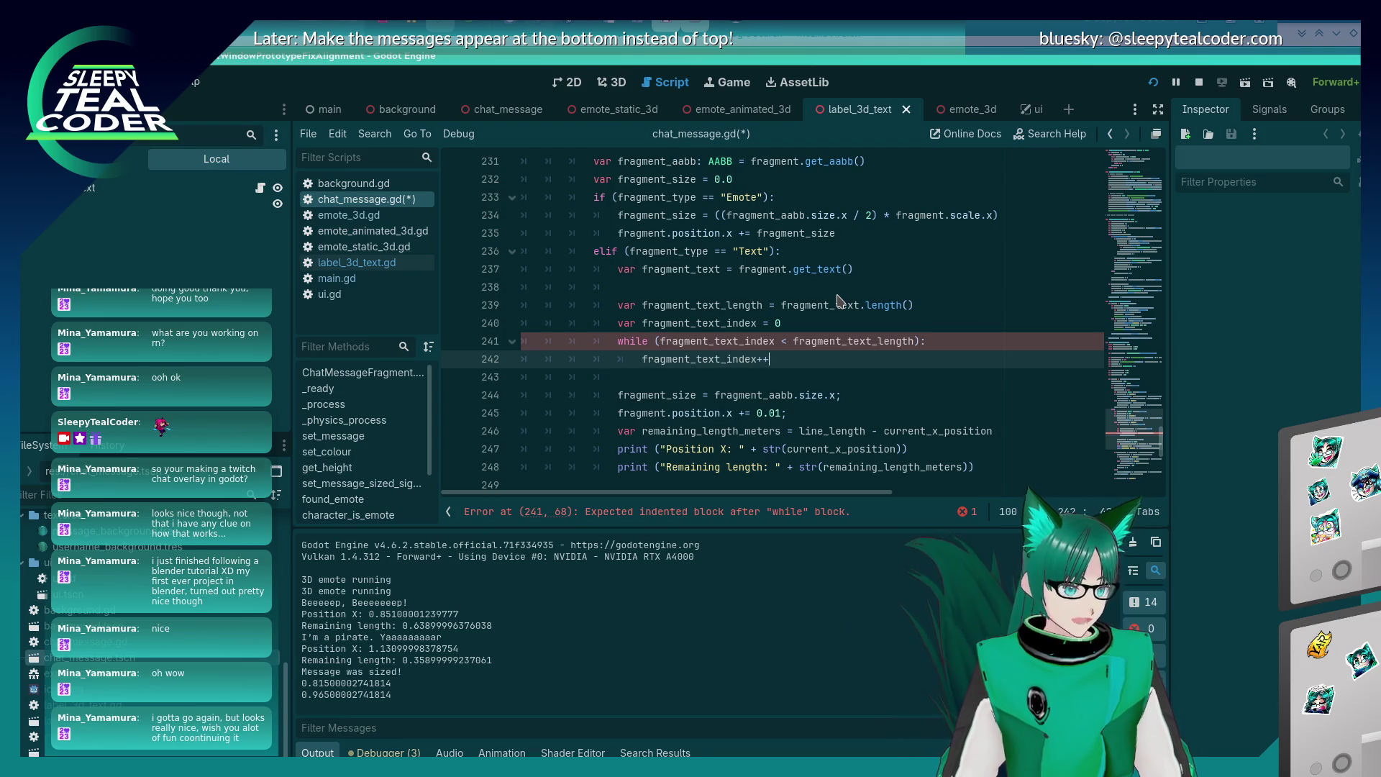
pyautogui.press('BackSpace')
pyautogui.press('BackSpace')
pyautogui.write('+= 1')
pyautogui.press('Up')
pyautogui.press('End')
pyautogui.press('Return')
pyautogui.write('print')
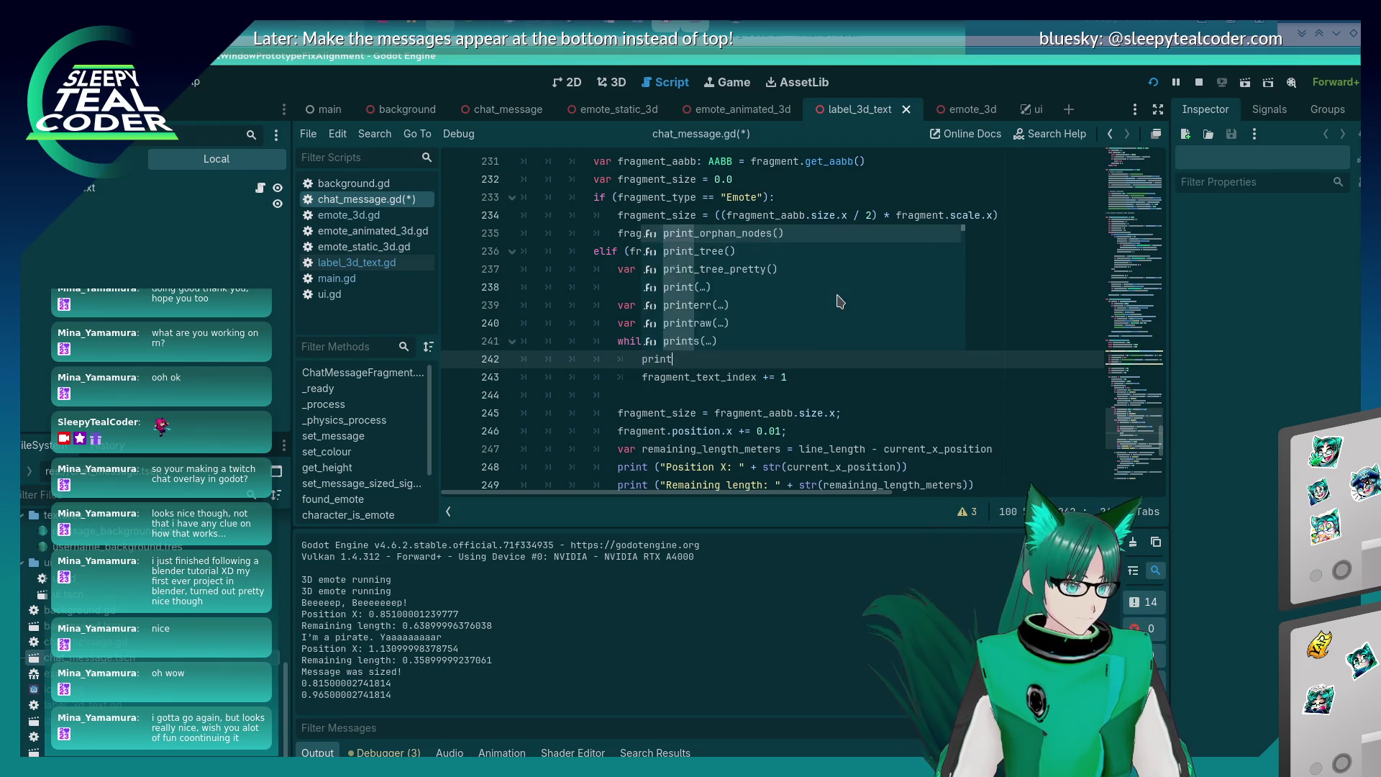
pyautogui.write('(fragment_text')
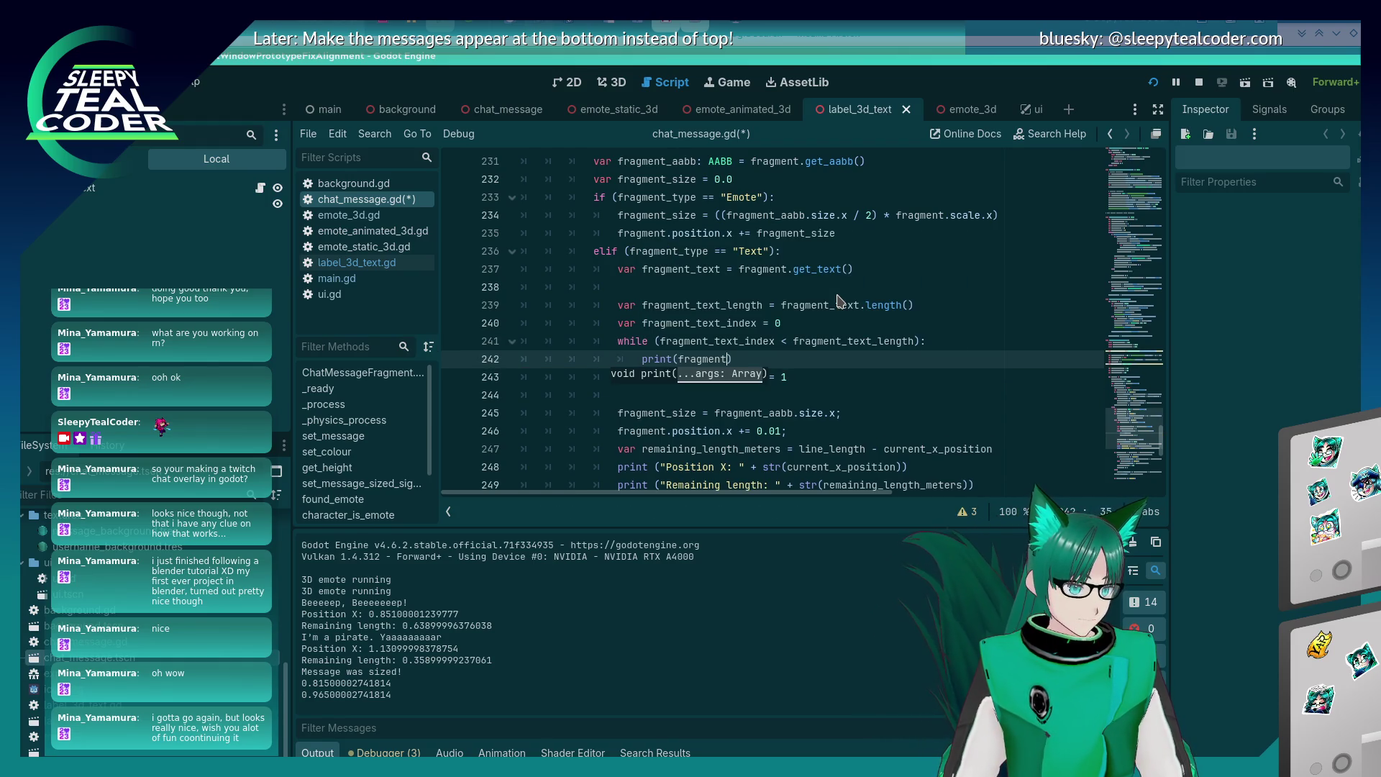
pyautogui.write('[fragment_text[fr')
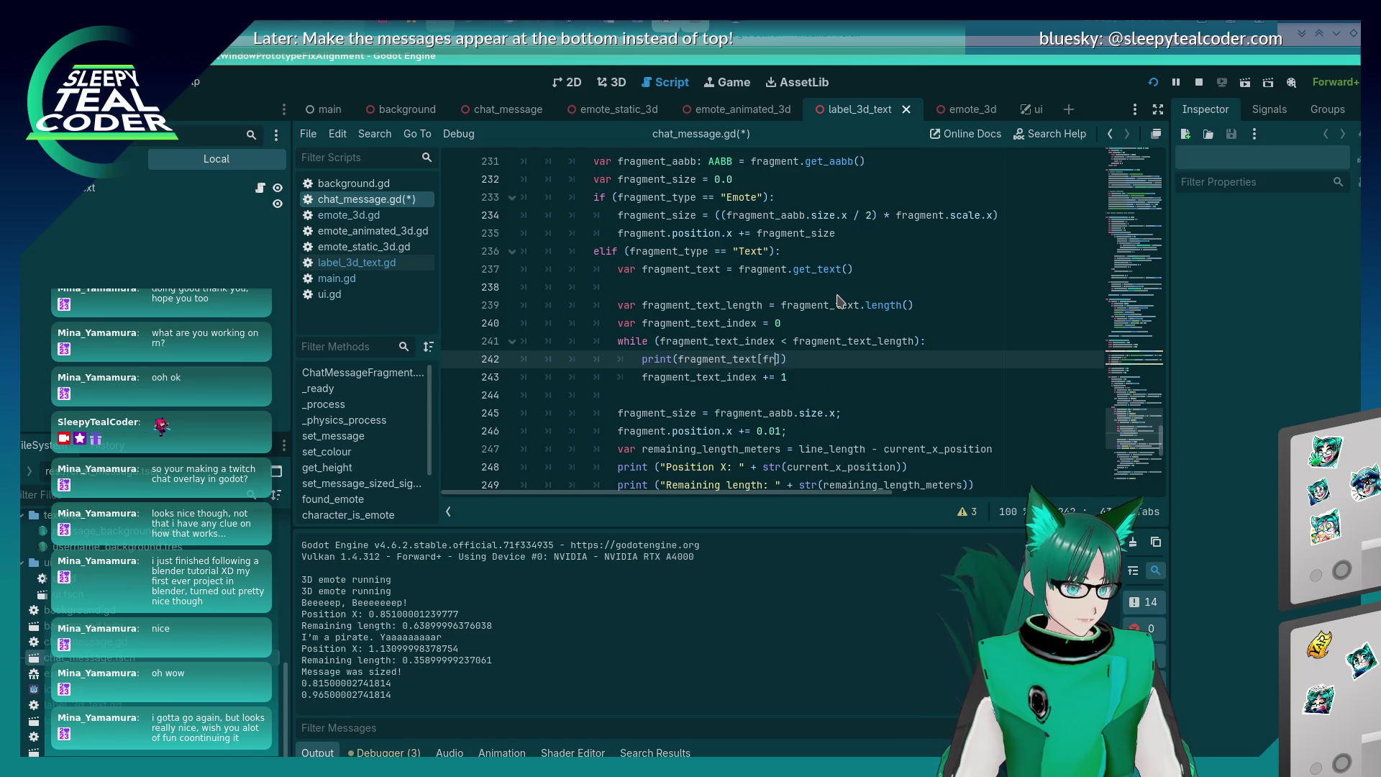
pyautogui.write('t_index')
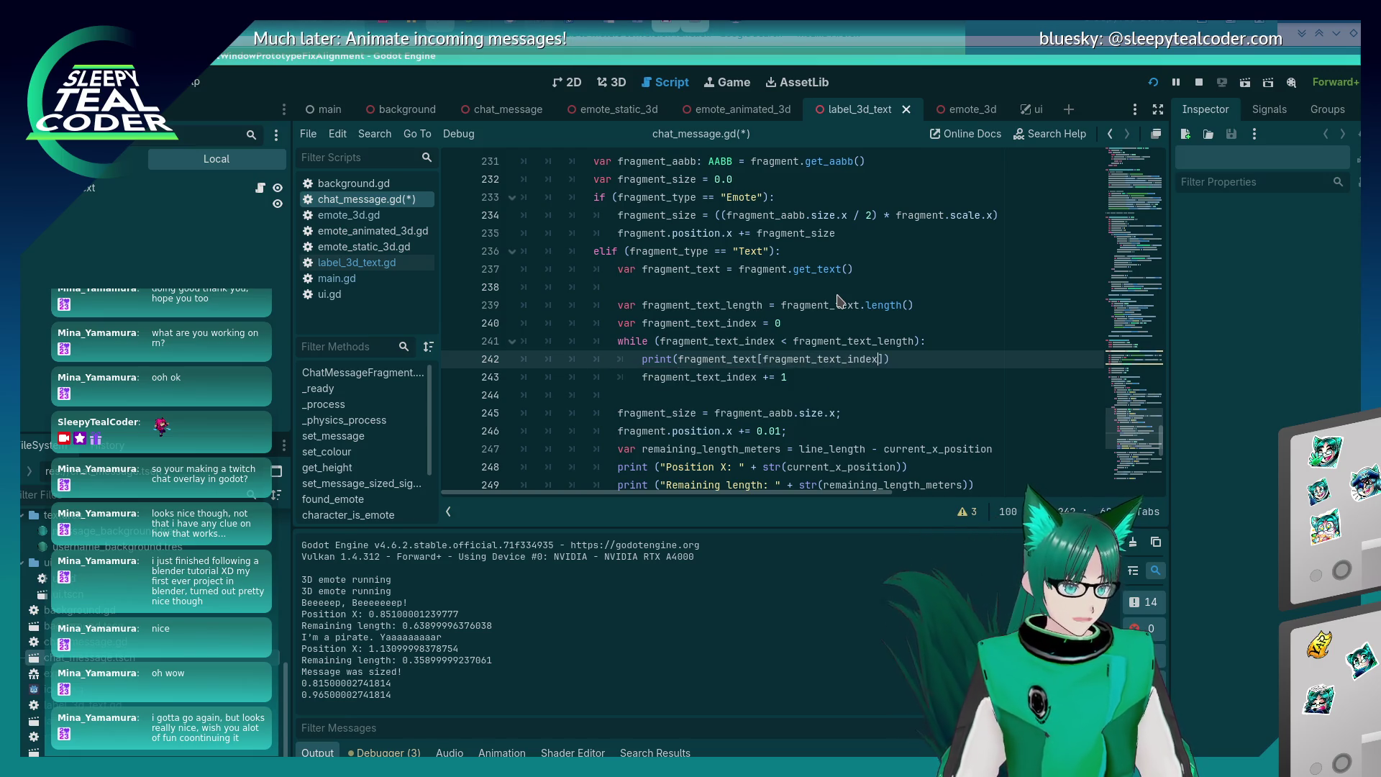
pyautogui.hotkey('ctrl', 's')
pyautogui.click(1152, 82)
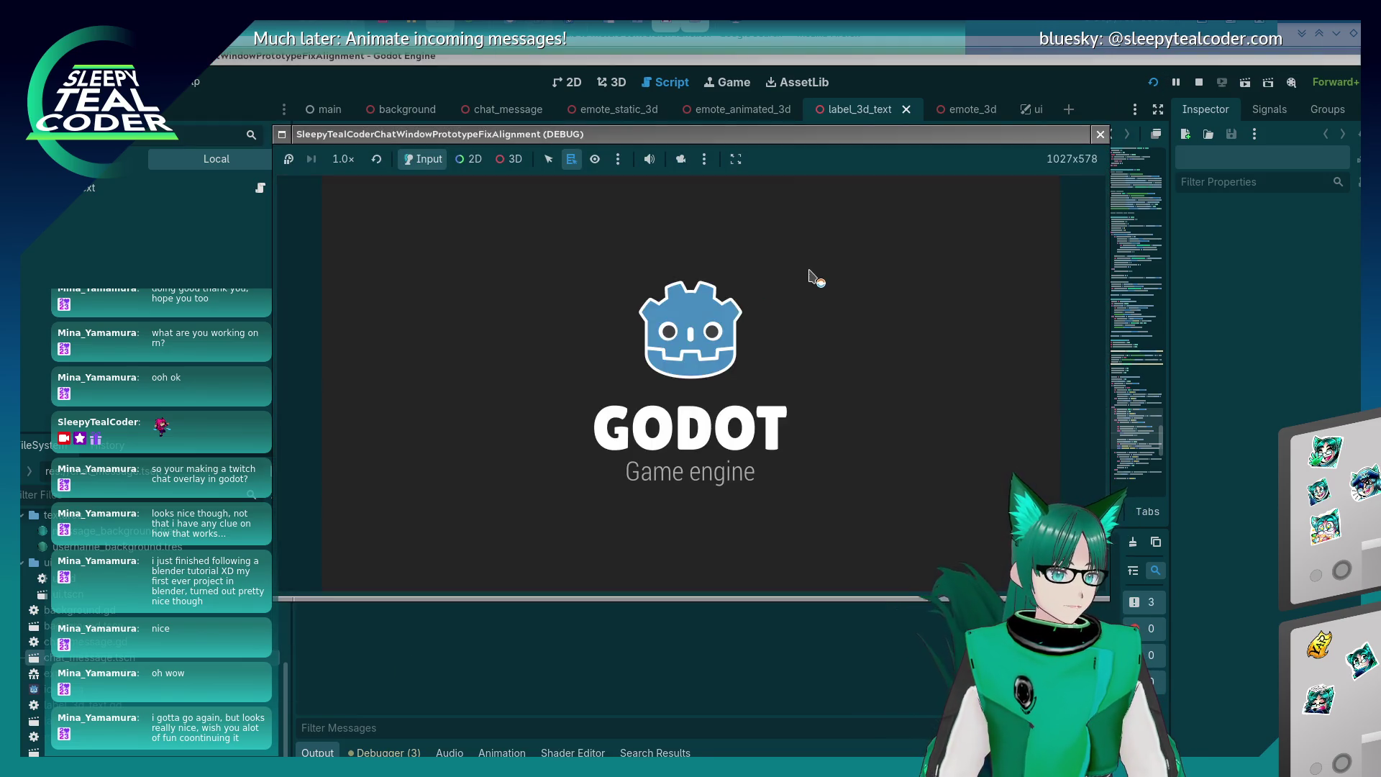
# Post a test chat message in the running game, then close the game window.
pyautogui.click(849, 209)
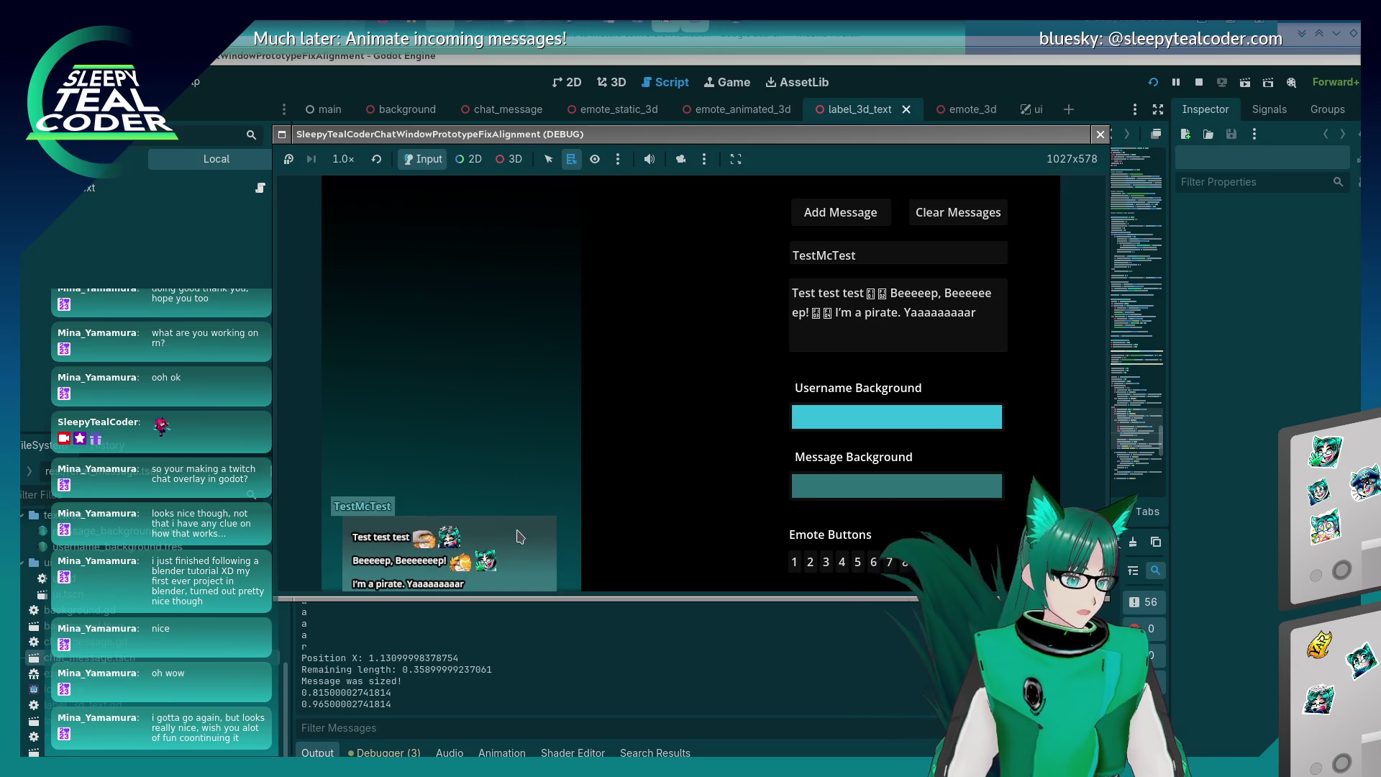
pyautogui.click(544, 703)
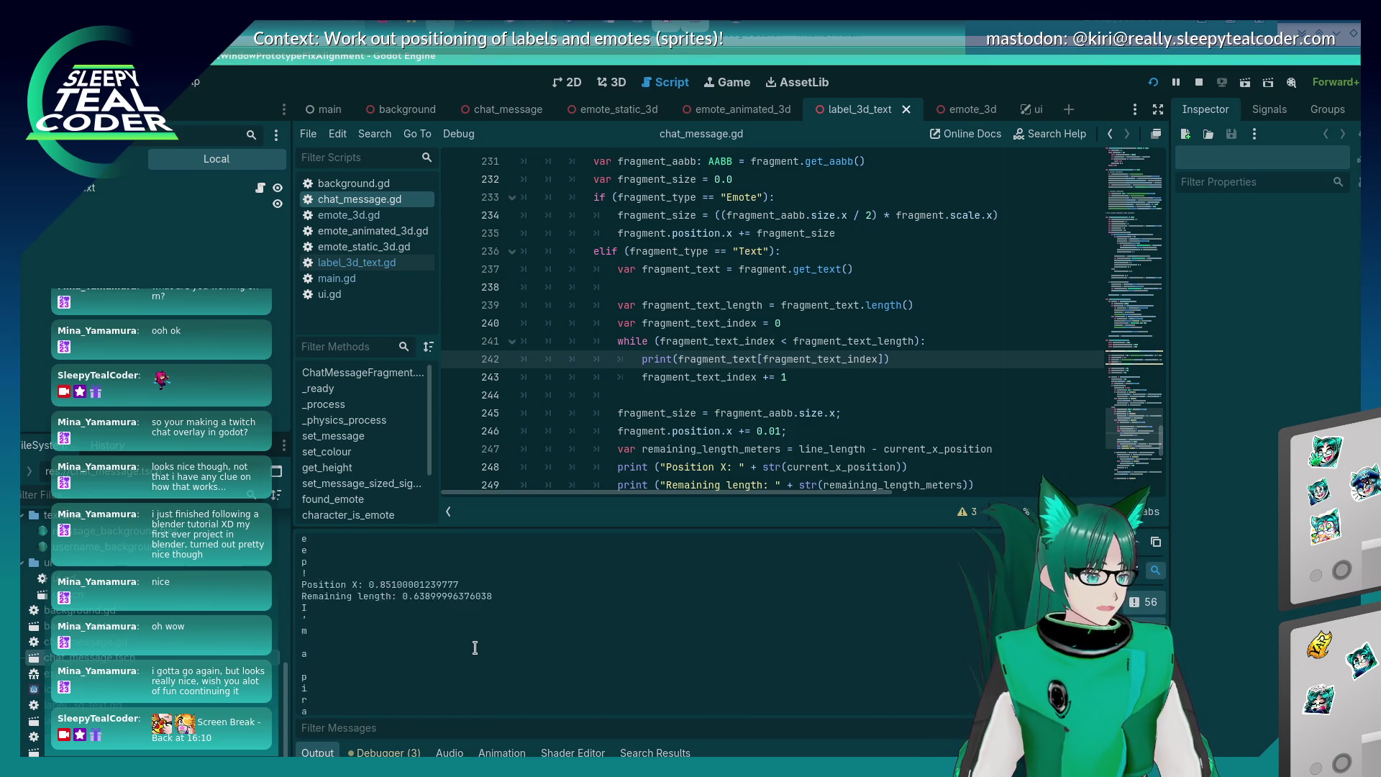
pyautogui.click(915, 344)
pyautogui.click(915, 354)
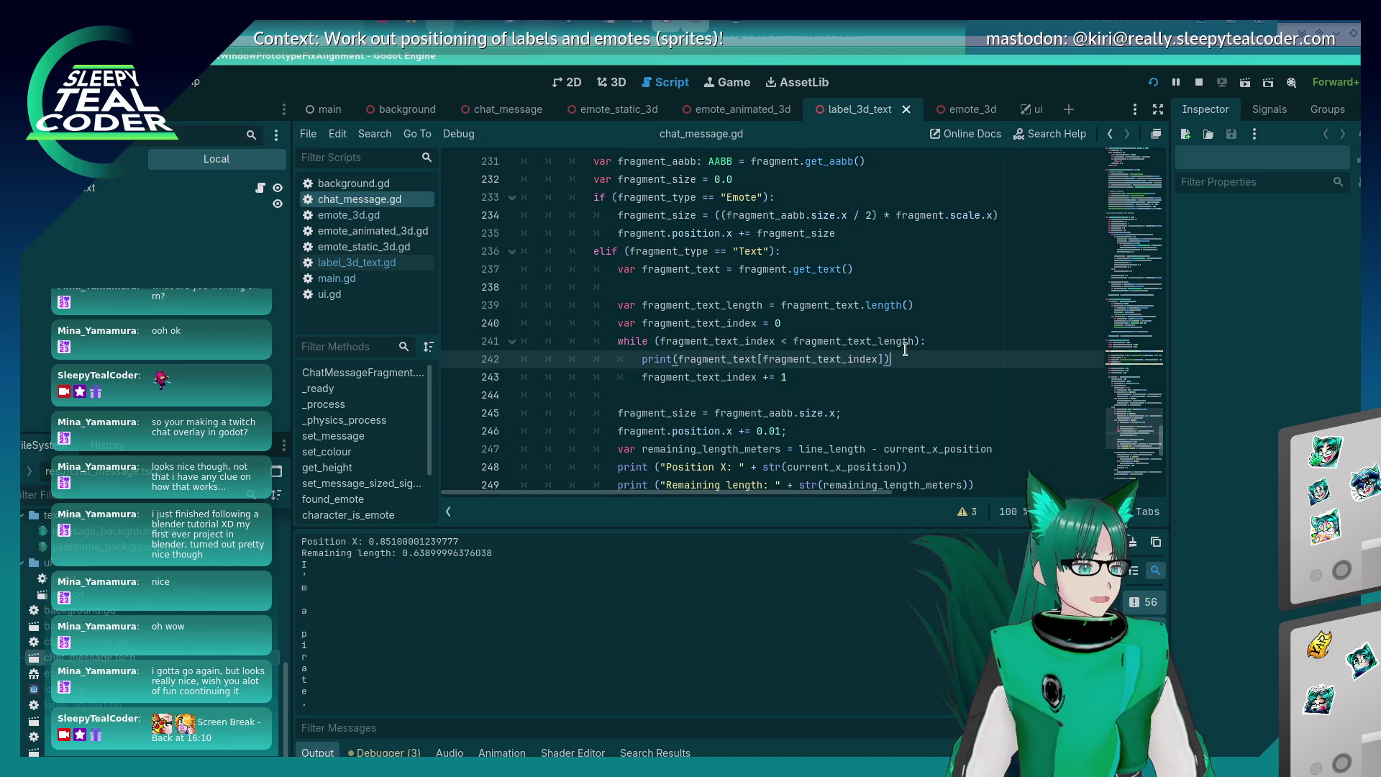
pyautogui.hotkey('alt', 'Tab')
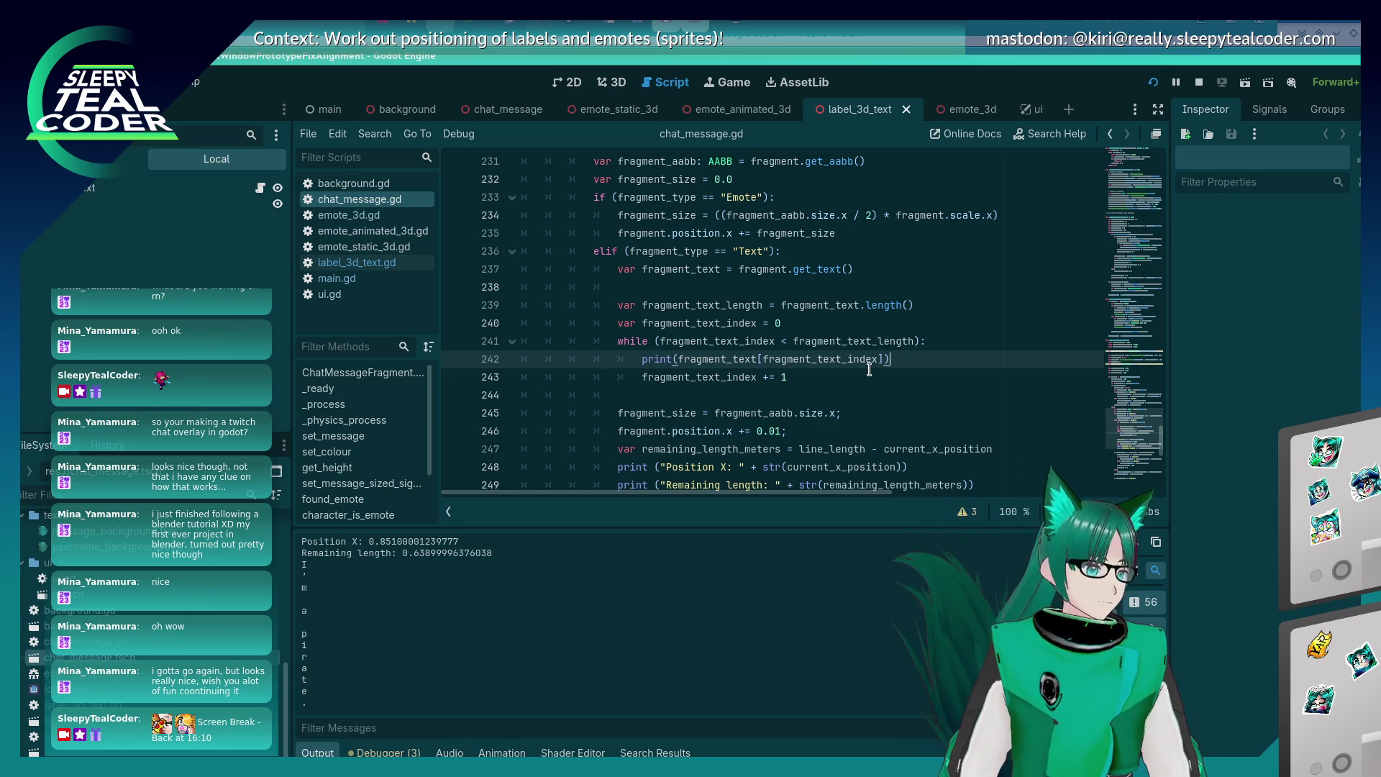
pyautogui.hotkey('alt', 'Tab')
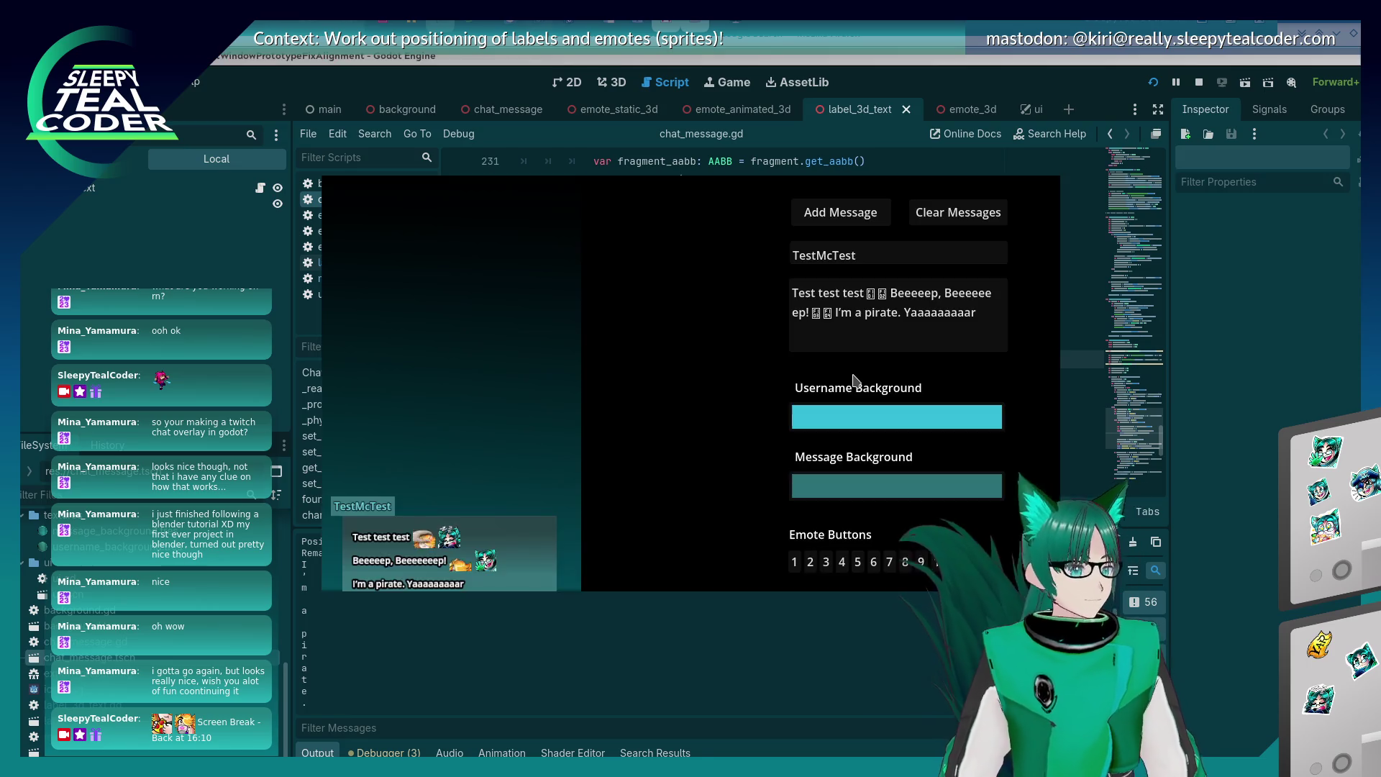
pyautogui.hotkey('alt', 'Tab')
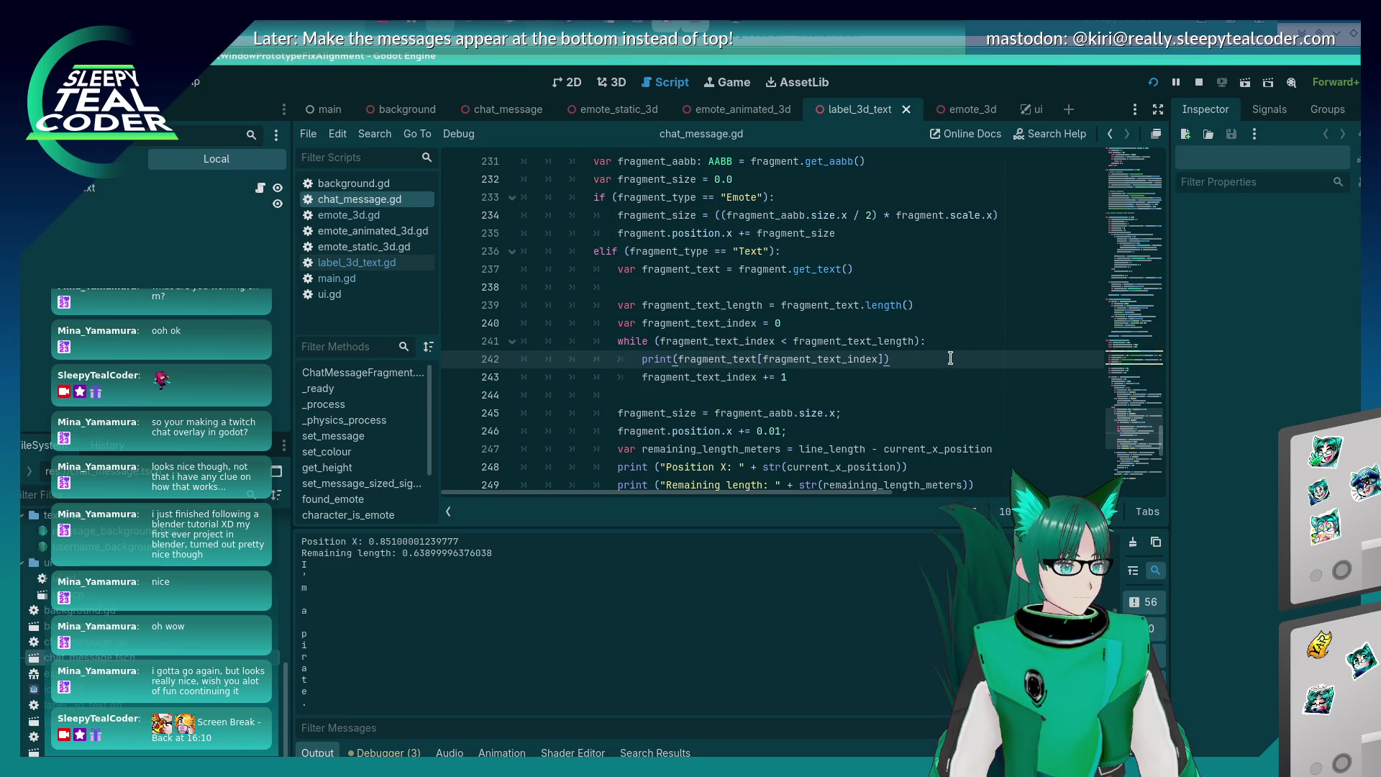
pyautogui.hotkey('alt', 'Tab')
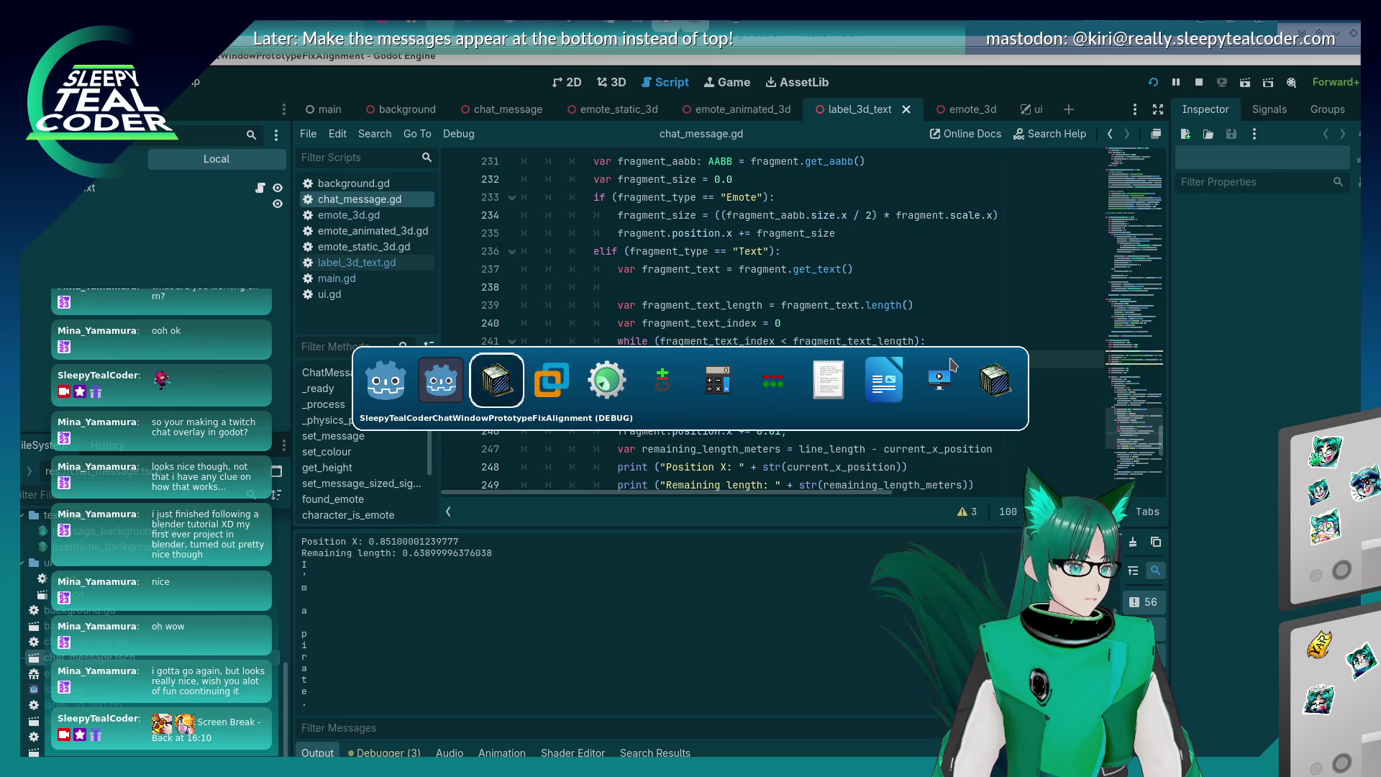
# Copy the glyph-measuring lines, char_unicode_index through remaining_pixel_space, from the KWrite notes.
pyautogui.scroll(-2, 630, 327)
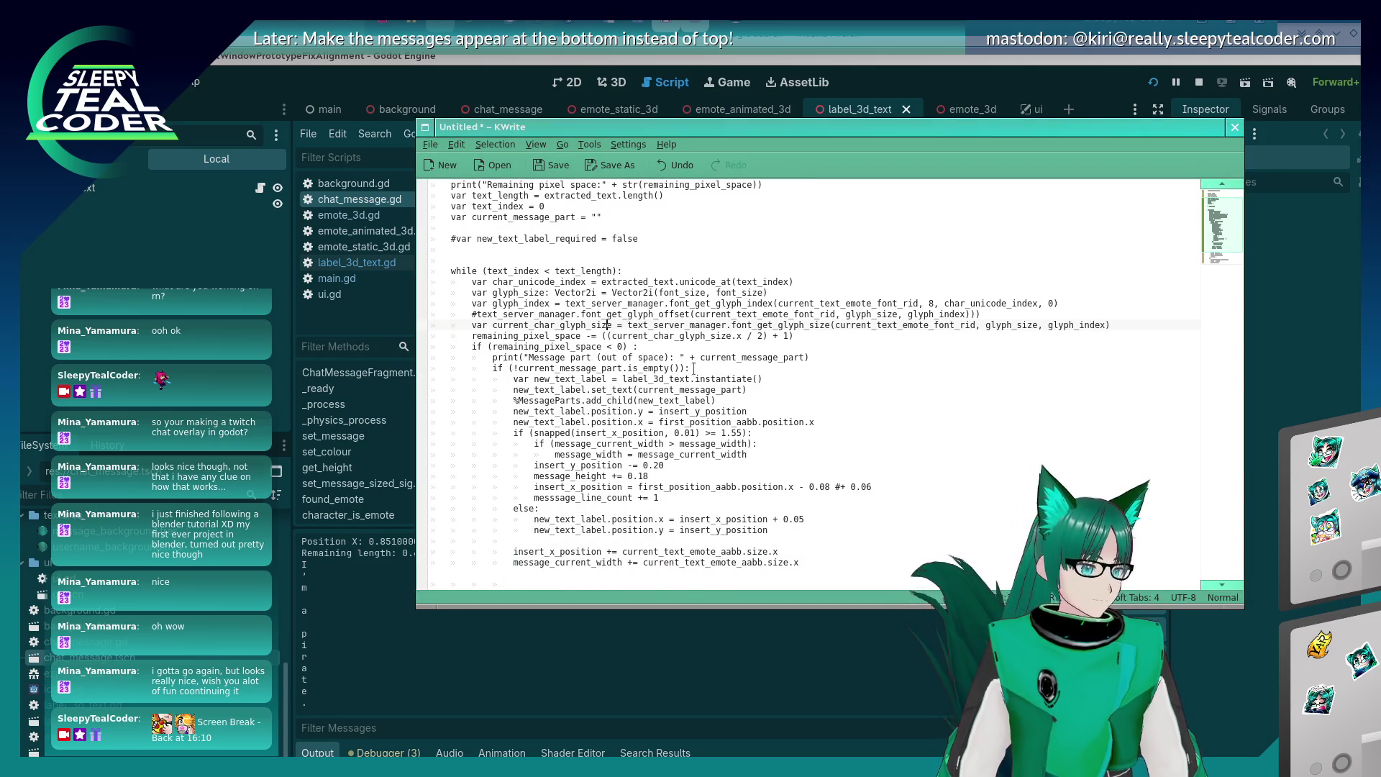
pyautogui.click(643, 325)
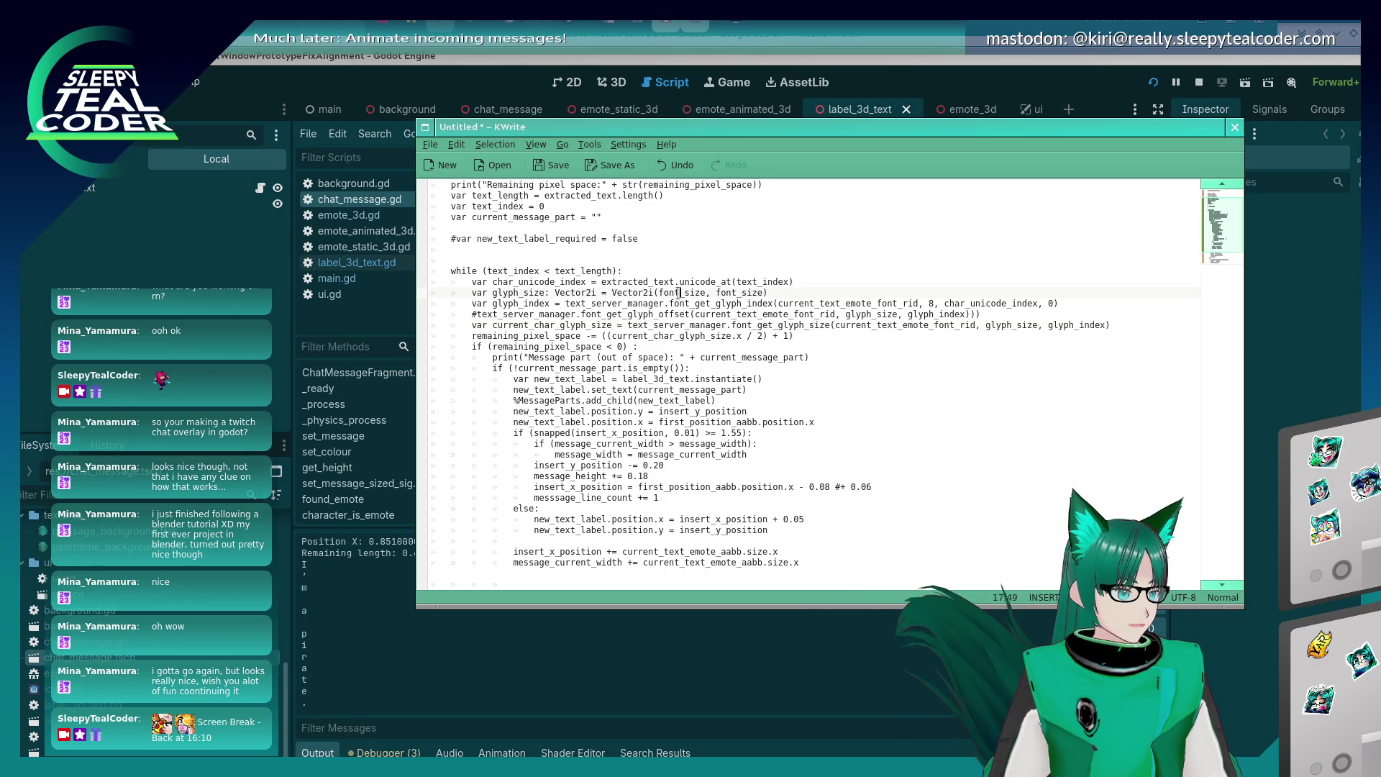
pyautogui.click(675, 303)
pyautogui.press('Up')
pyautogui.press('Up')
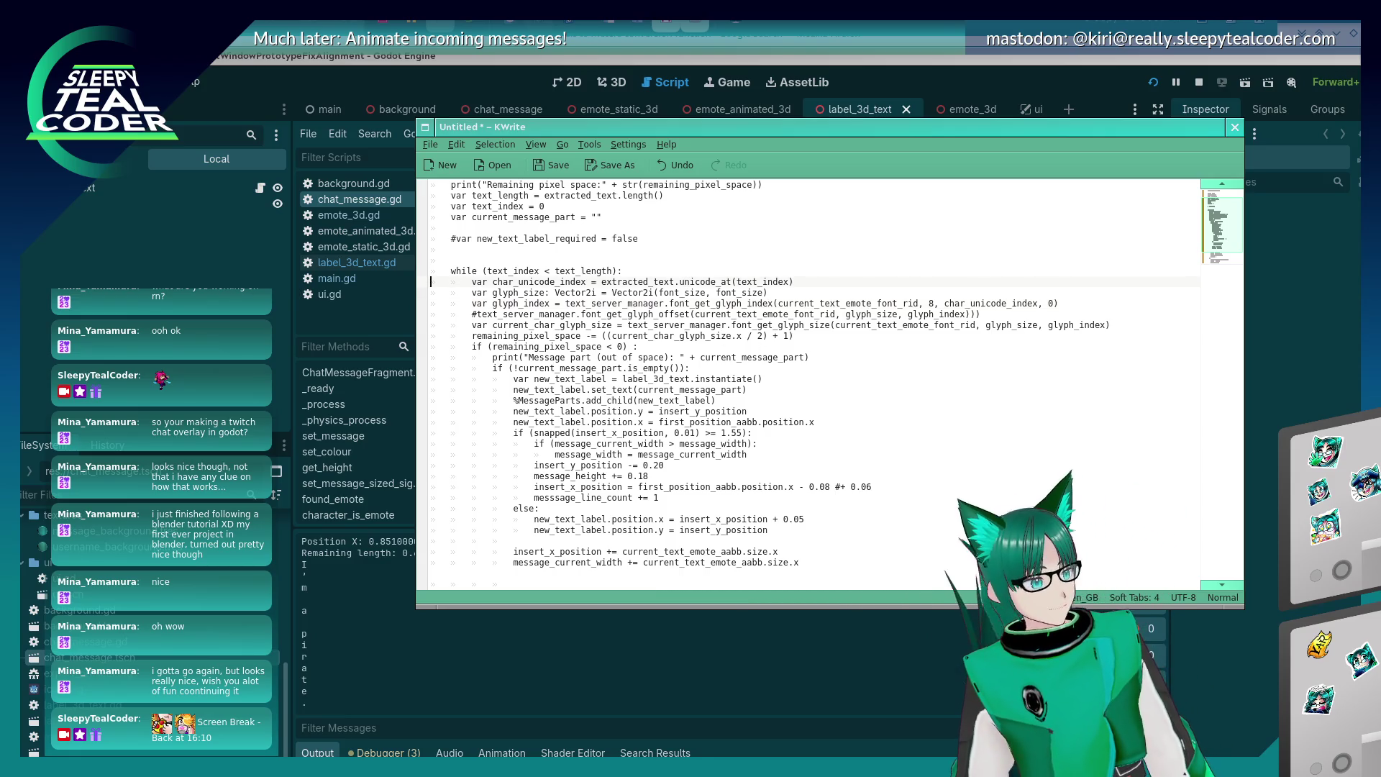
pyautogui.hotkey('shift', 'Down')
pyautogui.hotkey('shift', 'Down')
pyautogui.hotkey('shift', 'Down')
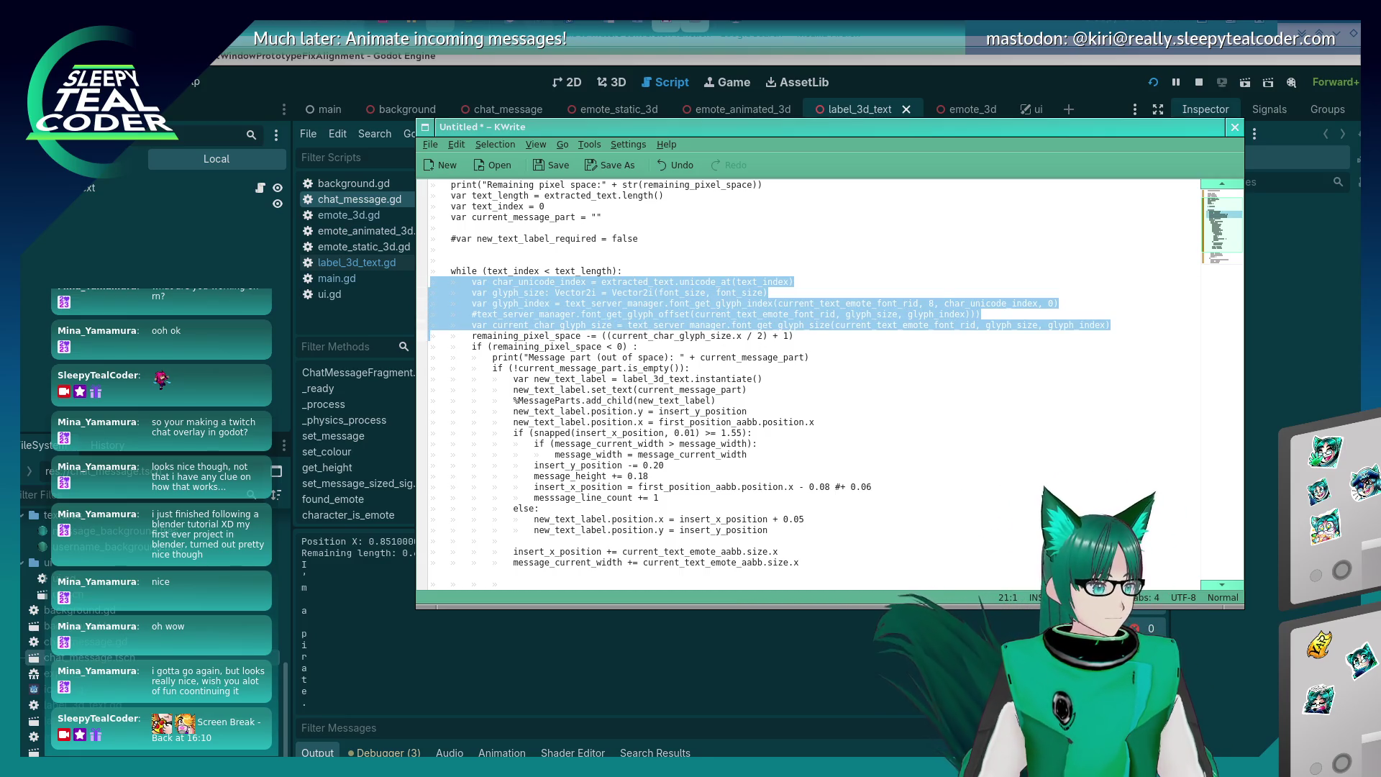
pyautogui.hotkey('shift', 'Down')
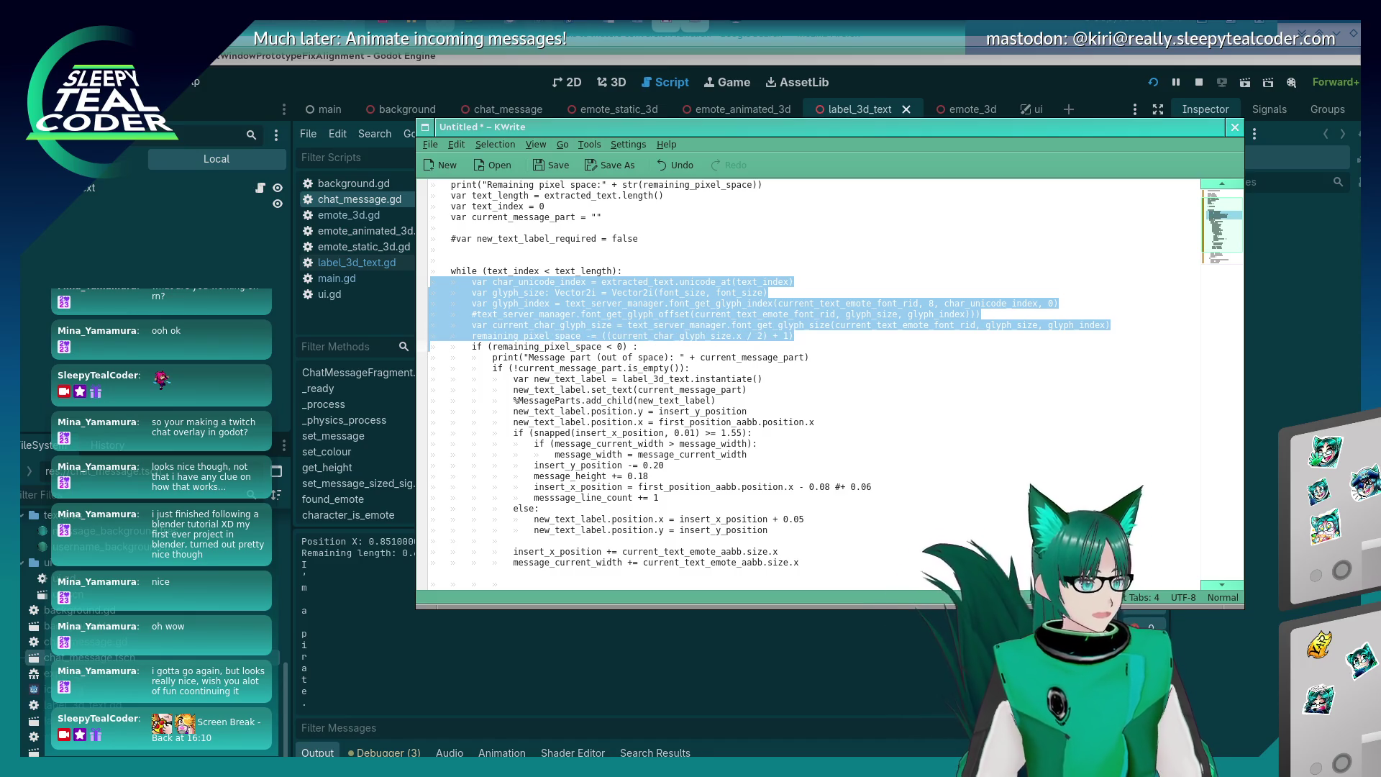
pyautogui.hotkey('alt', 'Tab')
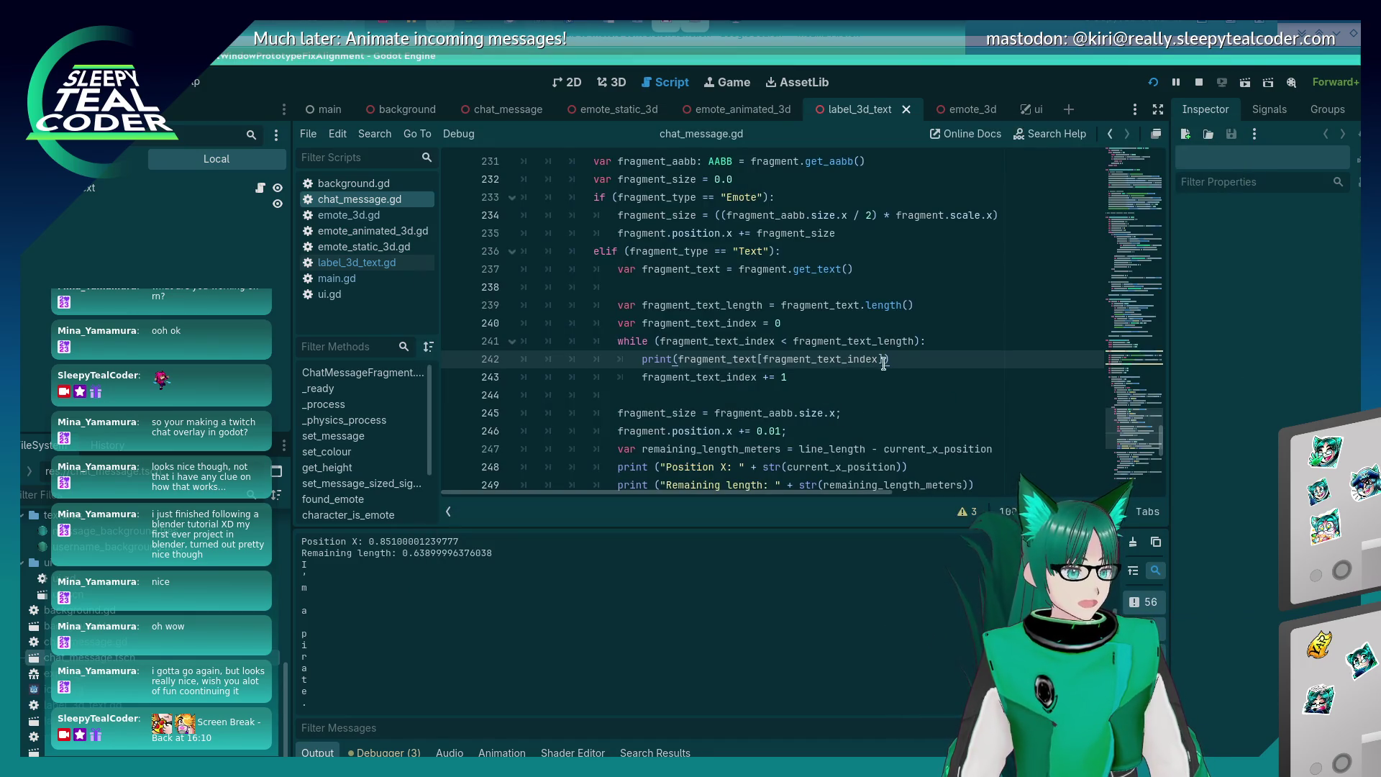
# Paste the glyph-measuring lines after the print line, indent them into the while loop, and save.
pyautogui.press('Return')
pyautogui.hotkey('ctrl', 'v')
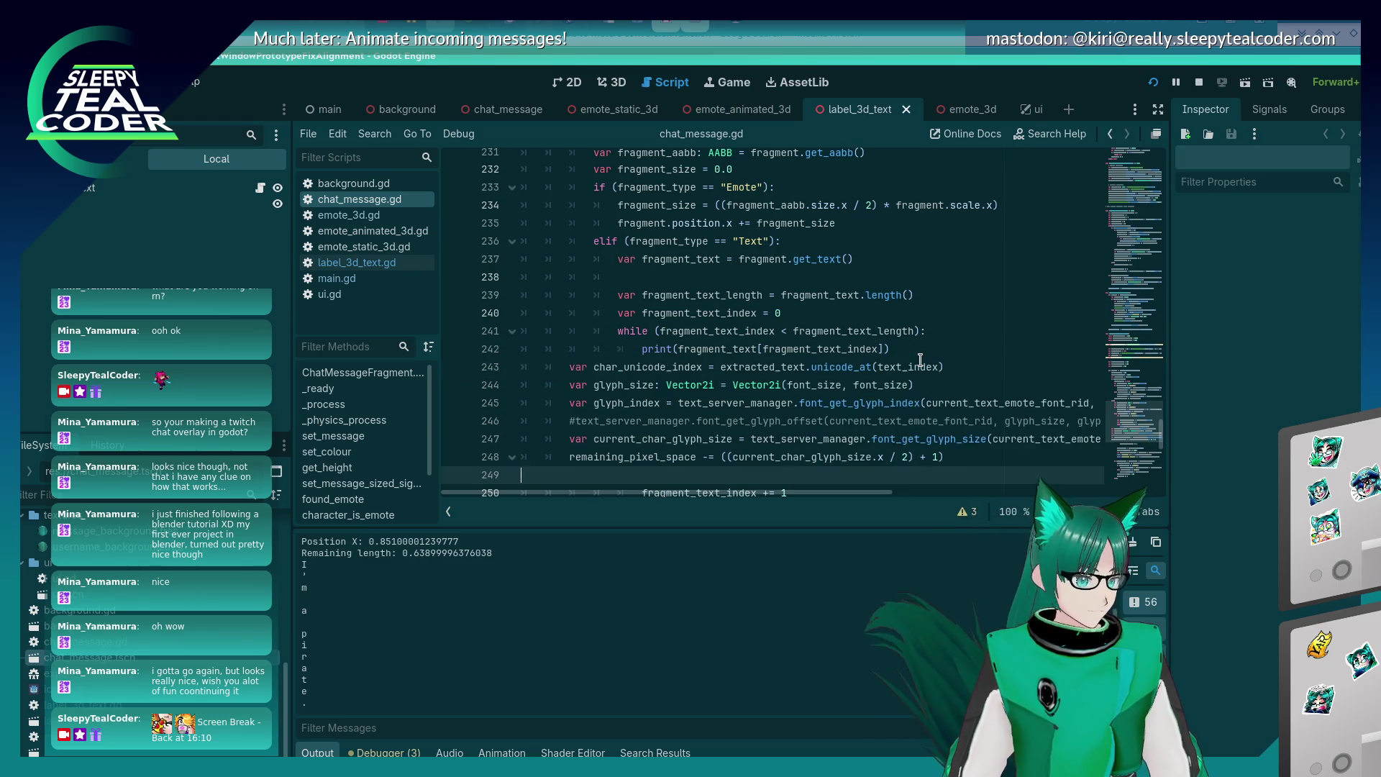
pyautogui.hotkey('shift', 'Up')
pyautogui.hotkey('shift', 'Up')
pyautogui.hotkey('shift', 'Up')
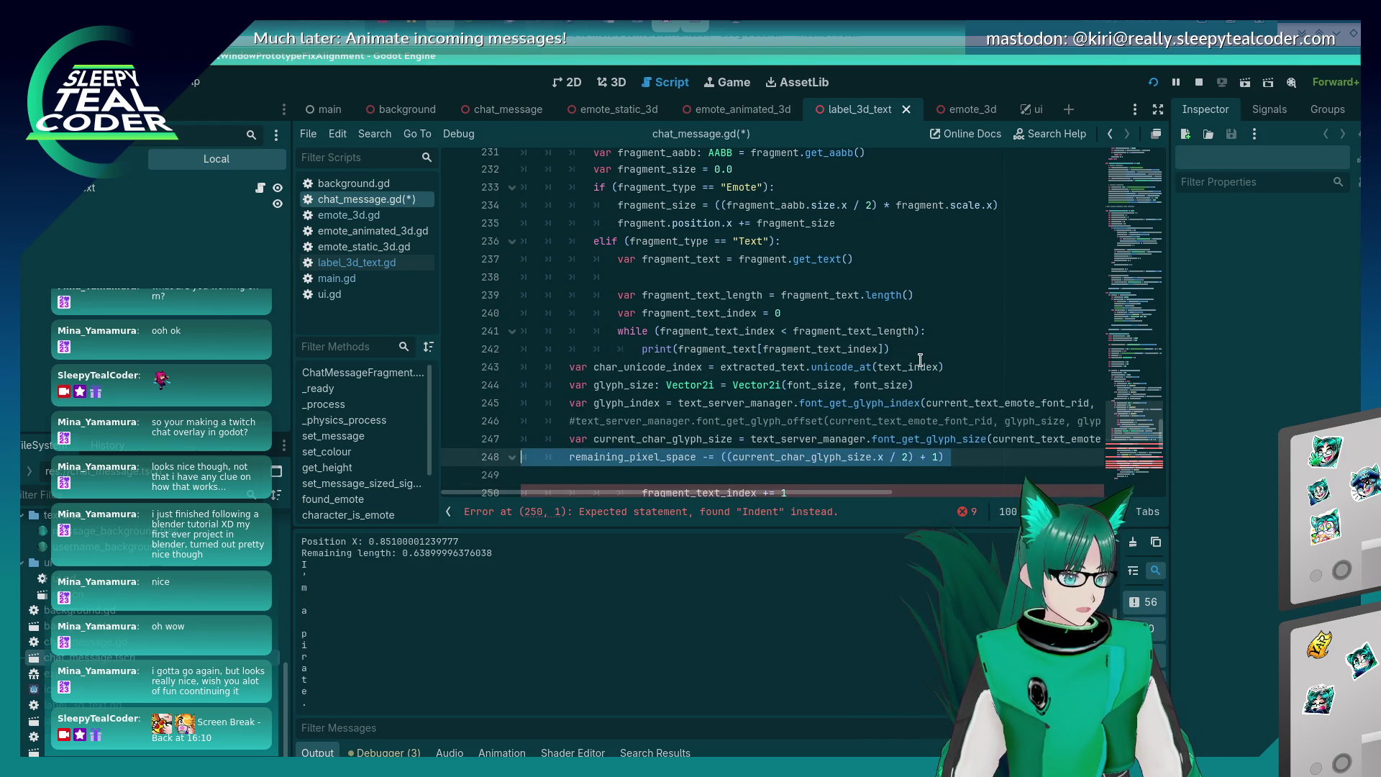
pyautogui.press('Tab')
pyautogui.press('Tab')
pyautogui.press('Tab')
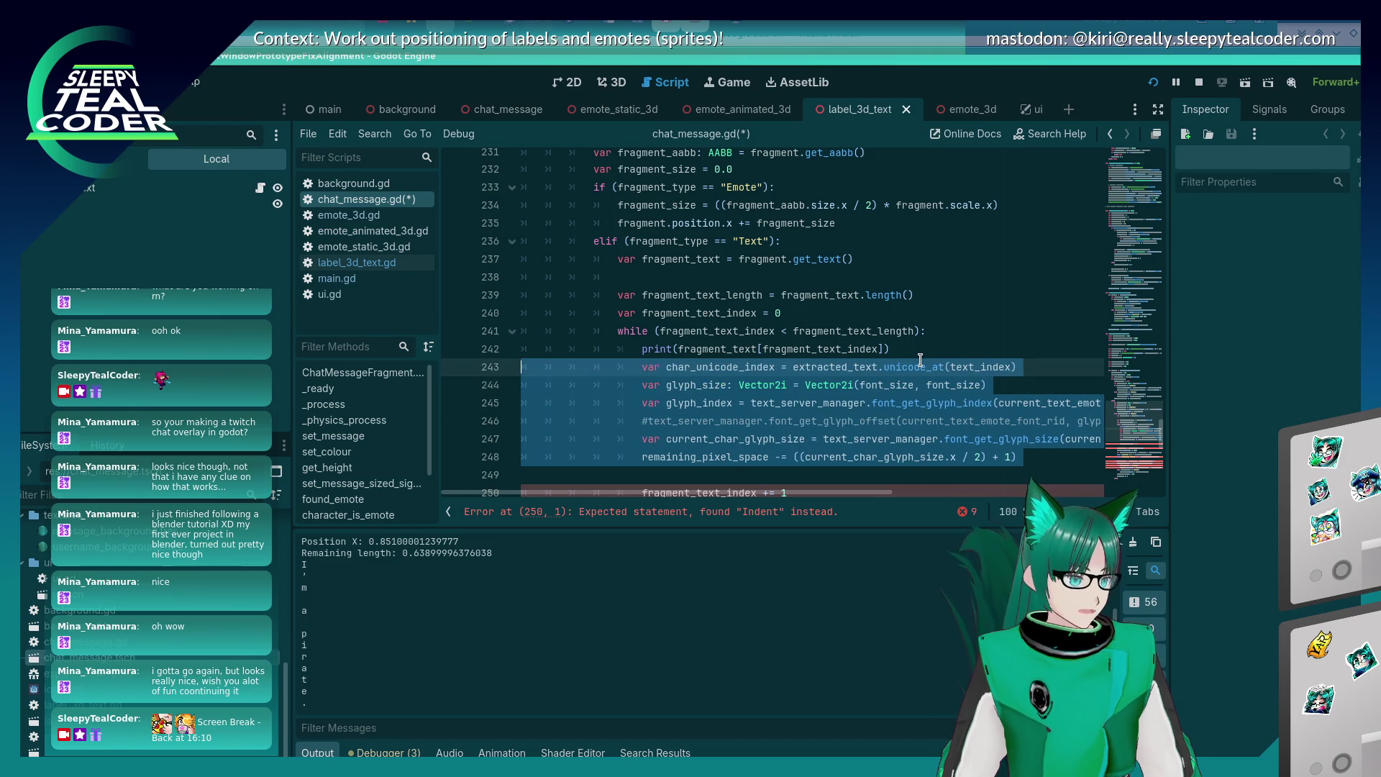
pyautogui.press('Down')
pyautogui.press('Down')
pyautogui.press('Down')
pyautogui.press('Down')
pyautogui.press('Down')
pyautogui.press('End')
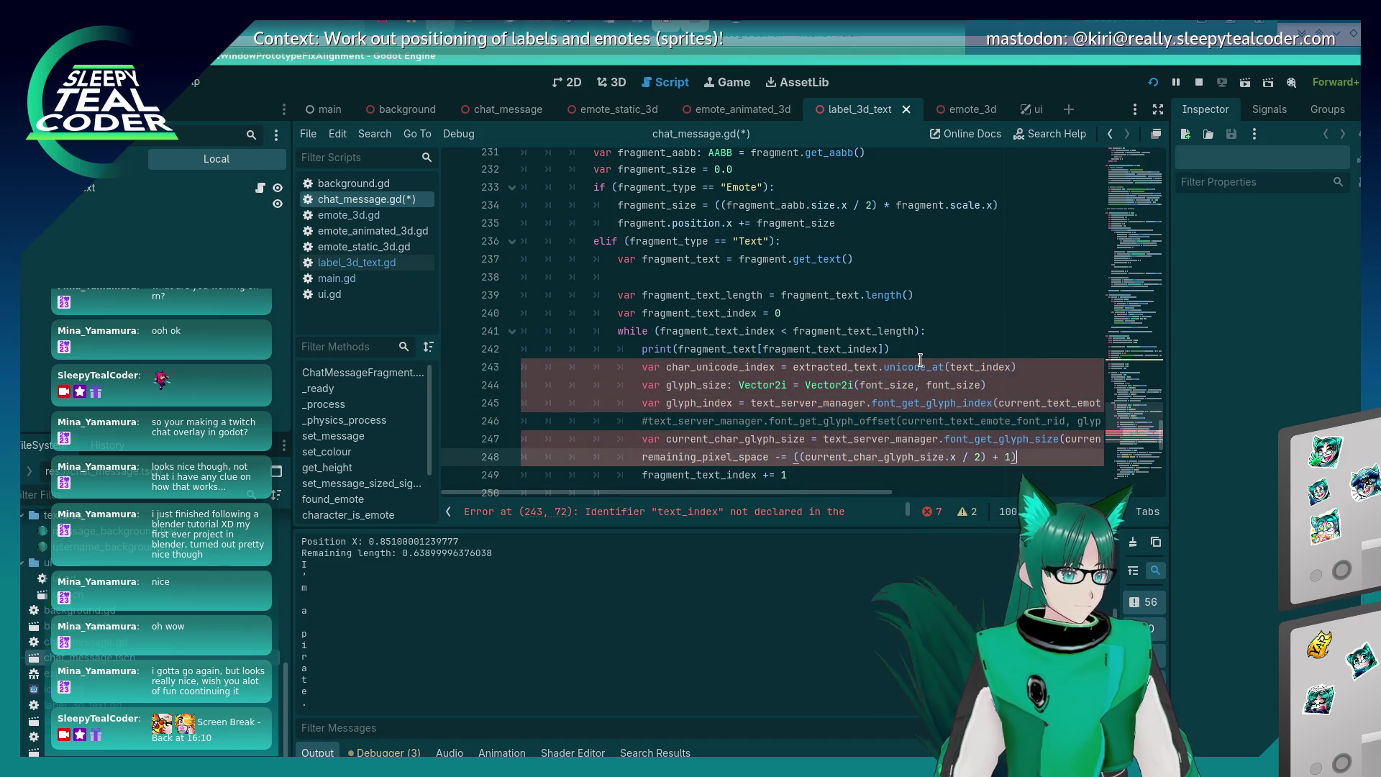
pyautogui.hotkey('ctrl', 's')
pyautogui.press('Up')
pyautogui.press('Up')
pyautogui.press('Up')
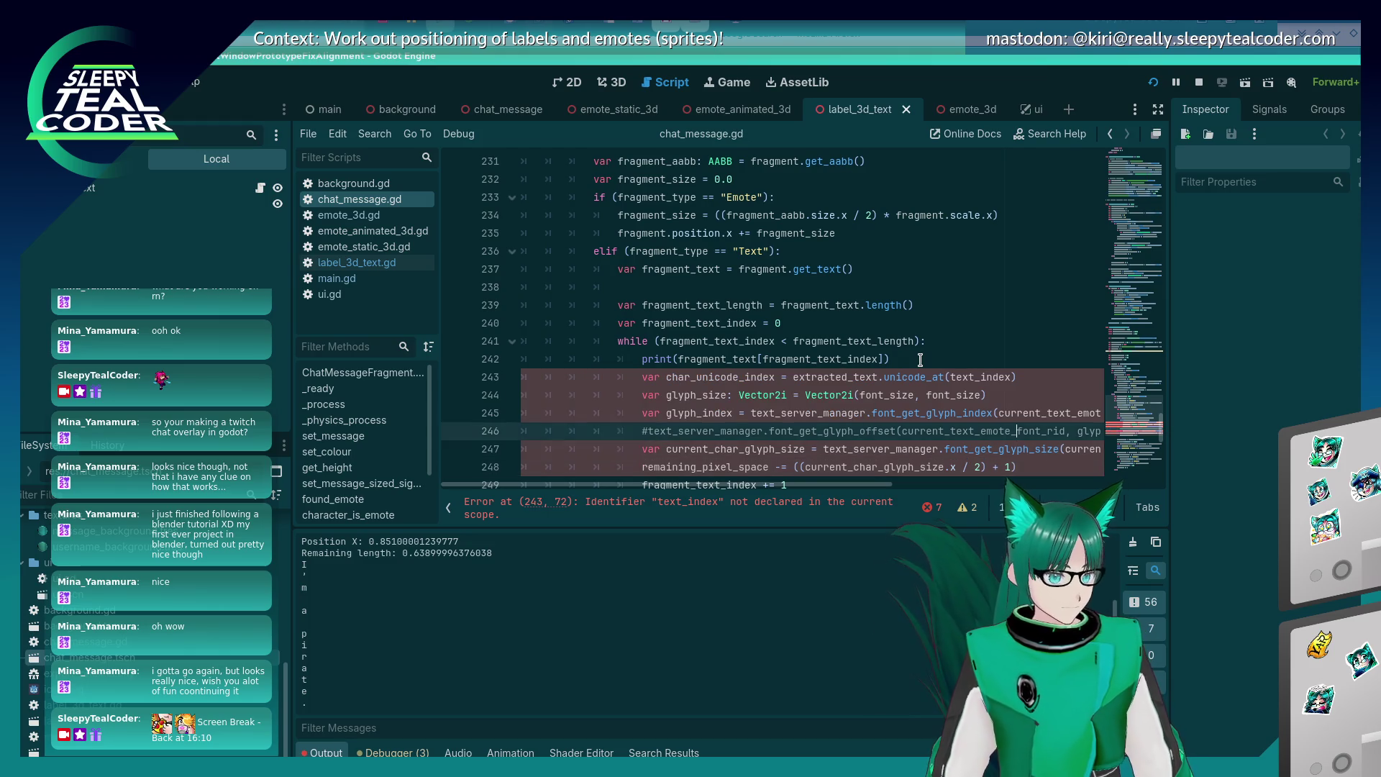
pyautogui.press('Down')
pyautogui.press('End')
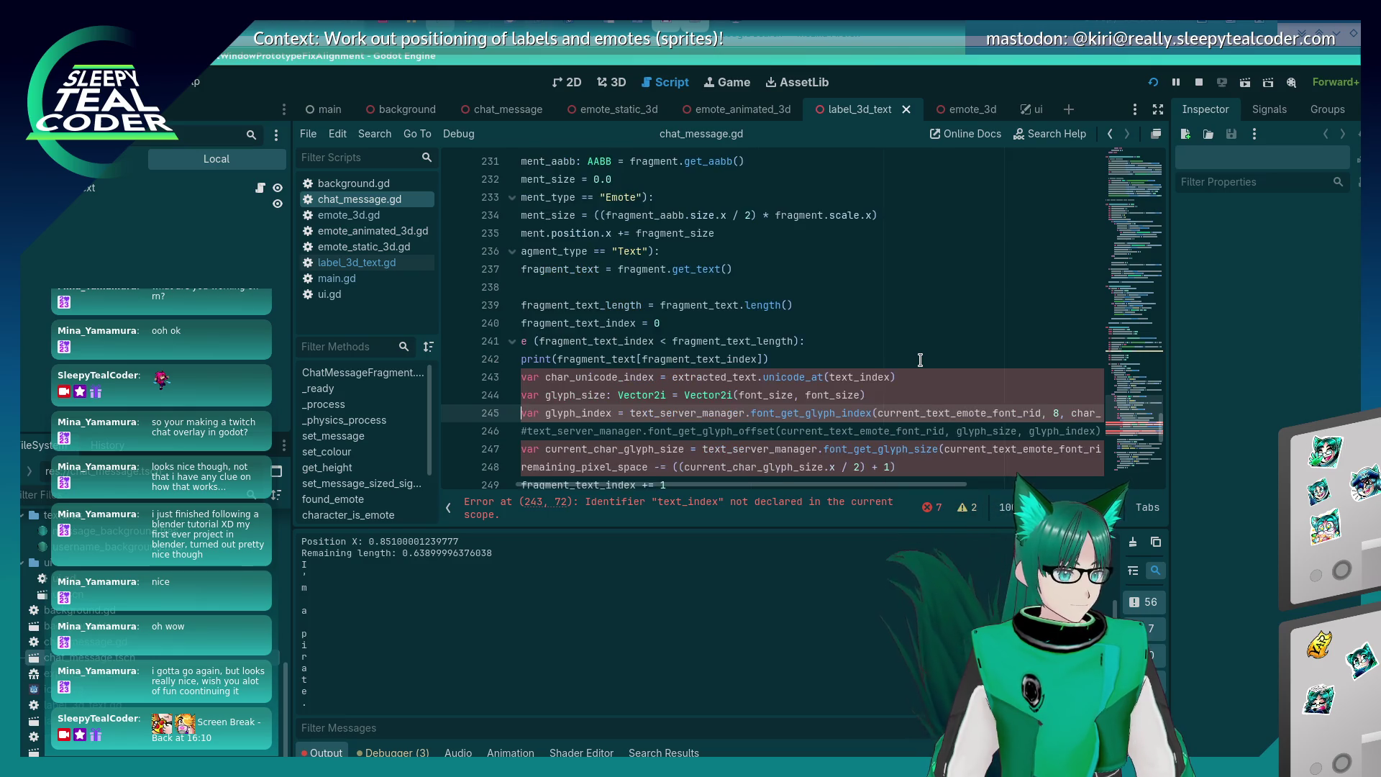
# Compare the KWrite notes with the script, then search the notes for 'font_size ='.
pyautogui.hotkey('alt', 'Tab')
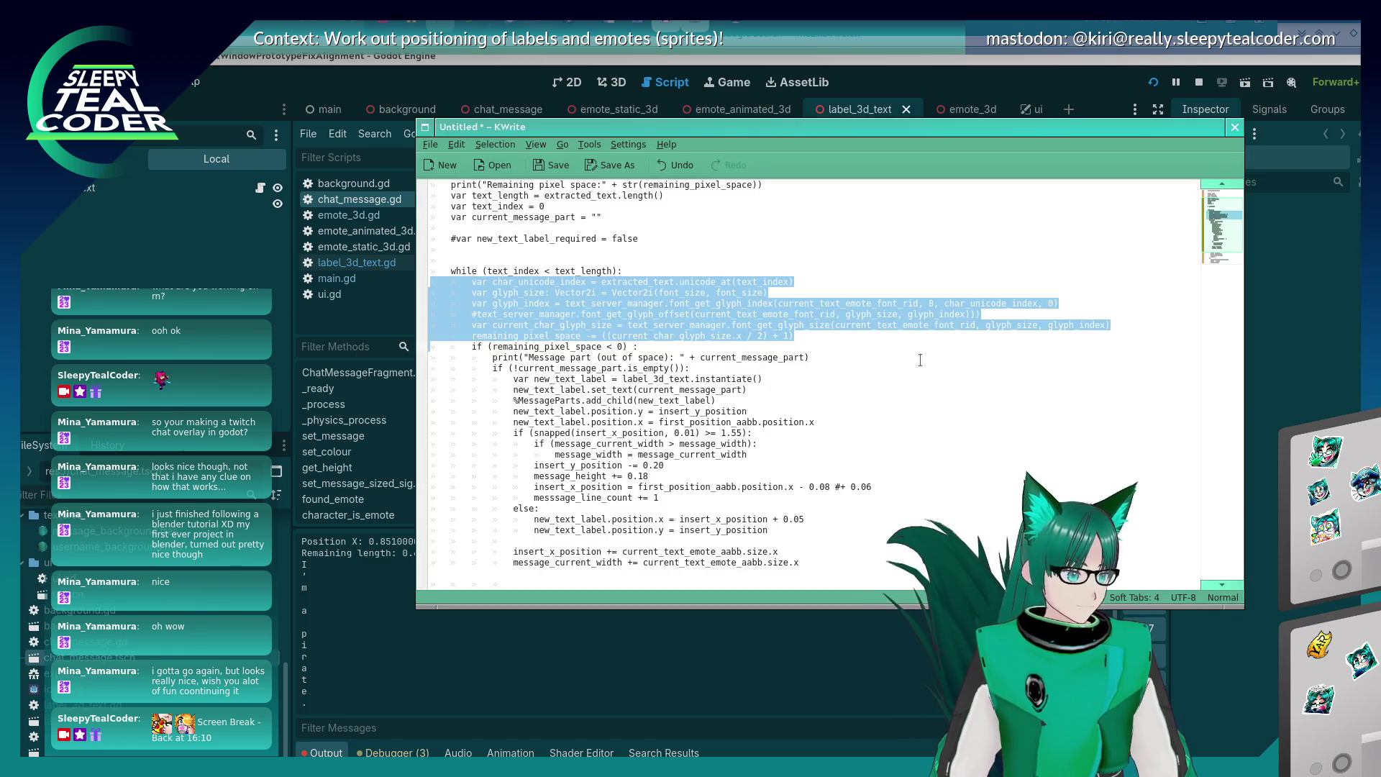
pyautogui.scroll(2, 842, 367)
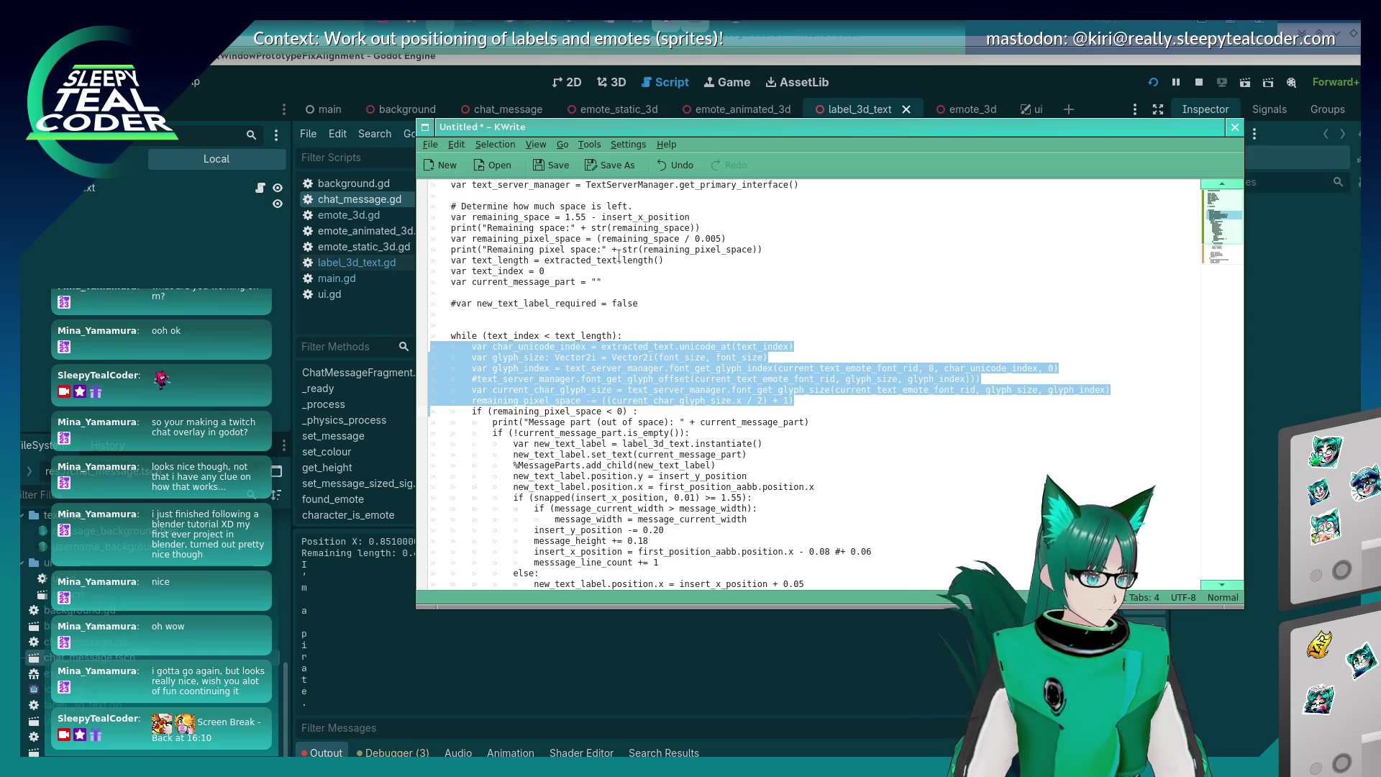
pyautogui.click(598, 400)
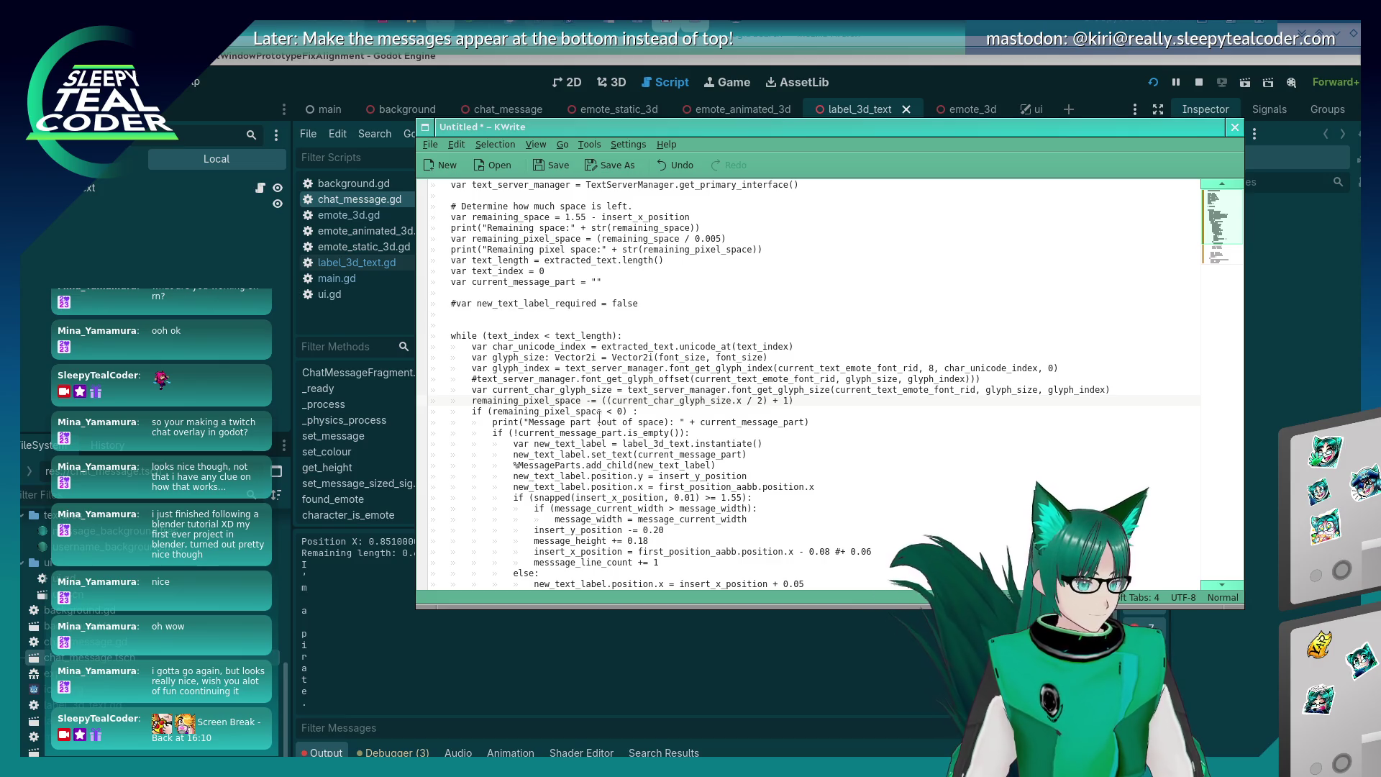
pyautogui.hotkey('alt', 'Tab')
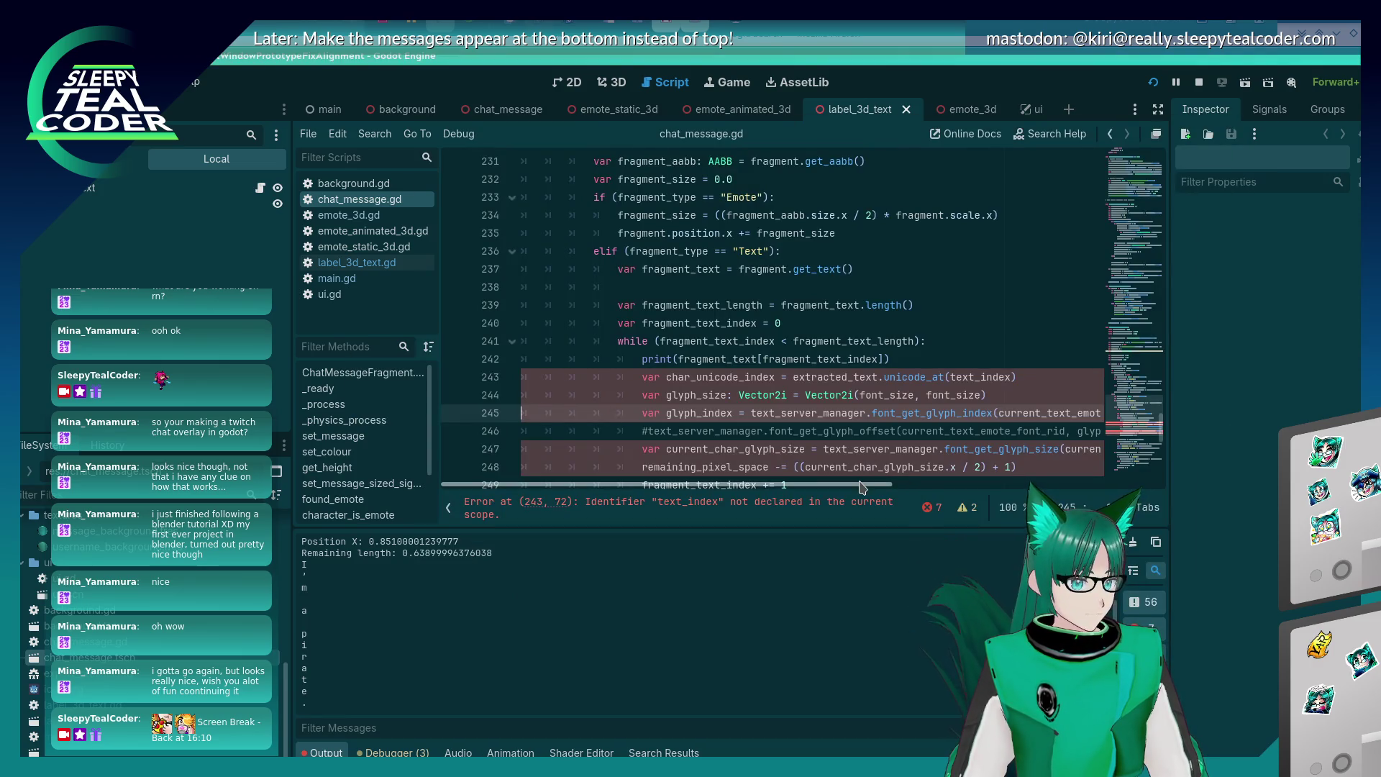
pyautogui.moveTo(863, 488)
pyautogui.mouseDown()
pyautogui.moveTo(920, 488)
pyautogui.moveTo(868, 488)
pyautogui.mouseUp()
pyautogui.click(847, 395)
pyautogui.hotkey('alt', 'Tab')
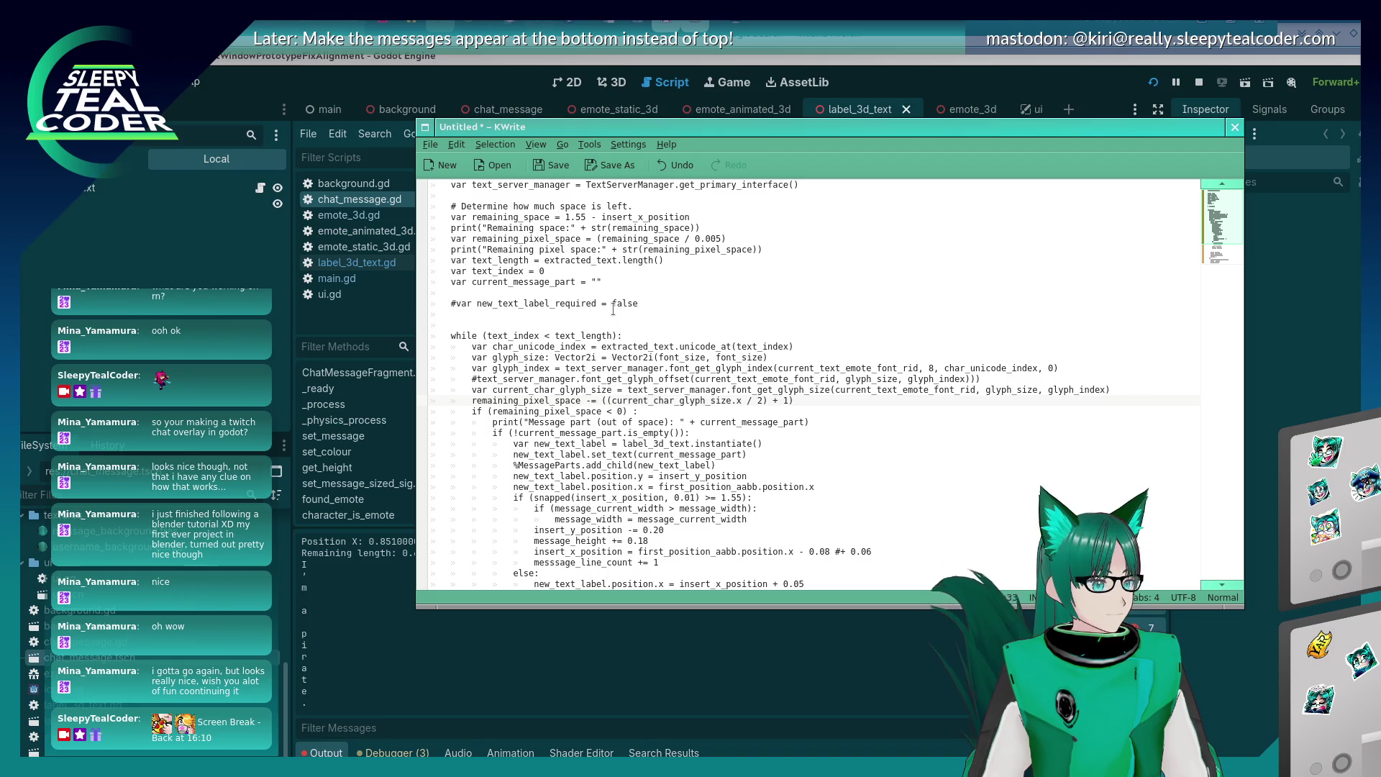
pyautogui.hotkey('ctrl', 'f')
pyautogui.write('fon')
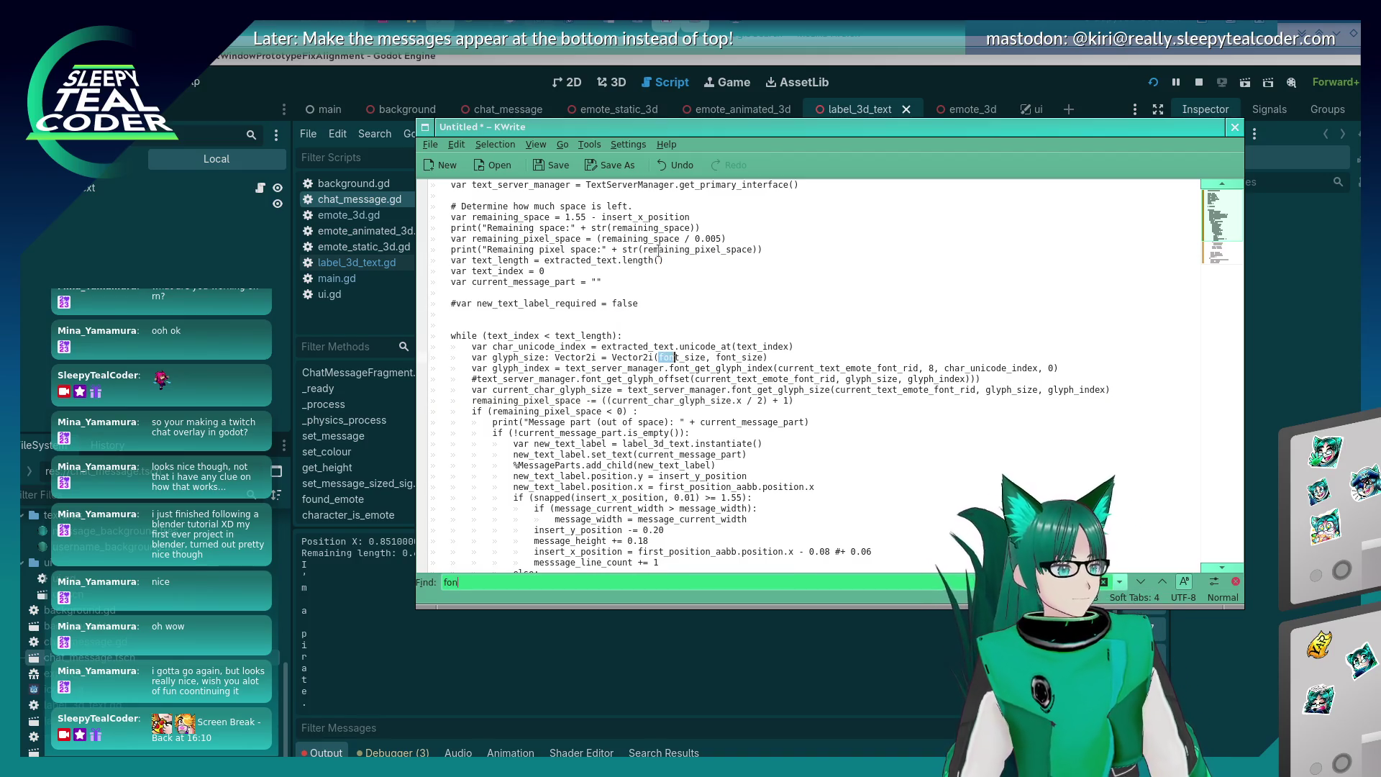
pyautogui.write('t_size =')
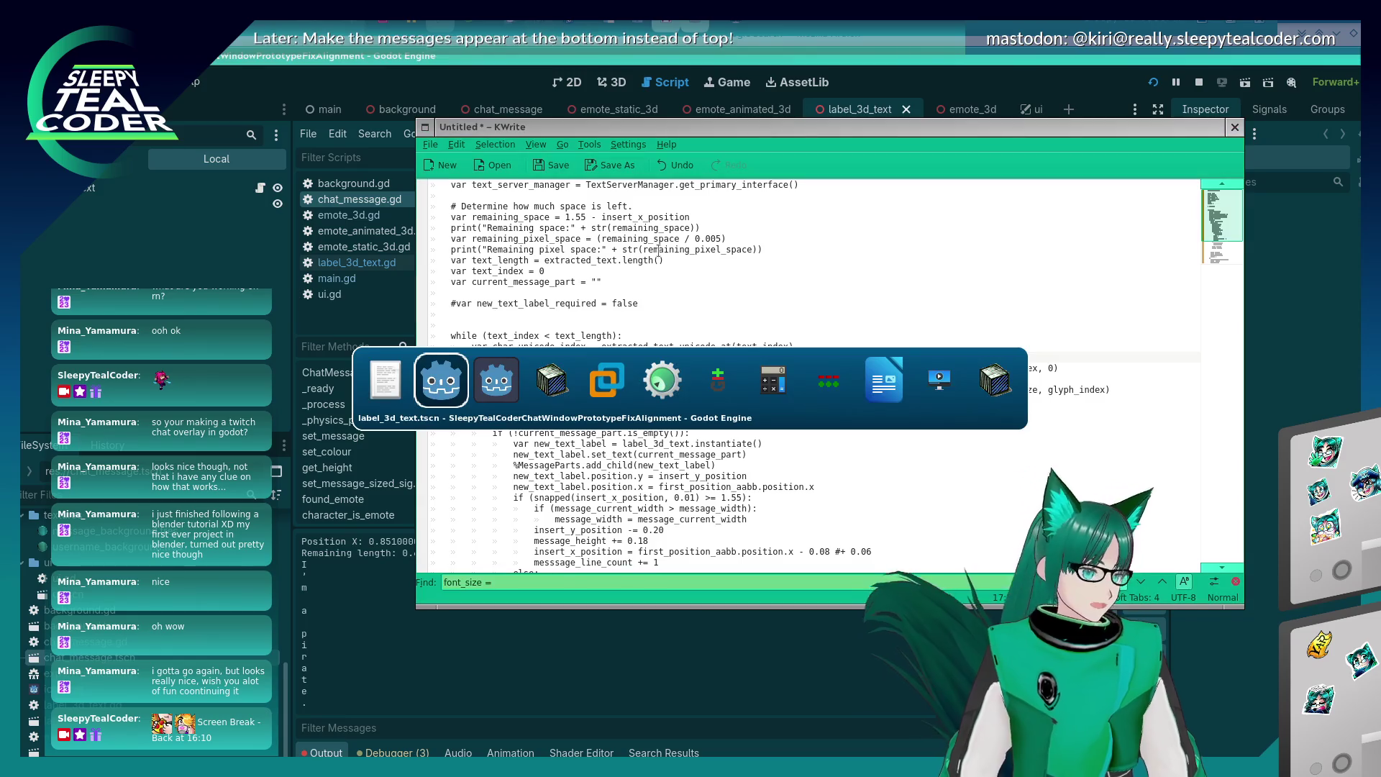
# In gitk, search the committed diff for font_size.
pyautogui.hotkey('alt', 'Tab')
pyautogui.hotkey('alt', 'Tab')
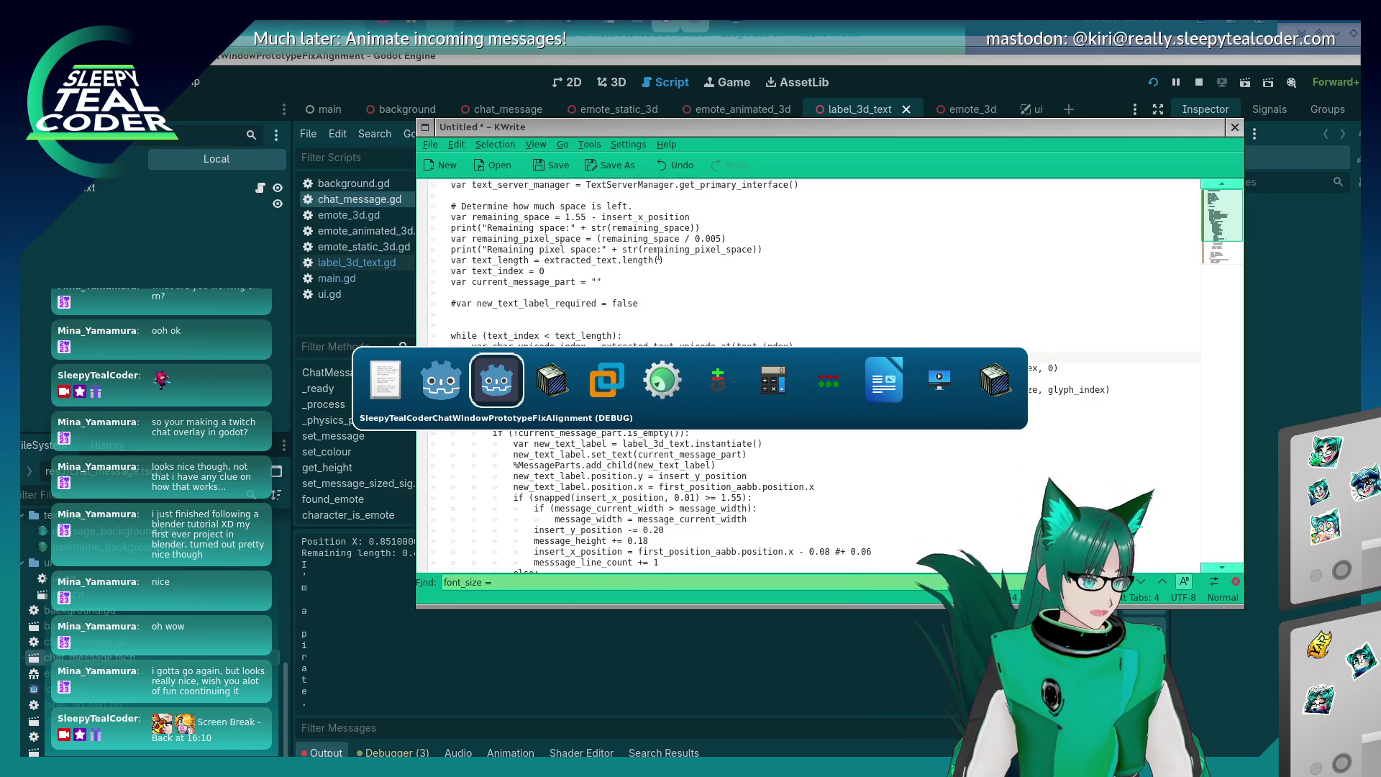
pyautogui.hotkey('alt', 'Tab')
pyautogui.hotkey('alt', 'Tab')
pyautogui.hotkey('alt', 'Tab')
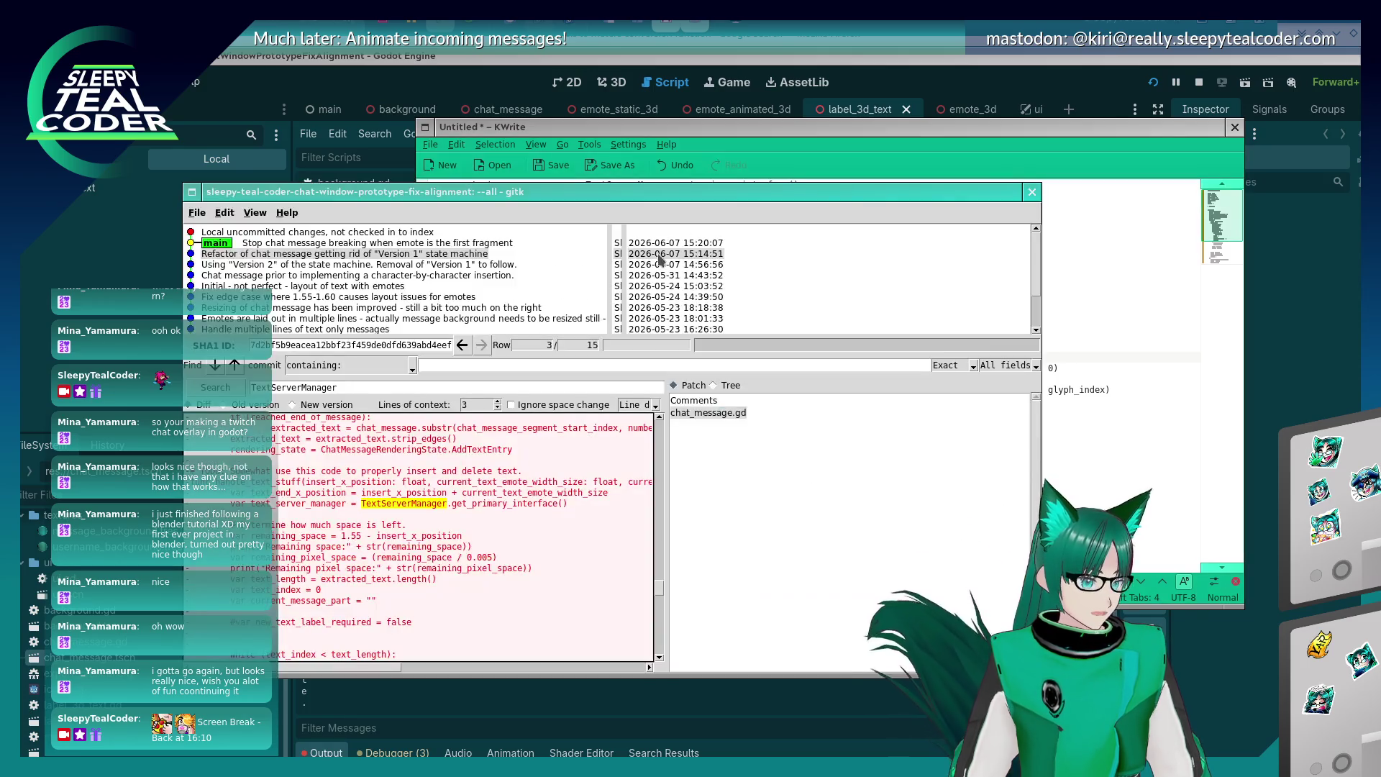
pyautogui.scroll(10, 398, 590)
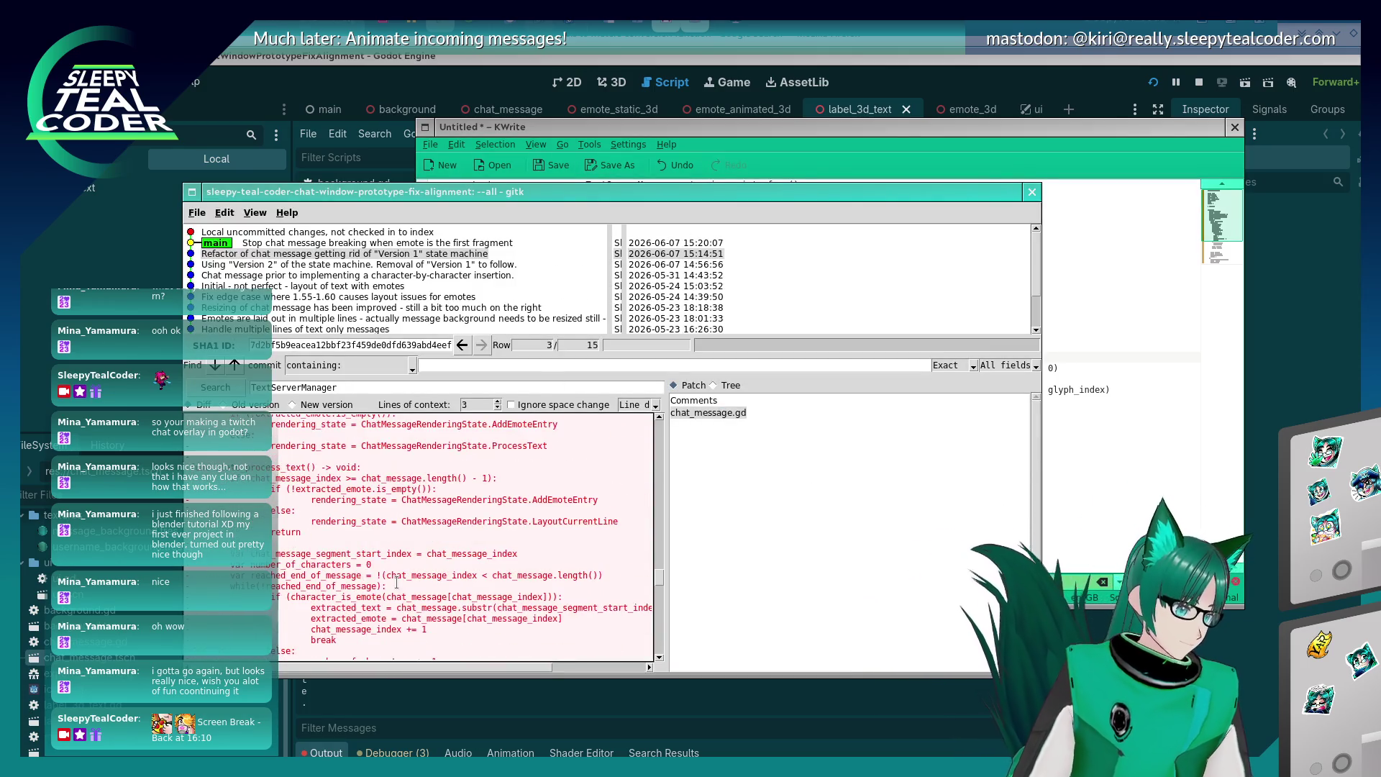
pyautogui.scroll(-5, 396, 582)
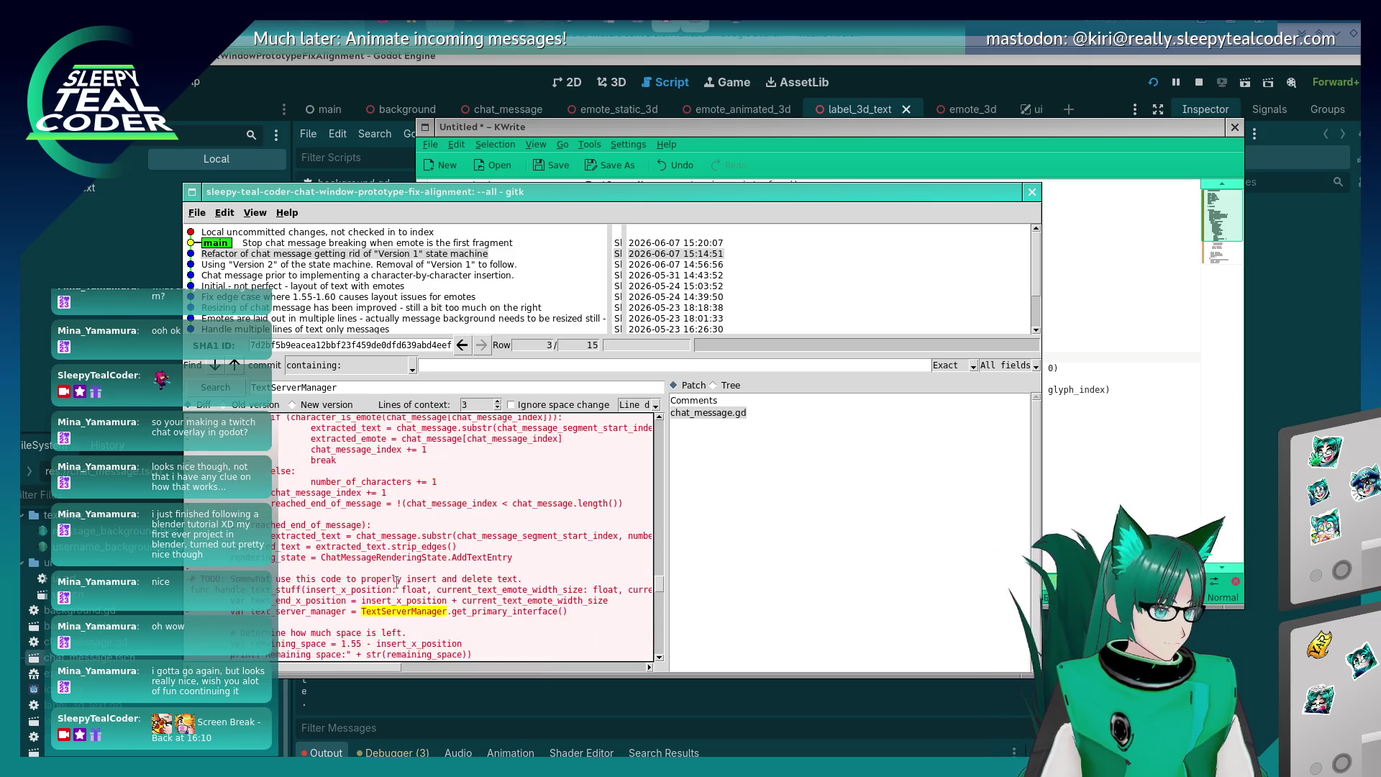
pyautogui.scroll(-2, 396, 582)
pyautogui.scroll(-1, 397, 582)
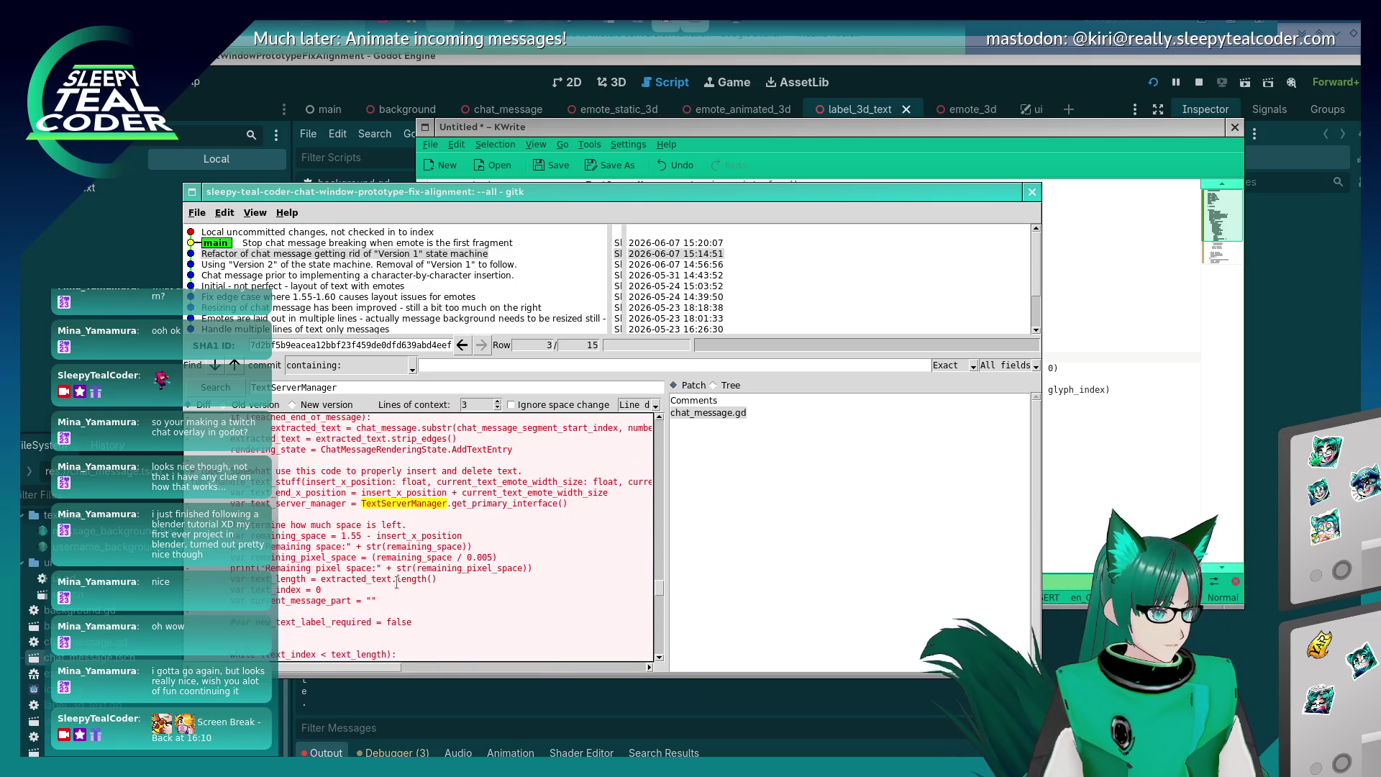
pyautogui.click(349, 386)
pyautogui.press('BackSpace')
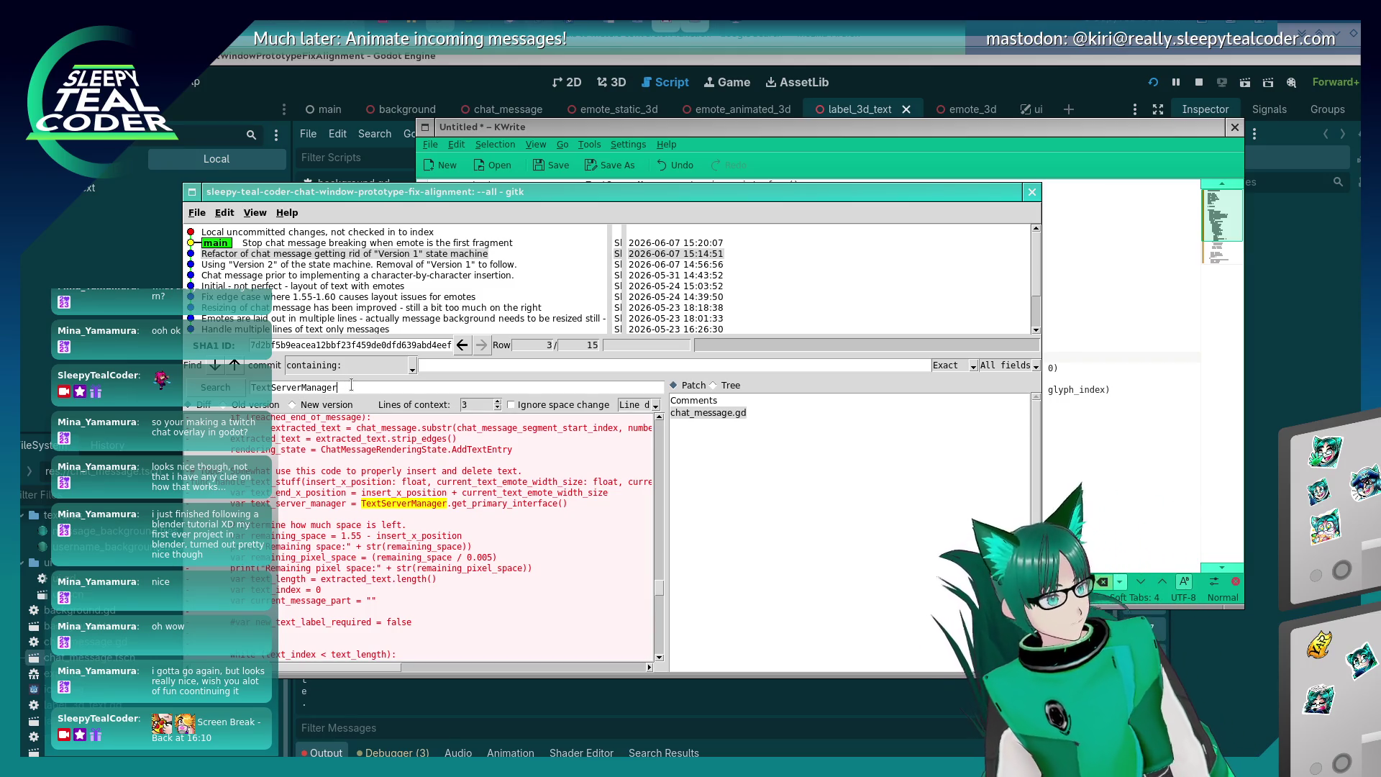
pyautogui.write('f')
pyautogui.press('BackSpace')
pyautogui.press('BackSpace')
pyautogui.press('BackSpace')
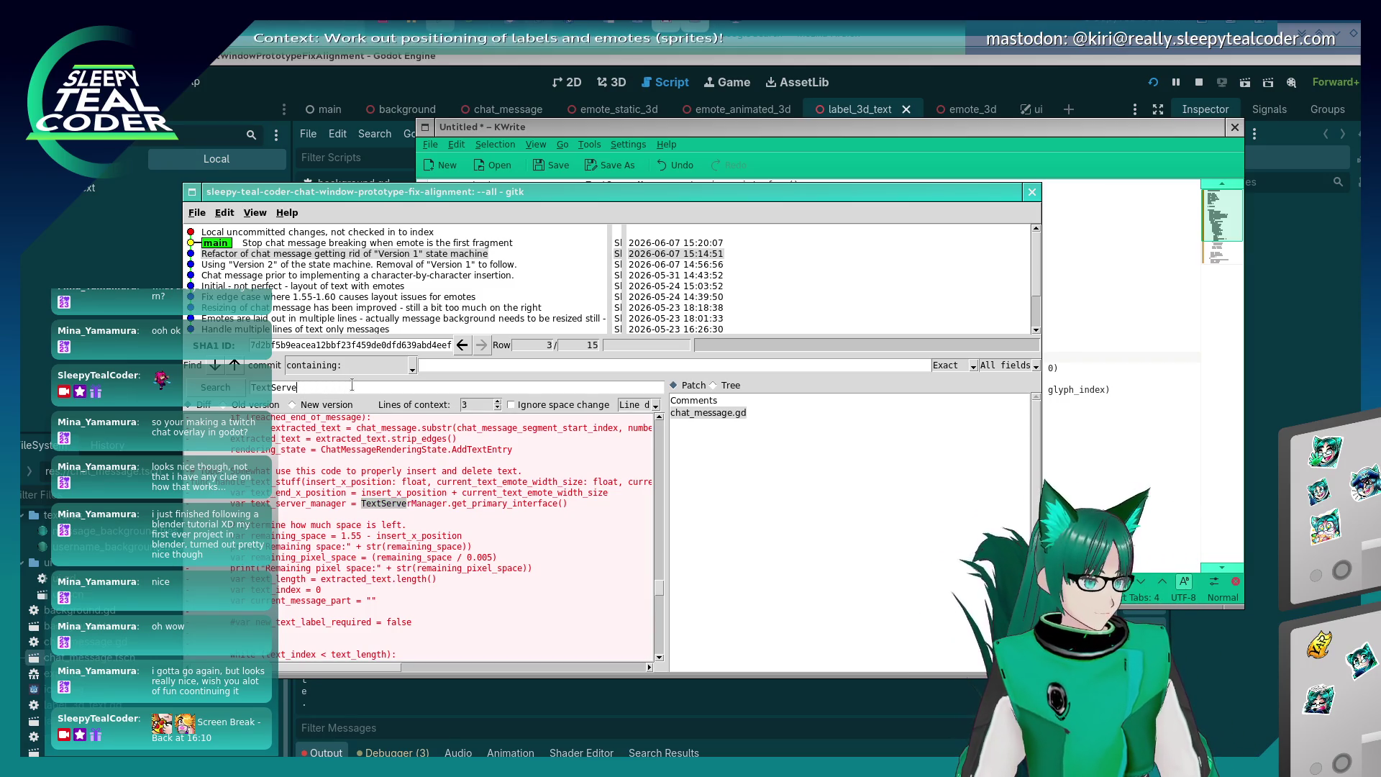
pyautogui.write('fpon')
pyautogui.write('ont_size =')
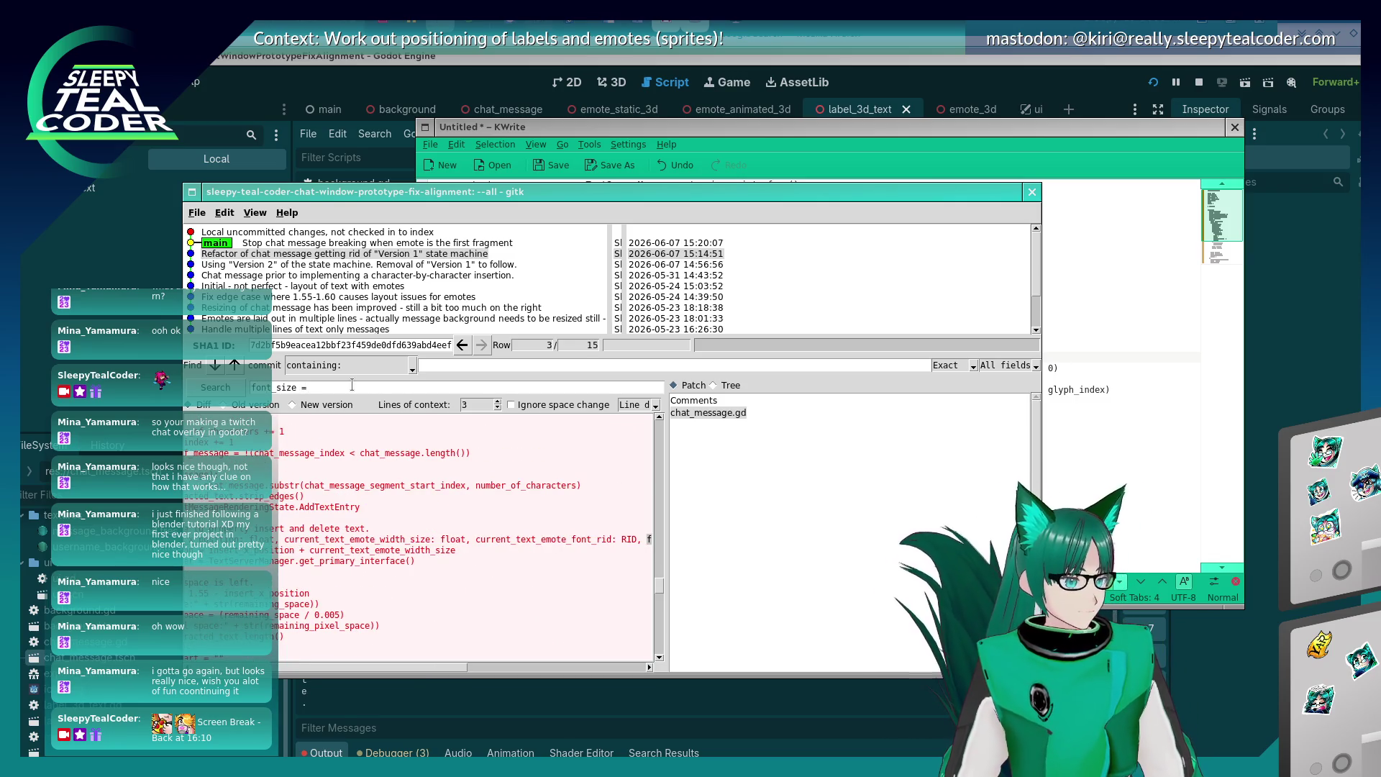
pyautogui.moveTo(395, 667)
pyautogui.mouseDown()
pyautogui.moveTo(339, 712)
pyautogui.moveTo(285, 648)
pyautogui.mouseUp()
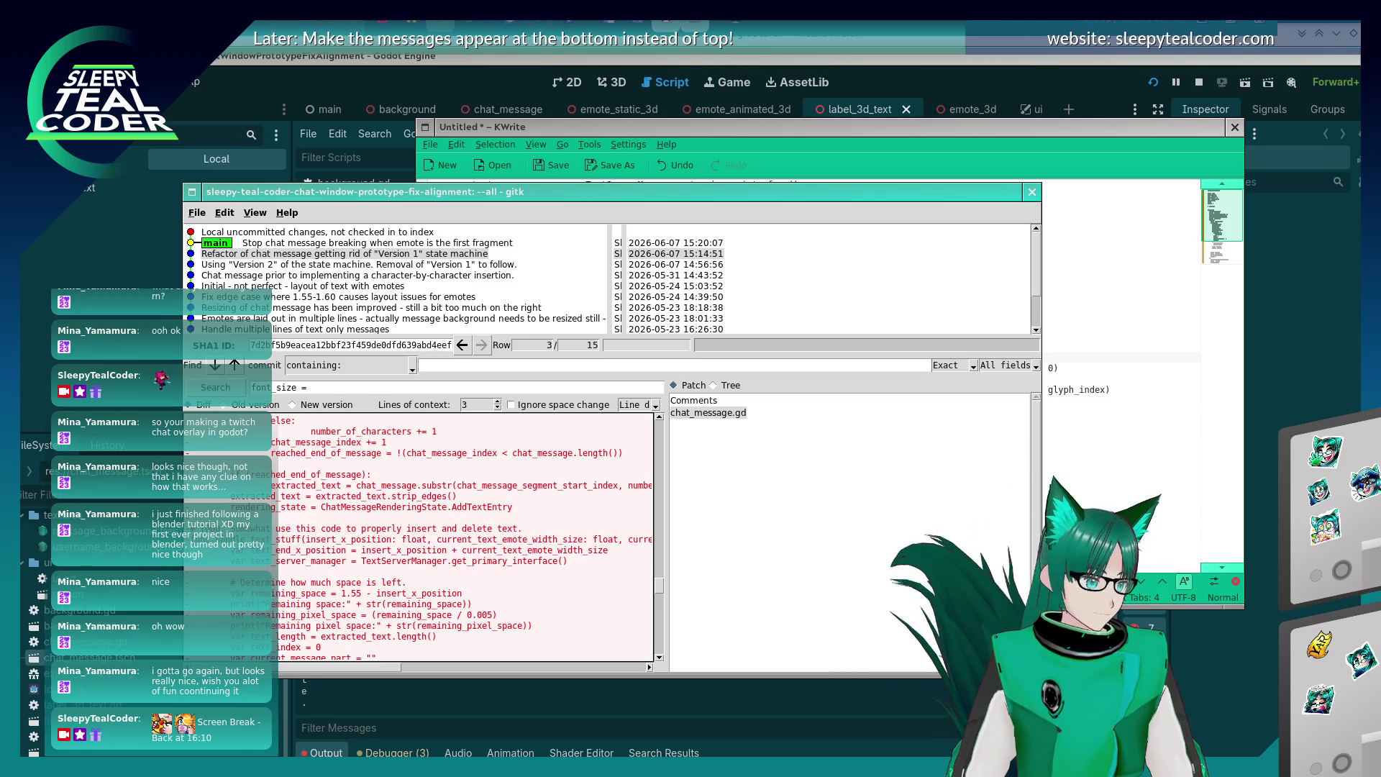
# Search the diff for handle_text_stuff and scroll through its old code.
pyautogui.moveTo(255, 538); pyautogui.dragTo(307, 538)
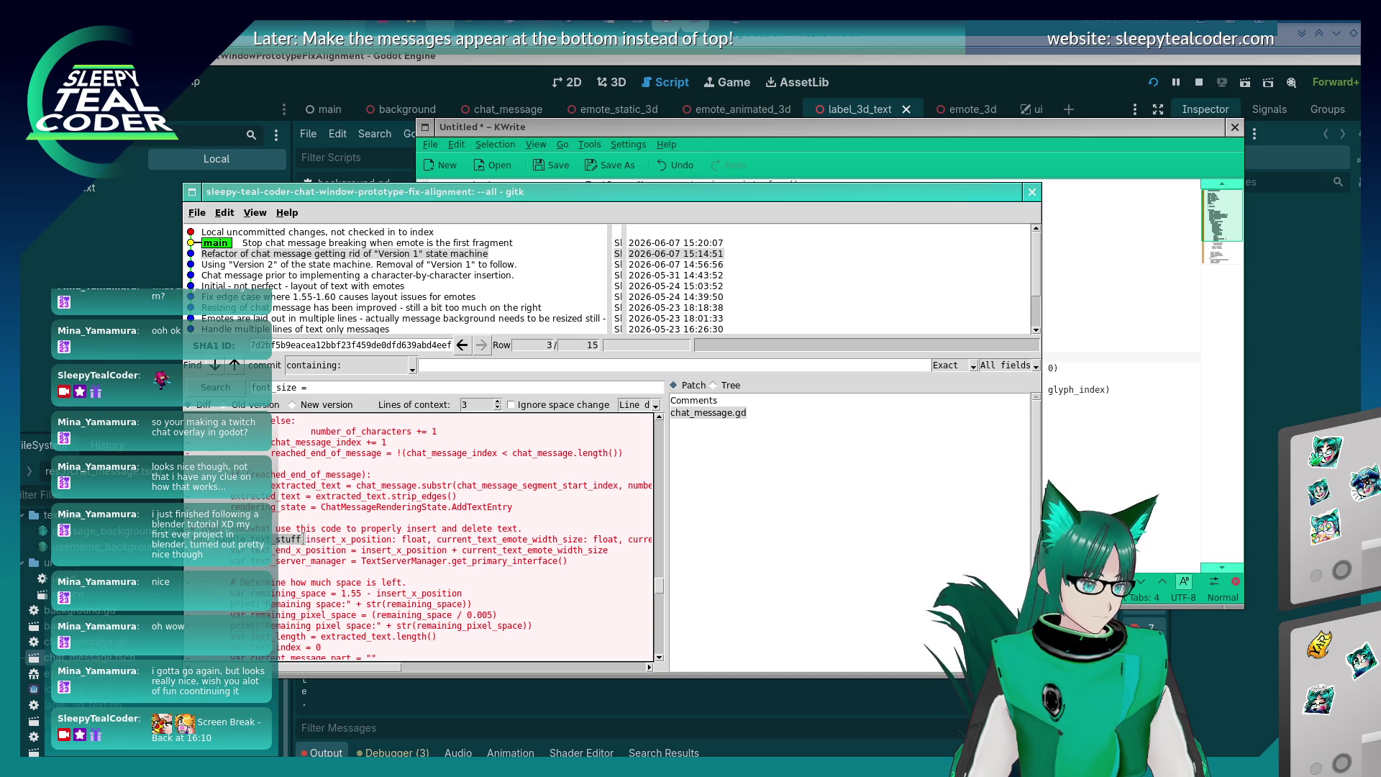
pyautogui.click(356, 386)
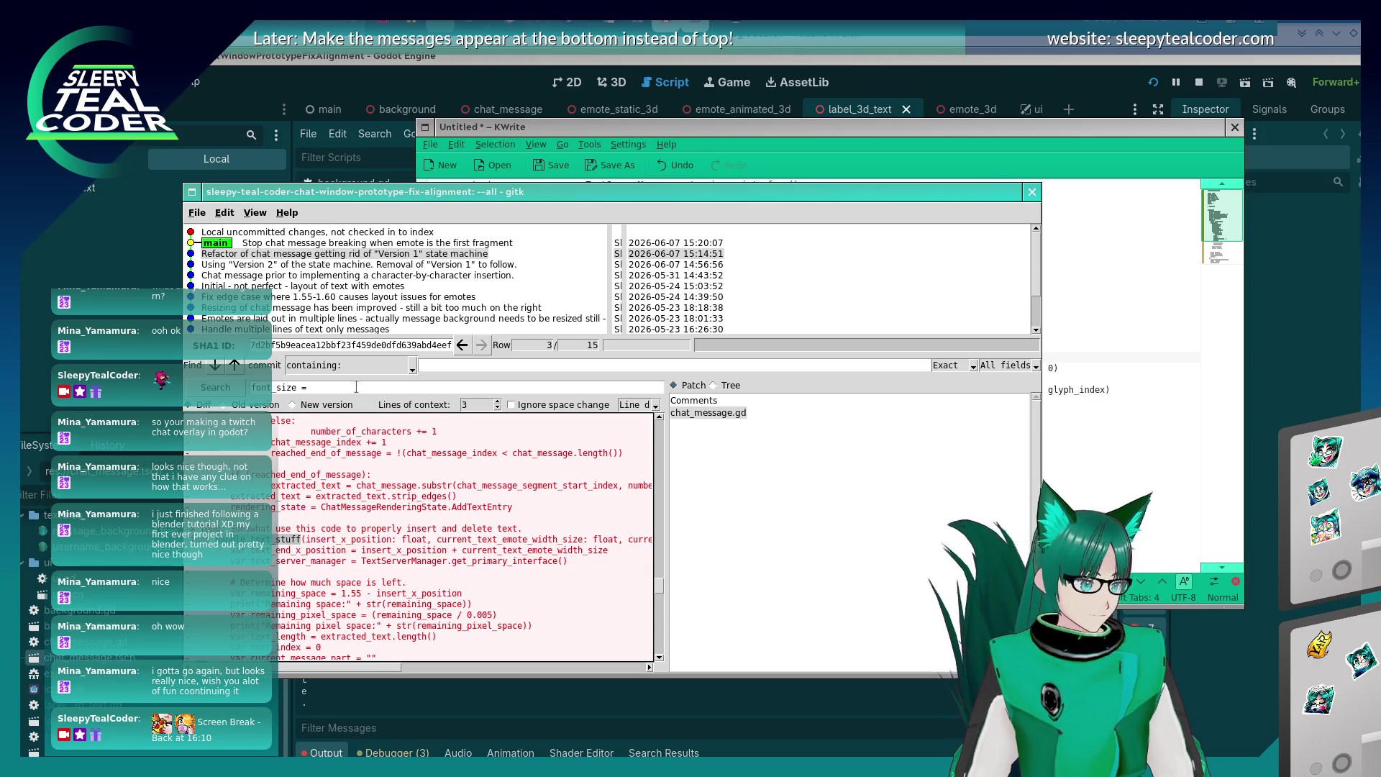
pyautogui.press('BackSpace')
pyautogui.press('BackSpace')
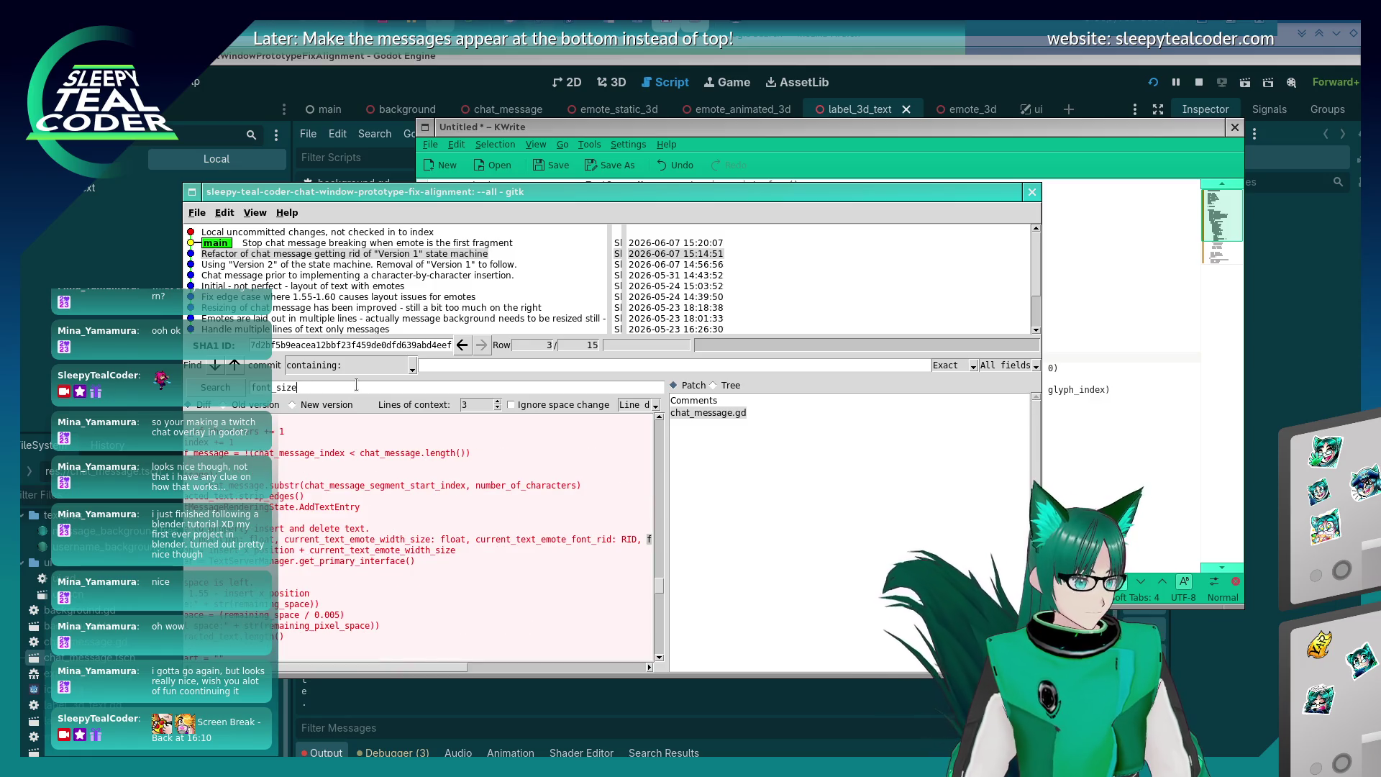
pyautogui.press('BackSpace')
pyautogui.press('BackSpace')
pyautogui.press('BackSpace')
pyautogui.write('handle_tet')
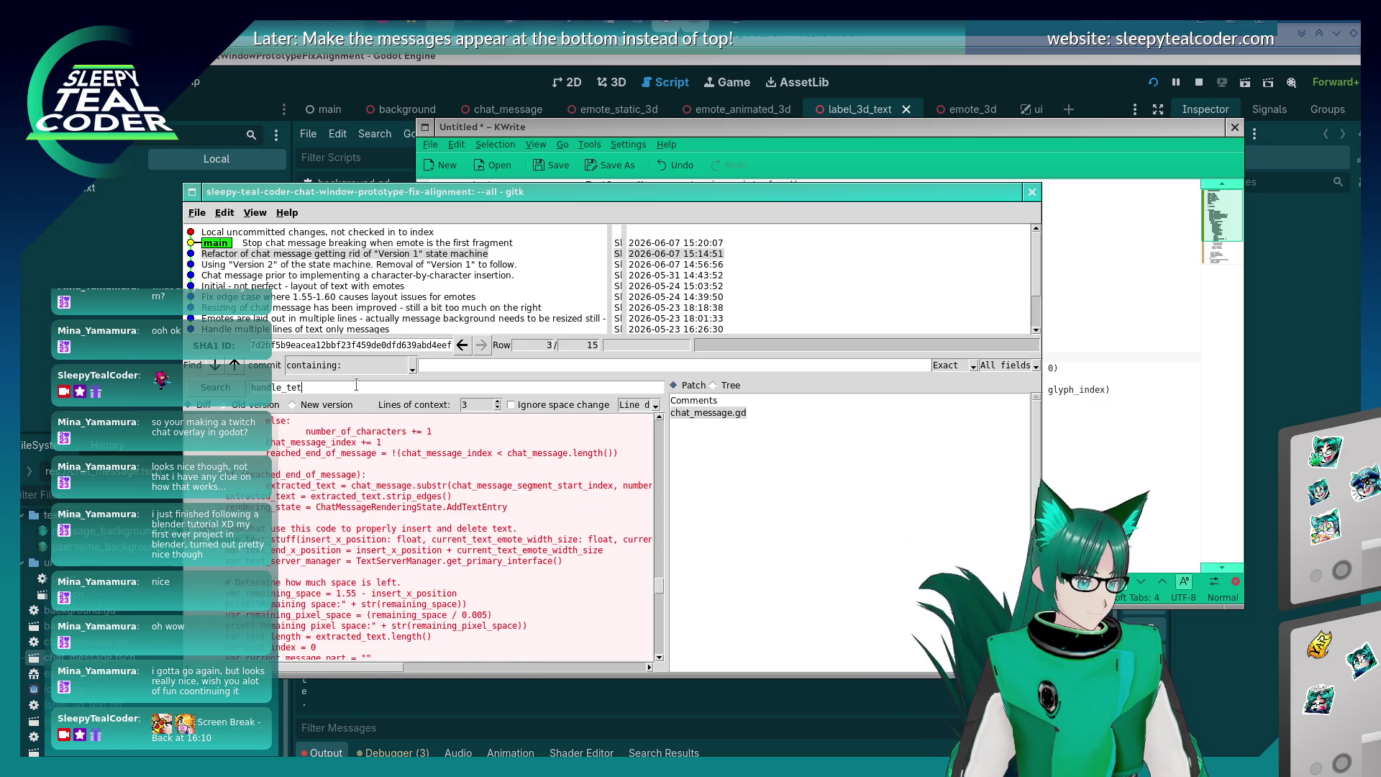
pyautogui.press('BackSpace')
pyautogui.write('xt_stuff')
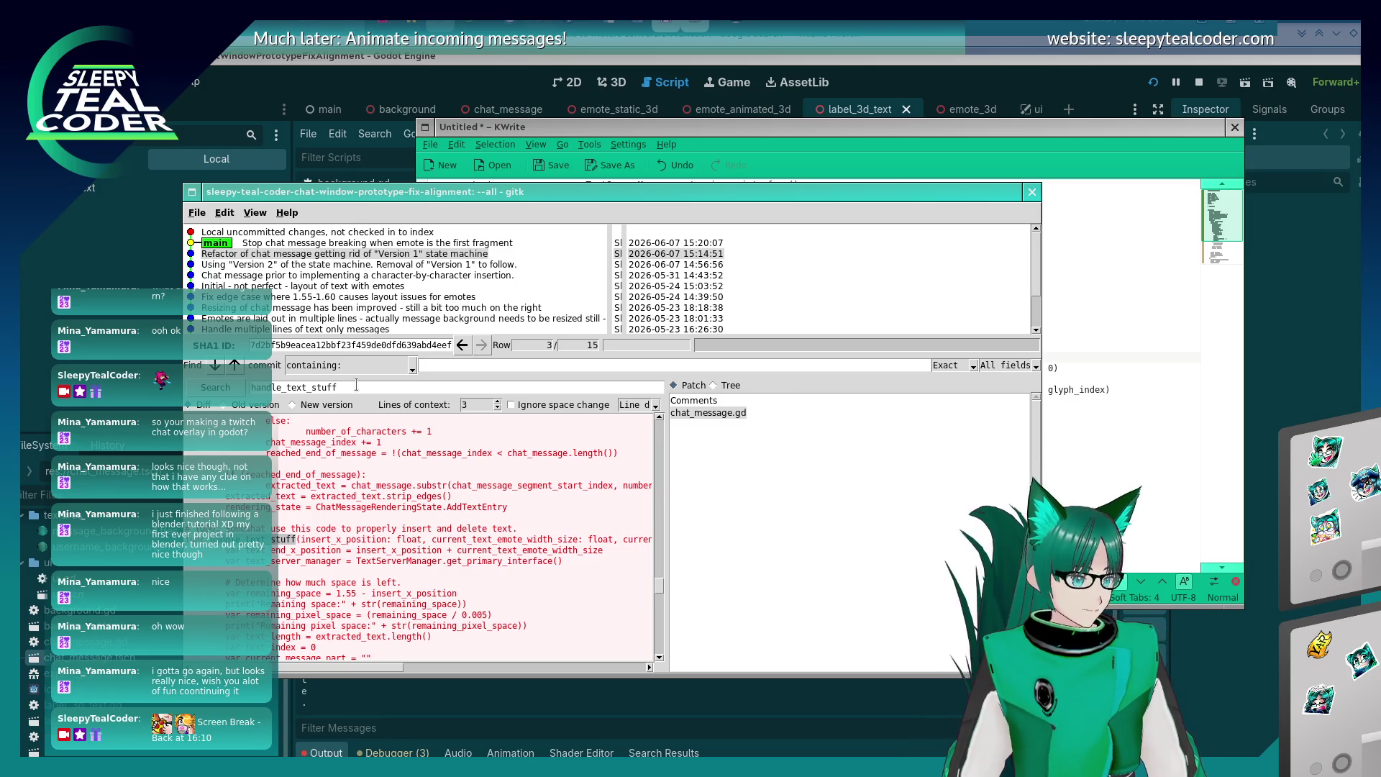
pyautogui.scroll(-15, 603, 470)
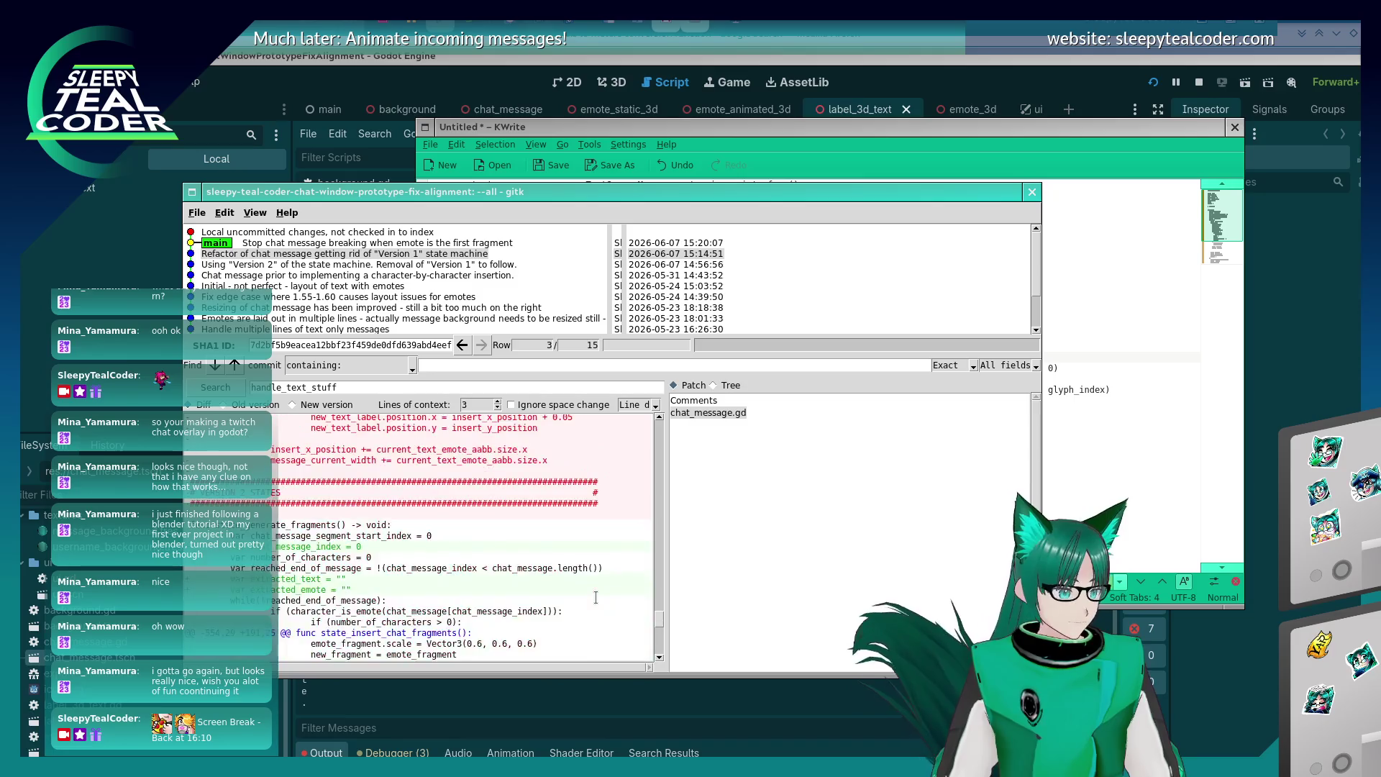
pyautogui.scroll(-5, 596, 598)
pyautogui.hotkey('alt', 'Tab')
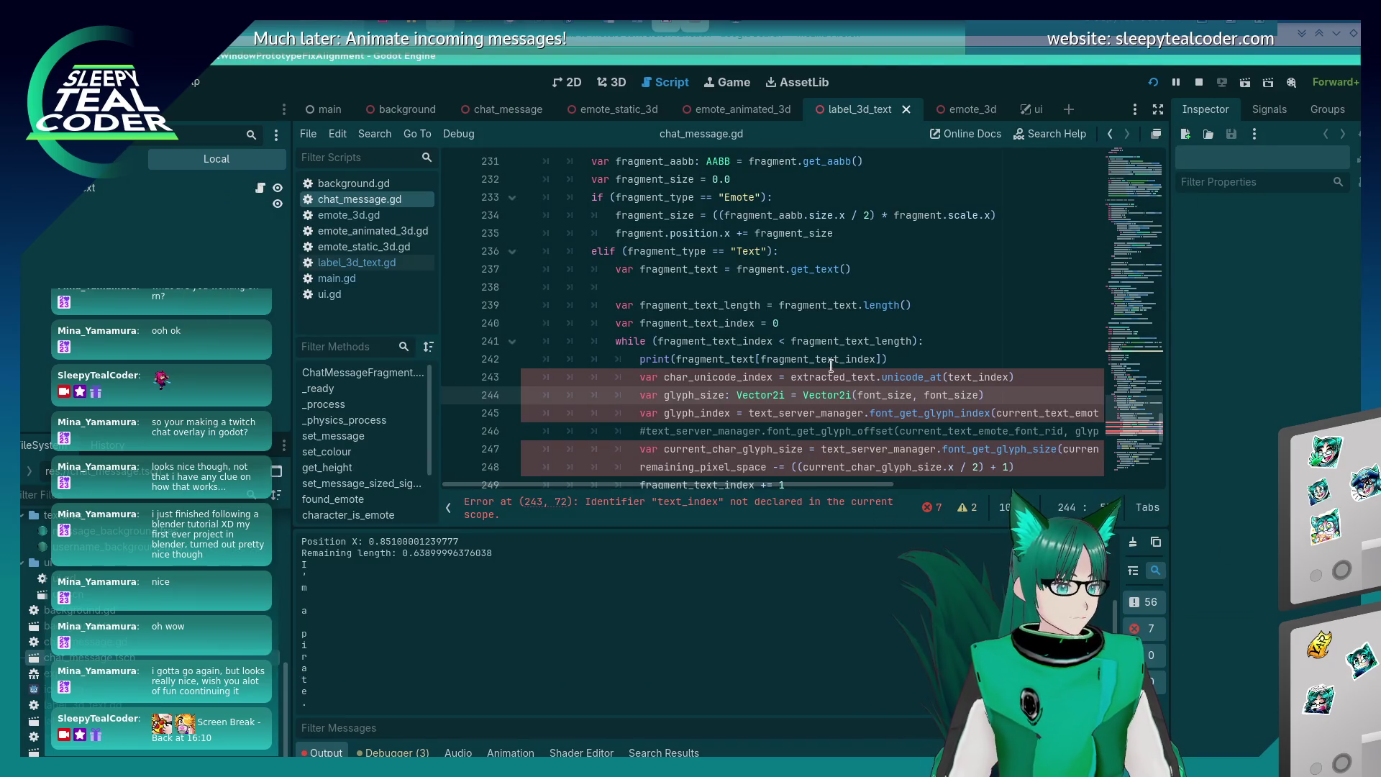
# Replace extracted_text with fragment_text in the glyph-measuring lines.
pyautogui.click(831, 368)
pyautogui.moveTo(815, 486)
pyautogui.mouseDown()
pyautogui.moveTo(1005, 490)
pyautogui.moveTo(864, 483)
pyautogui.mouseUp()
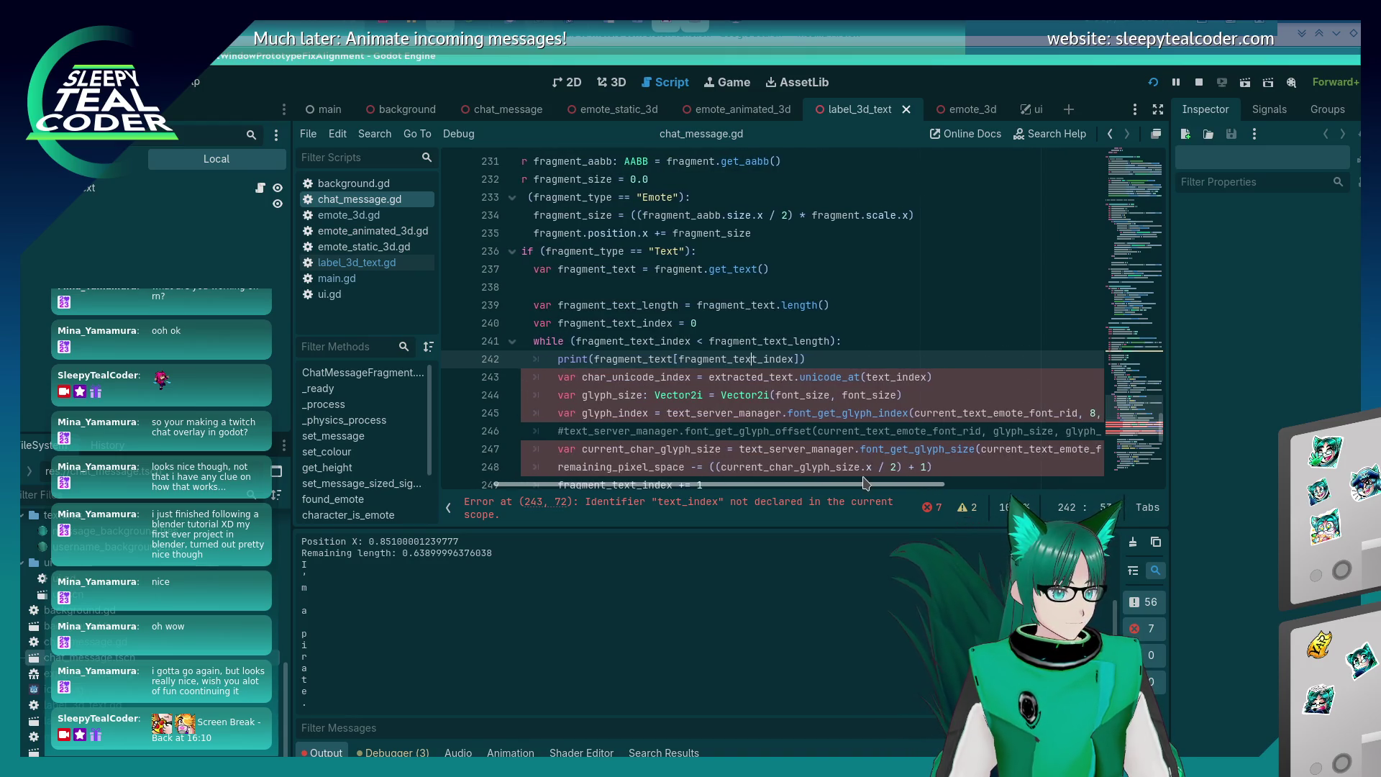
pyautogui.doubleClick(753, 376)
pyautogui.doubleClick(641, 359)
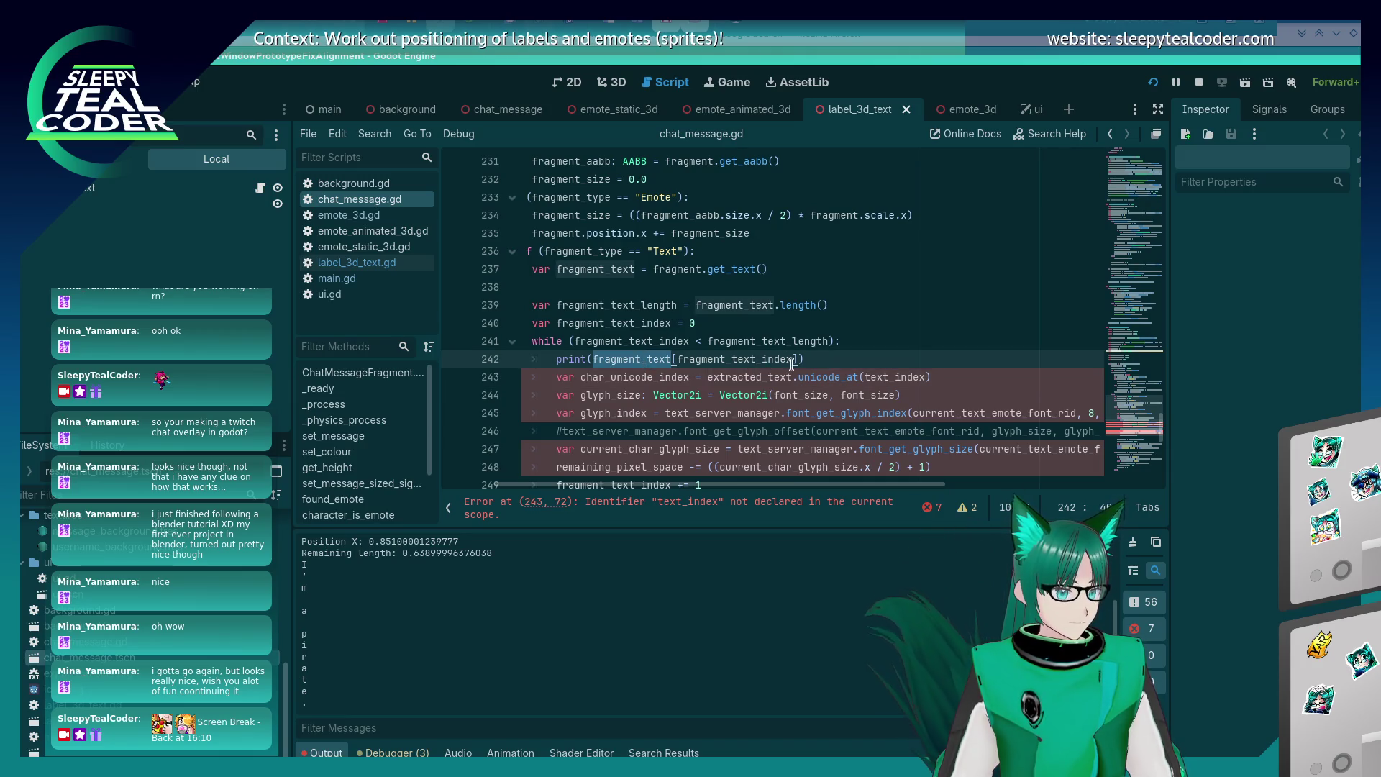
pyautogui.click(673, 359)
pyautogui.doubleClick(627, 354)
pyautogui.hotkey('ctrl', 'c')
pyautogui.doubleClick(753, 377)
pyautogui.hotkey('ctrl', 'v')
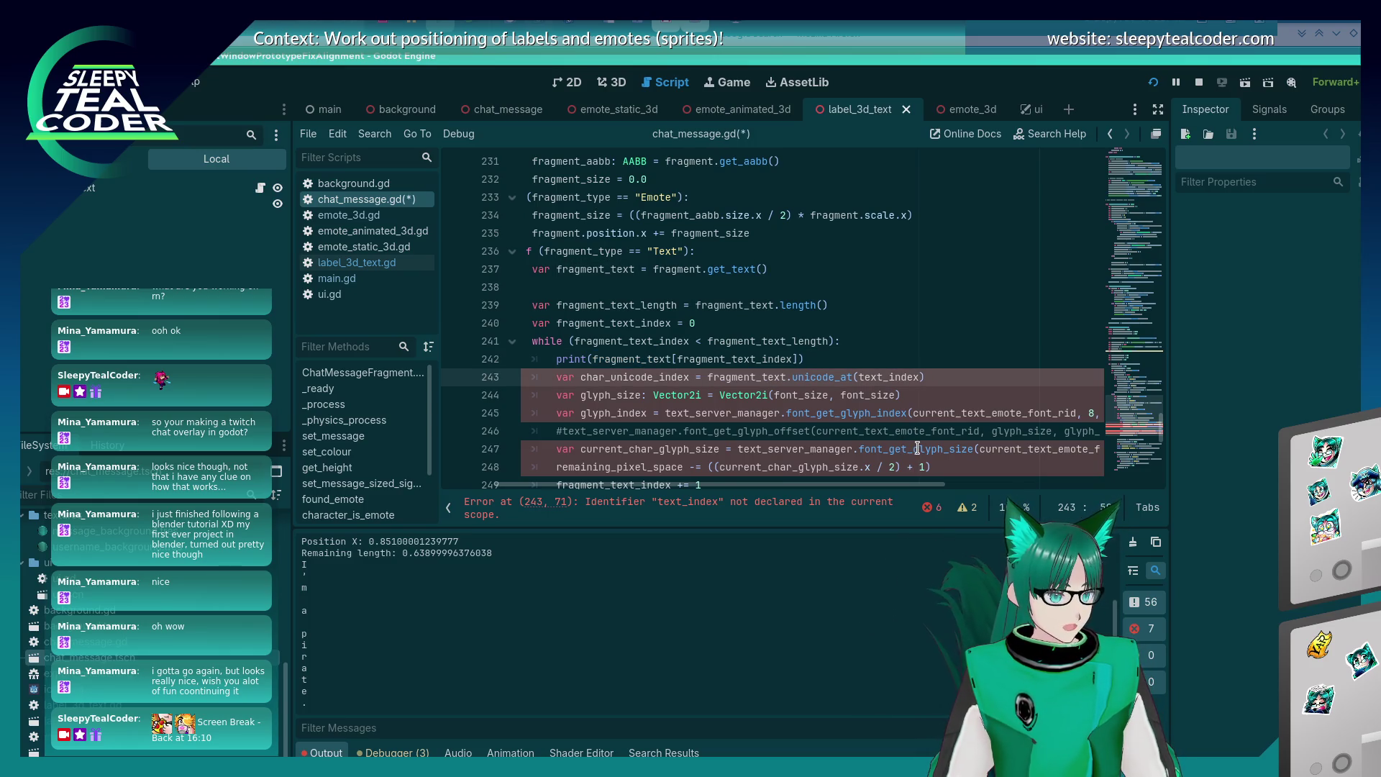
# Replace text_index with fragment_text_index and save the script.
pyautogui.click(909, 364)
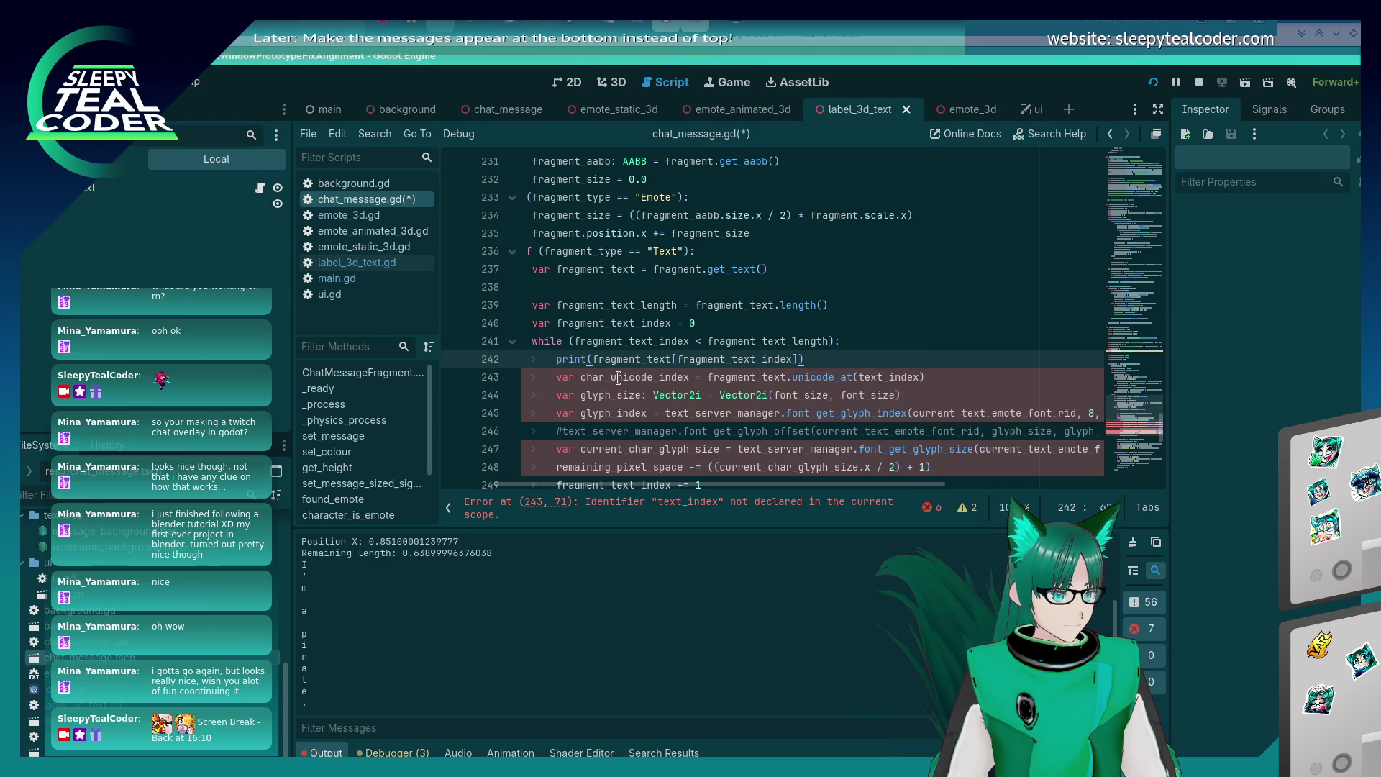
pyautogui.doubleClick(628, 341)
pyautogui.hotkey('ctrl', 'c')
pyautogui.click(884, 377)
pyautogui.hotkey('ctrl', 'BackSpace')
pyautogui.hotkey('ctrl', 'v')
pyautogui.hotkey('ctrl', 'Delete')
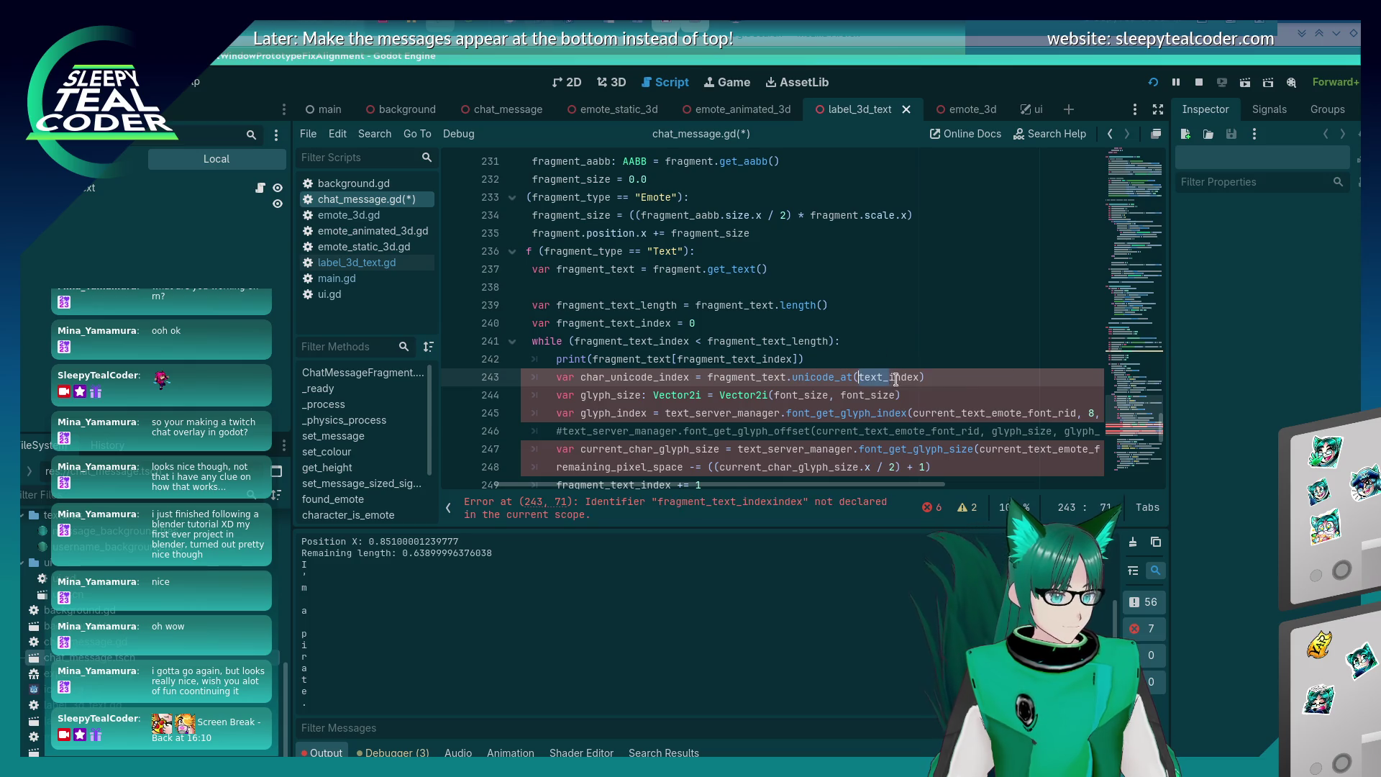
pyautogui.write('fragment_')
pyautogui.hotkey('ctrl', 's')
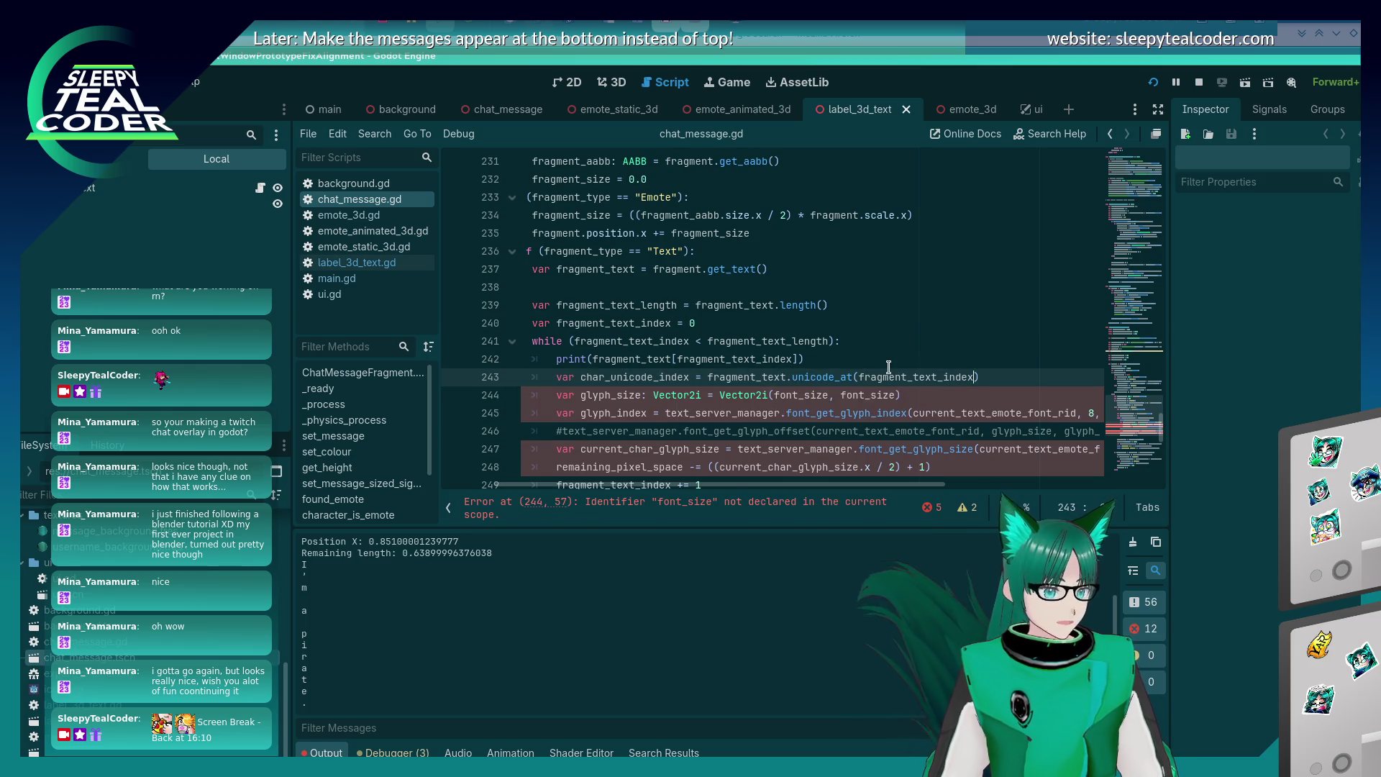
# Delete the debug print line on line 242 and save.
pyautogui.click(881, 357)
pyautogui.hotkey('shift', 'Home')
pyautogui.hotkey('shift', 'Home')
pyautogui.press('BackSpace')
pyautogui.press('BackSpace')
pyautogui.hotkey('ctrl', 's')
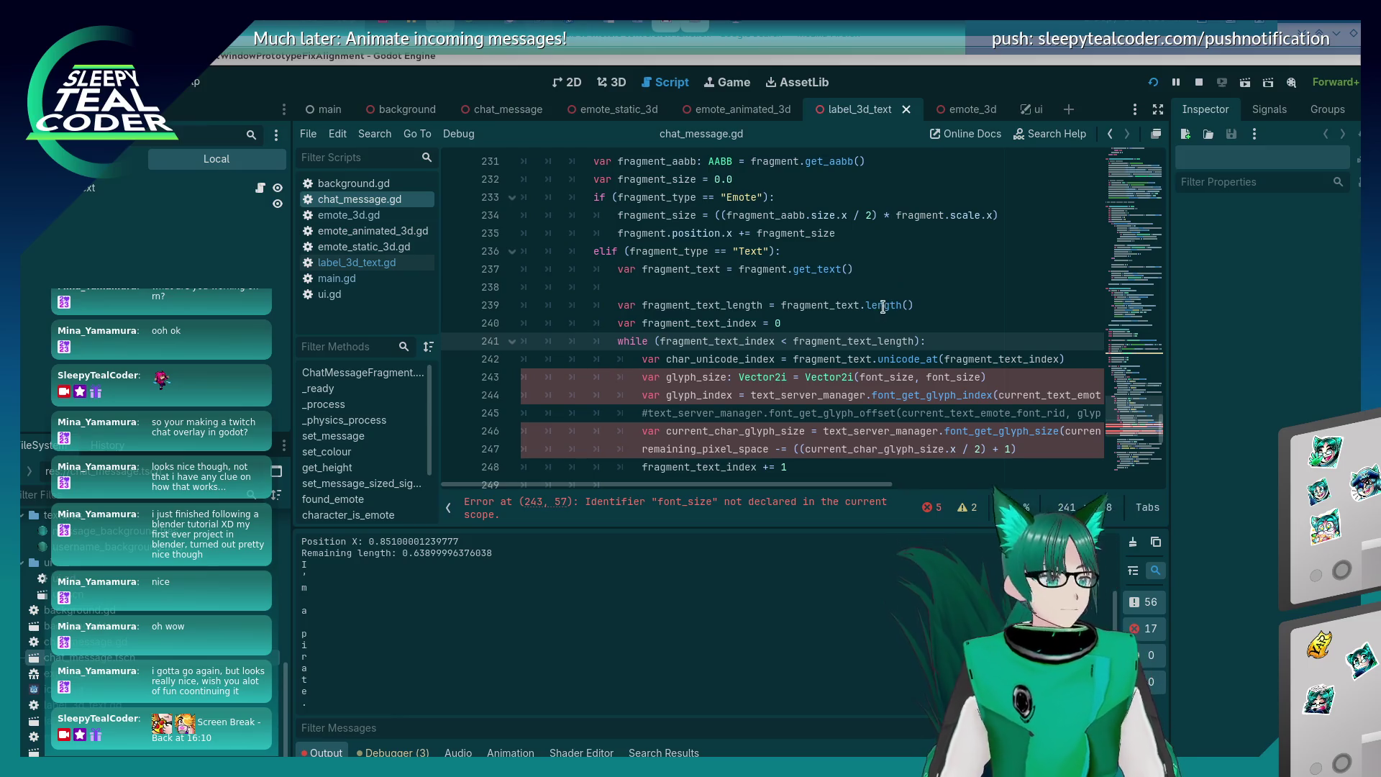
# Insert a blank line after the unicode_at line, above the glyph-size lines.
pyautogui.scroll(-1, 852, 347)
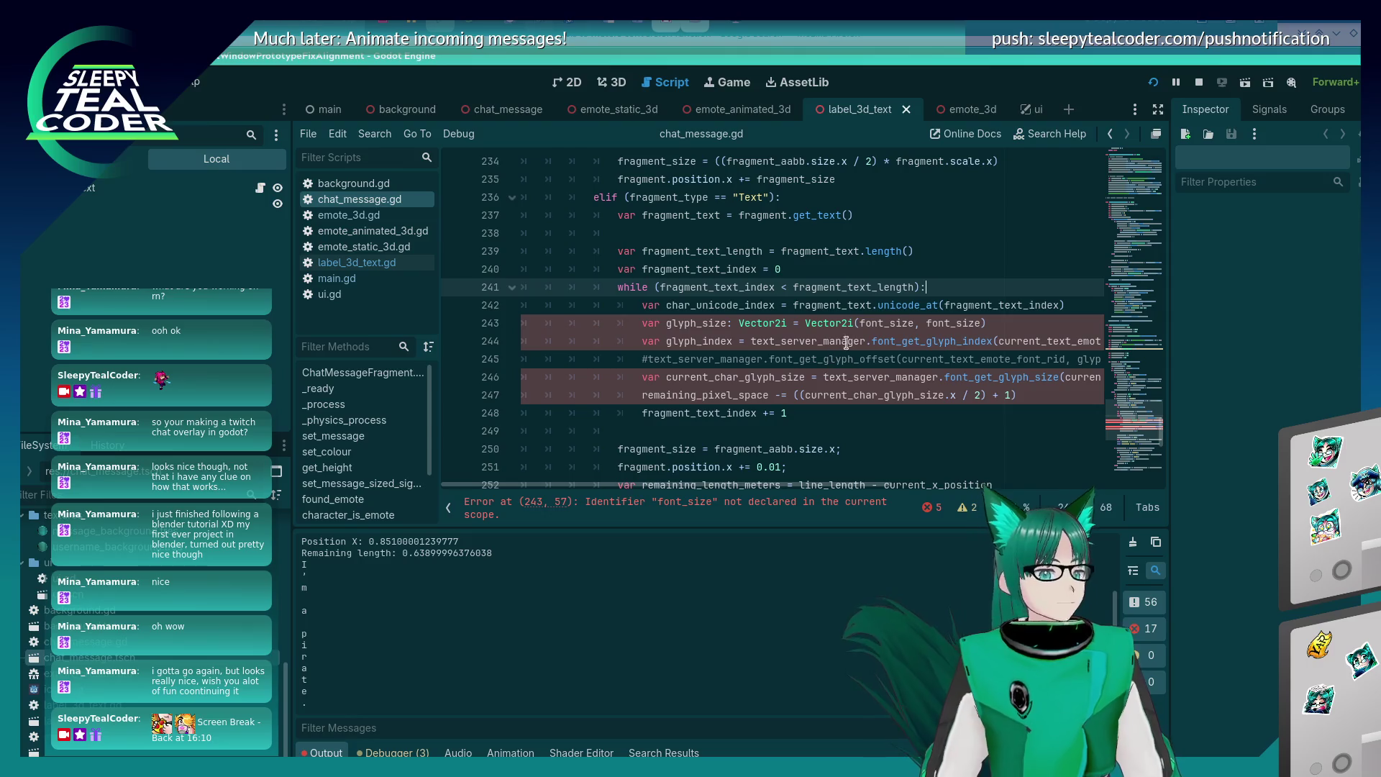
pyautogui.click(851, 325)
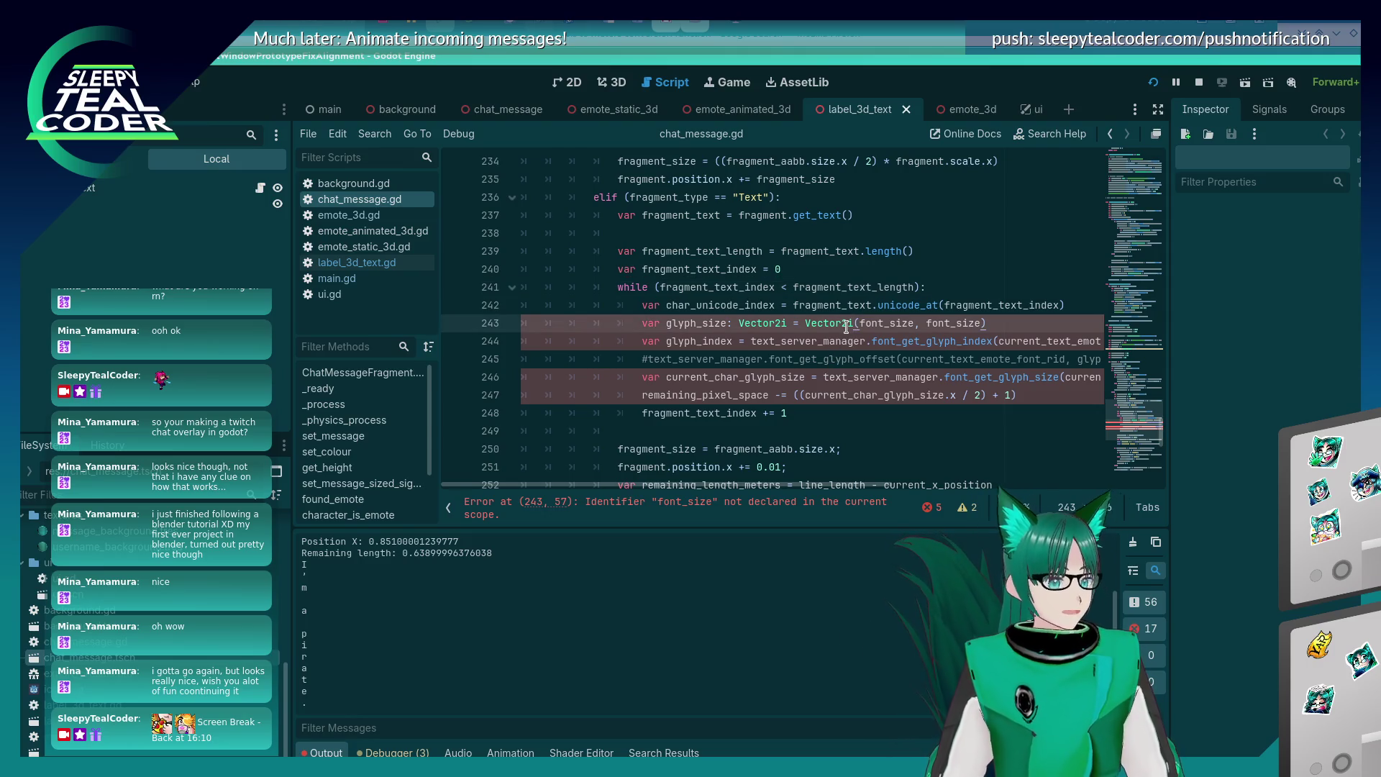
pyautogui.moveTo(846, 327)
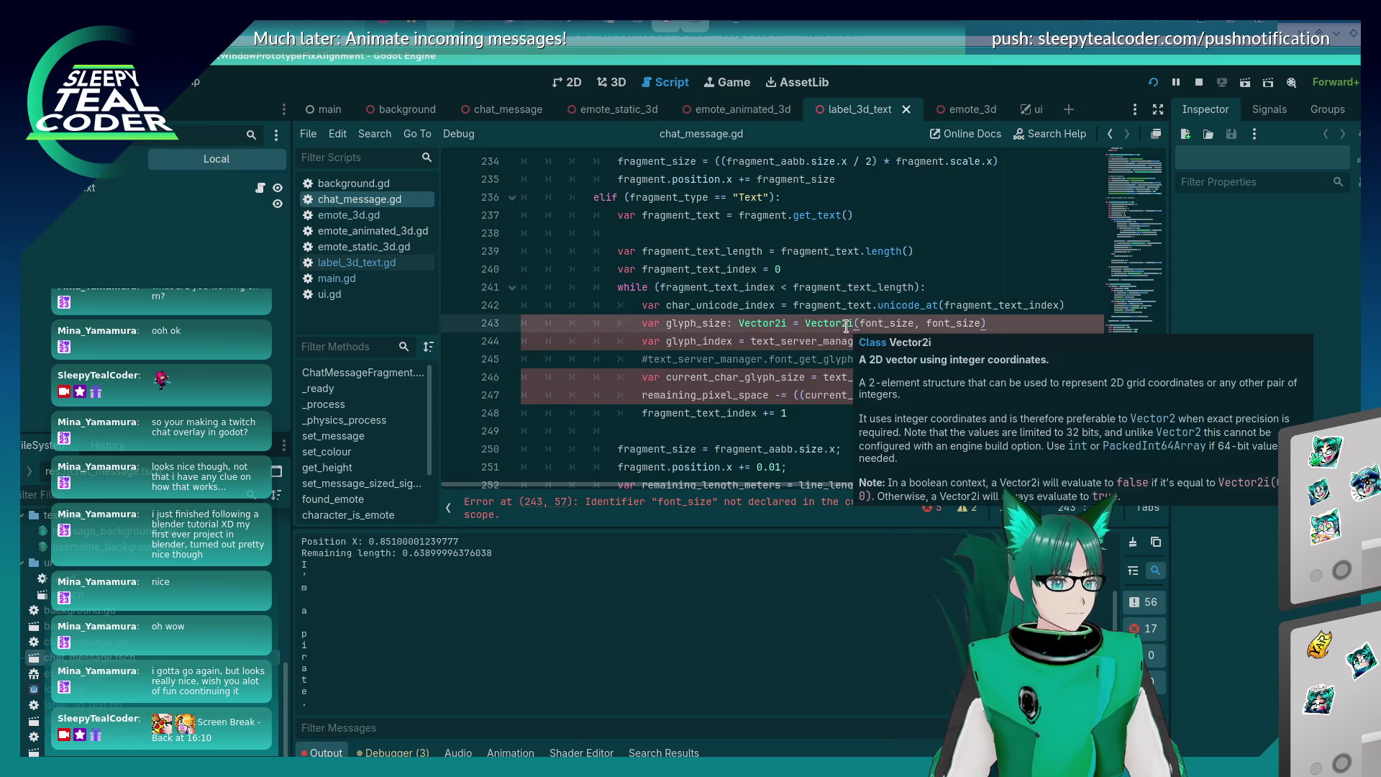
pyautogui.click(1068, 305)
pyautogui.press('Return')
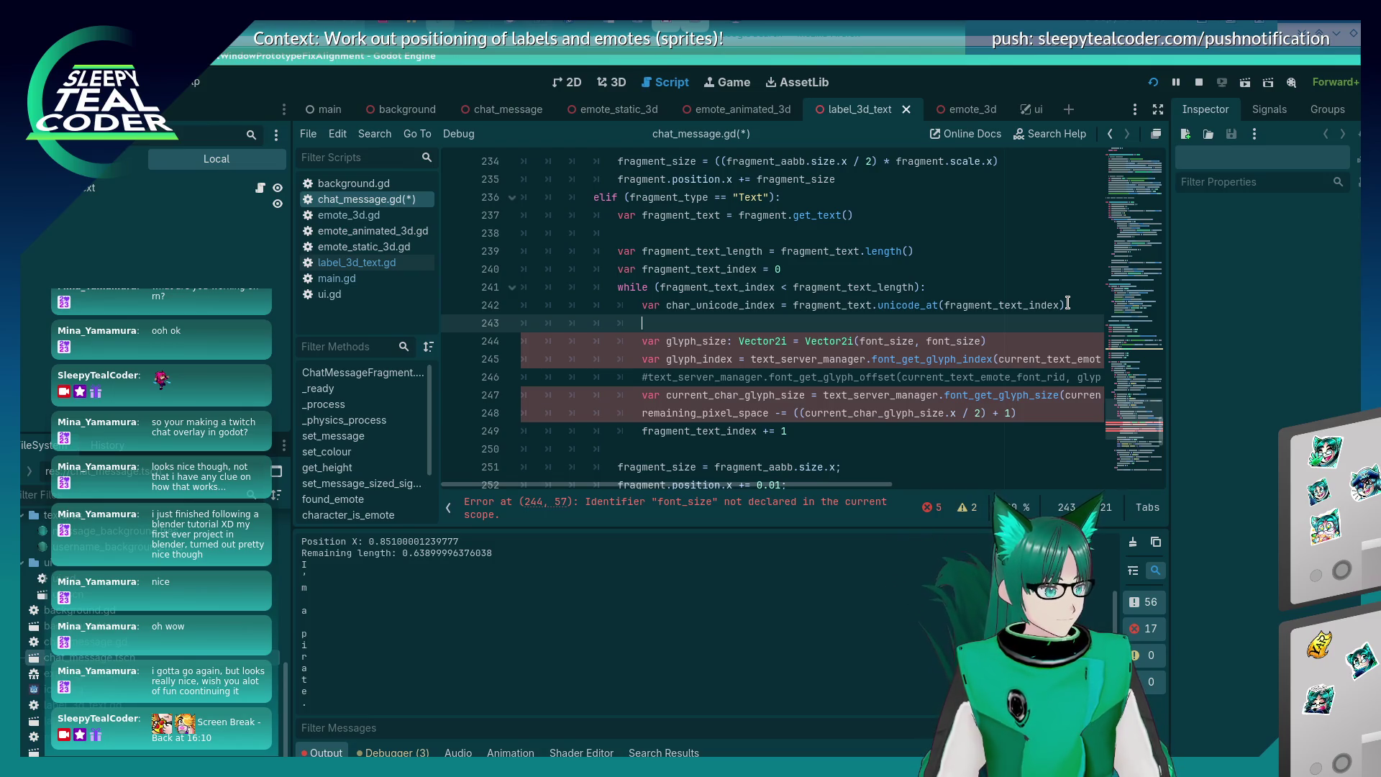
pyautogui.click(357, 265)
pyautogui.scroll(-5, 753, 402)
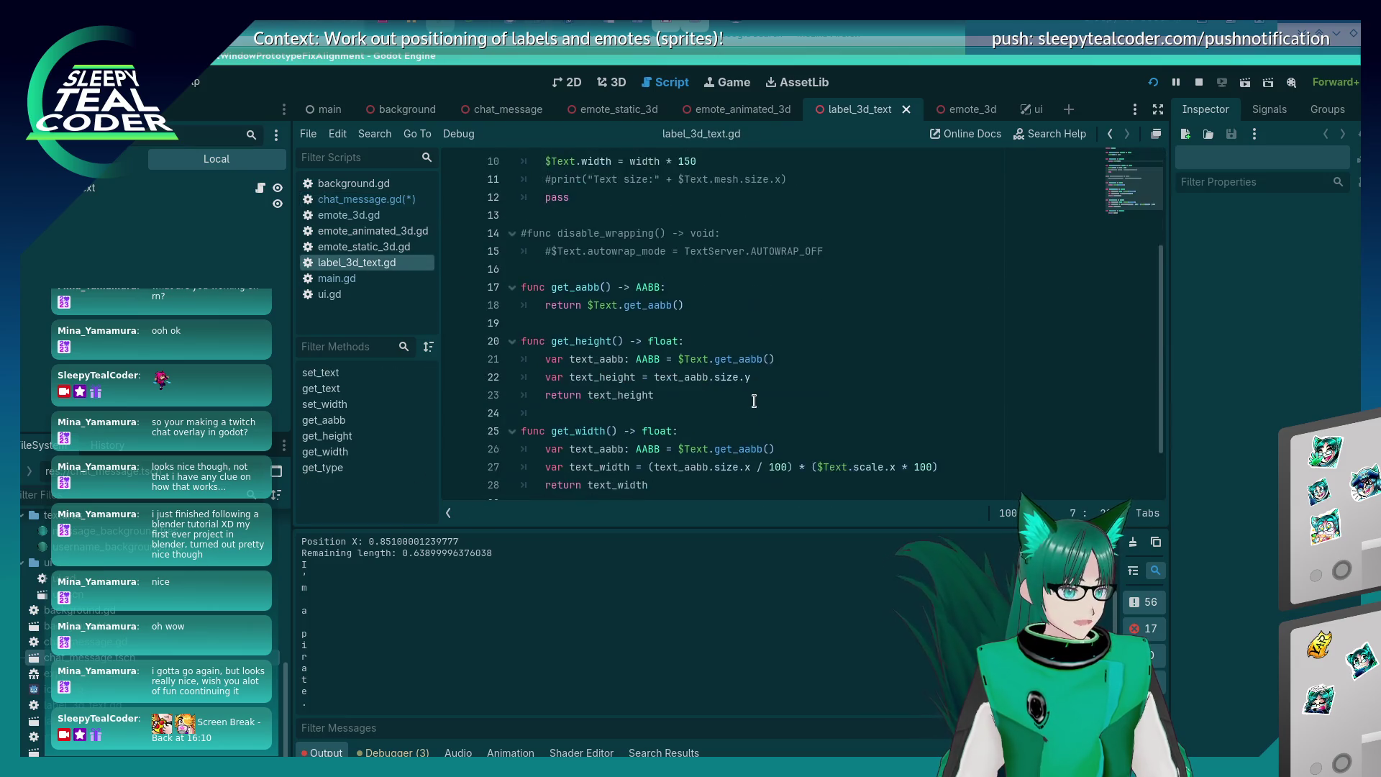
pyautogui.scroll(5, 561, 459)
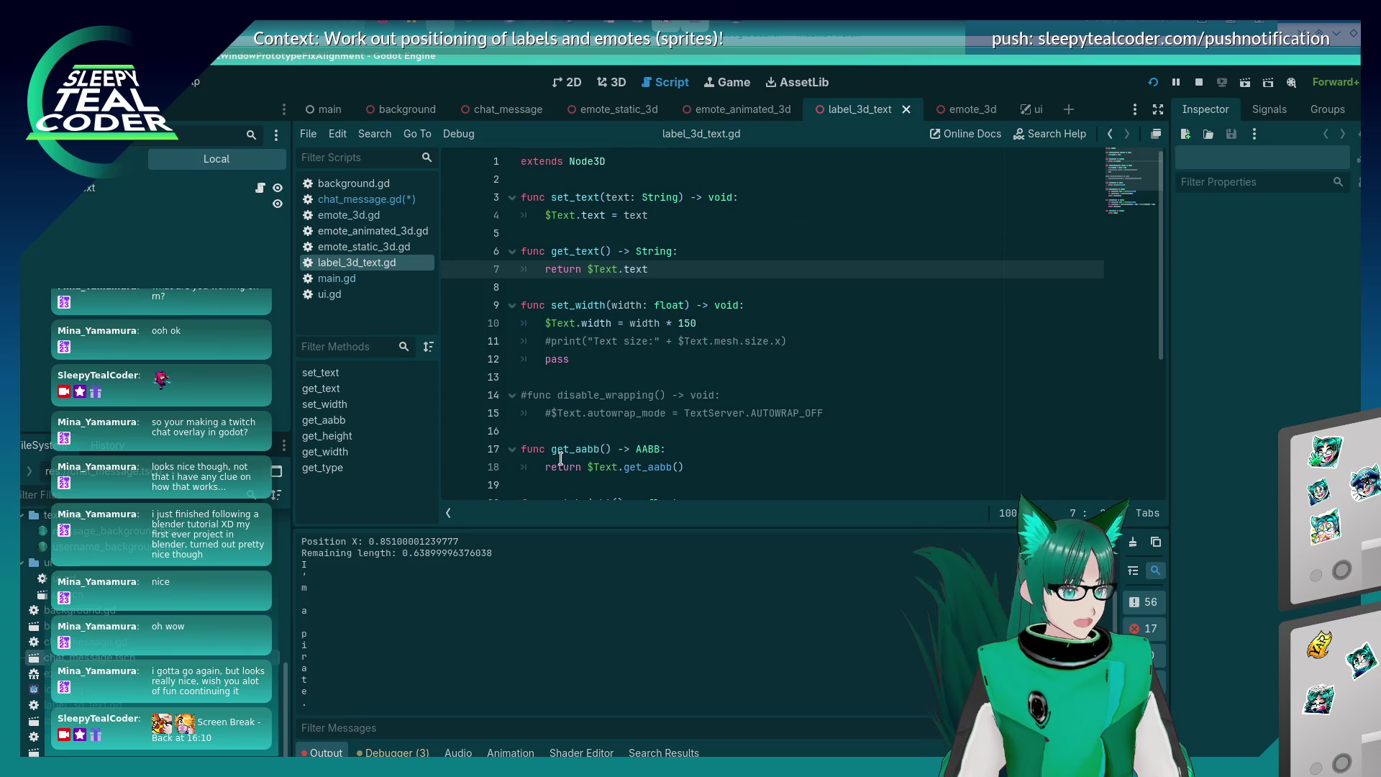
pyautogui.click(600, 358)
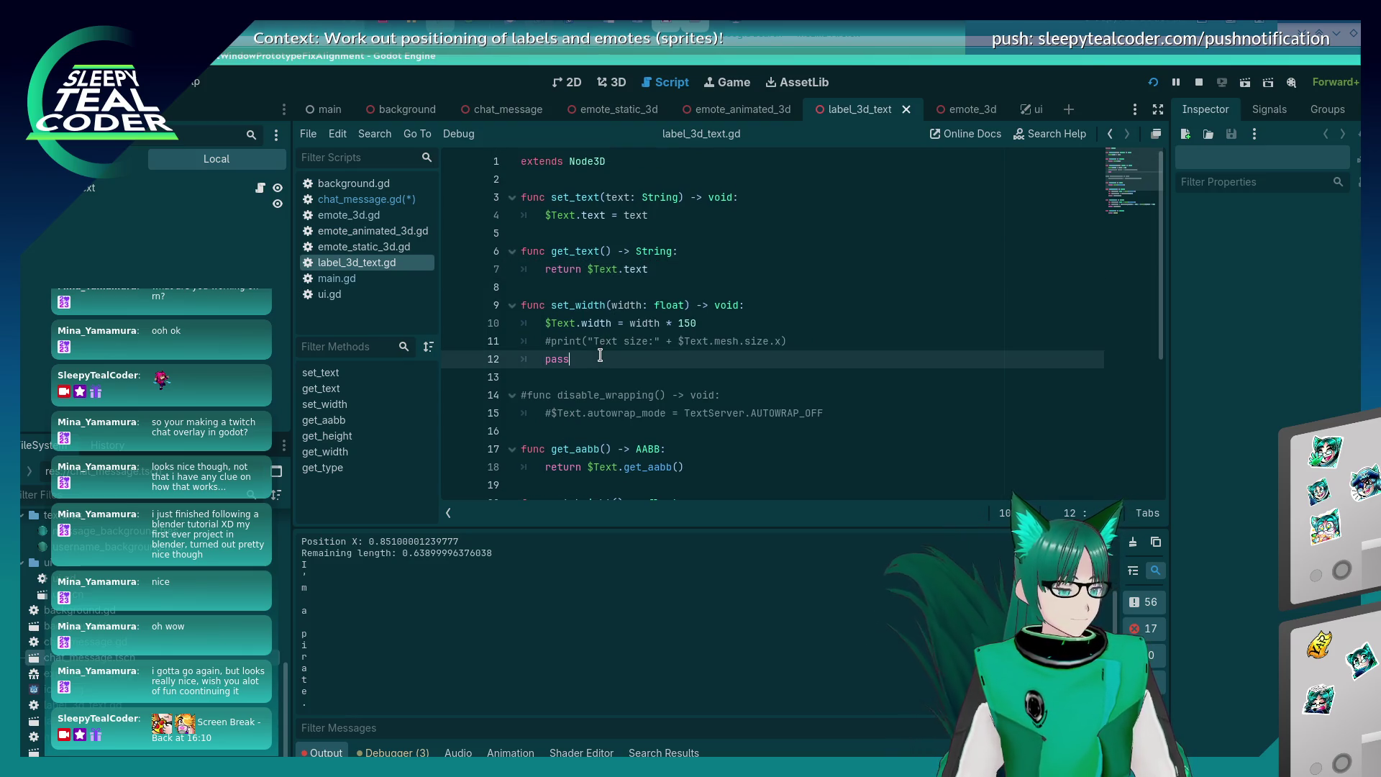
pyautogui.click(359, 200)
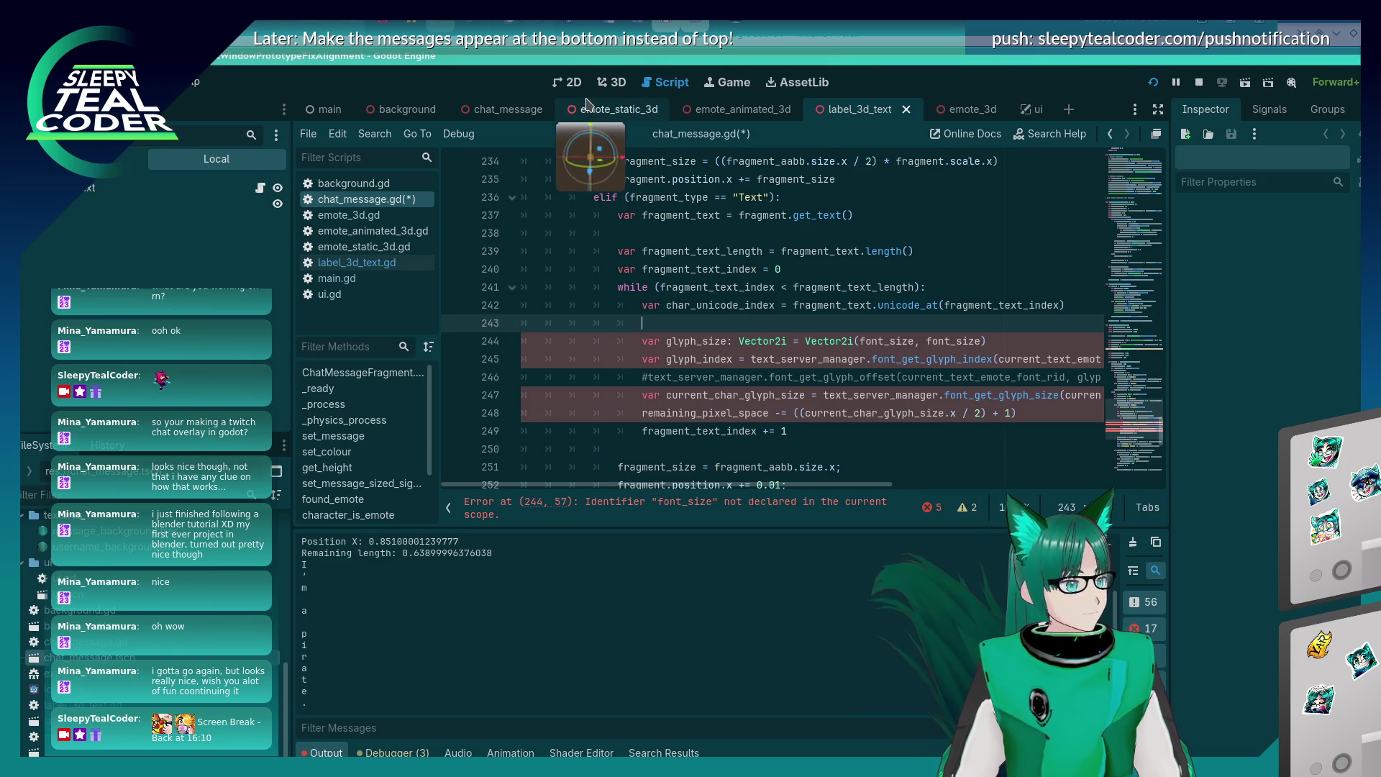
pyautogui.doubleClick(872, 341)
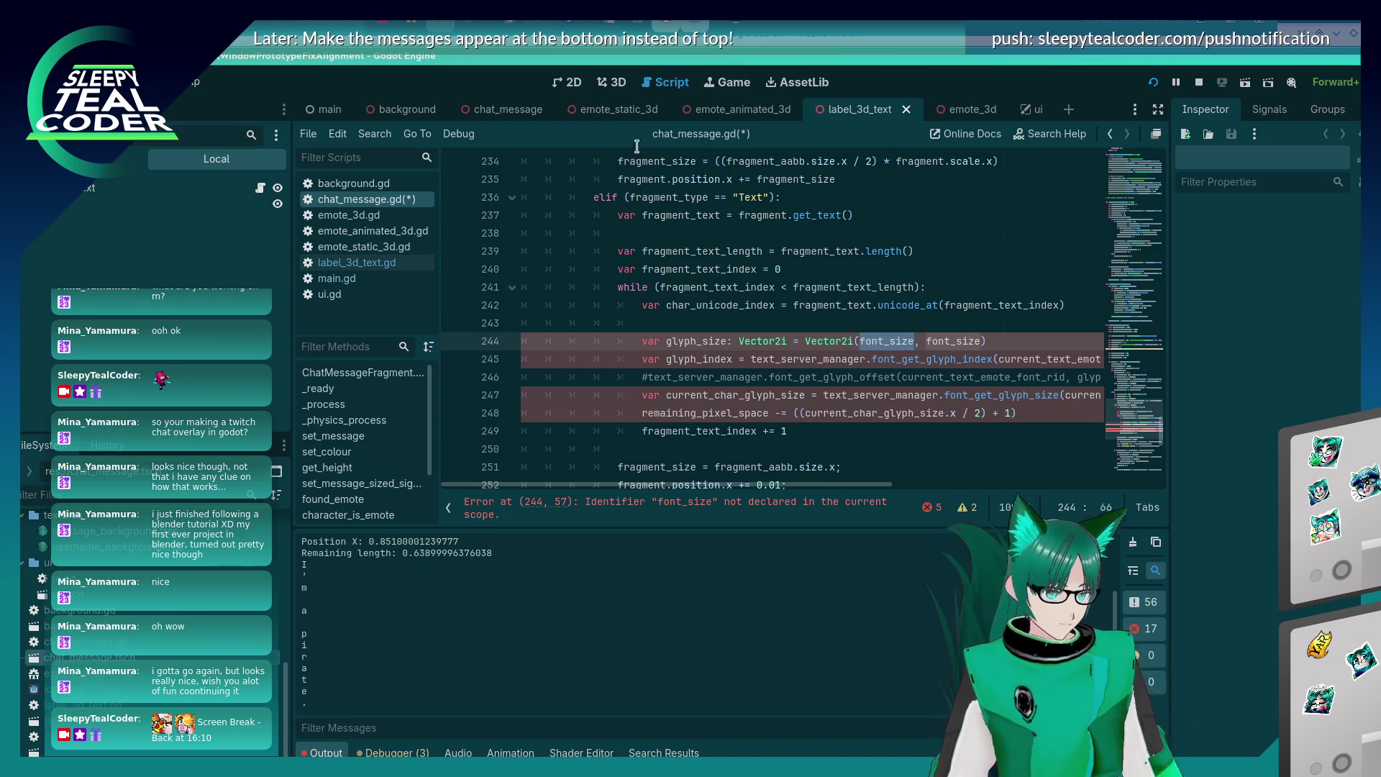